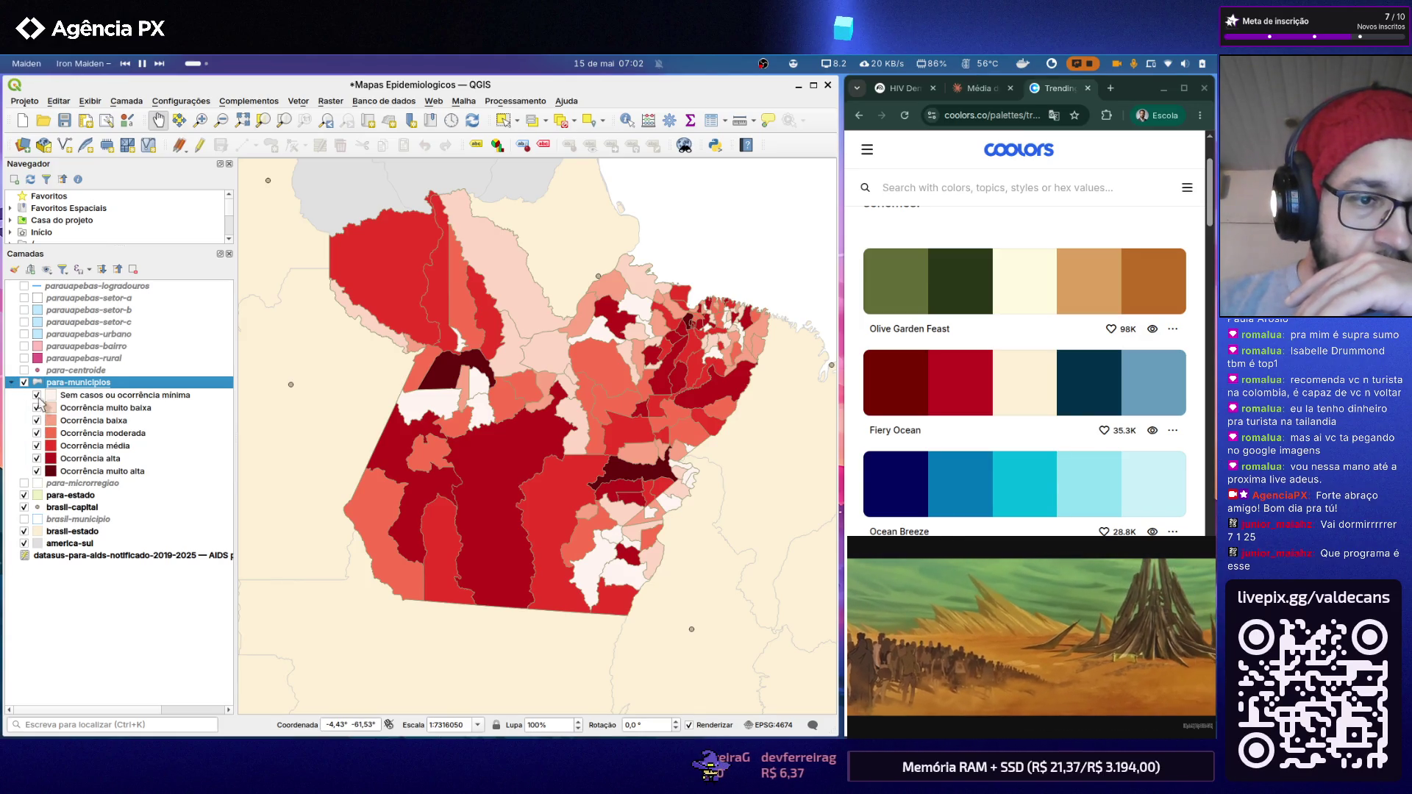
Step: Toggle para-municipios and brasil-estado visibility to compare the map, then go into para-municipios properties
{"action": "left_click", "coordinate": [13, 381]}
{"action": "left_click", "coordinate": [25, 382]}
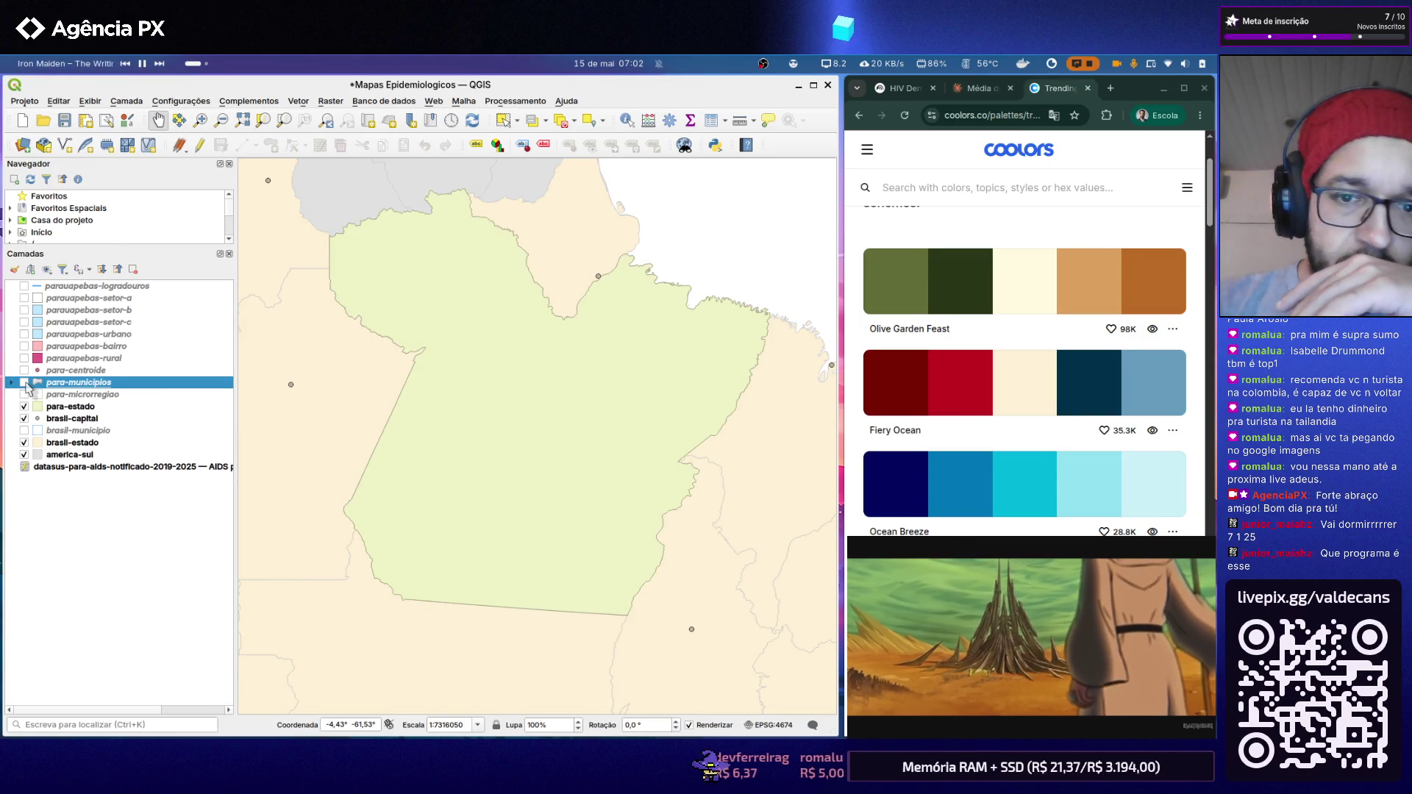
{"action": "left_click", "coordinate": [24, 382]}
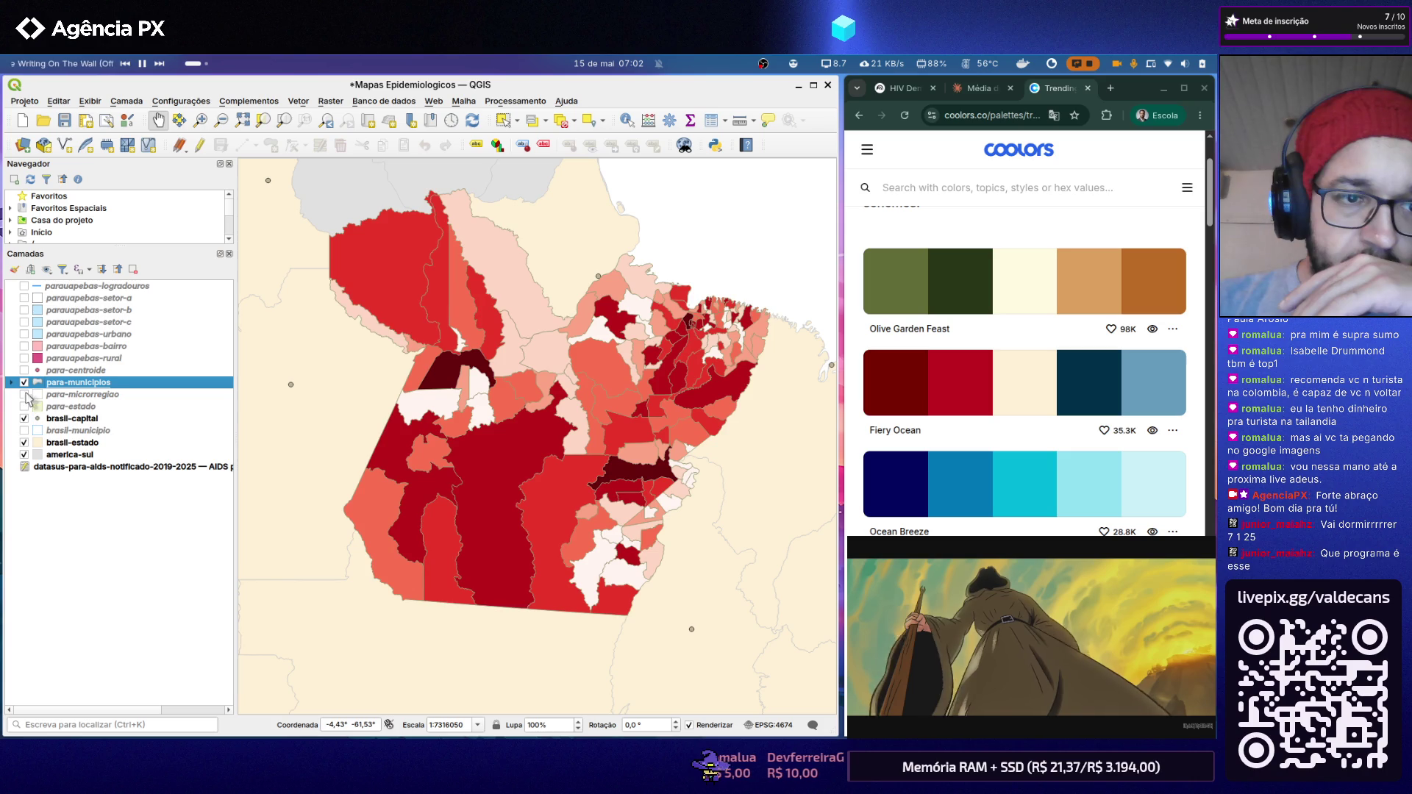
{"action": "left_click", "coordinate": [24, 382]}
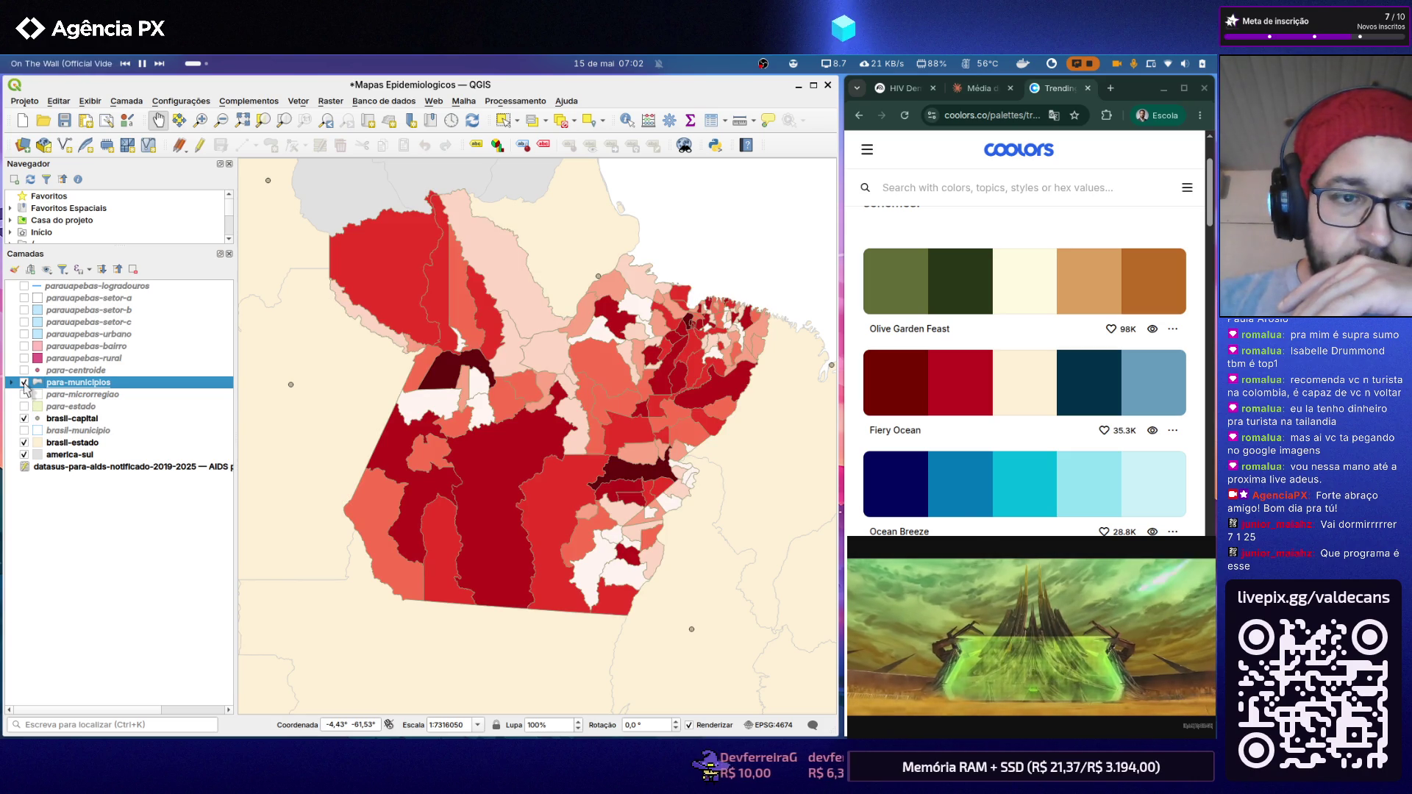
{"action": "left_click", "coordinate": [25, 442]}
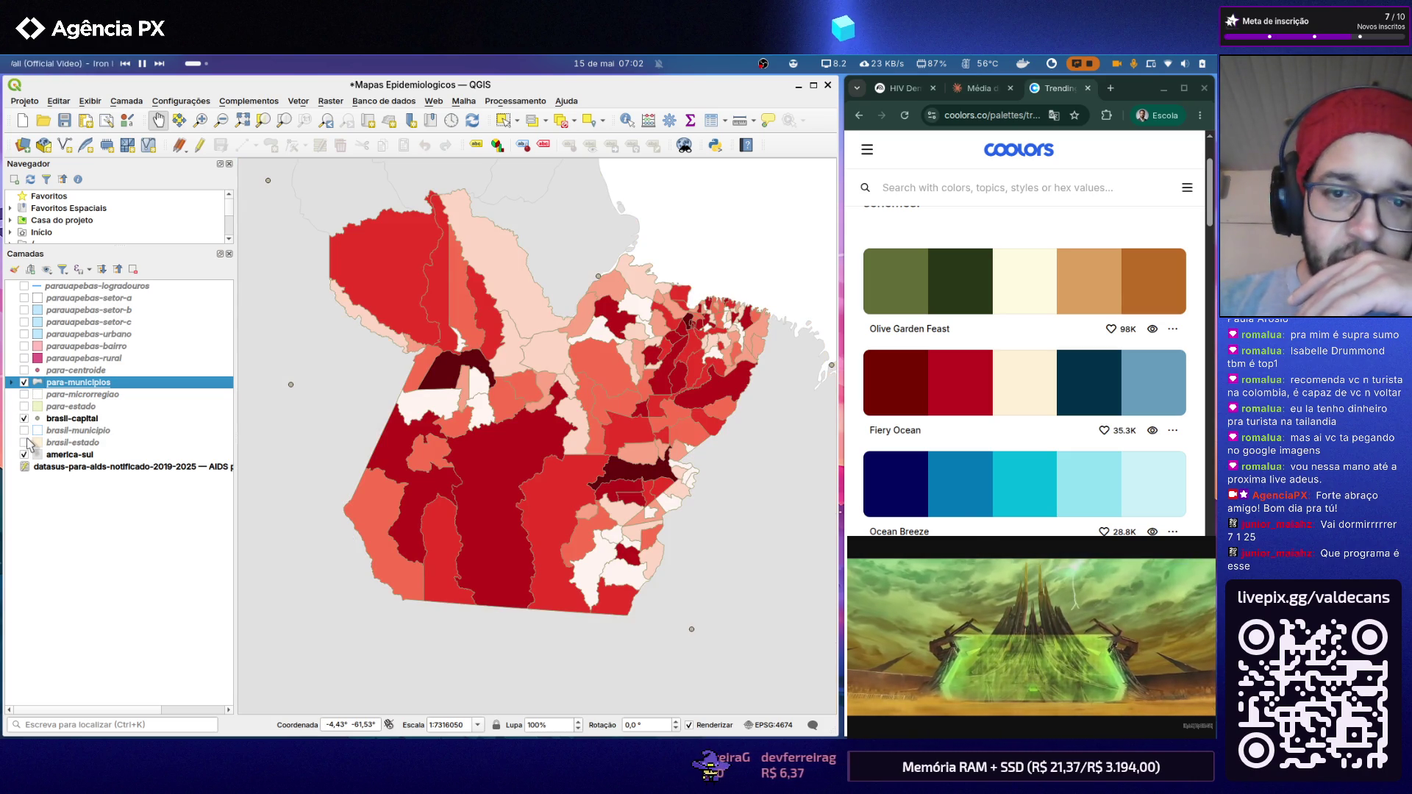
{"action": "left_click", "coordinate": [24, 443]}
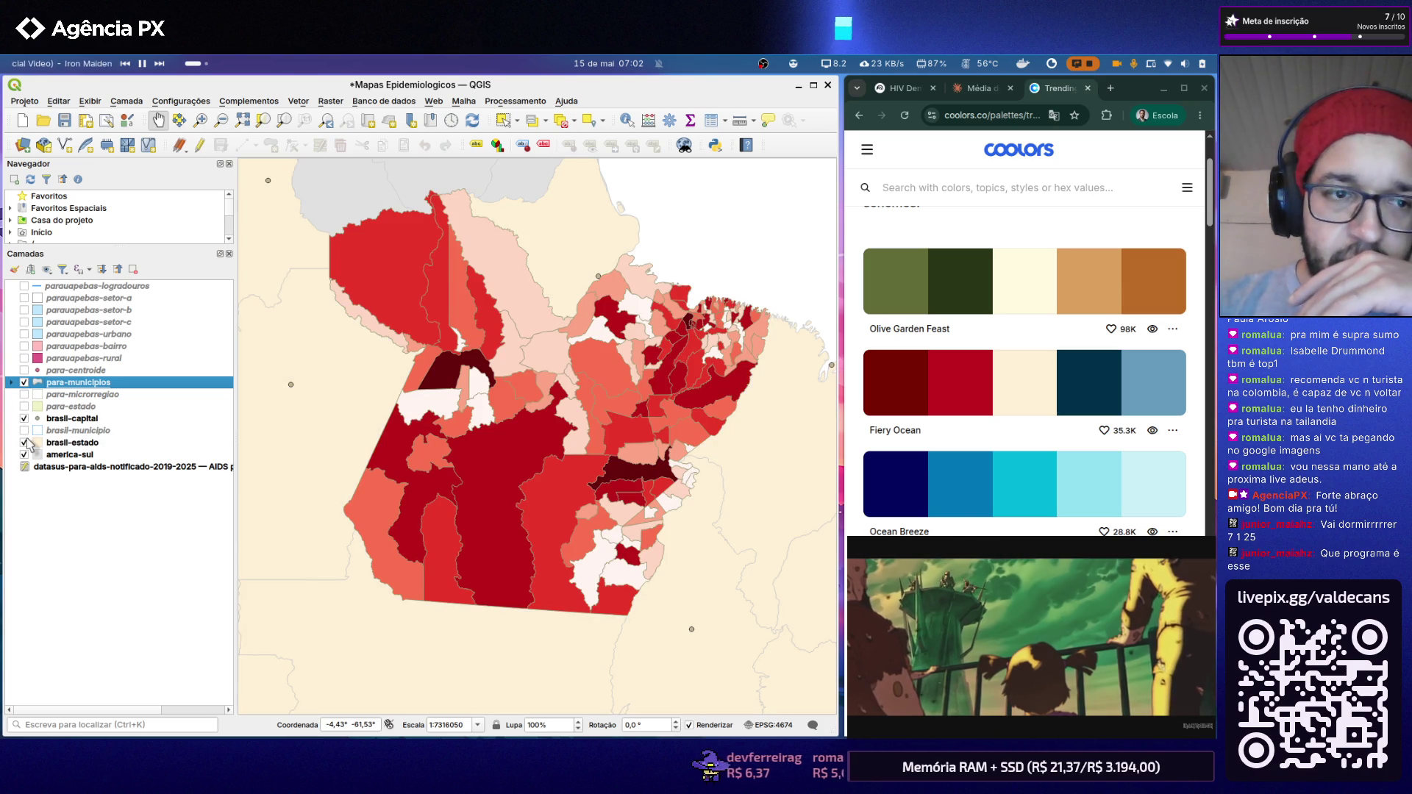
{"action": "double_click", "coordinate": [81, 386]}
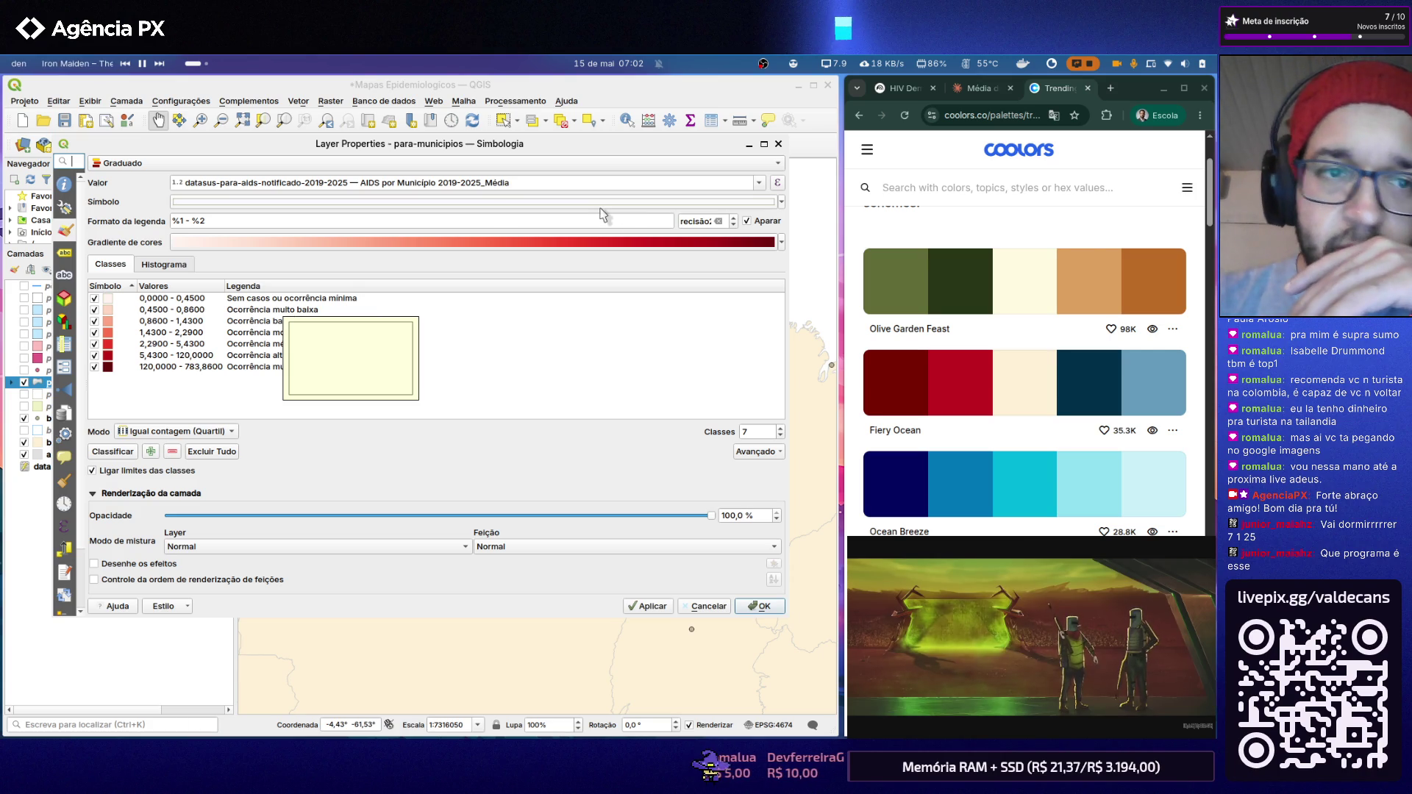
Step: Browse the symbol colours, colour ramp list and histogram of the graduated classes without changing them
{"action": "left_click", "coordinate": [781, 203]}
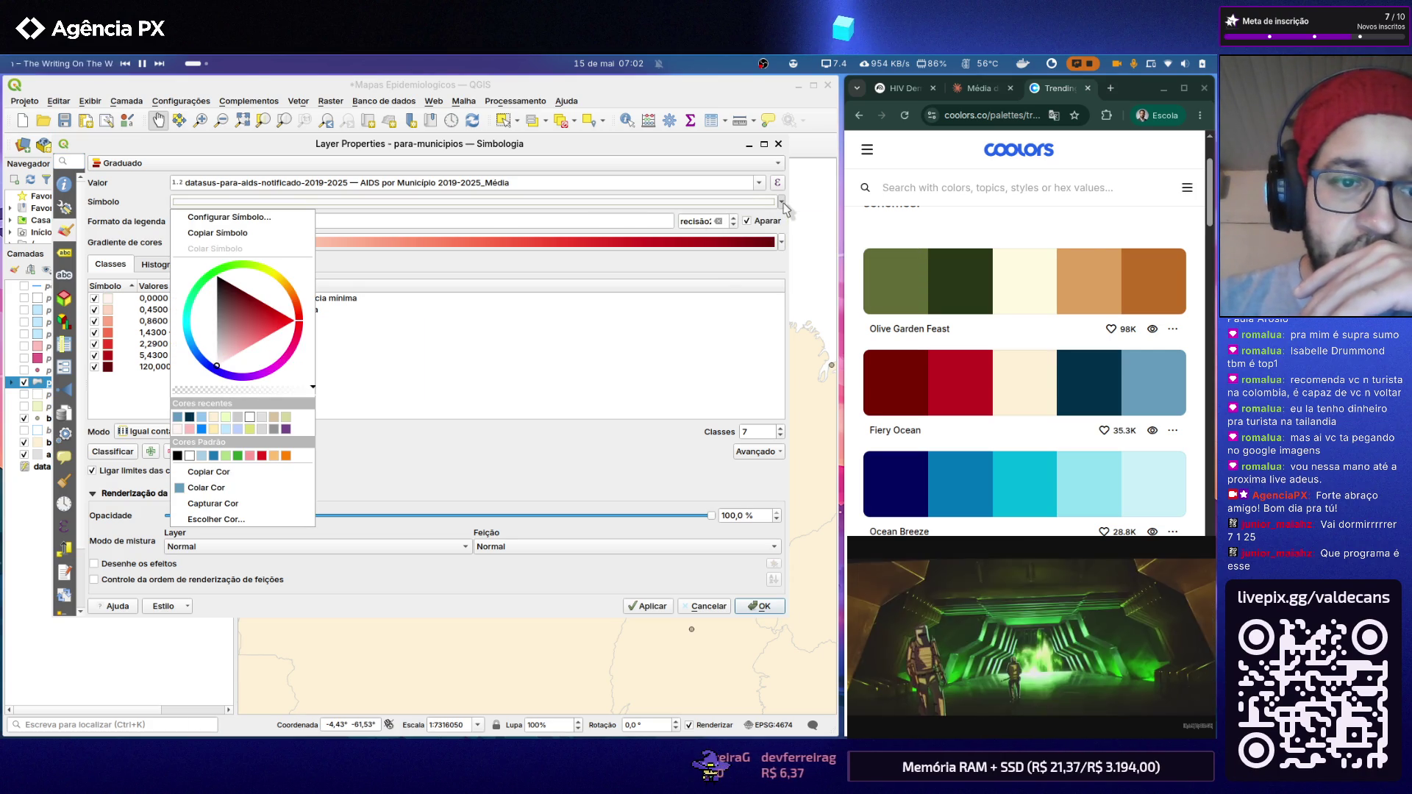
{"action": "left_click", "coordinate": [784, 210]}
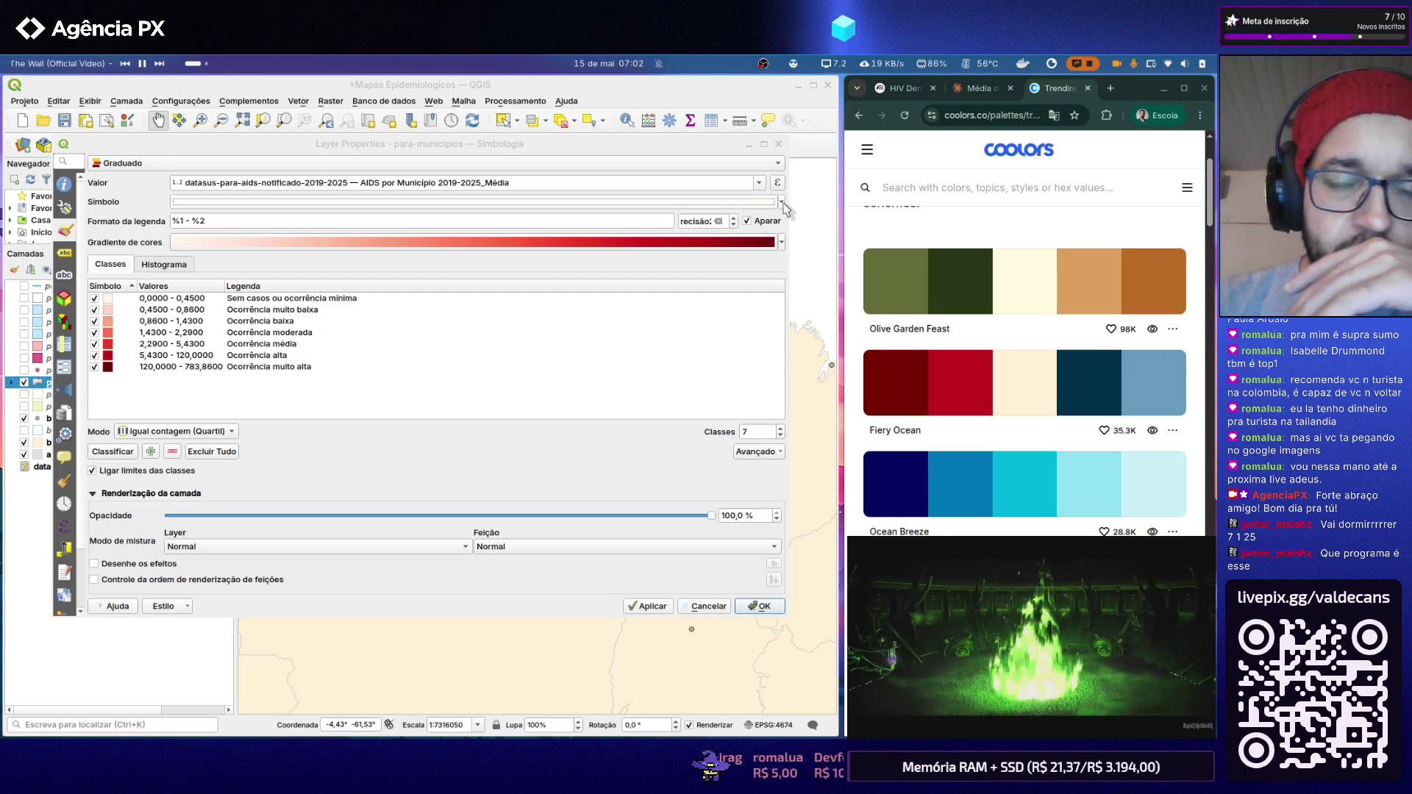
{"action": "left_click", "coordinate": [782, 243]}
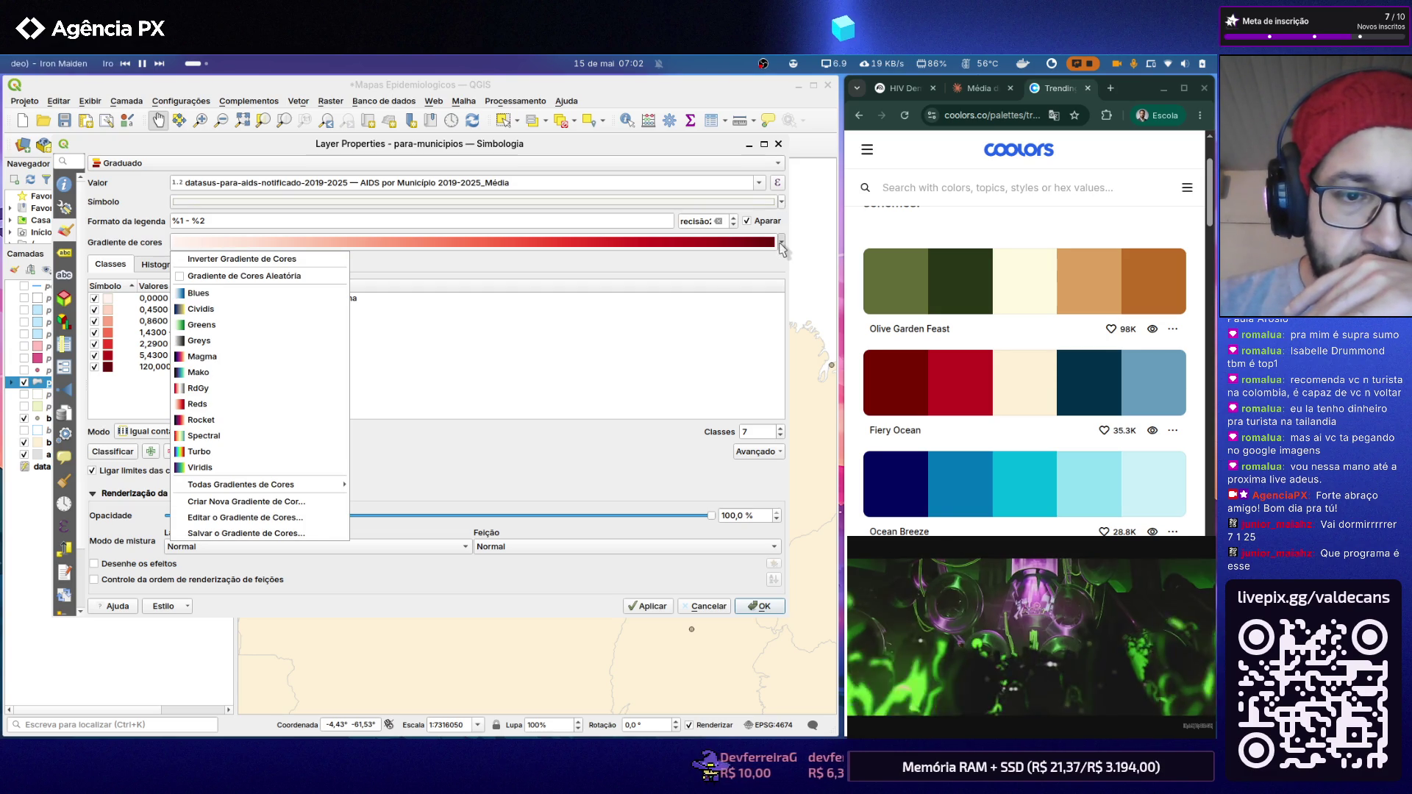
{"action": "left_click", "coordinate": [781, 247]}
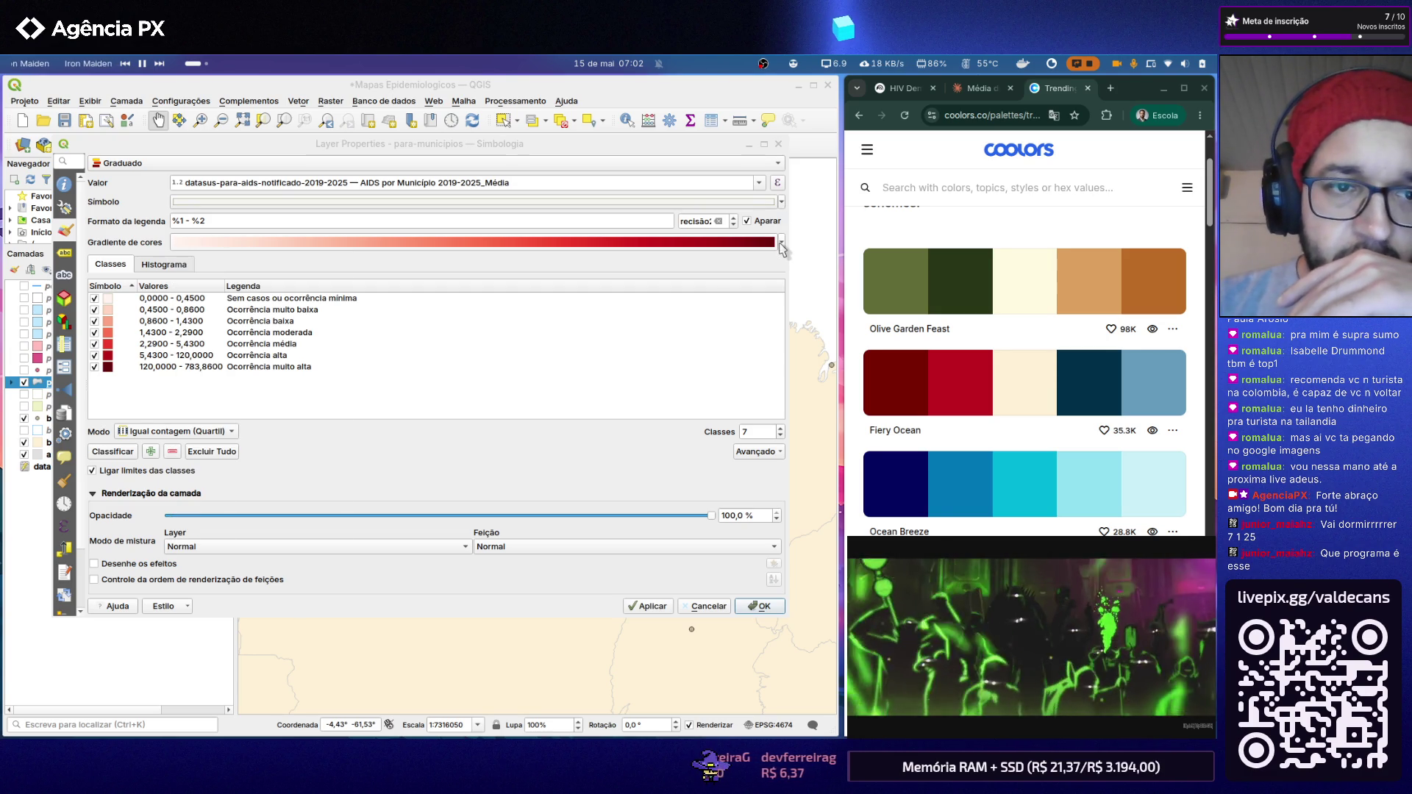
{"action": "left_click", "coordinate": [162, 264]}
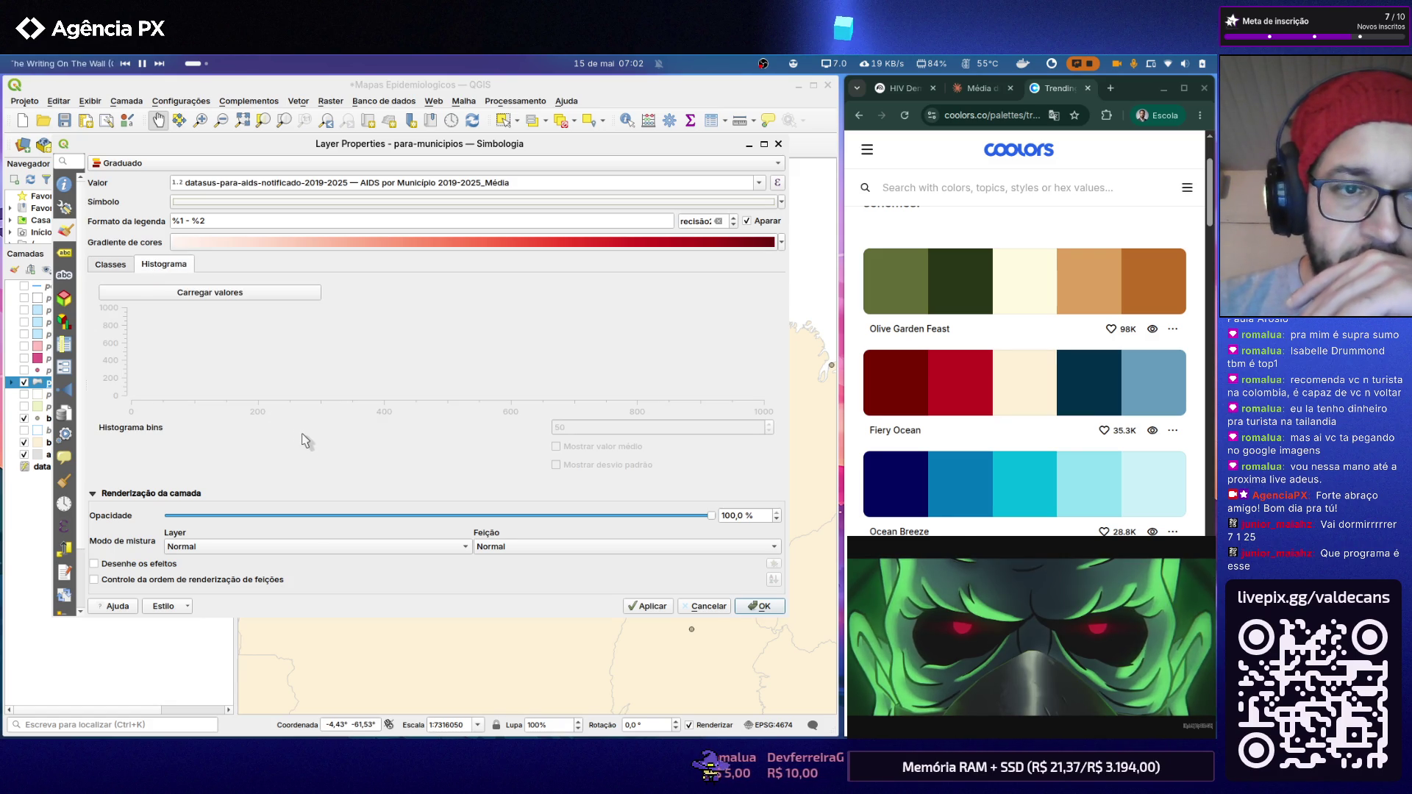
{"action": "left_click", "coordinate": [108, 266]}
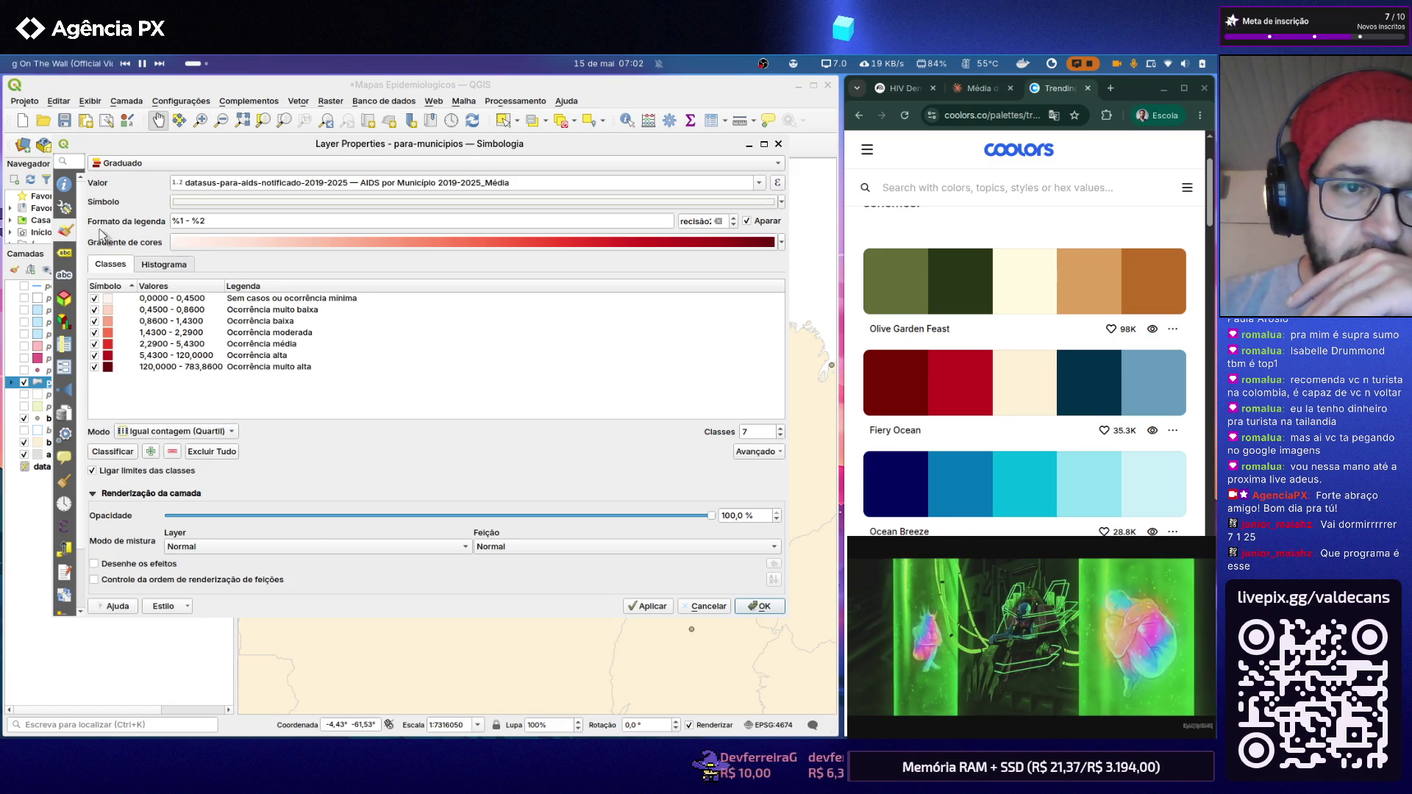
Step: Look through the labels, source, masks and 3D pages, then close the properties leaving the red classes
{"action": "left_click", "coordinate": [67, 254]}
{"action": "left_click", "coordinate": [67, 208]}
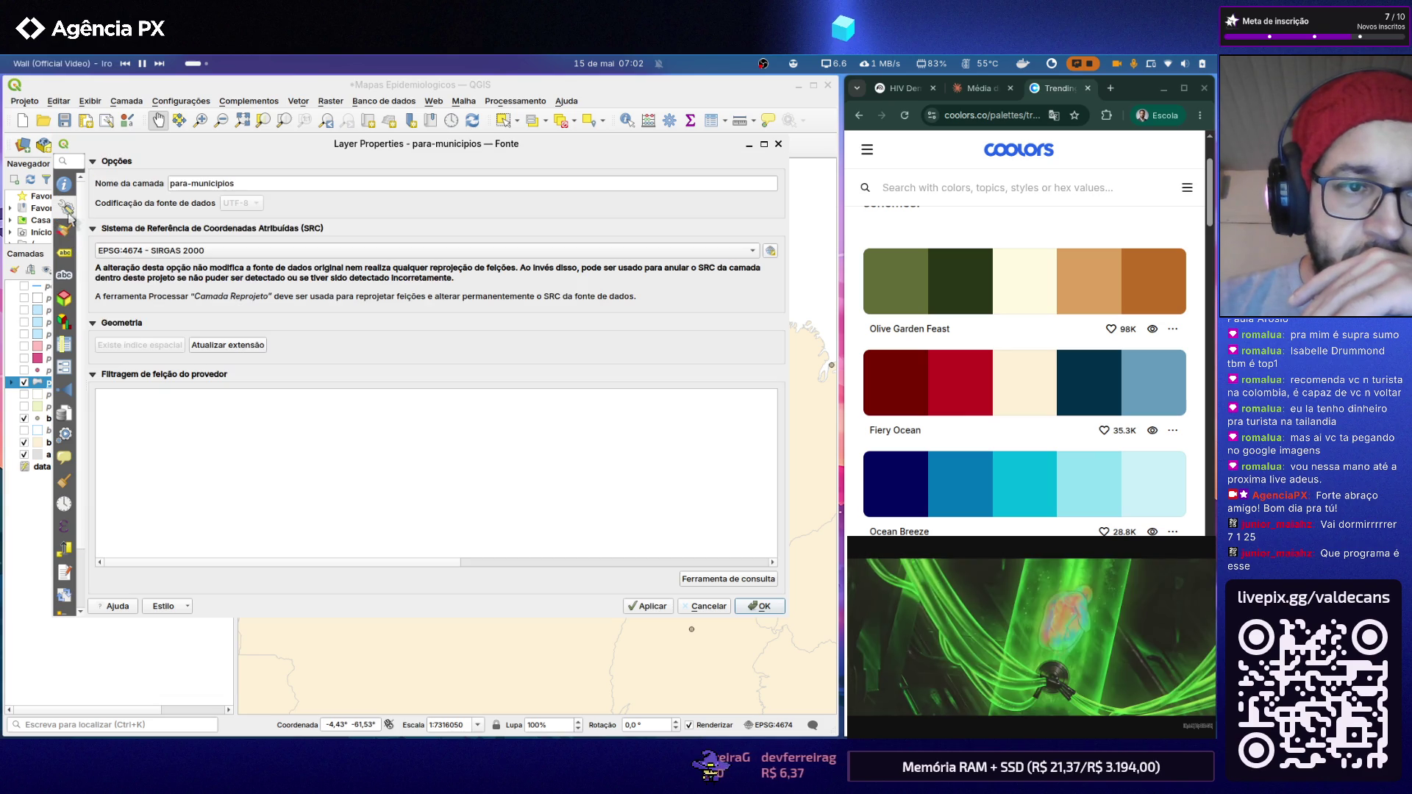
{"action": "left_click", "coordinate": [66, 276]}
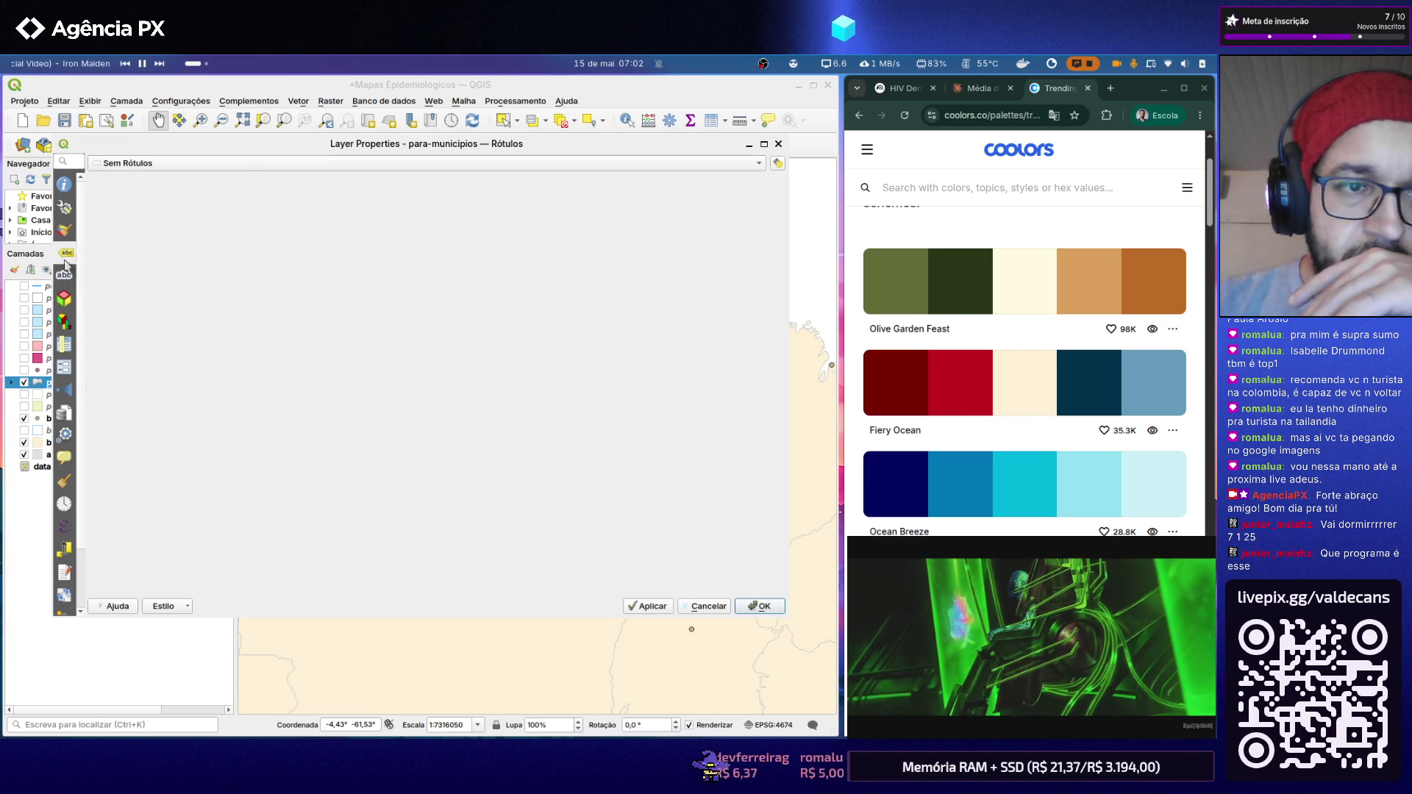
{"action": "left_click", "coordinate": [66, 276]}
{"action": "left_click", "coordinate": [66, 253]}
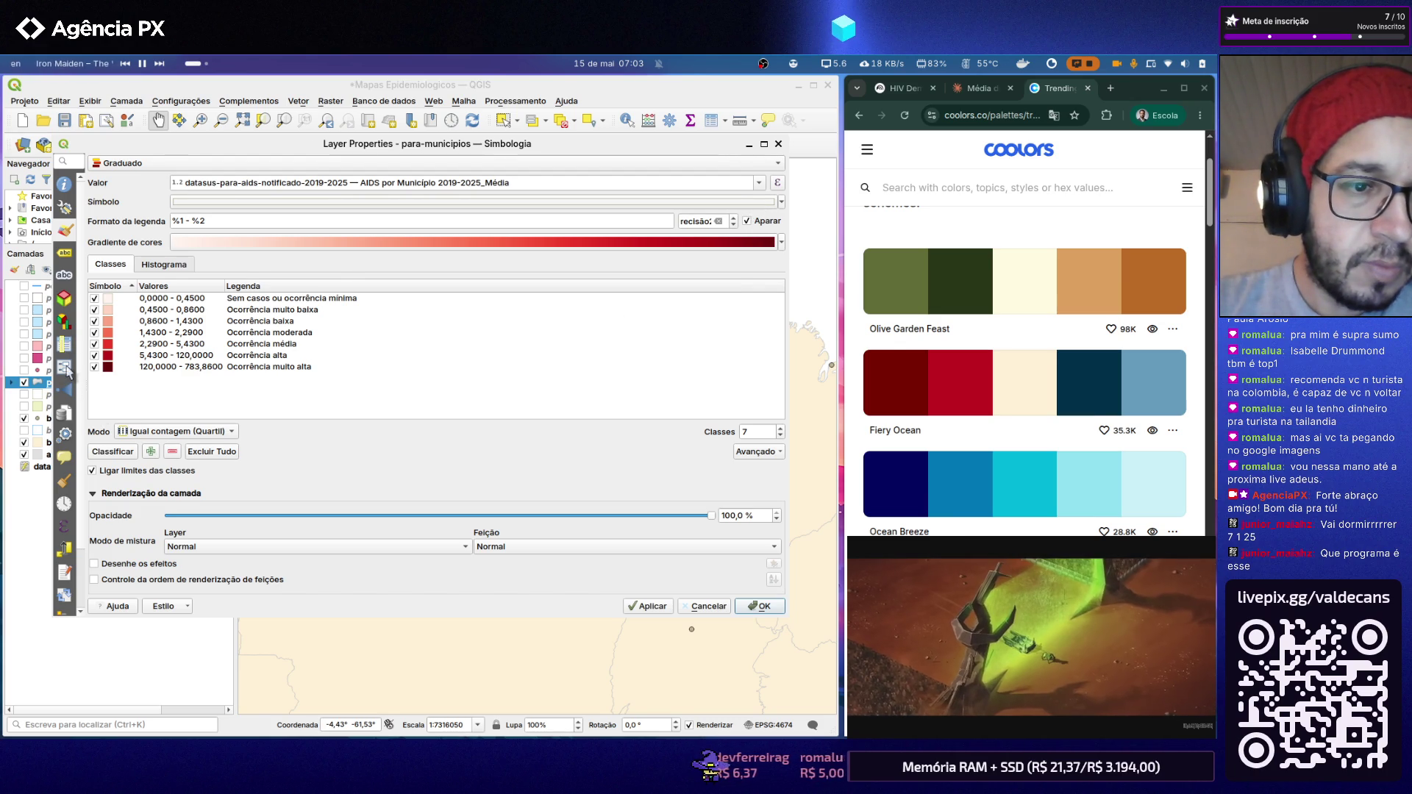
{"action": "left_click", "coordinate": [66, 369]}
{"action": "left_click", "coordinate": [65, 345]}
{"action": "left_click", "coordinate": [66, 298]}
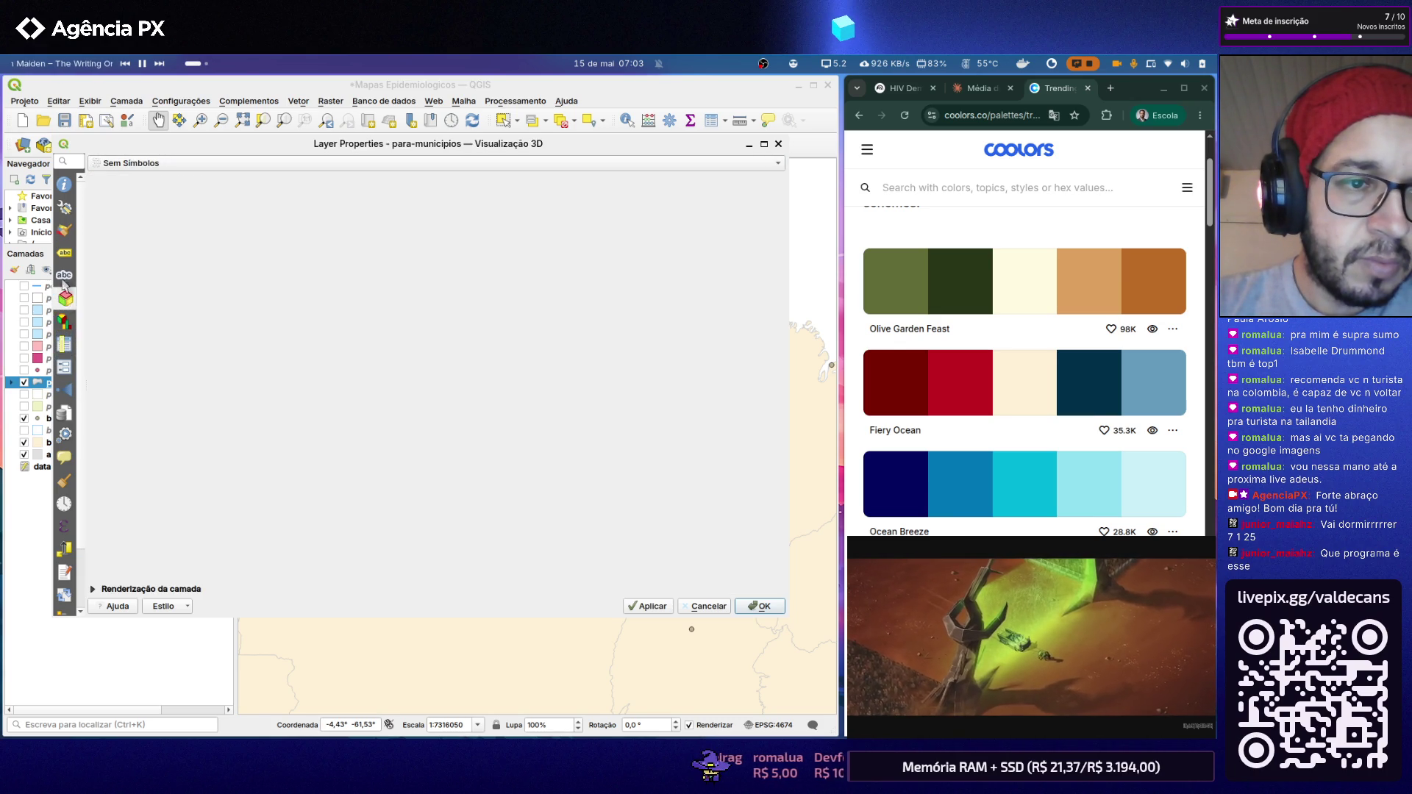
{"action": "left_click", "coordinate": [65, 252]}
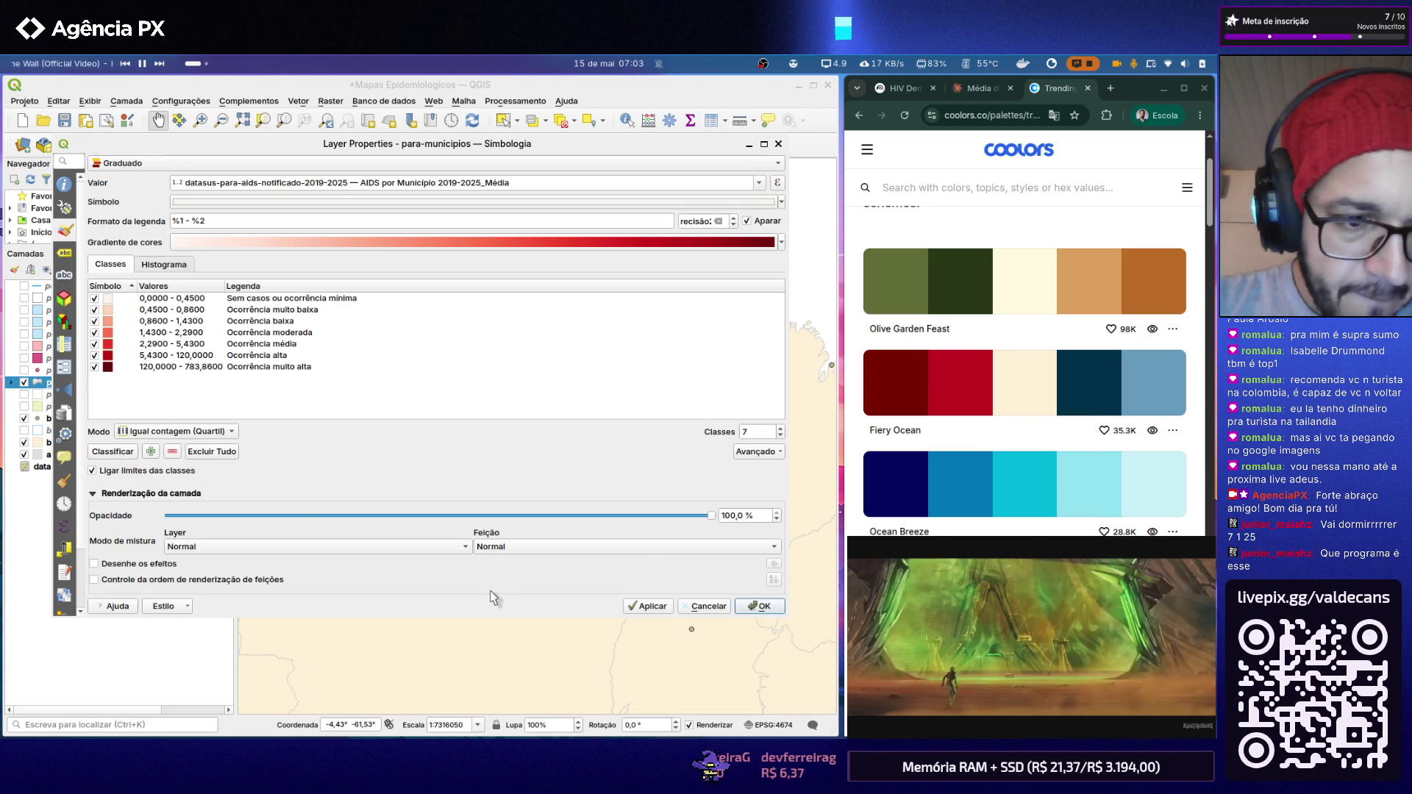
{"action": "left_click", "coordinate": [759, 606]}
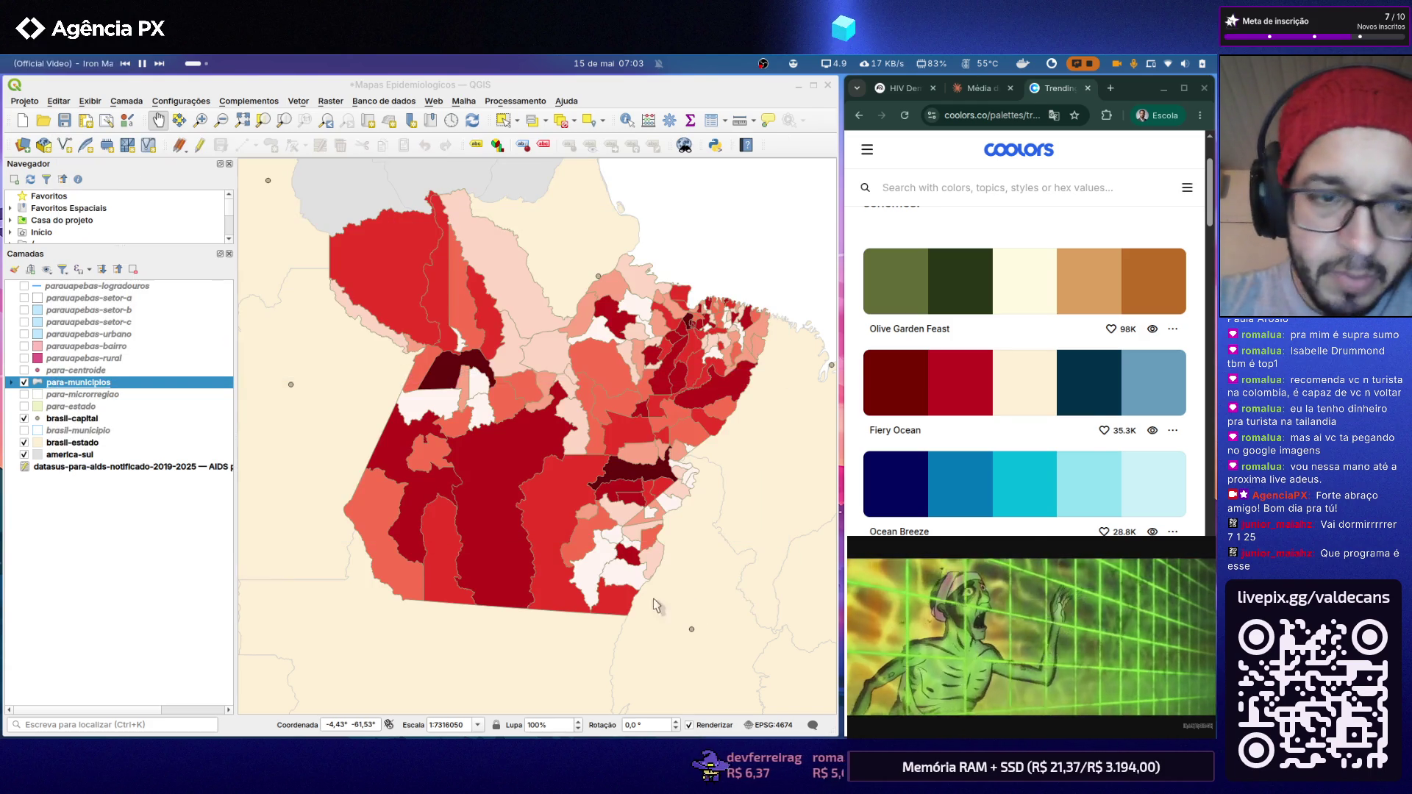
{"action": "right_click", "coordinate": [85, 383]}
{"action": "mouse_move", "coordinate": [108, 694]}
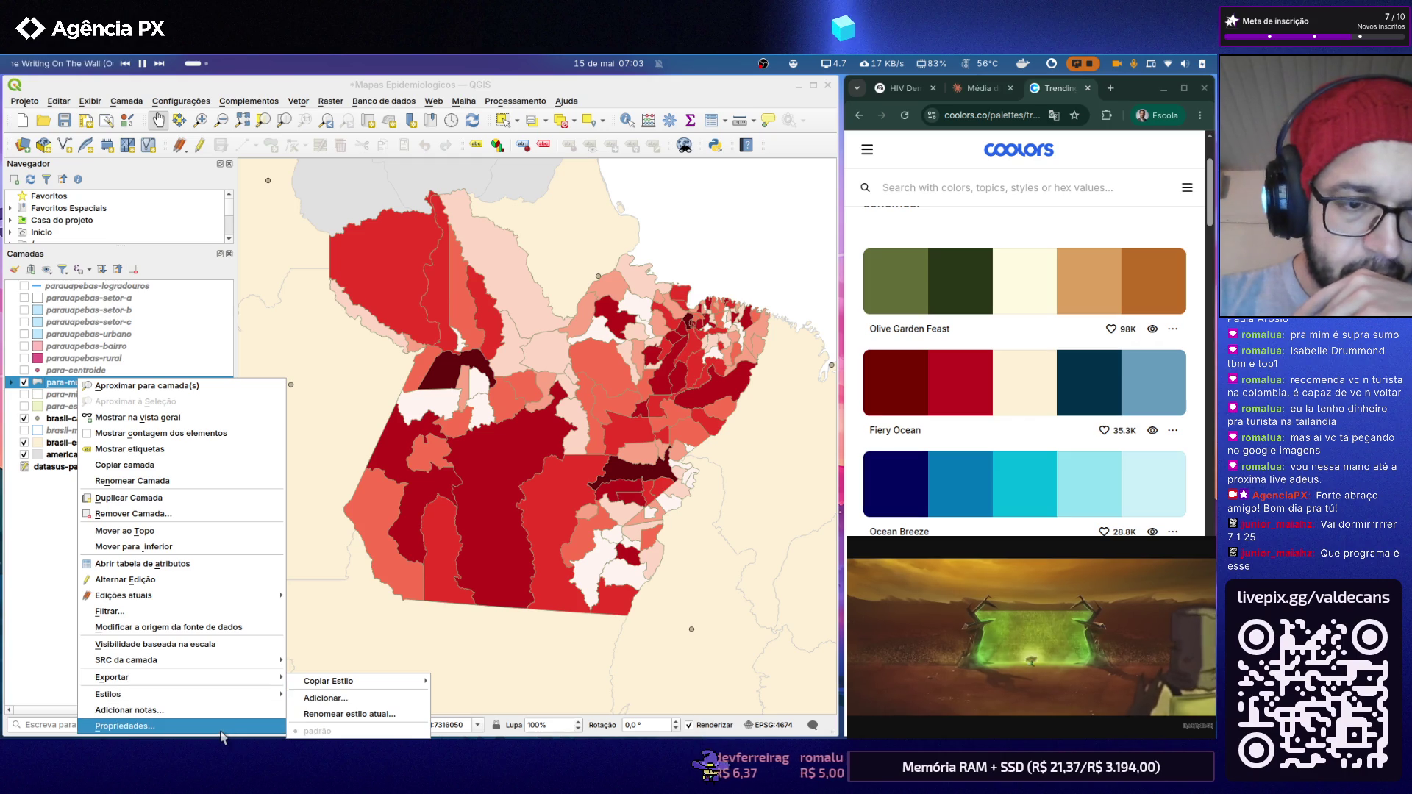
{"action": "left_click", "coordinate": [222, 726]}
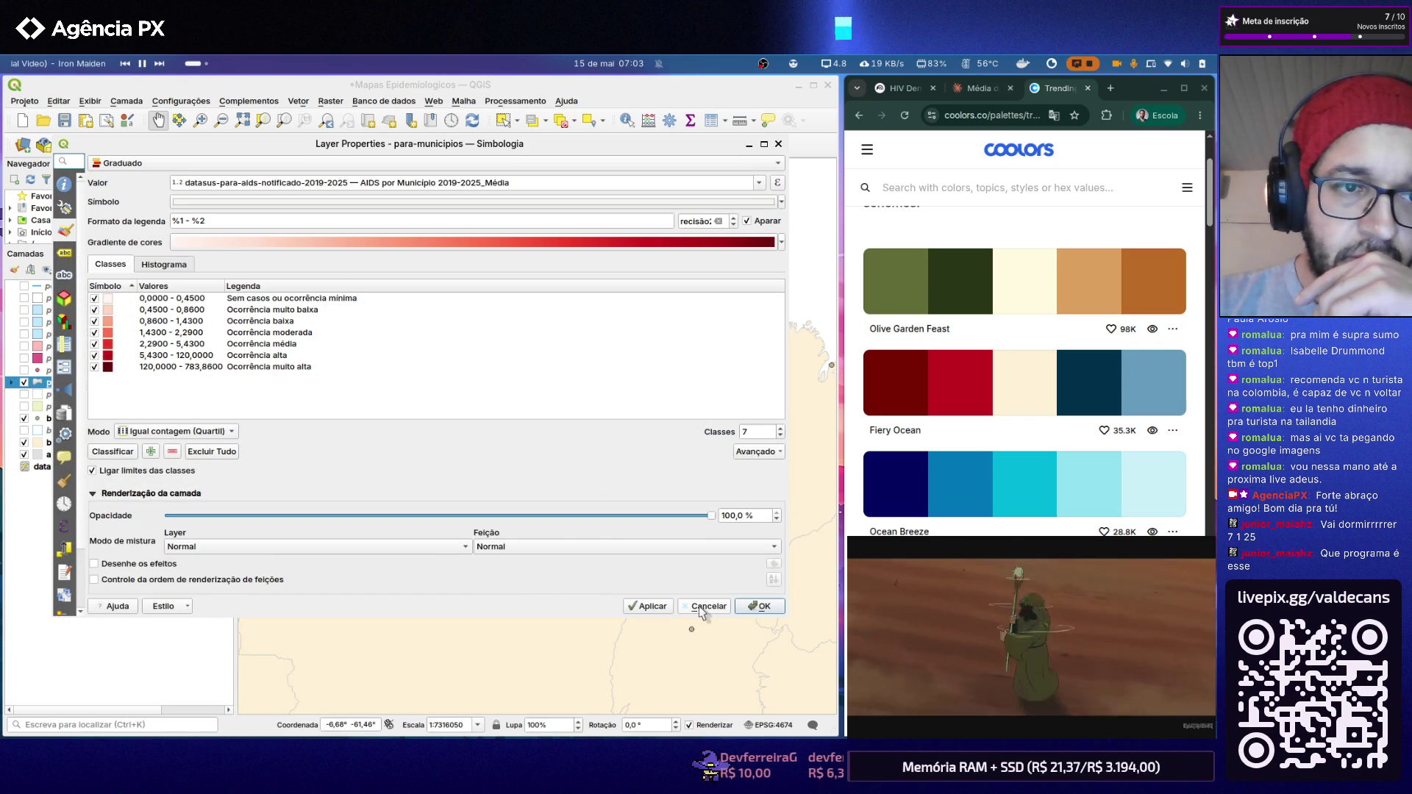
{"action": "left_click", "coordinate": [701, 613]}
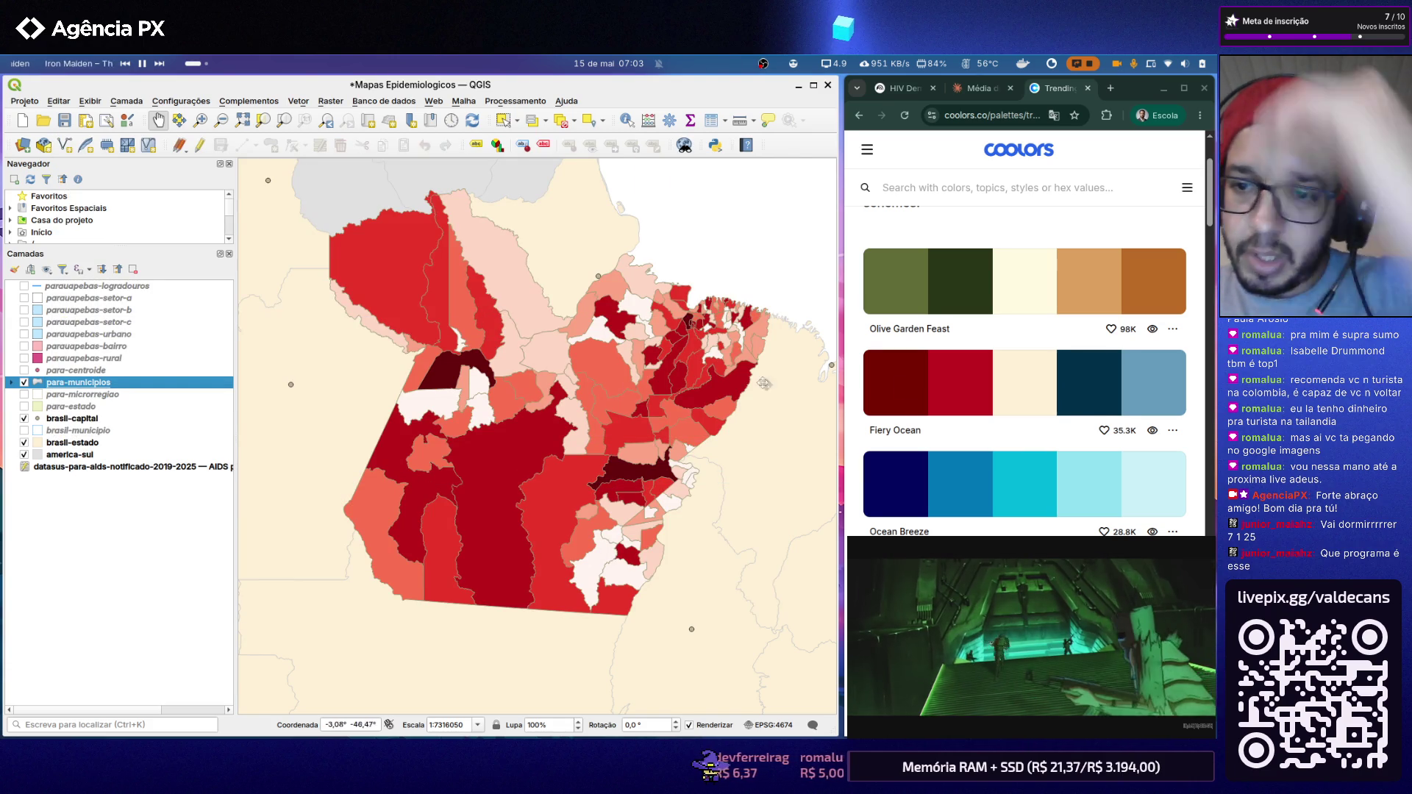
{"action": "scroll", "coordinate": [1202, 446], "scroll_direction": "down", "scroll_amount": 2}
{"action": "scroll", "coordinate": [1202, 447], "scroll_direction": "down", "scroll_amount": 2}
{"action": "scroll", "coordinate": [1201, 446], "scroll_direction": "down", "scroll_amount": 3}
{"action": "scroll", "coordinate": [1202, 447], "scroll_direction": "down", "scroll_amount": 1}
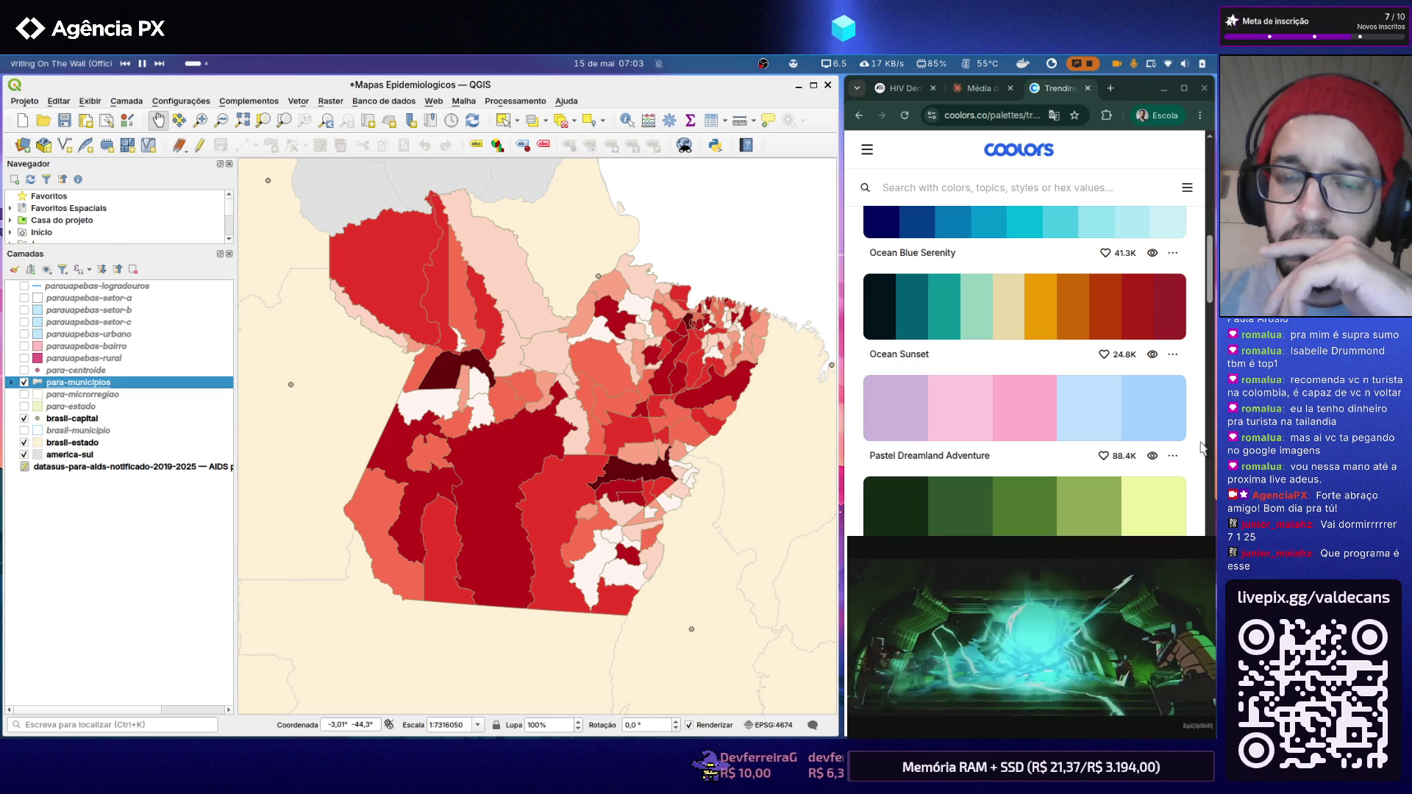
{"action": "scroll", "coordinate": [1202, 447], "scroll_direction": "down", "scroll_amount": 1}
{"action": "scroll", "coordinate": [1201, 447], "scroll_direction": "down", "scroll_amount": 2}
{"action": "scroll", "coordinate": [1201, 446], "scroll_direction": "down", "scroll_amount": 2}
{"action": "scroll", "coordinate": [1202, 447], "scroll_direction": "down", "scroll_amount": 2}
{"action": "scroll", "coordinate": [1201, 447], "scroll_direction": "up", "scroll_amount": 1}
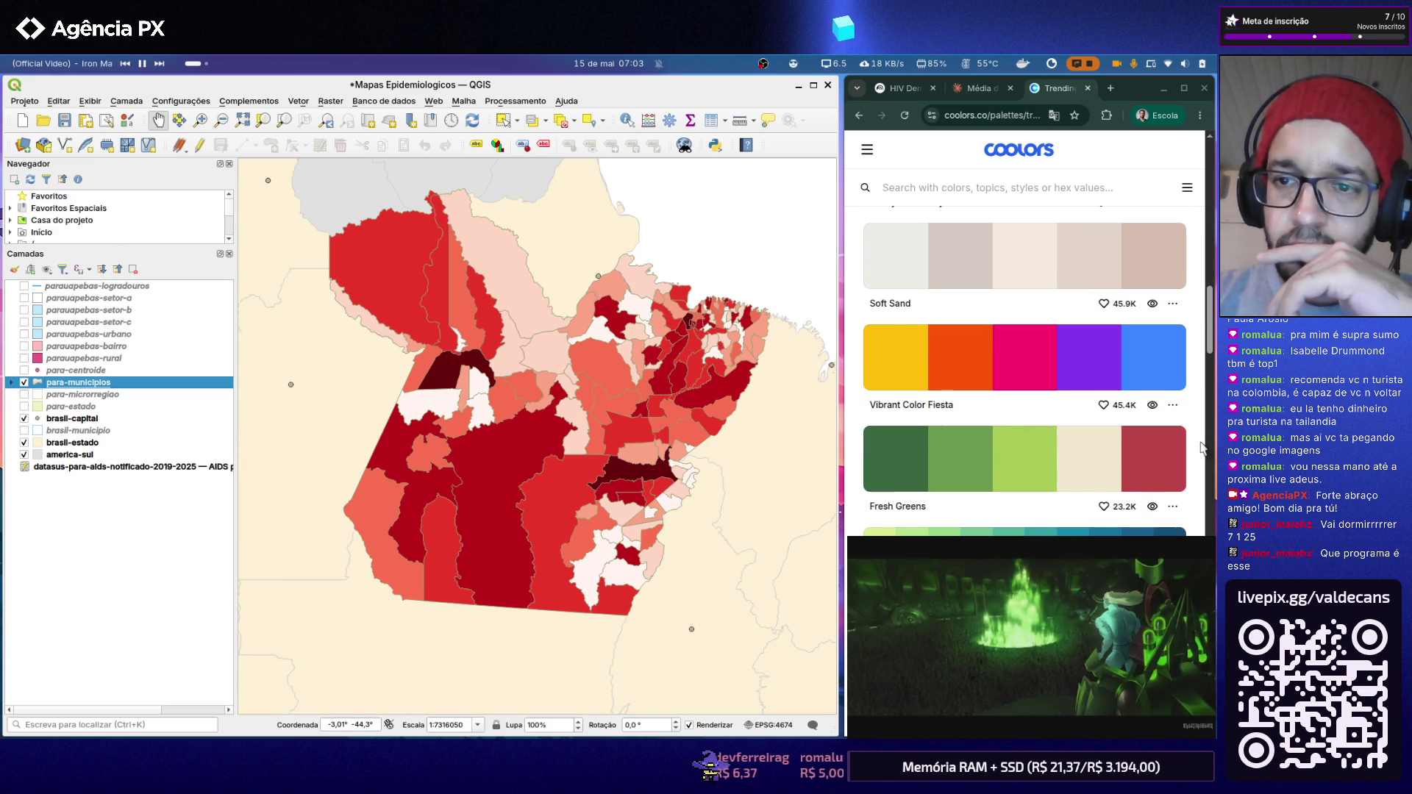
{"action": "scroll", "coordinate": [1201, 447], "scroll_direction": "down", "scroll_amount": 2}
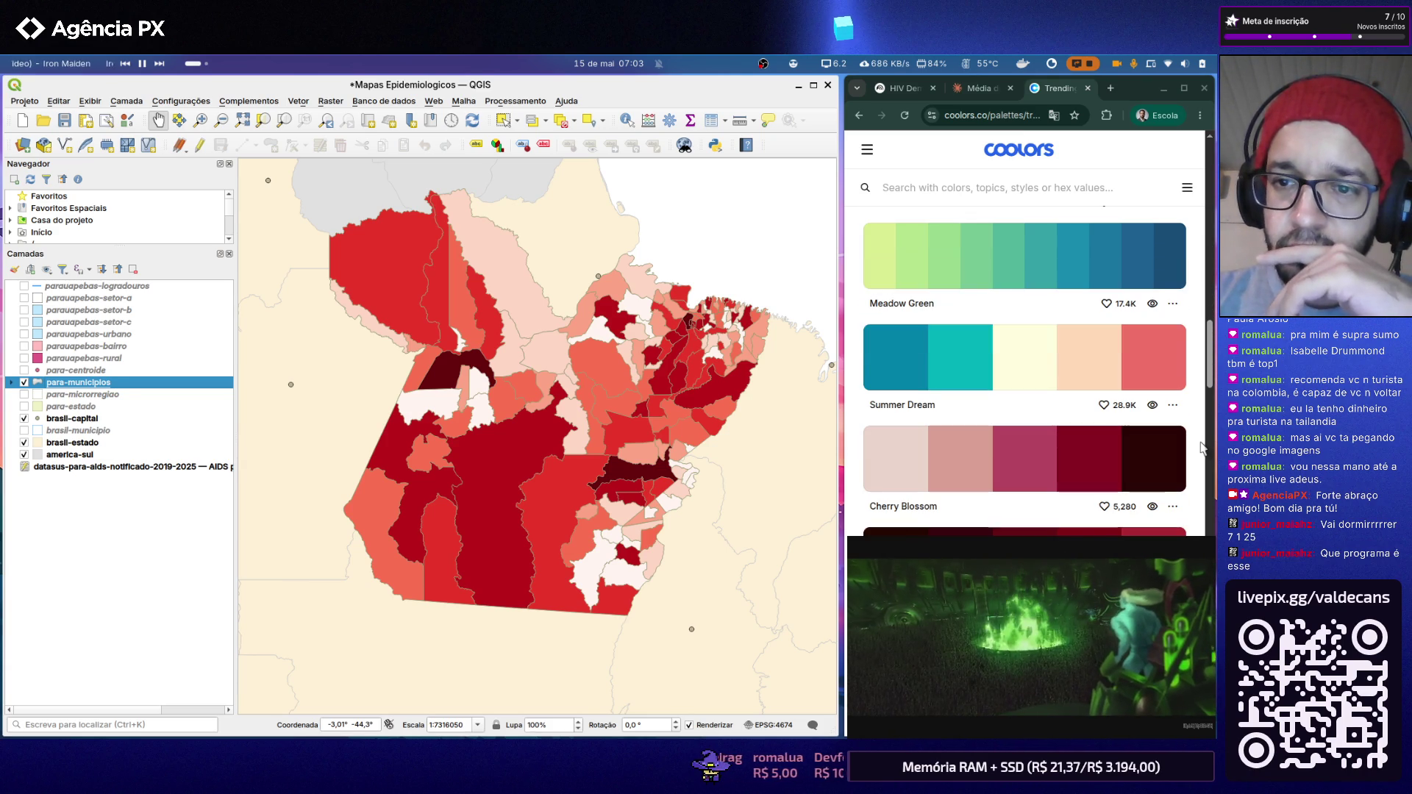
{"action": "scroll", "coordinate": [1201, 447], "scroll_direction": "down", "scroll_amount": 1}
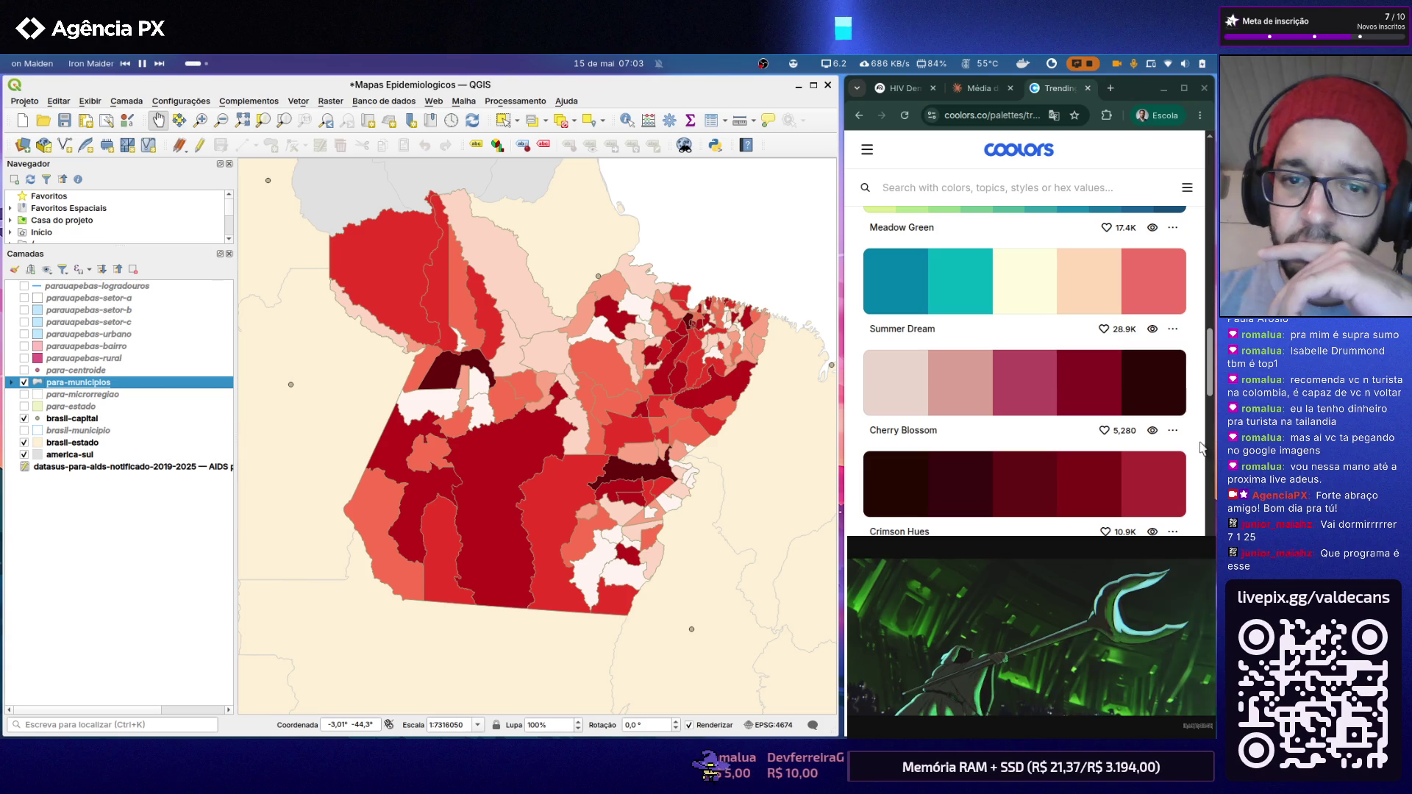
{"action": "scroll", "coordinate": [1202, 447], "scroll_direction": "down", "scroll_amount": 3}
{"action": "scroll", "coordinate": [1201, 446], "scroll_direction": "down", "scroll_amount": 3}
{"action": "scroll", "coordinate": [1201, 447], "scroll_direction": "down", "scroll_amount": 3}
{"action": "scroll", "coordinate": [1201, 447], "scroll_direction": "down", "scroll_amount": 1}
{"action": "scroll", "coordinate": [1201, 446], "scroll_direction": "down", "scroll_amount": 2}
{"action": "scroll", "coordinate": [1201, 447], "scroll_direction": "down", "scroll_amount": 1}
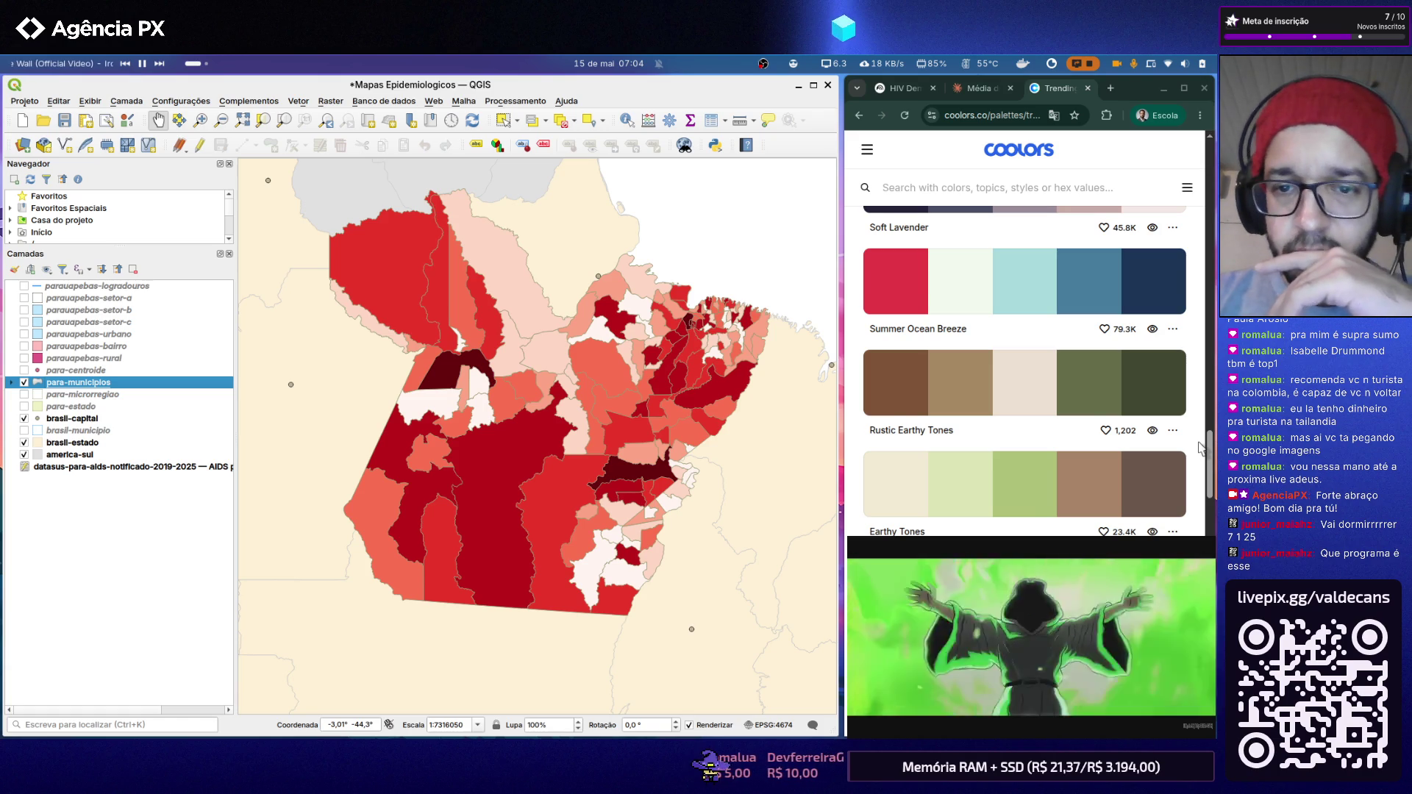
{"action": "scroll", "coordinate": [1201, 447], "scroll_direction": "down", "scroll_amount": 1}
{"action": "scroll", "coordinate": [1200, 447], "scroll_direction": "down", "scroll_amount": 1}
{"action": "scroll", "coordinate": [1202, 447], "scroll_direction": "down", "scroll_amount": 1}
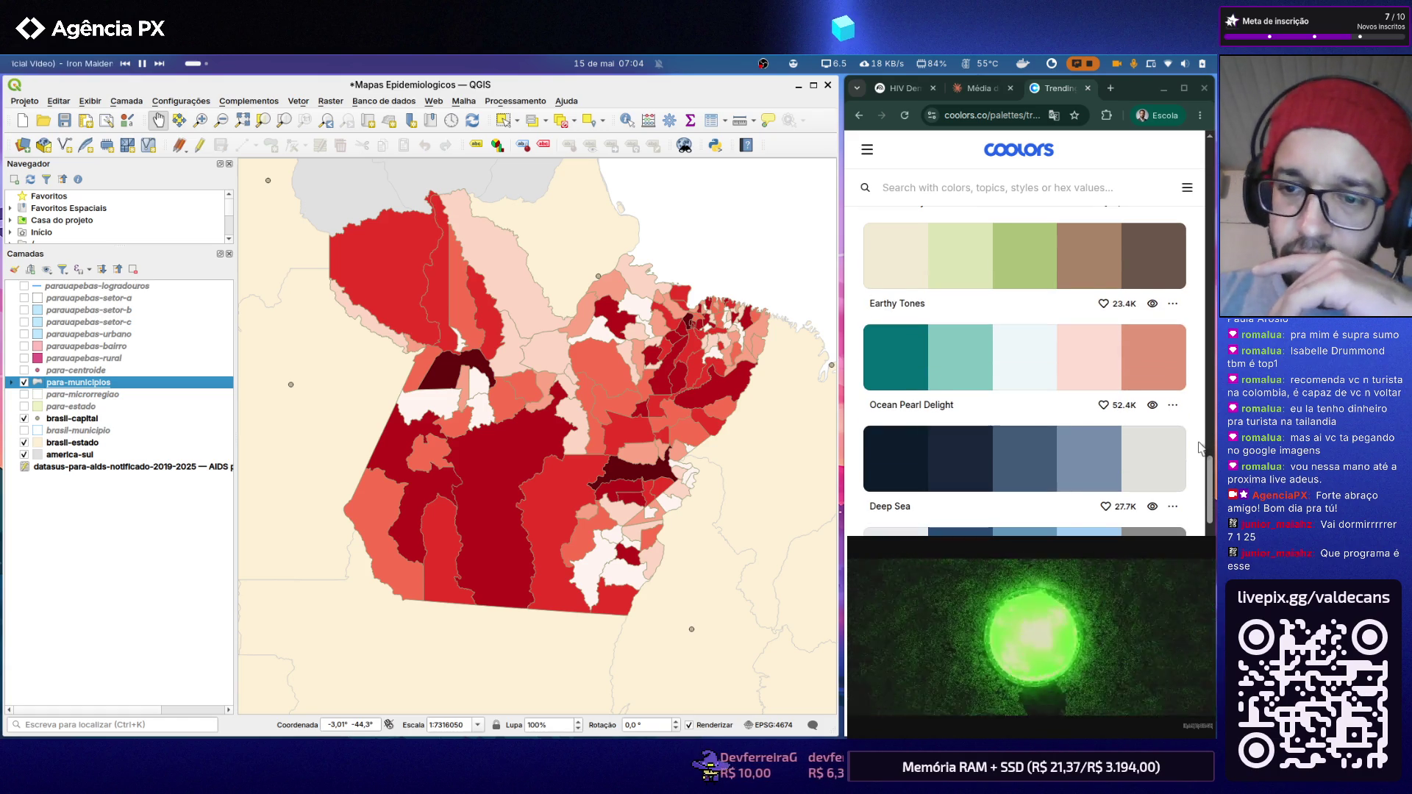
{"action": "scroll", "coordinate": [1200, 446], "scroll_direction": "down", "scroll_amount": 2}
{"action": "scroll", "coordinate": [1202, 446], "scroll_direction": "down", "scroll_amount": 2}
{"action": "scroll", "coordinate": [1202, 448], "scroll_direction": "down", "scroll_amount": 2}
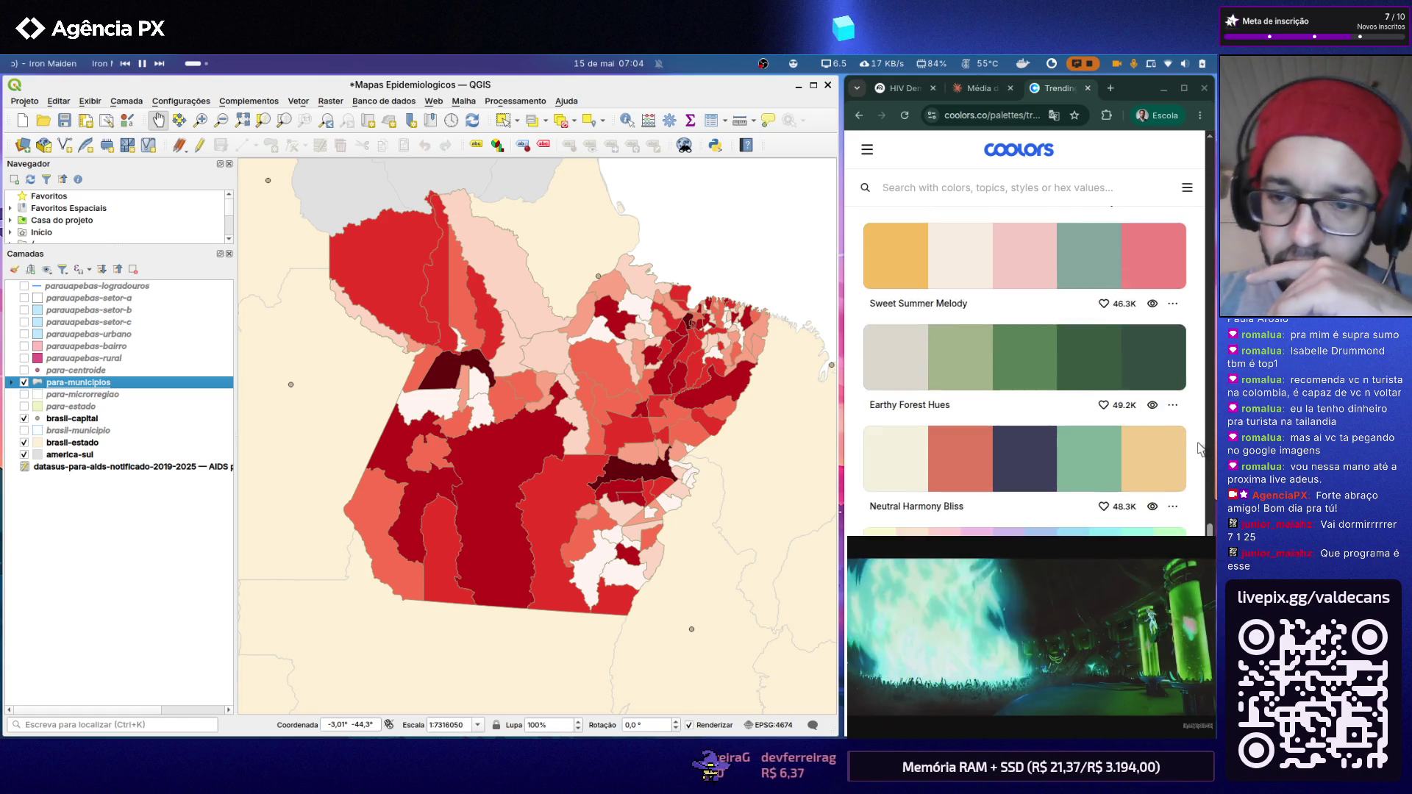
{"action": "scroll", "coordinate": [1202, 447], "scroll_direction": "down", "scroll_amount": 3}
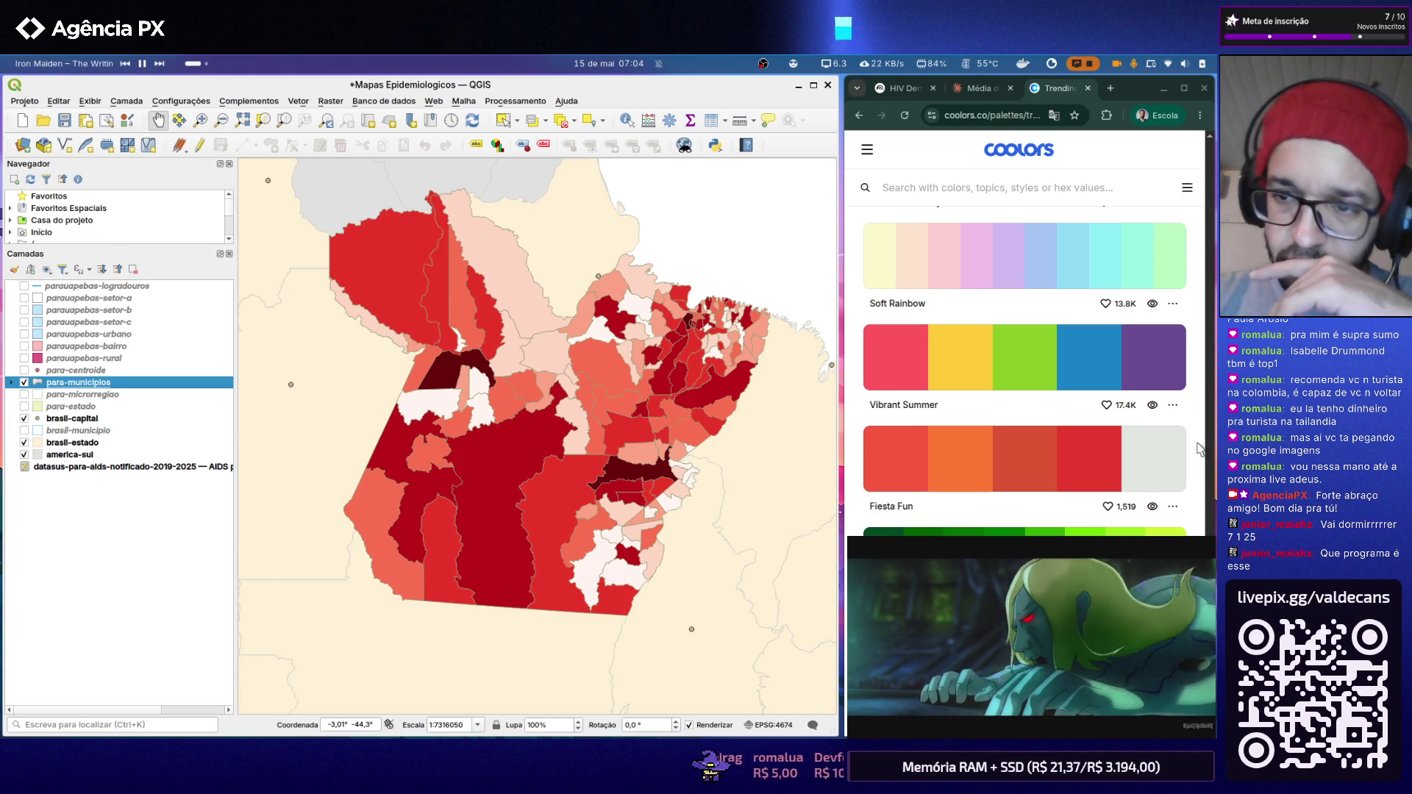
Step: Copy the light gray swatch's hex code from the Fiesta Fun palette
{"action": "left_click", "coordinate": [1148, 464]}
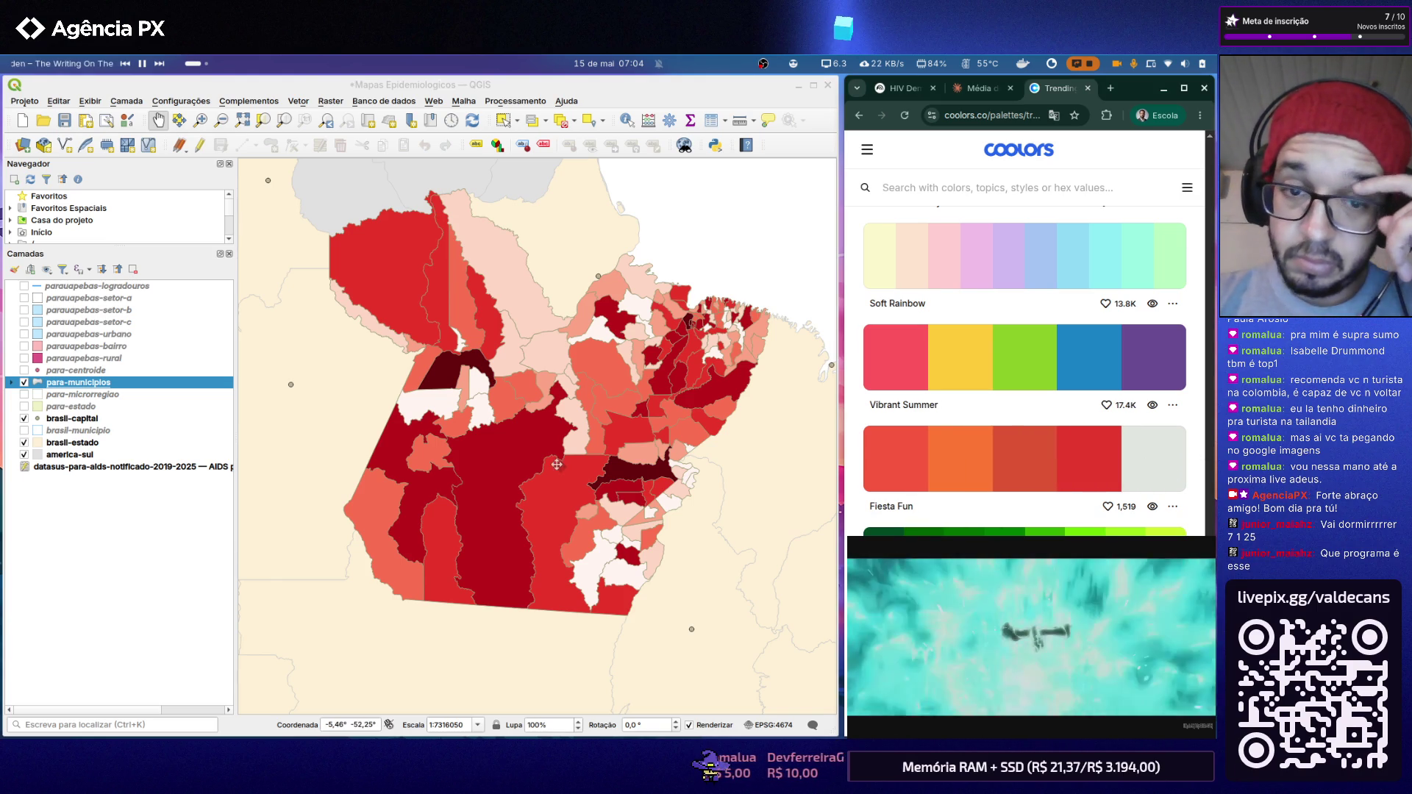
Step: Set the brasil-estado fill to light grey #e1e6e1 and apply it to the map
{"action": "double_click", "coordinate": [97, 444]}
{"action": "left_click", "coordinate": [403, 269]}
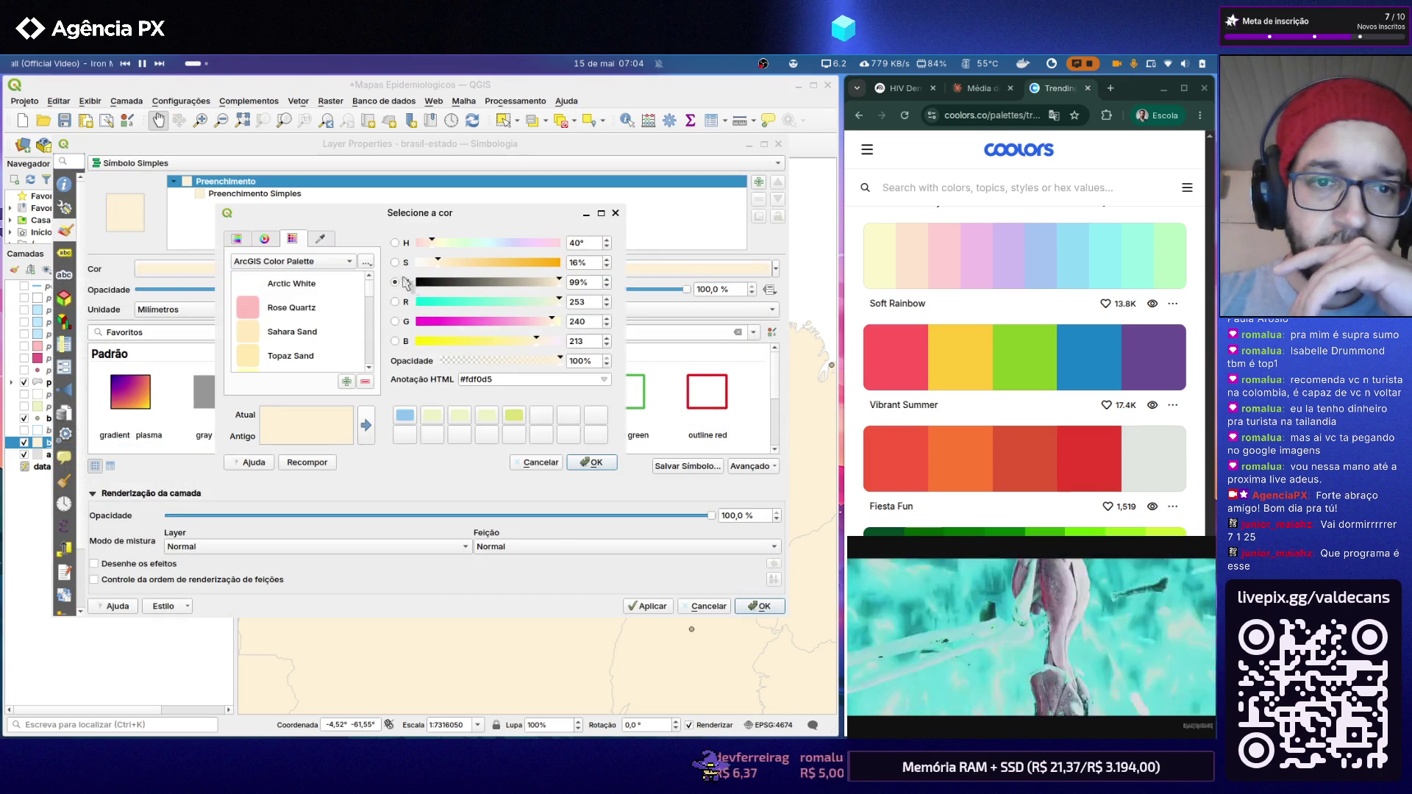
{"action": "triple_click", "coordinate": [474, 378]}
{"action": "type", "text": "#e1e6e1"}
{"action": "left_click", "coordinate": [590, 462]}
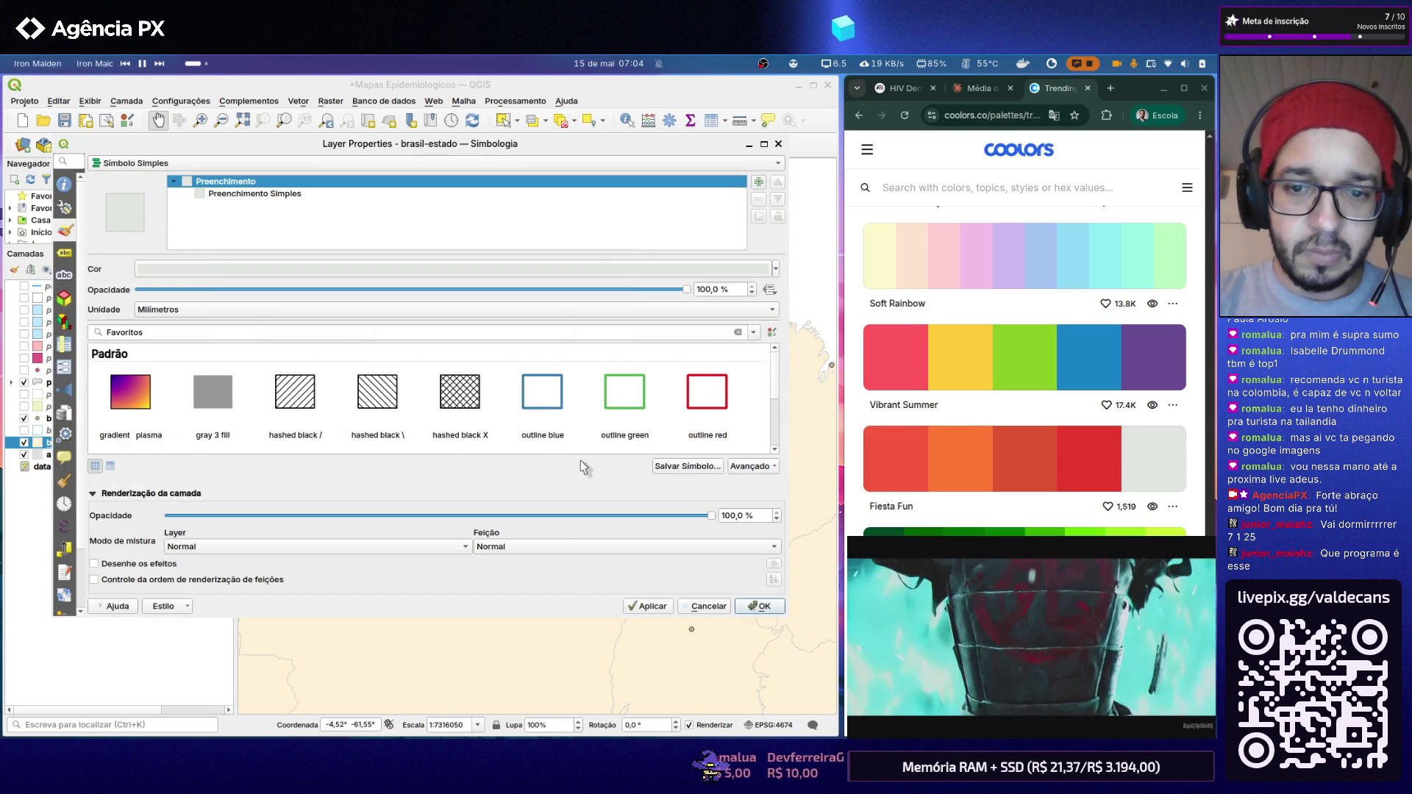
{"action": "left_click", "coordinate": [672, 607]}
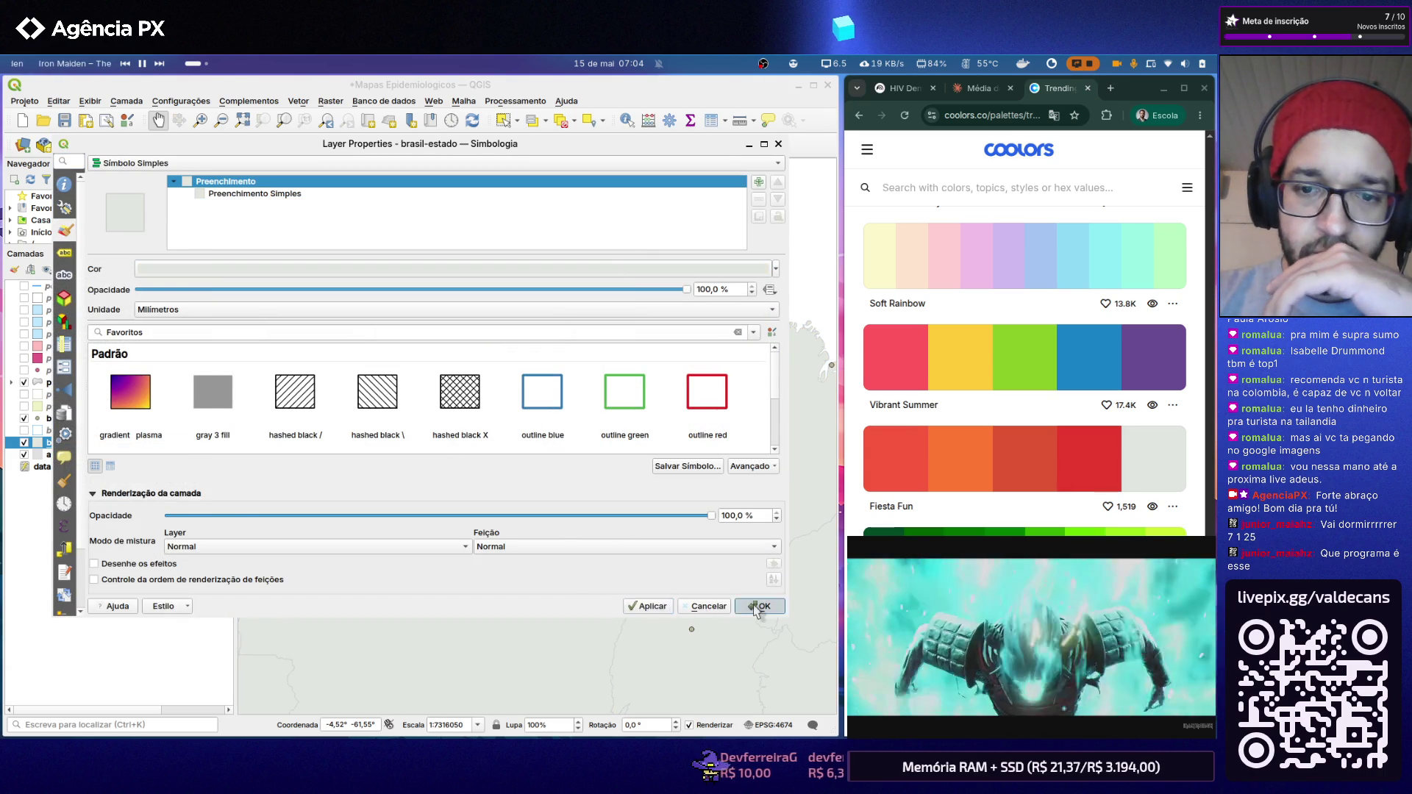
{"action": "left_click", "coordinate": [759, 606]}
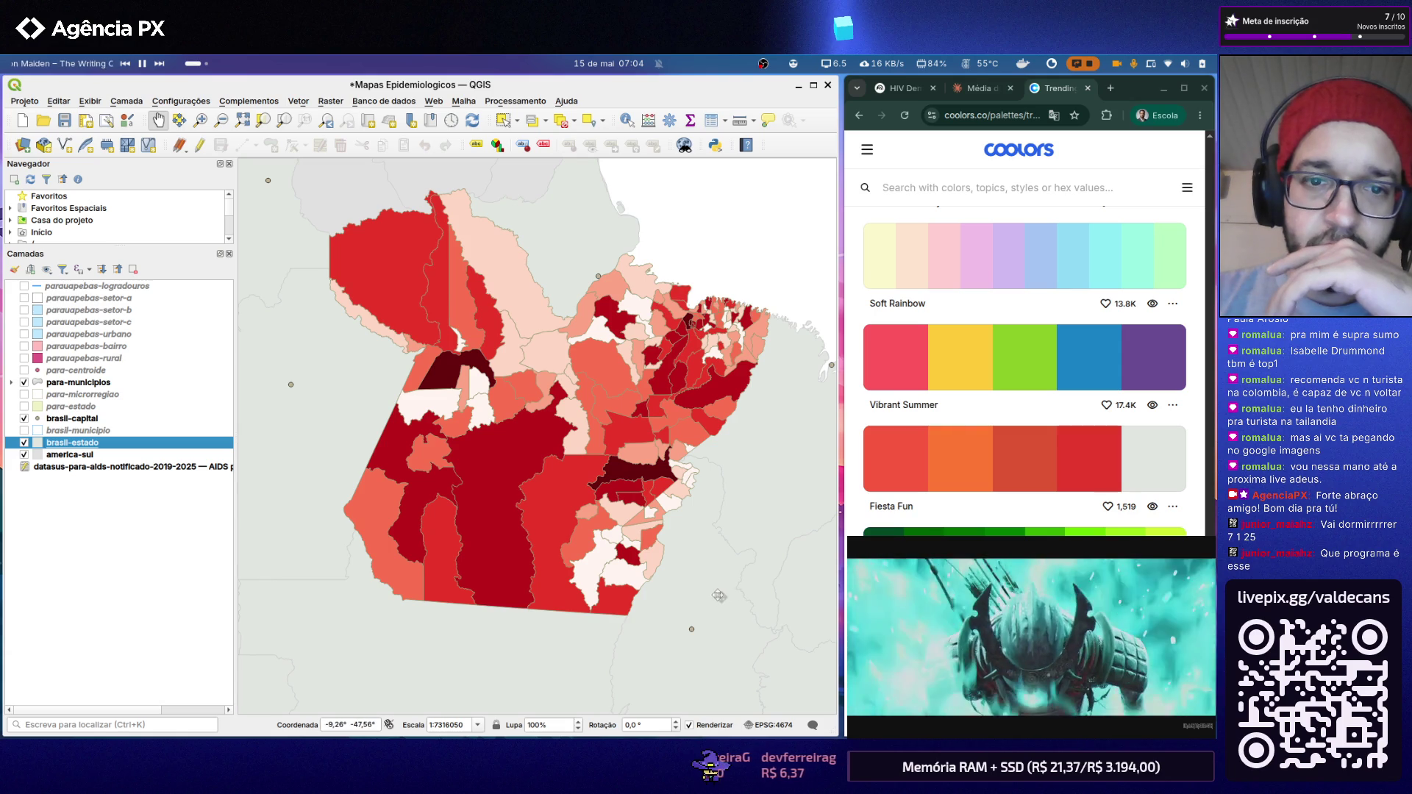
{"action": "scroll", "coordinate": [595, 426], "scroll_direction": "down", "scroll_amount": 2}
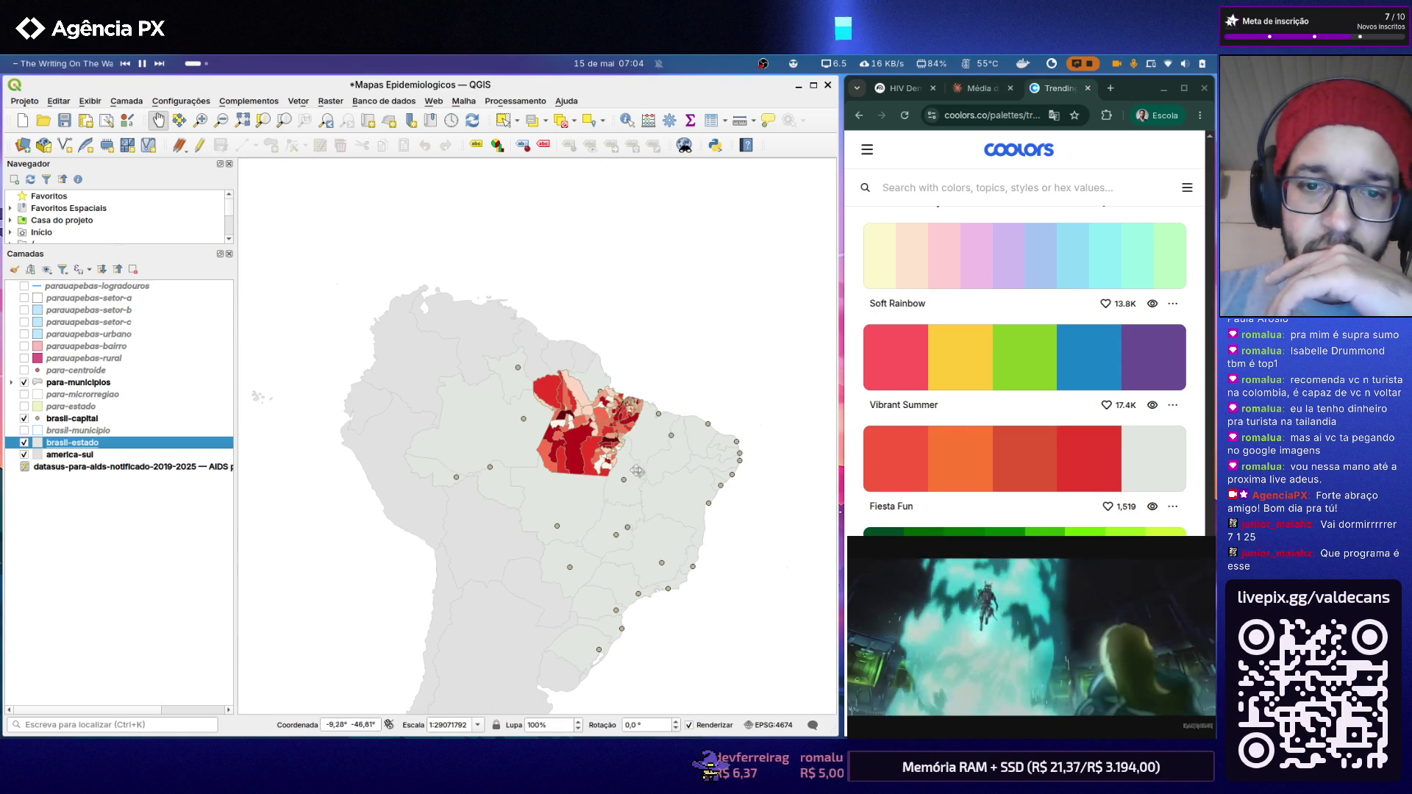
{"action": "scroll", "coordinate": [606, 436], "scroll_direction": "up", "scroll_amount": 1}
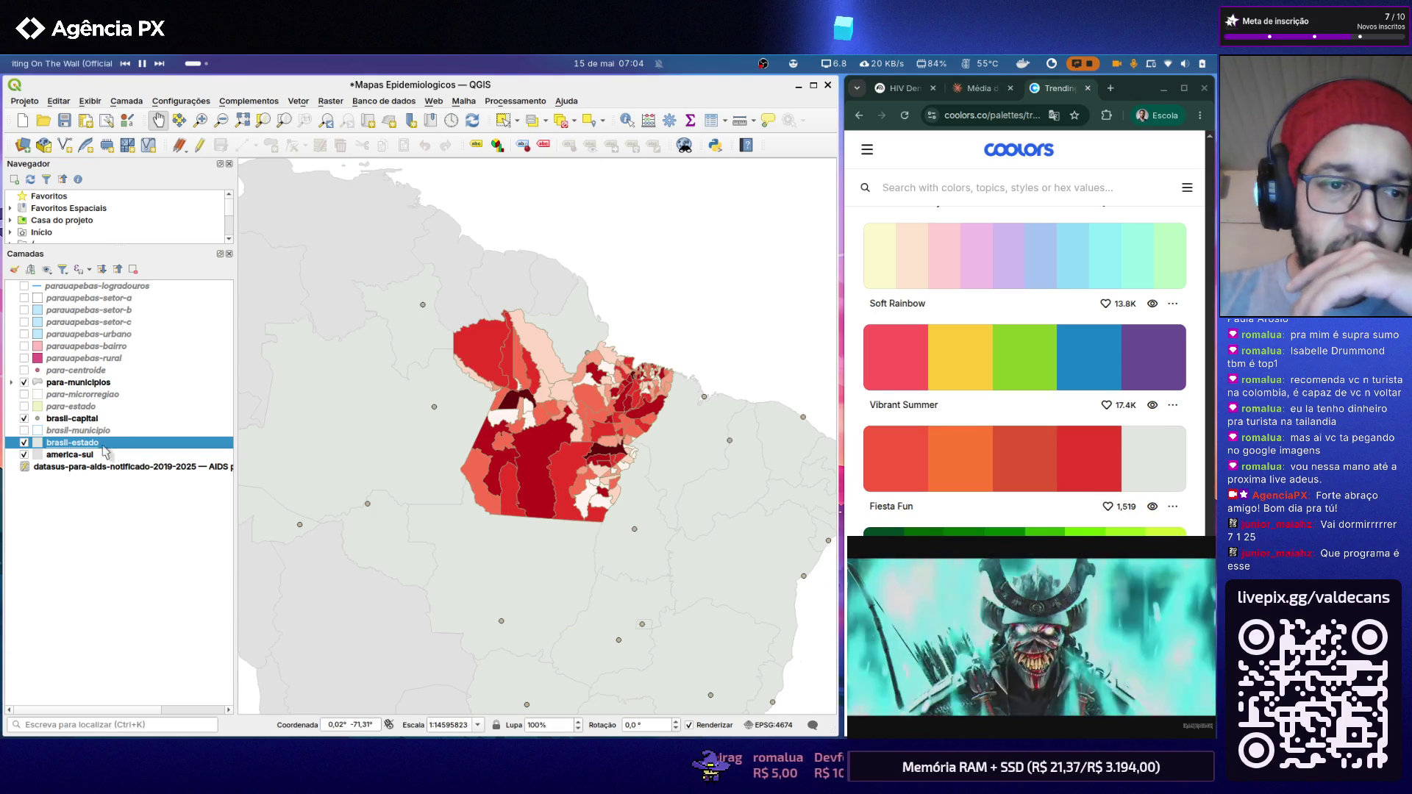
{"action": "double_click", "coordinate": [91, 454]}
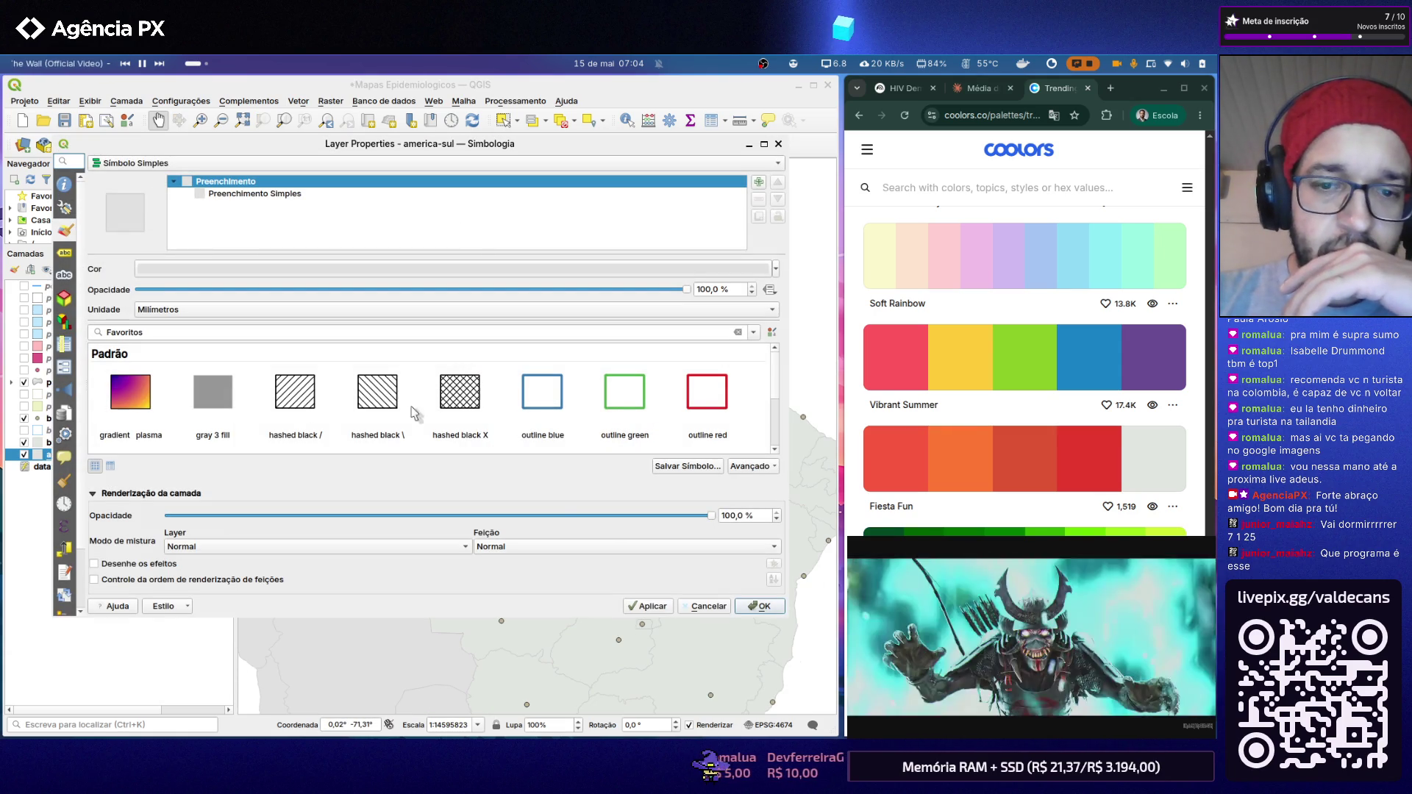
Step: Leave the america-sul properties unchanged and go to the Projeto menu
{"action": "left_click", "coordinate": [686, 607]}
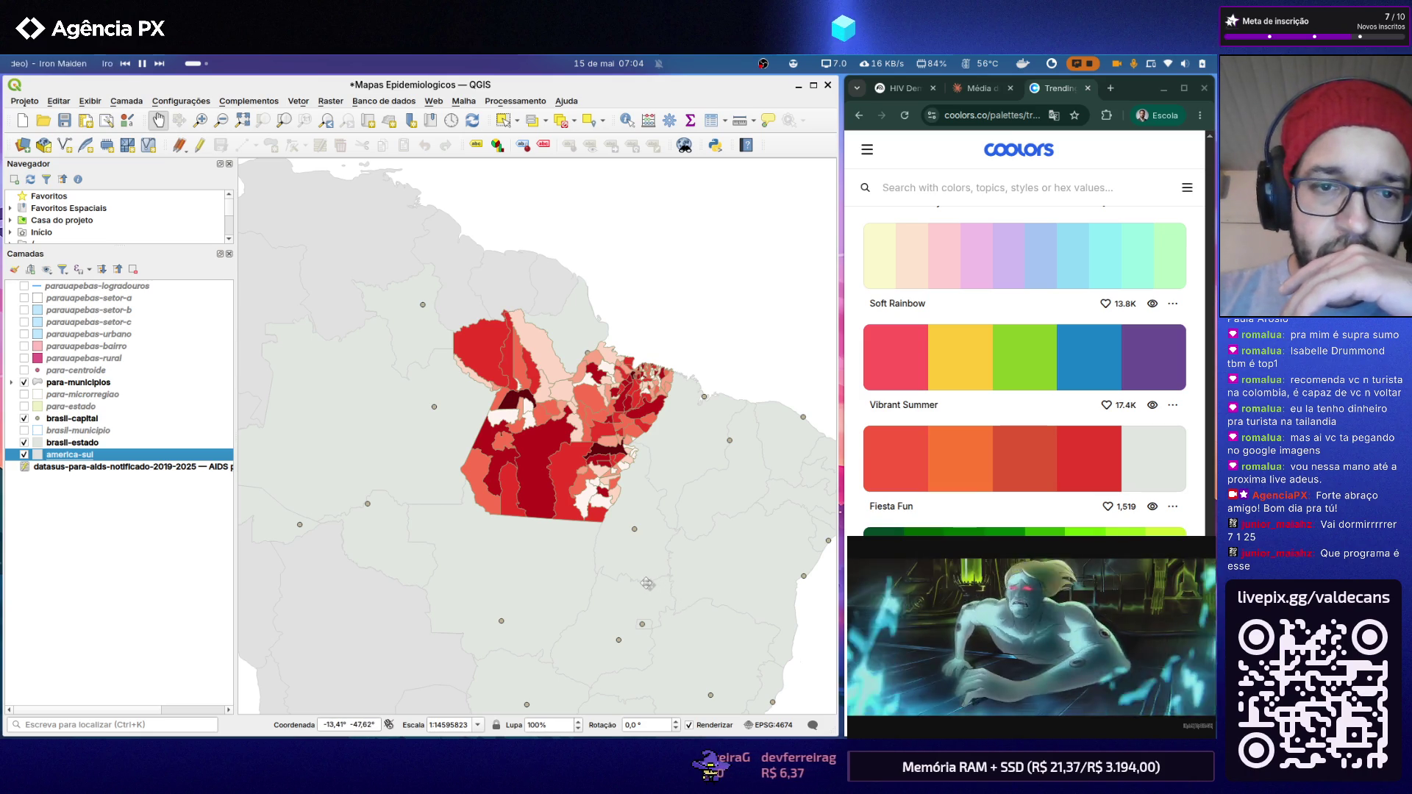
{"action": "left_click", "coordinate": [24, 100]}
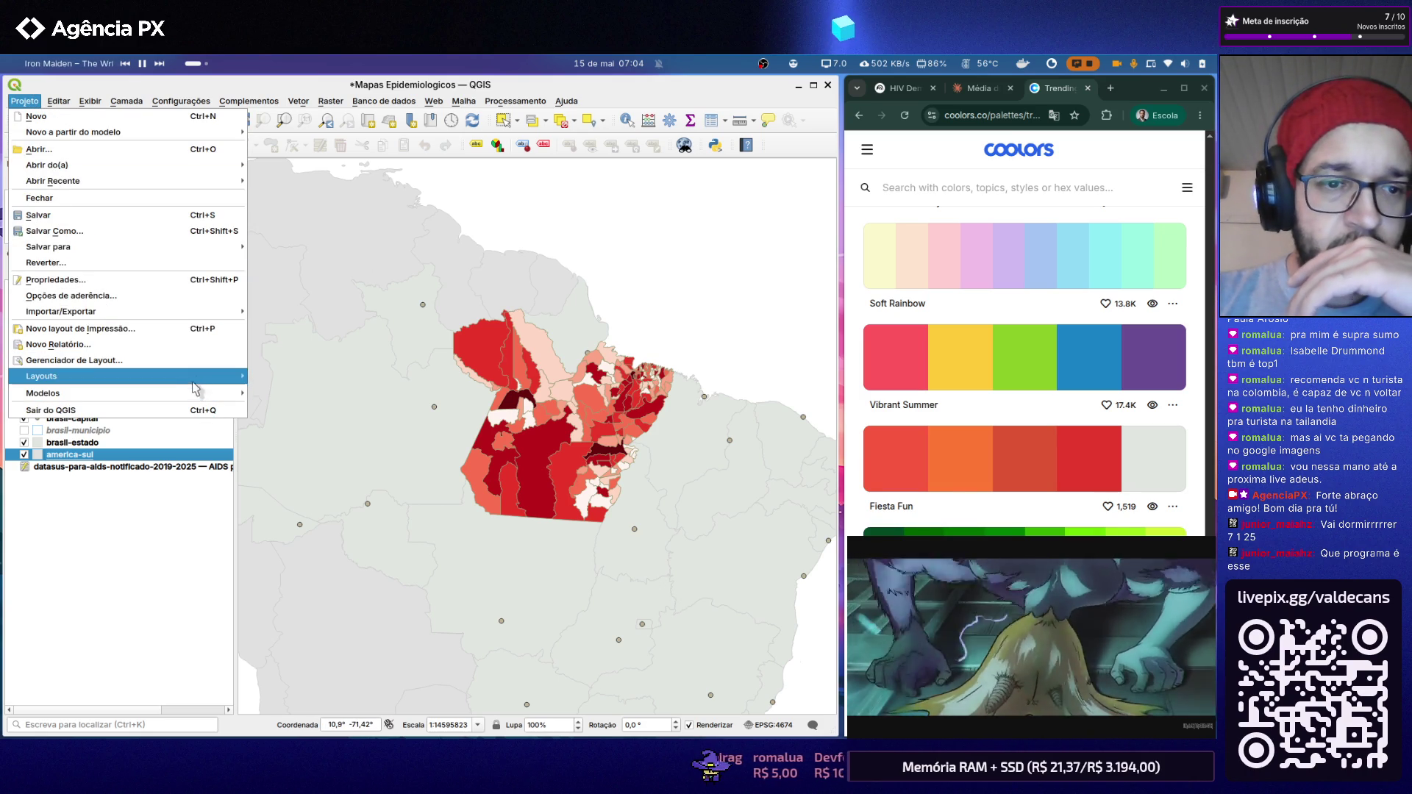
{"action": "mouse_move", "coordinate": [121, 376]}
{"action": "left_click", "coordinate": [286, 376]}
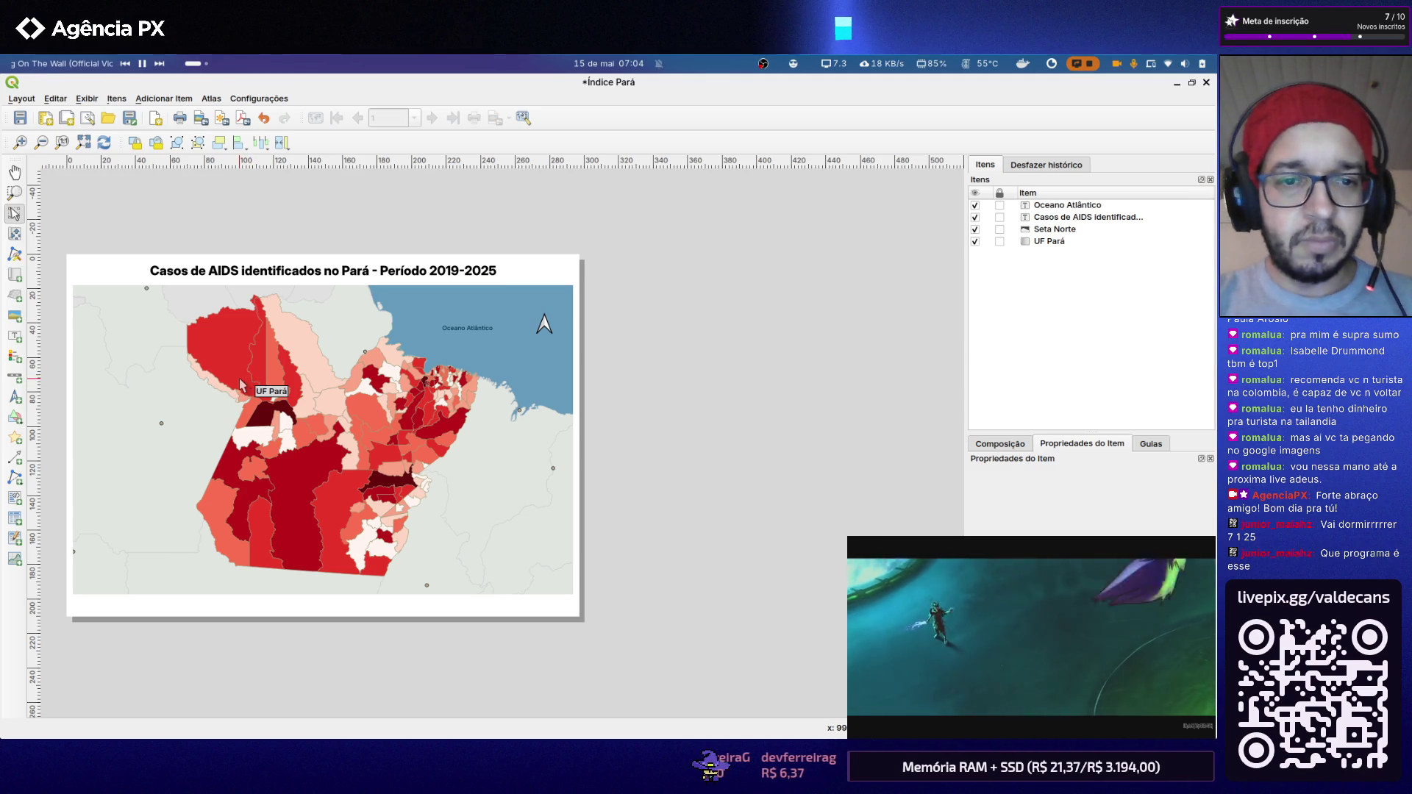
{"action": "left_click", "coordinate": [1206, 83]}
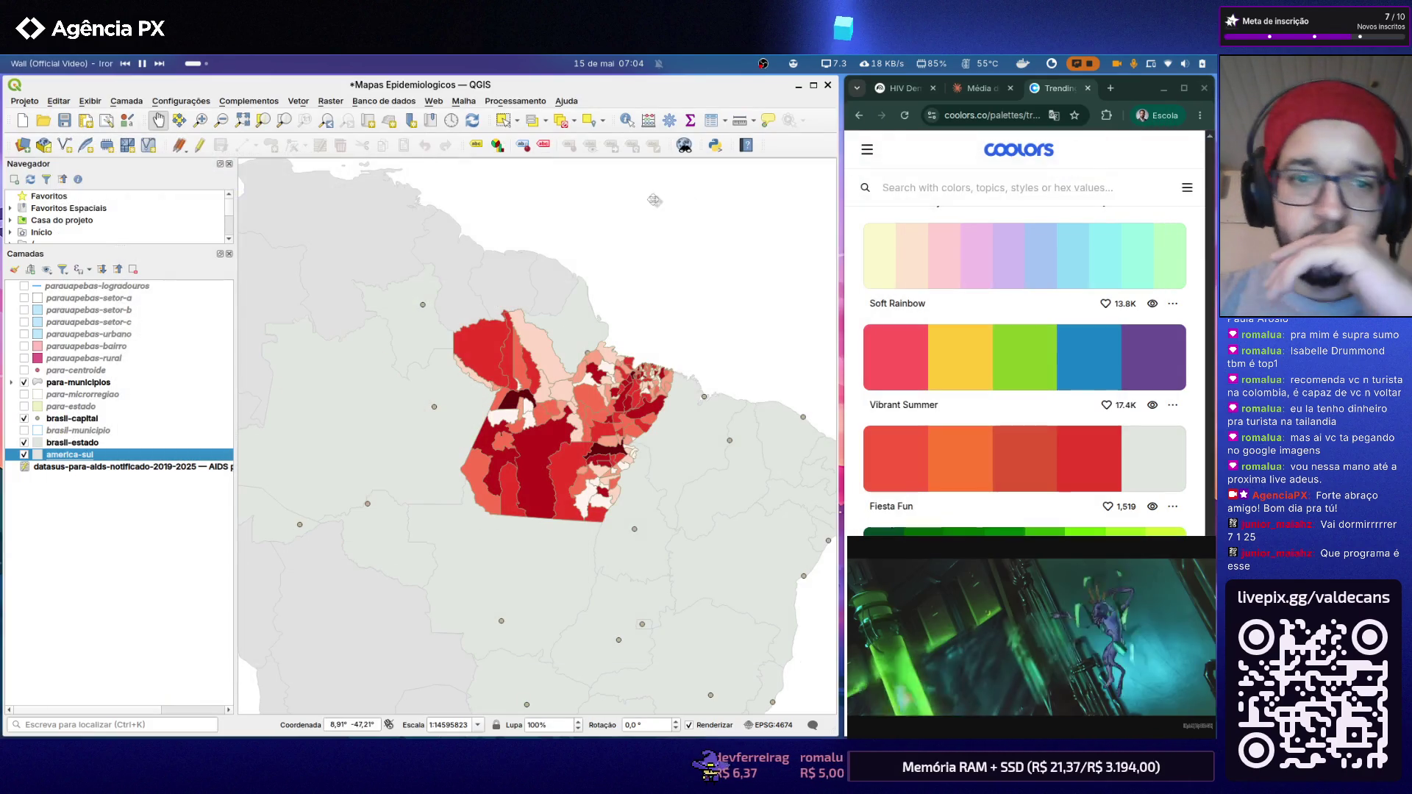
{"action": "double_click", "coordinate": [86, 444]}
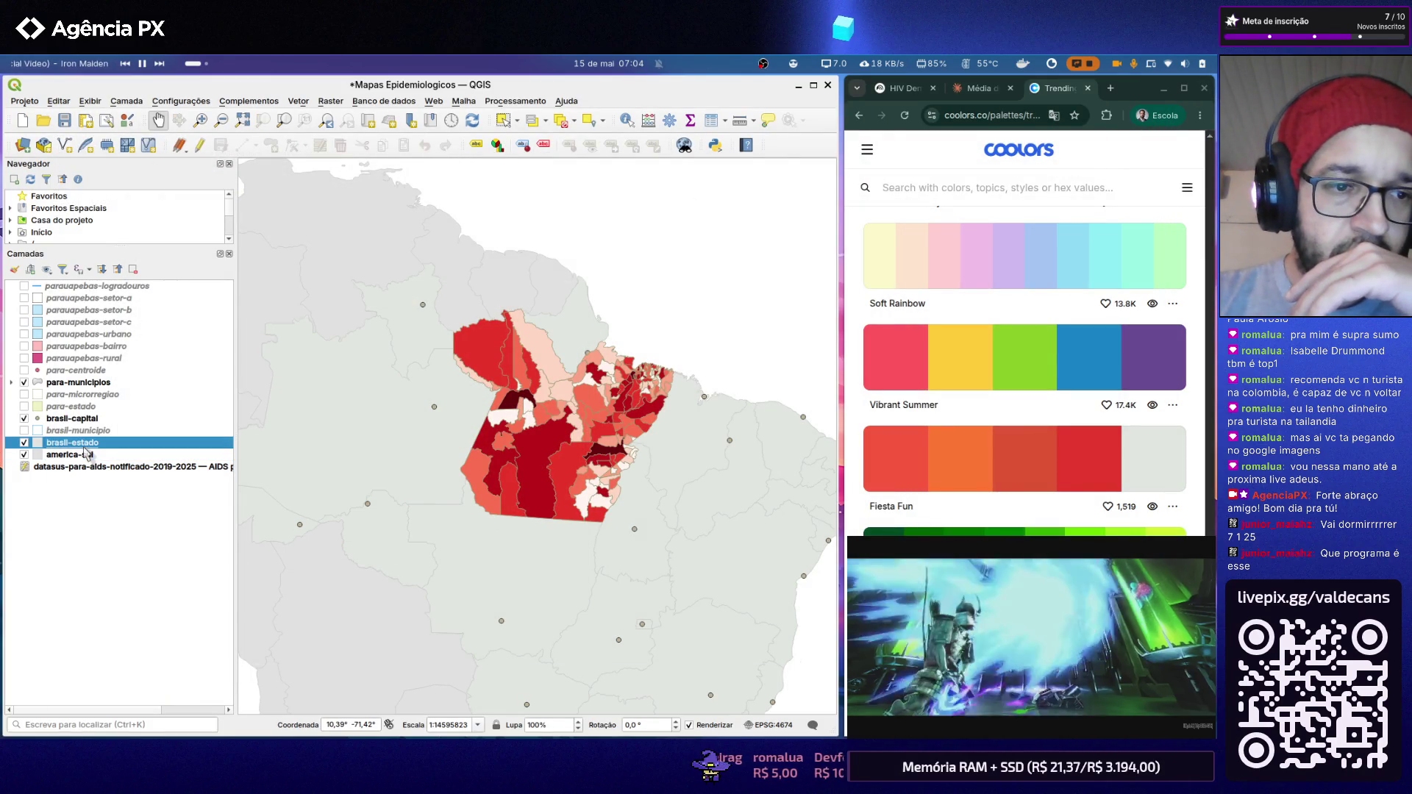
Step: Inspect the america-sul fill colour and store its current grey as a custom colour
{"action": "key", "text": "Escape"}
{"action": "double_click", "coordinate": [80, 455]}
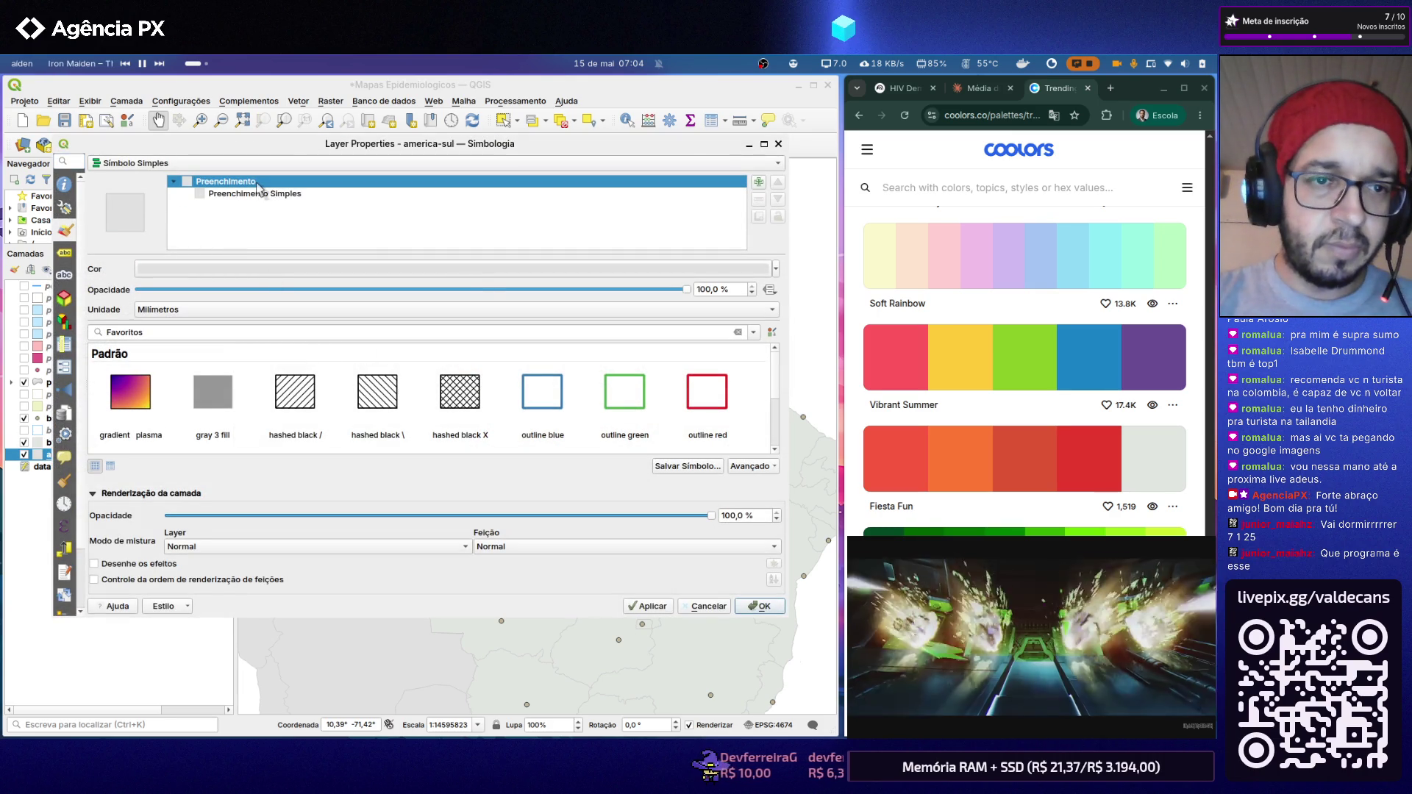
{"action": "double_click", "coordinate": [259, 184]}
{"action": "double_click", "coordinate": [266, 183]}
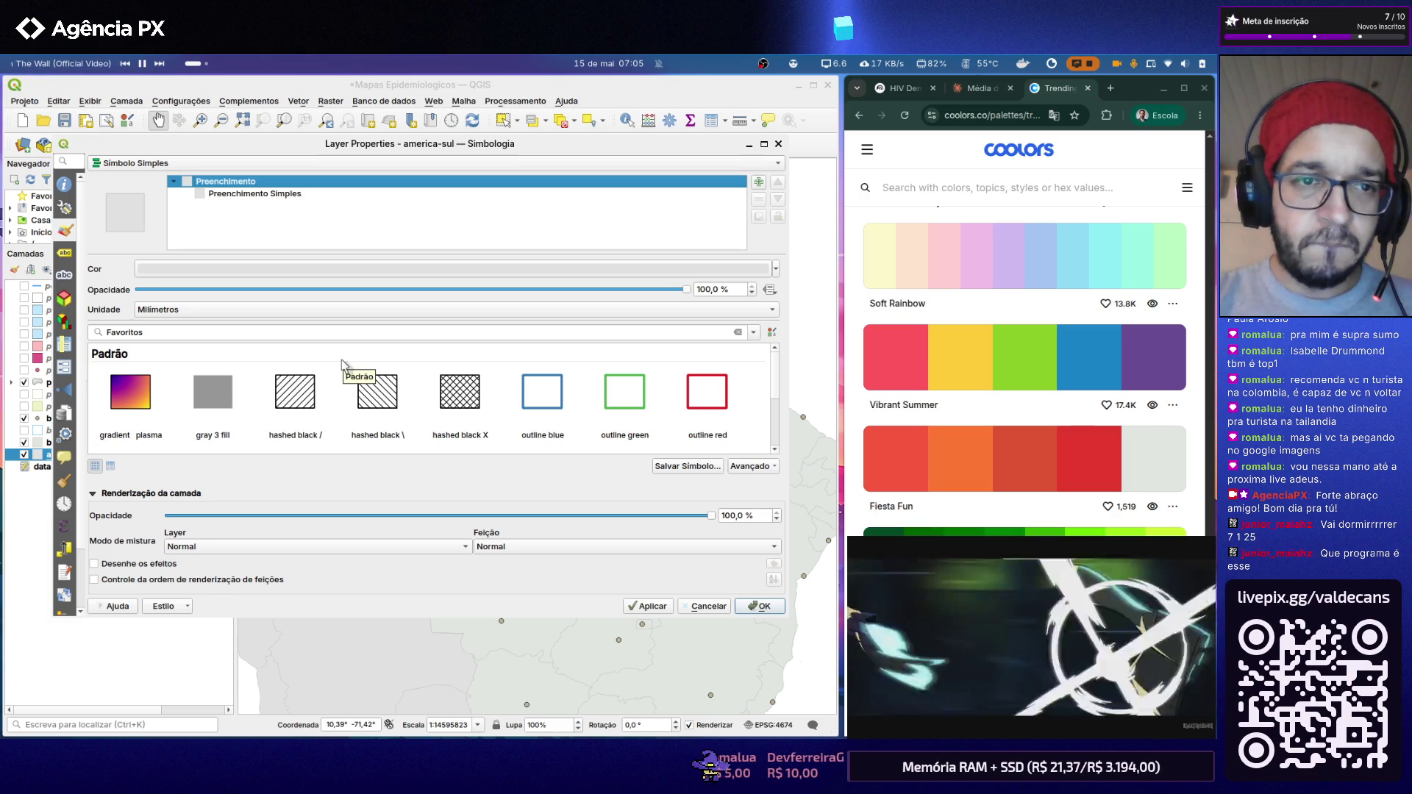
{"action": "left_click", "coordinate": [290, 269]}
{"action": "double_click", "coordinate": [471, 379]}
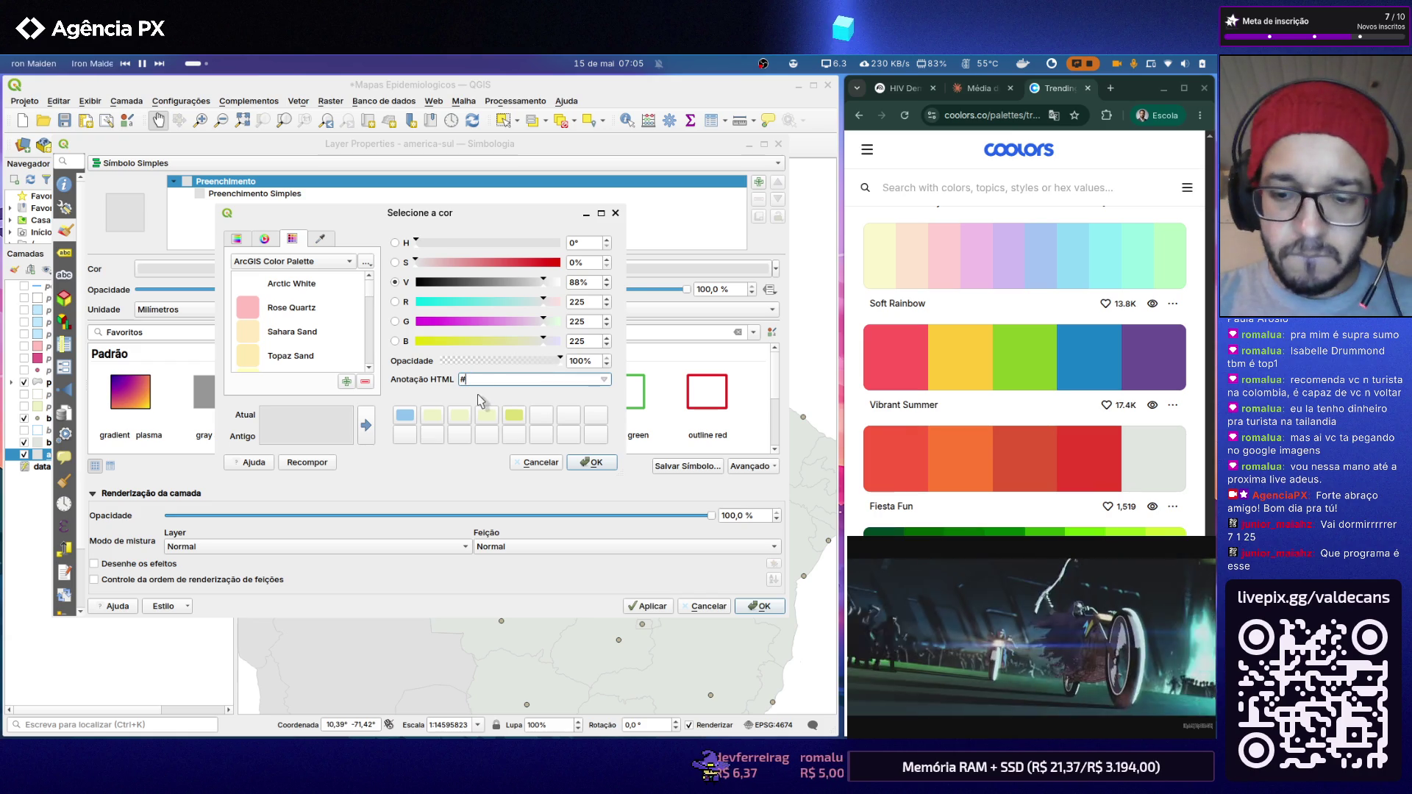
{"action": "key", "text": "Return"}
{"action": "double_click", "coordinate": [280, 184]}
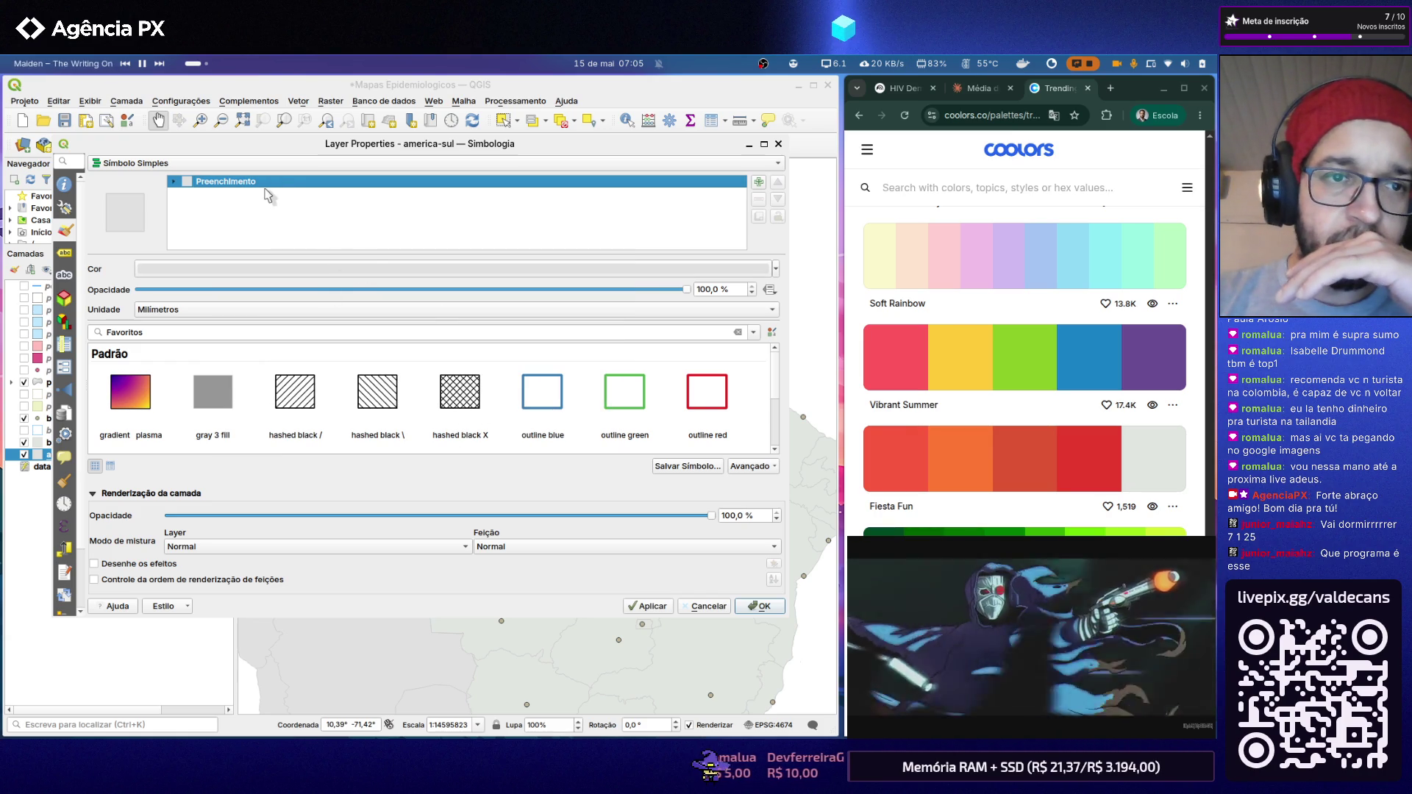
{"action": "double_click", "coordinate": [232, 185]}
{"action": "left_click", "coordinate": [264, 271]}
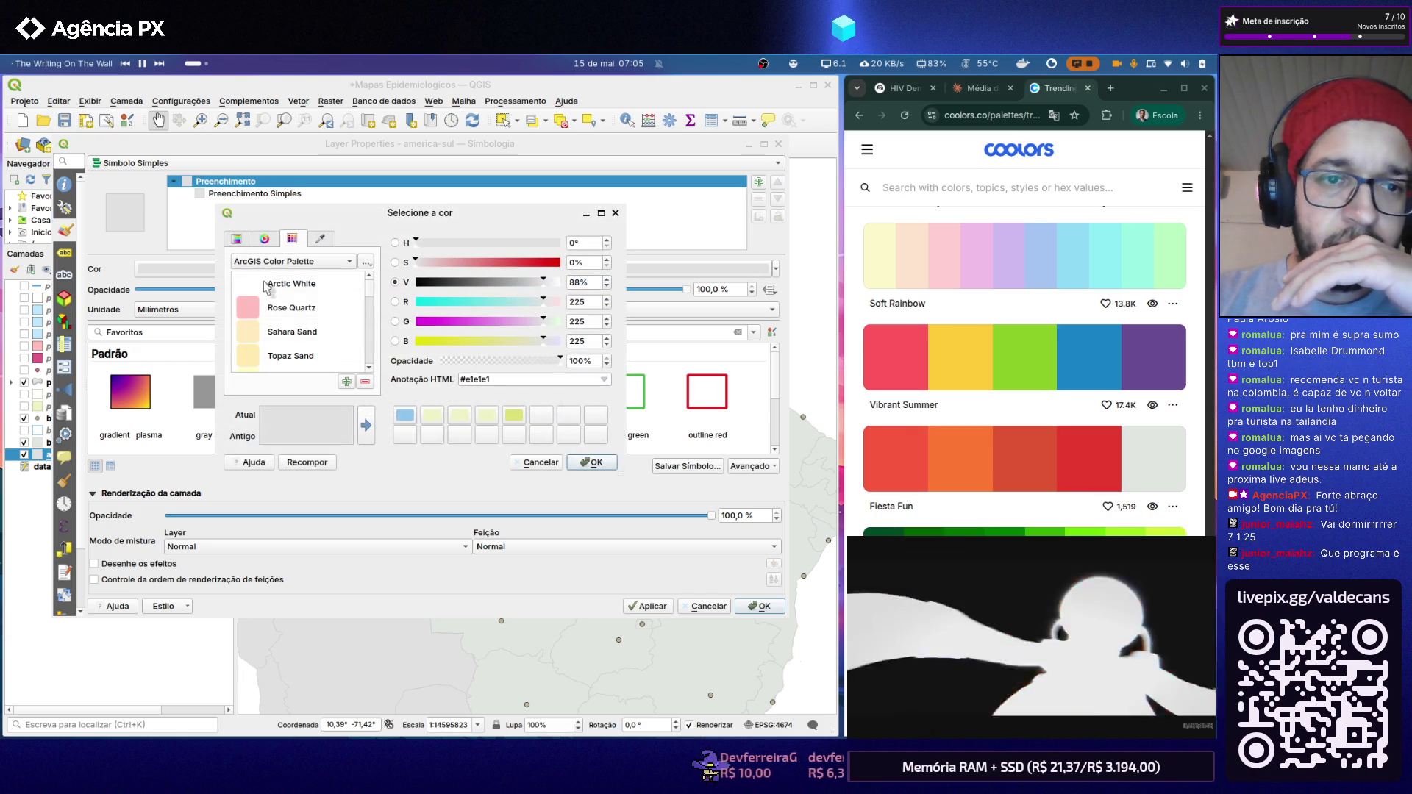
{"action": "left_click", "coordinate": [364, 425]}
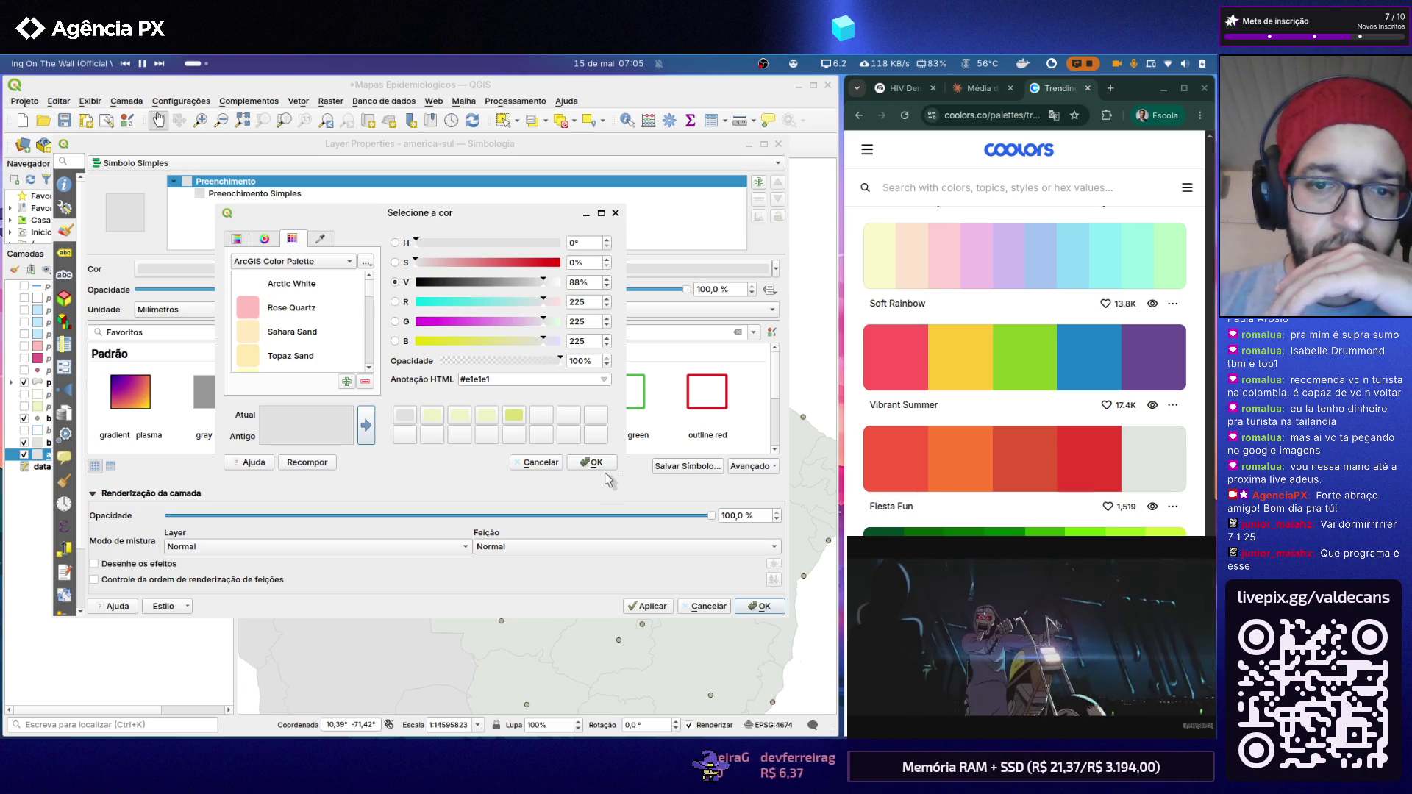
{"action": "left_click", "coordinate": [591, 464]}
{"action": "left_click", "coordinate": [758, 605]}
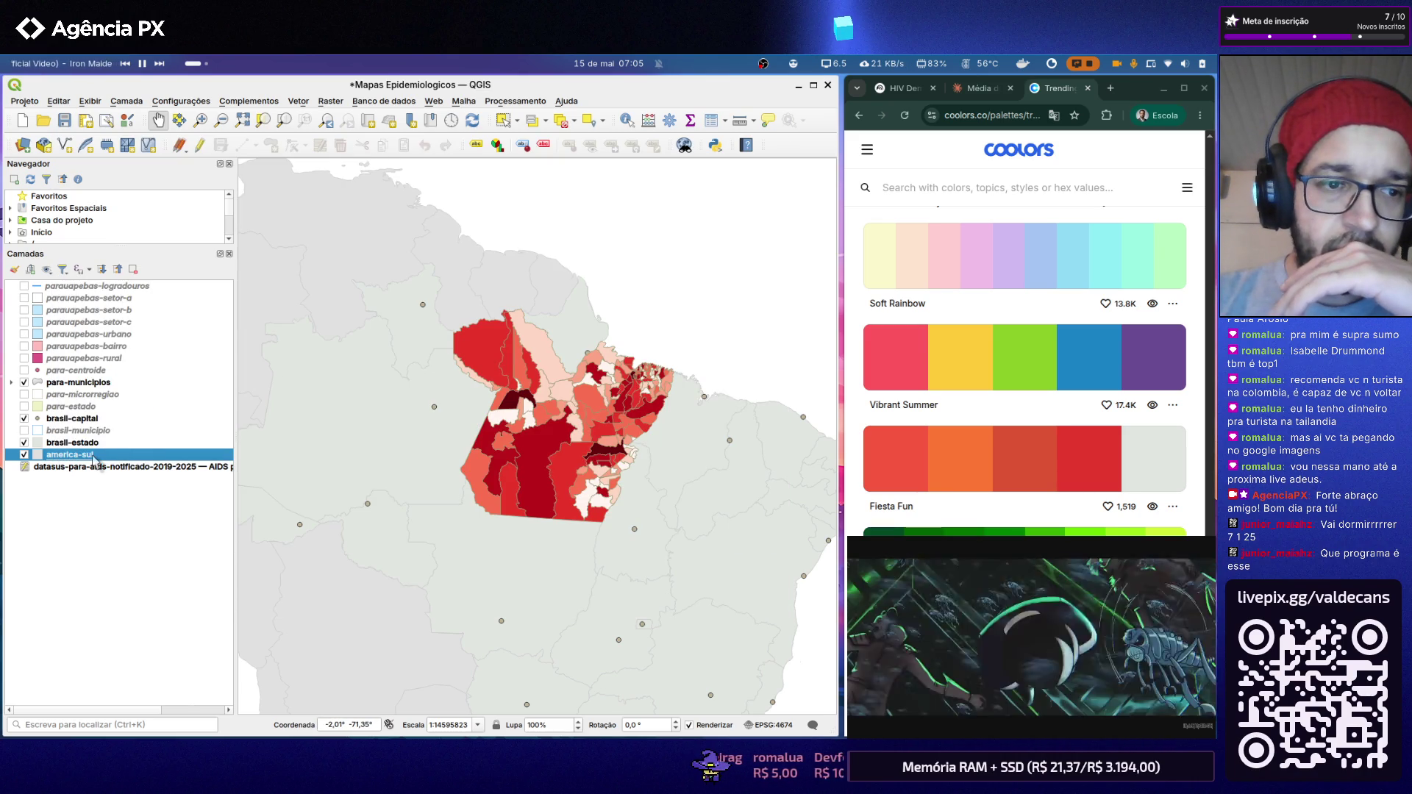
Step: Try Topaz Sand yellow as the america-sul fill and apply it to South America
{"action": "double_click", "coordinate": [70, 454]}
{"action": "left_click", "coordinate": [236, 270]}
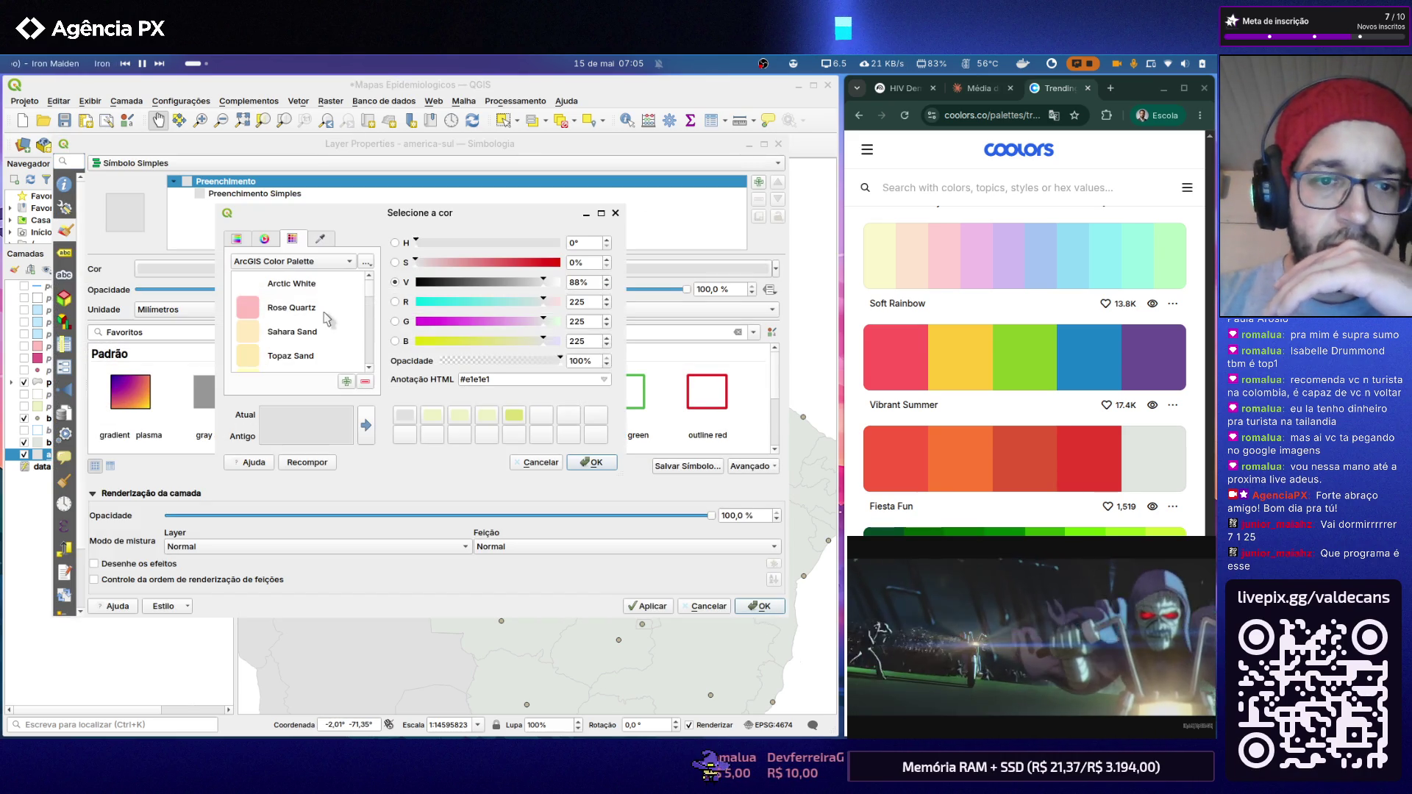
{"action": "triple_click", "coordinate": [476, 377]}
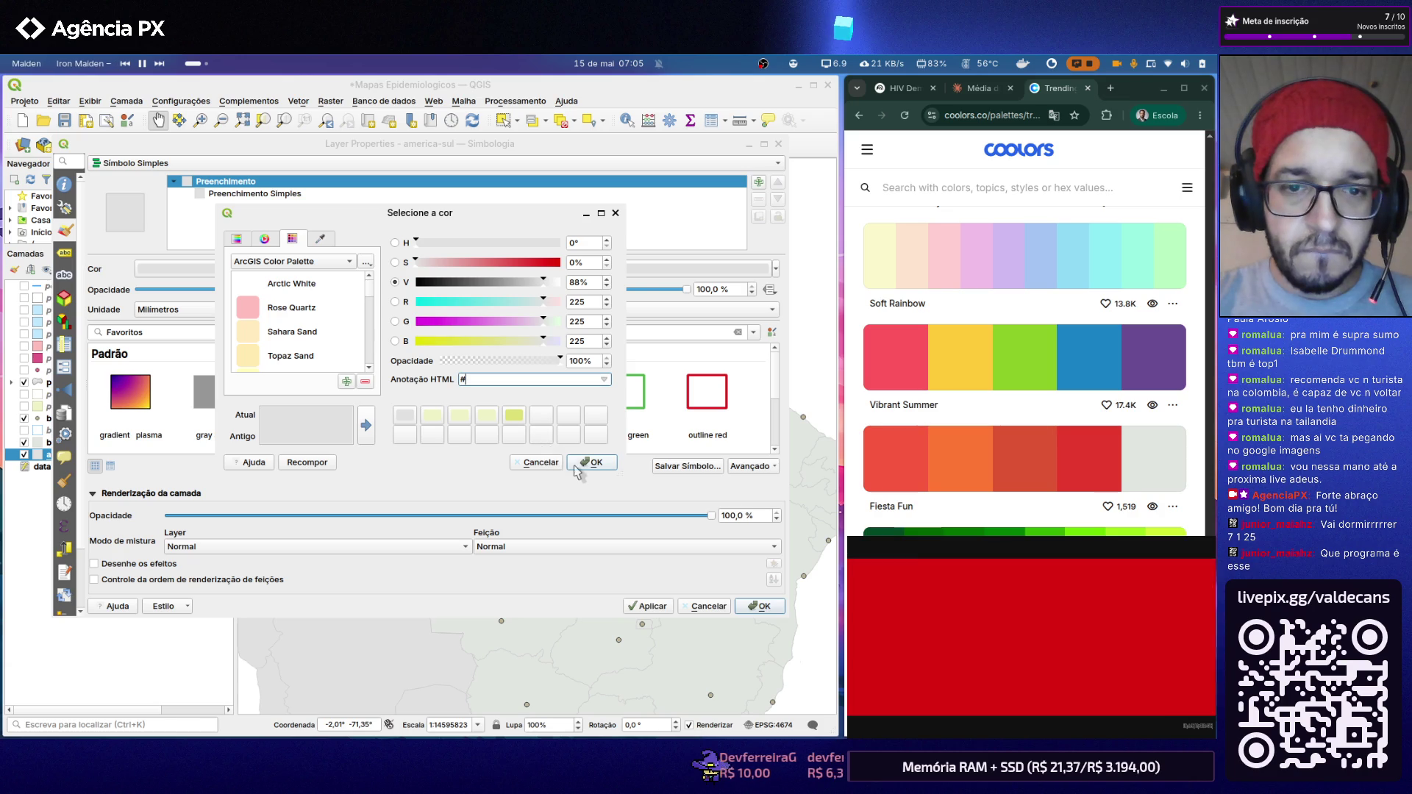
{"action": "left_click", "coordinate": [576, 466]}
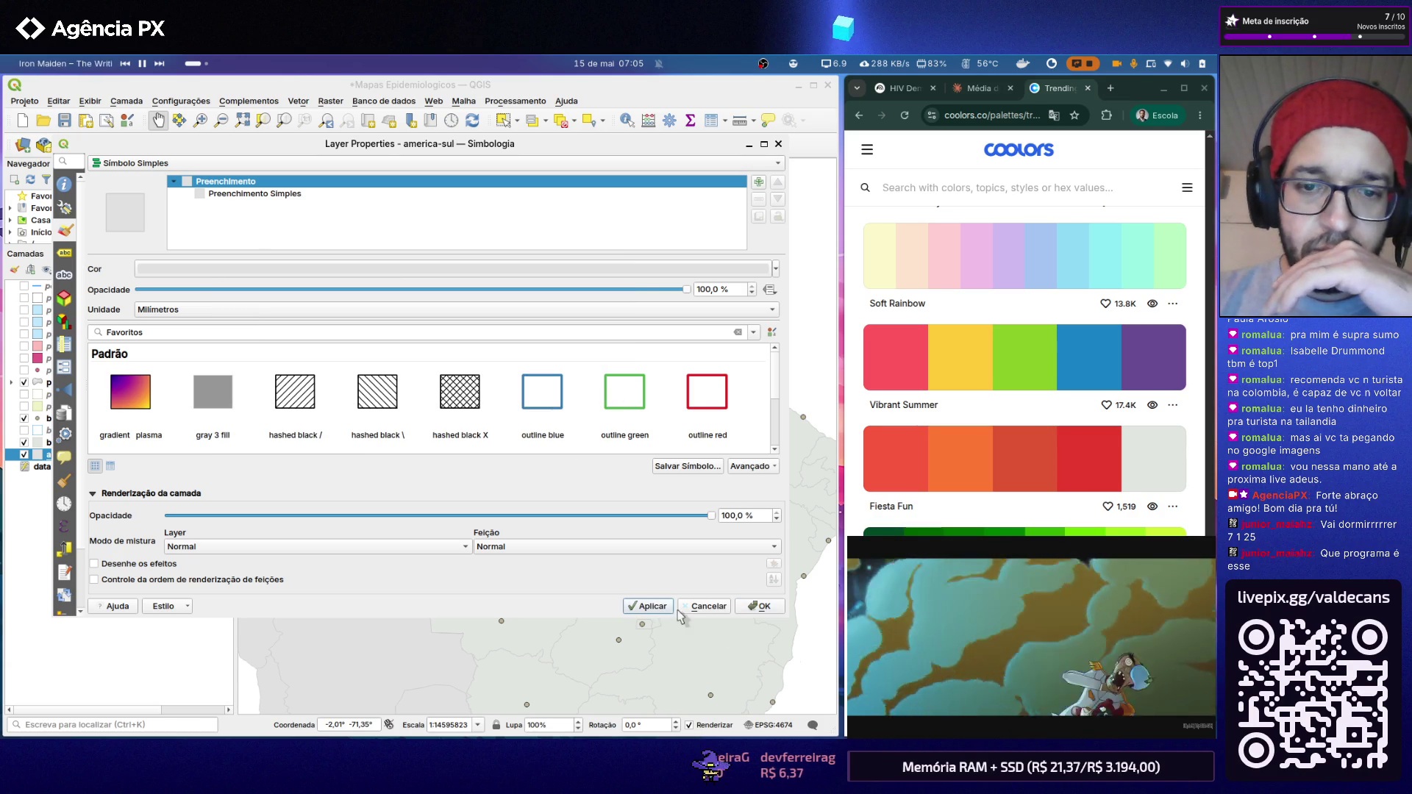
{"action": "left_click", "coordinate": [759, 606]}
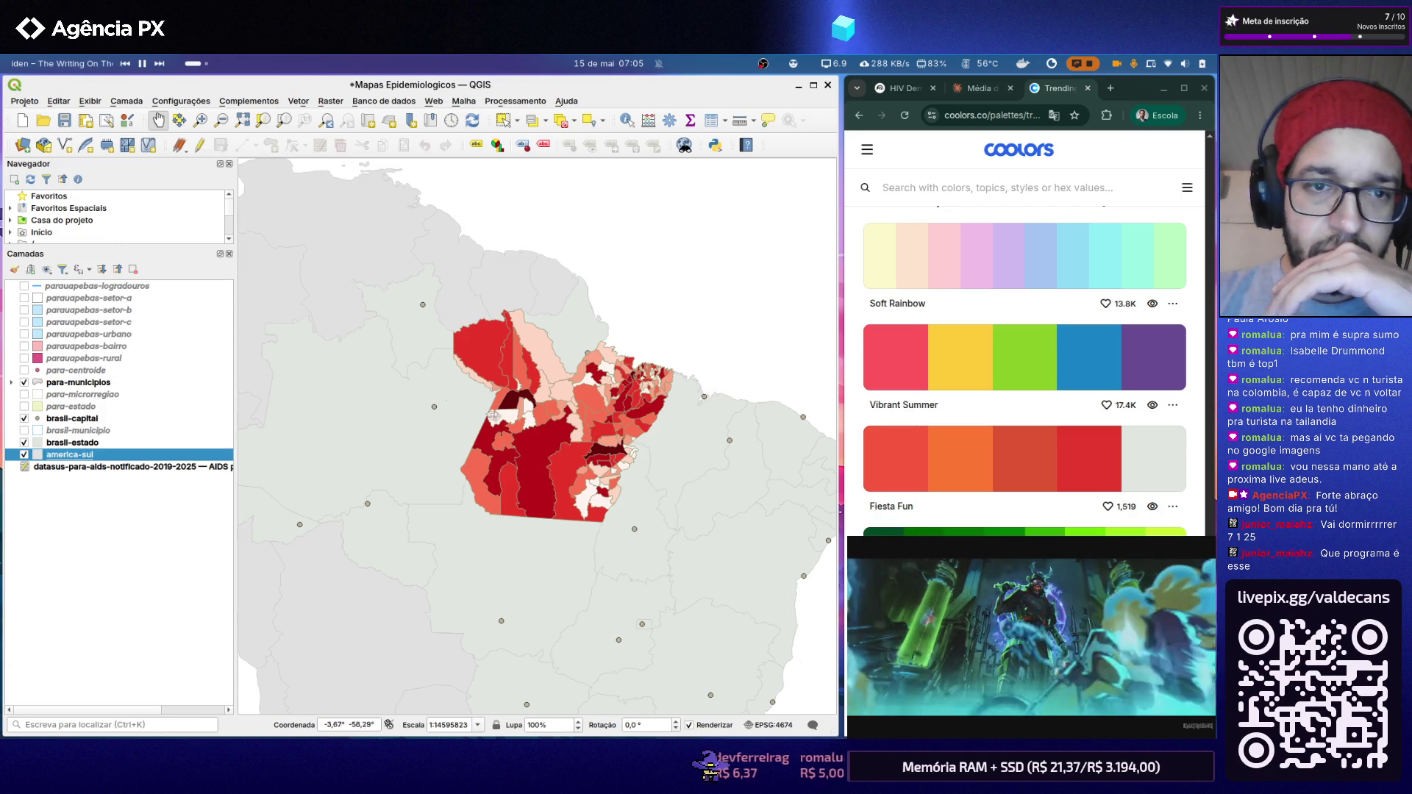
{"action": "double_click", "coordinate": [151, 457]}
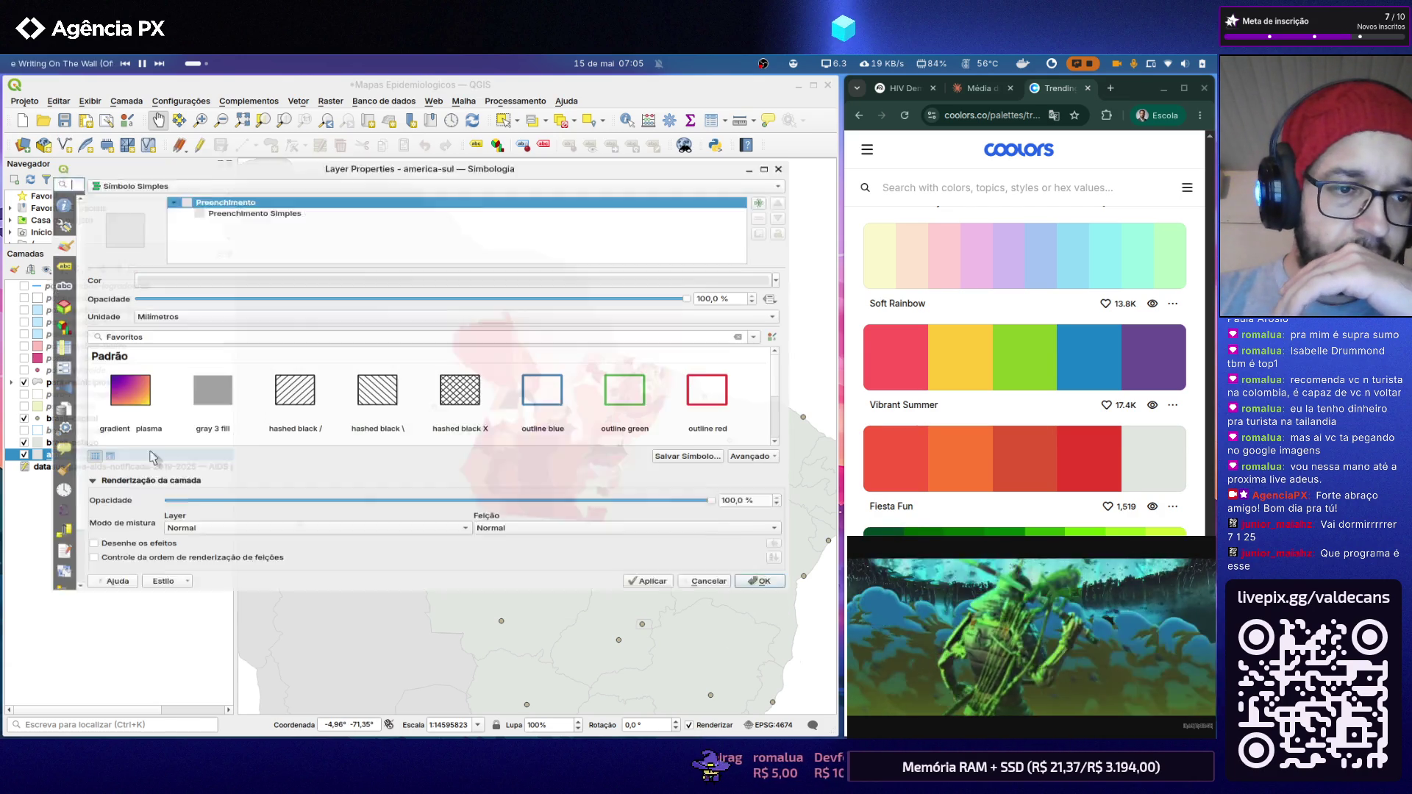
{"action": "left_click", "coordinate": [260, 269]}
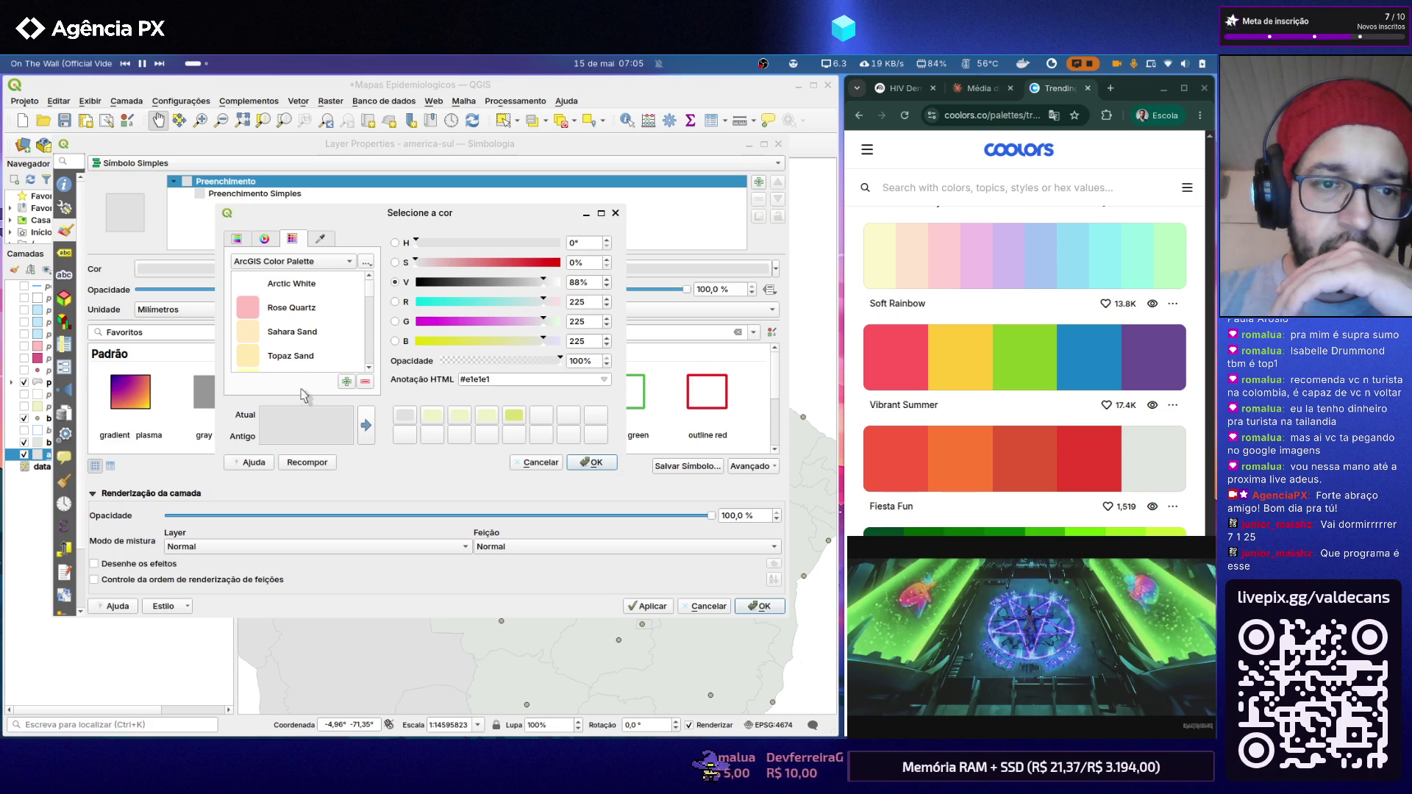
{"action": "left_click", "coordinate": [289, 355]}
{"action": "left_click", "coordinate": [368, 426]}
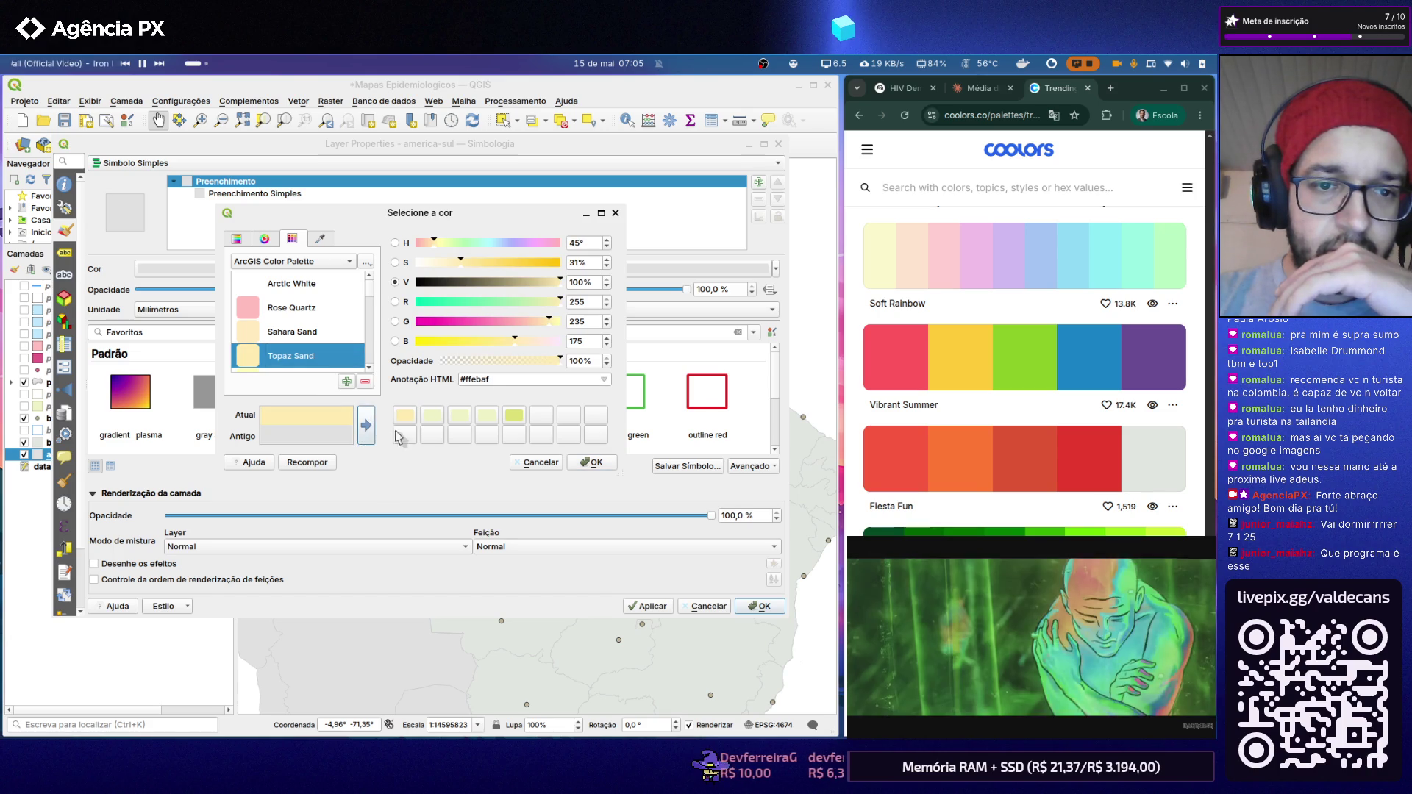
{"action": "left_click", "coordinate": [592, 463]}
{"action": "left_click", "coordinate": [658, 607]}
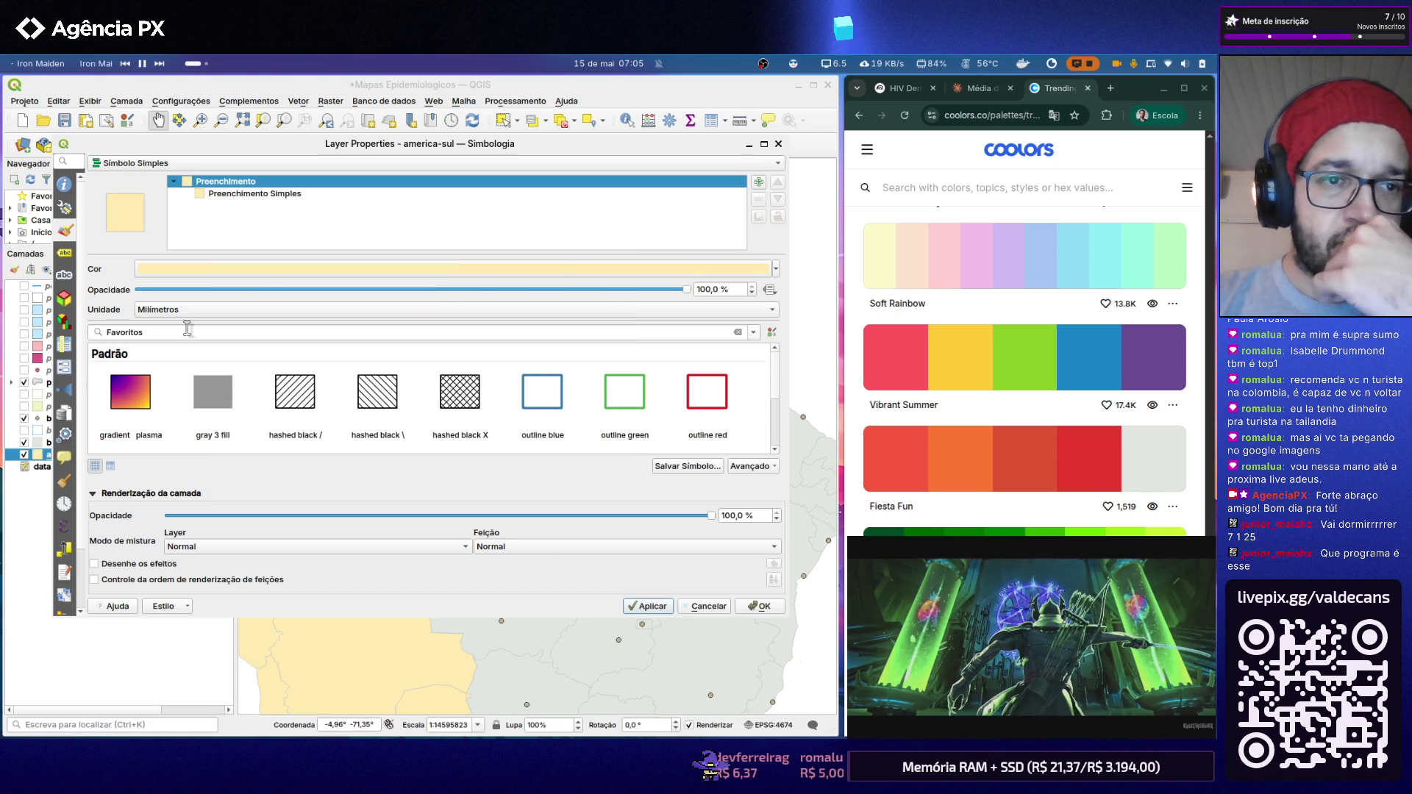
Step: Revert the america-sul fill to the light grey code and apply it
{"action": "left_click", "coordinate": [251, 276]}
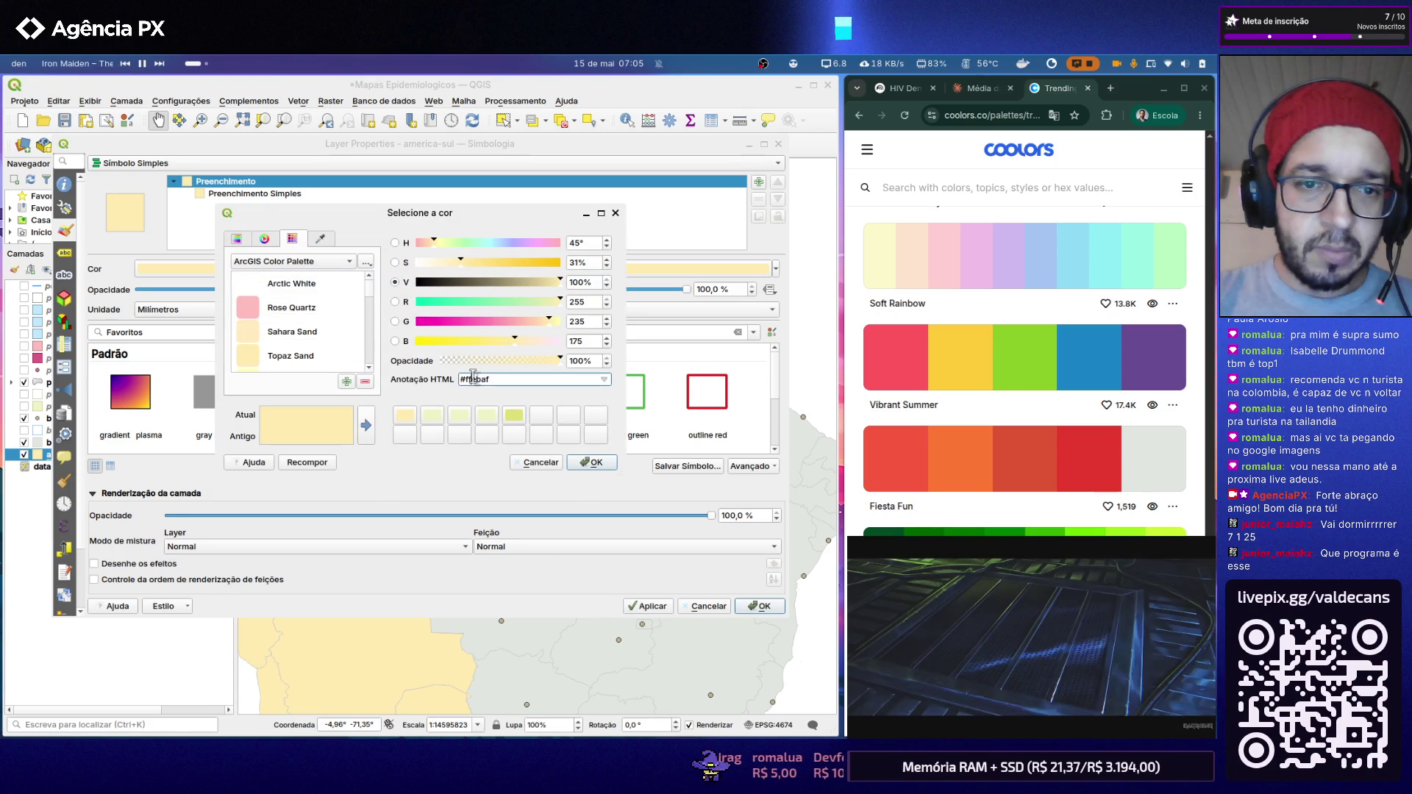
{"action": "type", "text": "#"}
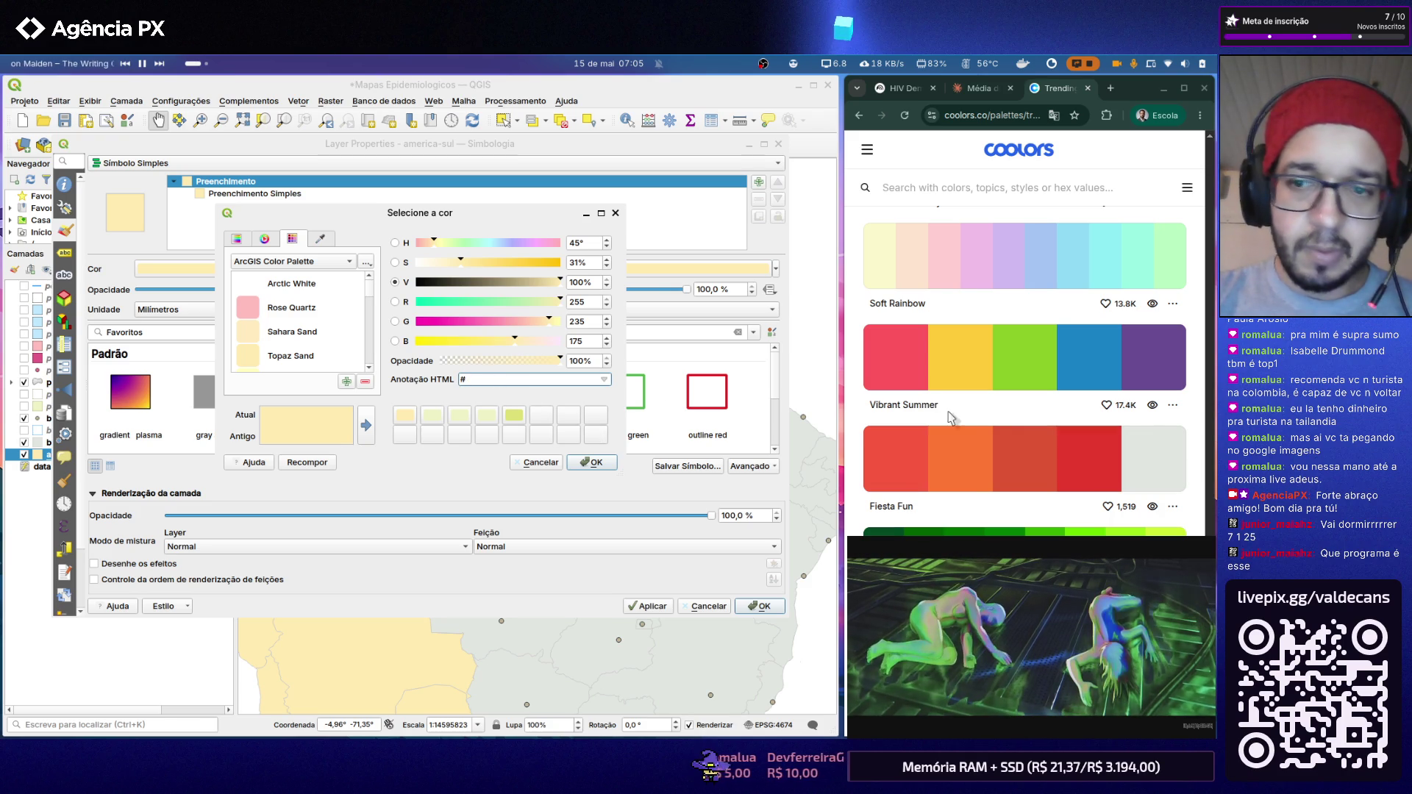
{"action": "left_click", "coordinate": [1104, 458]}
{"action": "left_click", "coordinate": [482, 378]}
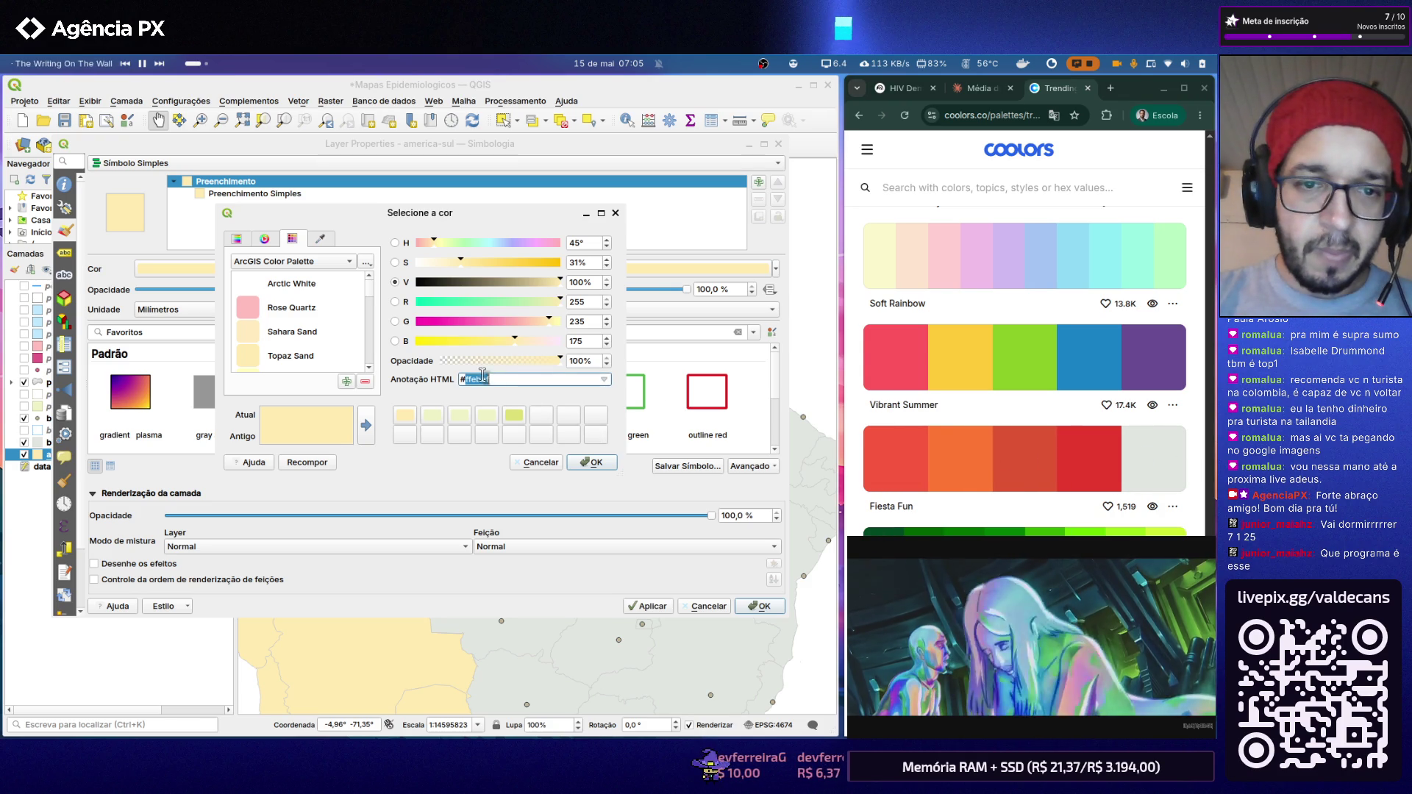
{"action": "left_click", "coordinate": [594, 461]}
{"action": "left_click", "coordinate": [650, 607]}
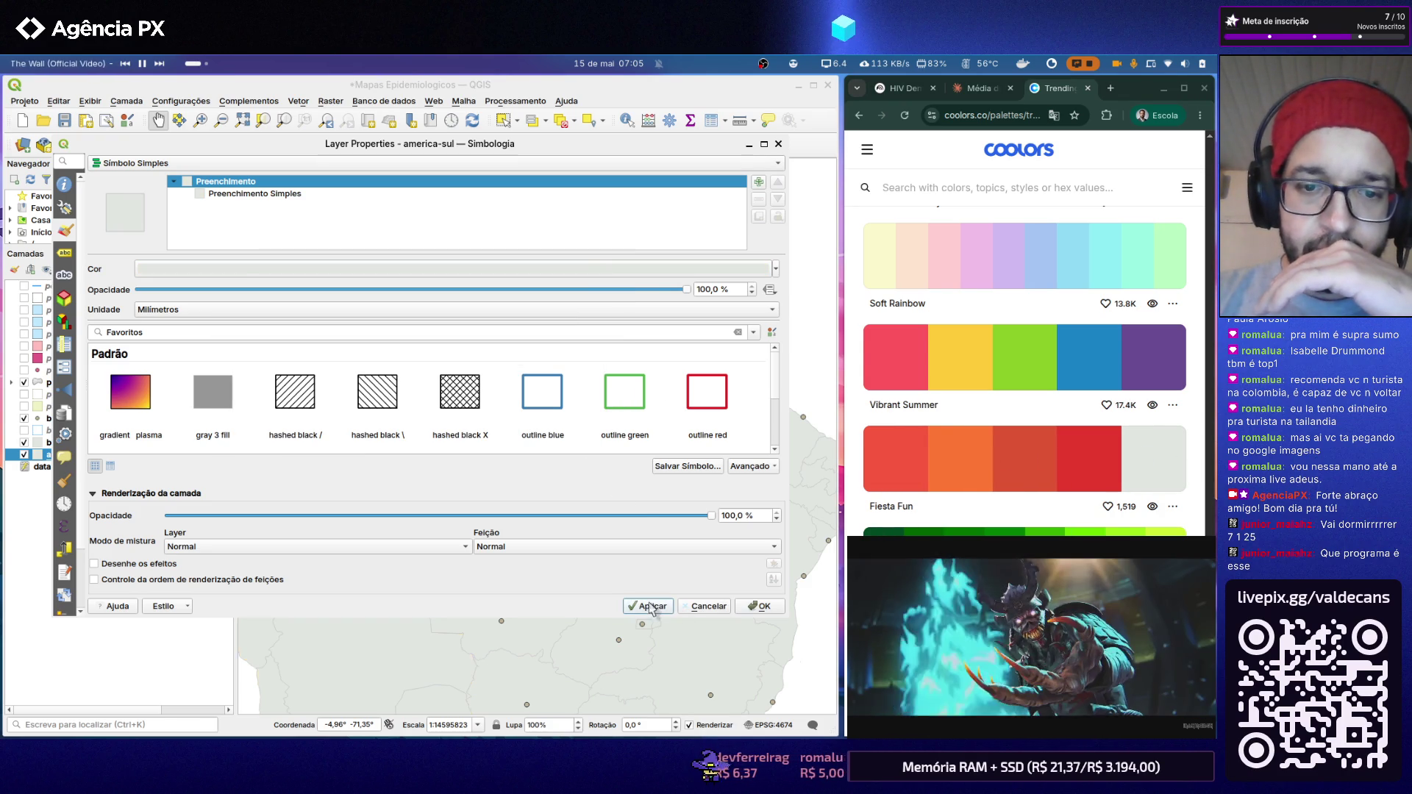
{"action": "left_click", "coordinate": [759, 605]}
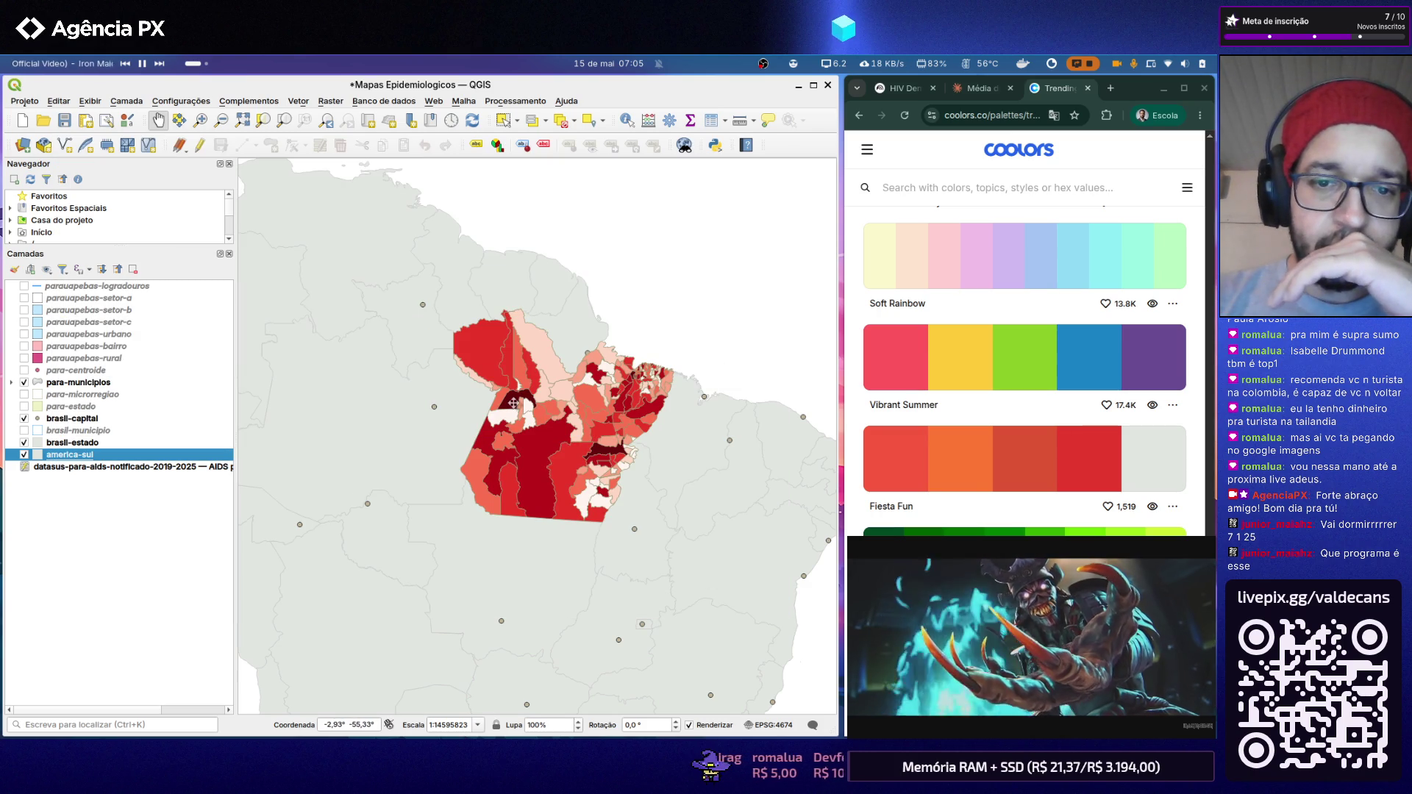
Step: Set the brasil-estado fill to Arctic White (#ffffff) and apply it
{"action": "left_click", "coordinate": [83, 443]}
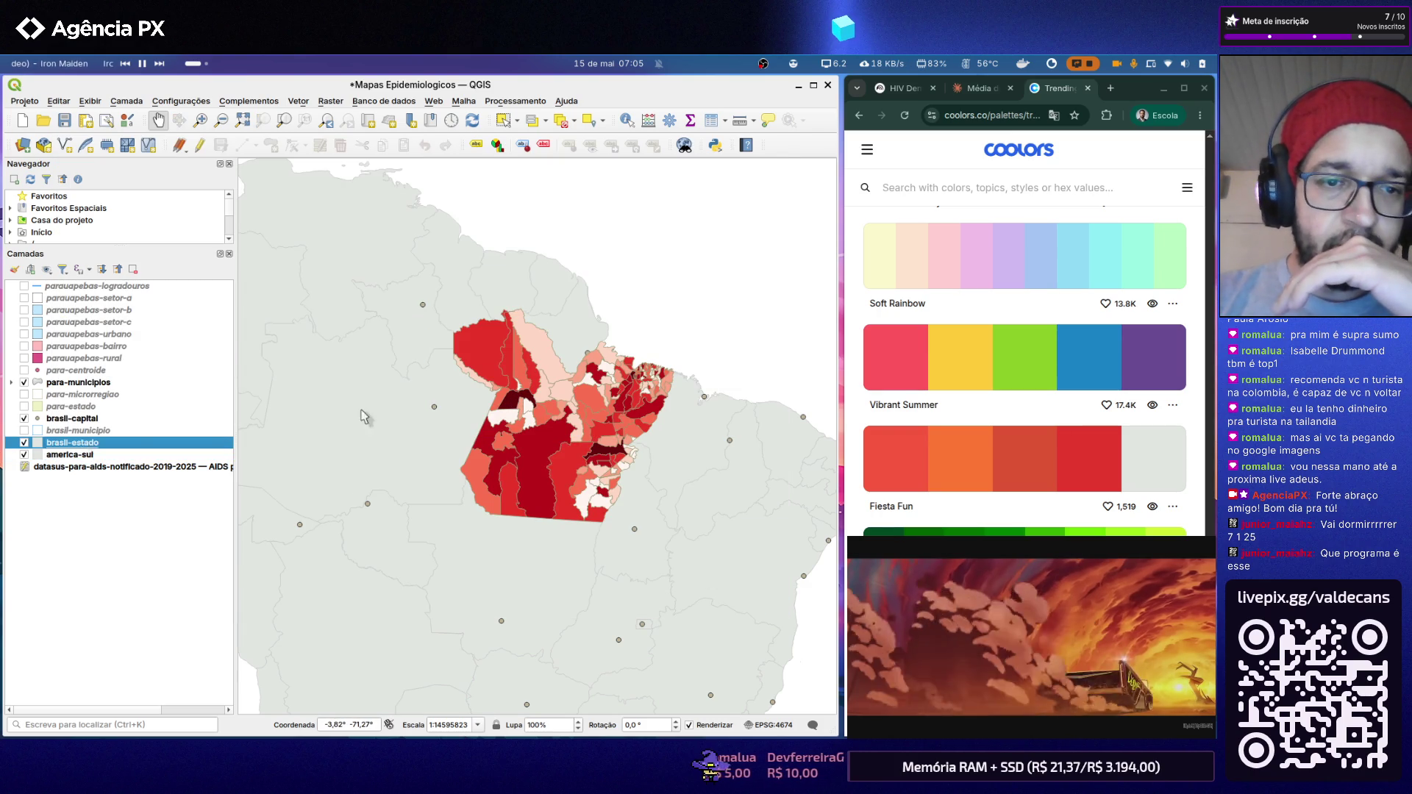
{"action": "left_click", "coordinate": [261, 271]}
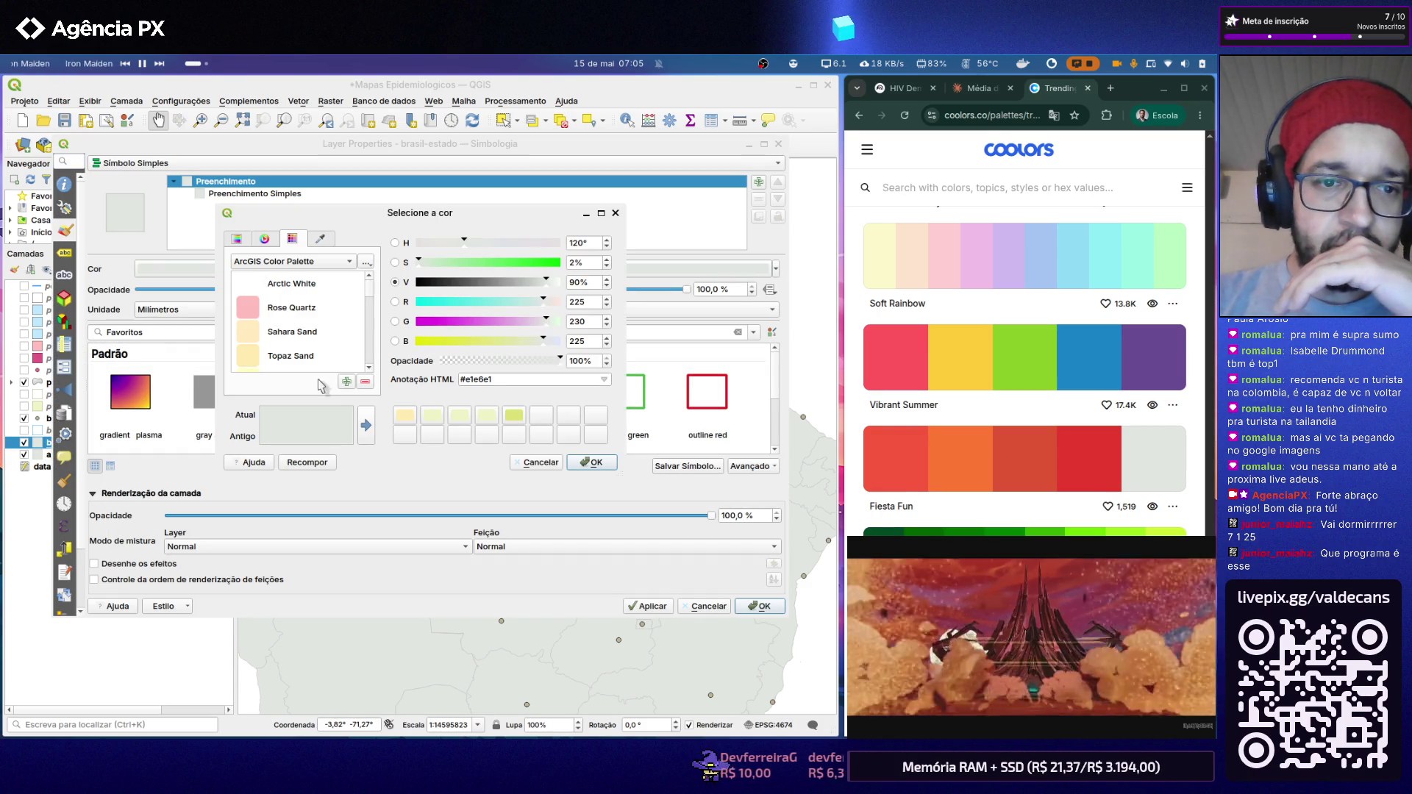
{"action": "left_click", "coordinate": [292, 284]}
{"action": "left_click", "coordinate": [591, 461]}
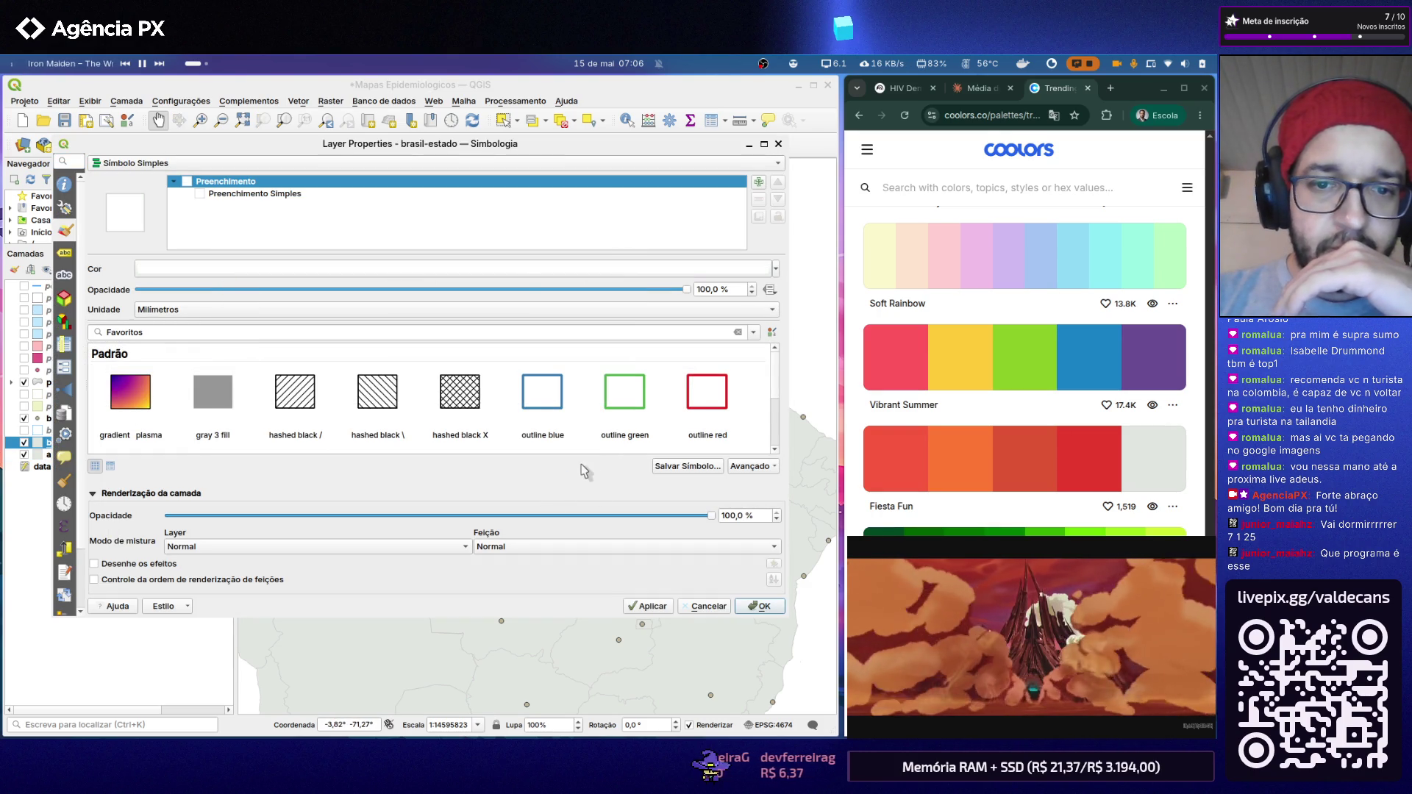
{"action": "left_click", "coordinate": [759, 606]}
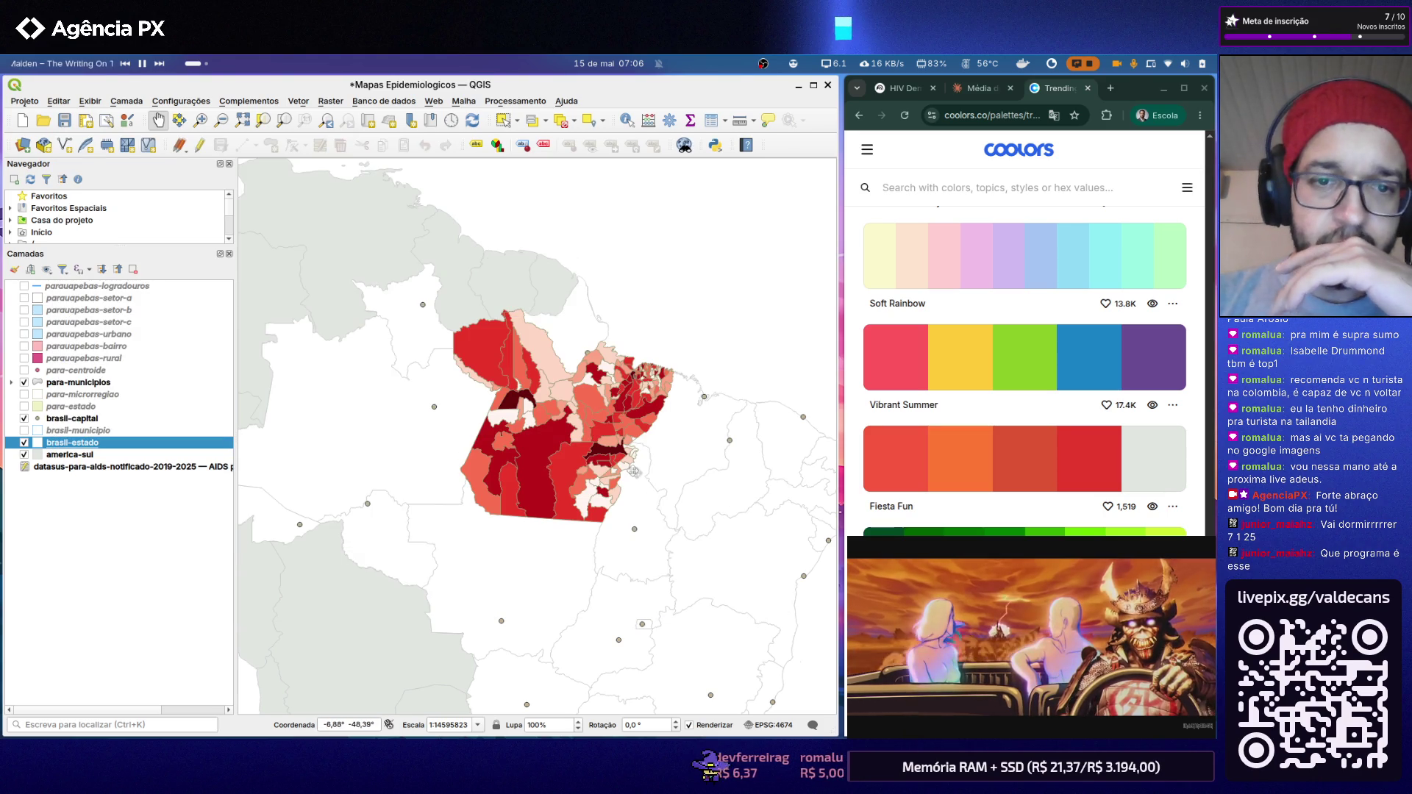
{"action": "scroll", "coordinate": [628, 446], "scroll_direction": "up", "scroll_amount": 1}
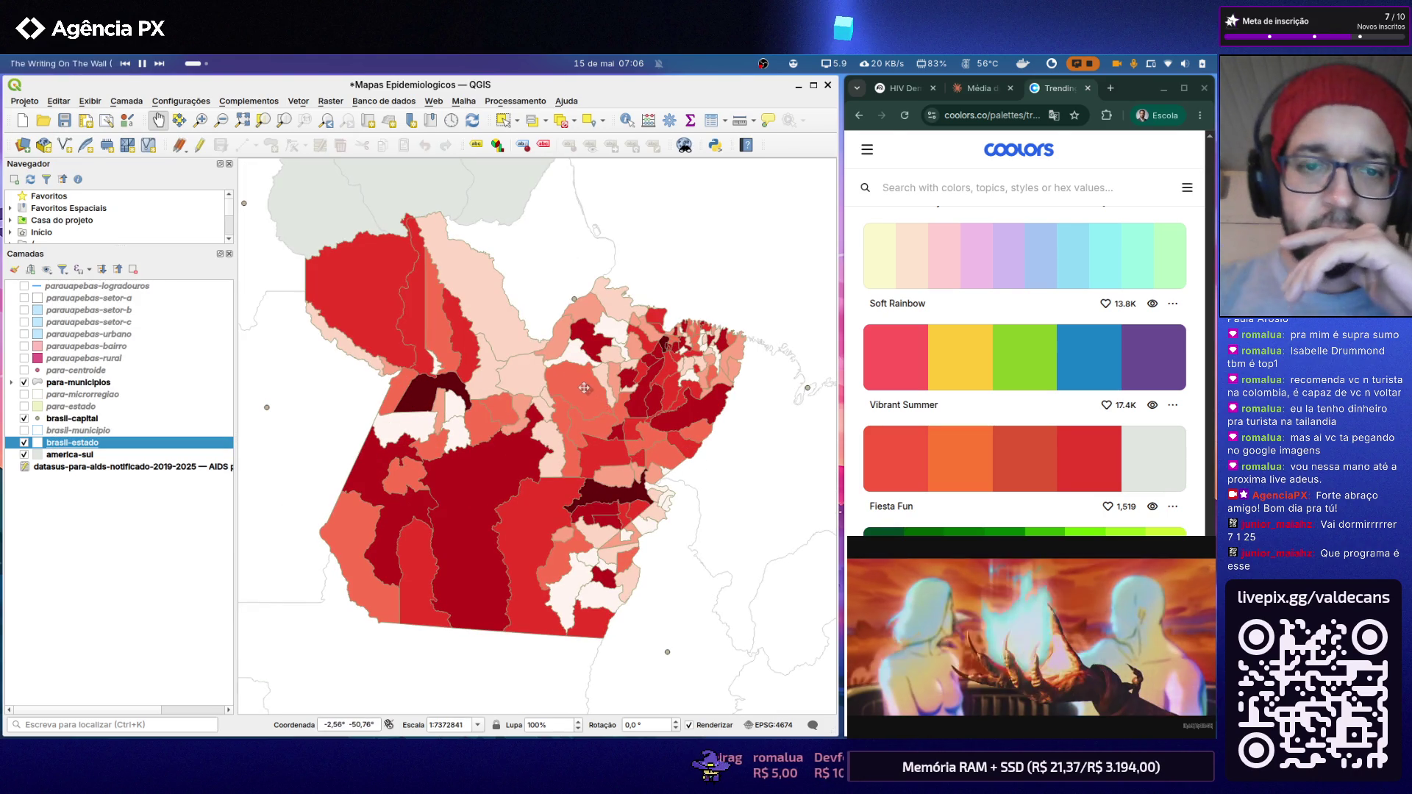
{"action": "left_click", "coordinate": [24, 100]}
{"action": "mouse_move", "coordinate": [42, 376]}
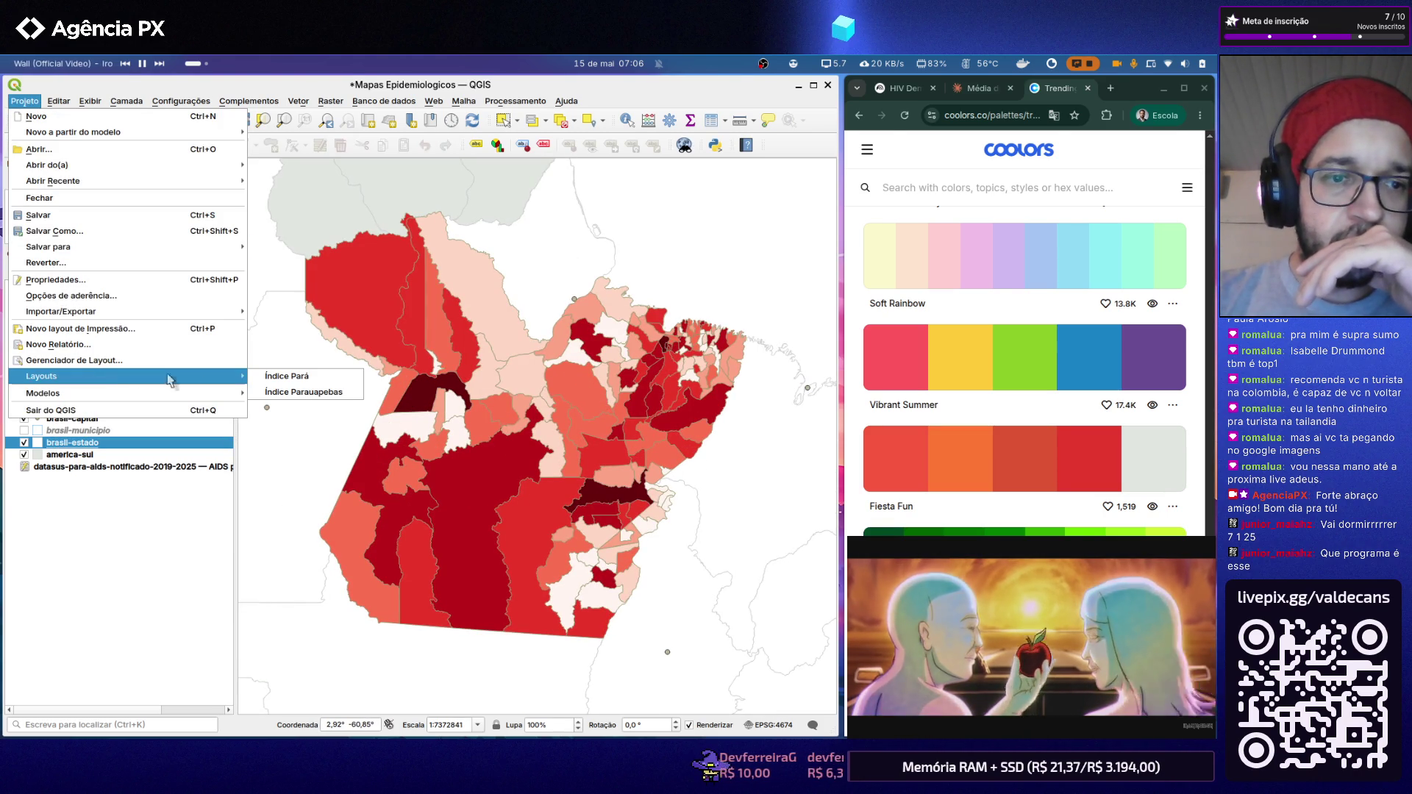
Step: Open the Índice Pará layout and drag the UF Pará map item up beneath the title
{"action": "left_click", "coordinate": [283, 377]}
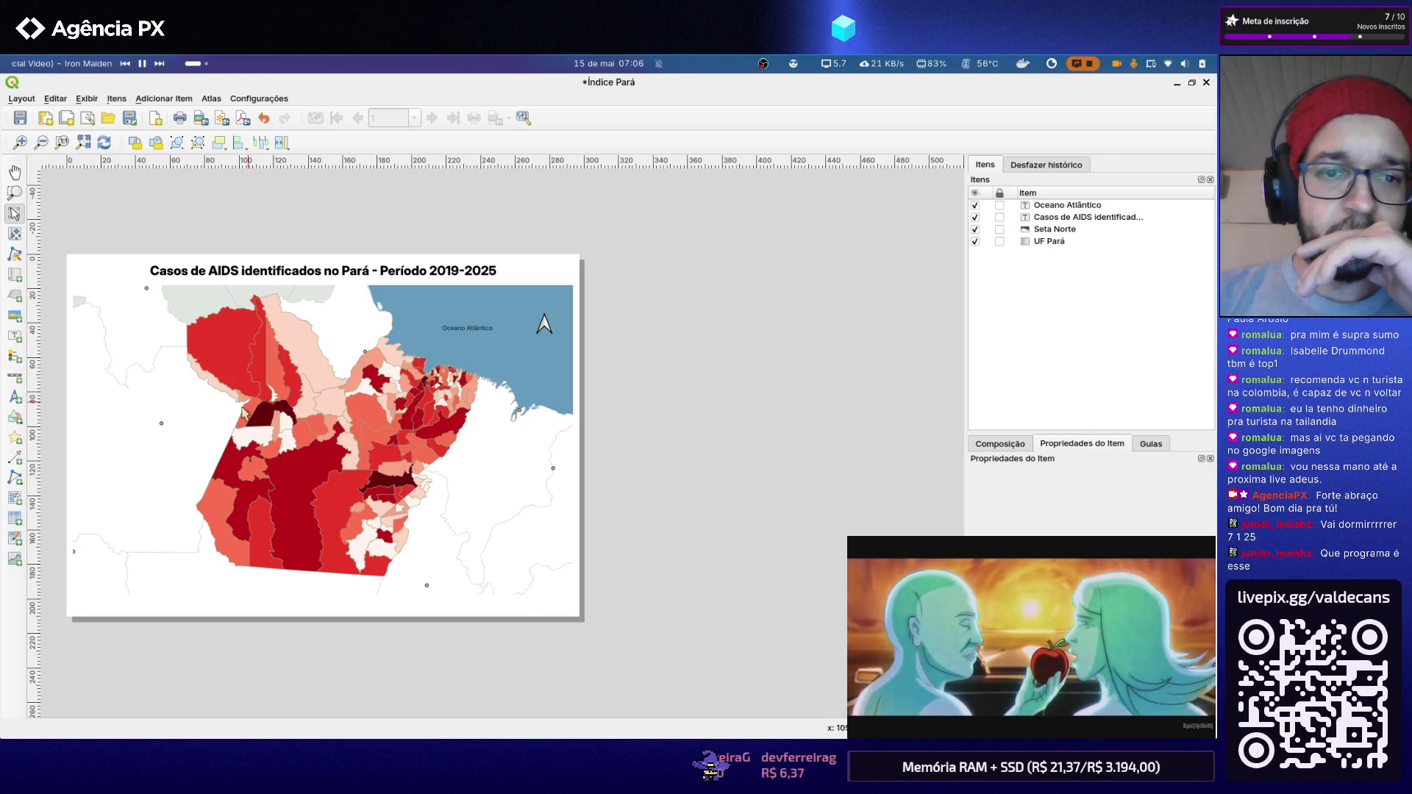
{"action": "scroll", "coordinate": [195, 489], "scroll_direction": "up", "scroll_amount": 2}
{"action": "scroll", "coordinate": [240, 466], "scroll_direction": "down", "scroll_amount": 2}
{"action": "scroll", "coordinate": [177, 358], "scroll_direction": "up", "scroll_amount": 2}
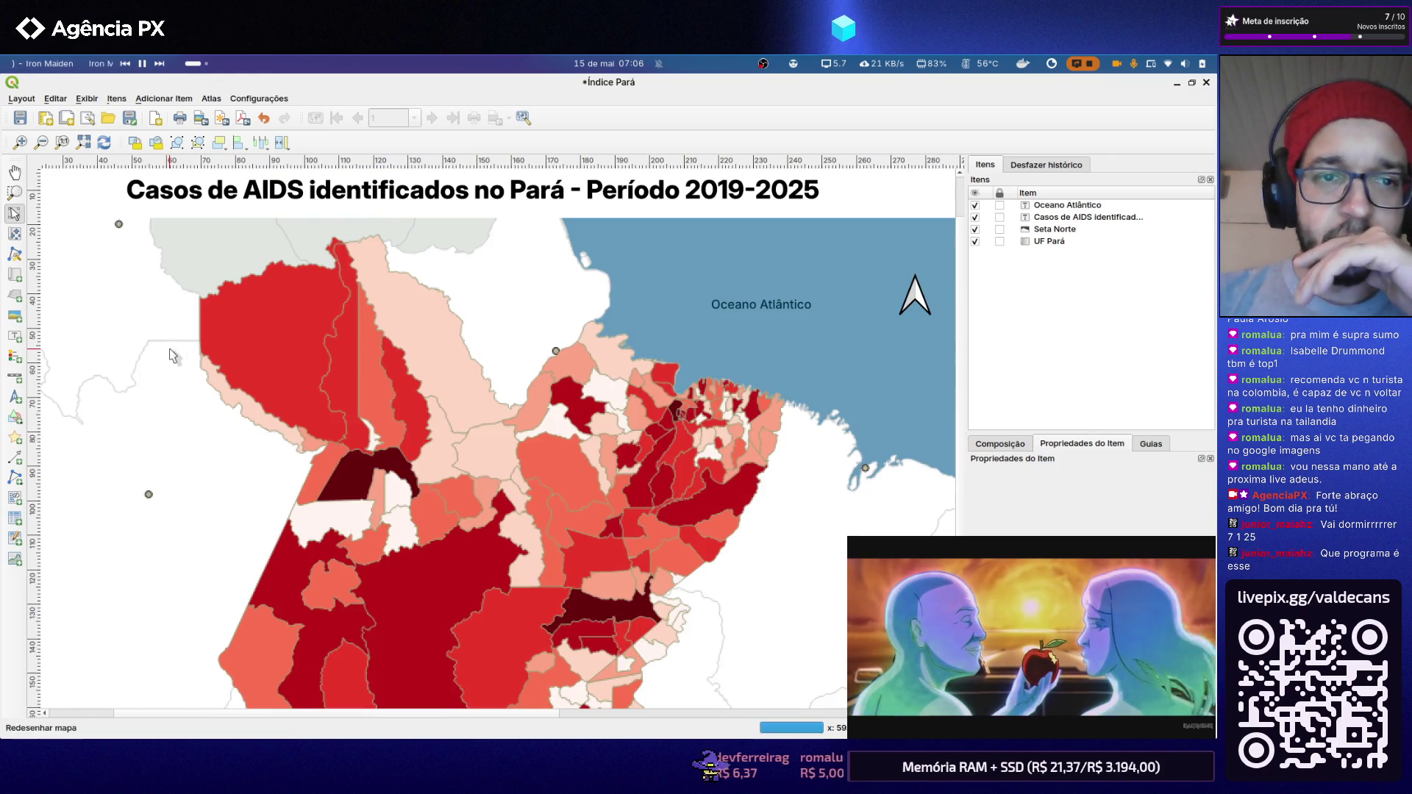
{"action": "left_click_drag", "start_coordinate": [406, 441], "coordinate": [406, 401]}
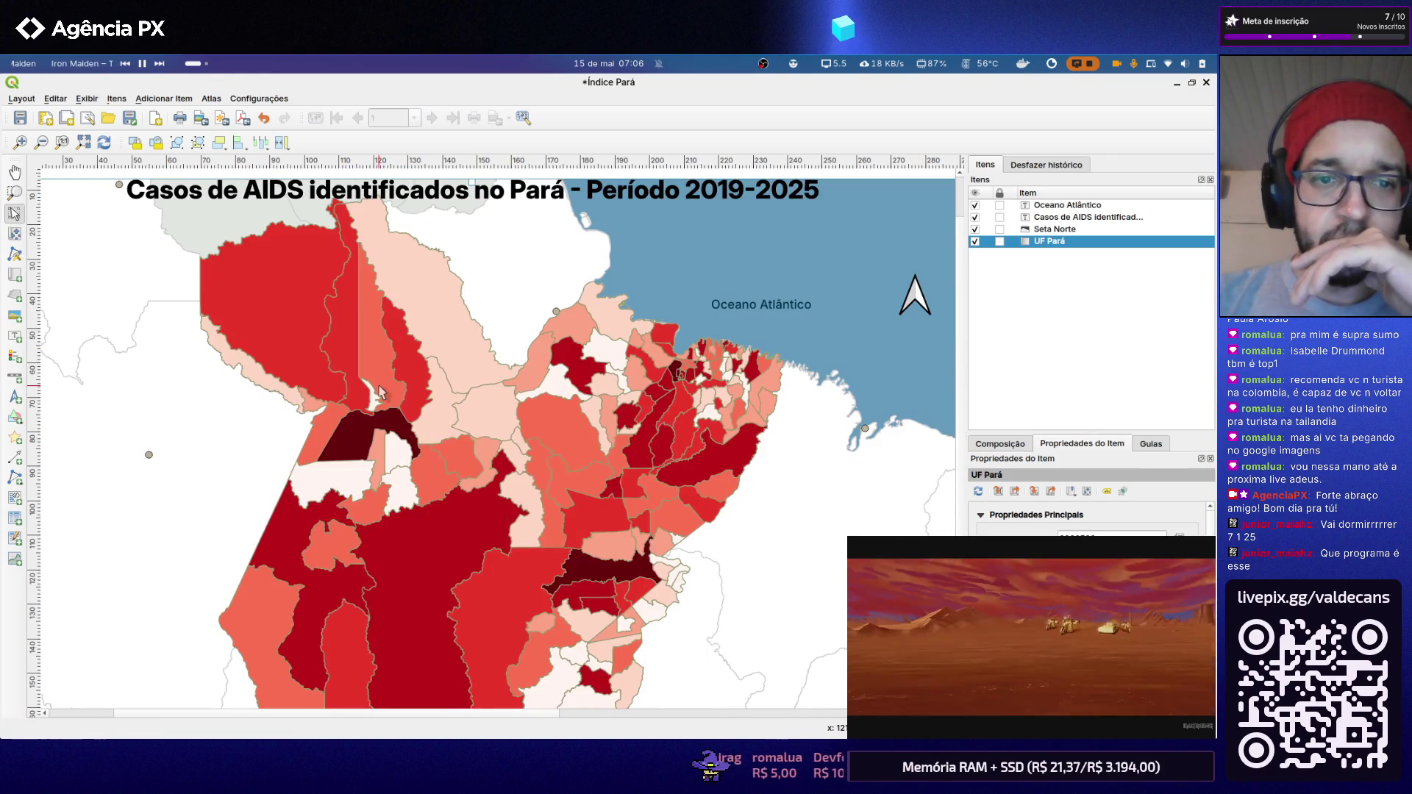
{"action": "scroll", "coordinate": [394, 373], "scroll_direction": "down", "scroll_amount": 2}
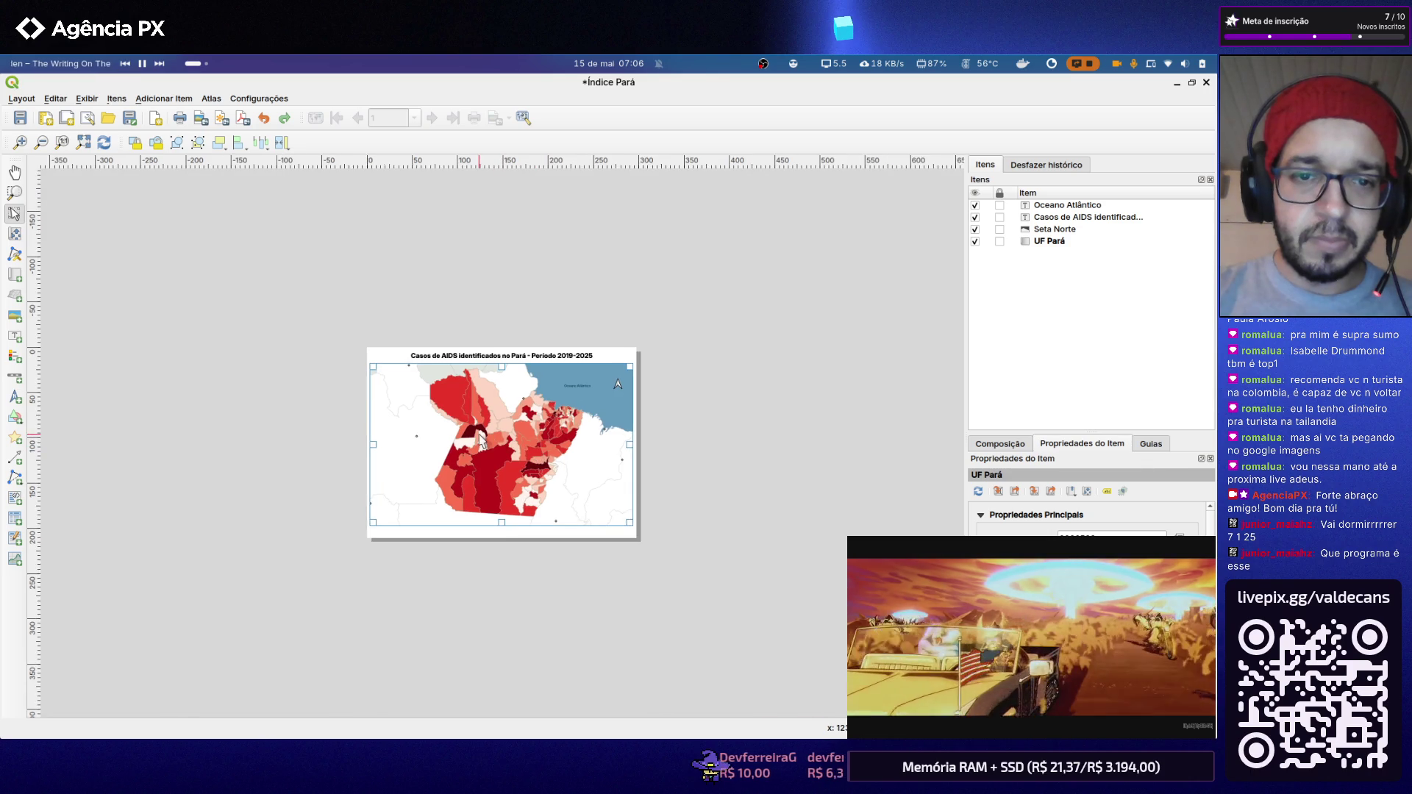
{"action": "scroll", "coordinate": [557, 463], "scroll_direction": "up", "scroll_amount": 1}
{"action": "scroll", "coordinate": [566, 467], "scroll_direction": "up", "scroll_amount": 1}
{"action": "scroll", "coordinate": [530, 453], "scroll_direction": "up", "scroll_amount": 1}
{"action": "scroll", "coordinate": [486, 436], "scroll_direction": "up", "scroll_amount": 1}
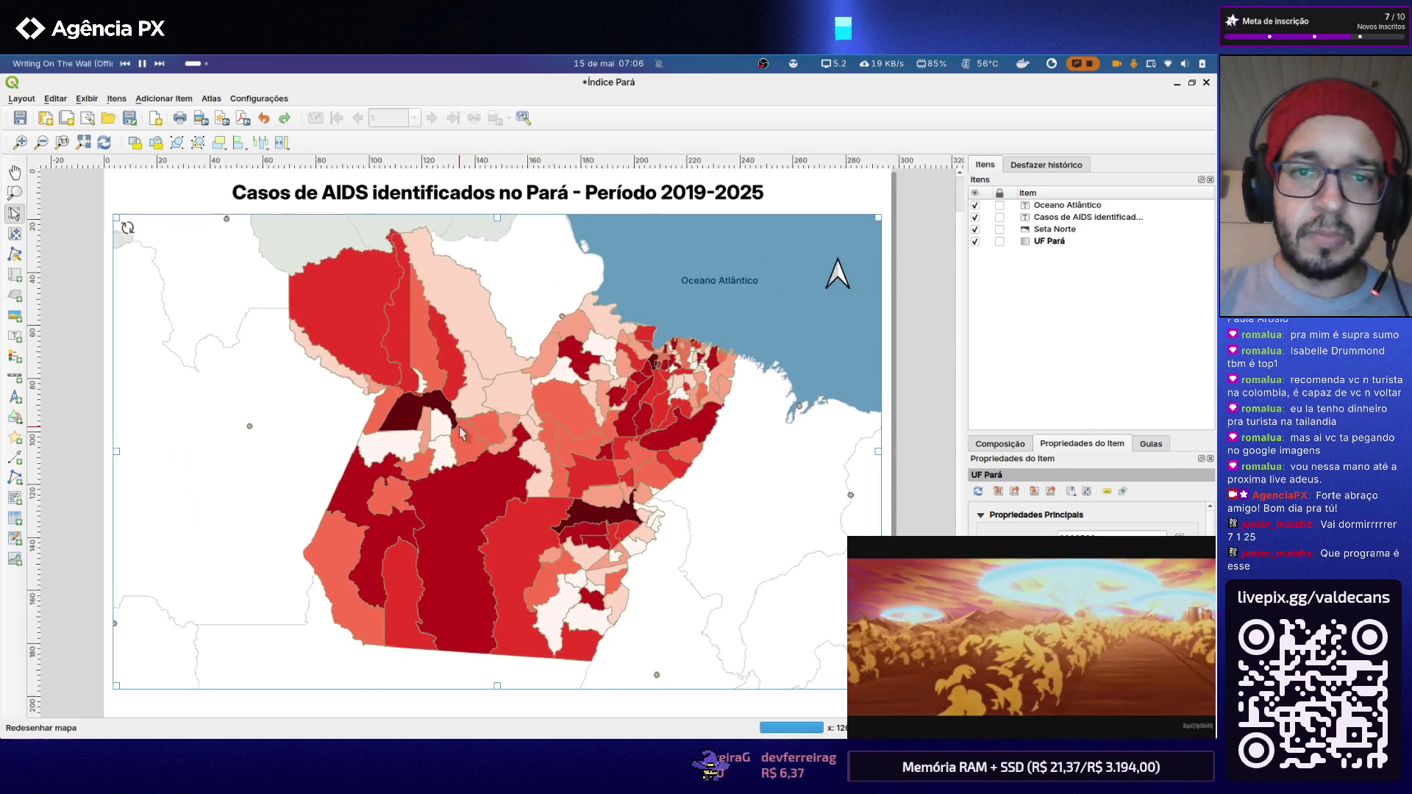
{"action": "scroll", "coordinate": [459, 428], "scroll_direction": "up", "scroll_amount": 1}
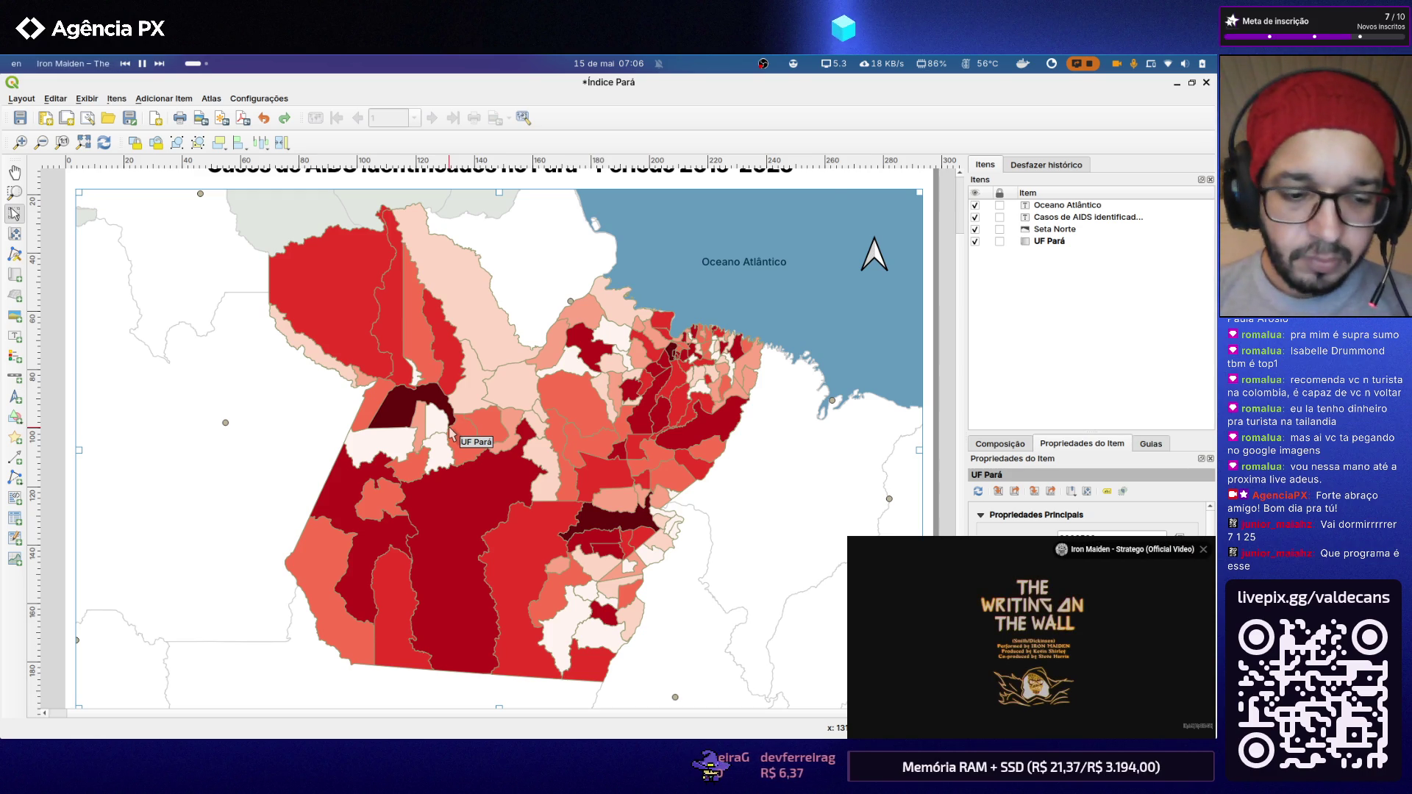
{"action": "key", "text": "alt+Tab"}
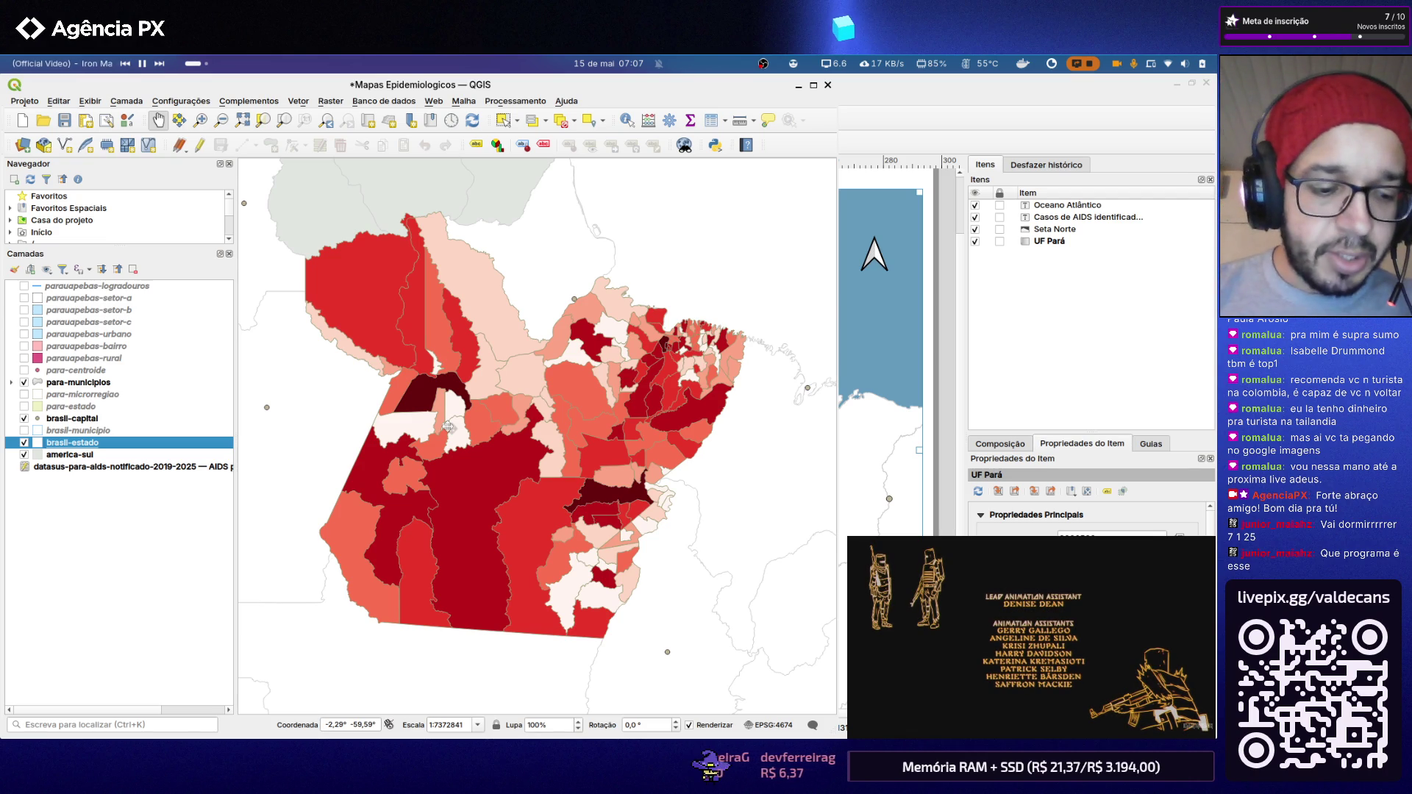
Step: Start an app search from the desktop overview
{"action": "key", "text": "super"}
{"action": "type", "text": "wh"}
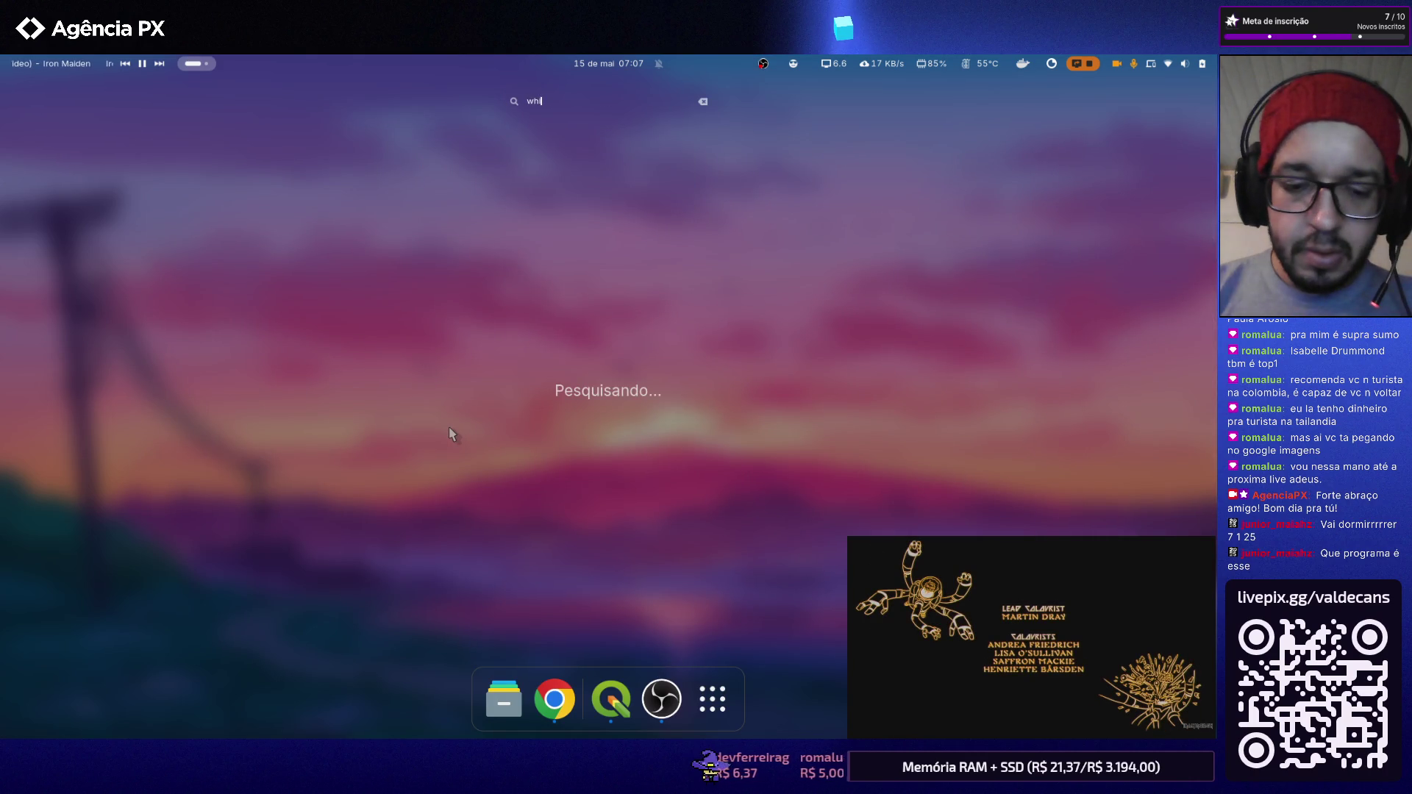
{"action": "key", "text": "Escape"}
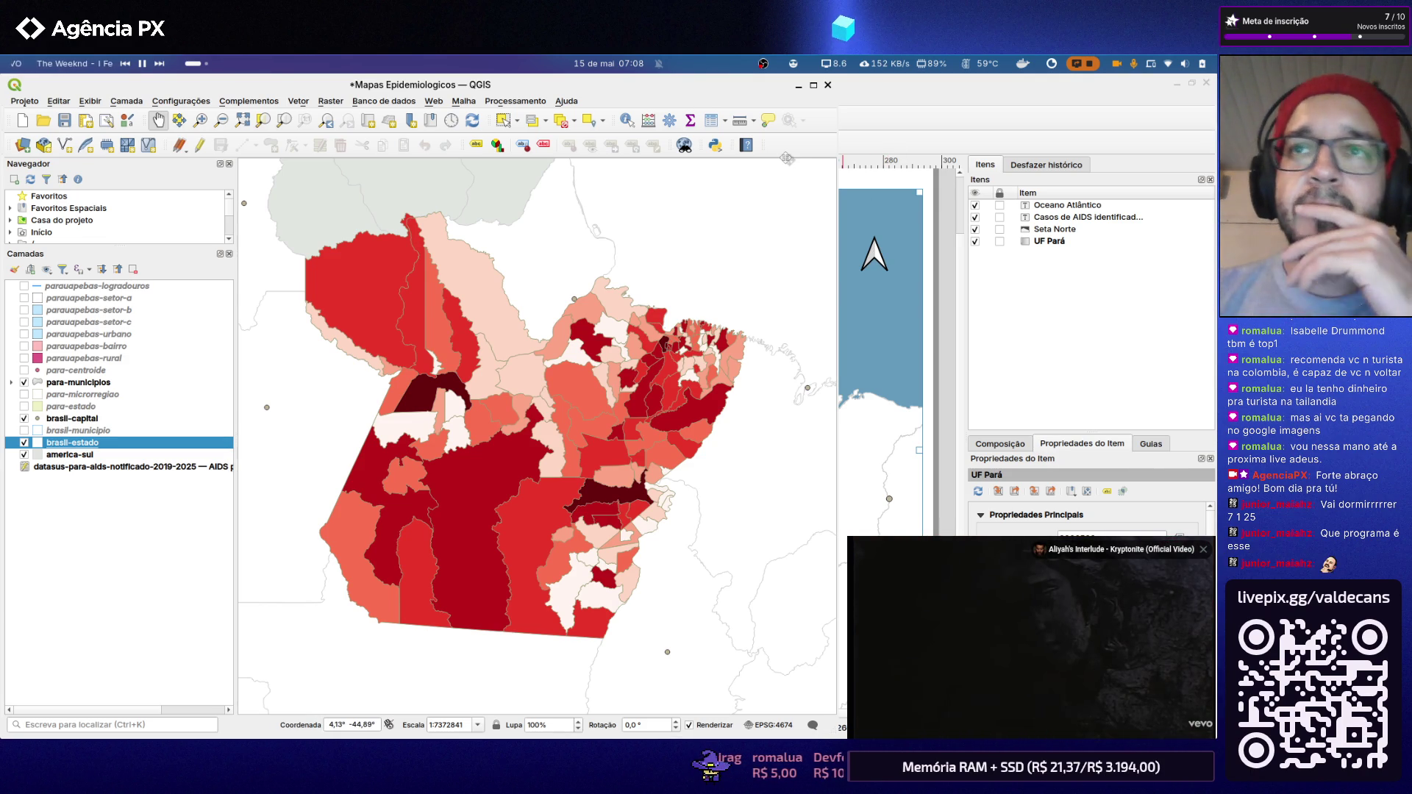
Step: Switch to Coolors and back, cancel closing QGIS, and save the Mapas Epidemiologicos project
{"action": "key", "text": "alt+Tab"}
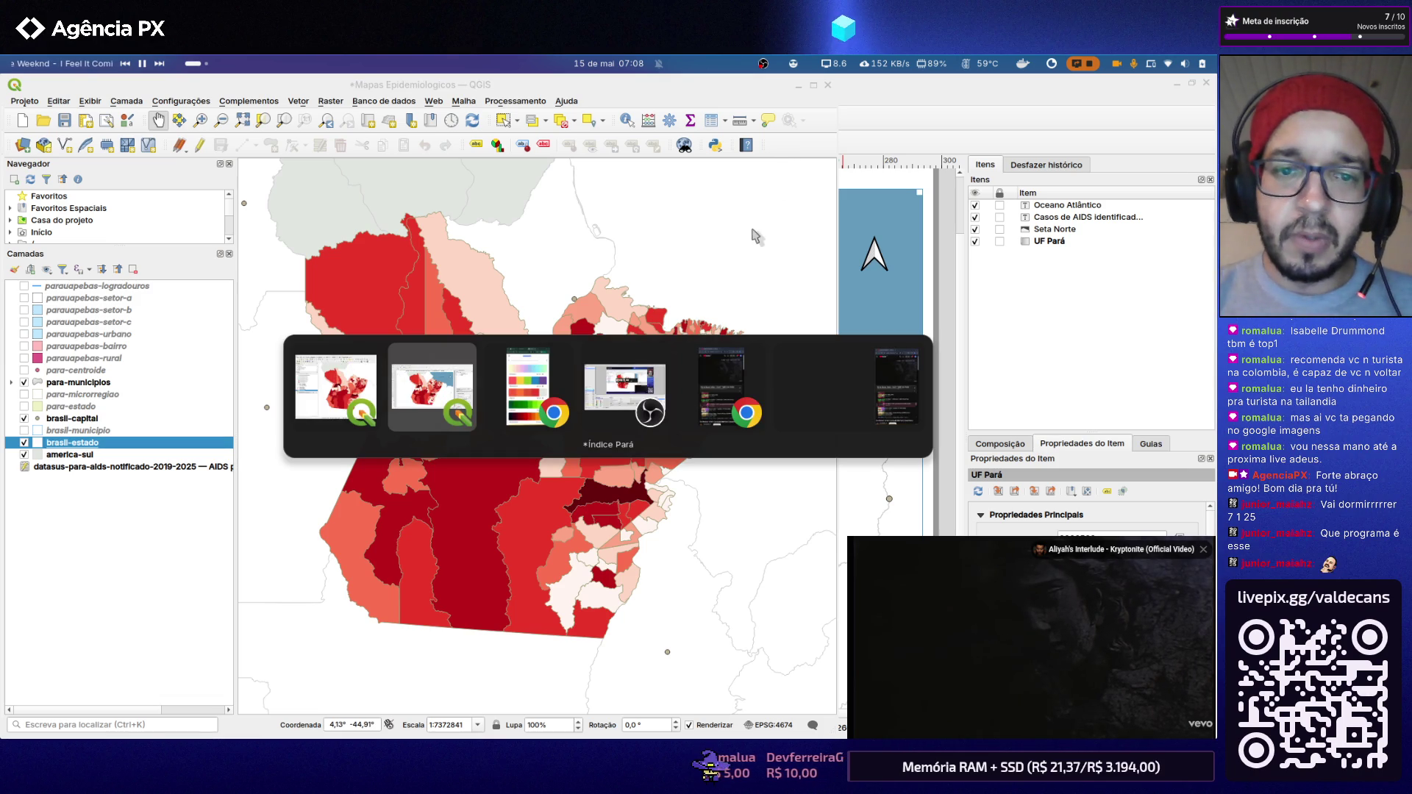
{"action": "key", "text": "alt+Tab"}
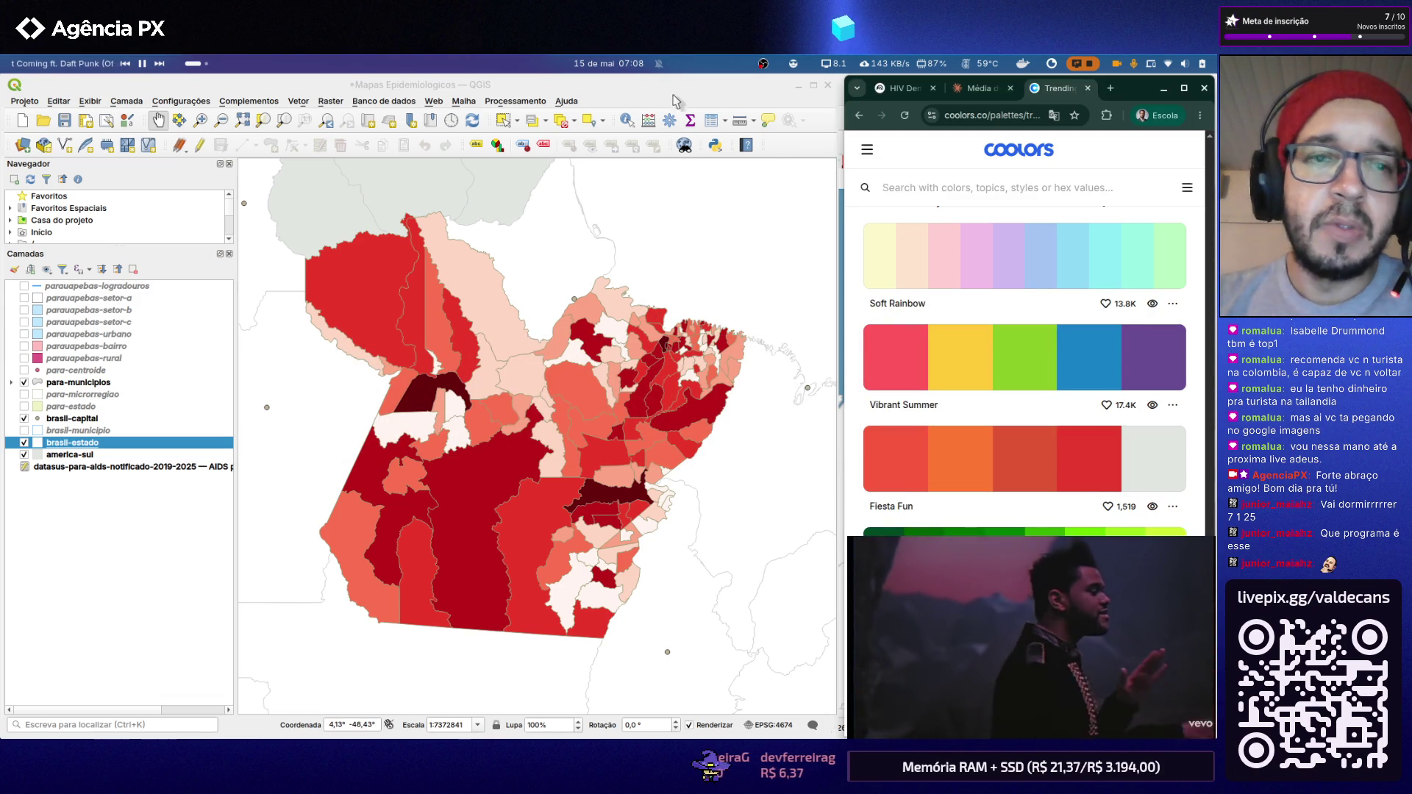
{"action": "key", "text": "alt+Tab"}
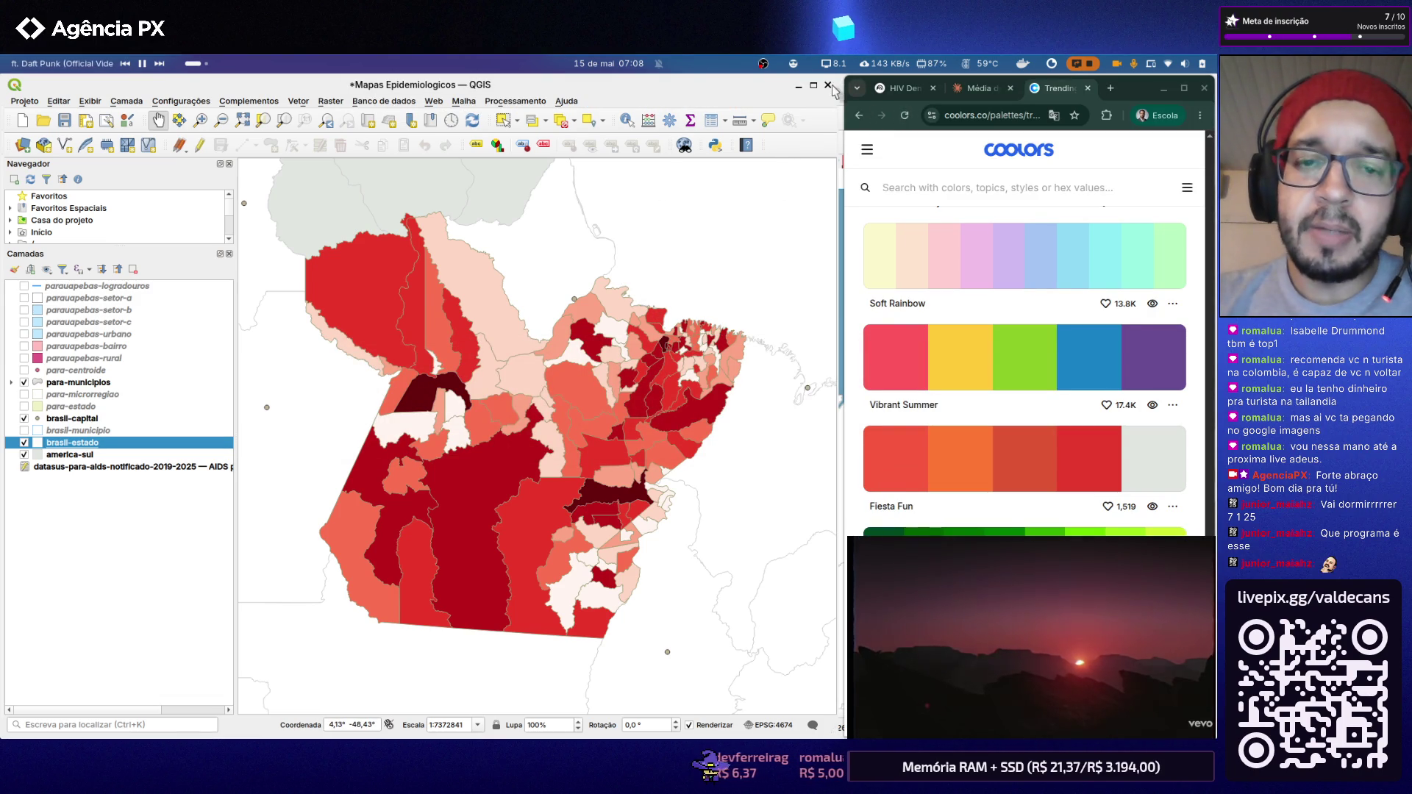
{"action": "left_click", "coordinate": [828, 86]}
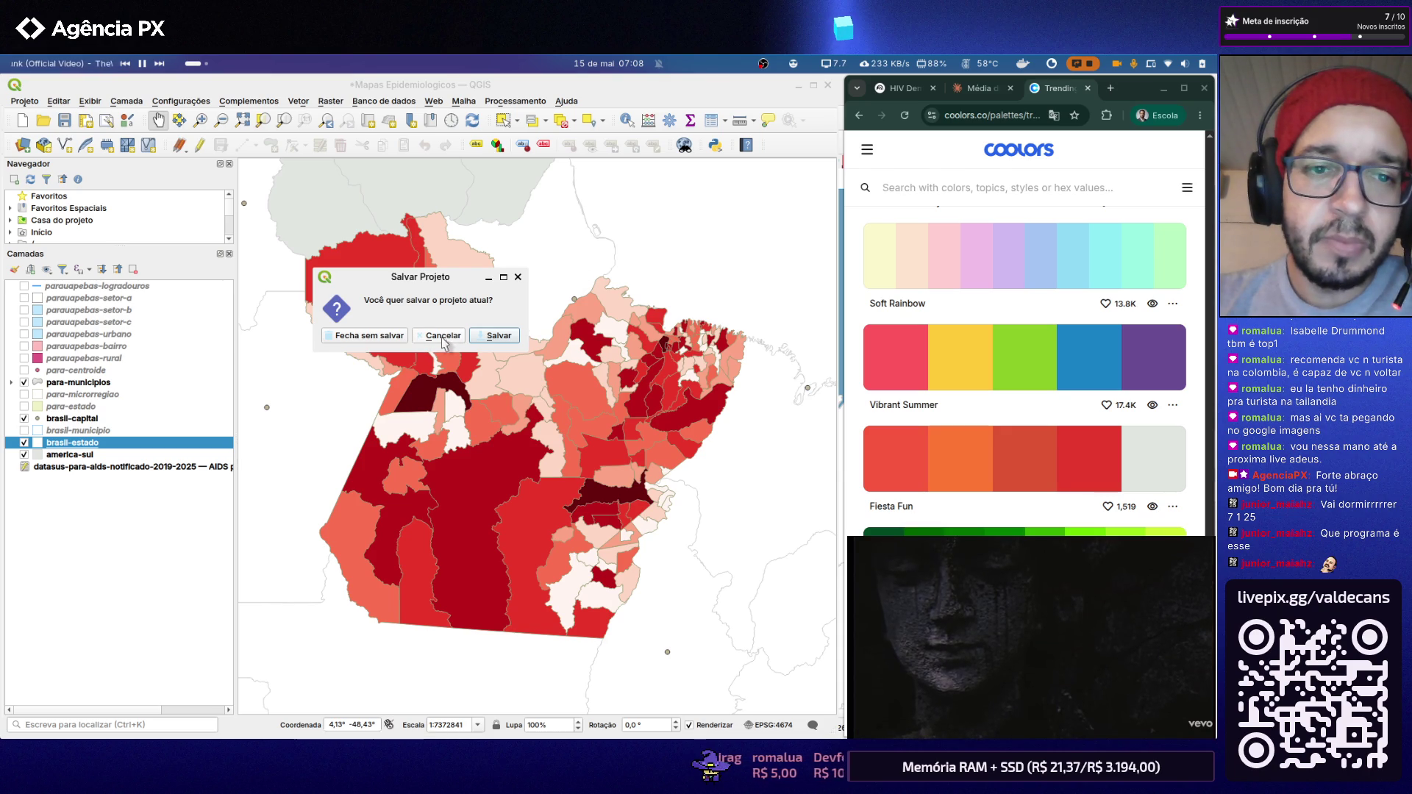
{"action": "left_click", "coordinate": [485, 336]}
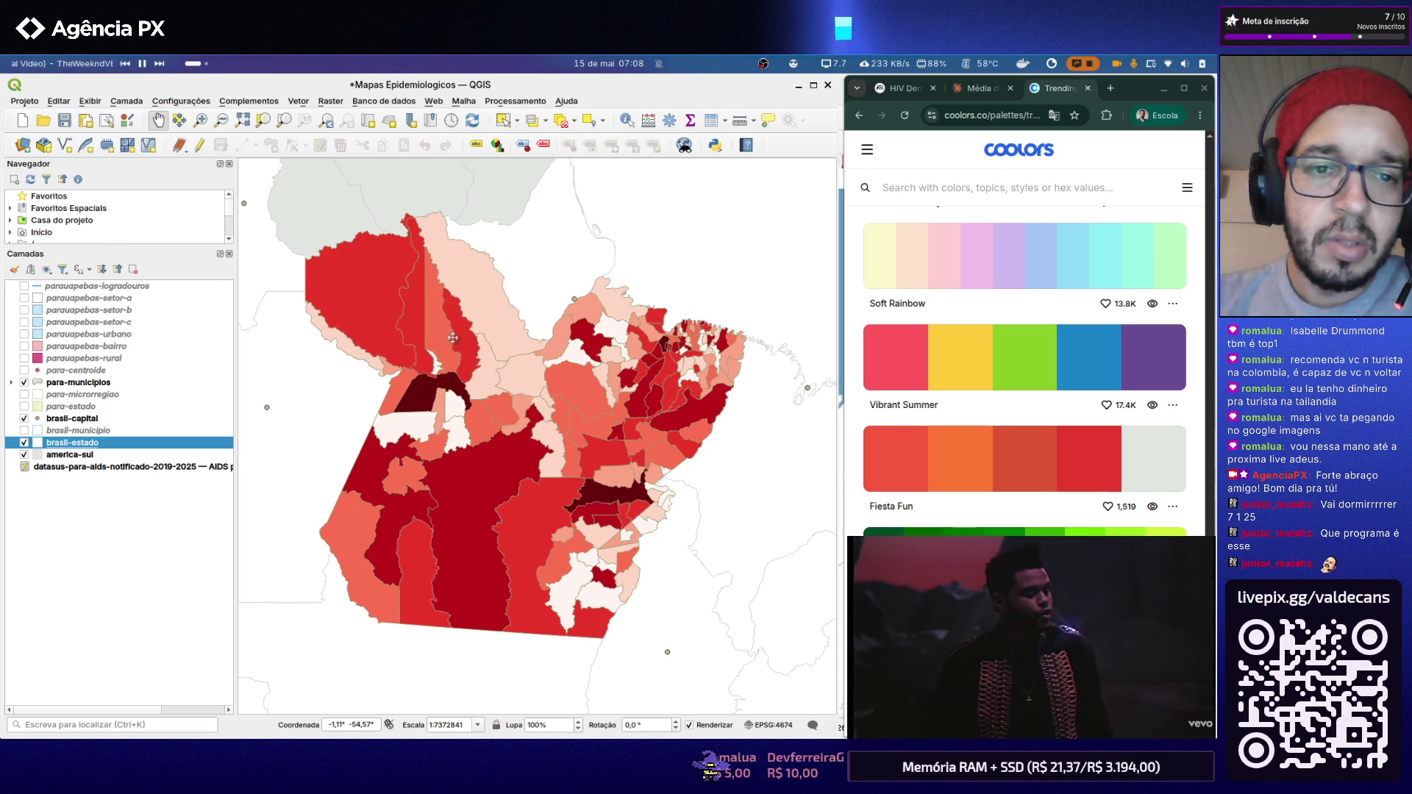
{"action": "left_click", "coordinate": [64, 119]}
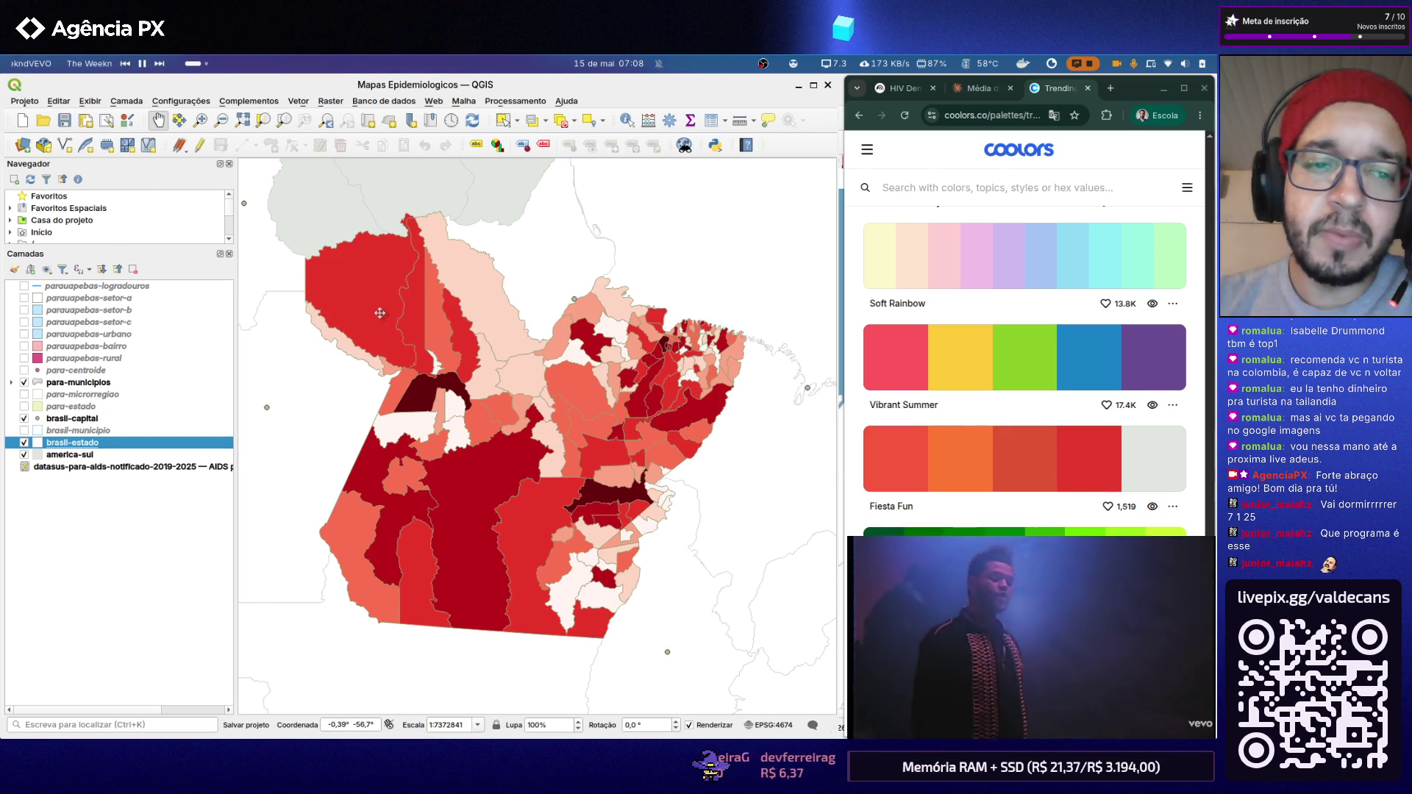
{"action": "scroll", "coordinate": [379, 313], "scroll_direction": "down", "scroll_amount": 1}
{"action": "scroll", "coordinate": [446, 396], "scroll_direction": "down", "scroll_amount": 2}
{"action": "scroll", "coordinate": [446, 396], "scroll_direction": "up", "scroll_amount": 2}
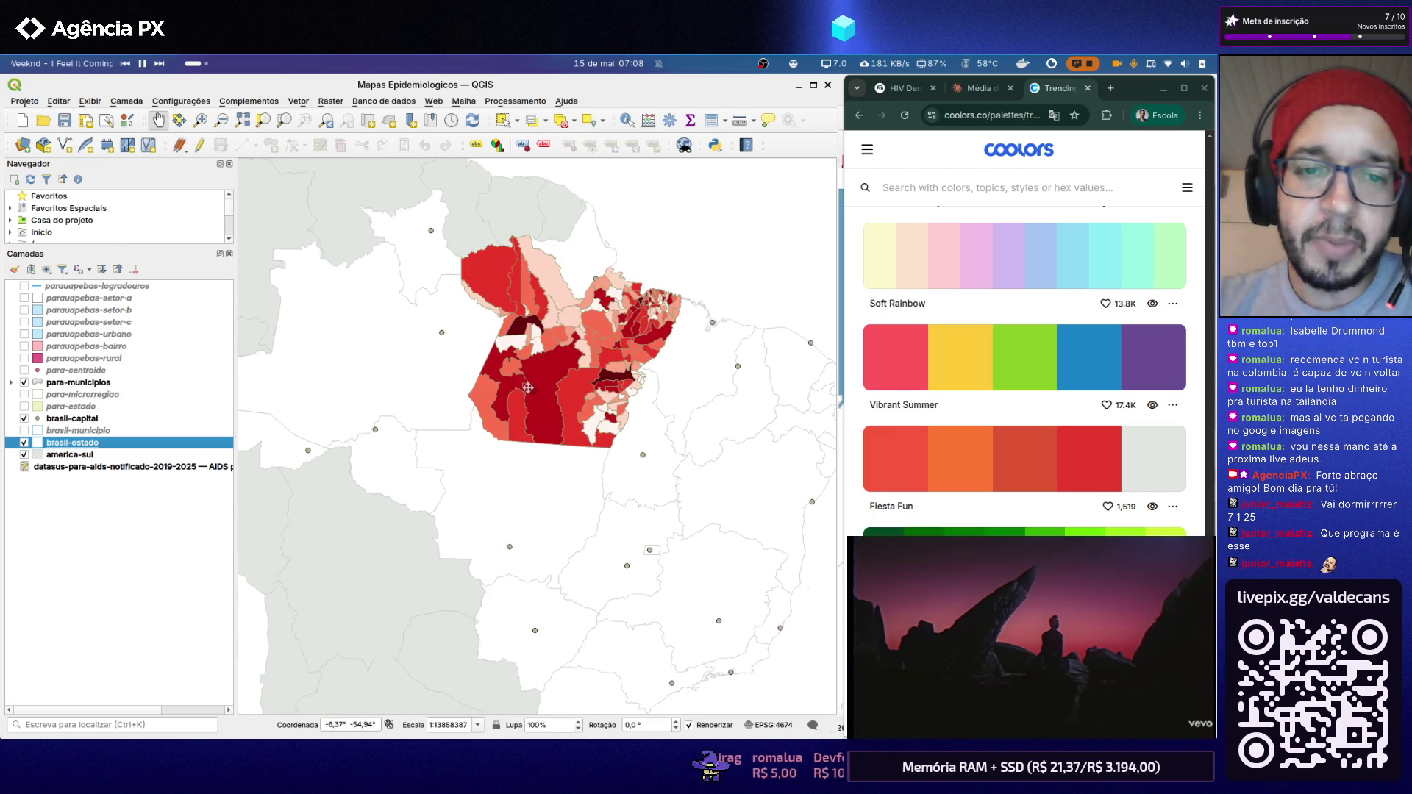
{"action": "scroll", "coordinate": [542, 321], "scroll_direction": "down", "scroll_amount": 1}
{"action": "scroll", "coordinate": [557, 322], "scroll_direction": "up", "scroll_amount": 1}
{"action": "scroll", "coordinate": [557, 321], "scroll_direction": "up", "scroll_amount": 1}
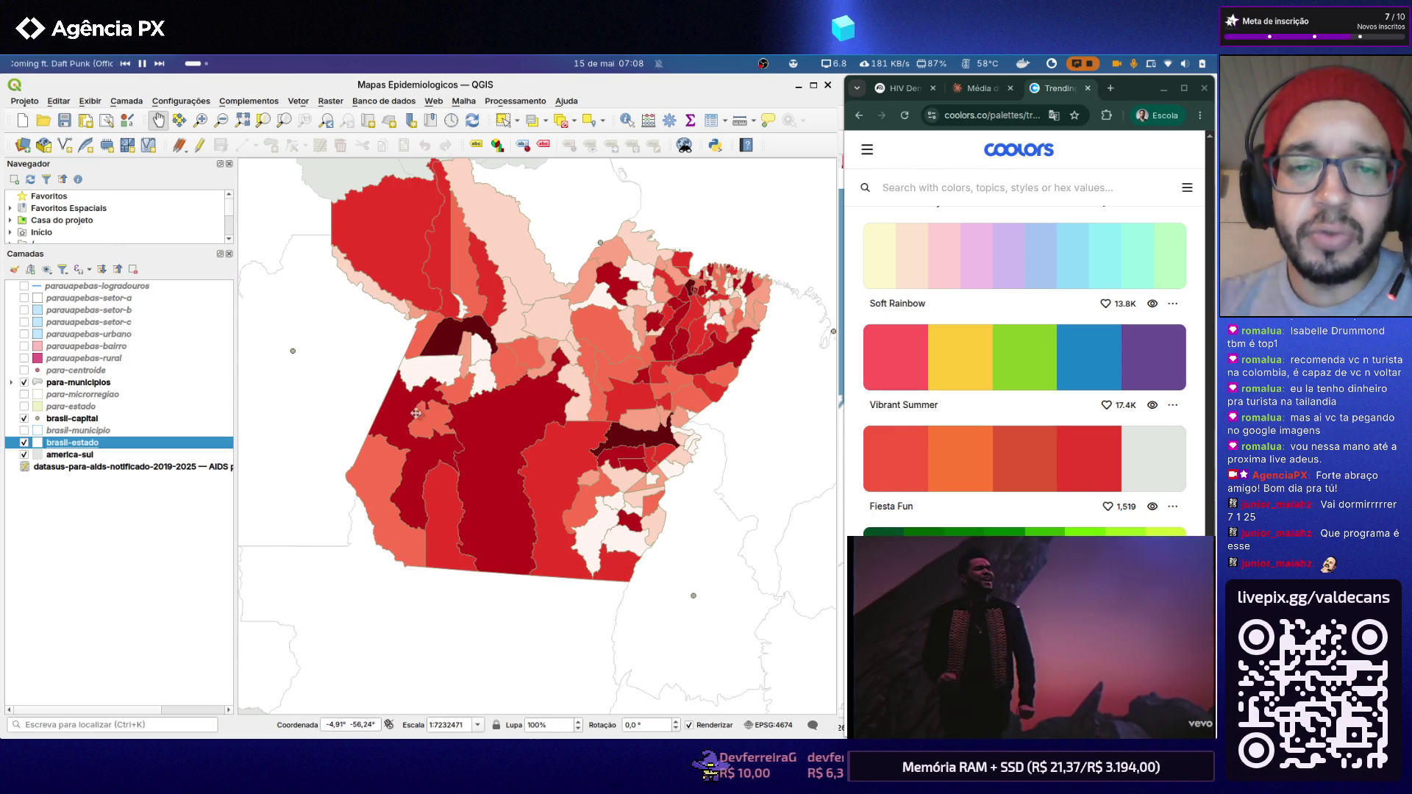
{"action": "scroll", "coordinate": [456, 374], "scroll_direction": "down", "scroll_amount": 1}
{"action": "scroll", "coordinate": [478, 337], "scroll_direction": "up", "scroll_amount": 1}
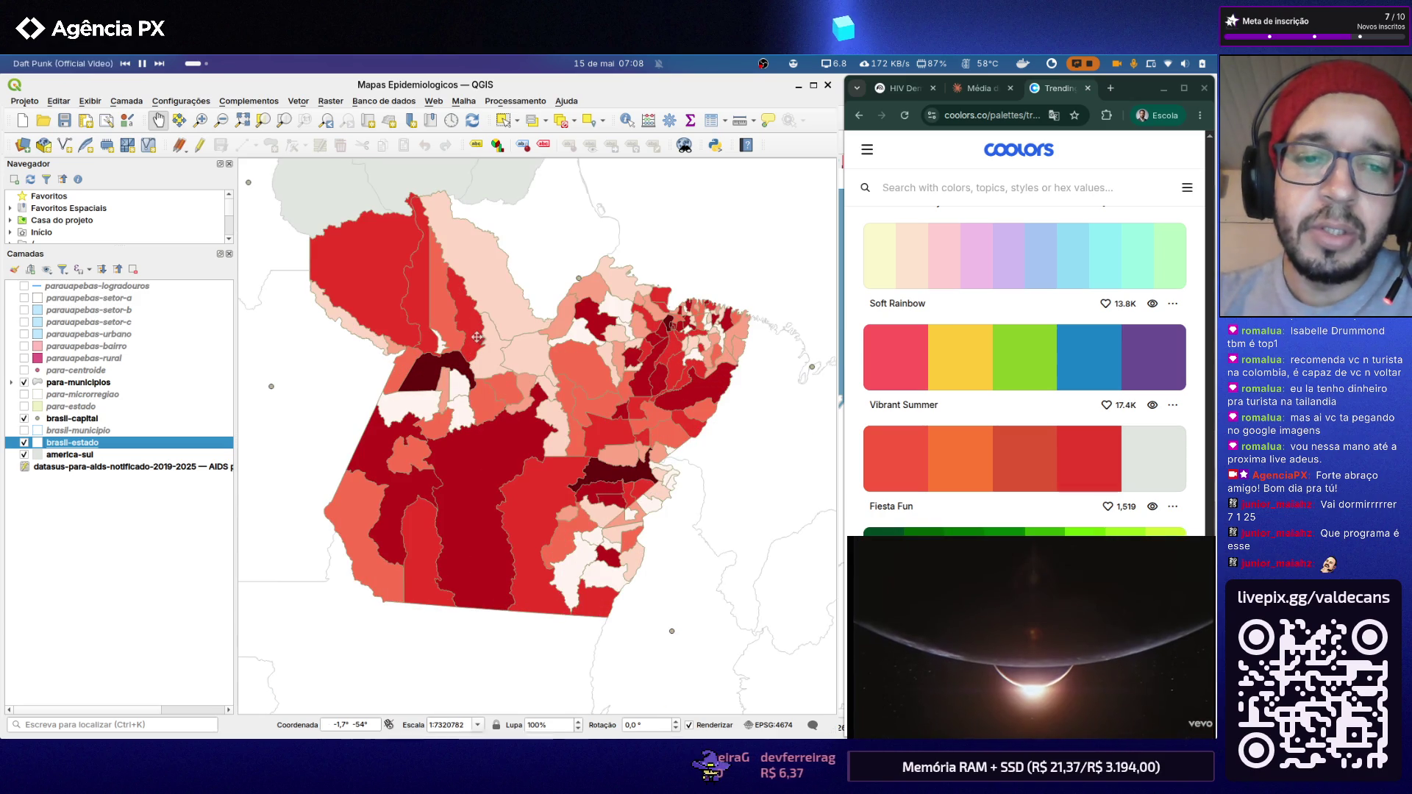
Step: Quit QGIS after briefly switching workspaces and toggling the window overview
{"action": "key", "text": "ctrl+alt+Right"}
{"action": "key", "text": "ctrl+alt+Left"}
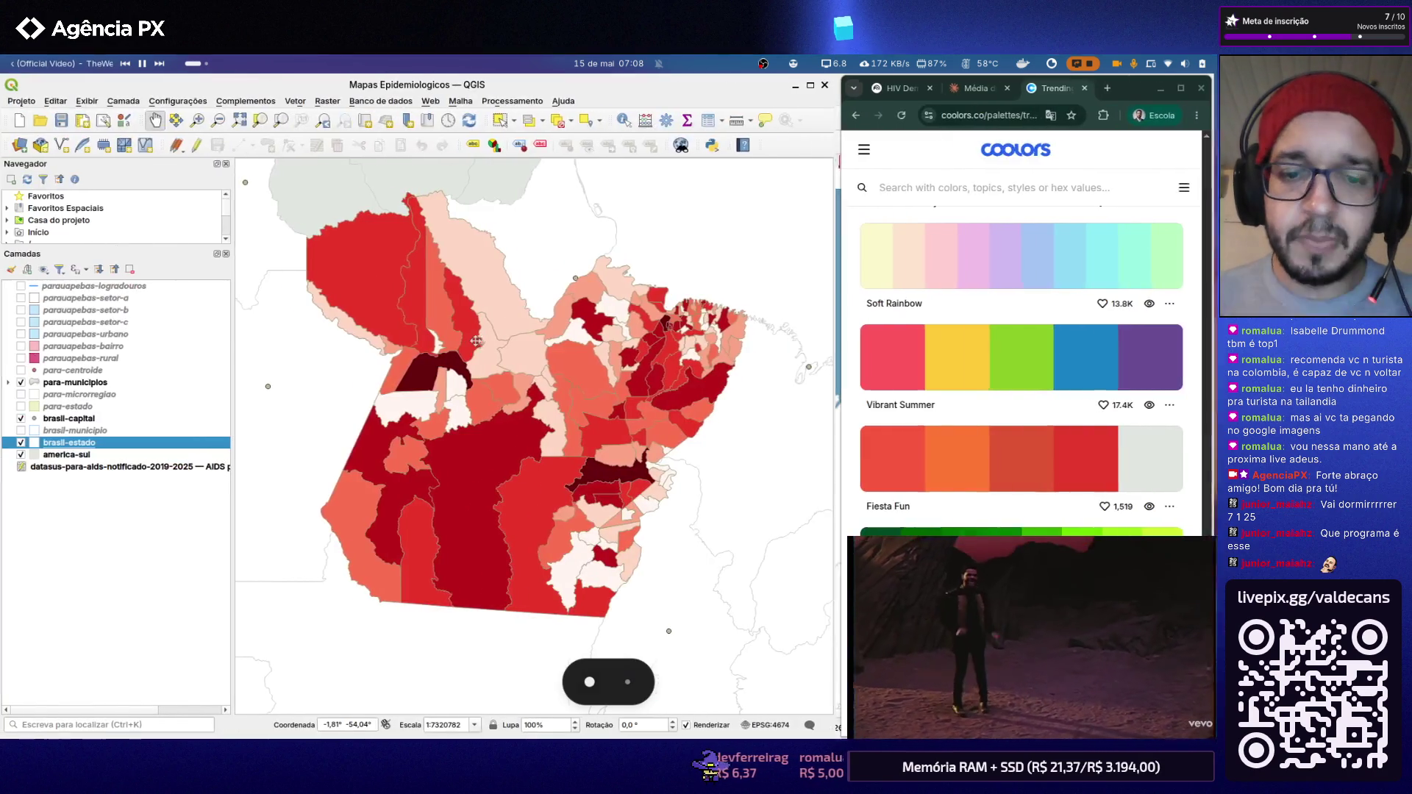
{"action": "key", "text": "super"}
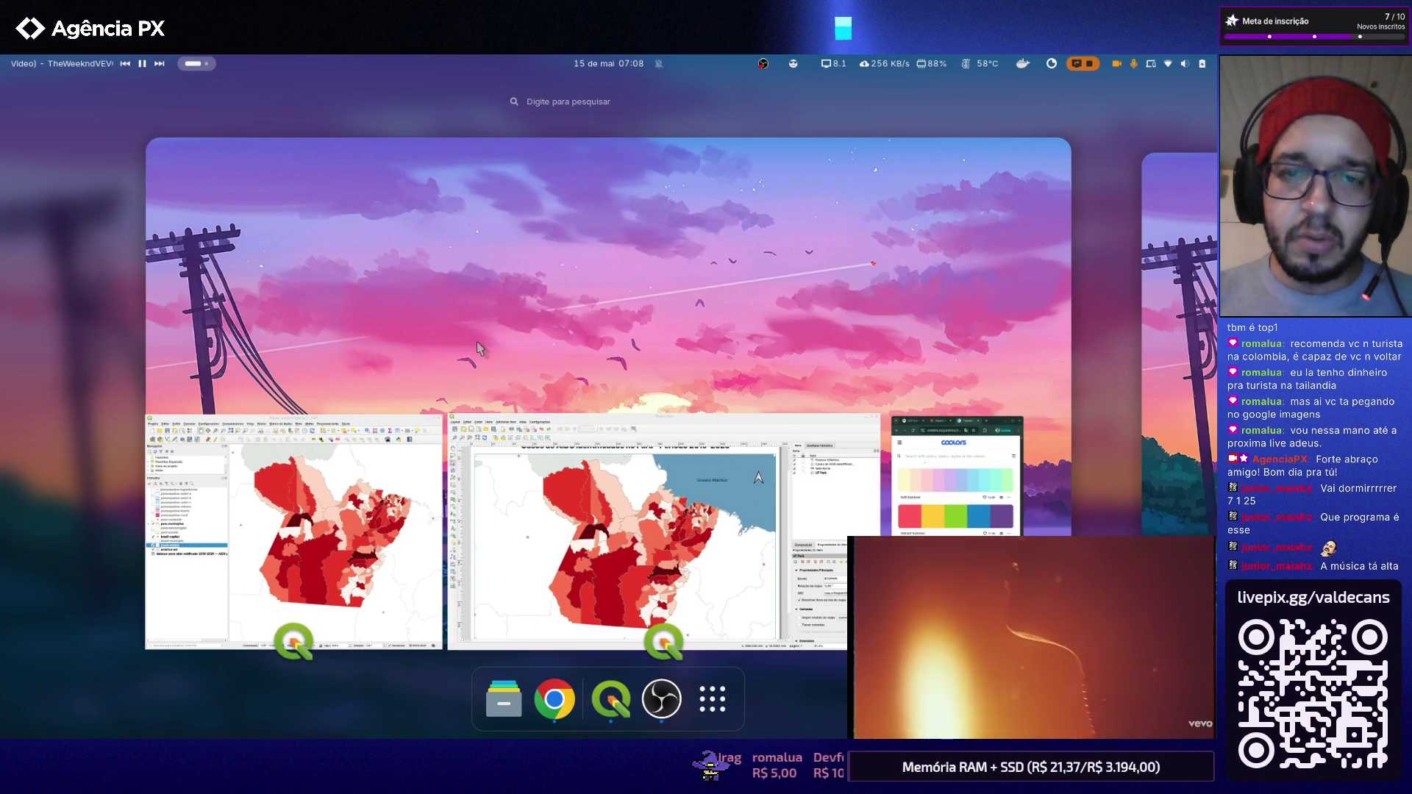
{"action": "key", "text": "super"}
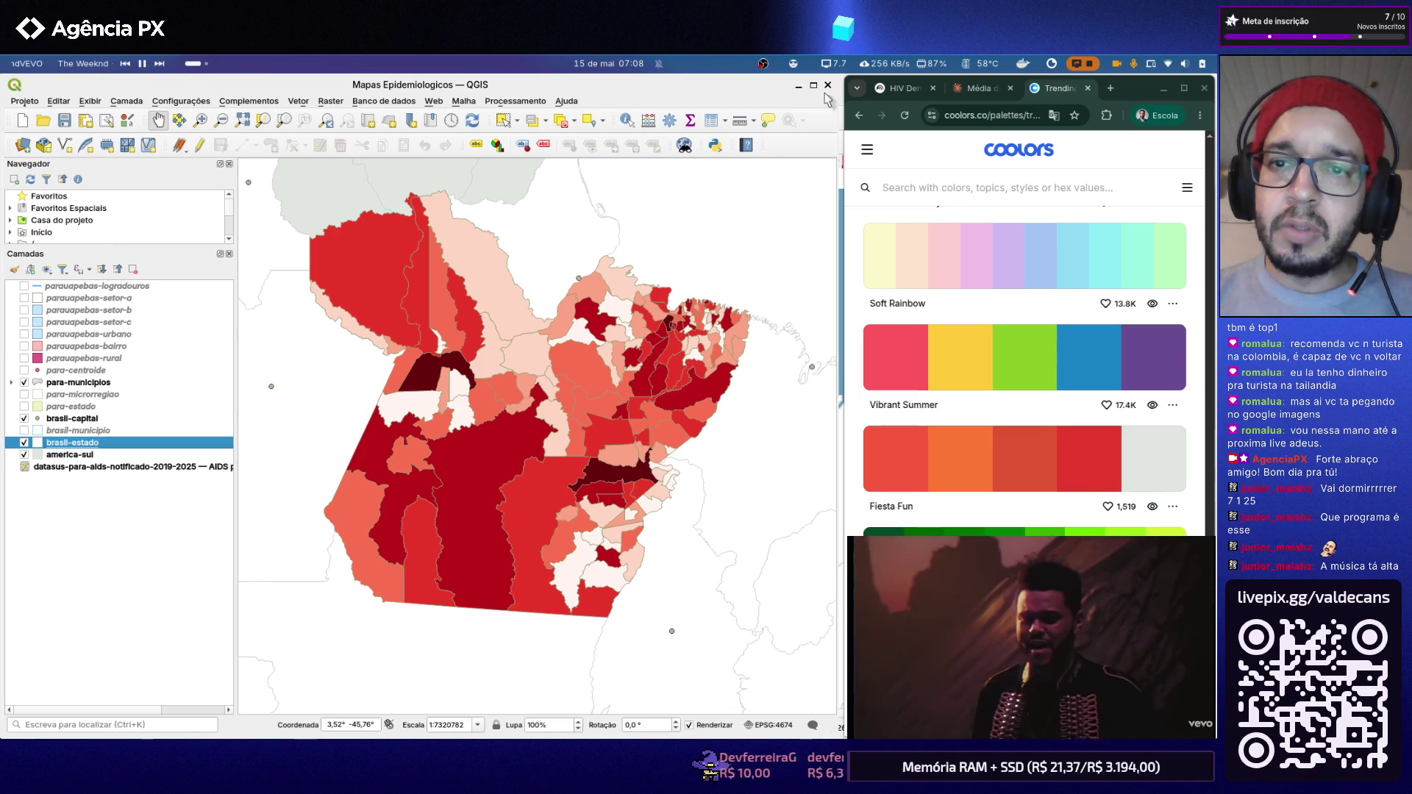
{"action": "key", "text": "alt+F4"}
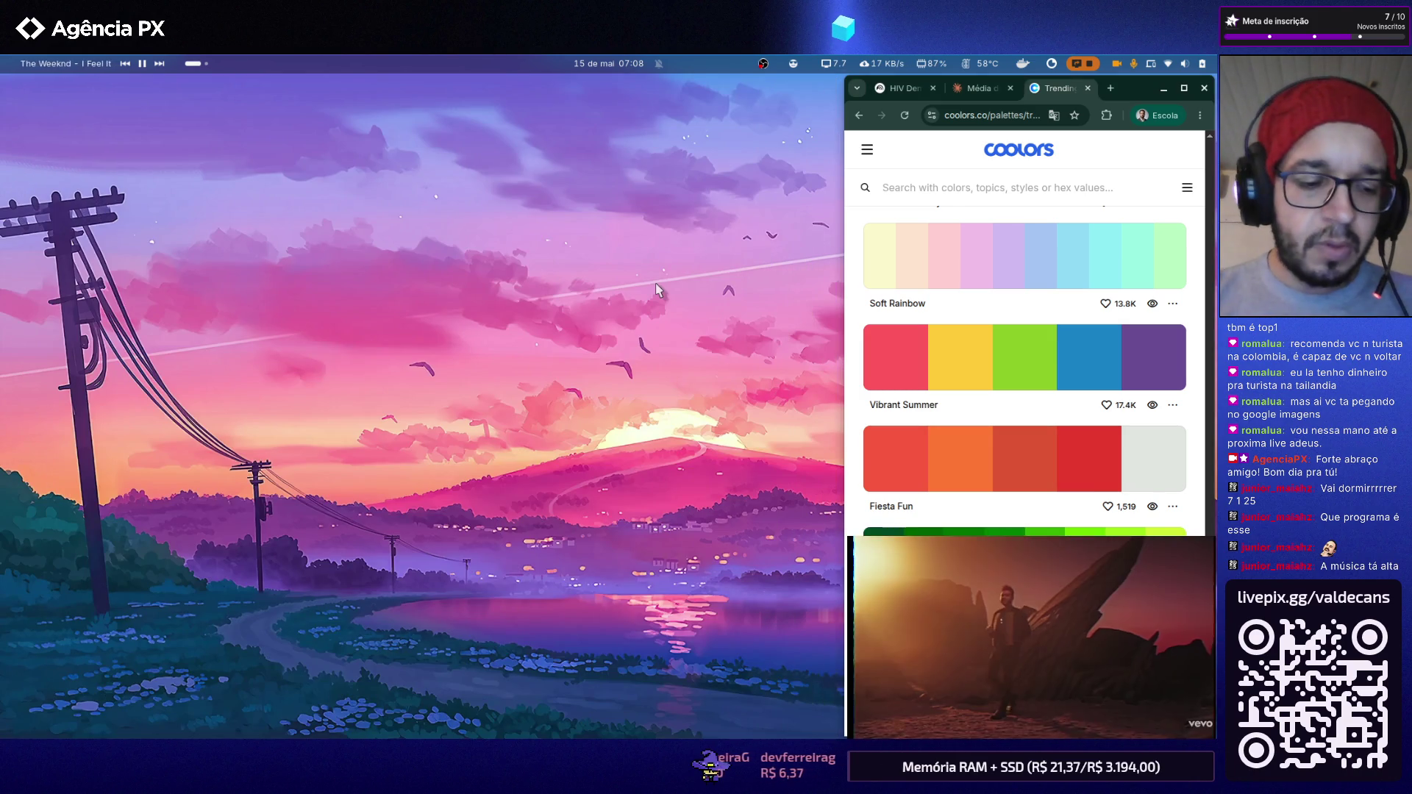
Step: Search the GNOME Activities overview for 'in' and focus the Inkscape result
{"action": "key", "text": "super"}
{"action": "type", "text": "i"}
{"action": "key", "text": "BackSpace"}
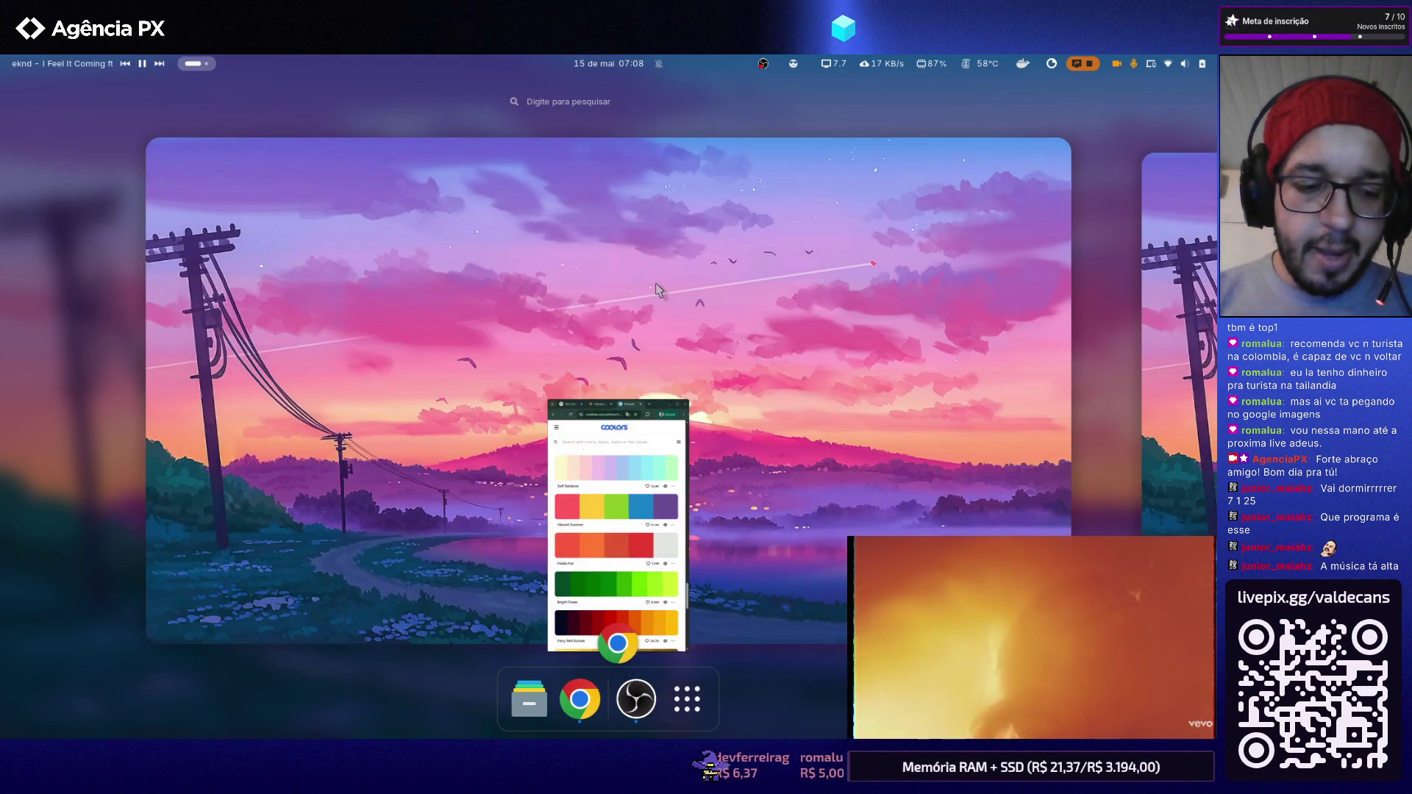
{"action": "type", "text": "in"}
{"action": "key", "text": "Right"}
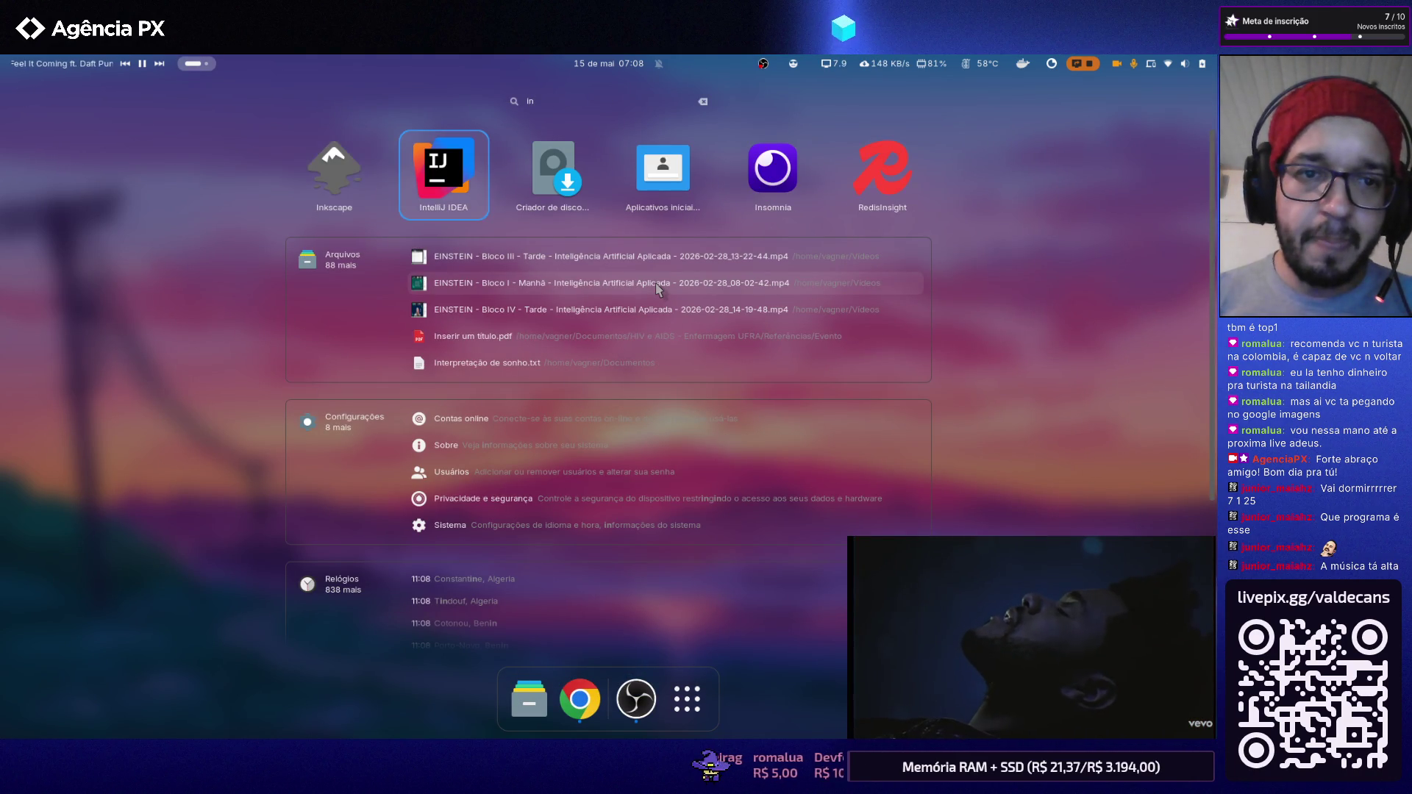
{"action": "key", "text": "Left"}
Step: Launch Inkscape and browse its recently opened files list twice without choosing one
{"action": "key", "text": "super"}
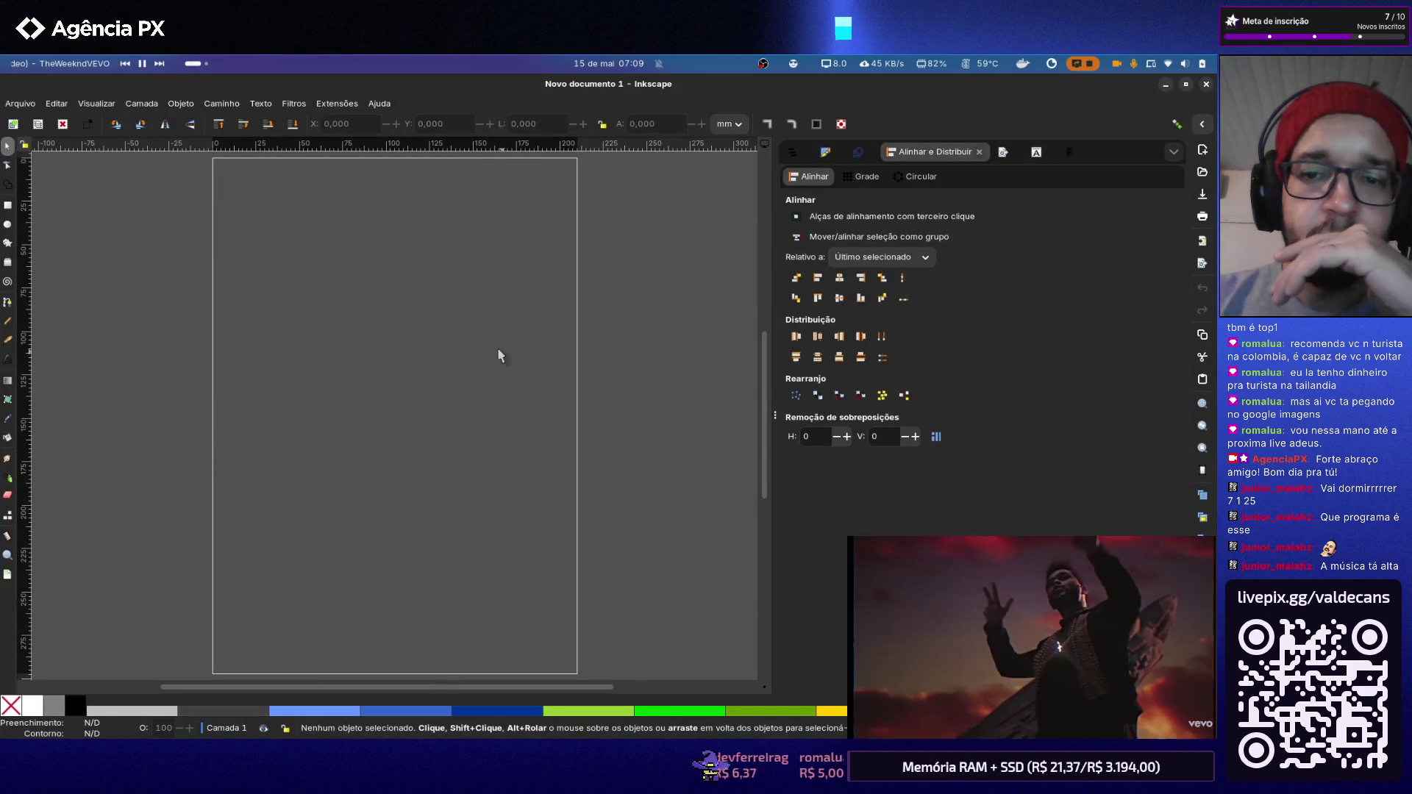
{"action": "left_click", "coordinate": [21, 103]}
{"action": "mouse_move", "coordinate": [53, 179]}
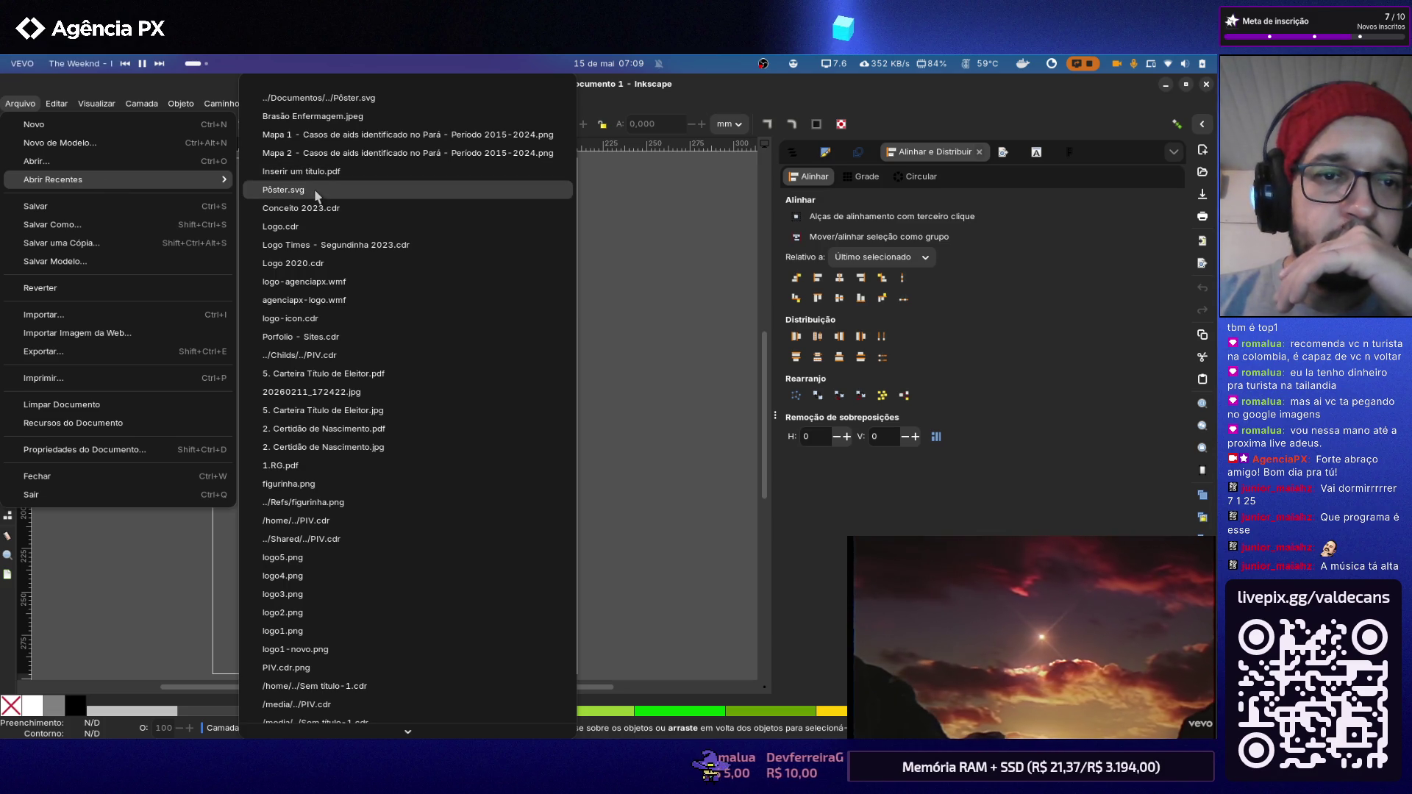
{"action": "left_click", "coordinate": [314, 189]}
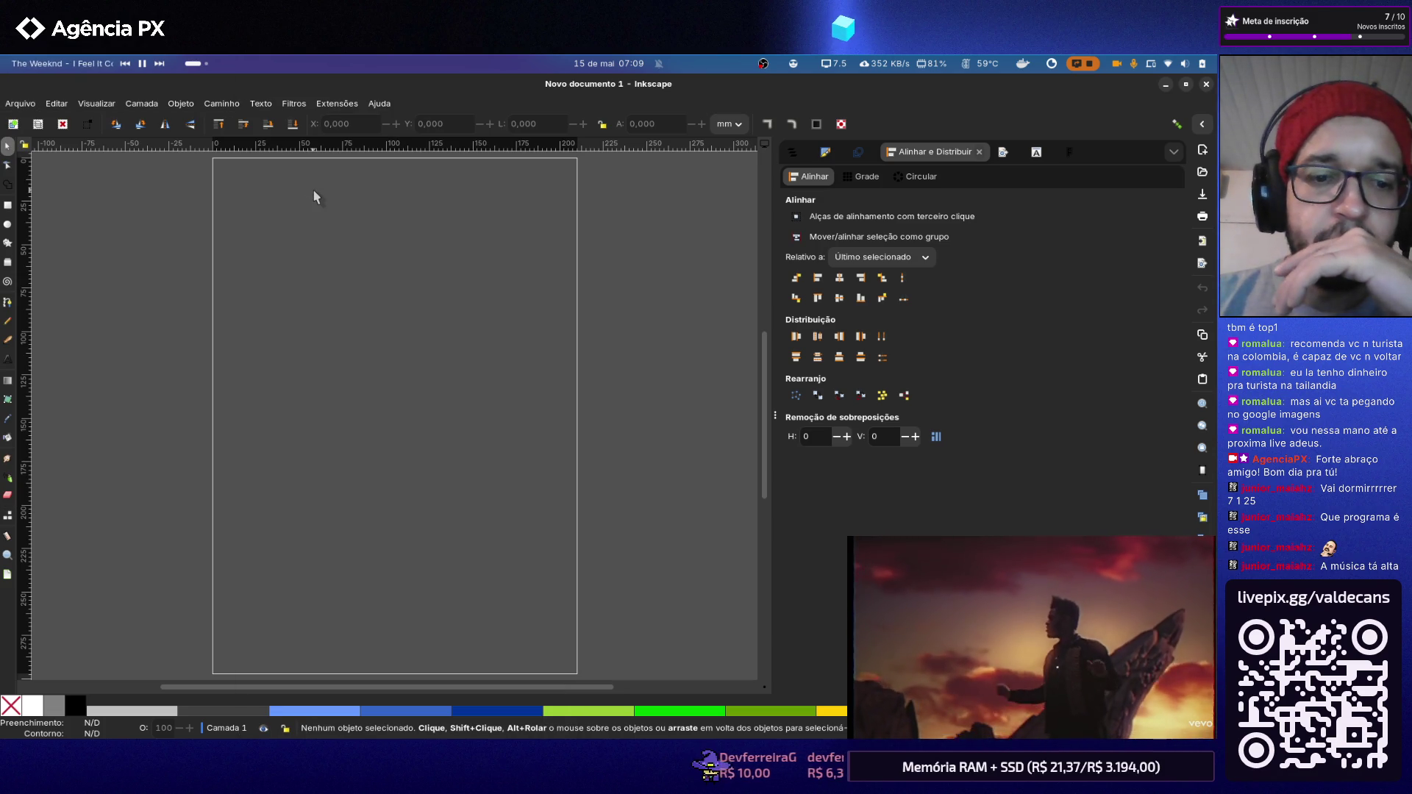
{"action": "left_click", "coordinate": [20, 103]}
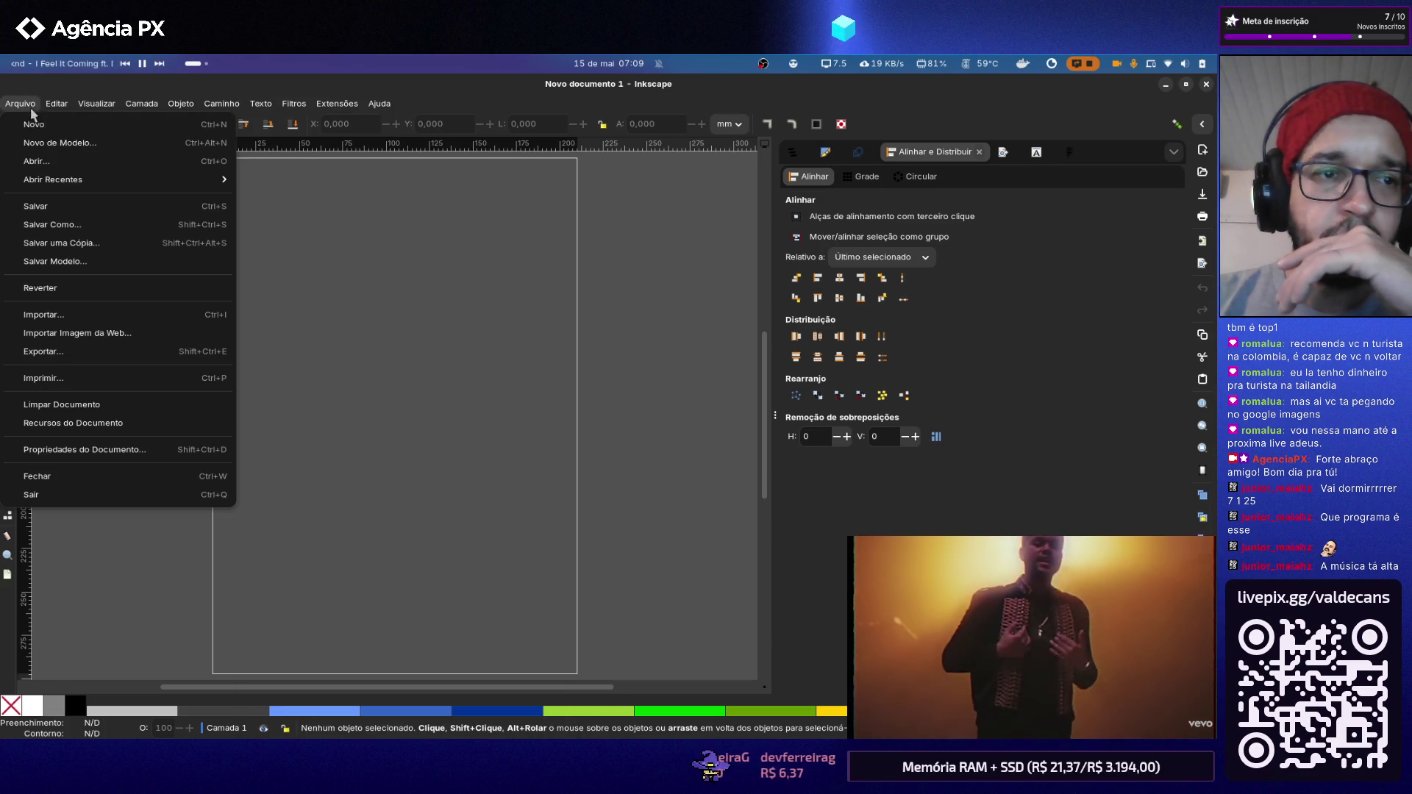
{"action": "mouse_move", "coordinate": [53, 179]}
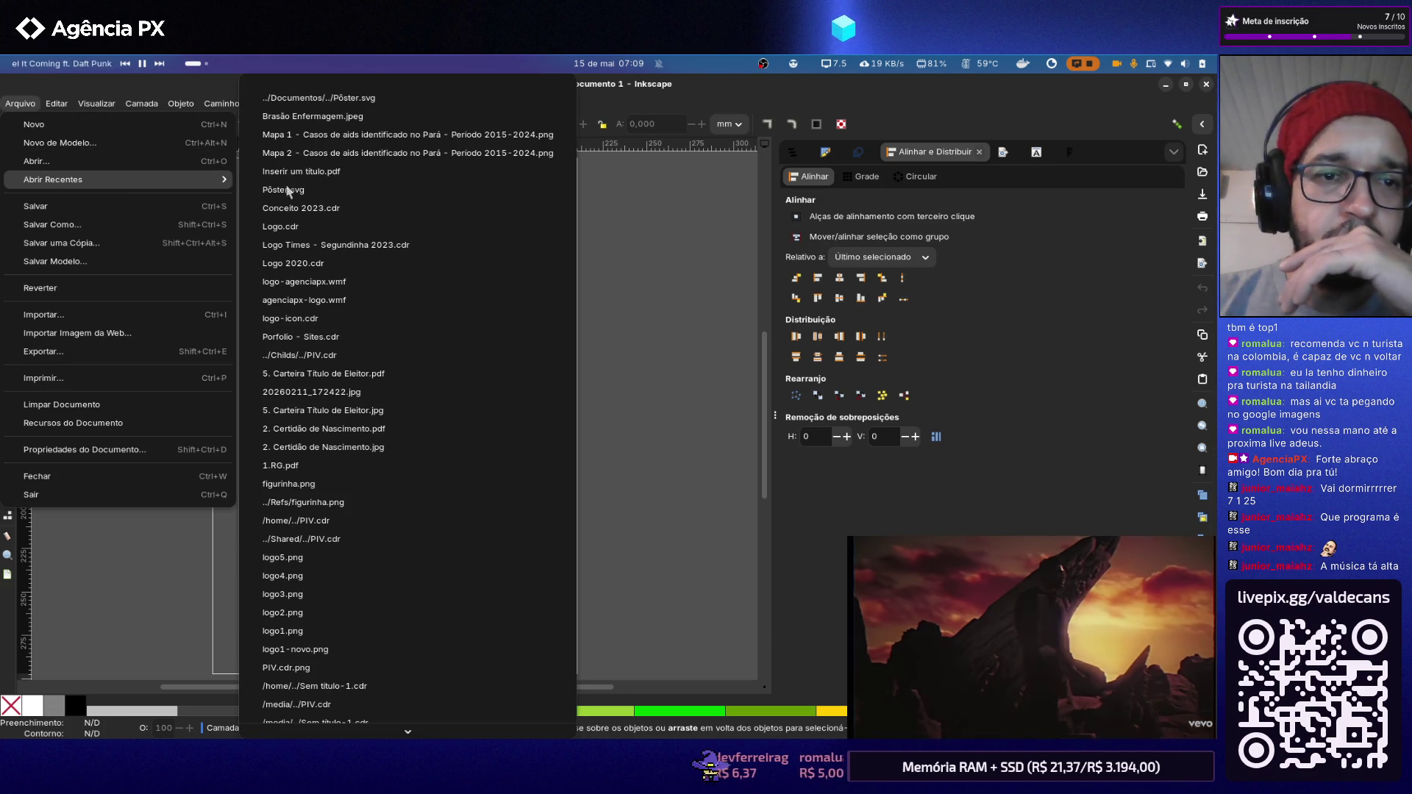
{"action": "left_click", "coordinate": [301, 192]}
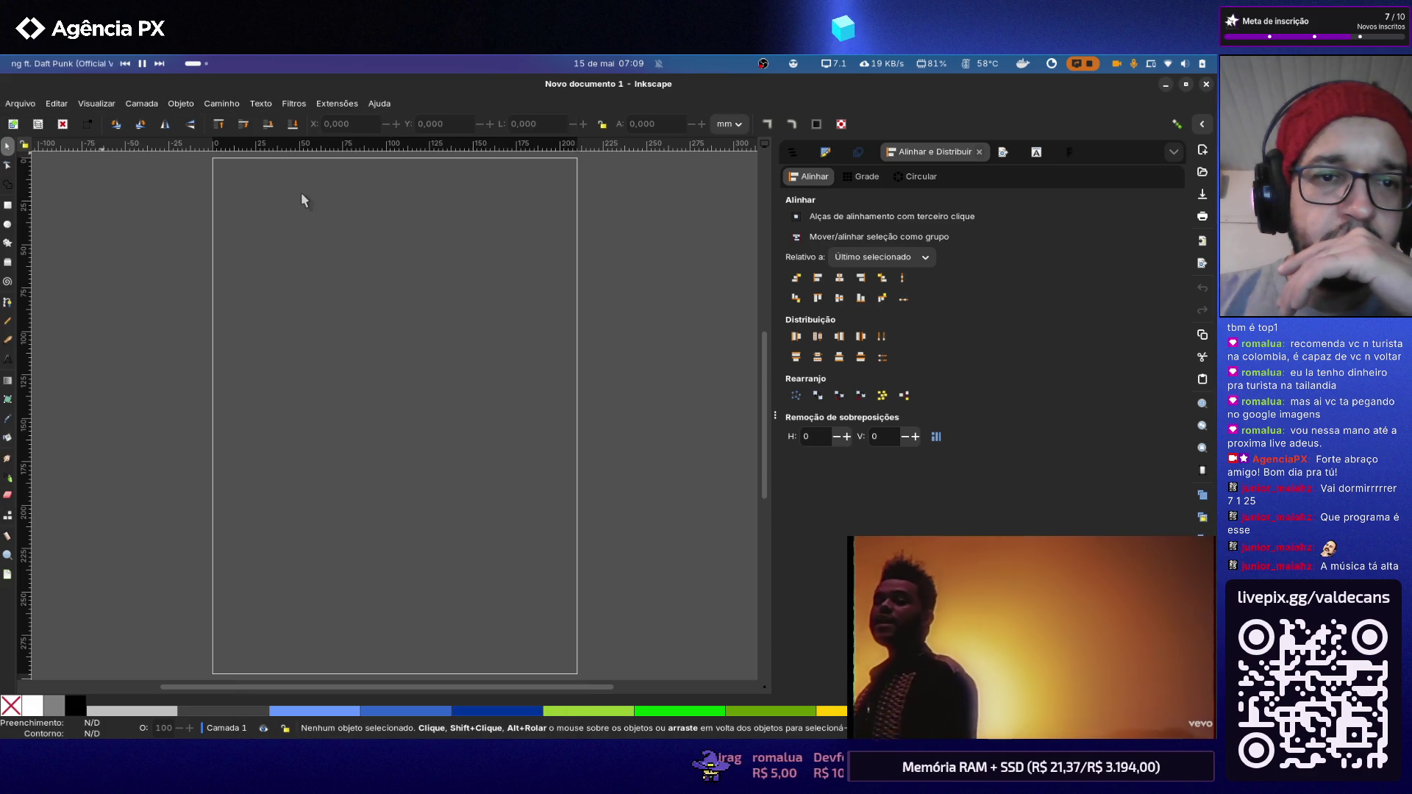
Step: Try to open Poster.odp from the file-open dialog and dismiss the load errors
{"action": "left_click", "coordinate": [20, 103]}
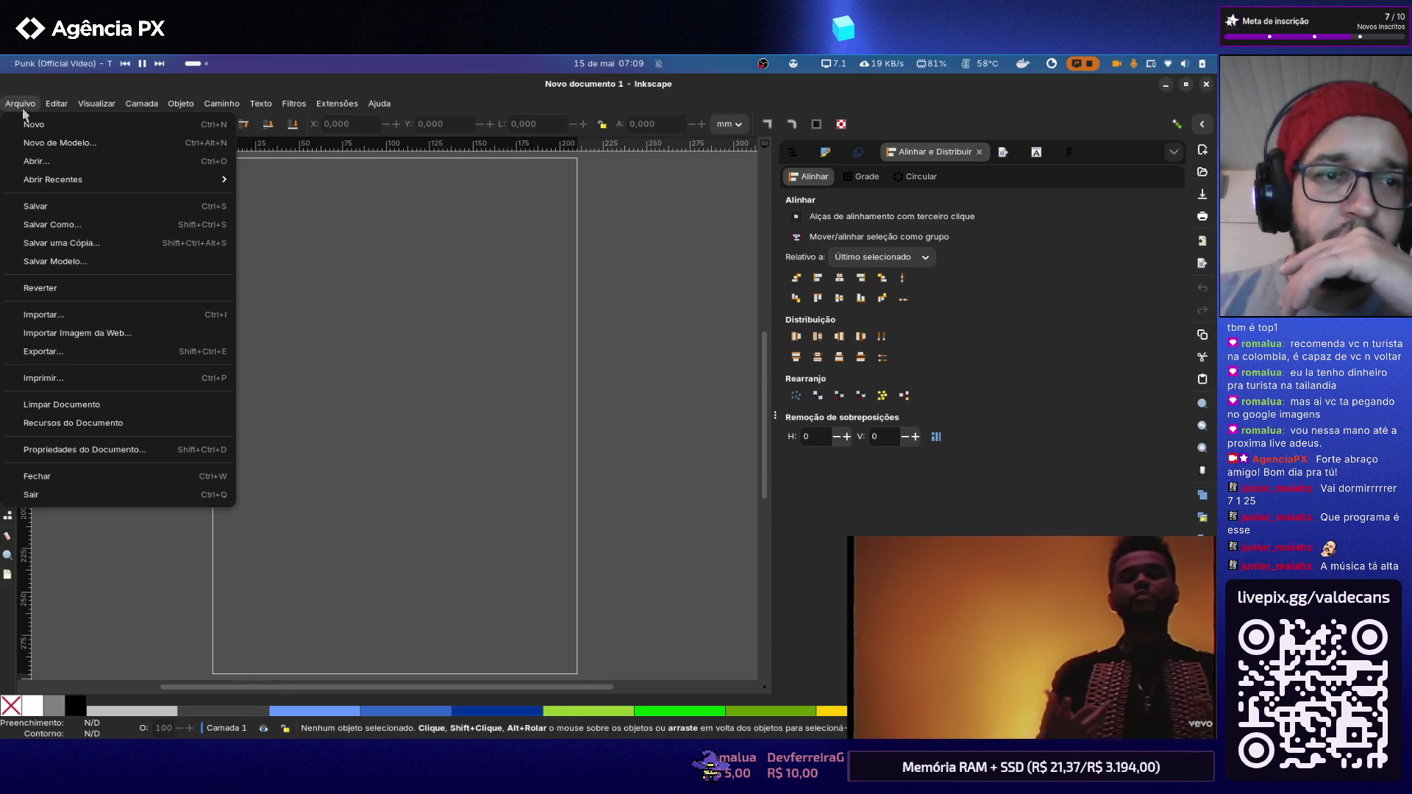
{"action": "left_click", "coordinate": [54, 166]}
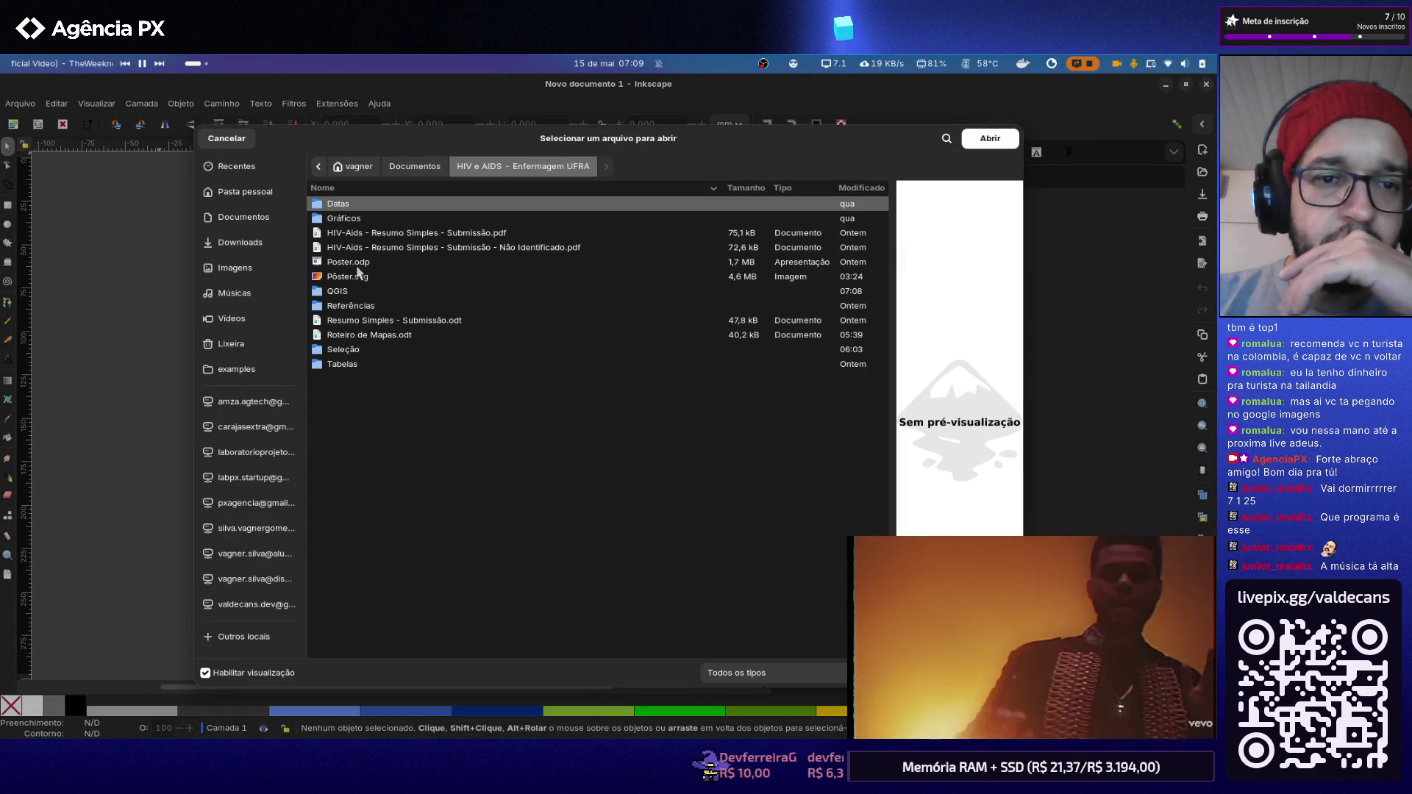
{"action": "double_click", "coordinate": [356, 273]}
{"action": "left_click", "coordinate": [550, 439]}
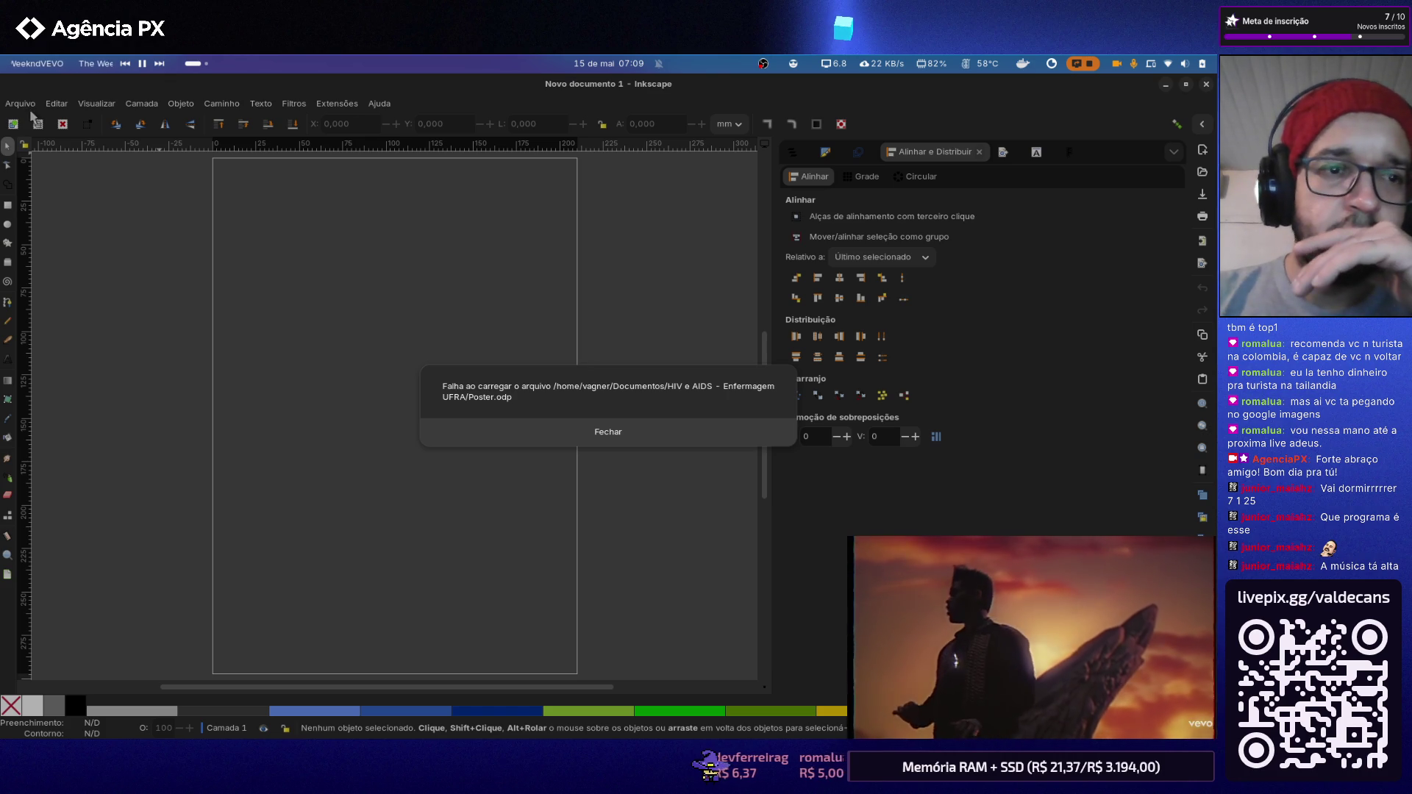
{"action": "left_click", "coordinate": [576, 431]}
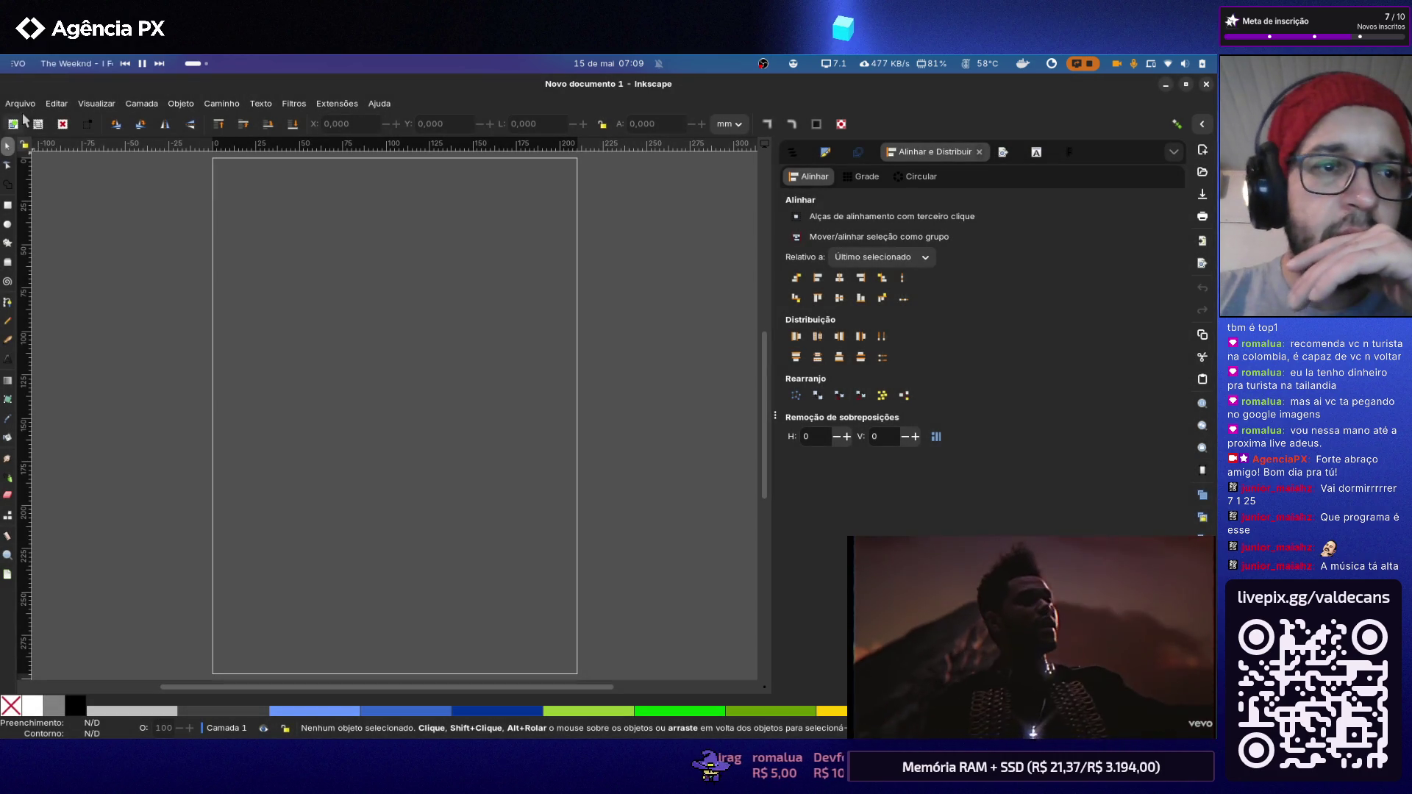
Step: Open Pôster.svg from the HIV e AIDS - Enfermagem UFRA folder
{"action": "left_click", "coordinate": [20, 103]}
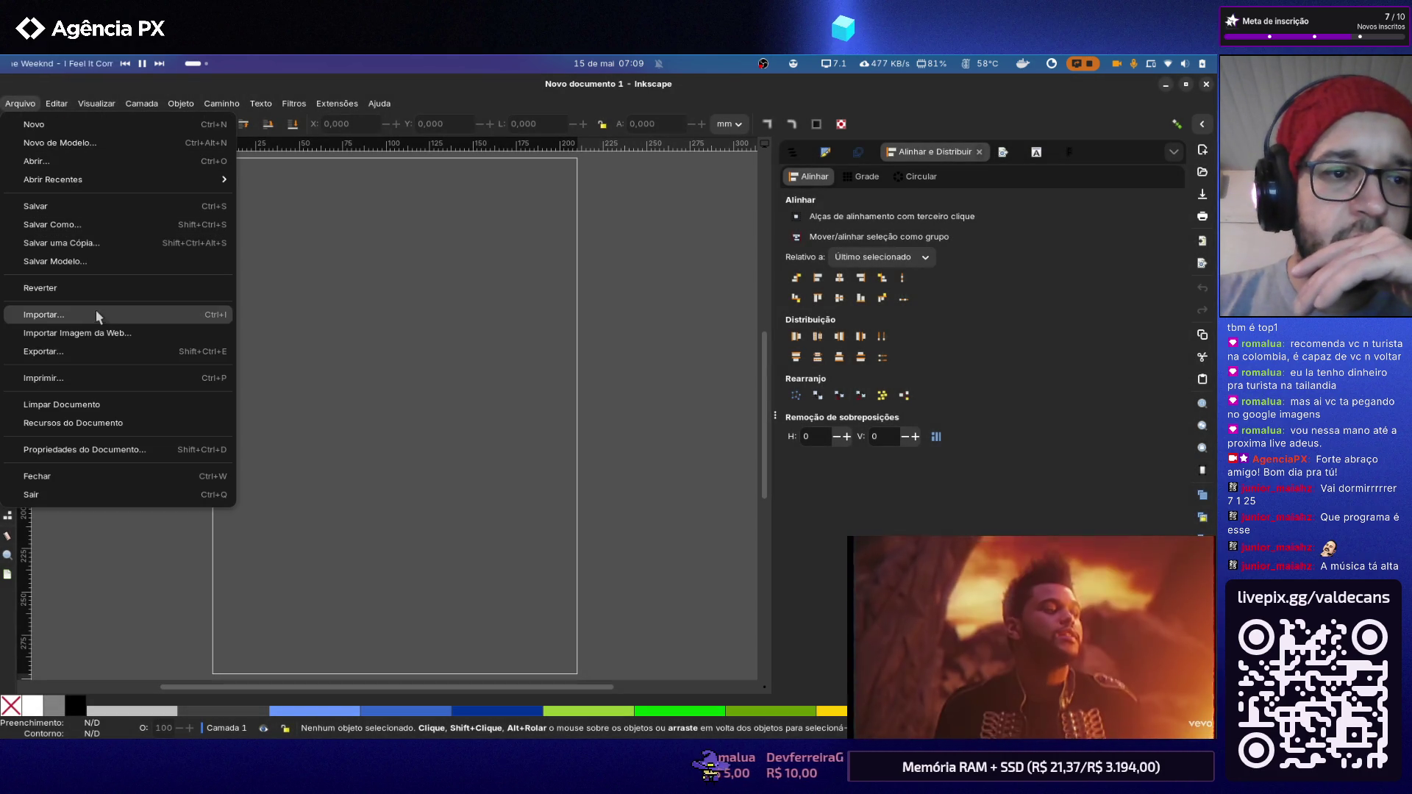
{"action": "left_click", "coordinate": [81, 163]}
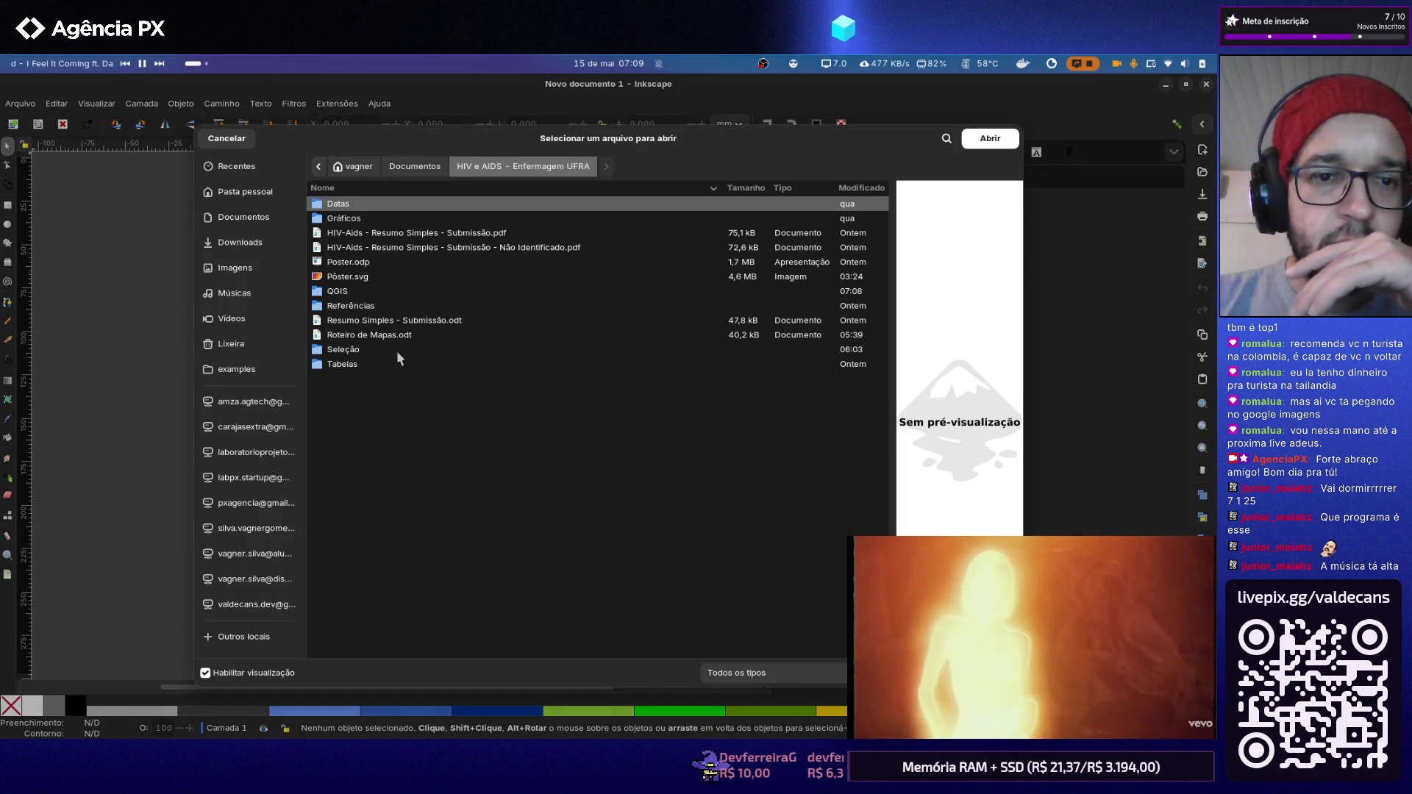
{"action": "double_click", "coordinate": [374, 277]}
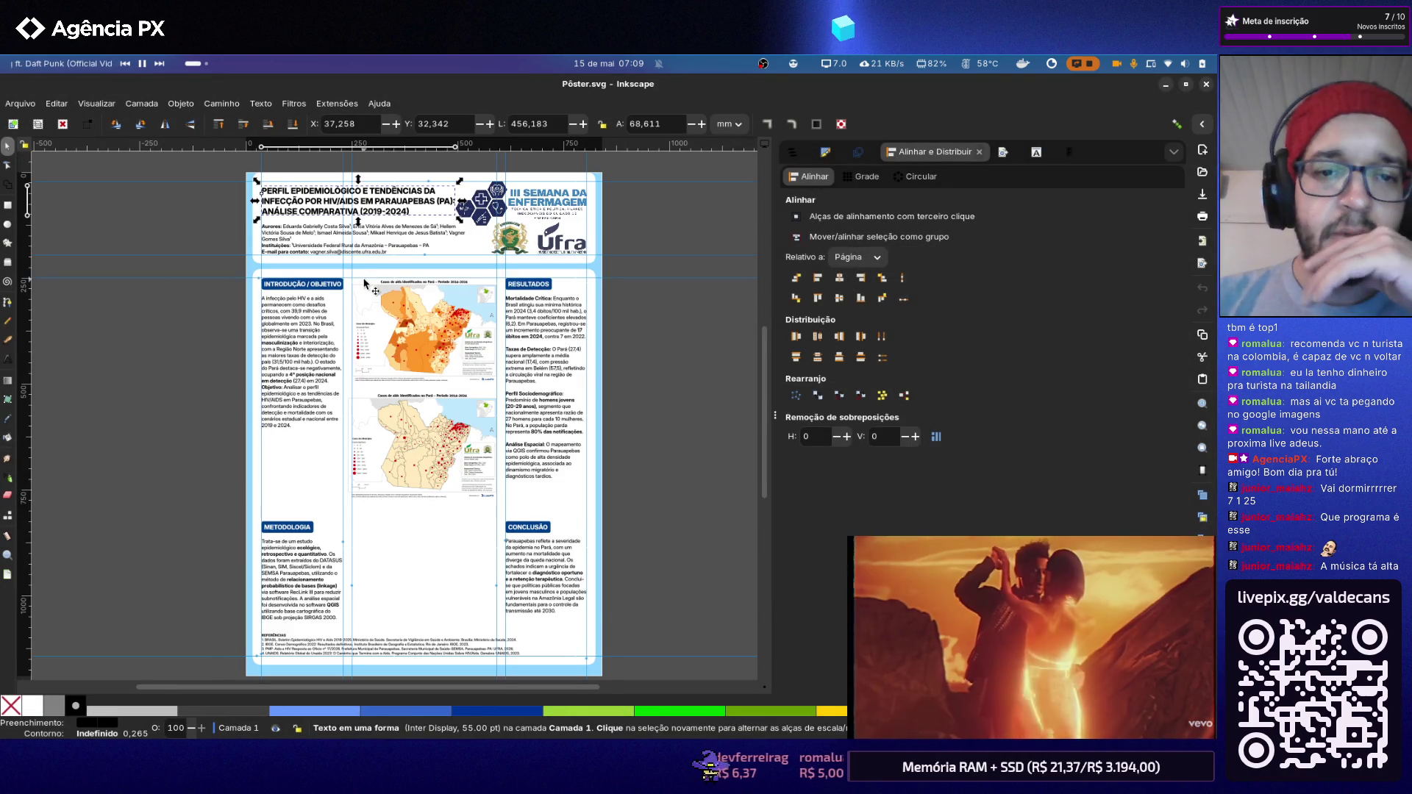
Step: Clear the selection on the opened poster to view its two Pará maps
{"action": "left_click", "coordinate": [631, 373]}
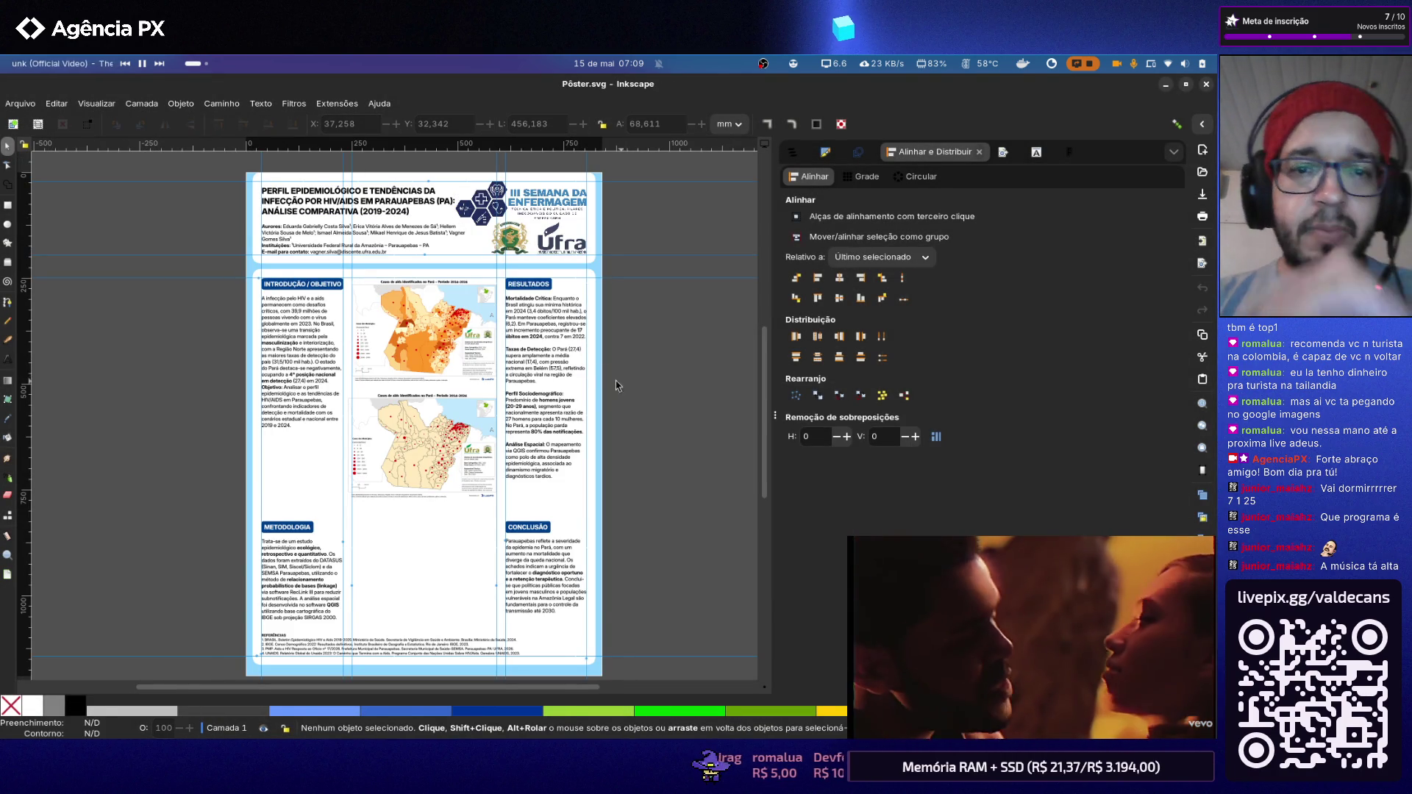
{"action": "scroll", "coordinate": [370, 256], "scroll_direction": "up", "scroll_amount": 1}
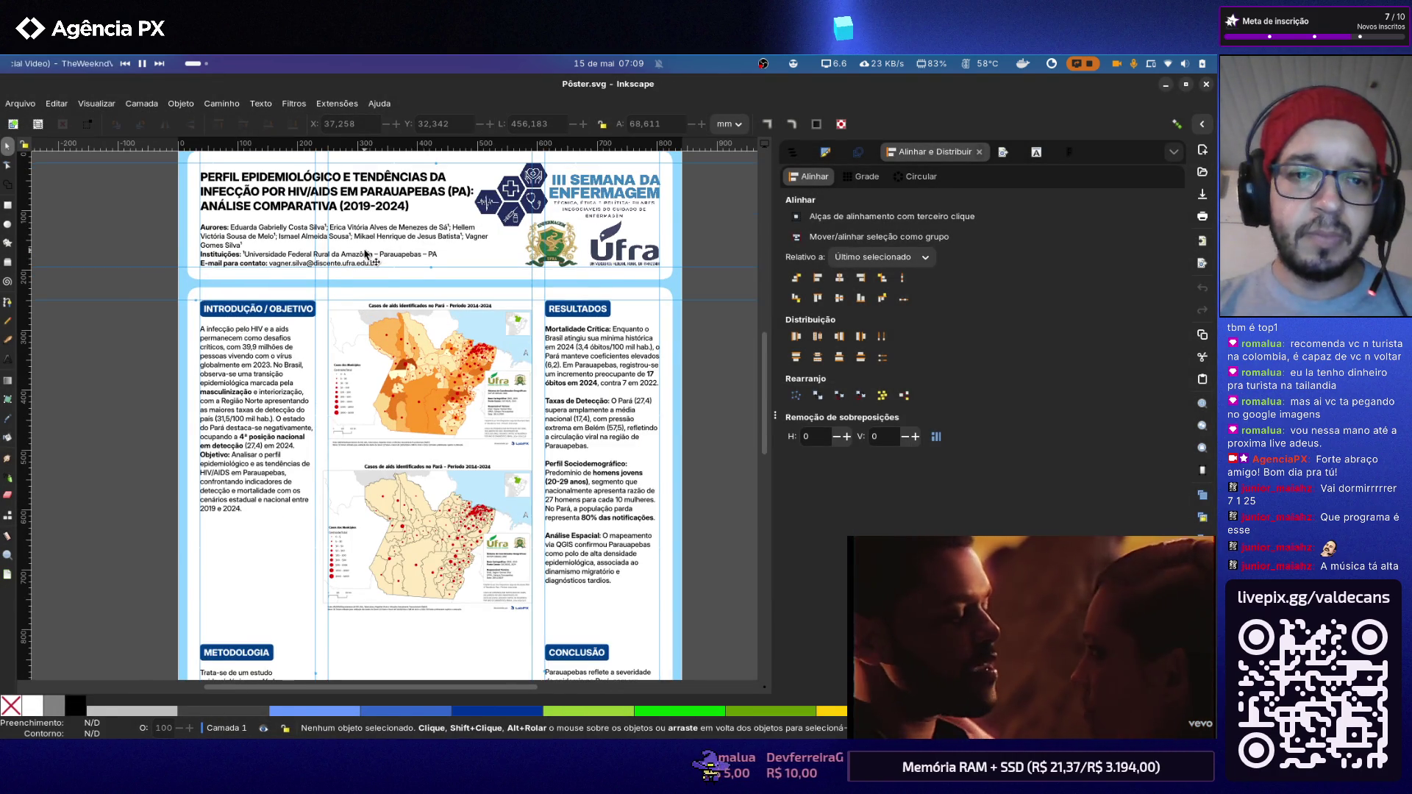
{"action": "scroll", "coordinate": [364, 253], "scroll_direction": "up", "scroll_amount": 1}
{"action": "scroll", "coordinate": [368, 257], "scroll_direction": "down", "scroll_amount": 1}
{"action": "scroll", "coordinate": [403, 353], "scroll_direction": "up", "scroll_amount": 2}
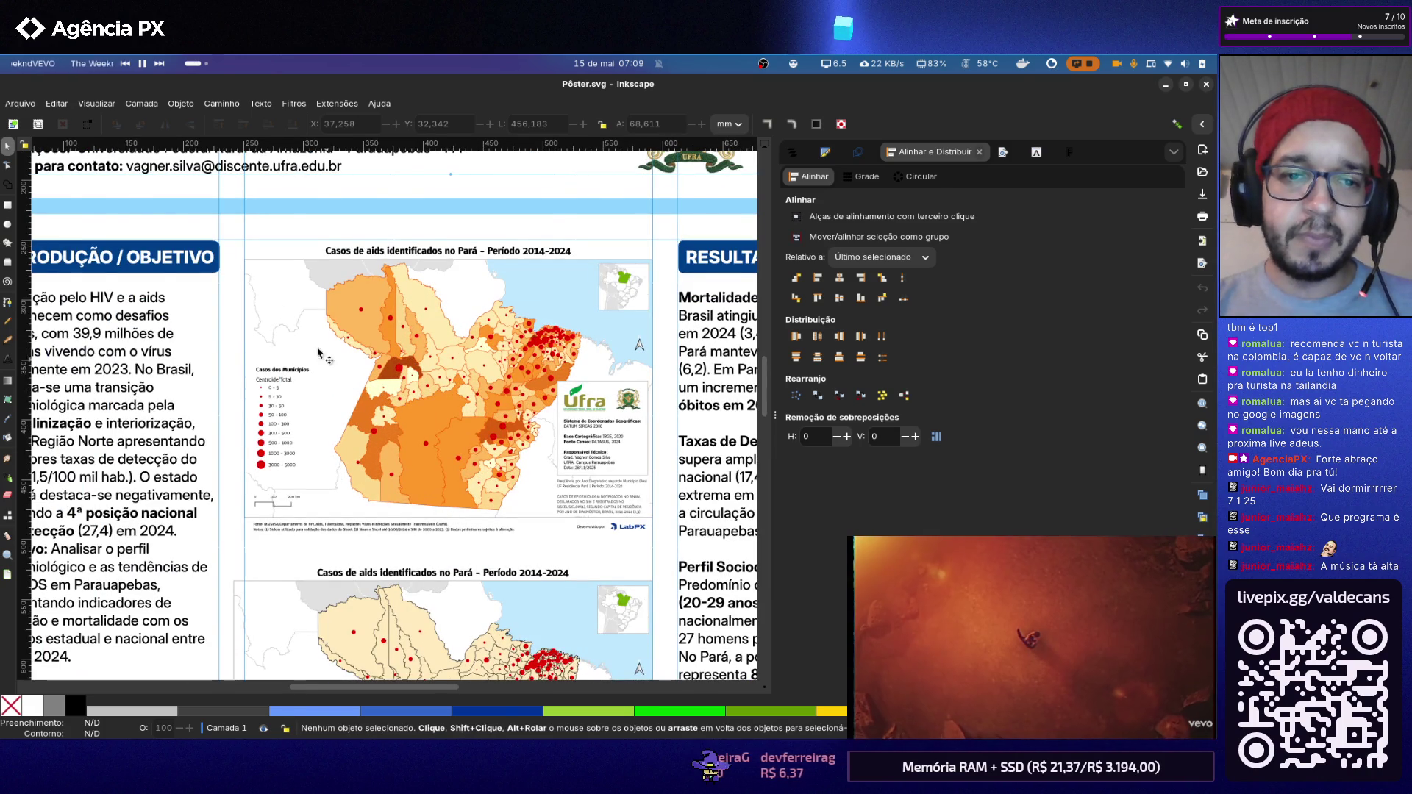
{"action": "scroll", "coordinate": [336, 378], "scroll_direction": "down", "scroll_amount": 1}
{"action": "scroll", "coordinate": [414, 443], "scroll_direction": "down", "scroll_amount": 3}
{"action": "scroll", "coordinate": [395, 471], "scroll_direction": "up", "scroll_amount": 2}
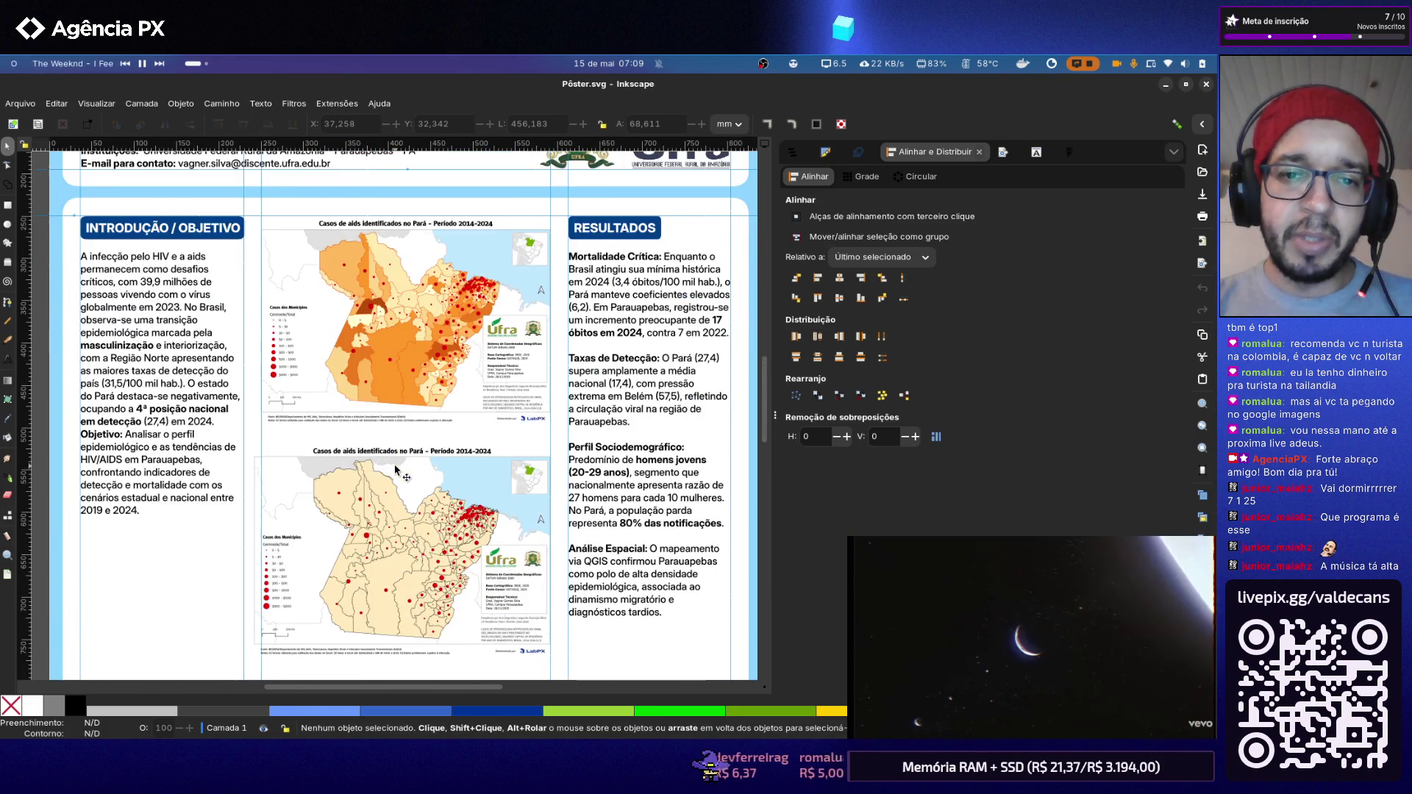
{"action": "scroll", "coordinate": [395, 472], "scroll_direction": "up", "scroll_amount": 2}
{"action": "scroll", "coordinate": [395, 471], "scroll_direction": "up", "scroll_amount": 2}
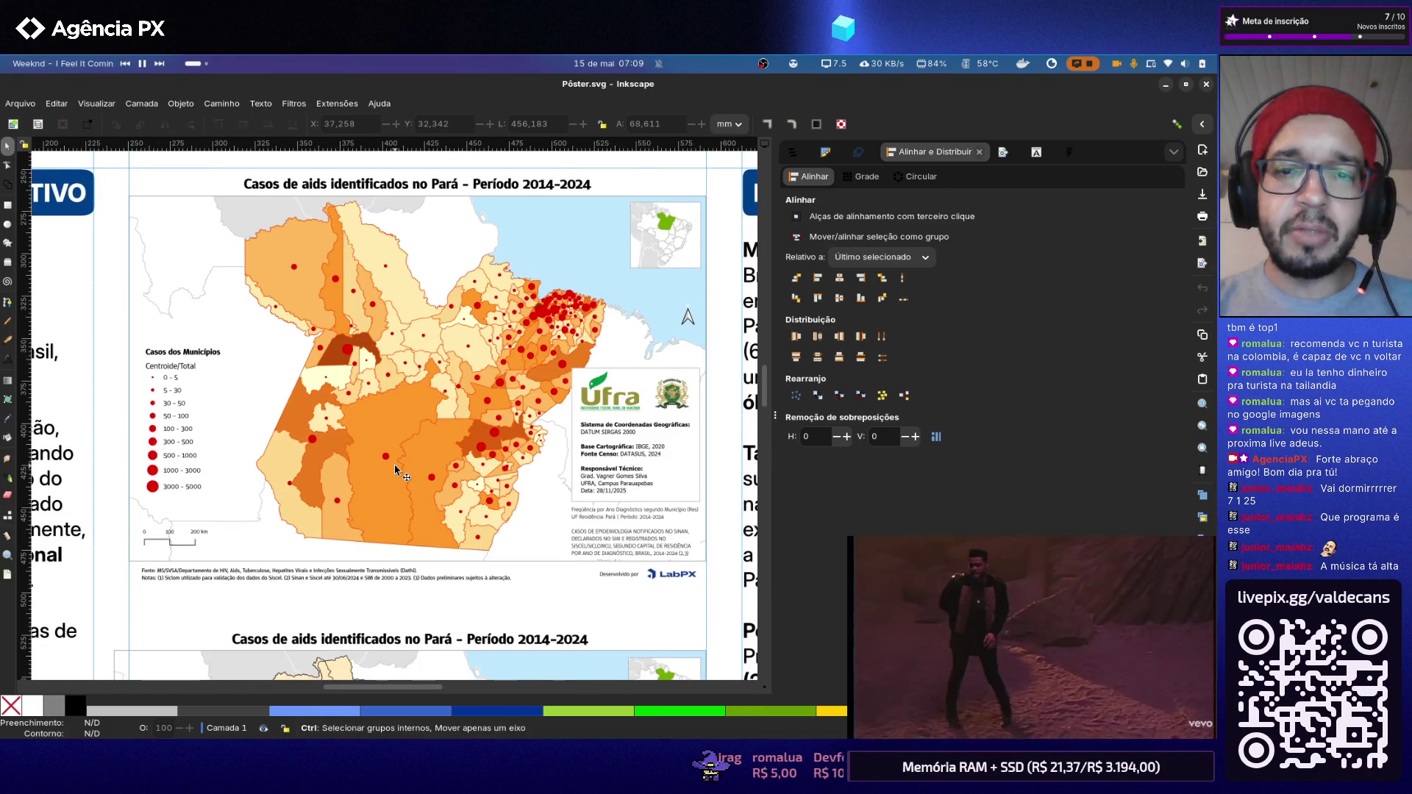
{"action": "scroll", "coordinate": [397, 470], "scroll_direction": "down", "scroll_amount": 1}
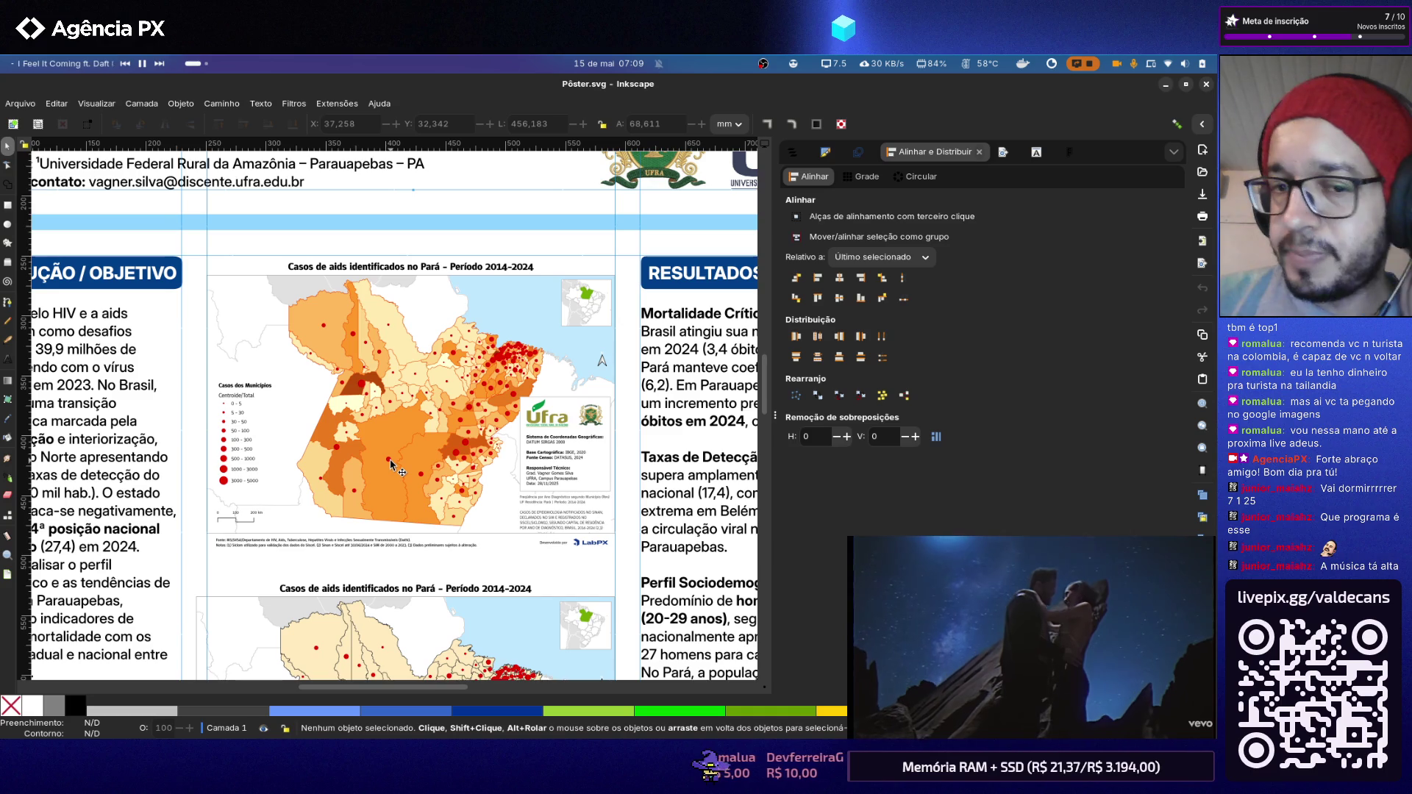
{"action": "scroll", "coordinate": [505, 334], "scroll_direction": "down", "scroll_amount": 2}
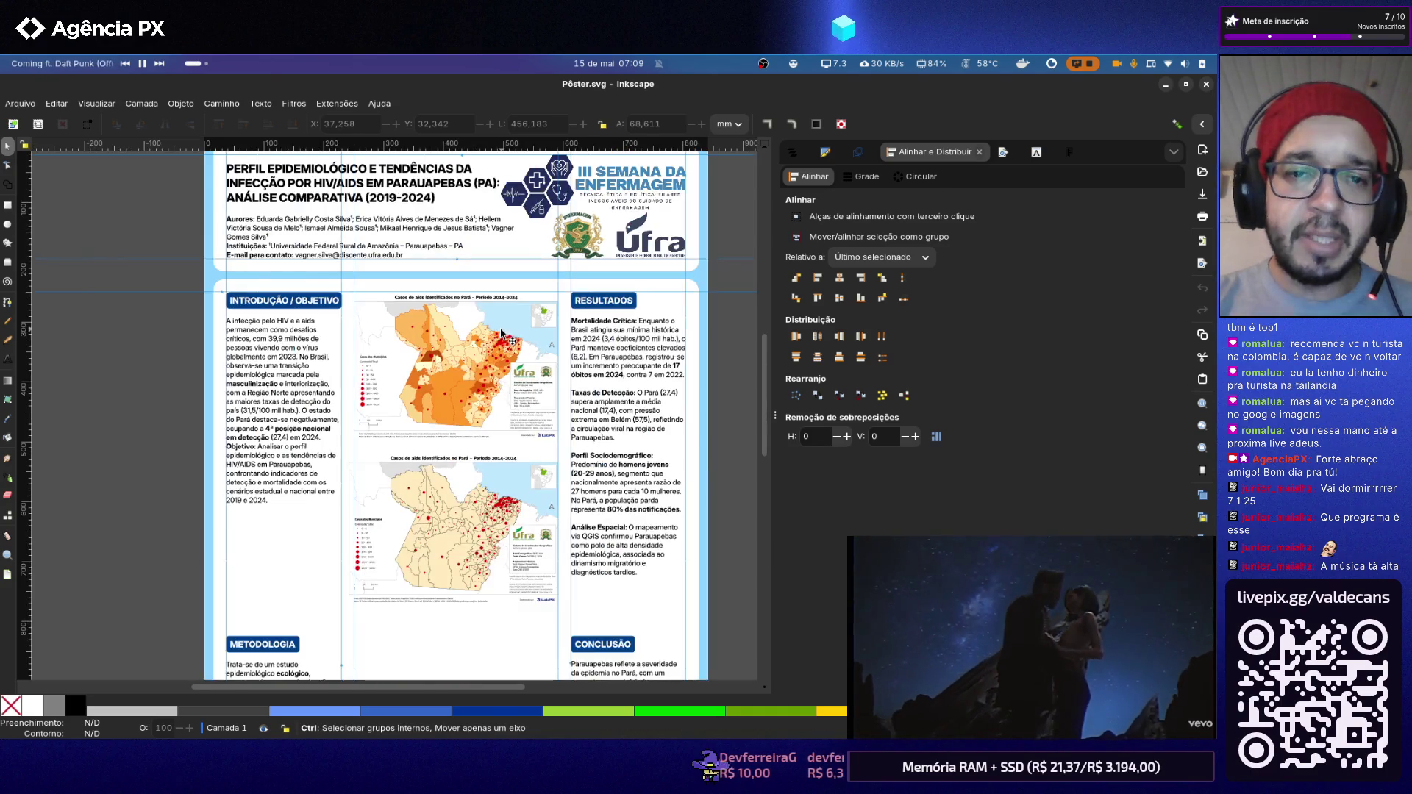
{"action": "scroll", "coordinate": [510, 398], "scroll_direction": "up", "scroll_amount": 1}
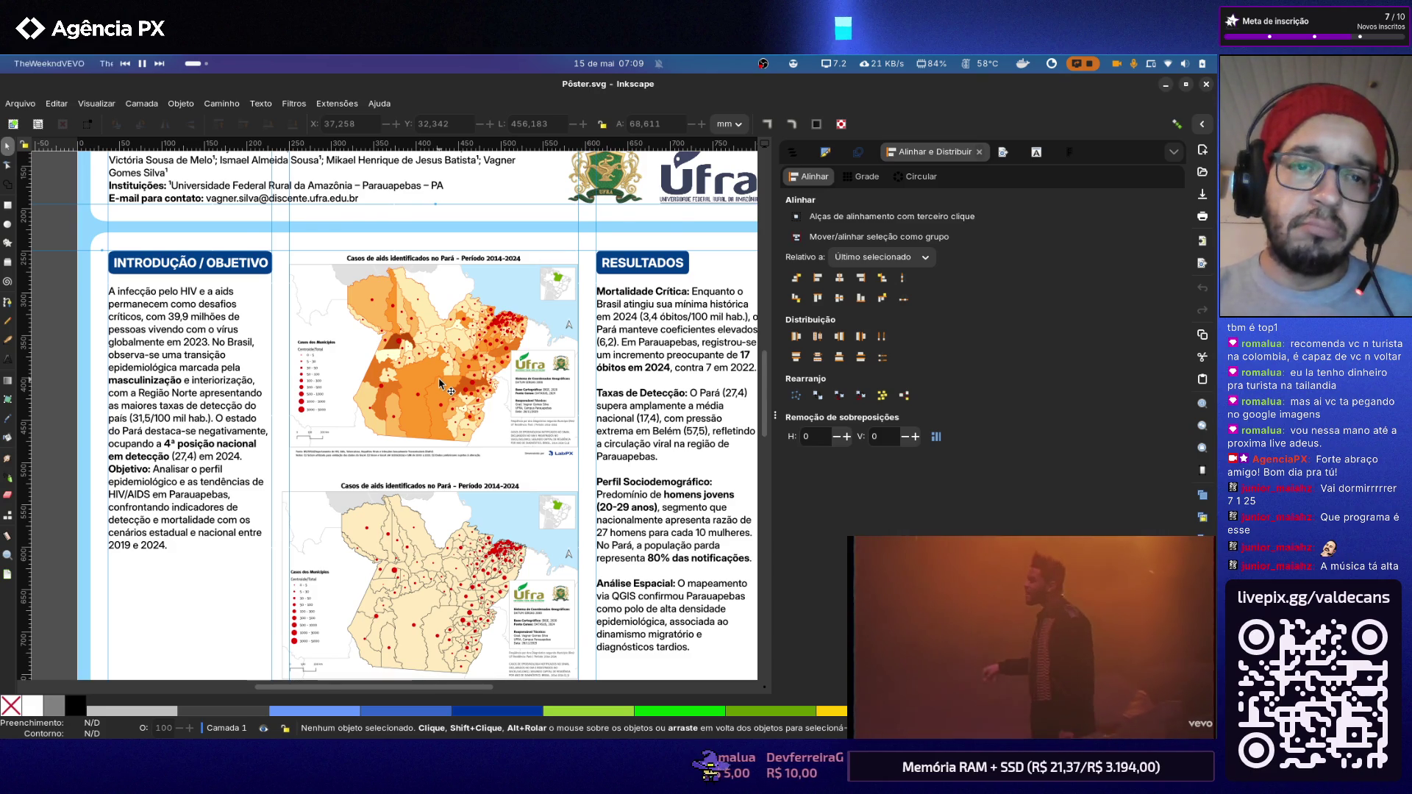
{"action": "scroll", "coordinate": [448, 391], "scroll_direction": "up", "scroll_amount": 3}
{"action": "scroll", "coordinate": [418, 311], "scroll_direction": "down", "scroll_amount": 3}
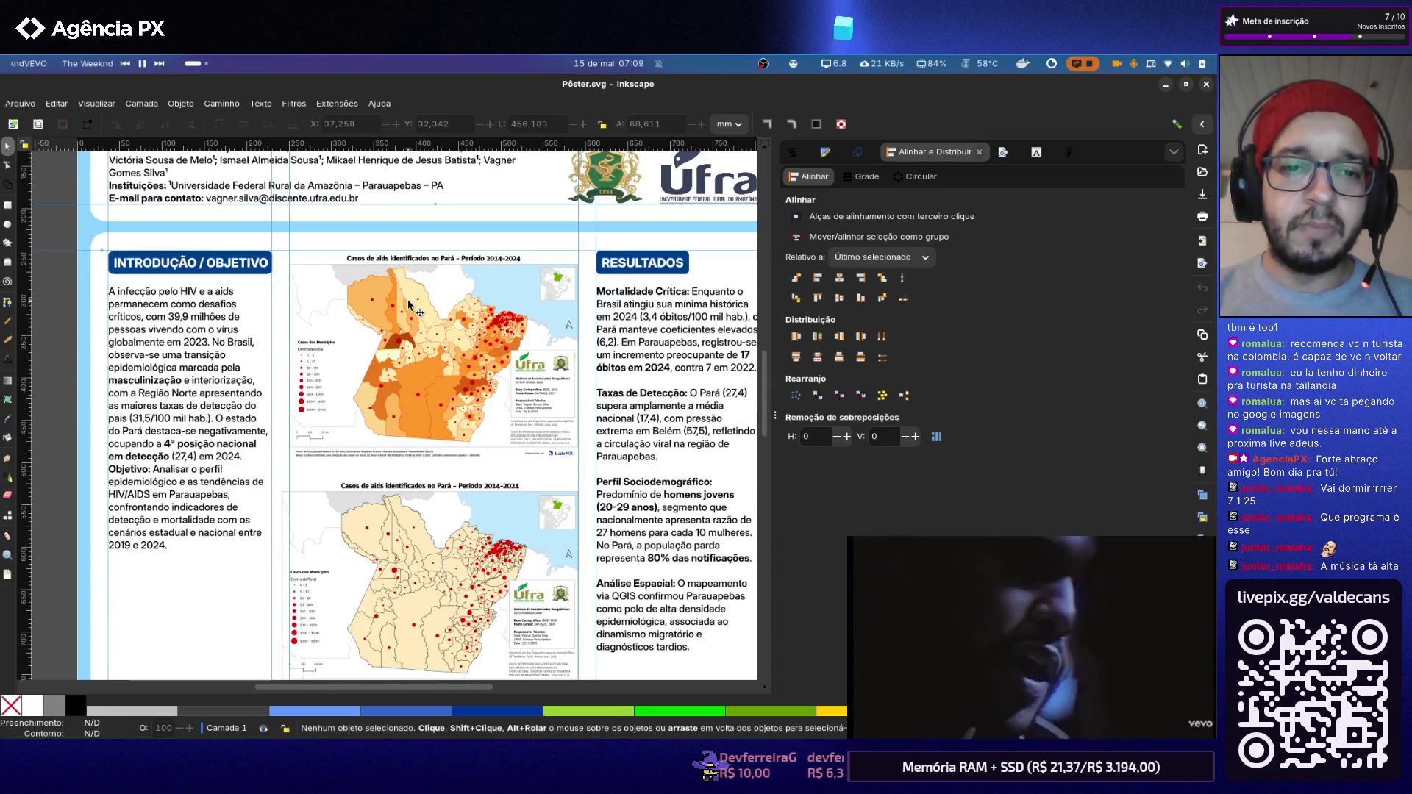
{"action": "scroll", "coordinate": [386, 349], "scroll_direction": "down", "scroll_amount": 3}
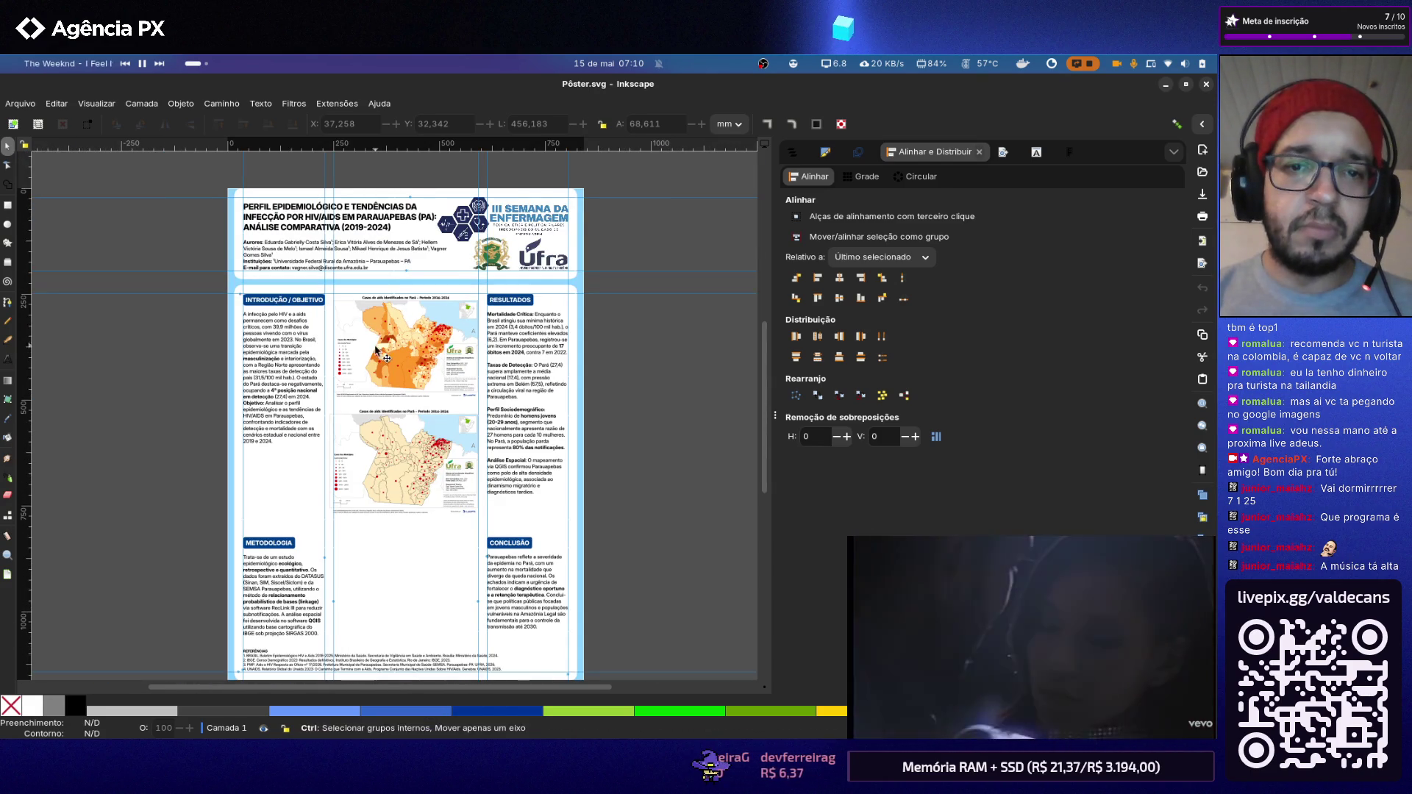
{"action": "scroll", "coordinate": [375, 377], "scroll_direction": "up", "scroll_amount": 2}
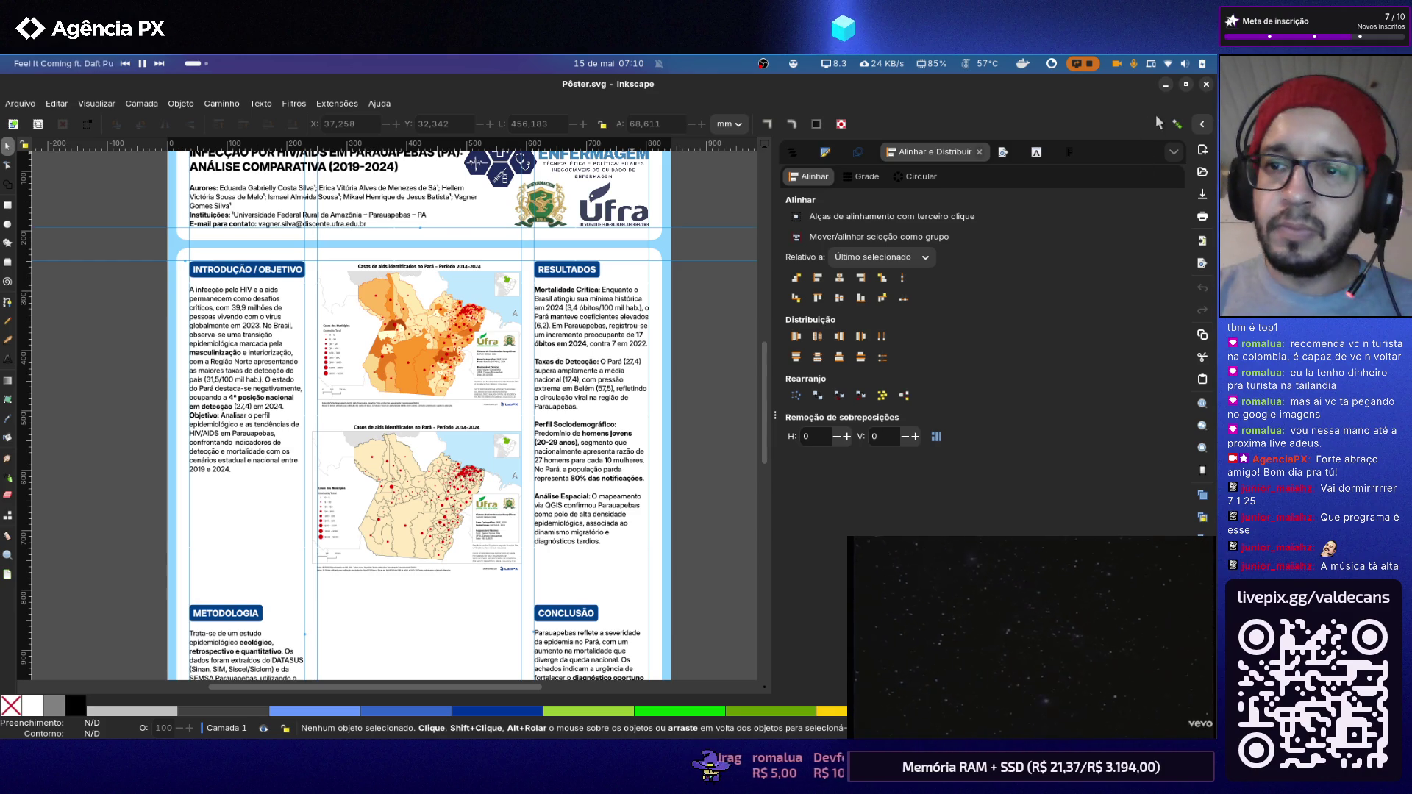
{"action": "scroll", "coordinate": [490, 462], "scroll_direction": "up", "scroll_amount": 3}
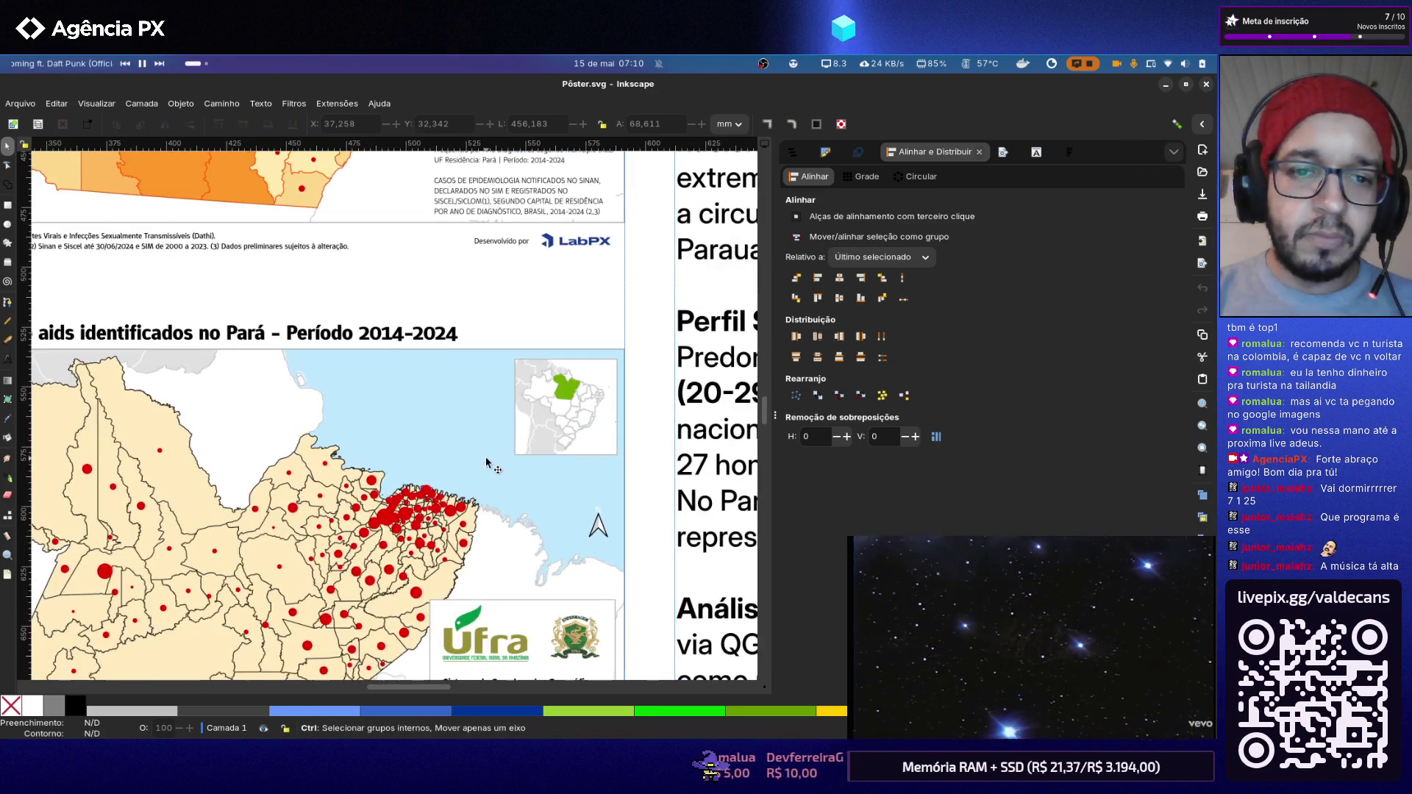
Step: Sample the map's light blue #bee8ff with the Dropper, then minimize Inkscape
{"action": "left_click", "coordinate": [7, 421]}
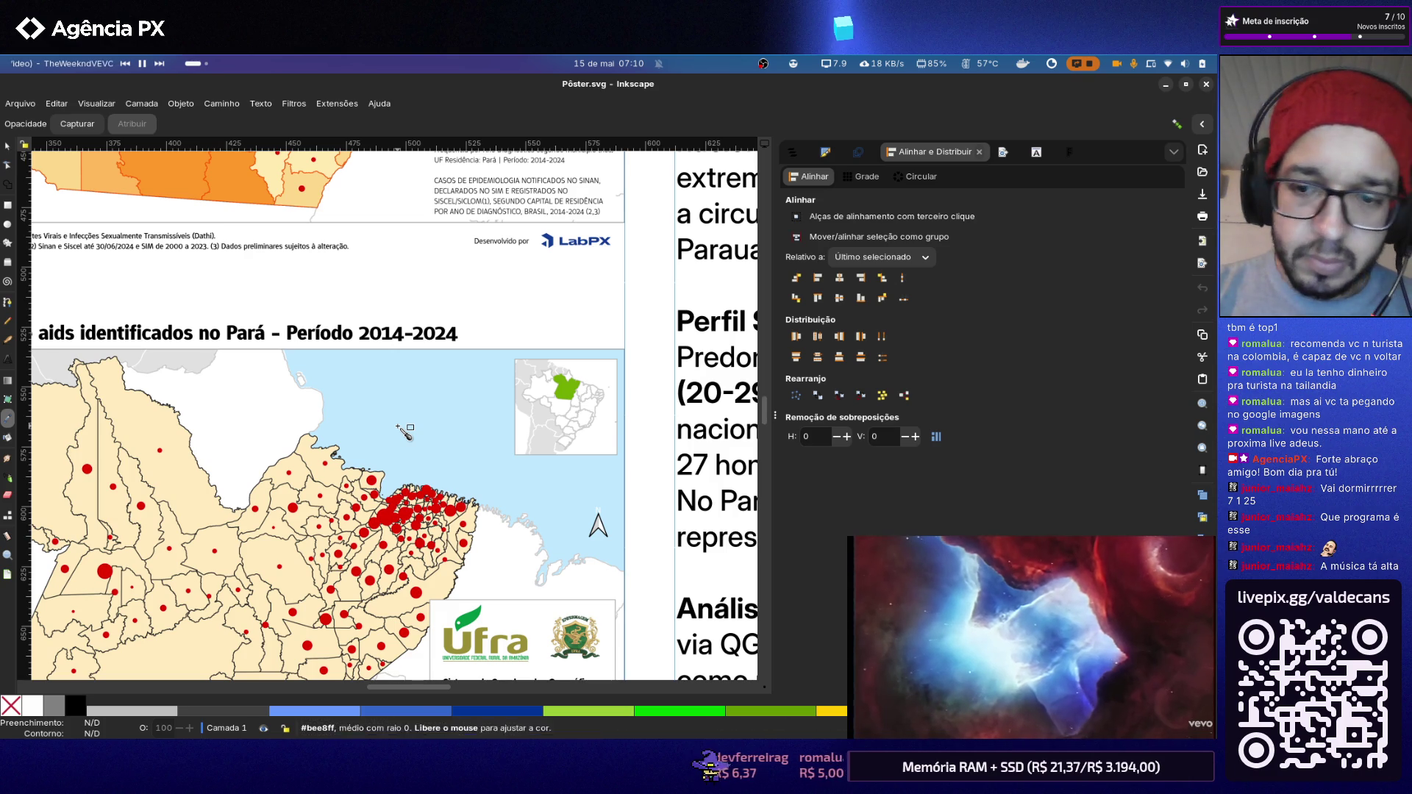
{"action": "left_click", "coordinate": [405, 432]}
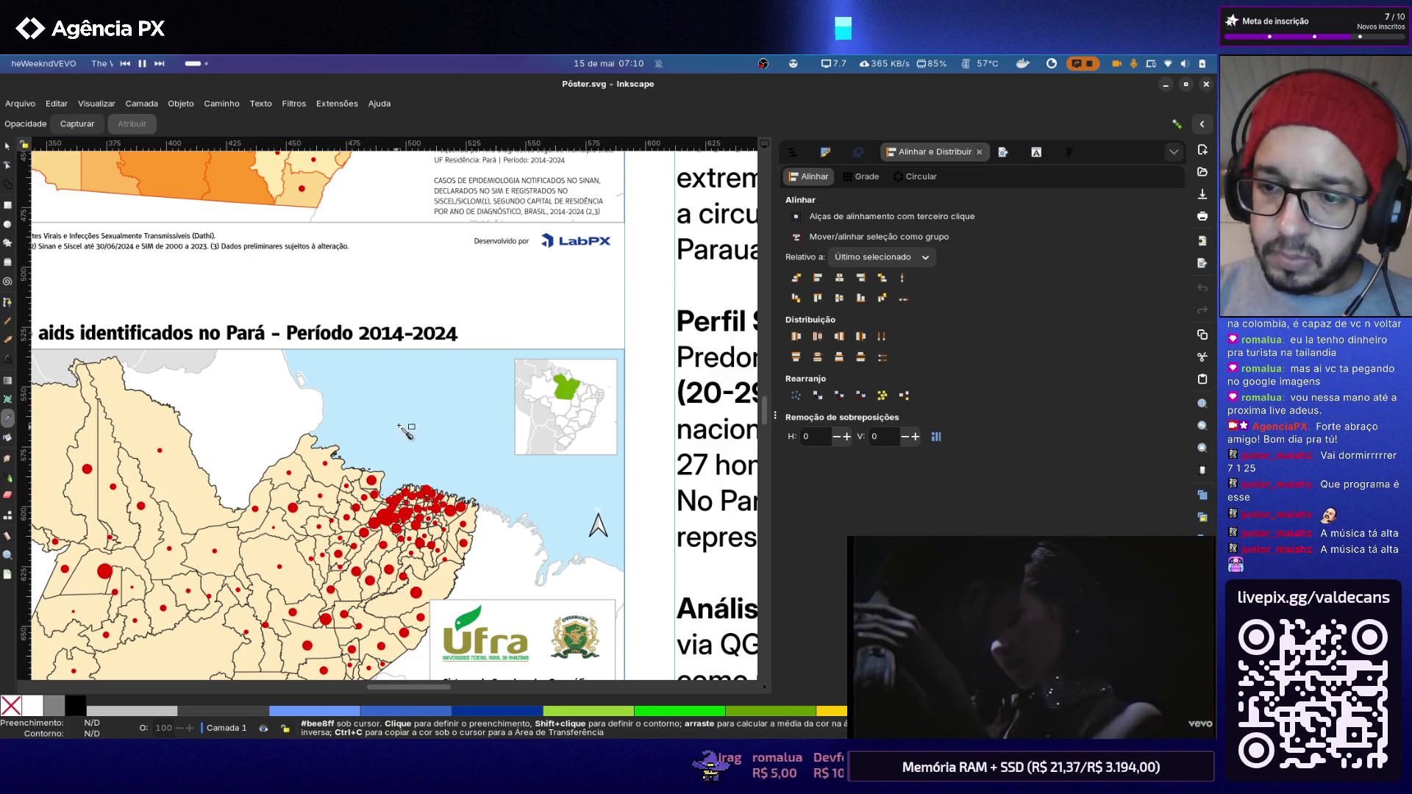
{"action": "left_click_drag", "start_coordinate": [488, 388], "coordinate": [447, 399]}
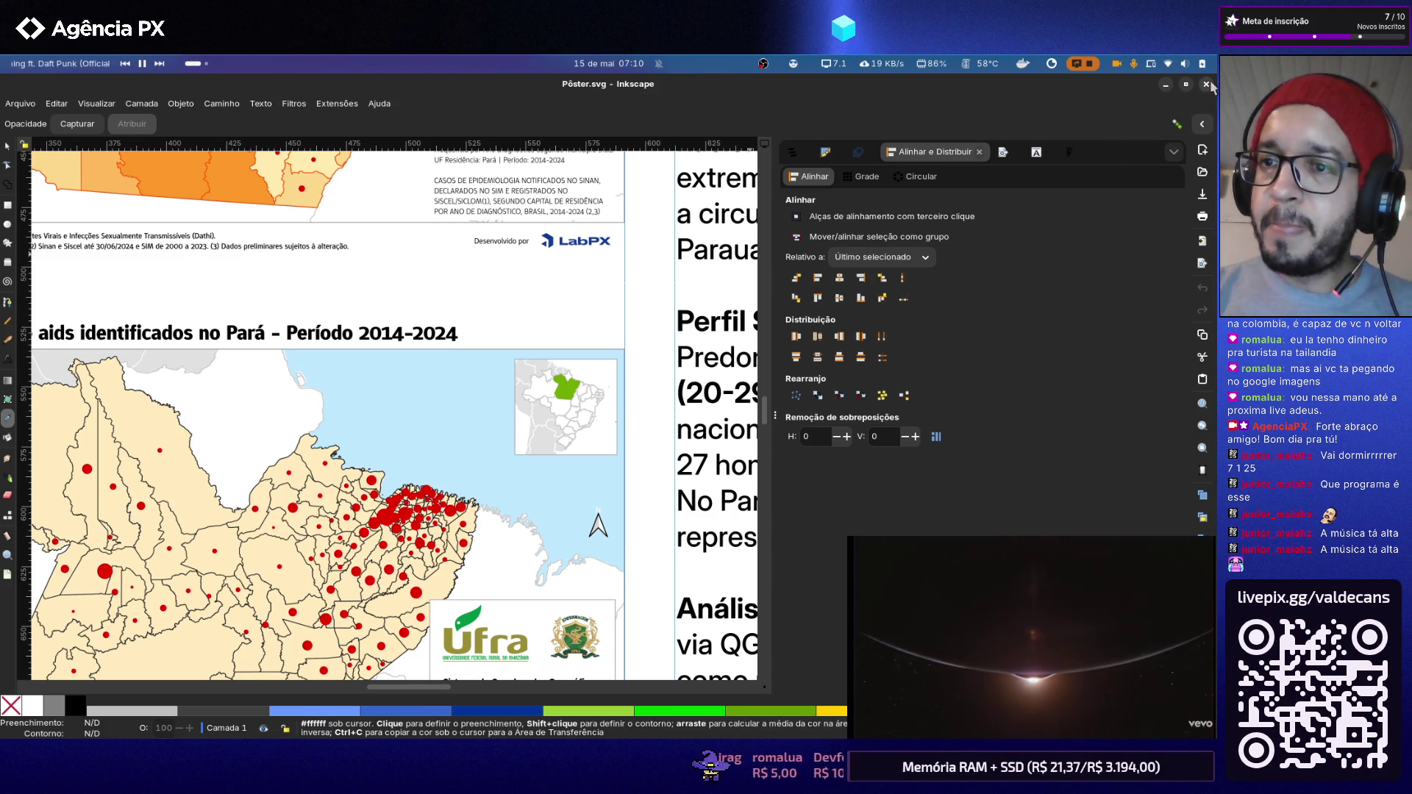
{"action": "left_click", "coordinate": [1166, 84]}
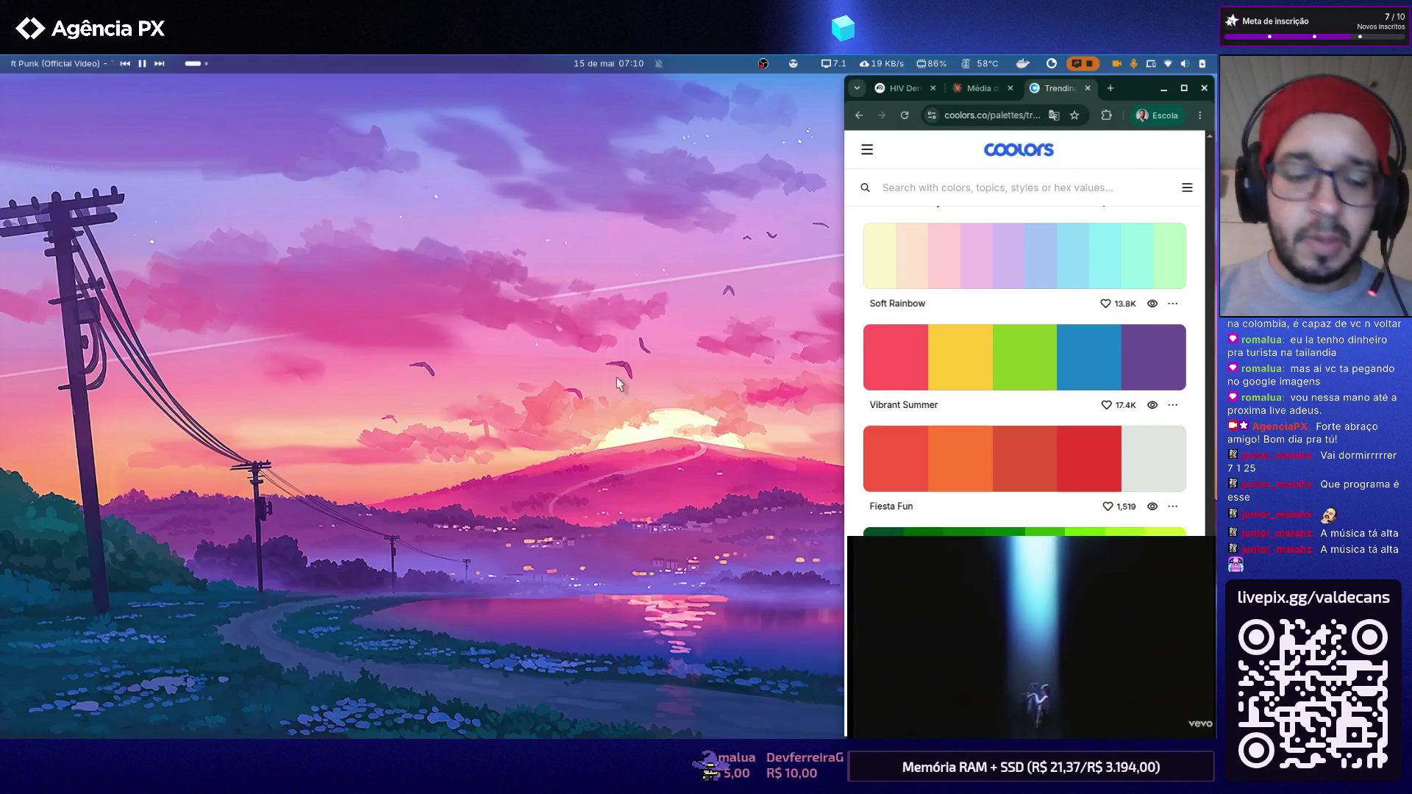
Step: Launch QGIS via search, move it left, and reopen the Mapas Epidemiologicos project
{"action": "key", "text": "super"}
{"action": "type", "text": "qg"}
{"action": "key", "text": "Return"}
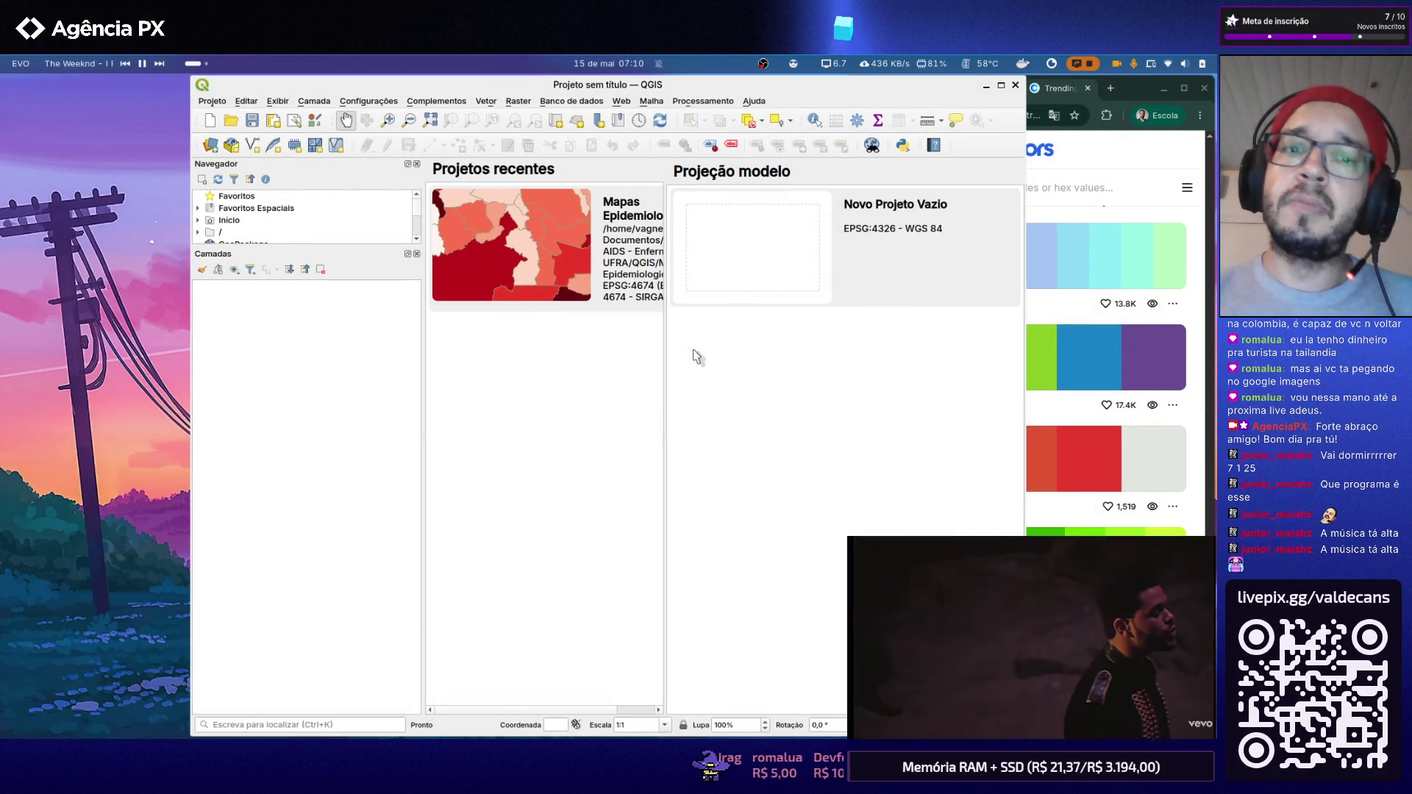
{"action": "left_click_drag", "start_coordinate": [875, 89], "coordinate": [563, 124]}
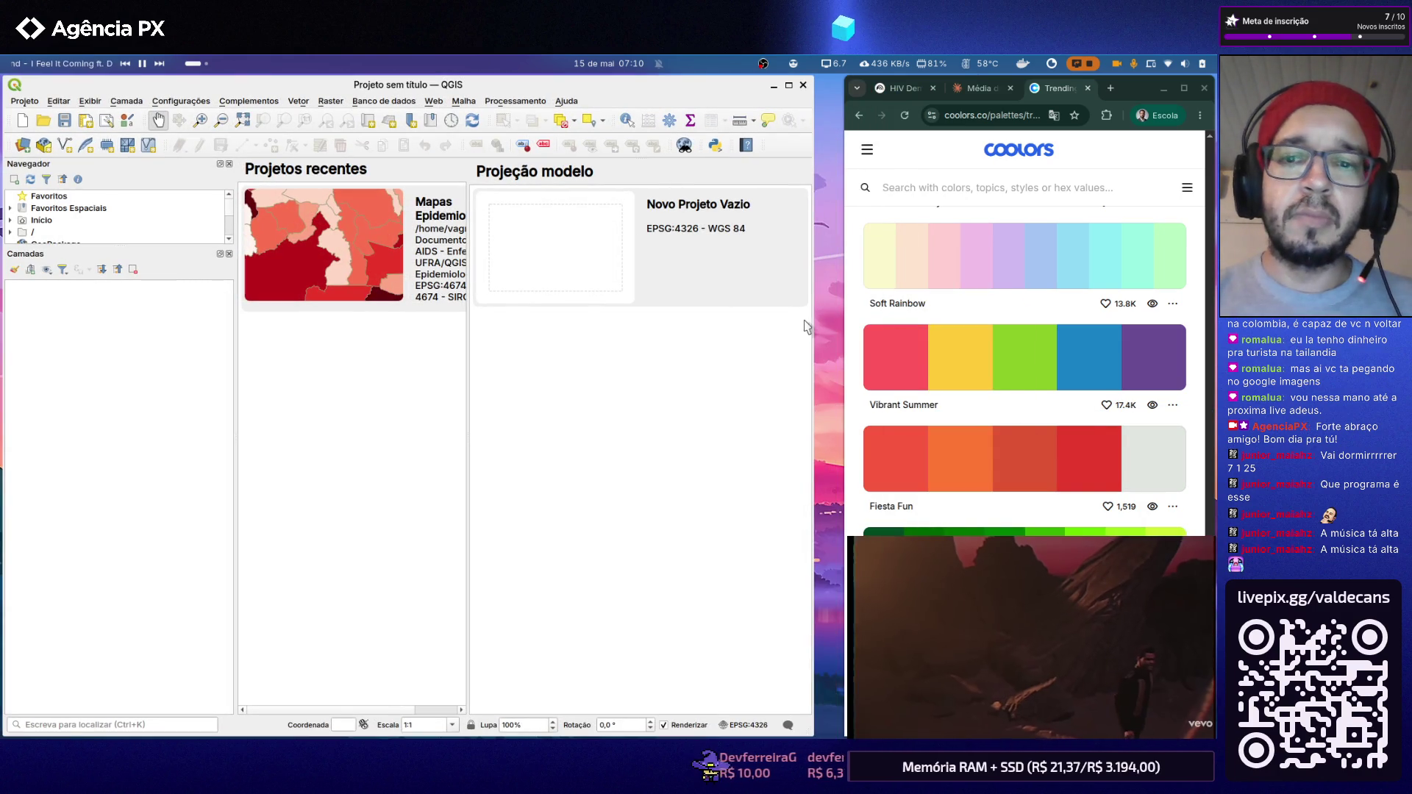
{"action": "double_click", "coordinate": [340, 268]}
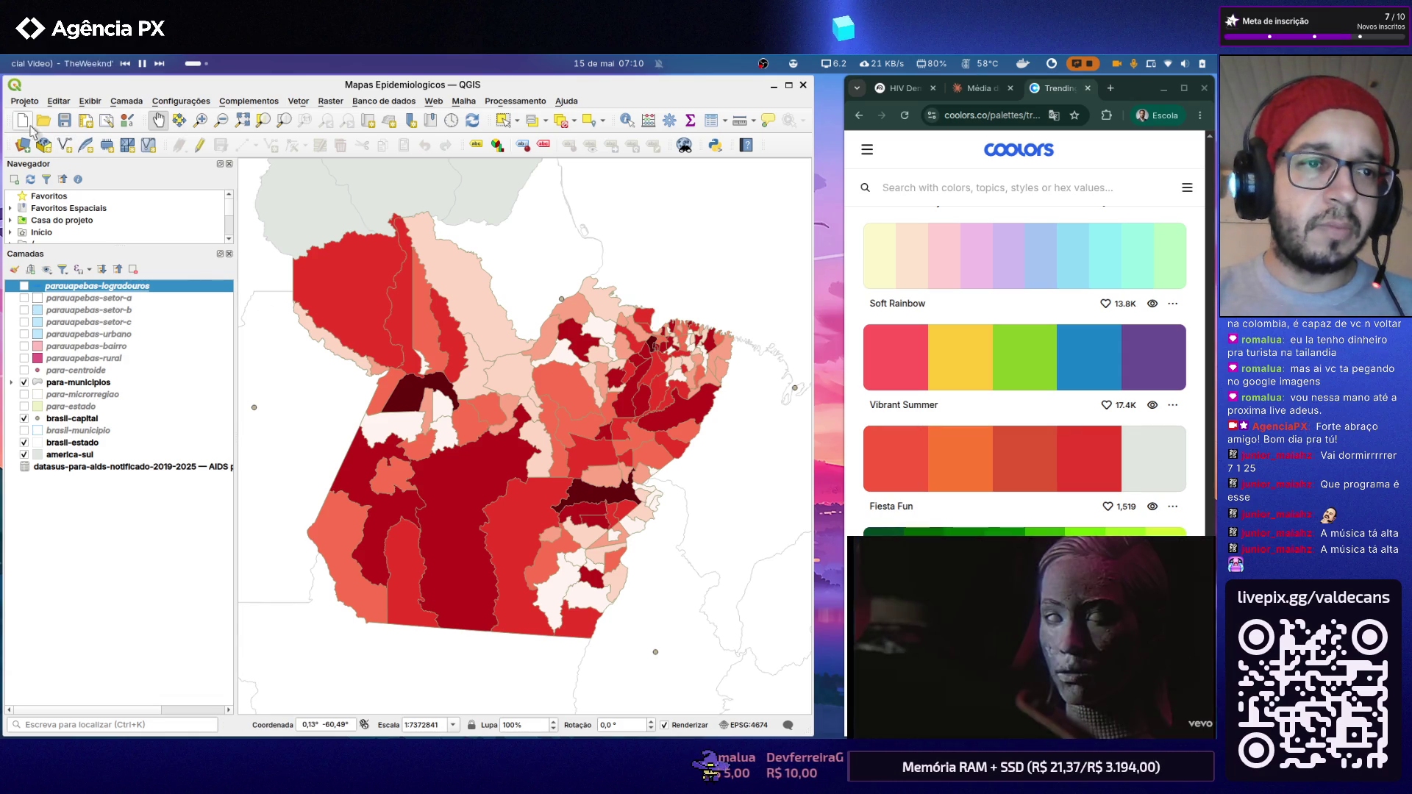
{"action": "left_click", "coordinate": [25, 100]}
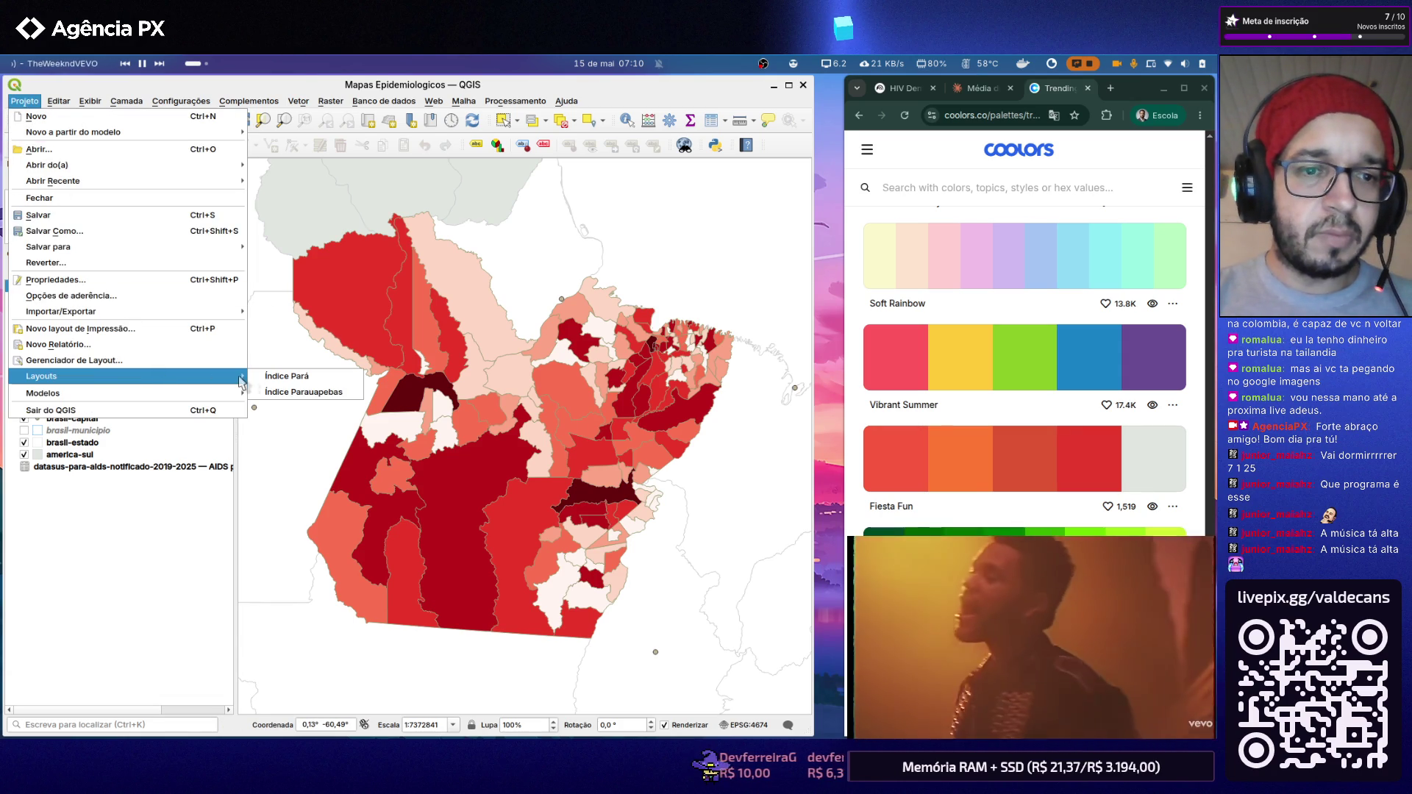
Step: Open the Índice Pará print layout and select the UF Pará map item
{"action": "left_click", "coordinate": [285, 376]}
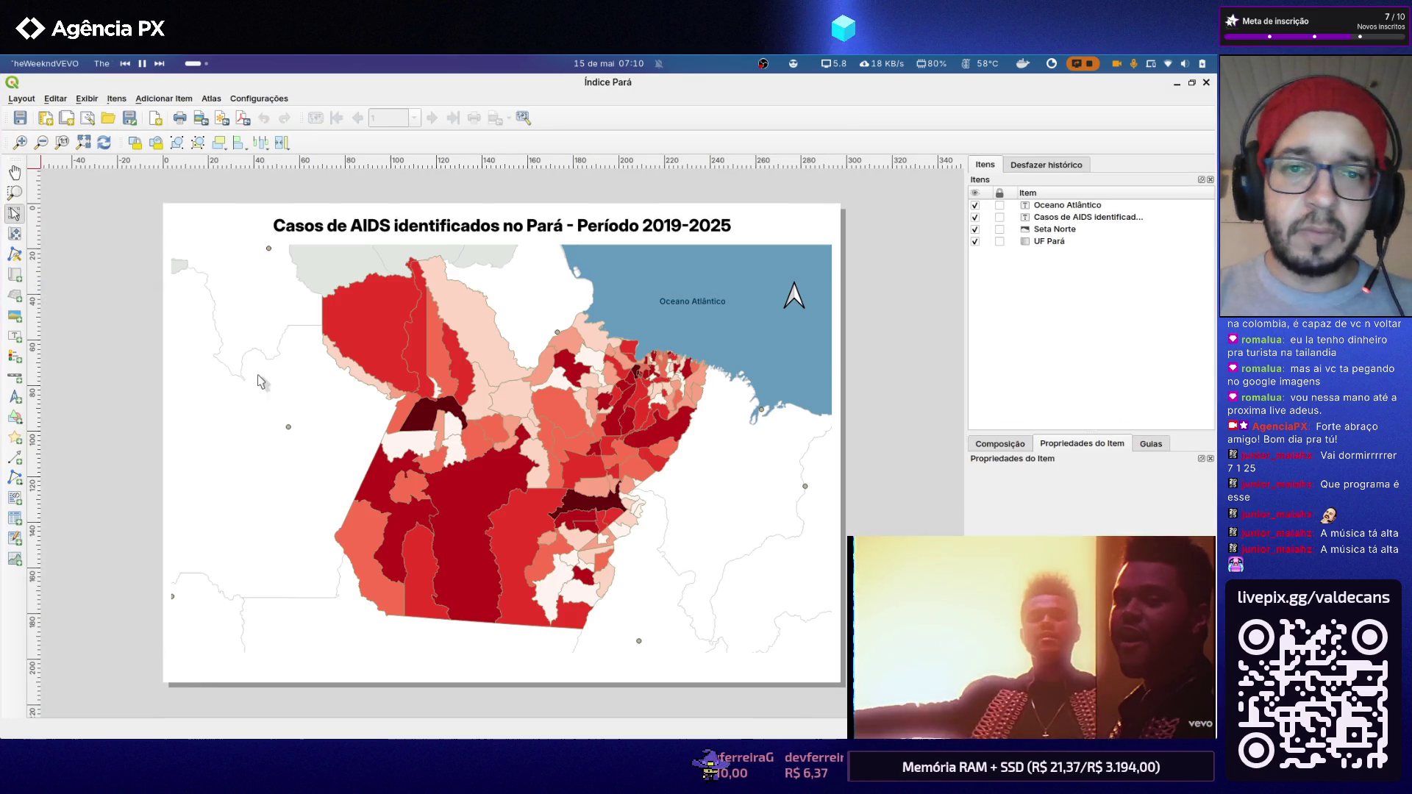
{"action": "right_click", "coordinate": [720, 323]}
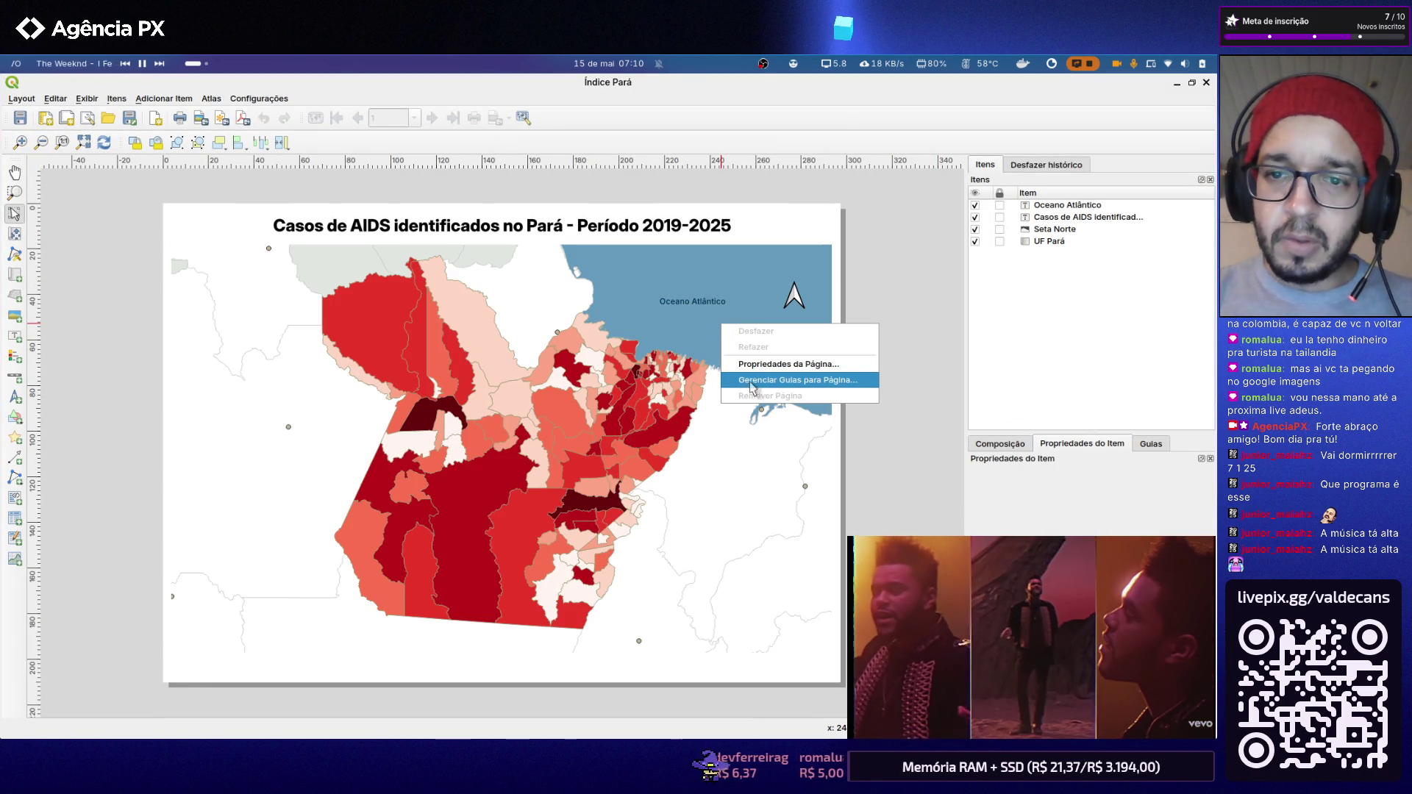
{"action": "left_click", "coordinate": [692, 316]}
{"action": "right_click", "coordinate": [717, 330]}
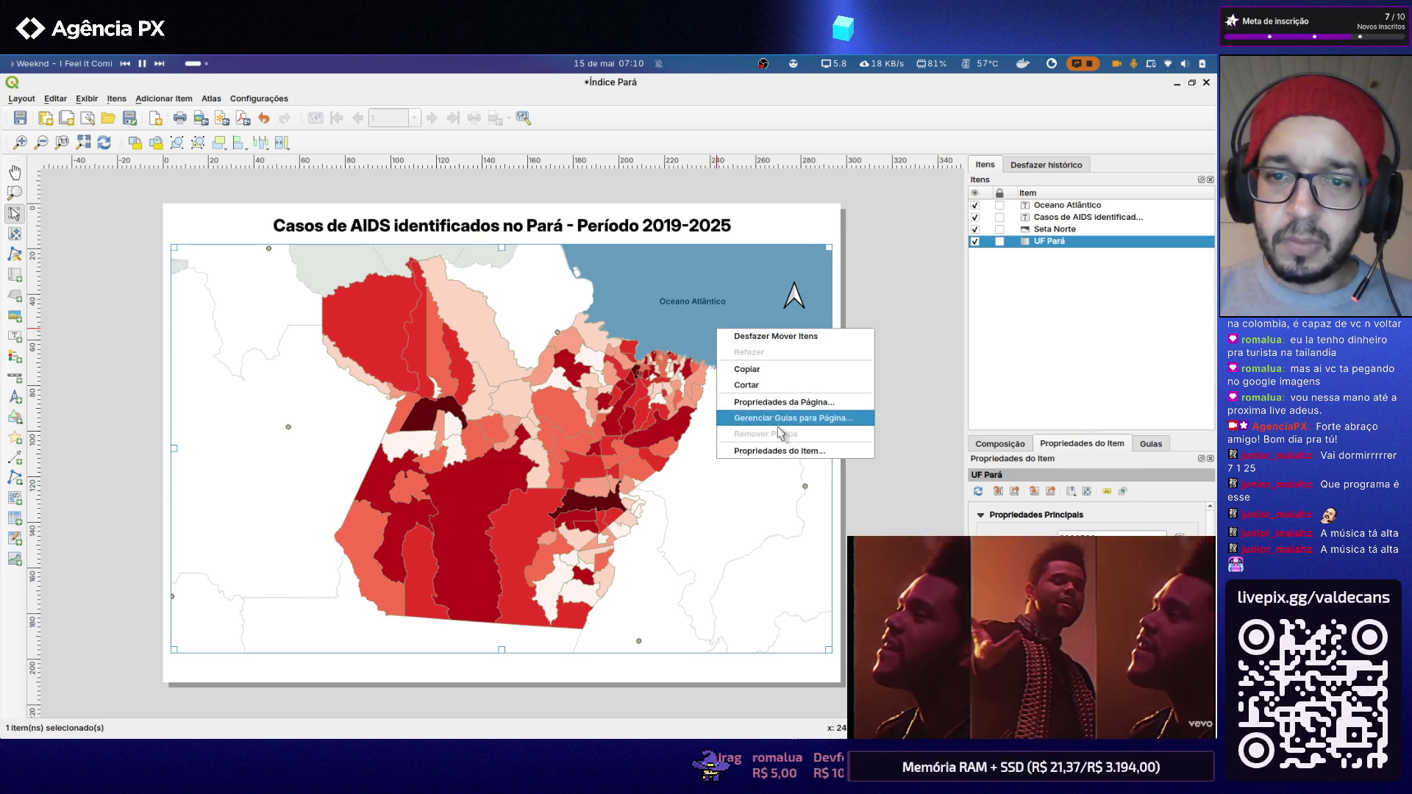
{"action": "key", "text": "Escape"}
{"action": "scroll", "coordinate": [1087, 519], "scroll_direction": "down", "scroll_amount": 2}
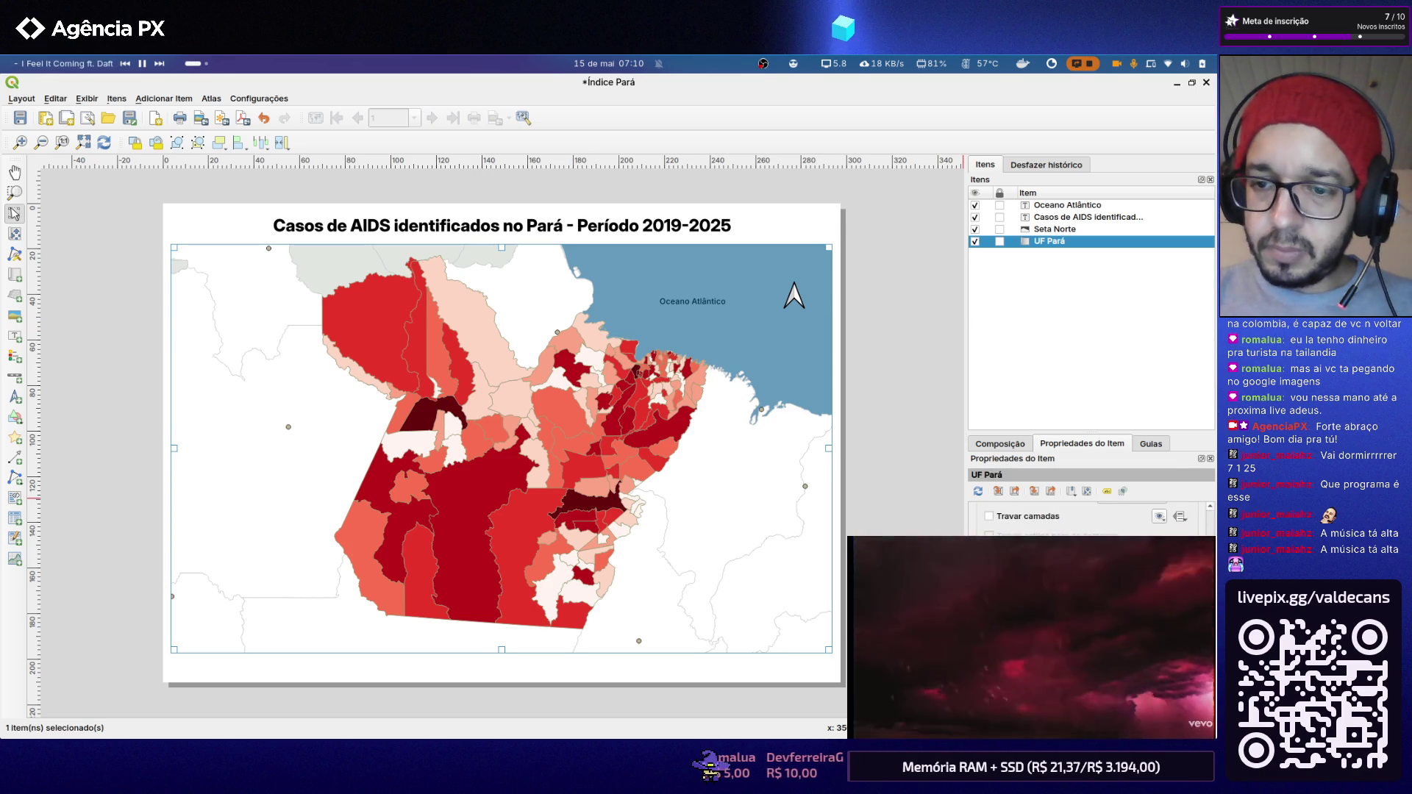
{"action": "scroll", "coordinate": [1086, 519], "scroll_direction": "down", "scroll_amount": 2}
{"action": "scroll", "coordinate": [1087, 518], "scroll_direction": "down", "scroll_amount": 2}
Step: Start choosing the map's background colour, then switch to the Coolors browser
{"action": "left_click", "coordinate": [1092, 619]}
{"action": "scroll", "coordinate": [1087, 509], "scroll_direction": "down", "scroll_amount": 5}
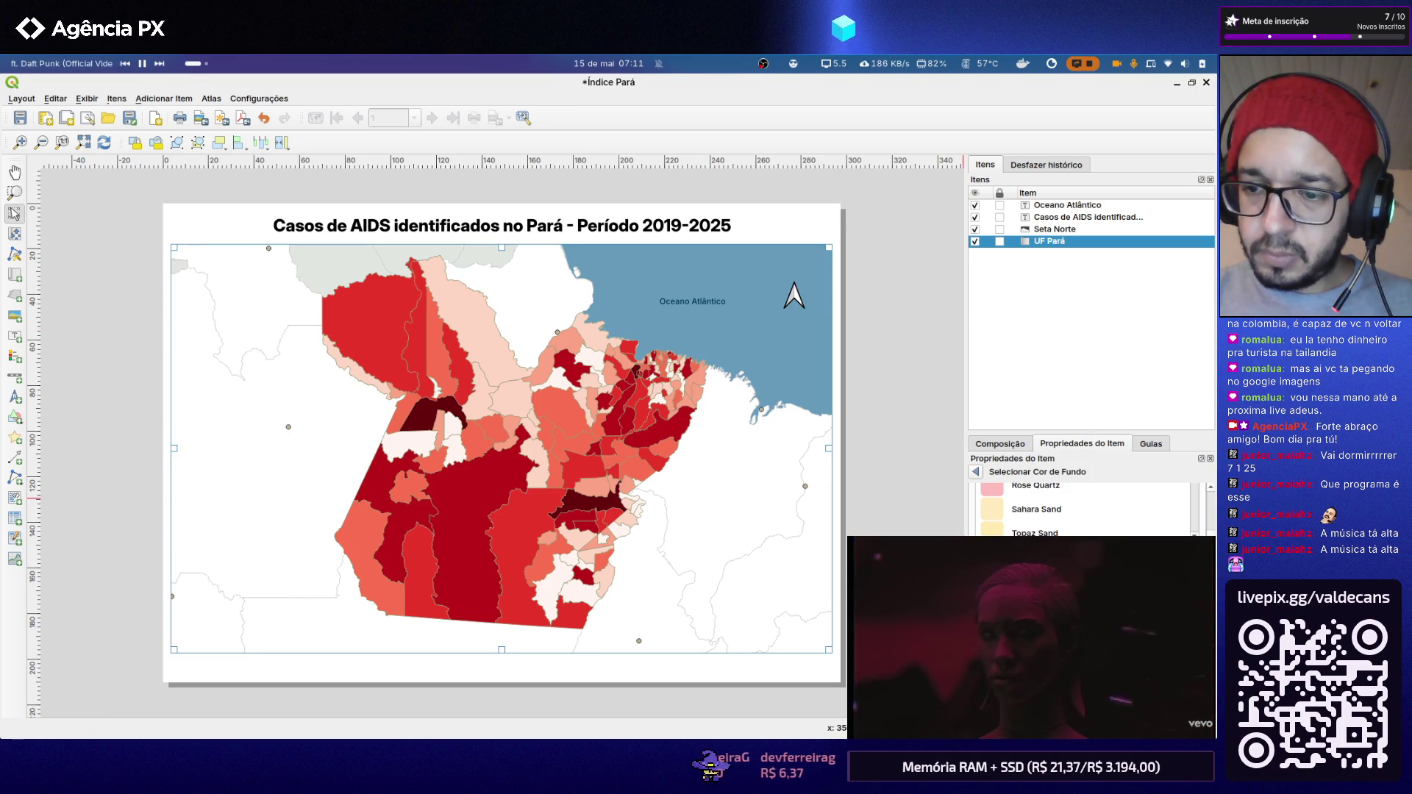
{"action": "scroll", "coordinate": [1086, 510], "scroll_direction": "down", "scroll_amount": 5}
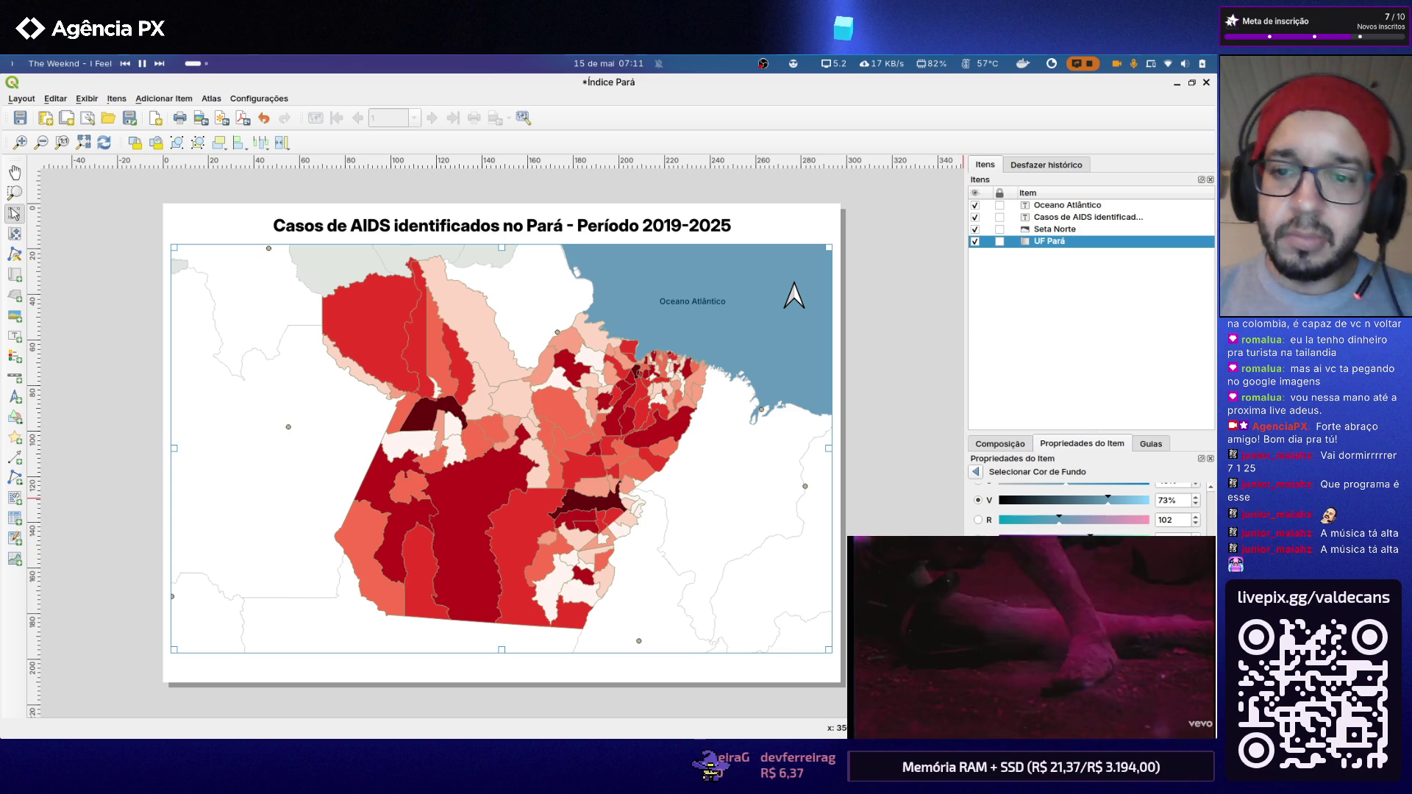
{"action": "key", "text": "alt+Tab"}
{"action": "key", "text": "Tab"}
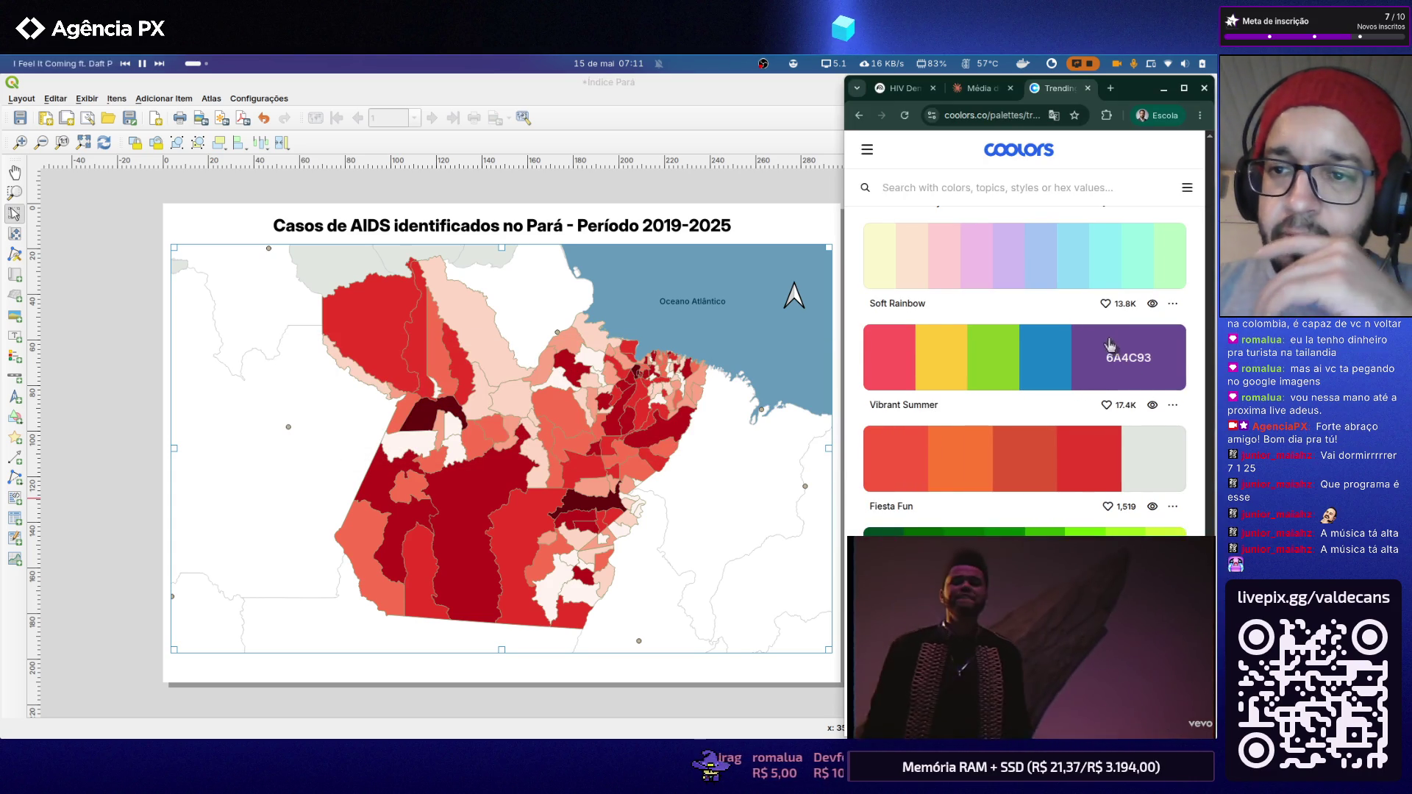
{"action": "scroll", "coordinate": [1110, 346], "scroll_direction": "down", "scroll_amount": 2}
{"action": "scroll", "coordinate": [1103, 343], "scroll_direction": "down", "scroll_amount": 3}
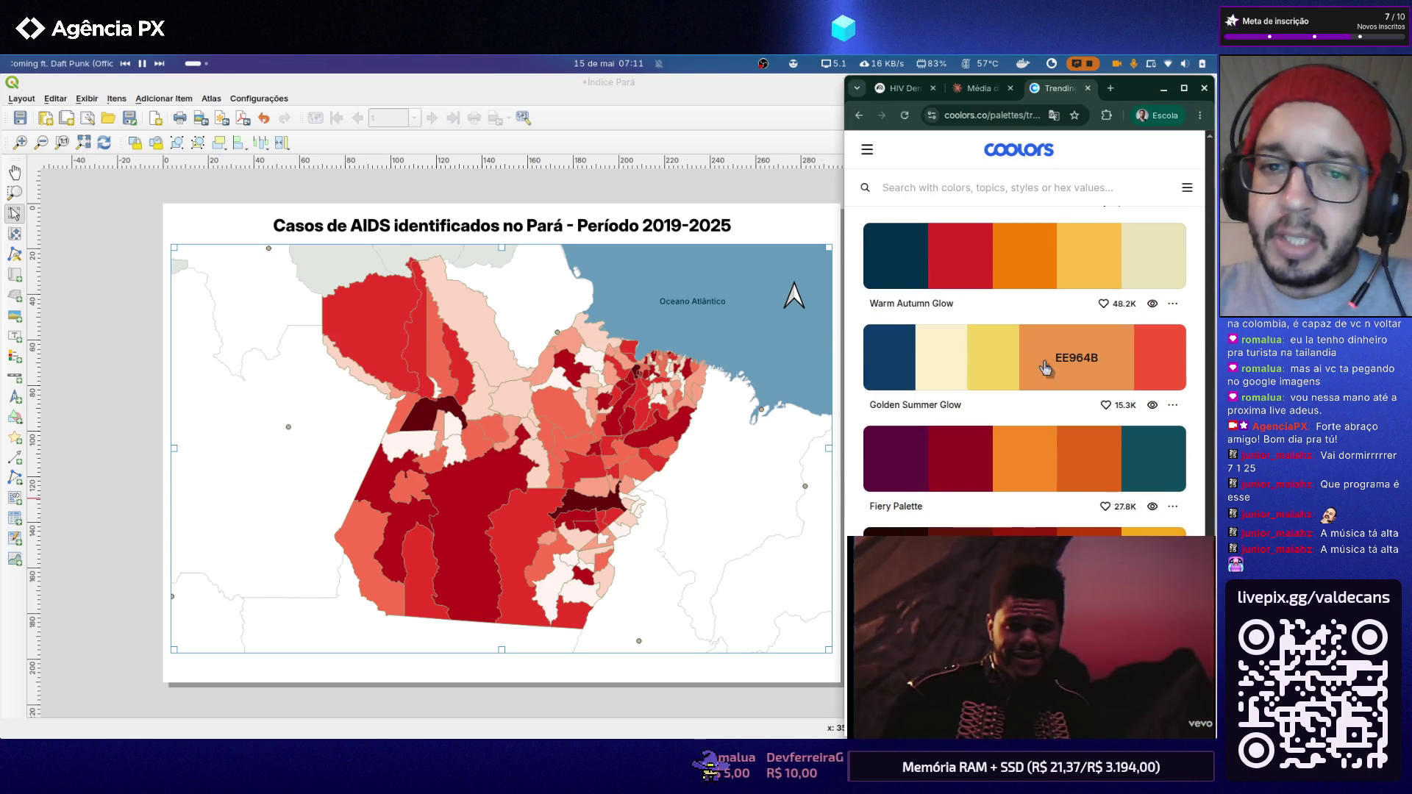
{"action": "scroll", "coordinate": [1064, 440], "scroll_direction": "up", "scroll_amount": 1}
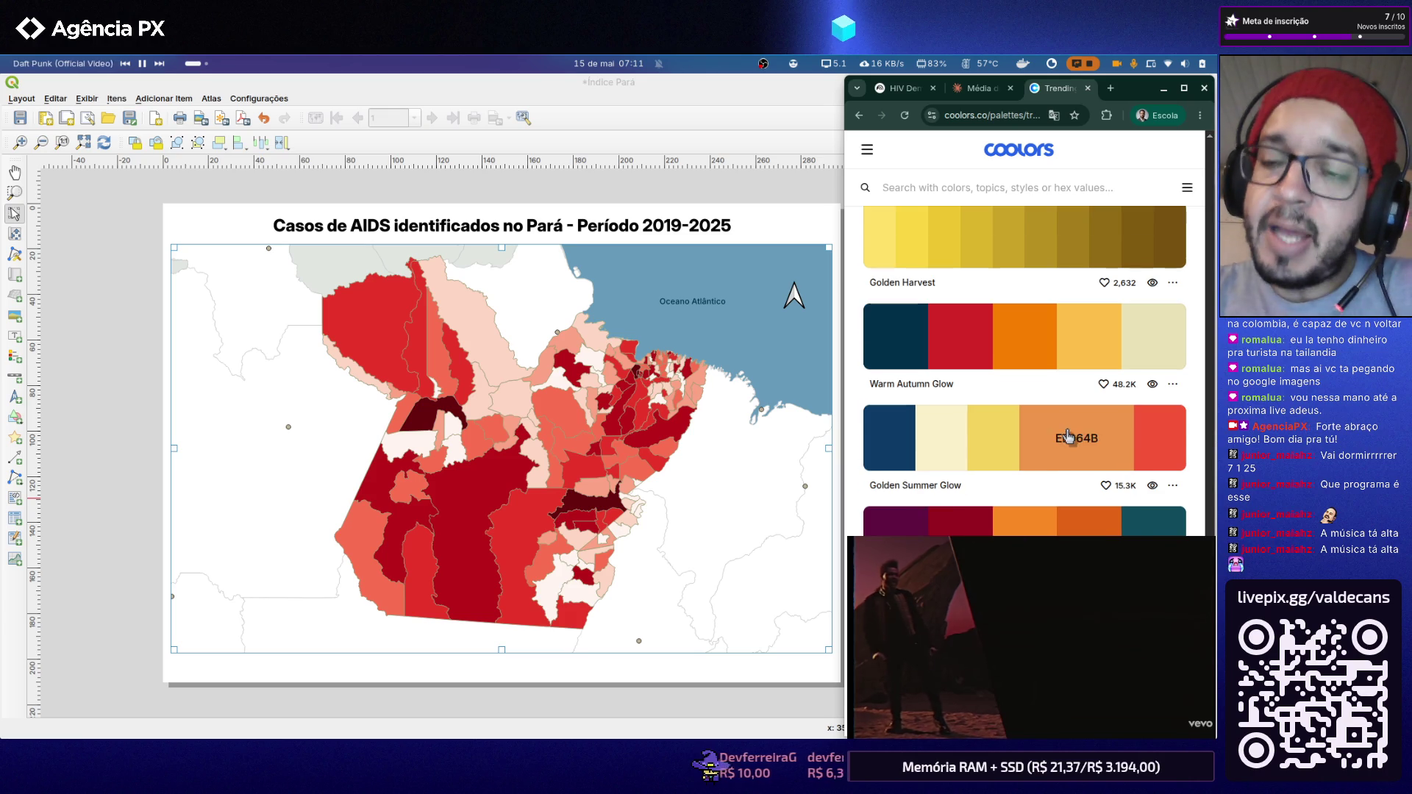
{"action": "scroll", "coordinate": [1067, 436], "scroll_direction": "up", "scroll_amount": 1}
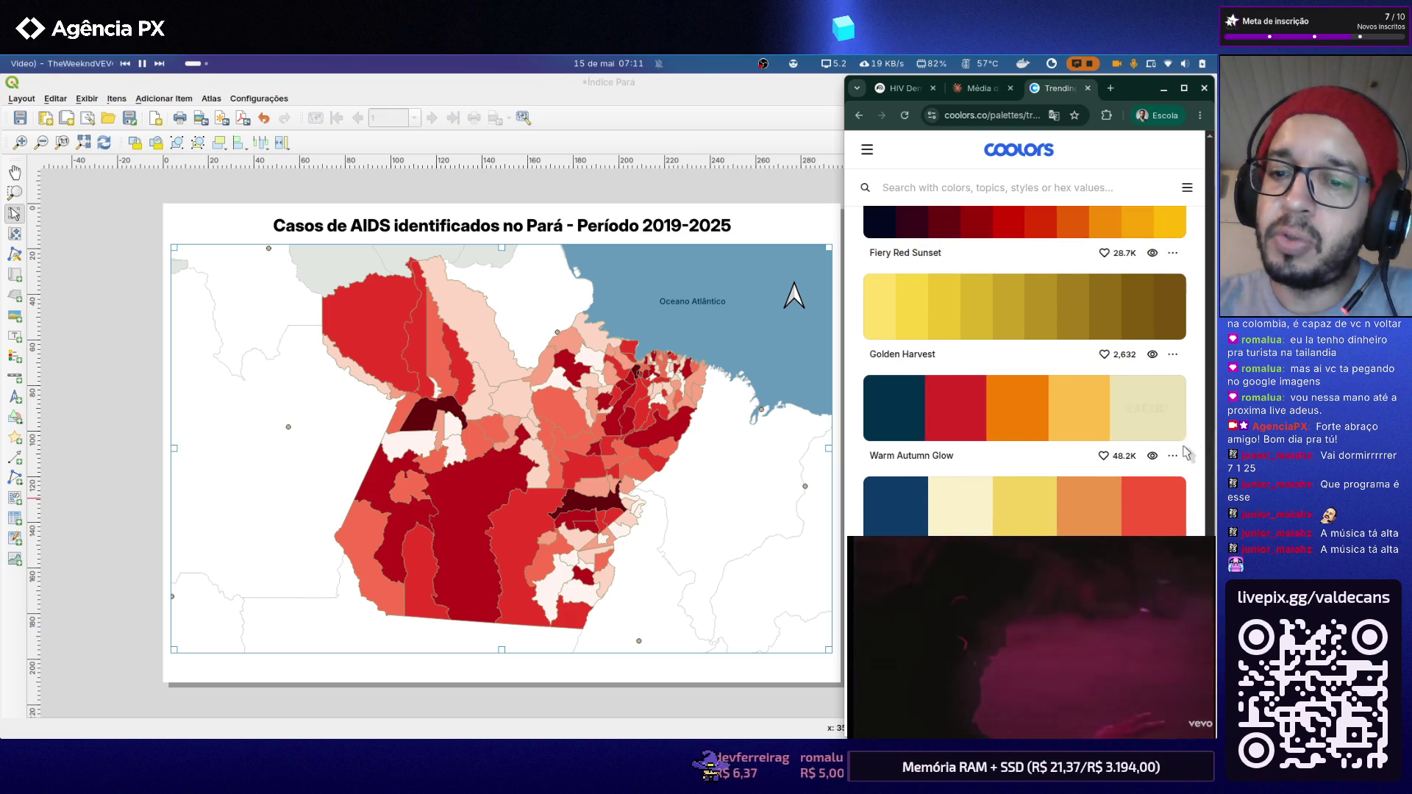
{"action": "scroll", "coordinate": [1200, 446], "scroll_direction": "down", "scroll_amount": 1}
{"action": "scroll", "coordinate": [1197, 450], "scroll_direction": "down", "scroll_amount": 1}
{"action": "scroll", "coordinate": [1196, 454], "scroll_direction": "down", "scroll_amount": 1}
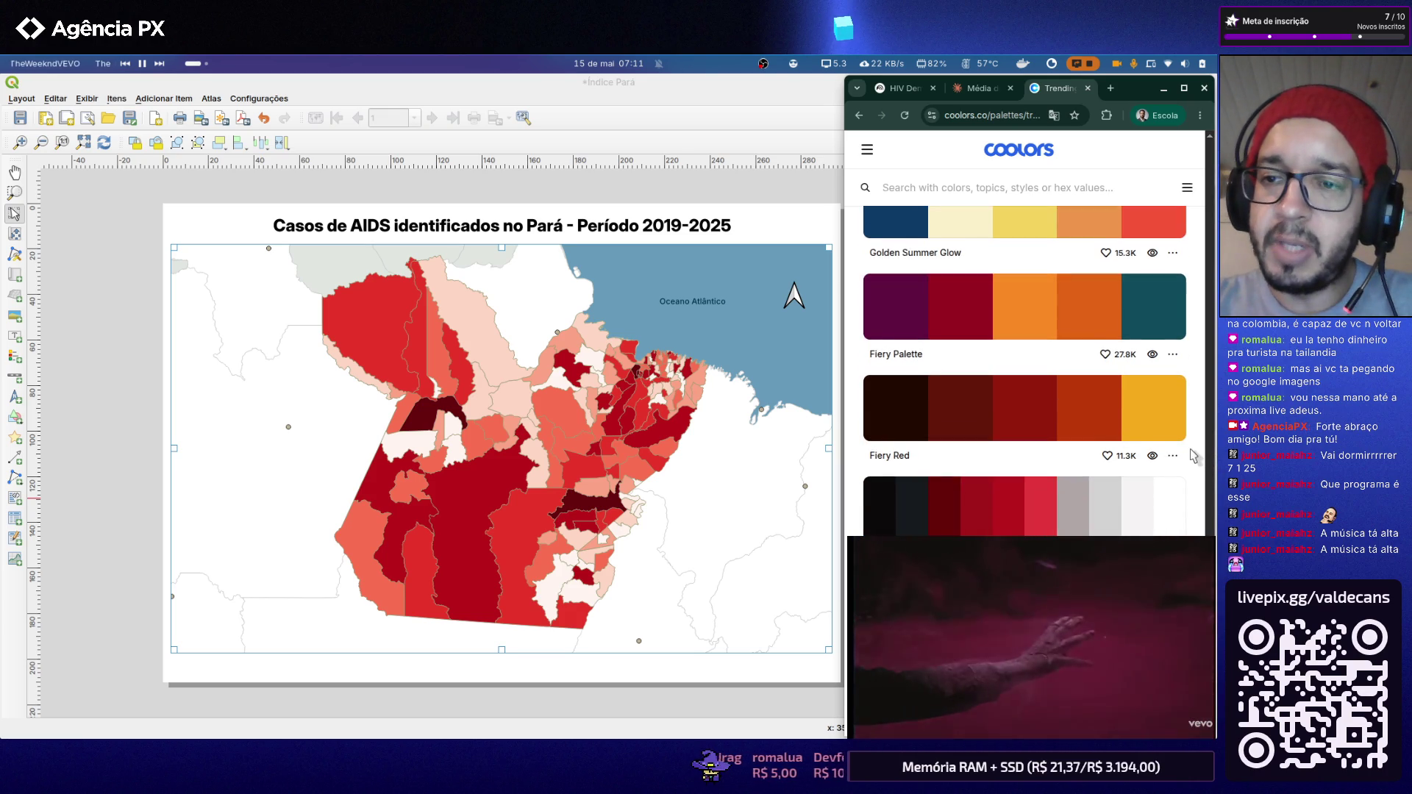
{"action": "scroll", "coordinate": [1191, 455], "scroll_direction": "down", "scroll_amount": 2}
{"action": "scroll", "coordinate": [1169, 447], "scroll_direction": "down", "scroll_amount": 2}
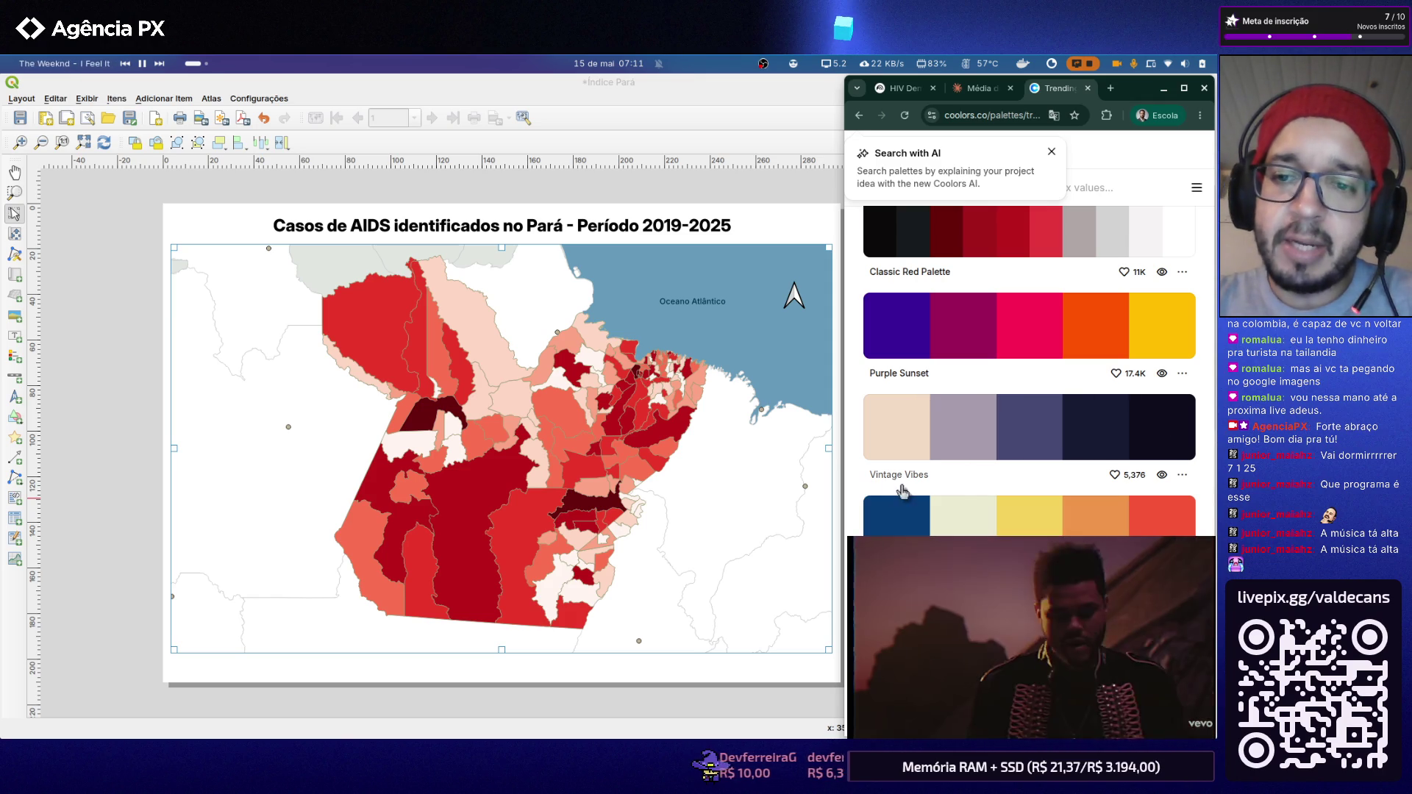
Step: Dismiss the AI search popup and look through Coolors navigation and saved library
{"action": "left_click", "coordinate": [1053, 152]}
{"action": "scroll", "coordinate": [1059, 249], "scroll_direction": "down", "scroll_amount": 3}
{"action": "scroll", "coordinate": [1056, 254], "scroll_direction": "down", "scroll_amount": 2}
{"action": "scroll", "coordinate": [1057, 253], "scroll_direction": "down", "scroll_amount": 5}
{"action": "scroll", "coordinate": [1057, 253], "scroll_direction": "down", "scroll_amount": 5}
{"action": "scroll", "coordinate": [1057, 254], "scroll_direction": "down", "scroll_amount": 5}
{"action": "scroll", "coordinate": [1057, 254], "scroll_direction": "down", "scroll_amount": 5}
{"action": "scroll", "coordinate": [1057, 253], "scroll_direction": "up", "scroll_amount": 5}
{"action": "scroll", "coordinate": [1056, 254], "scroll_direction": "up", "scroll_amount": 5}
{"action": "scroll", "coordinate": [1047, 247], "scroll_direction": "up", "scroll_amount": 5}
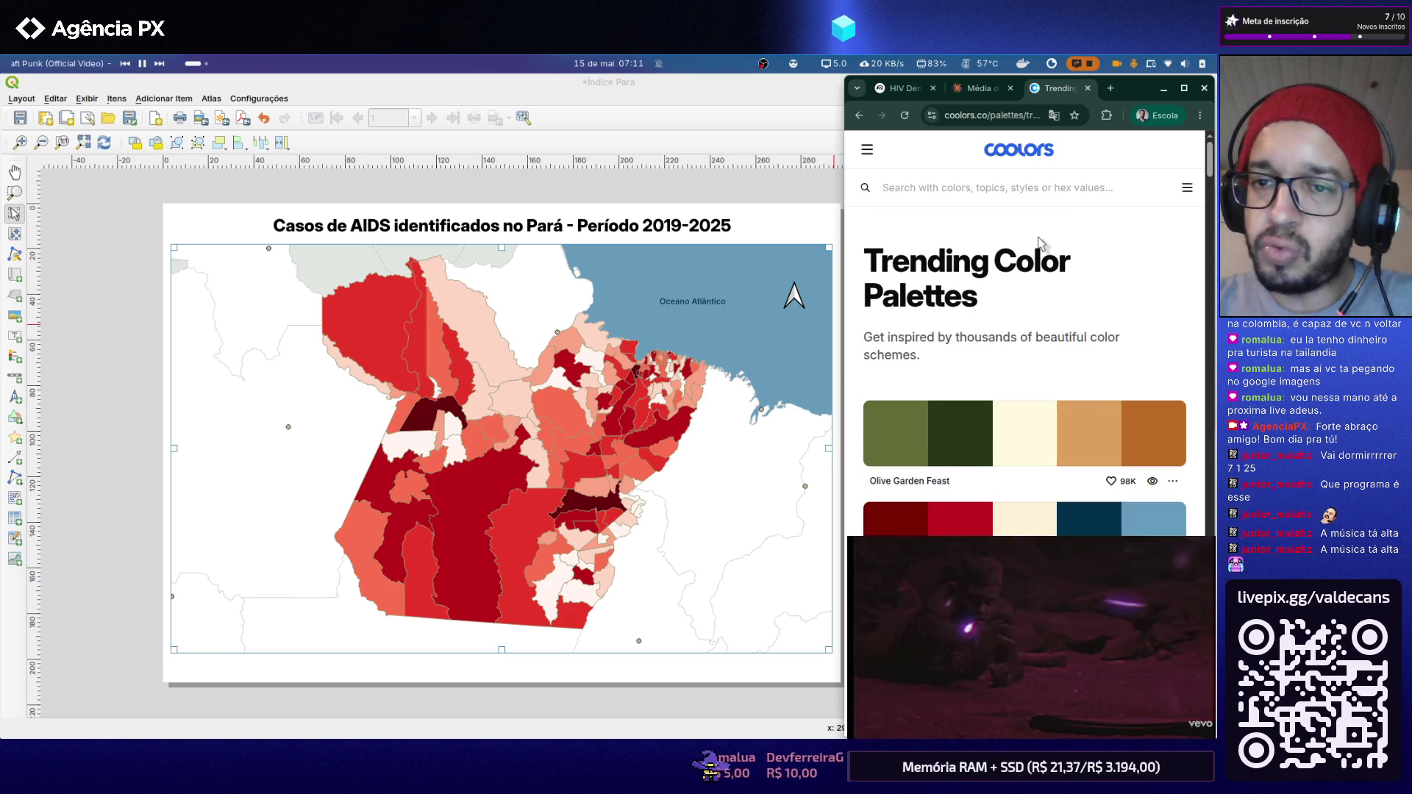
{"action": "left_click", "coordinate": [868, 149]}
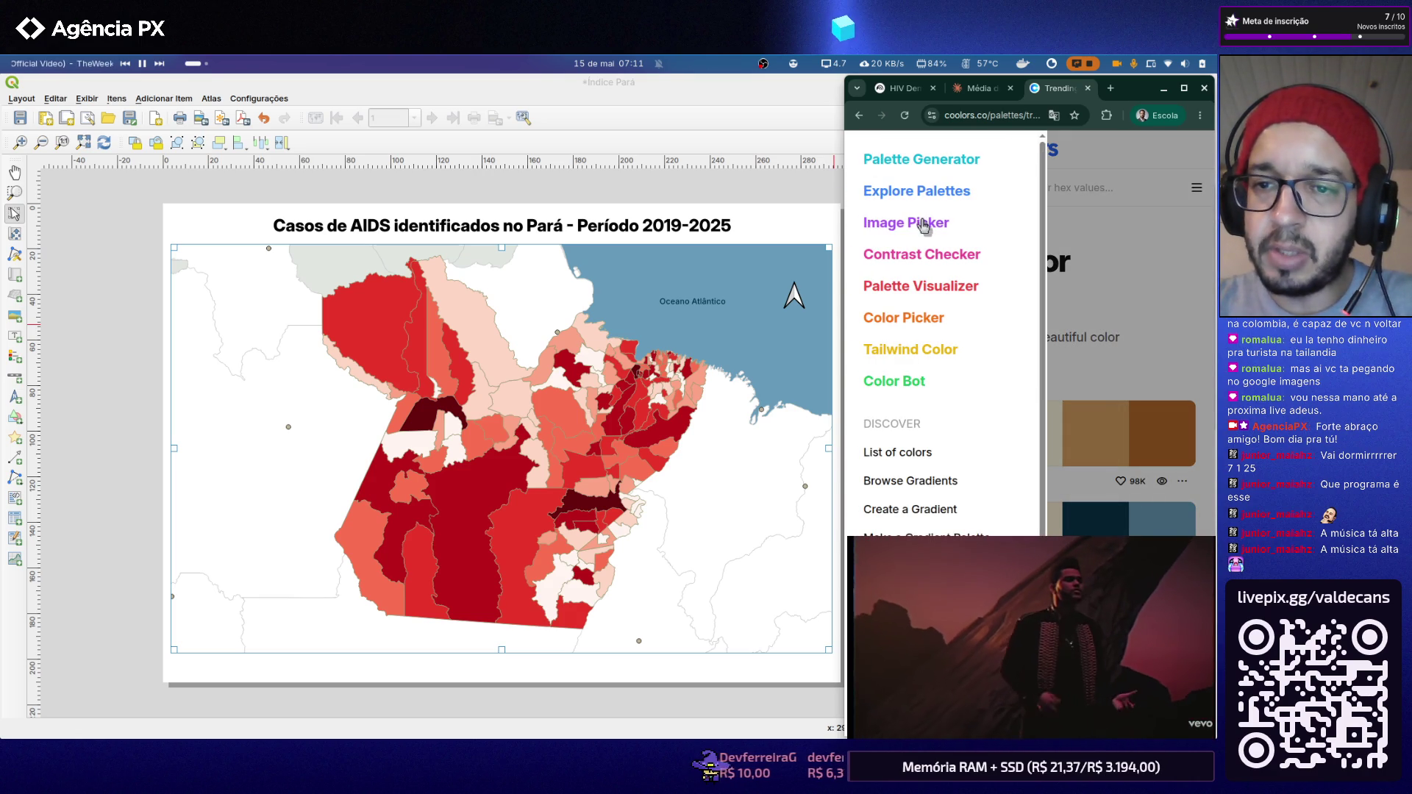
{"action": "left_click", "coordinate": [1189, 261]}
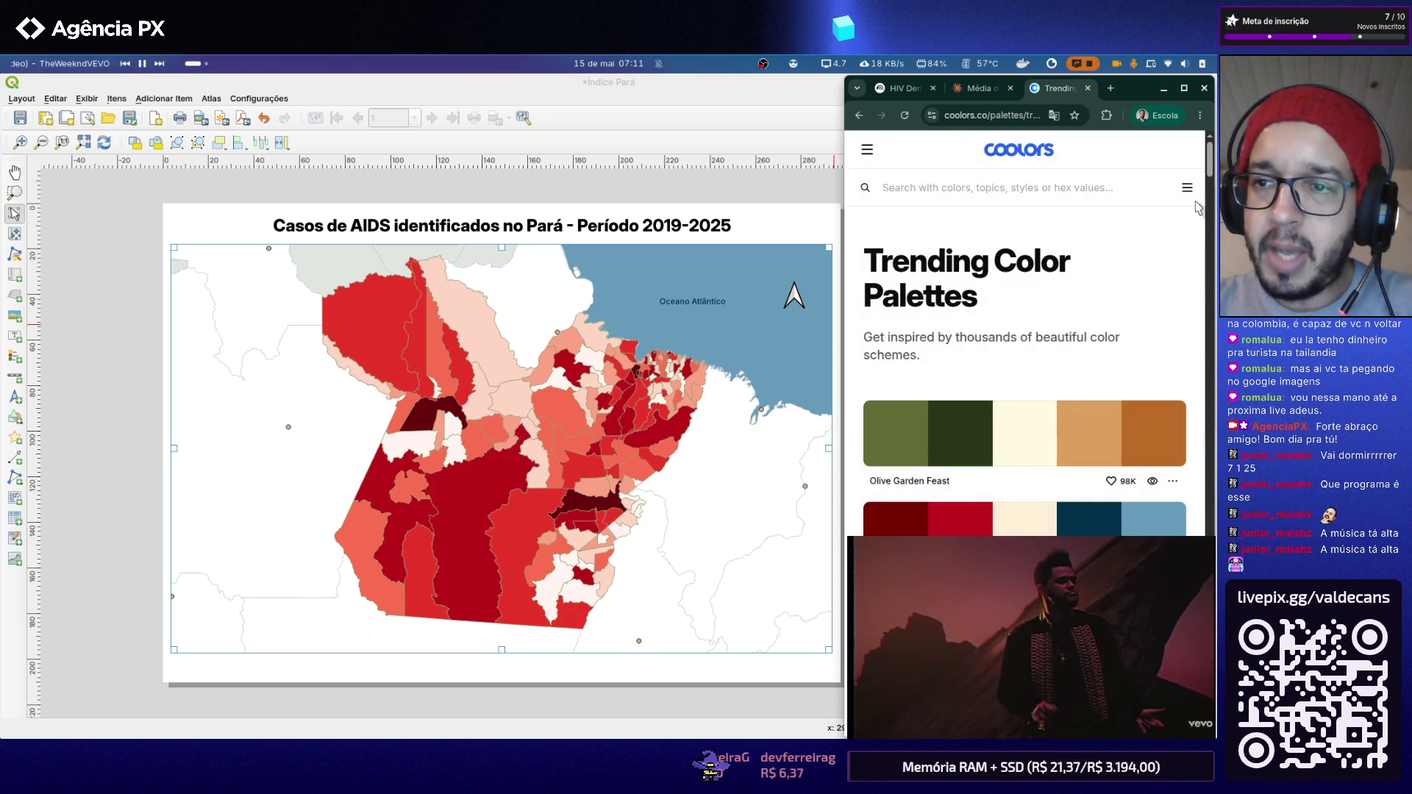
{"action": "left_click", "coordinate": [1187, 188]}
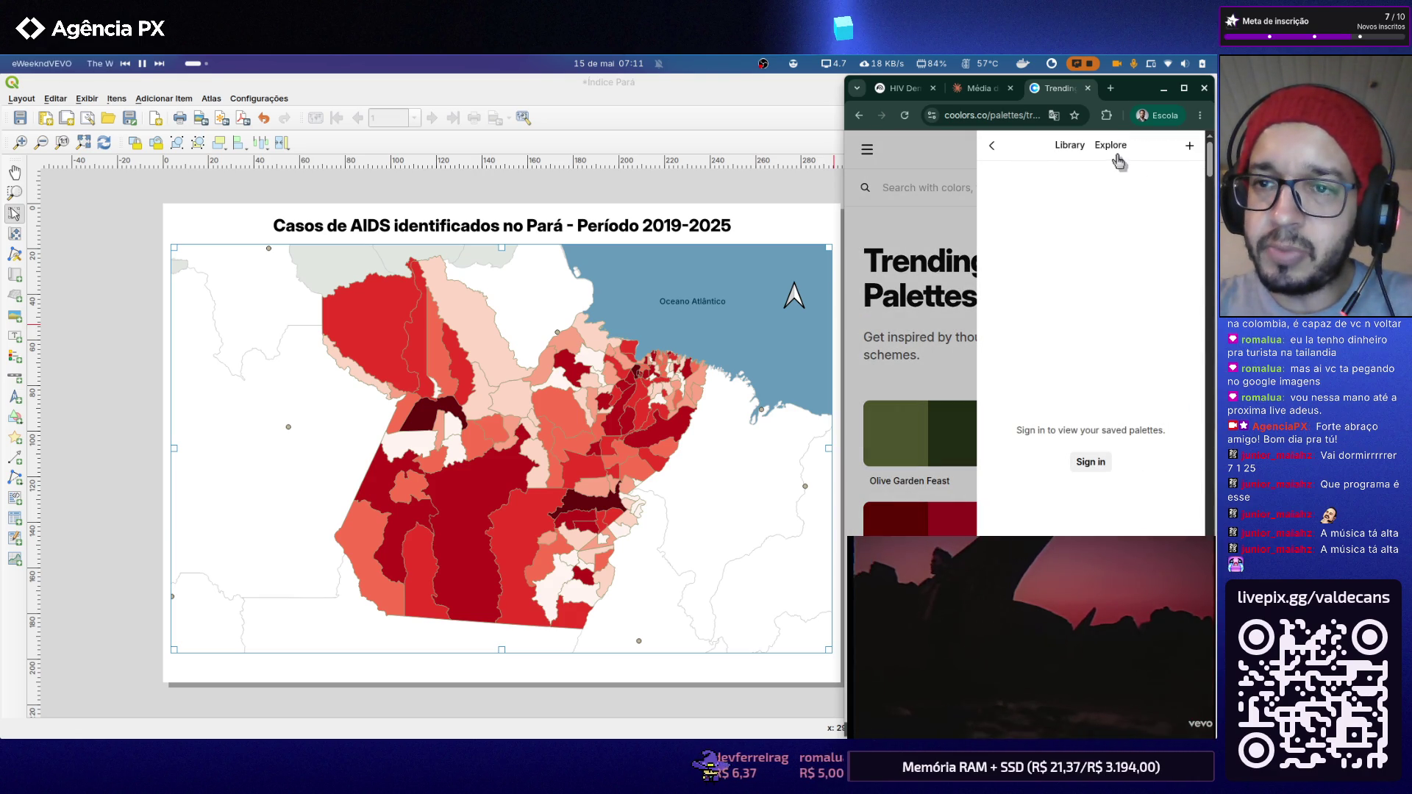
{"action": "left_click", "coordinate": [966, 199]}
Step: Filter palettes by the Red tag and copy CBEEF3 from the Rose Petal palette
{"action": "left_click", "coordinate": [893, 186]}
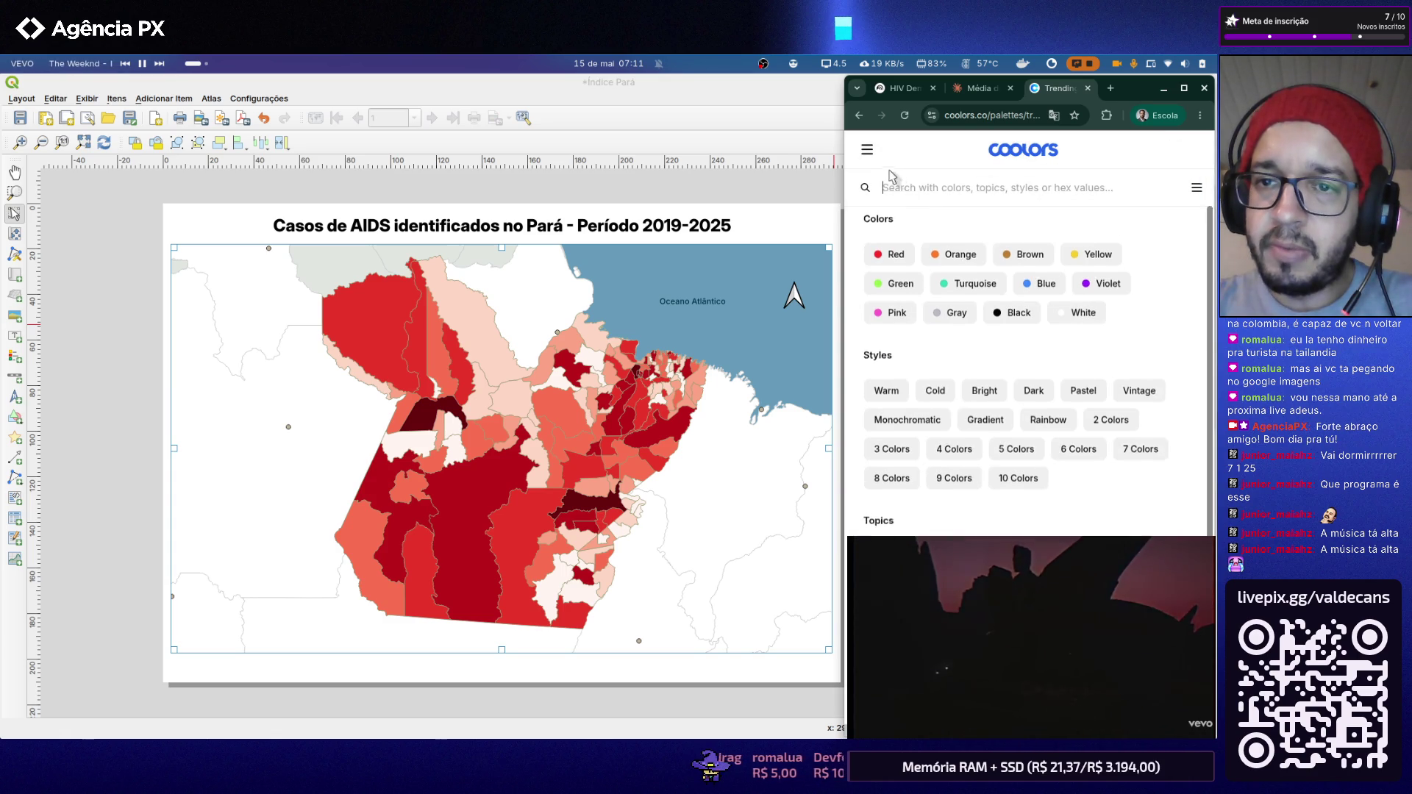
{"action": "left_click", "coordinate": [889, 266]}
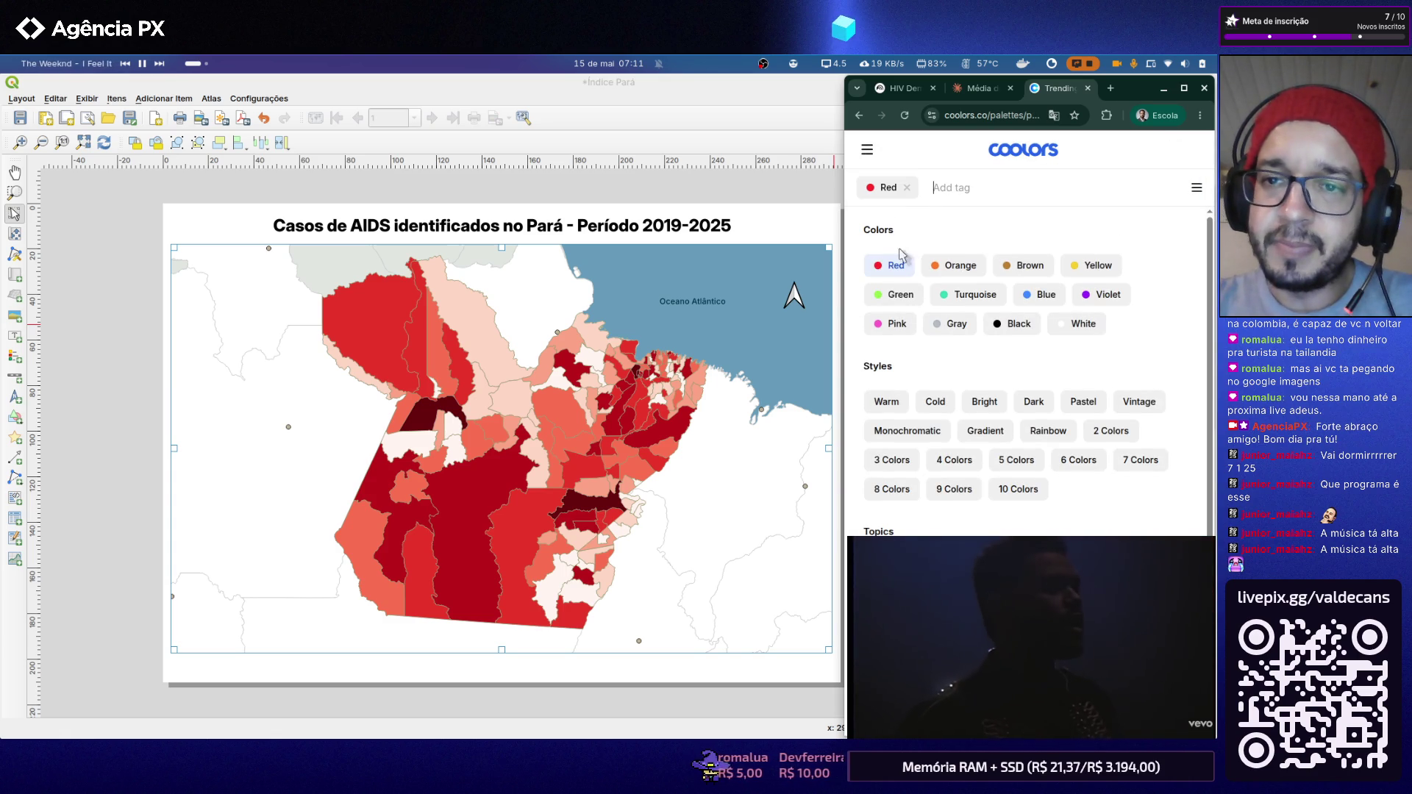
{"action": "left_click", "coordinate": [1195, 190]}
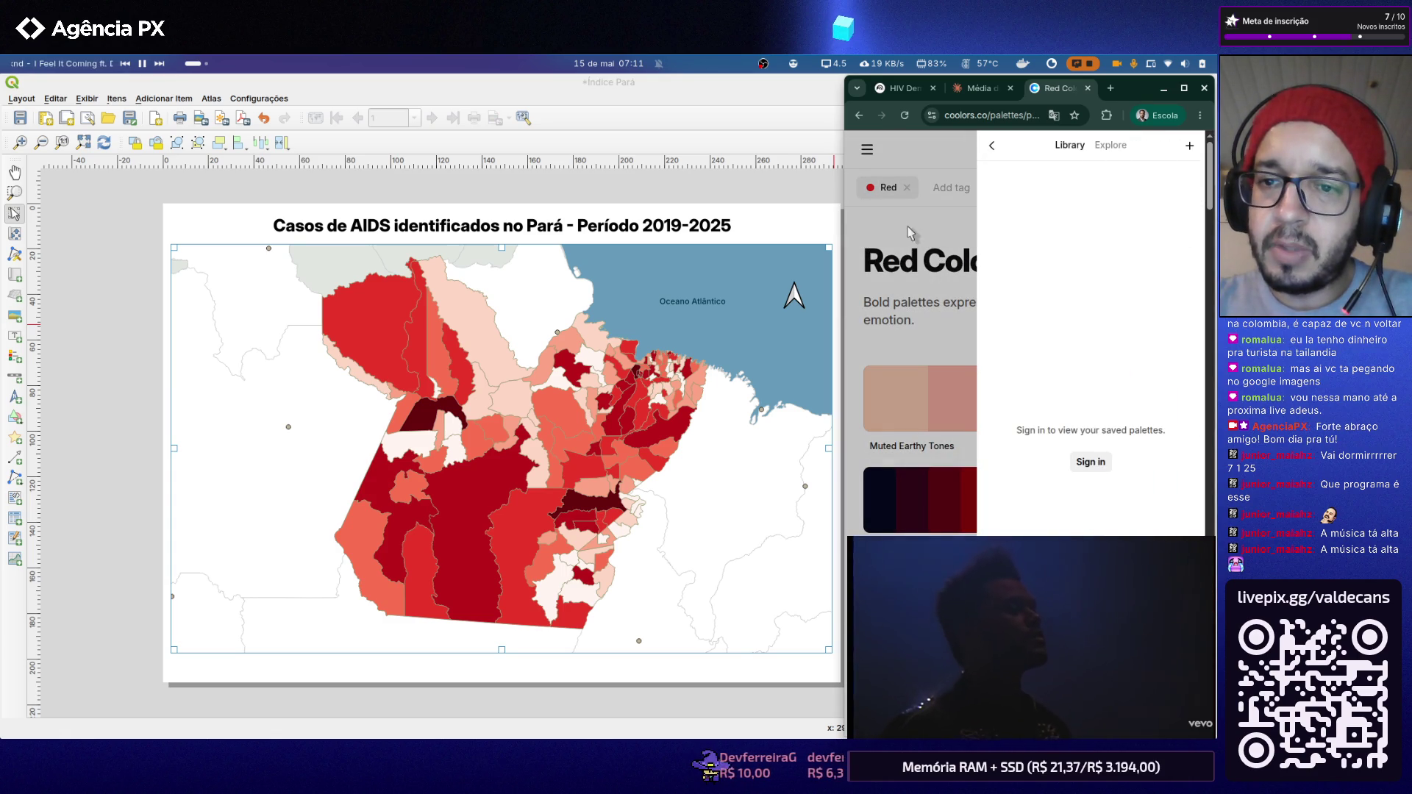
{"action": "left_click", "coordinate": [943, 235]}
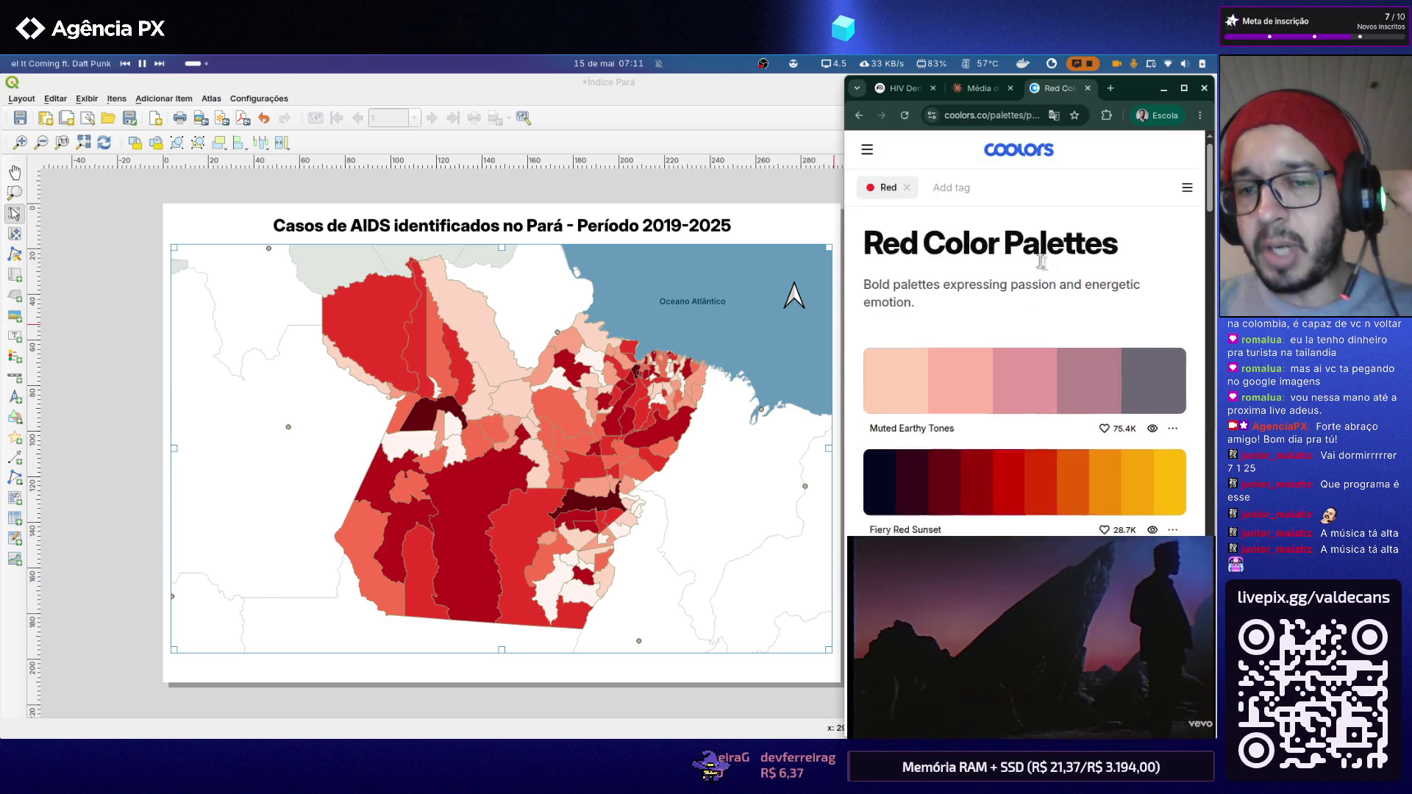
{"action": "scroll", "coordinate": [1043, 261], "scroll_direction": "down", "scroll_amount": 2}
{"action": "mouse_move", "coordinate": [1024, 247]}
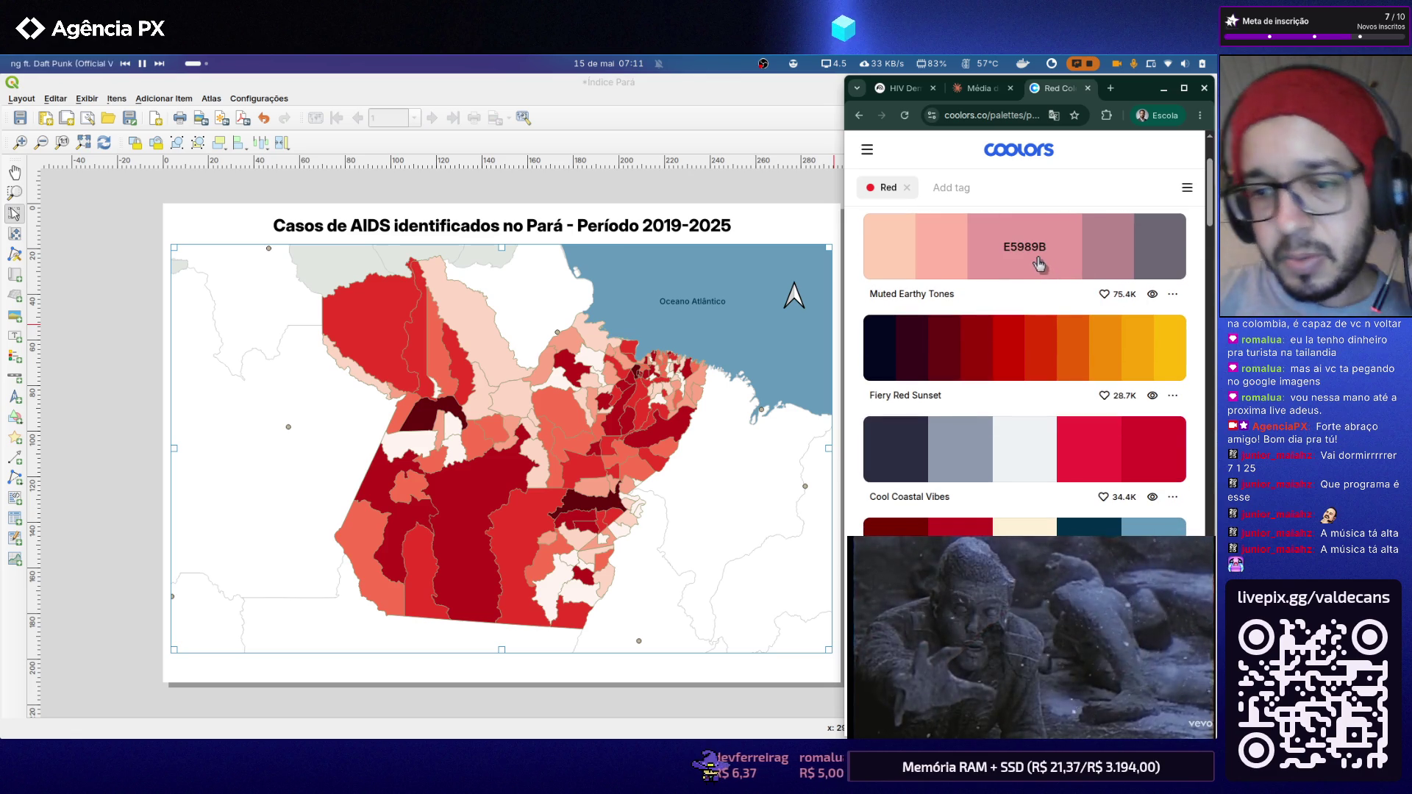
{"action": "scroll", "coordinate": [1038, 264], "scroll_direction": "down", "scroll_amount": 1}
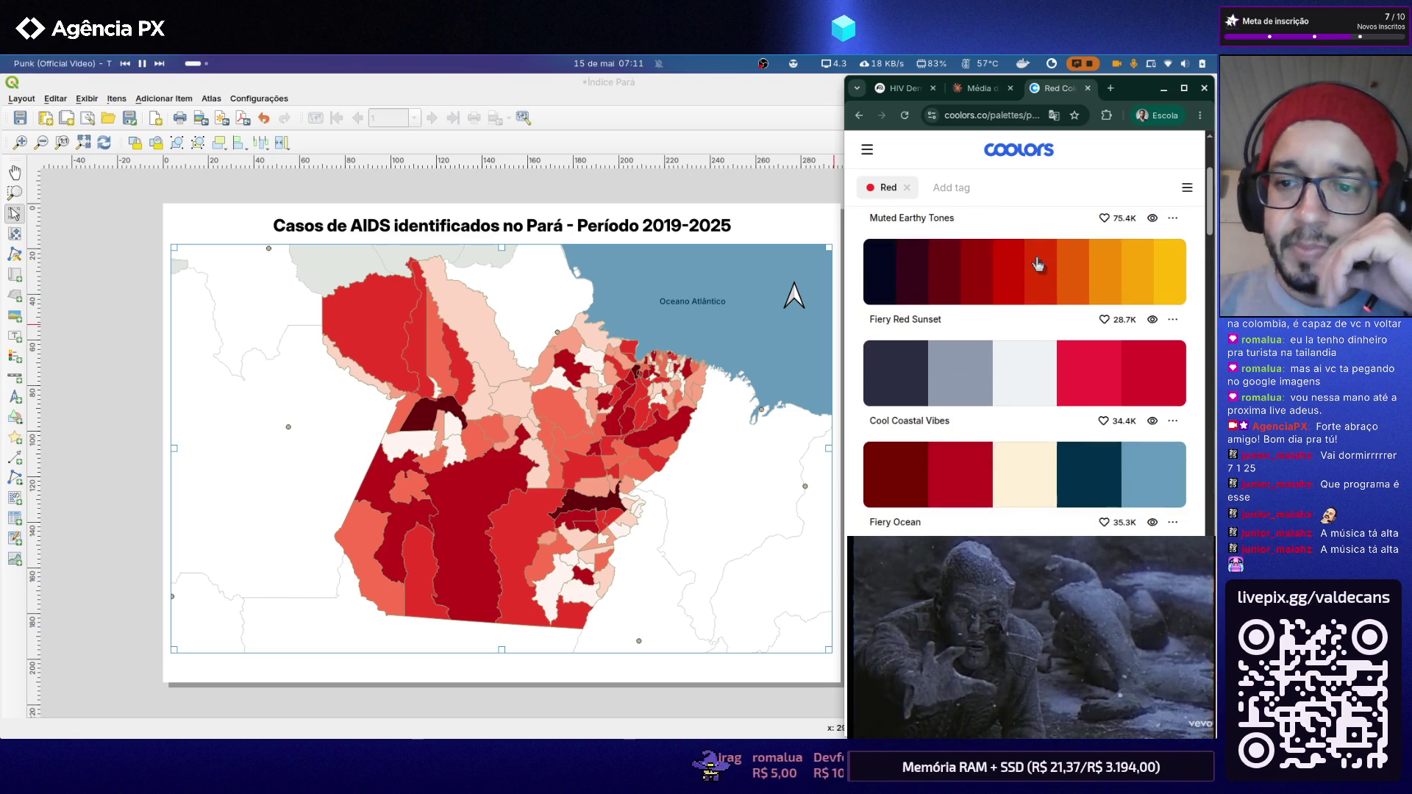
{"action": "scroll", "coordinate": [1038, 263], "scroll_direction": "down", "scroll_amount": 2}
{"action": "scroll", "coordinate": [1038, 263], "scroll_direction": "down", "scroll_amount": 3}
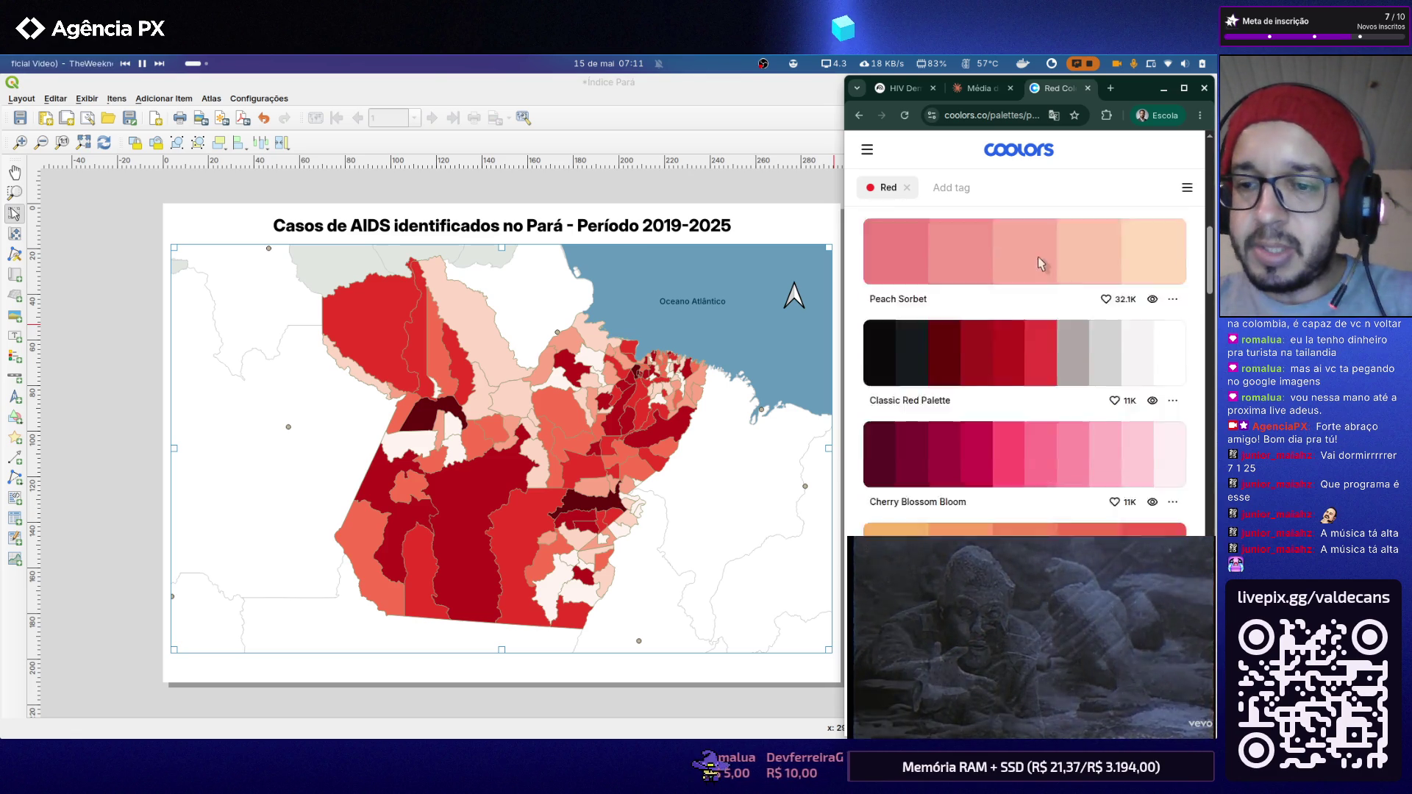
{"action": "scroll", "coordinate": [1037, 263], "scroll_direction": "down", "scroll_amount": 3}
{"action": "scroll", "coordinate": [1038, 264], "scroll_direction": "down", "scroll_amount": 3}
{"action": "scroll", "coordinate": [1038, 264], "scroll_direction": "down", "scroll_amount": 2}
{"action": "scroll", "coordinate": [1038, 264], "scroll_direction": "down", "scroll_amount": 3}
{"action": "scroll", "coordinate": [1037, 264], "scroll_direction": "down", "scroll_amount": 1}
{"action": "scroll", "coordinate": [1037, 264], "scroll_direction": "down", "scroll_amount": 1}
{"action": "scroll", "coordinate": [1039, 262], "scroll_direction": "up", "scroll_amount": 1}
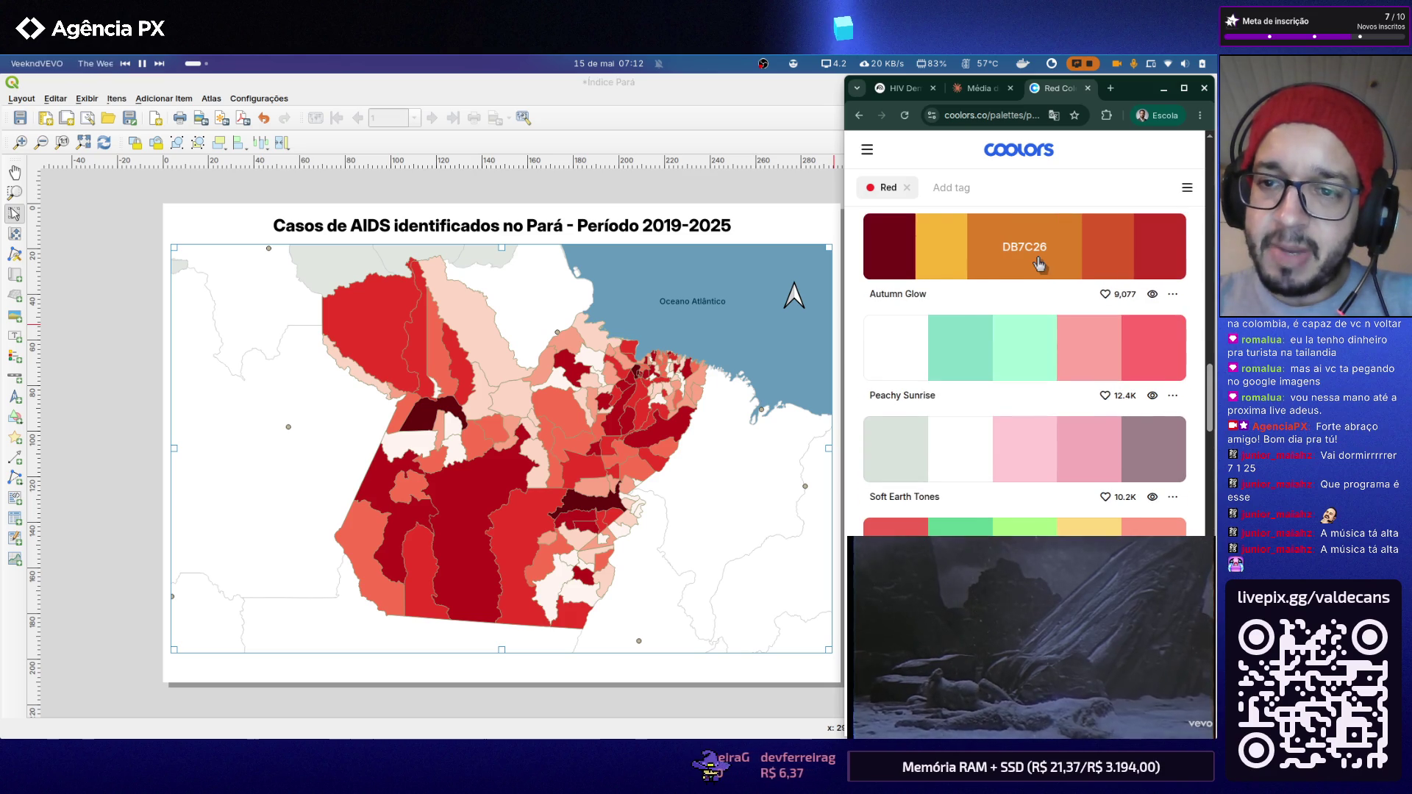
{"action": "scroll", "coordinate": [1038, 264], "scroll_direction": "down", "scroll_amount": 1}
{"action": "scroll", "coordinate": [1039, 264], "scroll_direction": "down", "scroll_amount": 1}
{"action": "scroll", "coordinate": [1038, 264], "scroll_direction": "down", "scroll_amount": 3}
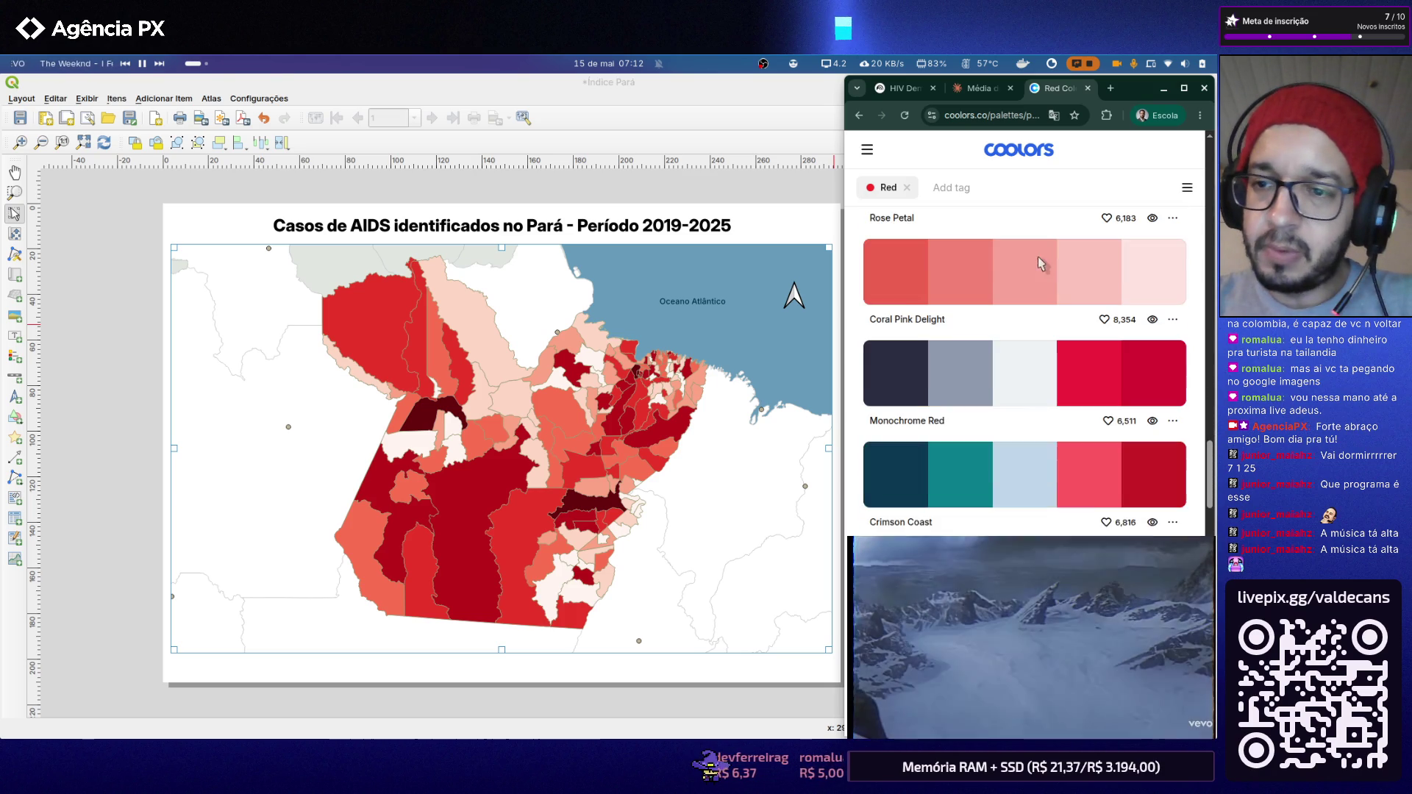
{"action": "scroll", "coordinate": [1037, 263], "scroll_direction": "up", "scroll_amount": 1}
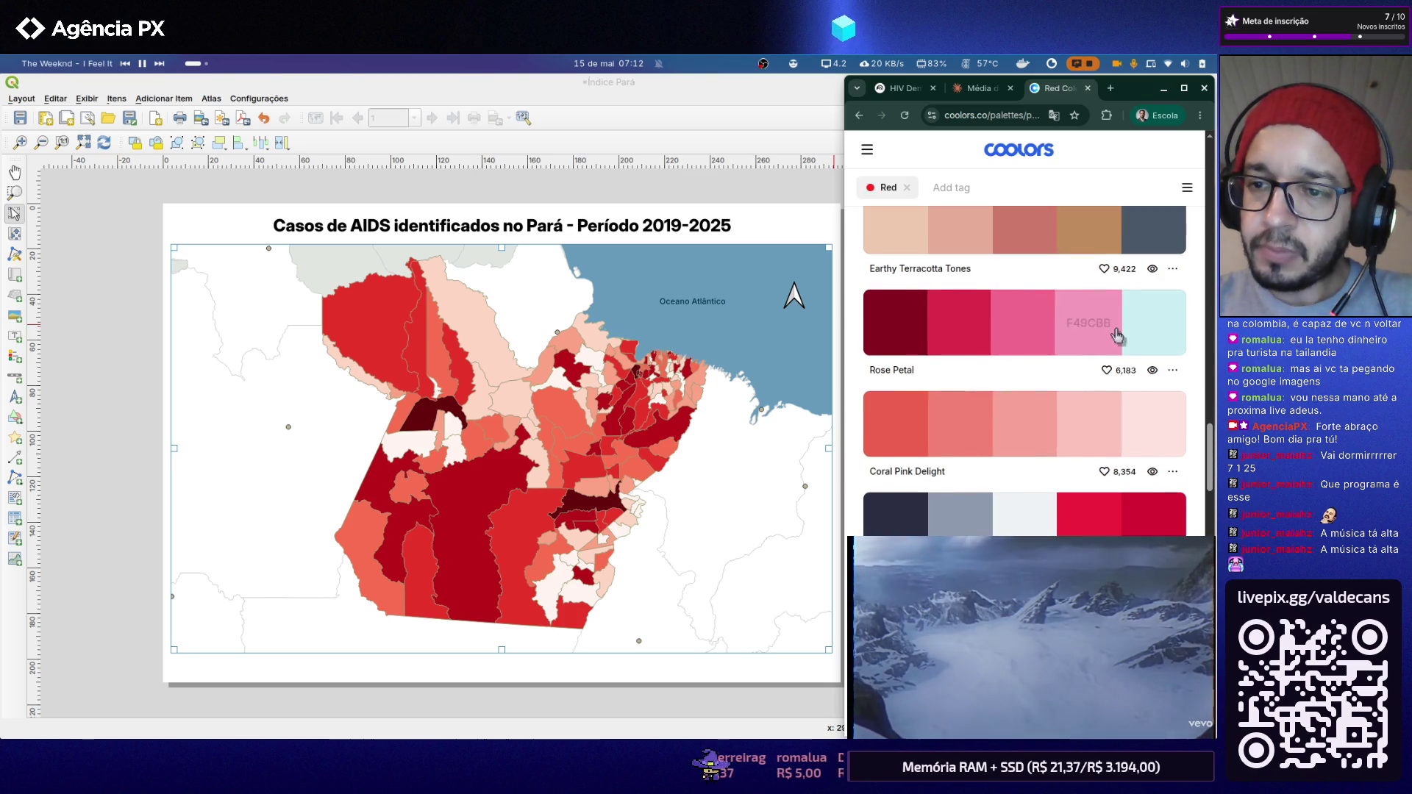
{"action": "left_click", "coordinate": [1152, 327]}
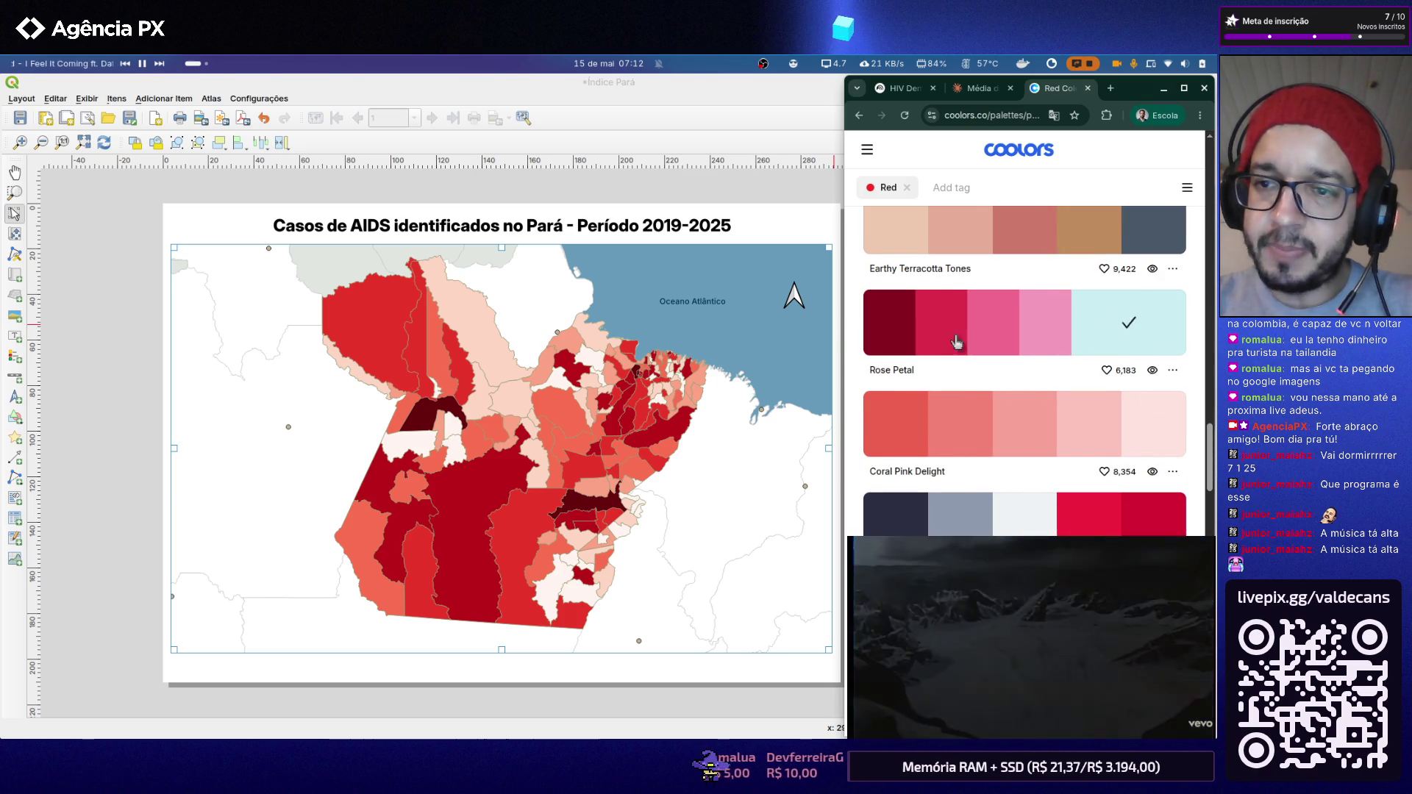
Step: Apply the copied light cyan as the UF Pará map background and close the layout
{"action": "left_click", "coordinate": [732, 330]}
{"action": "right_click", "coordinate": [731, 330]}
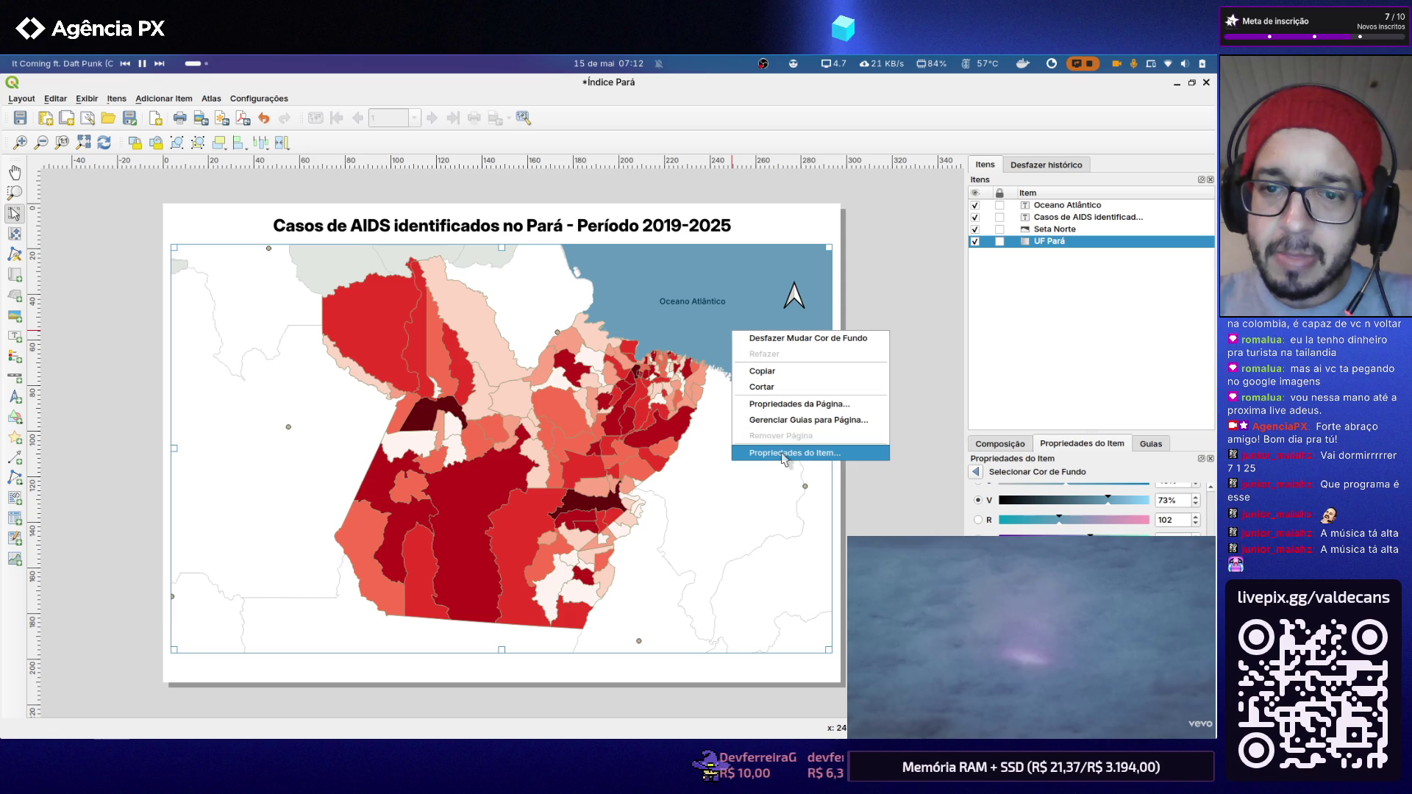
{"action": "left_click", "coordinate": [787, 452]}
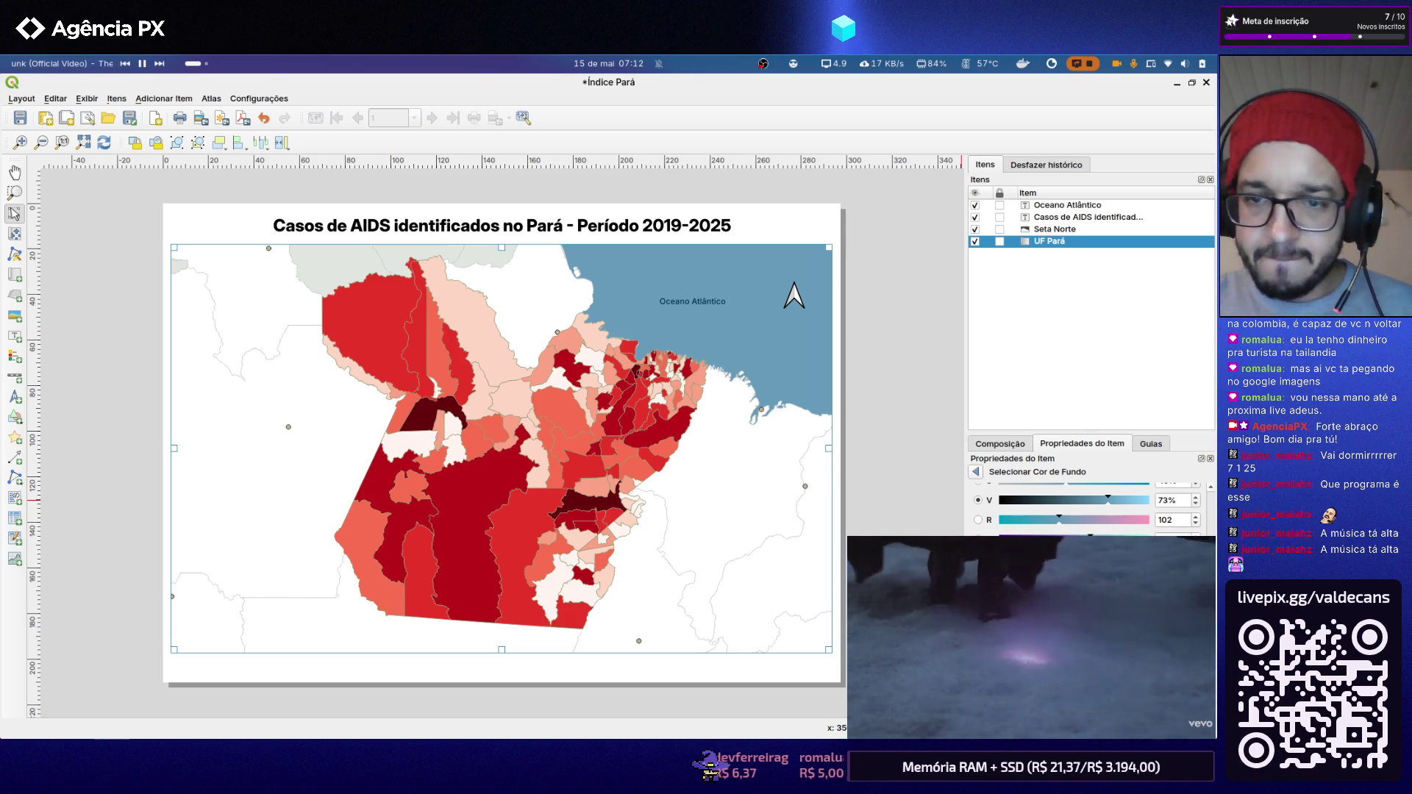
{"action": "left_click", "coordinate": [1102, 519]}
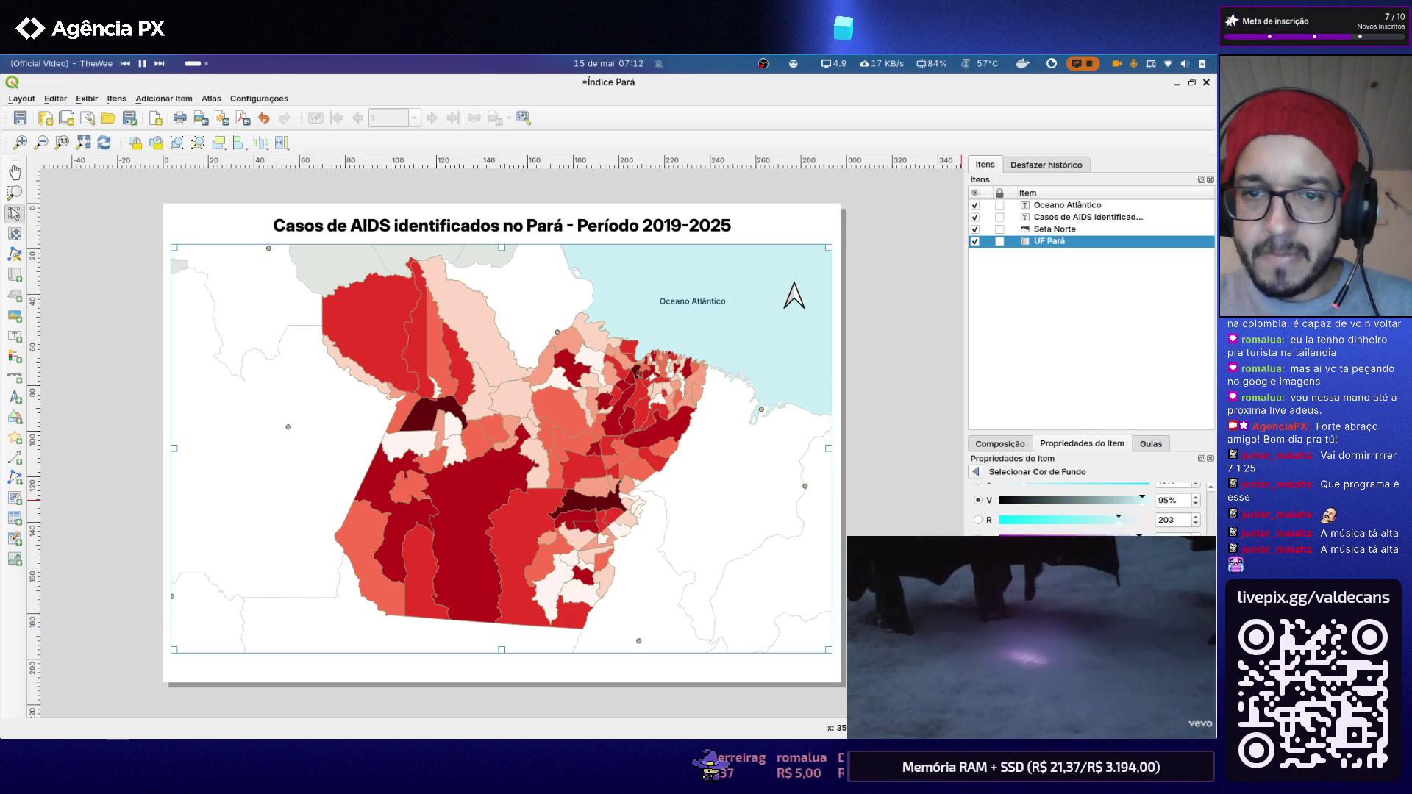
{"action": "left_click", "coordinate": [887, 291]}
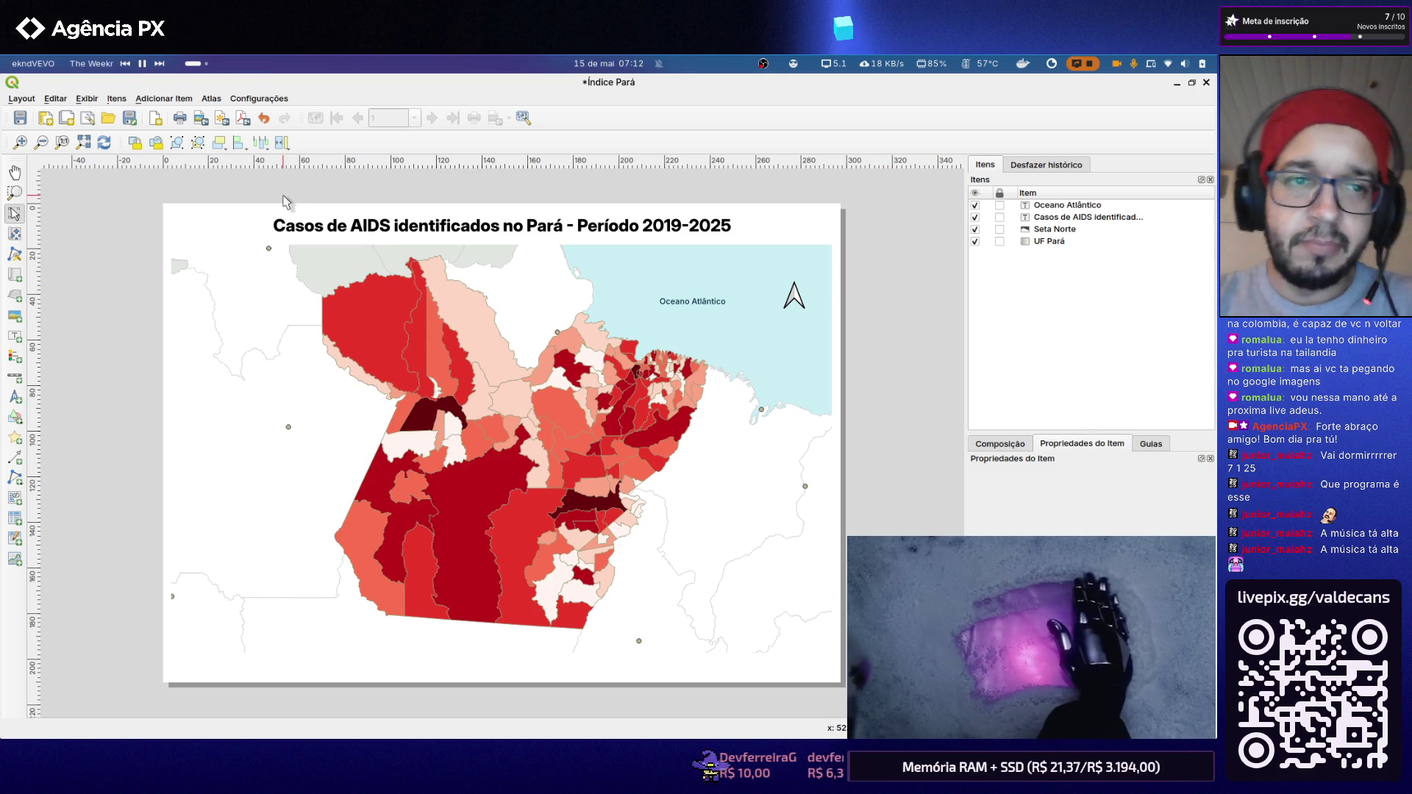
{"action": "left_click", "coordinate": [1176, 83]}
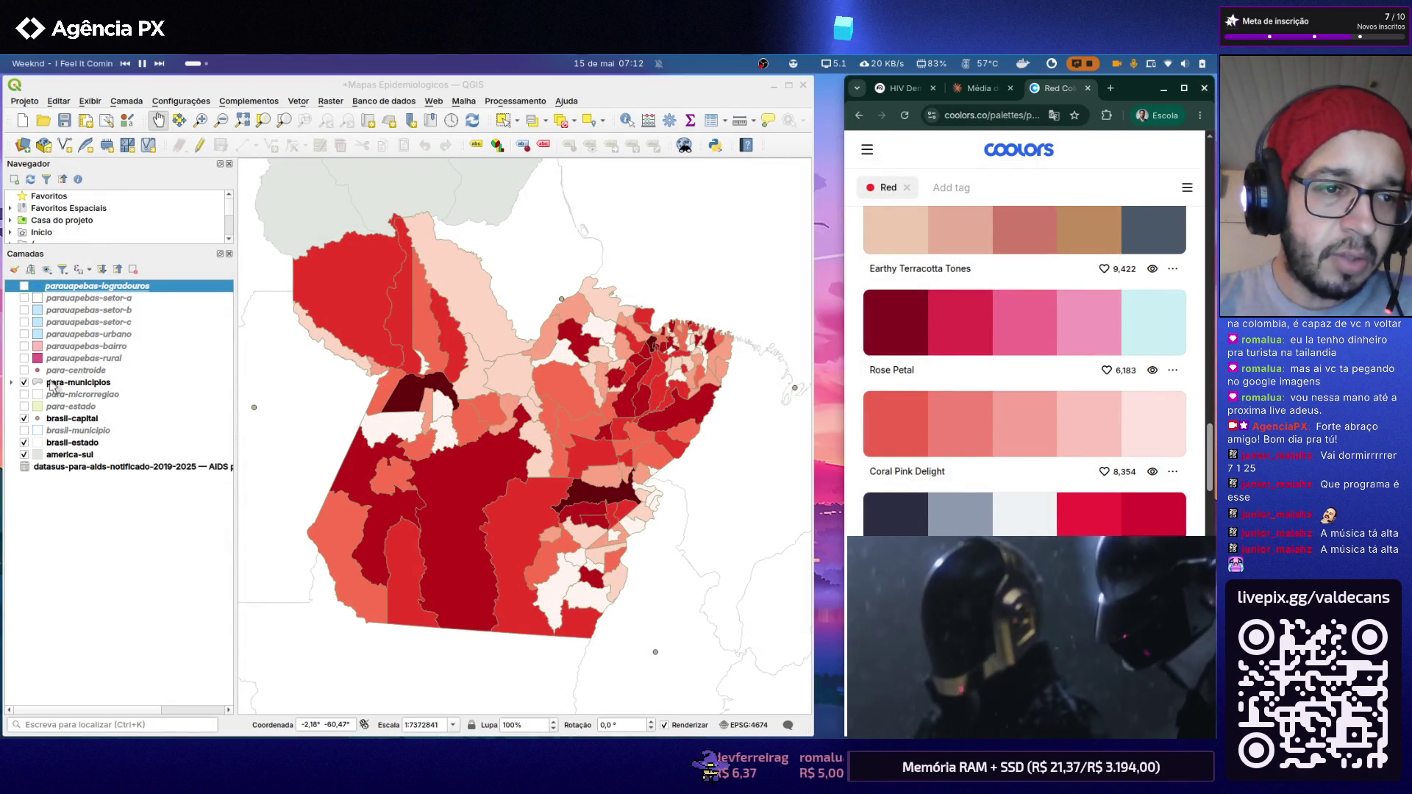
Step: Inspect the para-municipios layer's colour ramp in Symbology without changing it
{"action": "left_click", "coordinate": [11, 381]}
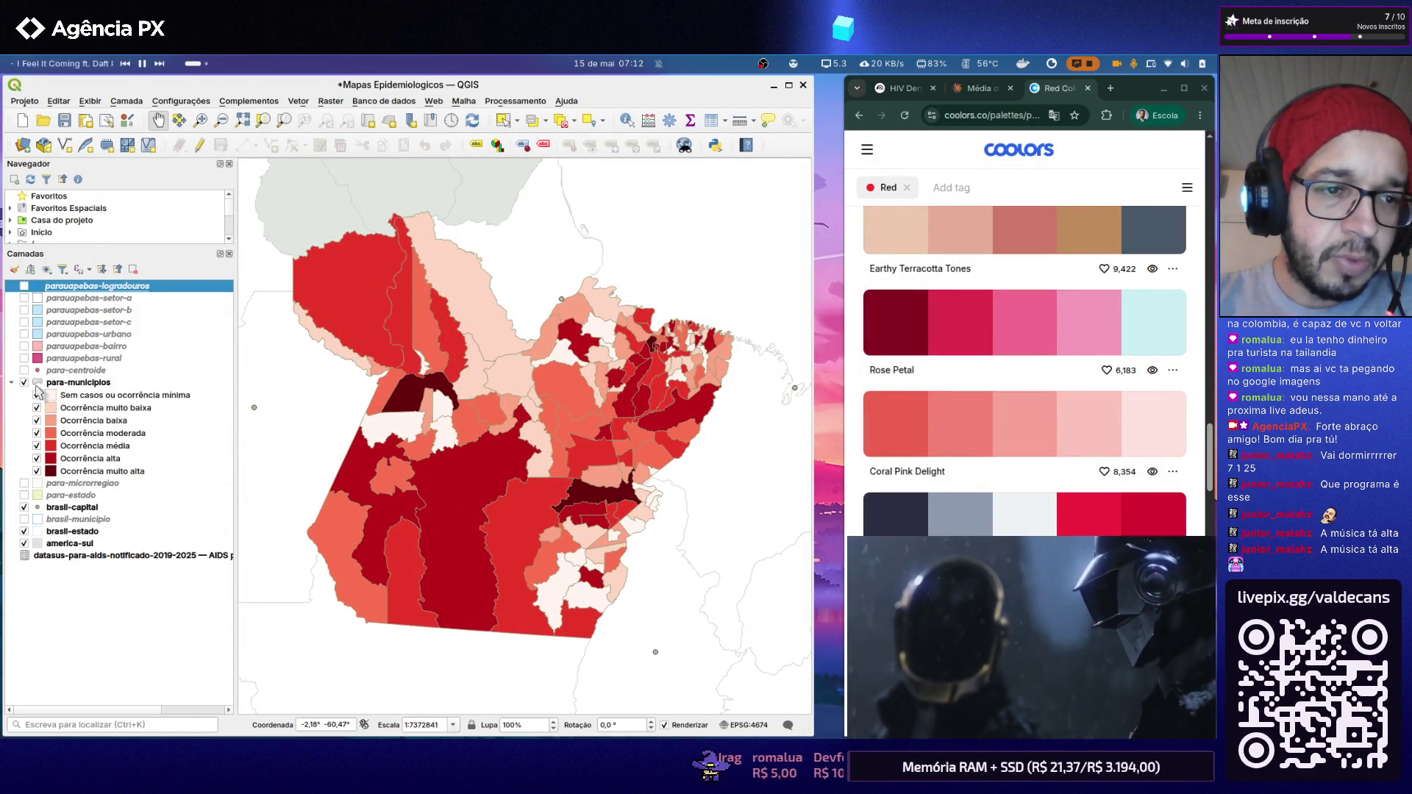
{"action": "double_click", "coordinate": [66, 383]}
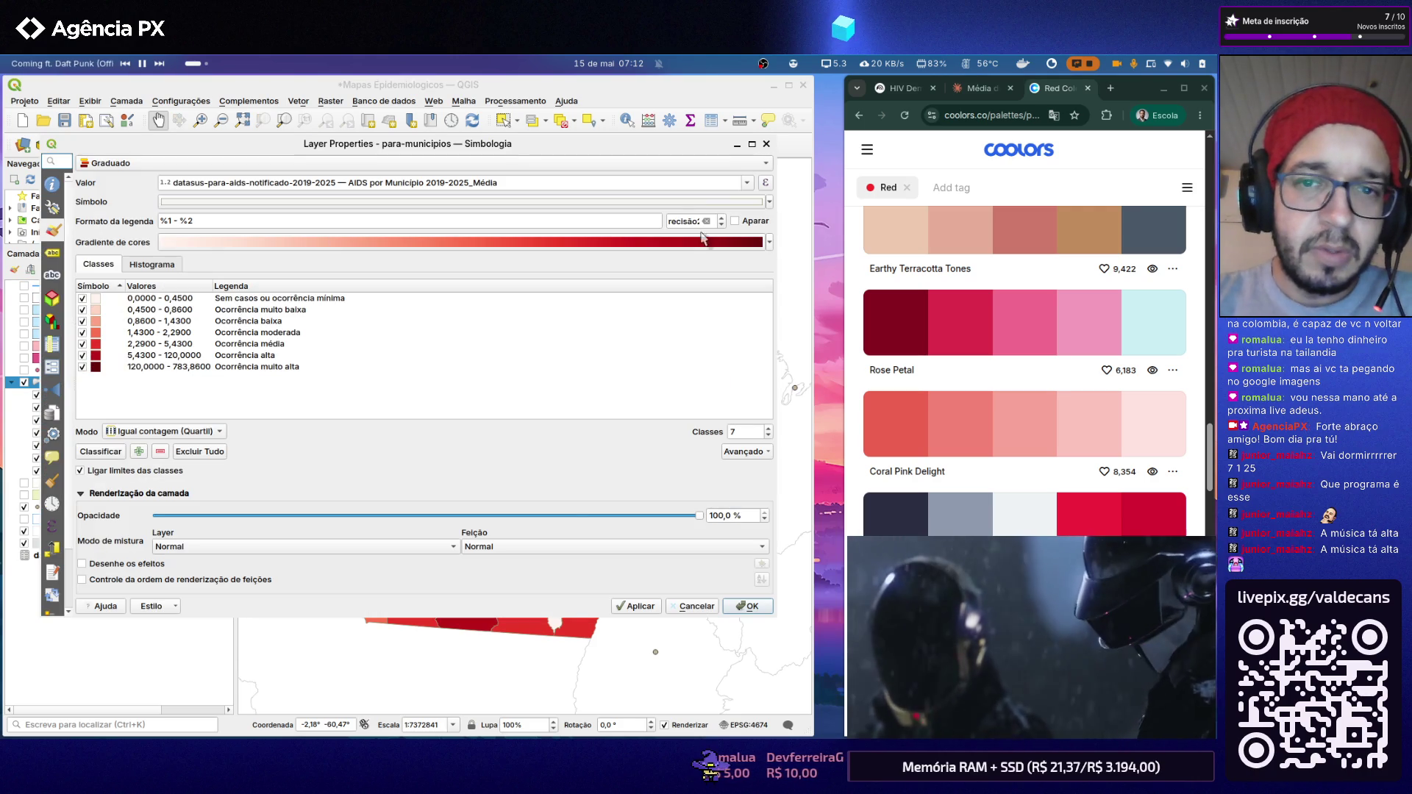
{"action": "left_click", "coordinate": [769, 242]}
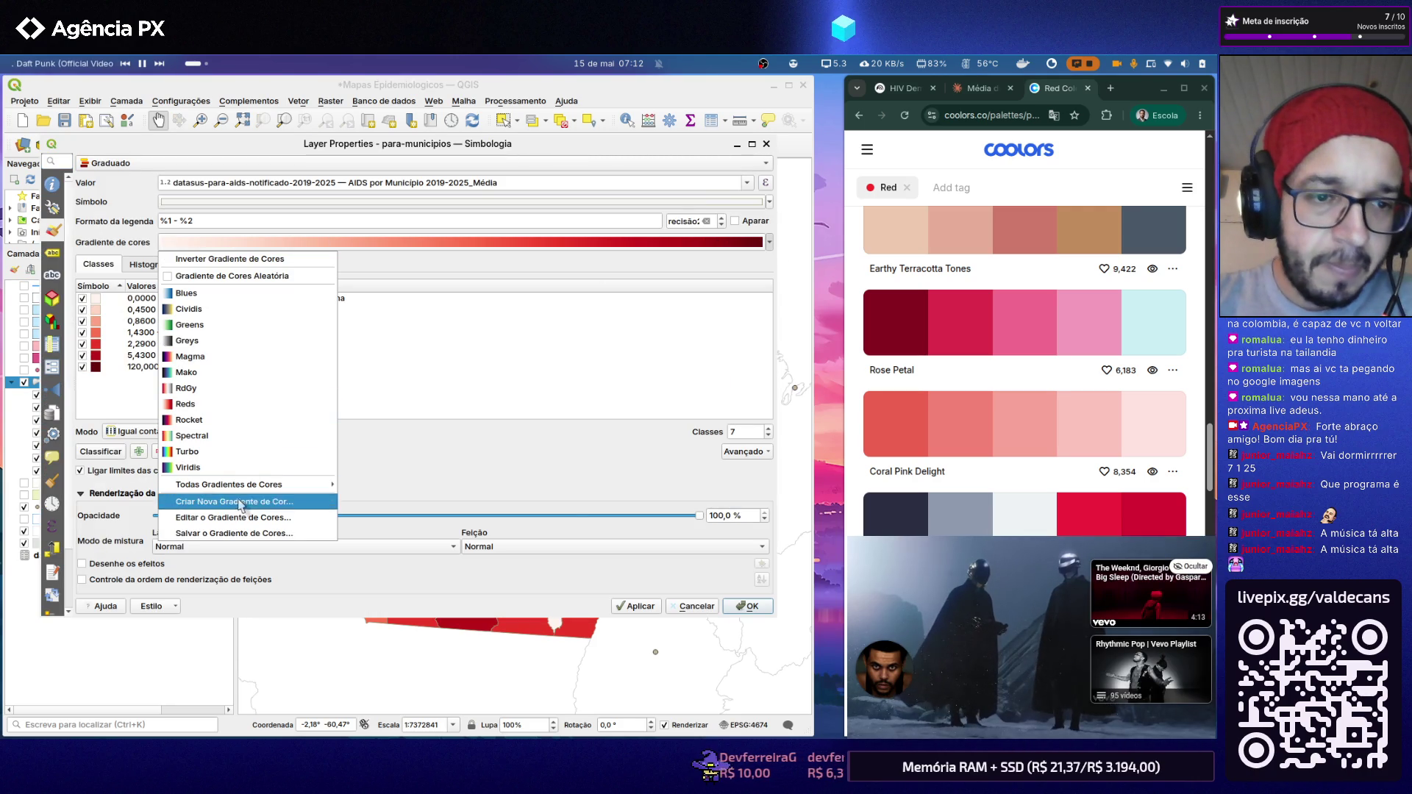
{"action": "left_click", "coordinate": [256, 519]}
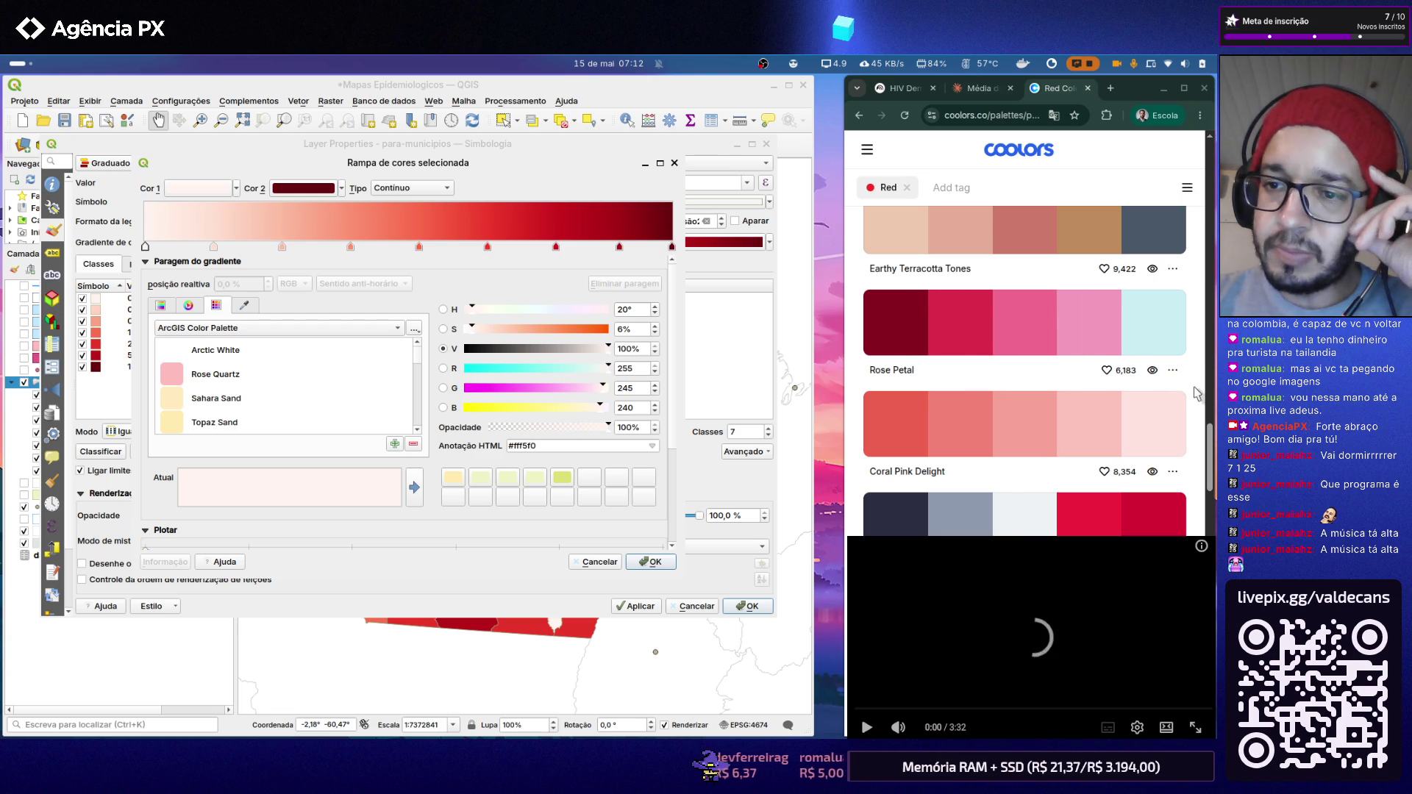
{"action": "scroll", "coordinate": [1194, 394], "scroll_direction": "down", "scroll_amount": 2}
{"action": "scroll", "coordinate": [1194, 394], "scroll_direction": "down", "scroll_amount": 2}
{"action": "scroll", "coordinate": [1195, 393], "scroll_direction": "down", "scroll_amount": 2}
{"action": "scroll", "coordinate": [1194, 394], "scroll_direction": "down", "scroll_amount": 1}
{"action": "scroll", "coordinate": [1194, 394], "scroll_direction": "down", "scroll_amount": 3}
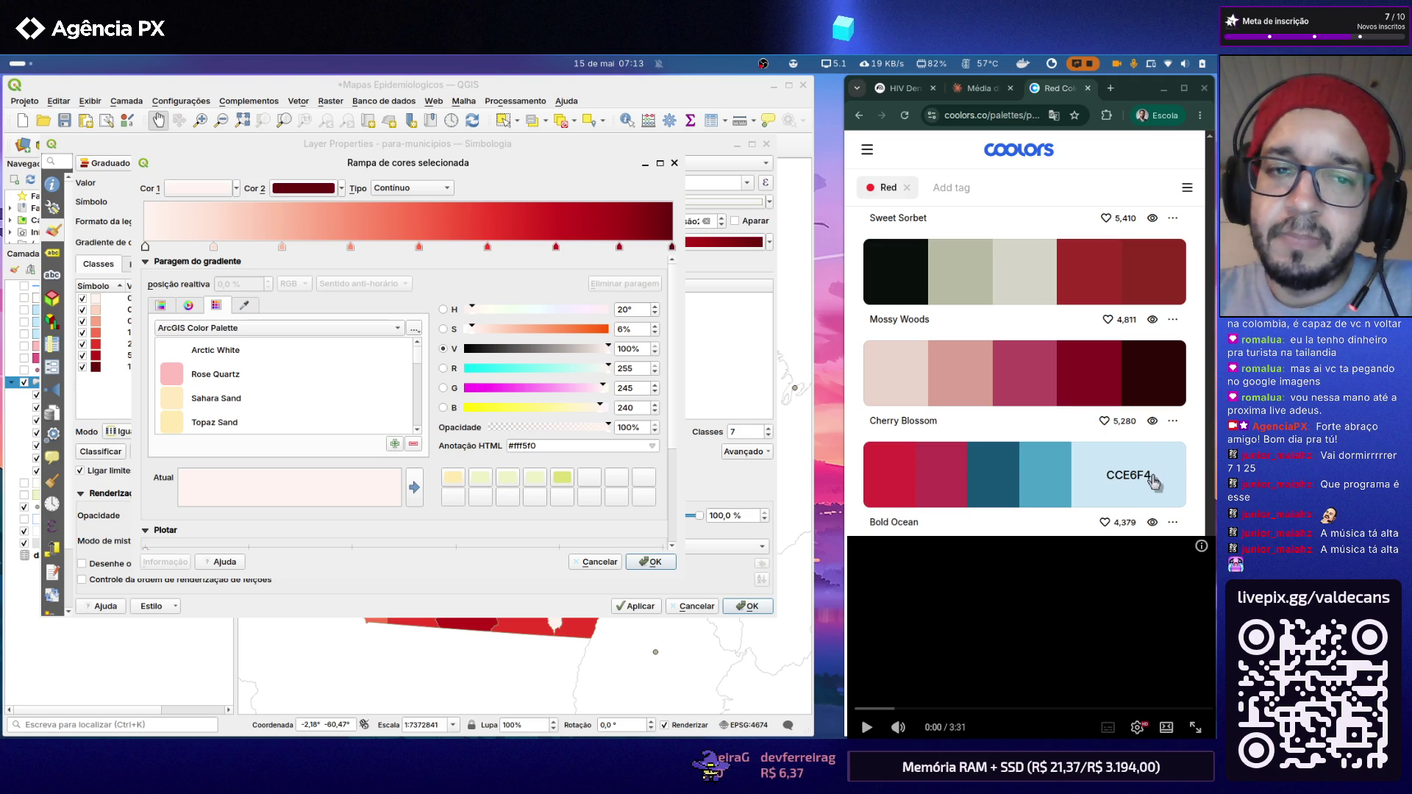
{"action": "left_click", "coordinate": [675, 164]}
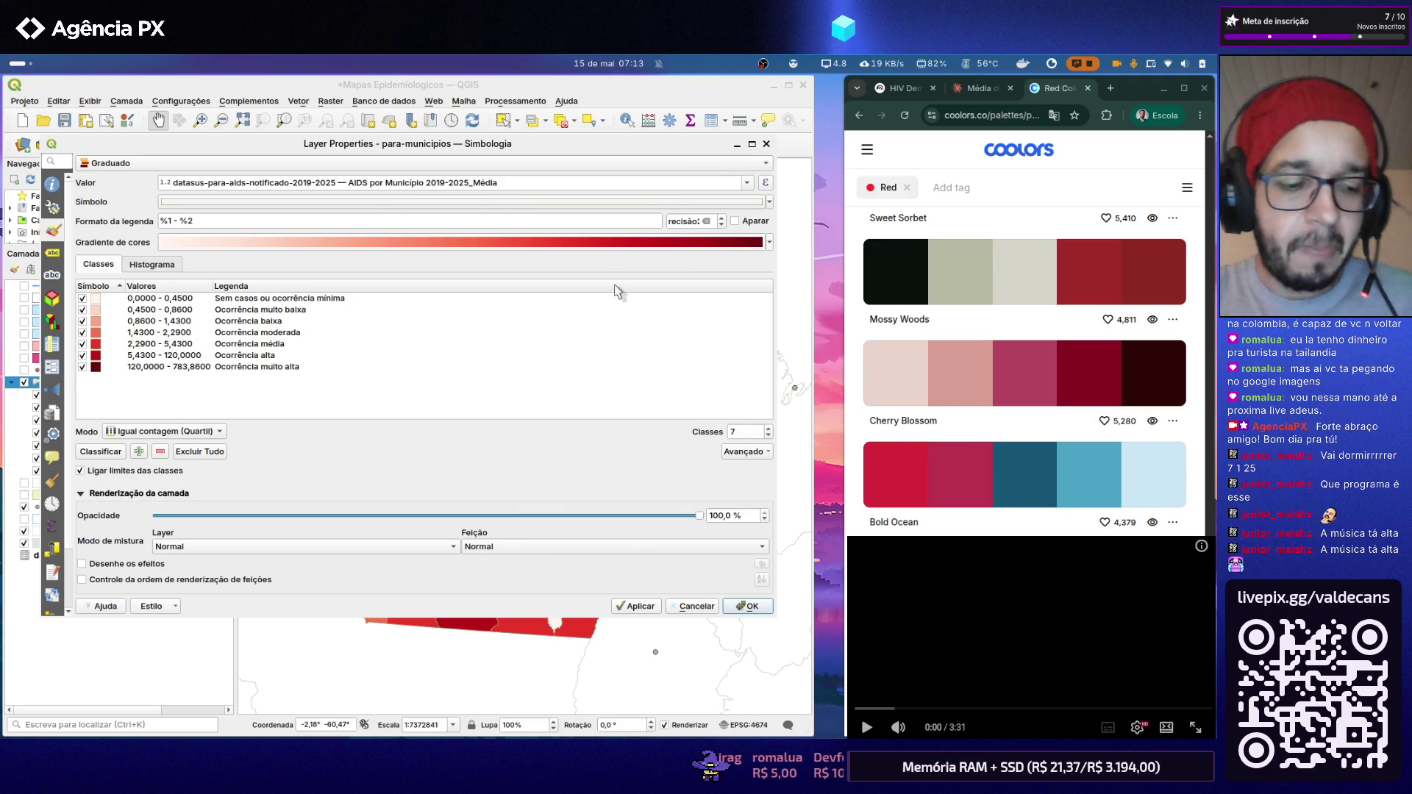
{"action": "key", "text": "alt+Tab"}
{"action": "key", "text": "Tab"}
{"action": "key", "text": "Tab"}
{"action": "key", "text": "Tab"}
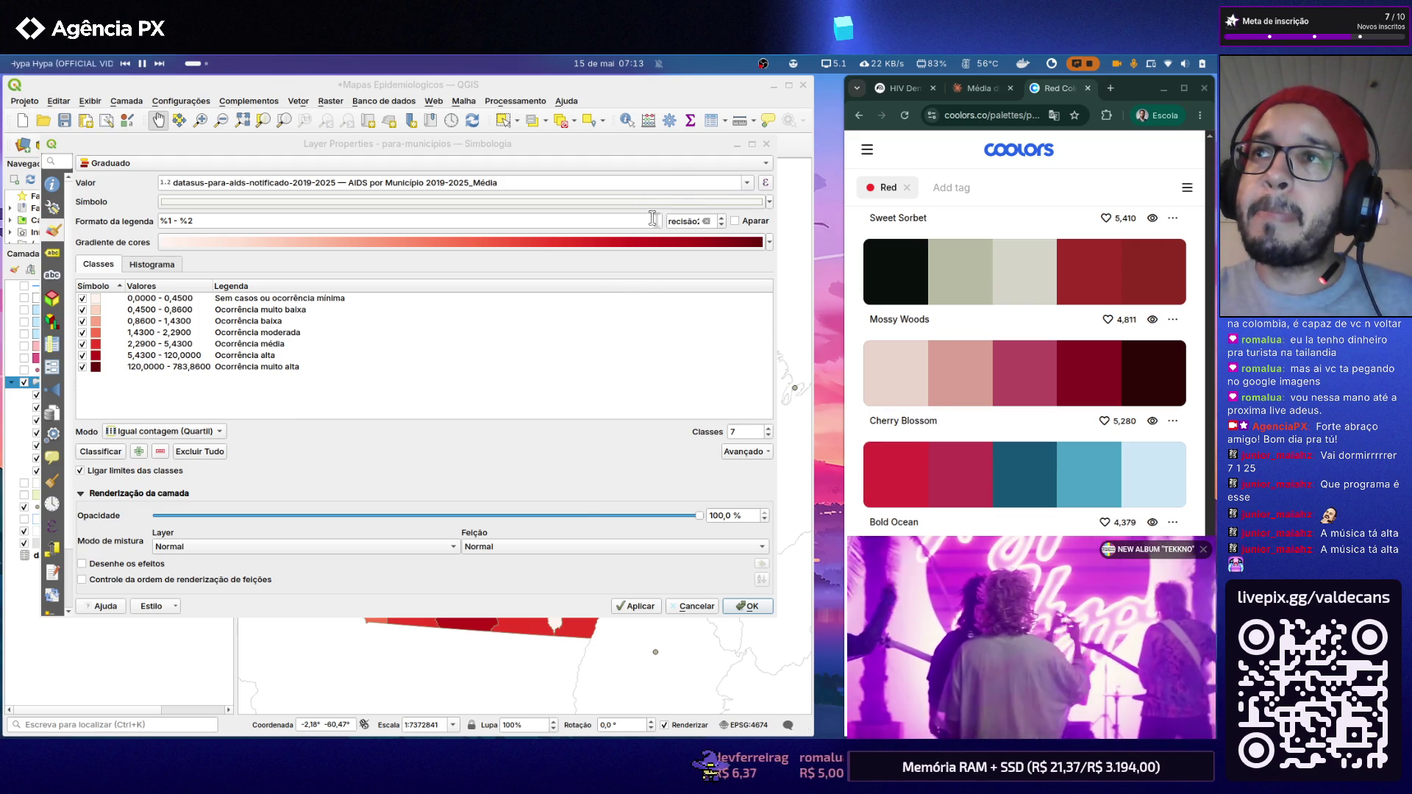
{"action": "left_click", "coordinate": [613, 450]}
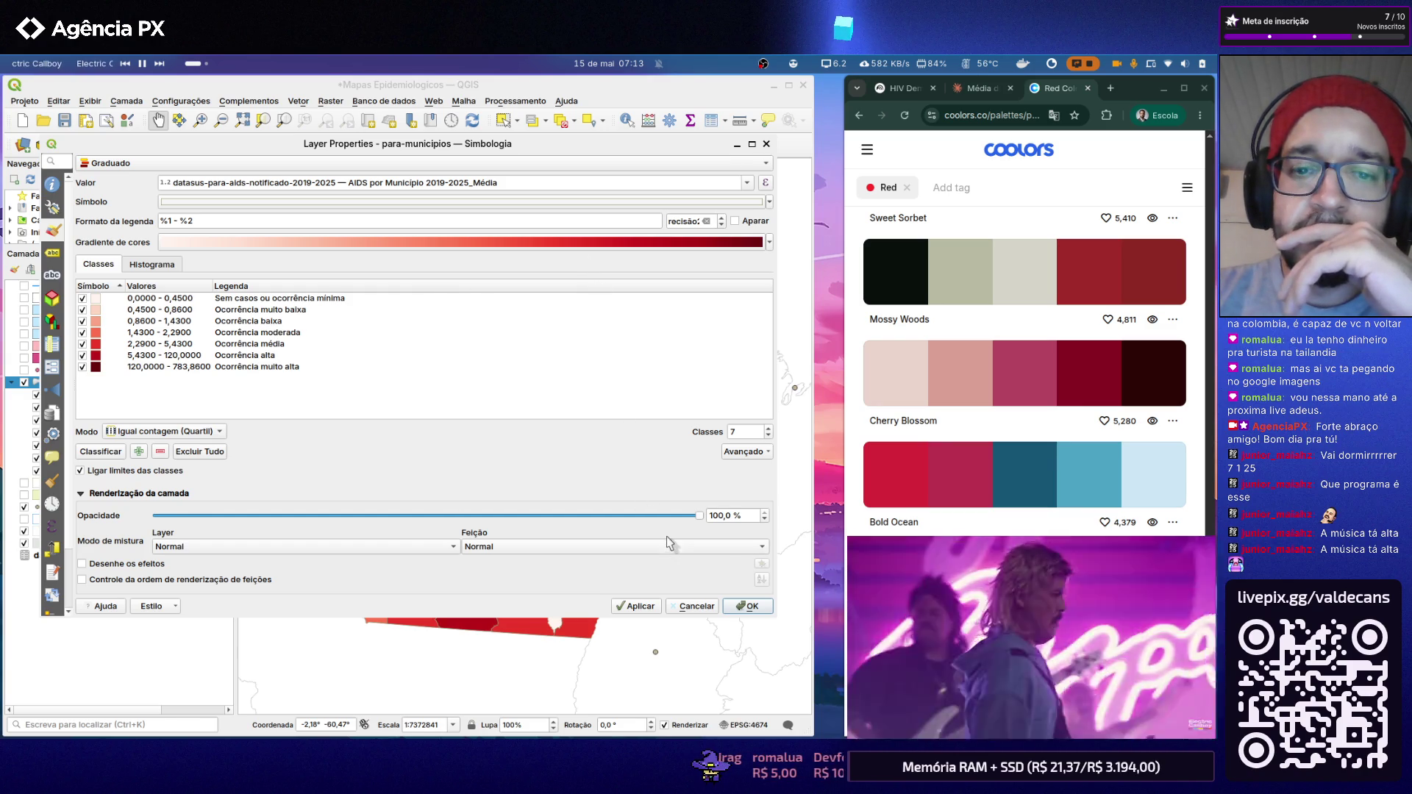
{"action": "left_click", "coordinate": [763, 242]}
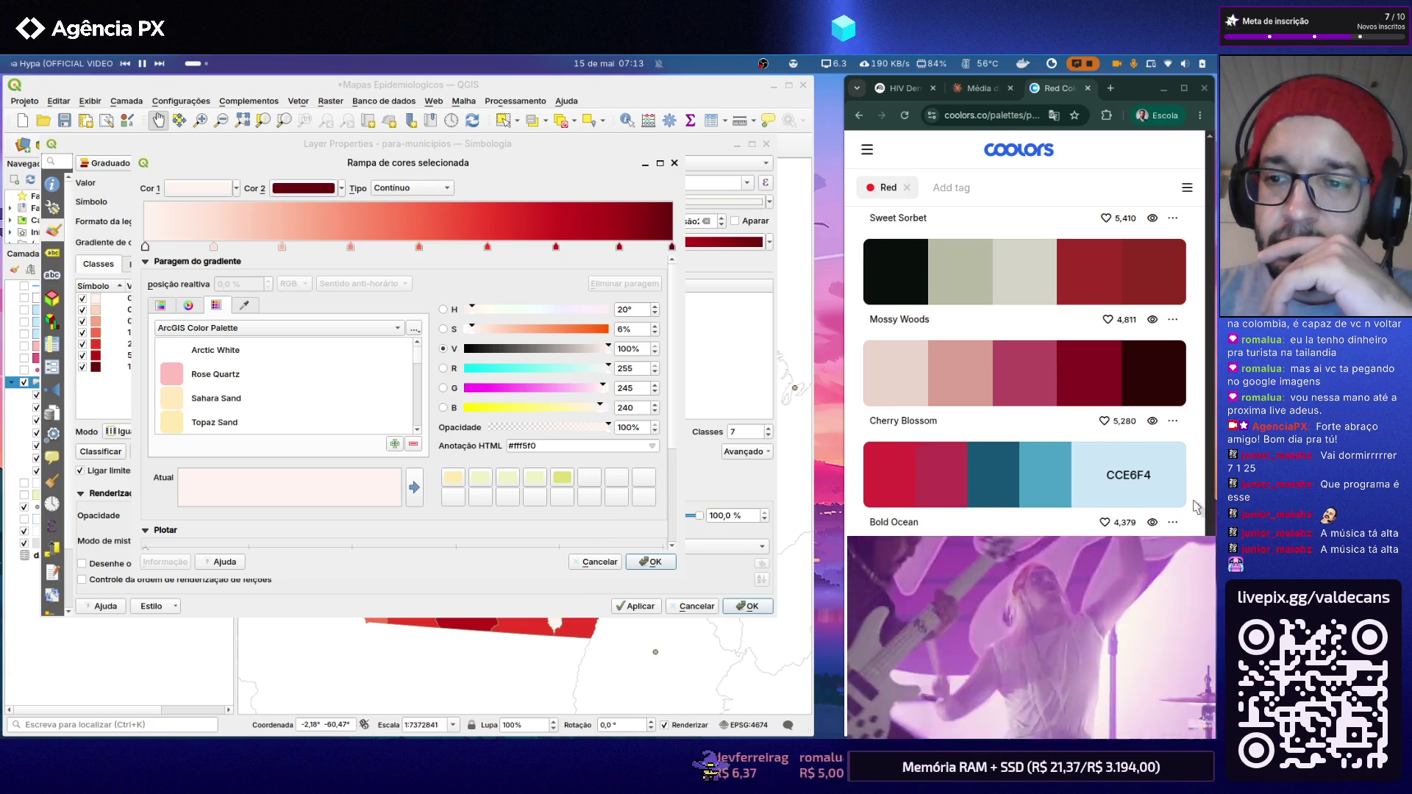
{"action": "scroll", "coordinate": [1189, 444], "scroll_direction": "down", "scroll_amount": 3}
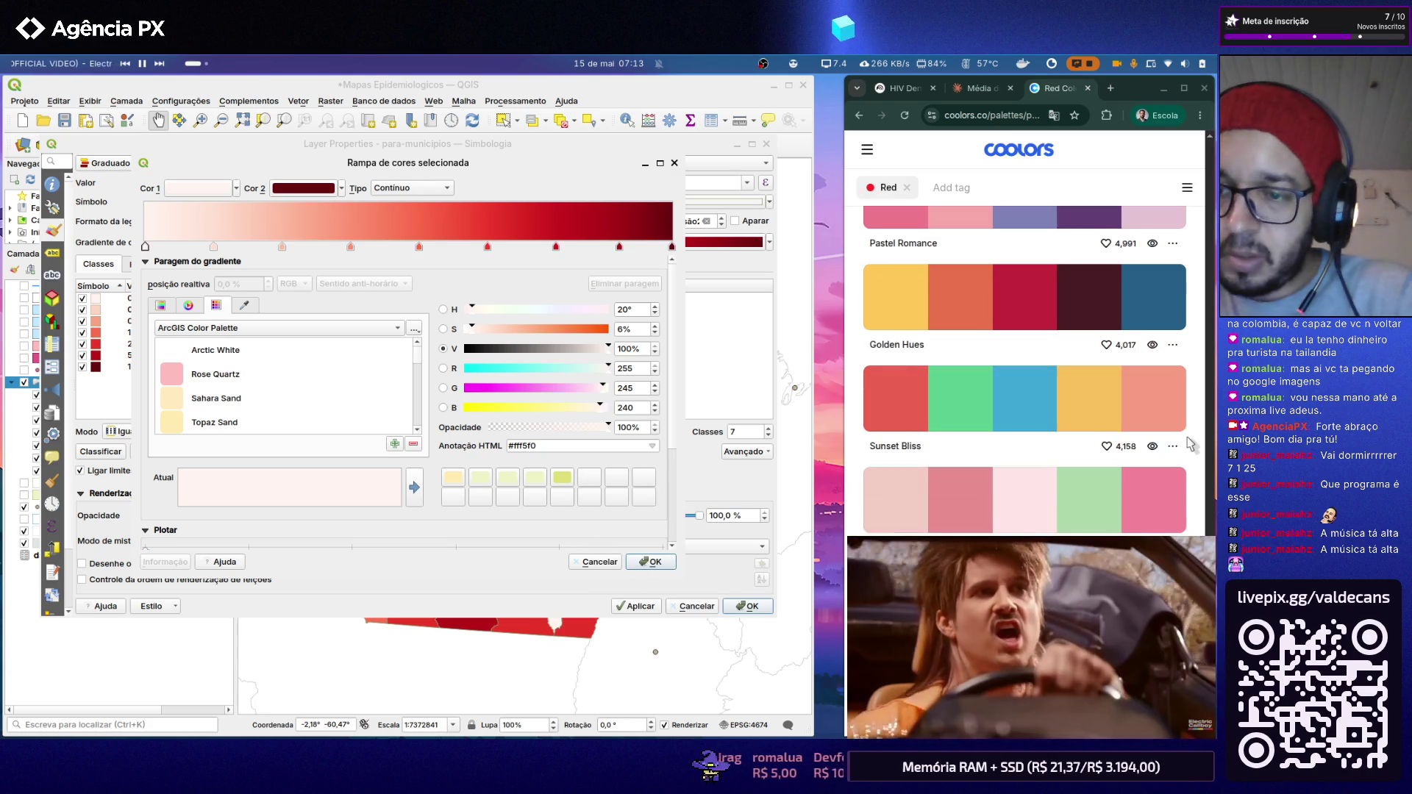
{"action": "scroll", "coordinate": [1188, 443], "scroll_direction": "up", "scroll_amount": 2}
{"action": "scroll", "coordinate": [1188, 442], "scroll_direction": "down", "scroll_amount": 3}
{"action": "scroll", "coordinate": [1188, 442], "scroll_direction": "down", "scroll_amount": 3}
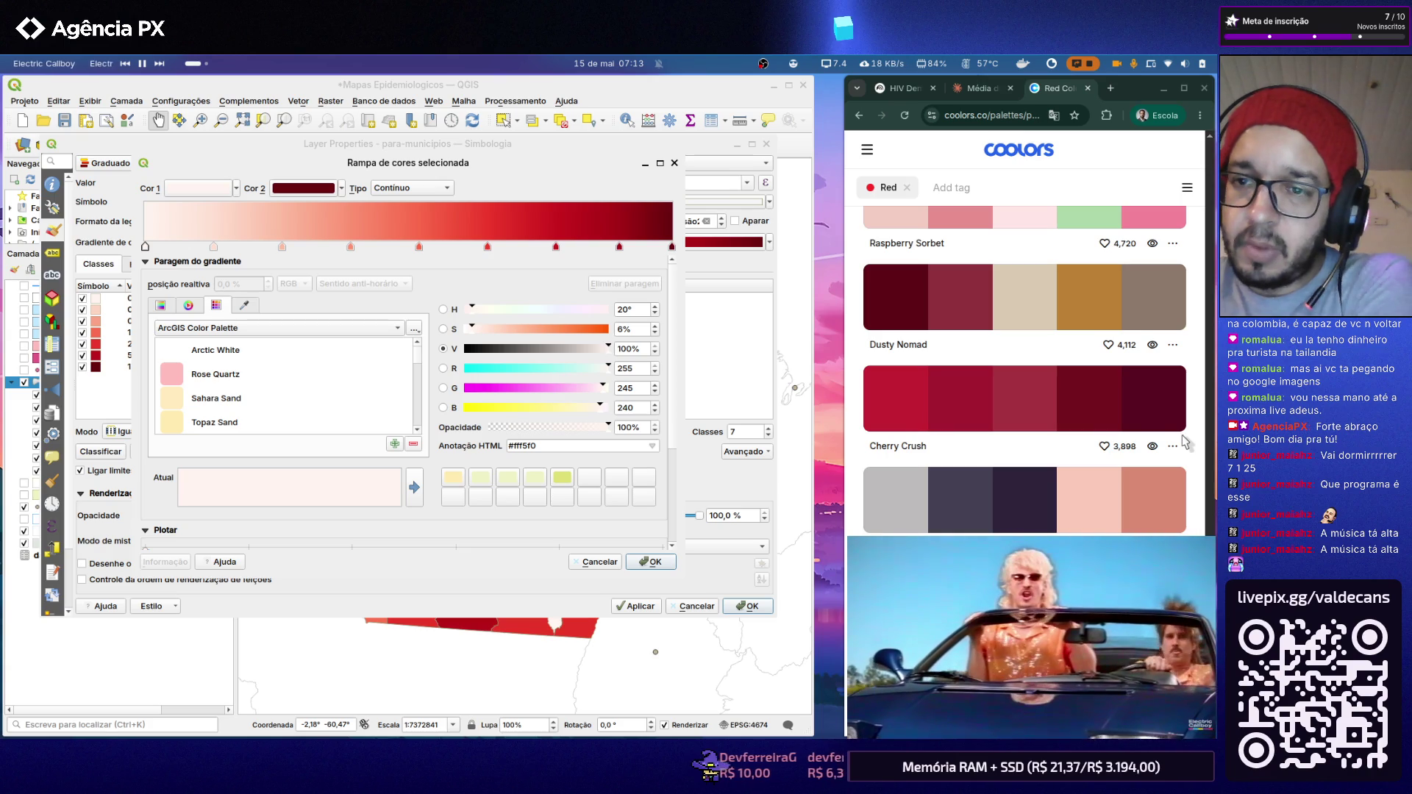
{"action": "scroll", "coordinate": [1187, 442], "scroll_direction": "down", "scroll_amount": 2}
{"action": "scroll", "coordinate": [1180, 442], "scroll_direction": "down", "scroll_amount": 1}
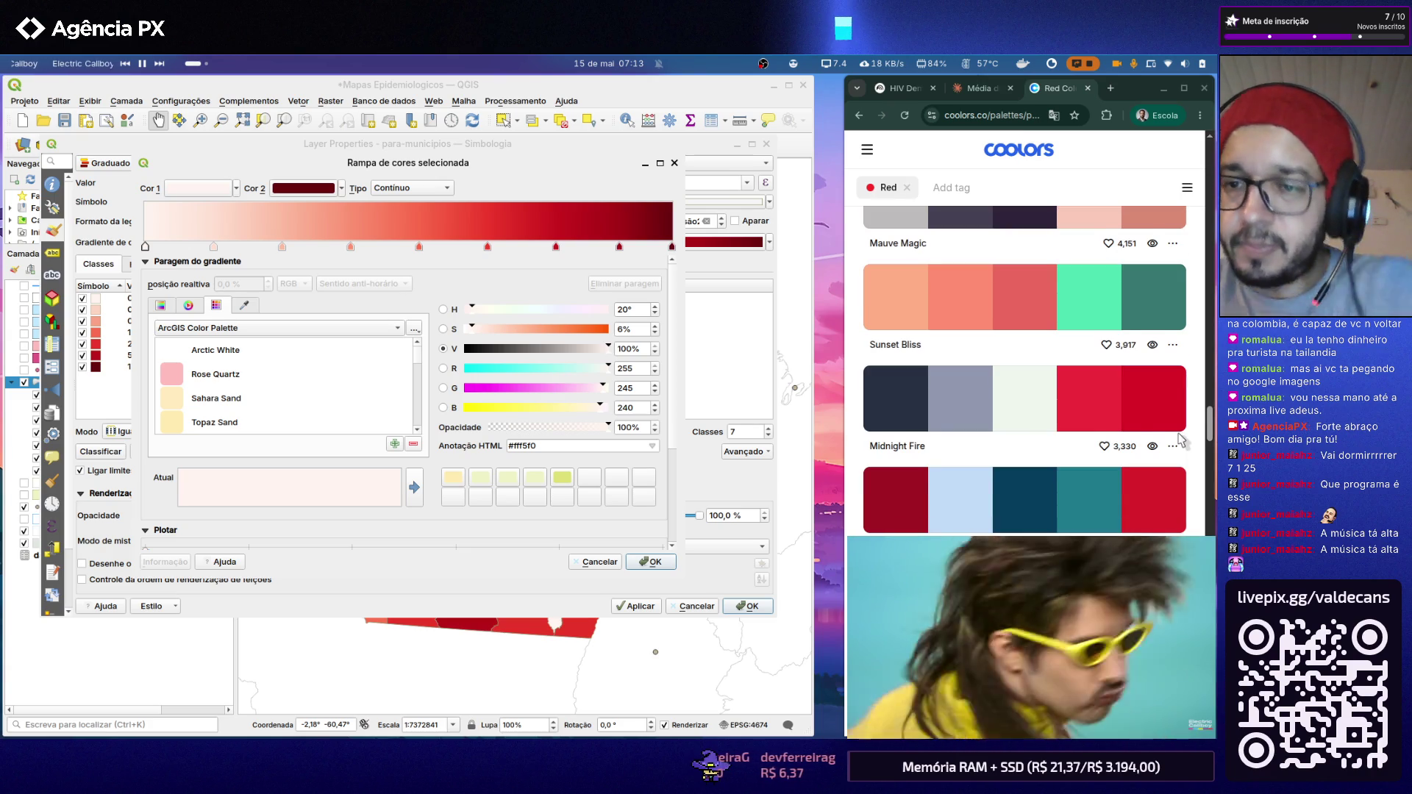
{"action": "scroll", "coordinate": [1174, 440], "scroll_direction": "up", "scroll_amount": 1}
{"action": "scroll", "coordinate": [1166, 438], "scroll_direction": "down", "scroll_amount": 1}
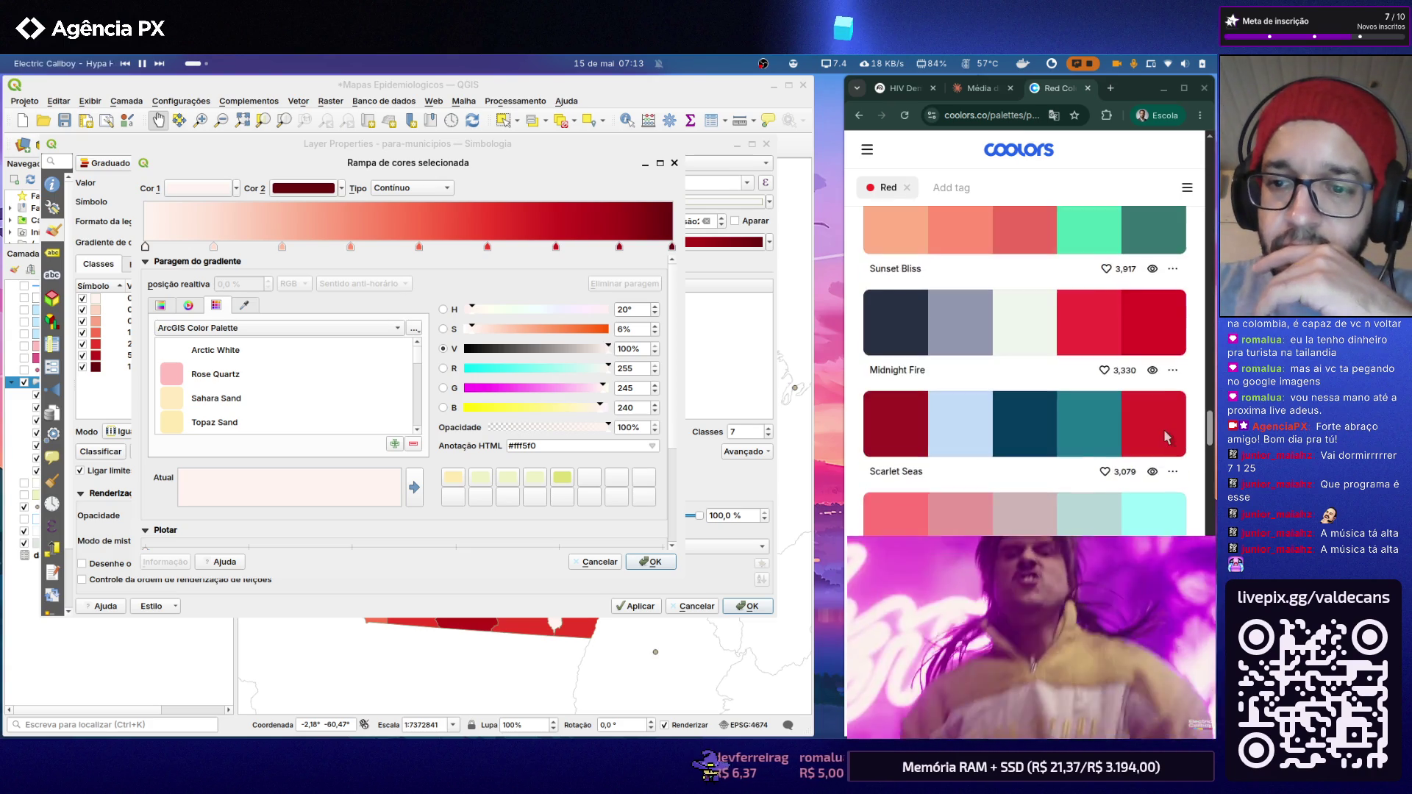
{"action": "scroll", "coordinate": [1165, 437], "scroll_direction": "down", "scroll_amount": 2}
{"action": "scroll", "coordinate": [1165, 437], "scroll_direction": "down", "scroll_amount": 2}
{"action": "scroll", "coordinate": [1166, 436], "scroll_direction": "down", "scroll_amount": 2}
{"action": "scroll", "coordinate": [1165, 436], "scroll_direction": "down", "scroll_amount": 2}
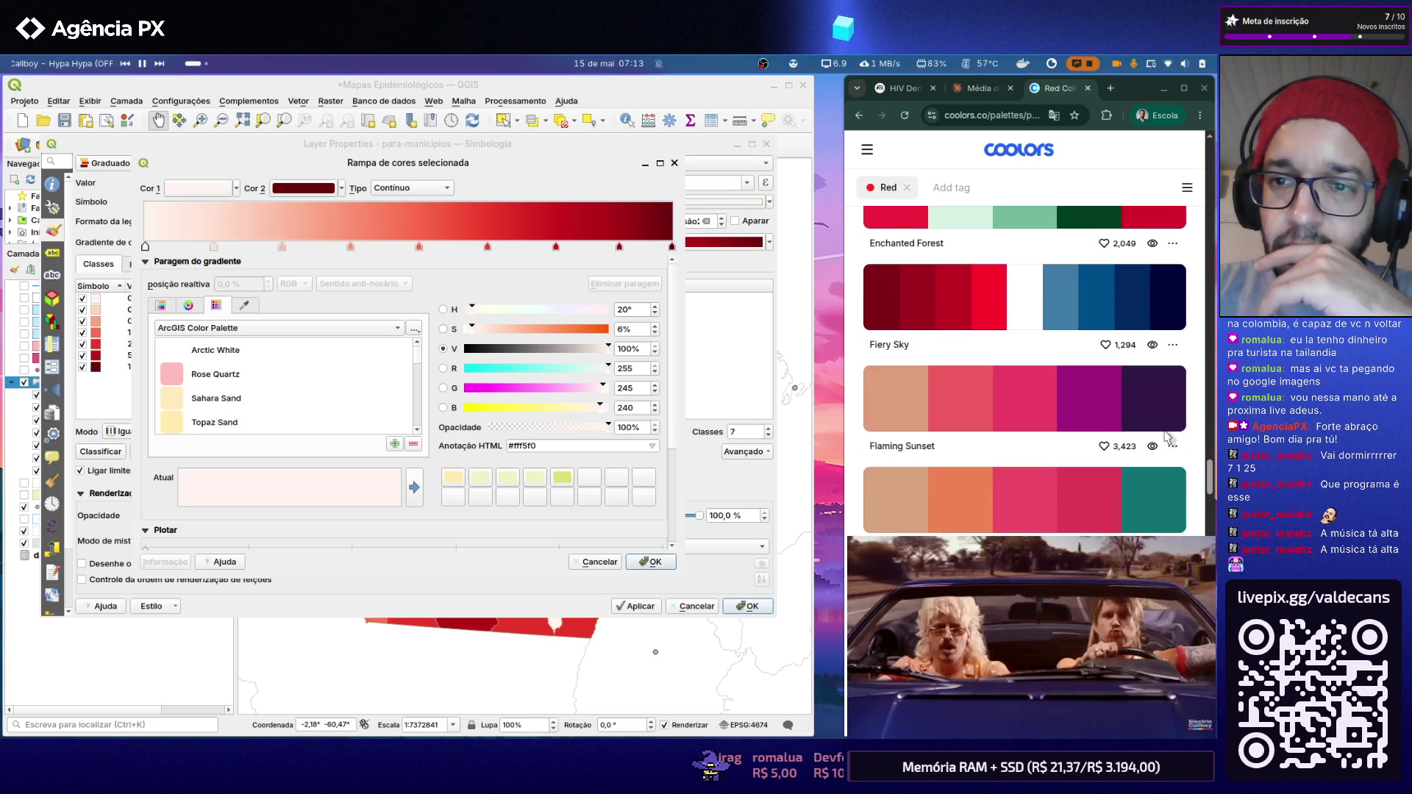
{"action": "scroll", "coordinate": [1166, 437], "scroll_direction": "up", "scroll_amount": 1}
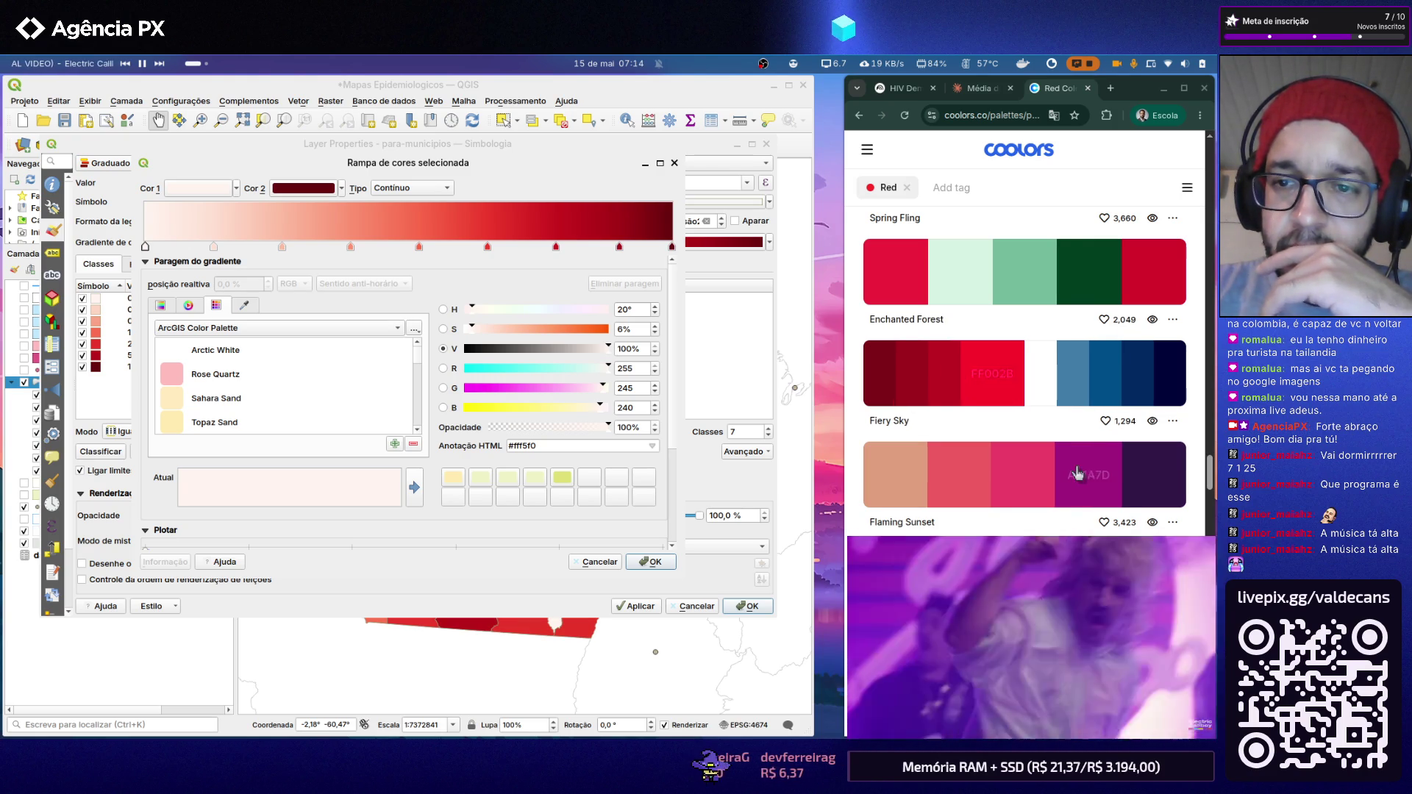
{"action": "scroll", "coordinate": [998, 416], "scroll_direction": "down", "scroll_amount": 2}
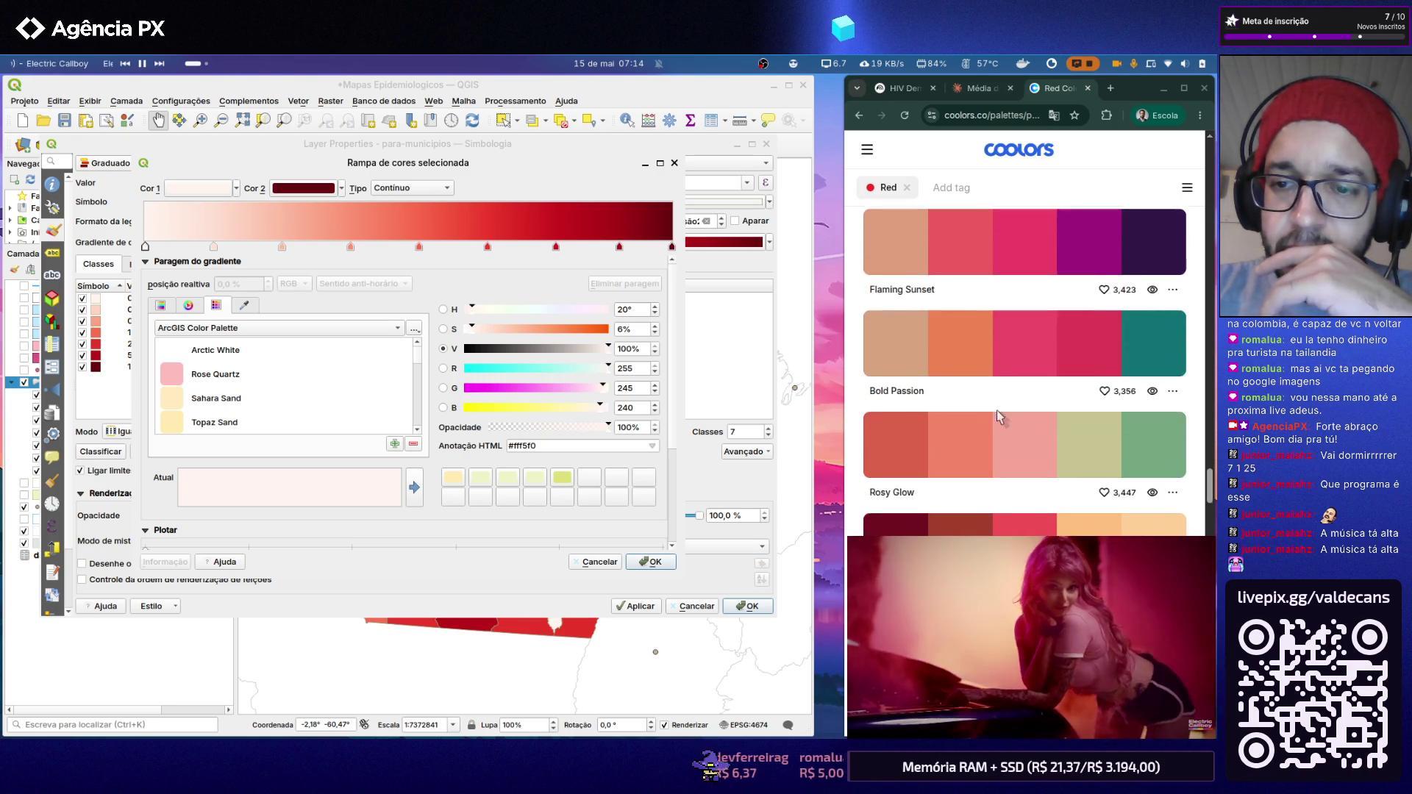
{"action": "scroll", "coordinate": [995, 416], "scroll_direction": "down", "scroll_amount": 1}
{"action": "scroll", "coordinate": [997, 415], "scroll_direction": "down", "scroll_amount": 1}
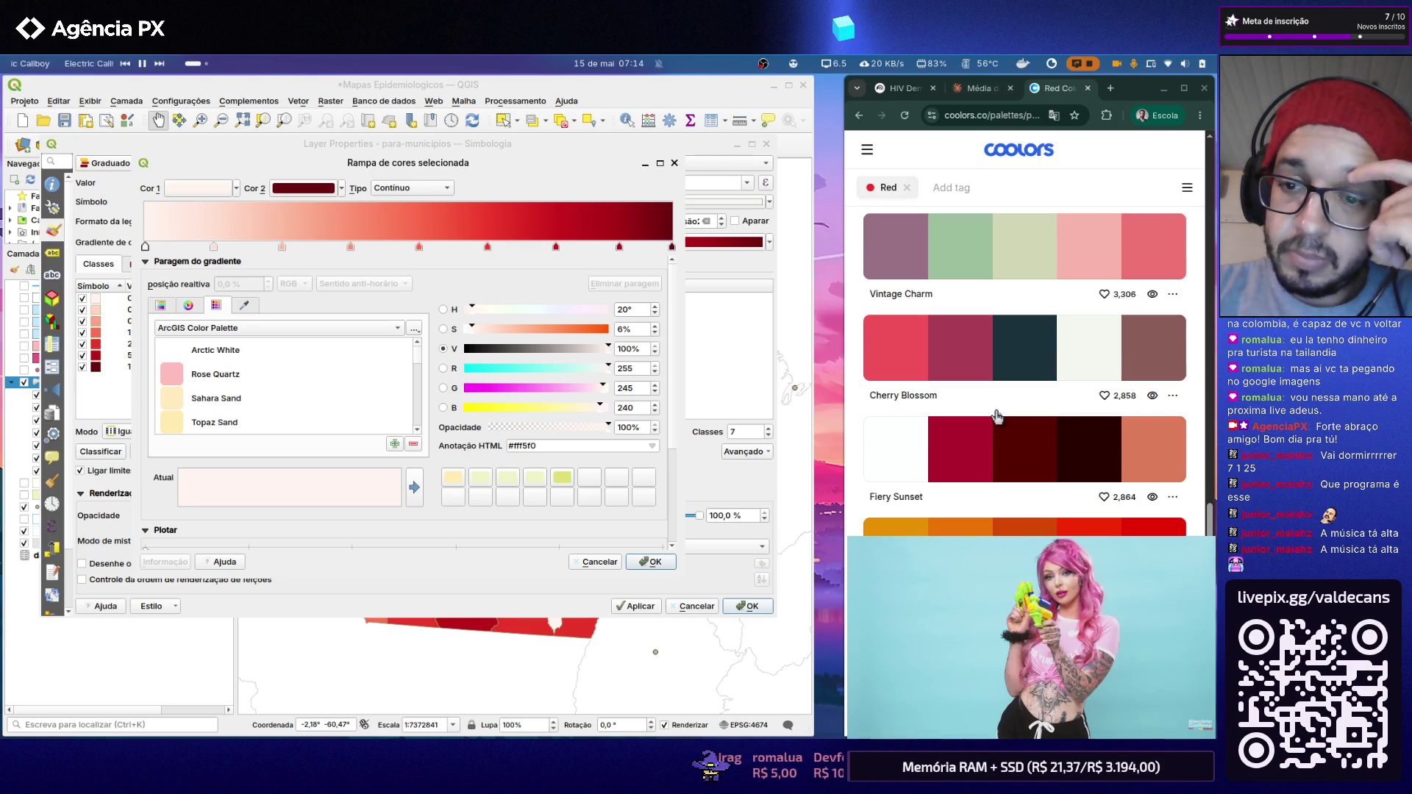
{"action": "scroll", "coordinate": [996, 415], "scroll_direction": "down", "scroll_amount": 2}
{"action": "scroll", "coordinate": [997, 416], "scroll_direction": "down", "scroll_amount": 2}
{"action": "scroll", "coordinate": [995, 416], "scroll_direction": "down", "scroll_amount": 1}
{"action": "scroll", "coordinate": [997, 417], "scroll_direction": "down", "scroll_amount": 2}
{"action": "scroll", "coordinate": [995, 414], "scroll_direction": "down", "scroll_amount": 3}
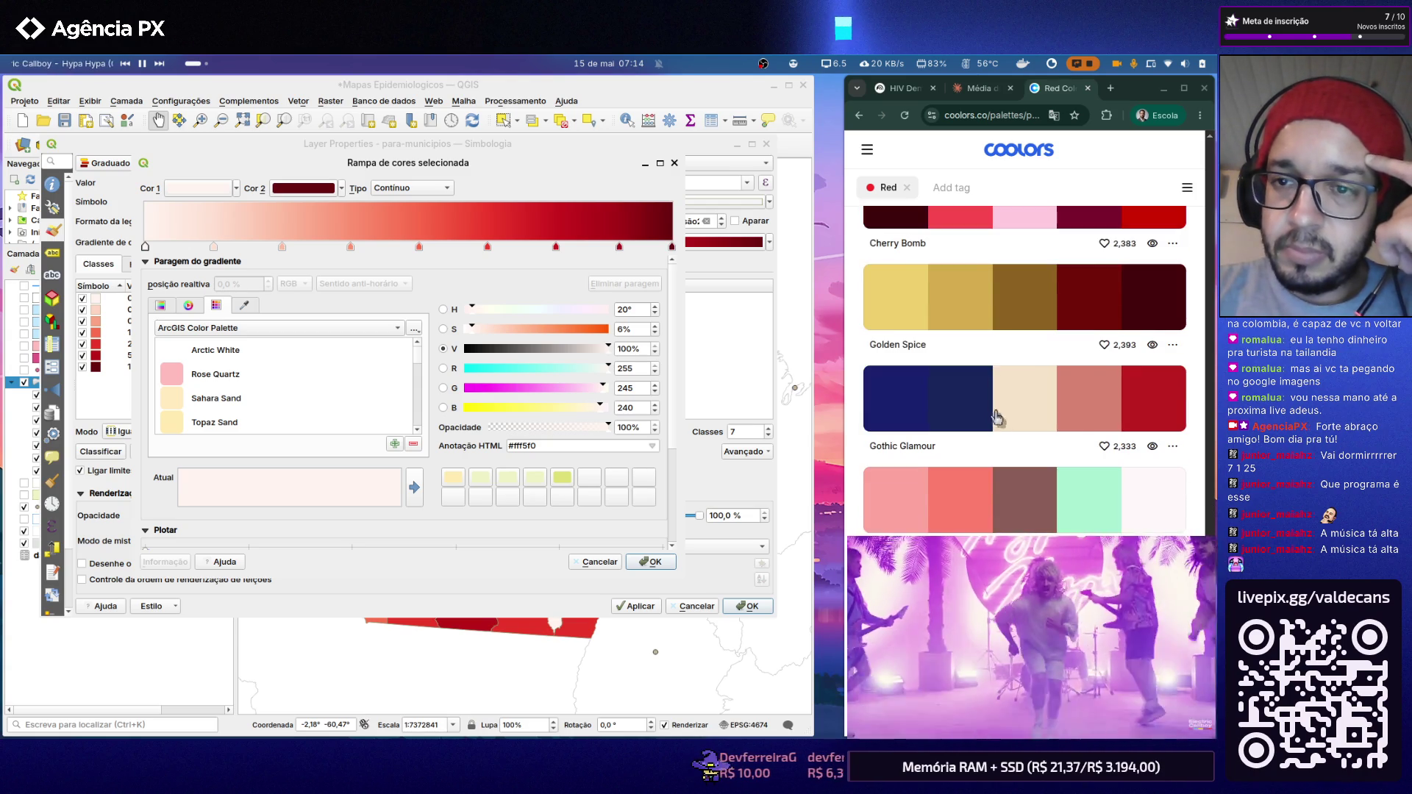
Step: Show the Coolors tag suggestions for refining the Red palette search
{"action": "left_click", "coordinate": [963, 191]}
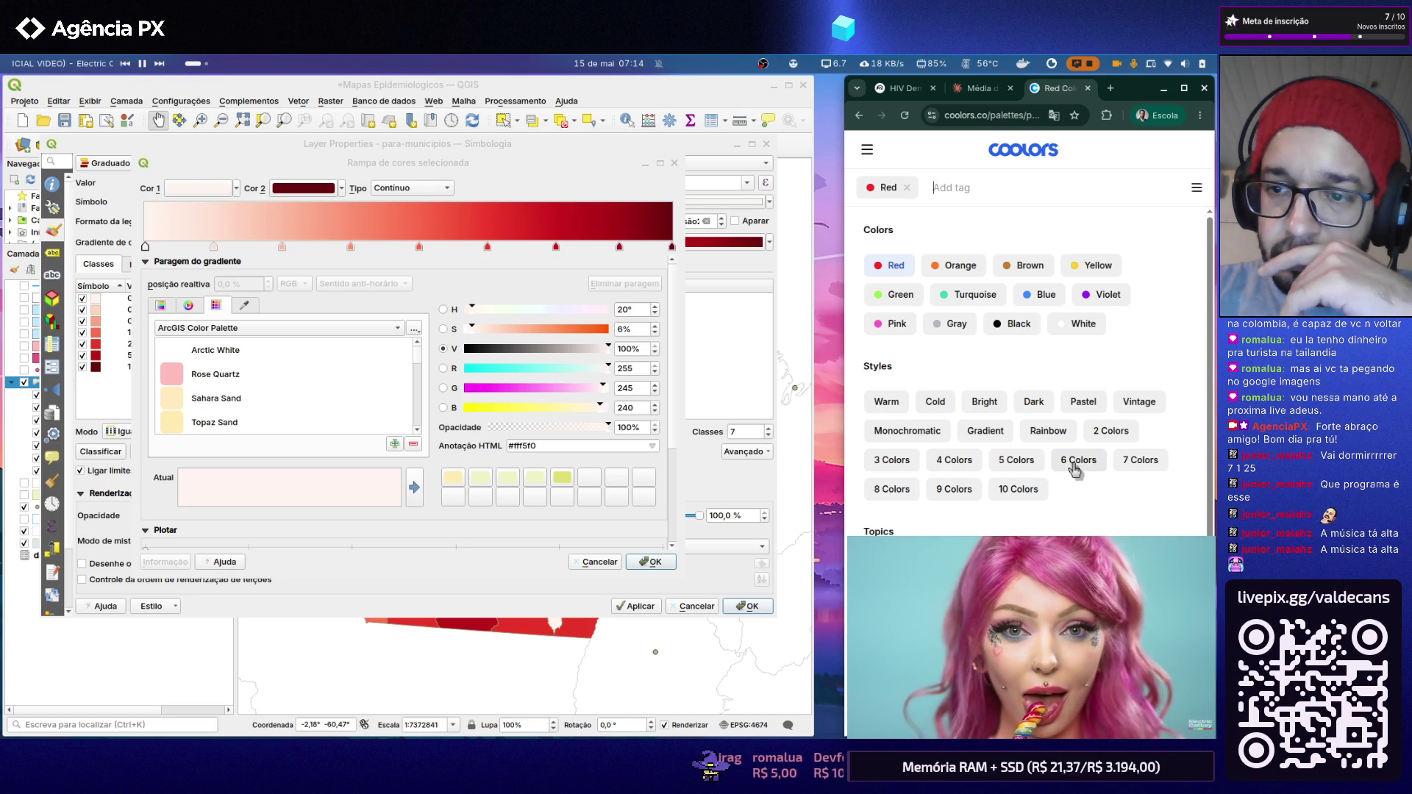
Step: Dismiss the Coolors upgrade prompt and remove the Red tag from the palette search
{"action": "left_click", "coordinate": [994, 496]}
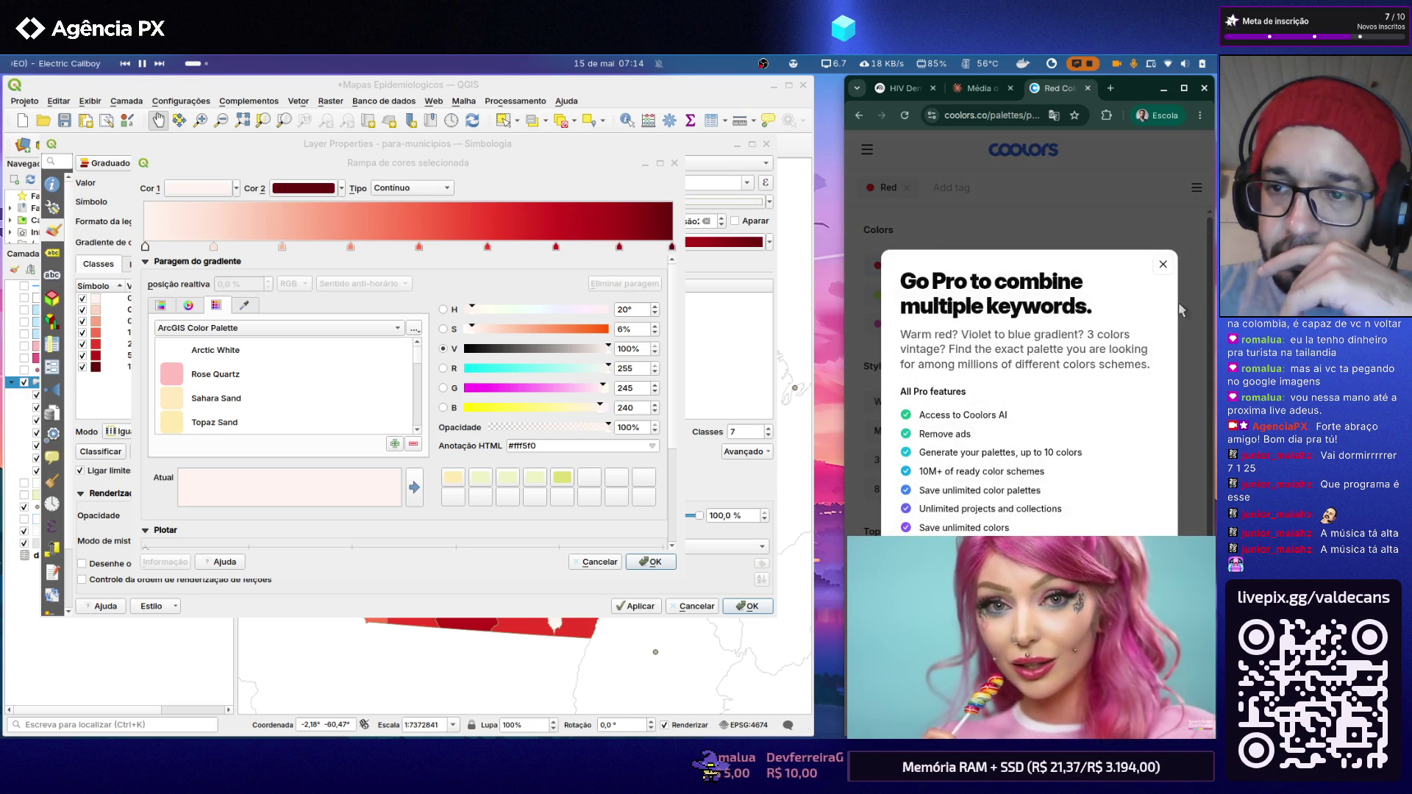
{"action": "left_click", "coordinate": [1163, 269]}
{"action": "left_click", "coordinate": [906, 187]}
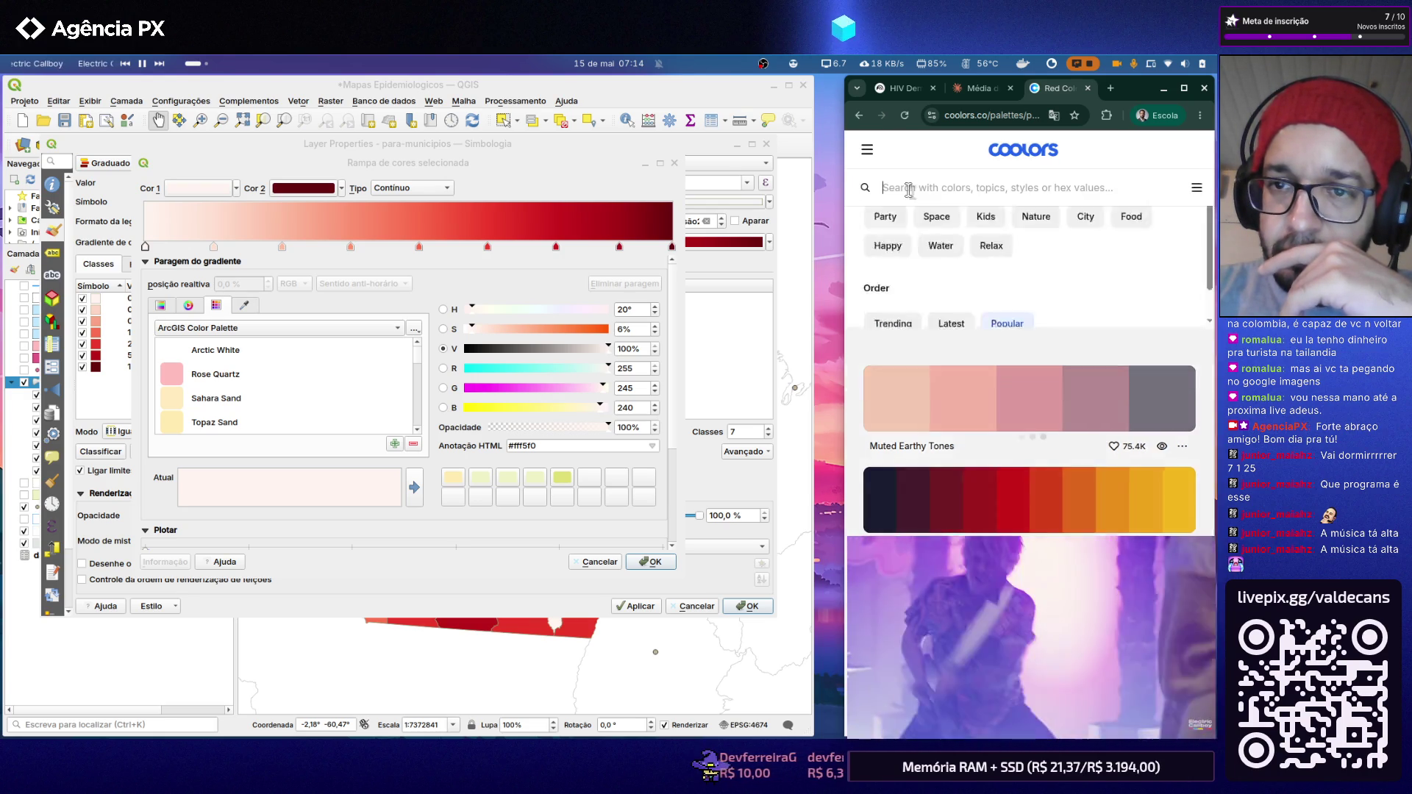
Step: Filter Coolors to ten-colour palettes and select the QGIS ramp's darkest end stop
{"action": "left_click", "coordinate": [1020, 489]}
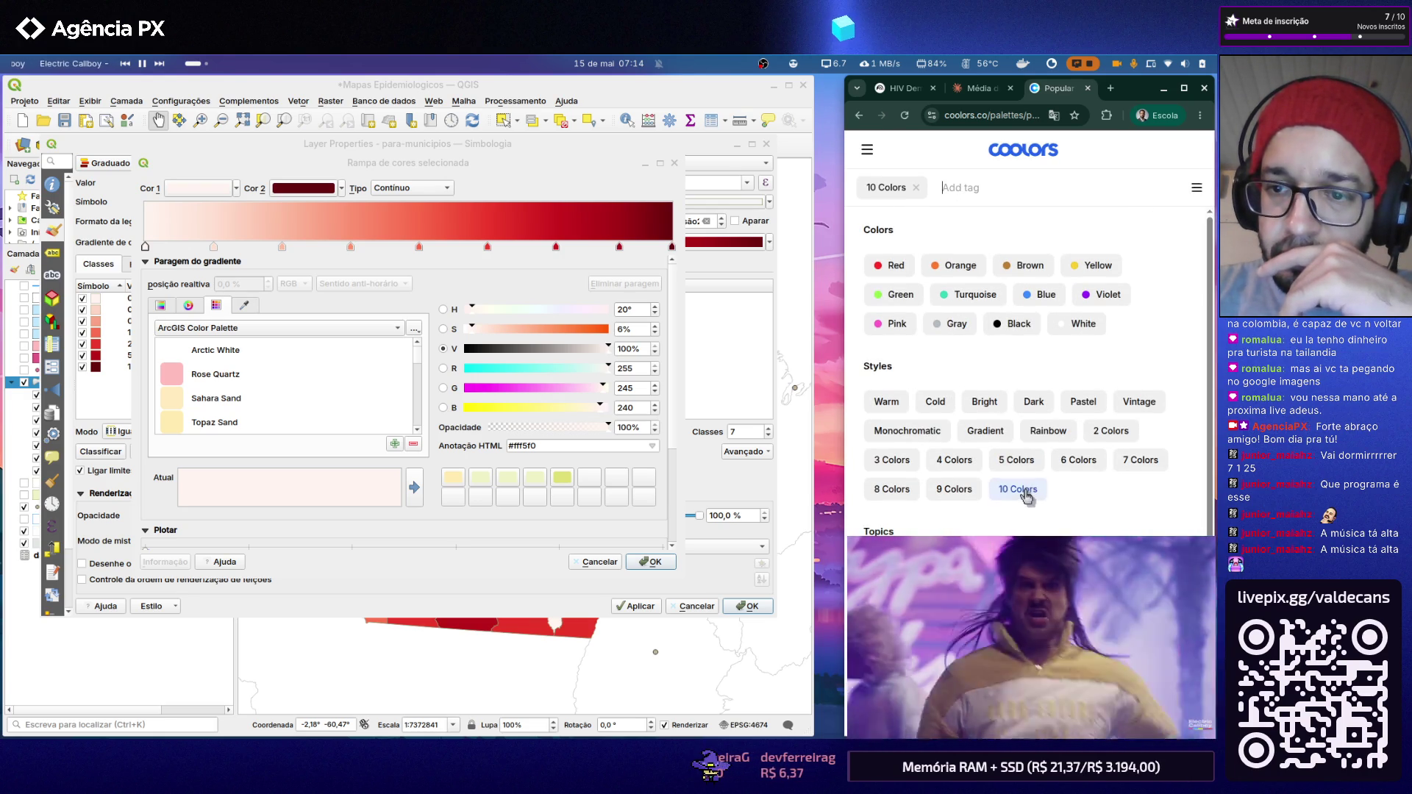
{"action": "left_click", "coordinate": [1197, 193]}
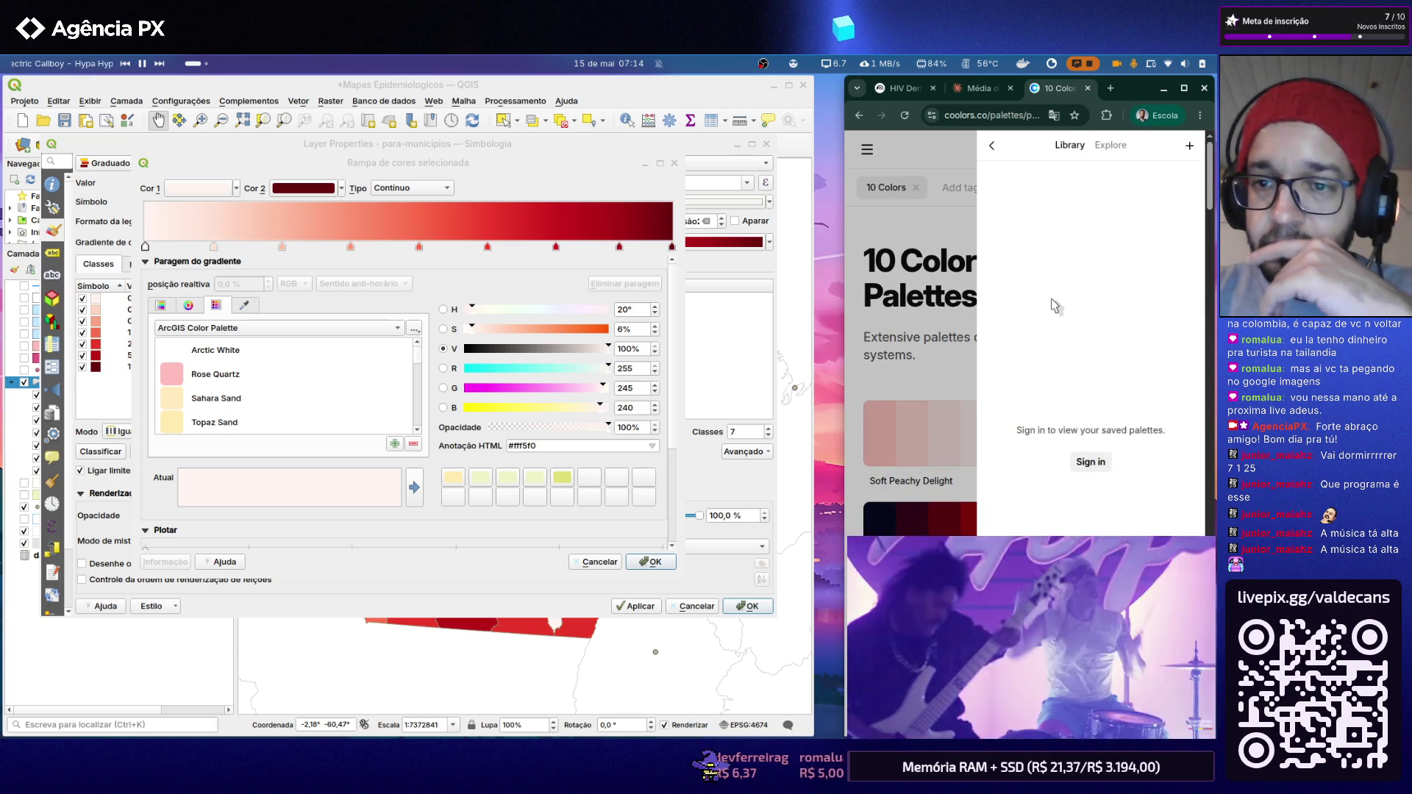
{"action": "left_click", "coordinate": [930, 362]}
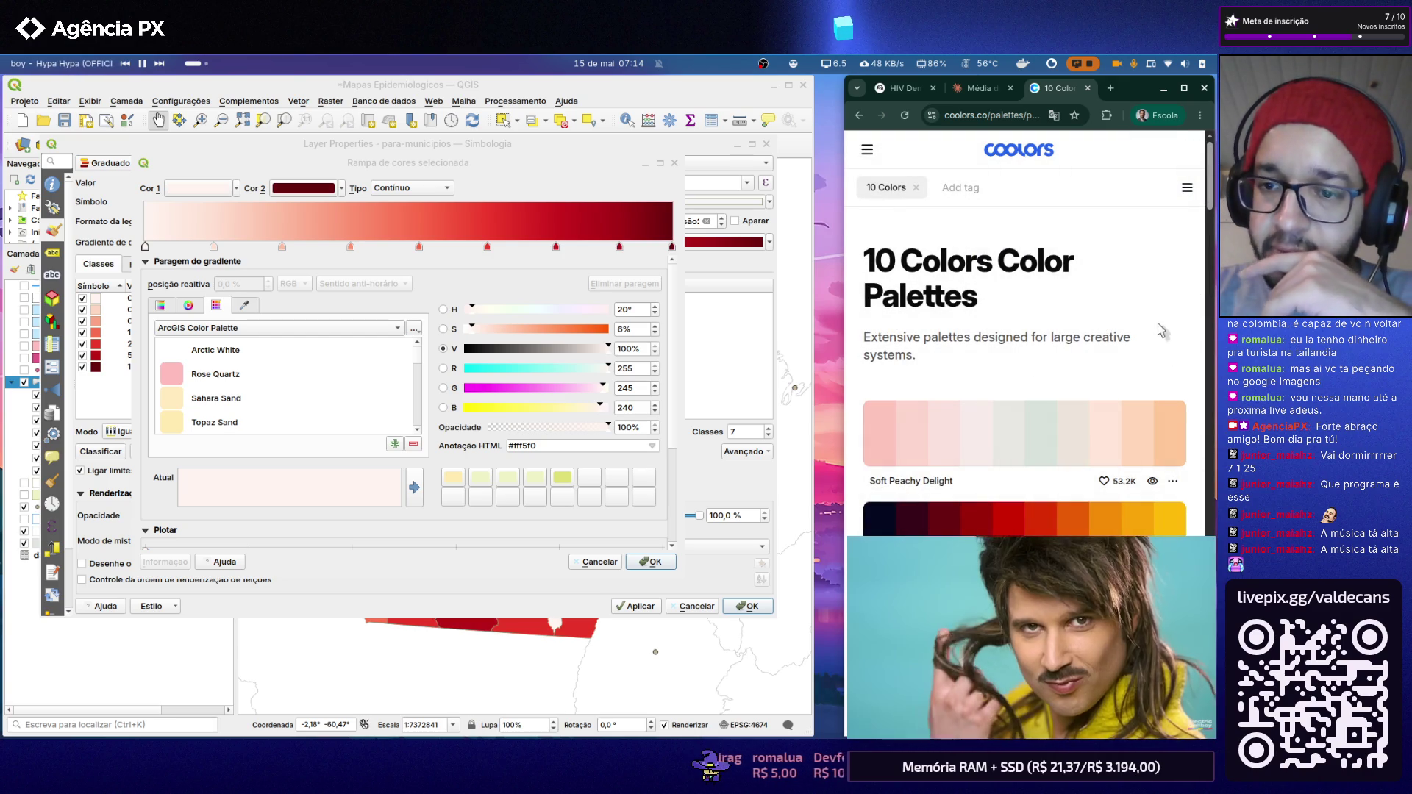
{"action": "scroll", "coordinate": [1156, 334], "scroll_direction": "down", "scroll_amount": 2}
{"action": "scroll", "coordinate": [1205, 466], "scroll_direction": "down", "scroll_amount": 1}
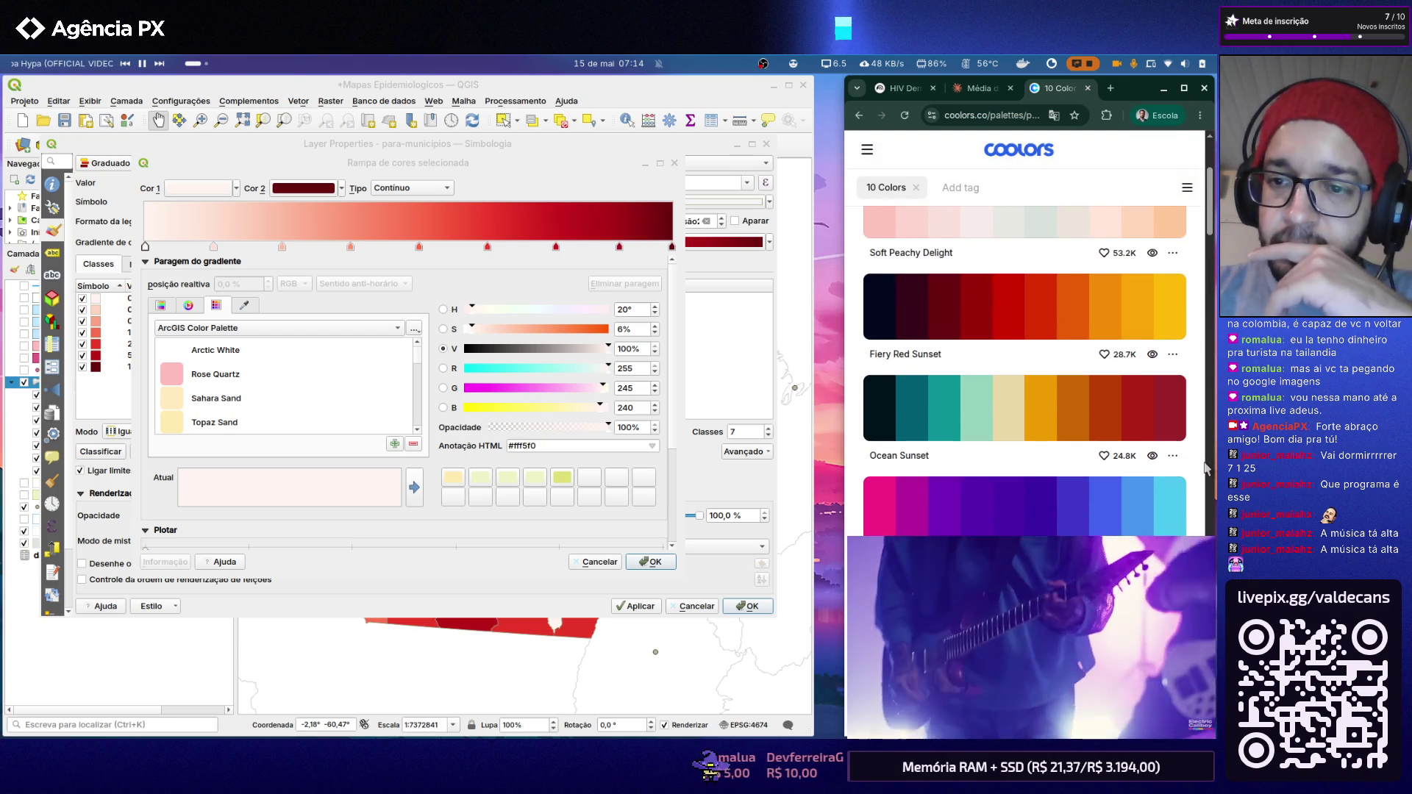
{"action": "scroll", "coordinate": [1205, 467], "scroll_direction": "down", "scroll_amount": 1}
{"action": "scroll", "coordinate": [1204, 467], "scroll_direction": "down", "scroll_amount": 1}
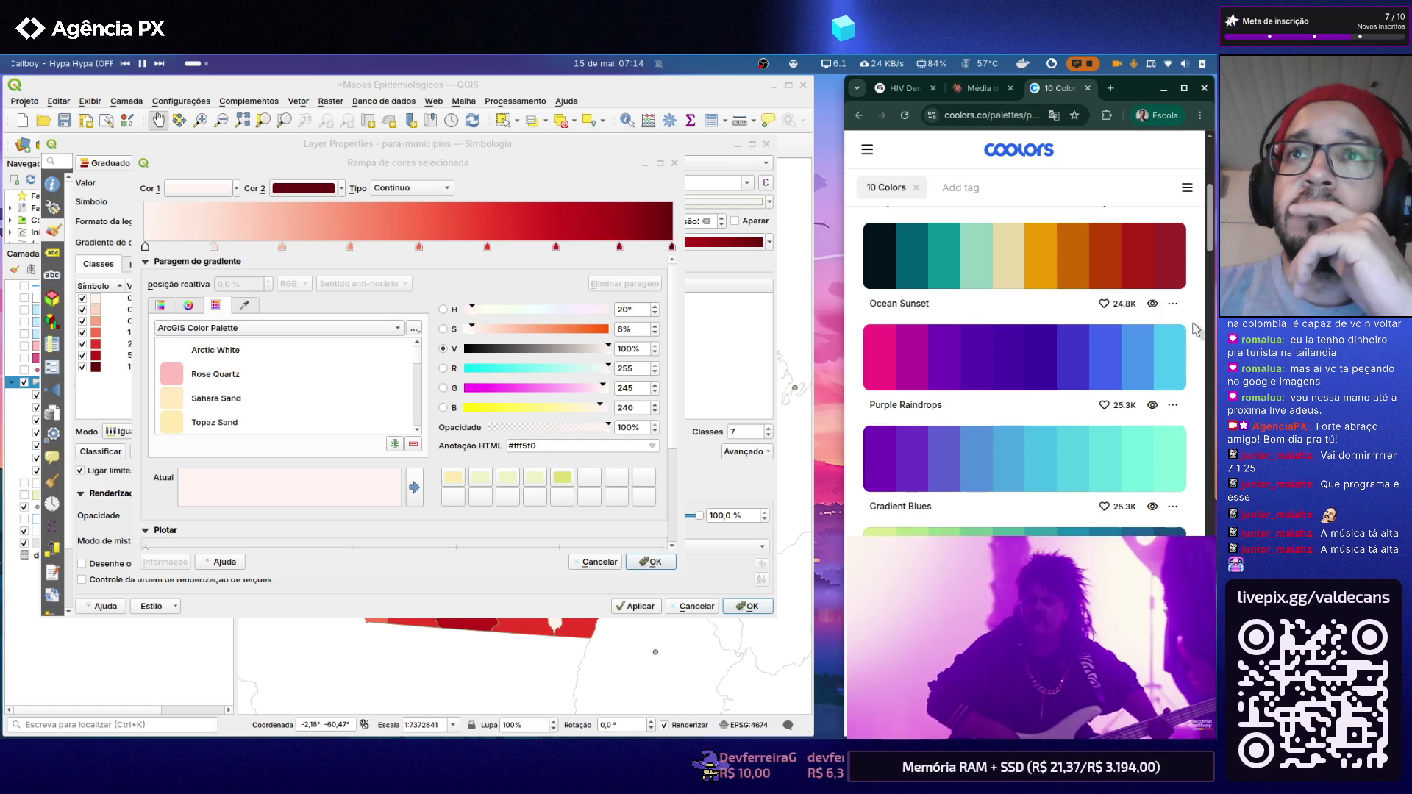
{"action": "scroll", "coordinate": [1194, 329], "scroll_direction": "down", "scroll_amount": 2}
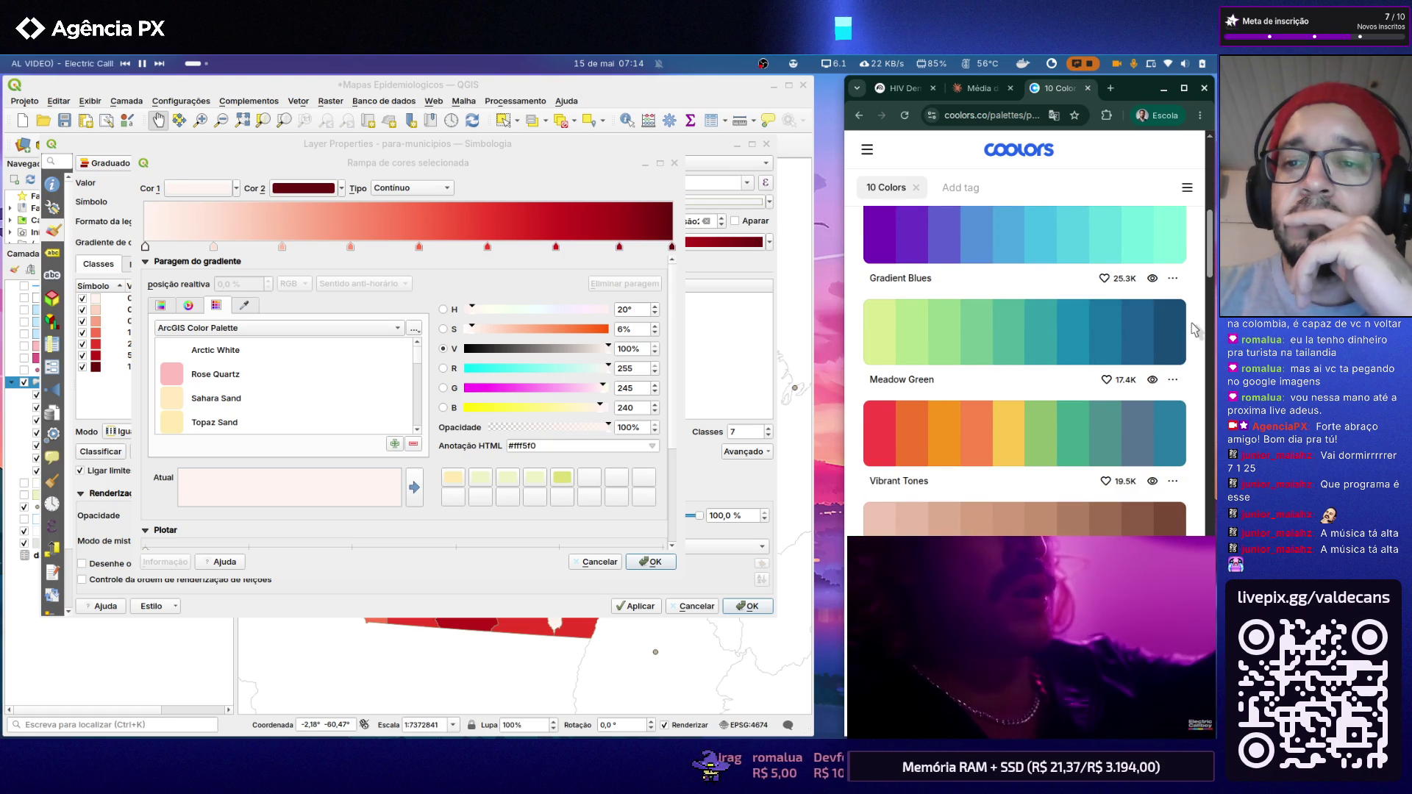
{"action": "scroll", "coordinate": [1193, 328], "scroll_direction": "down", "scroll_amount": 1}
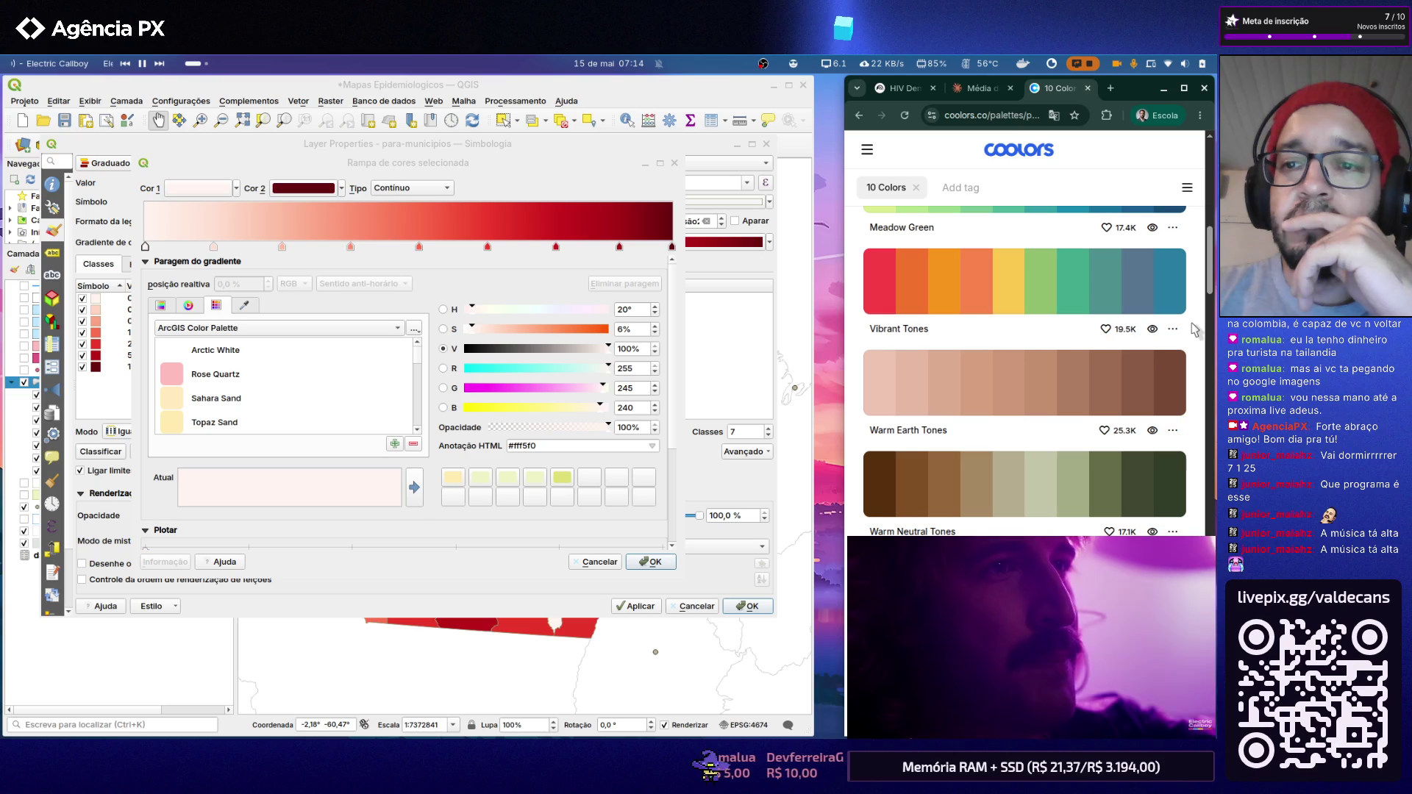
{"action": "scroll", "coordinate": [1194, 329], "scroll_direction": "down", "scroll_amount": 1}
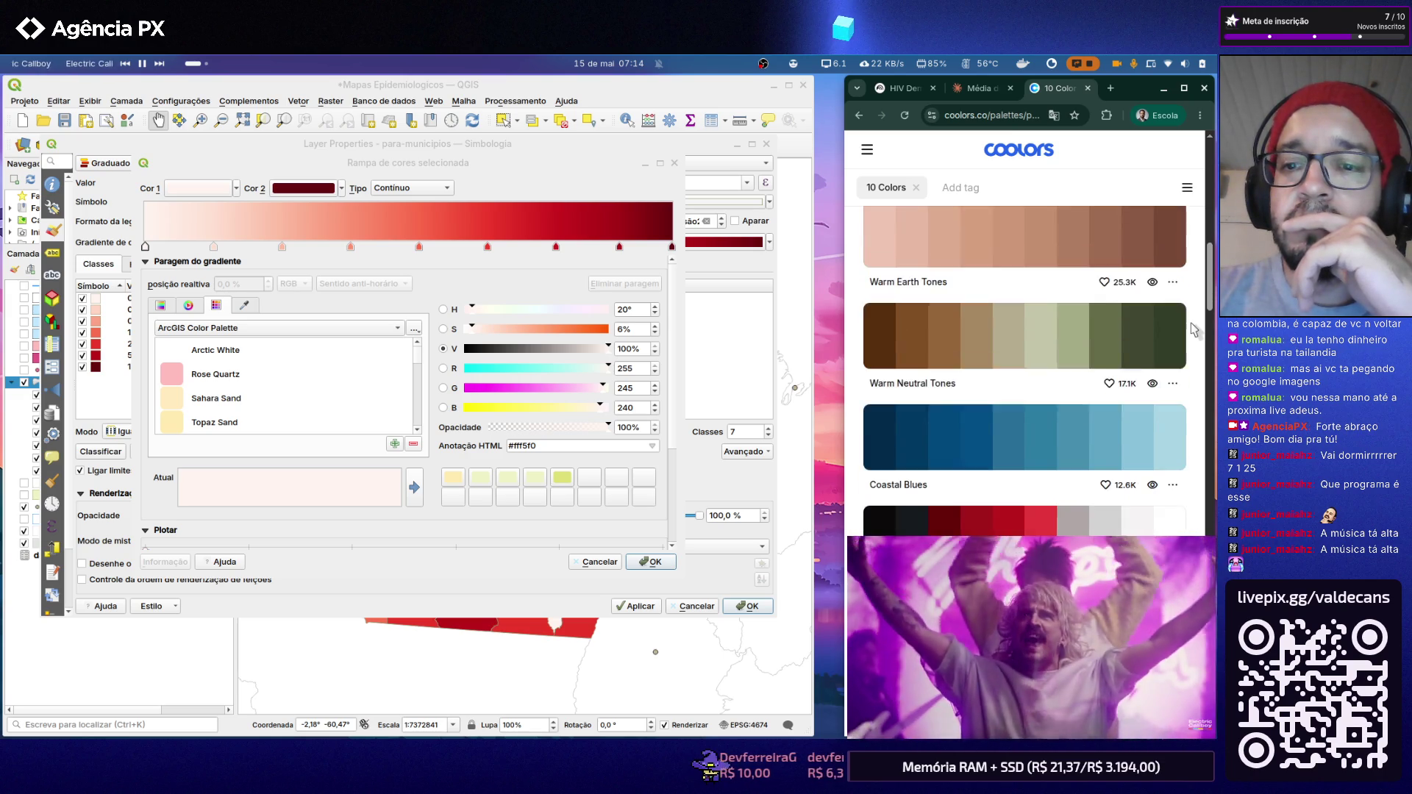
{"action": "scroll", "coordinate": [1193, 330], "scroll_direction": "down", "scroll_amount": 1}
{"action": "scroll", "coordinate": [1193, 330], "scroll_direction": "down", "scroll_amount": 1}
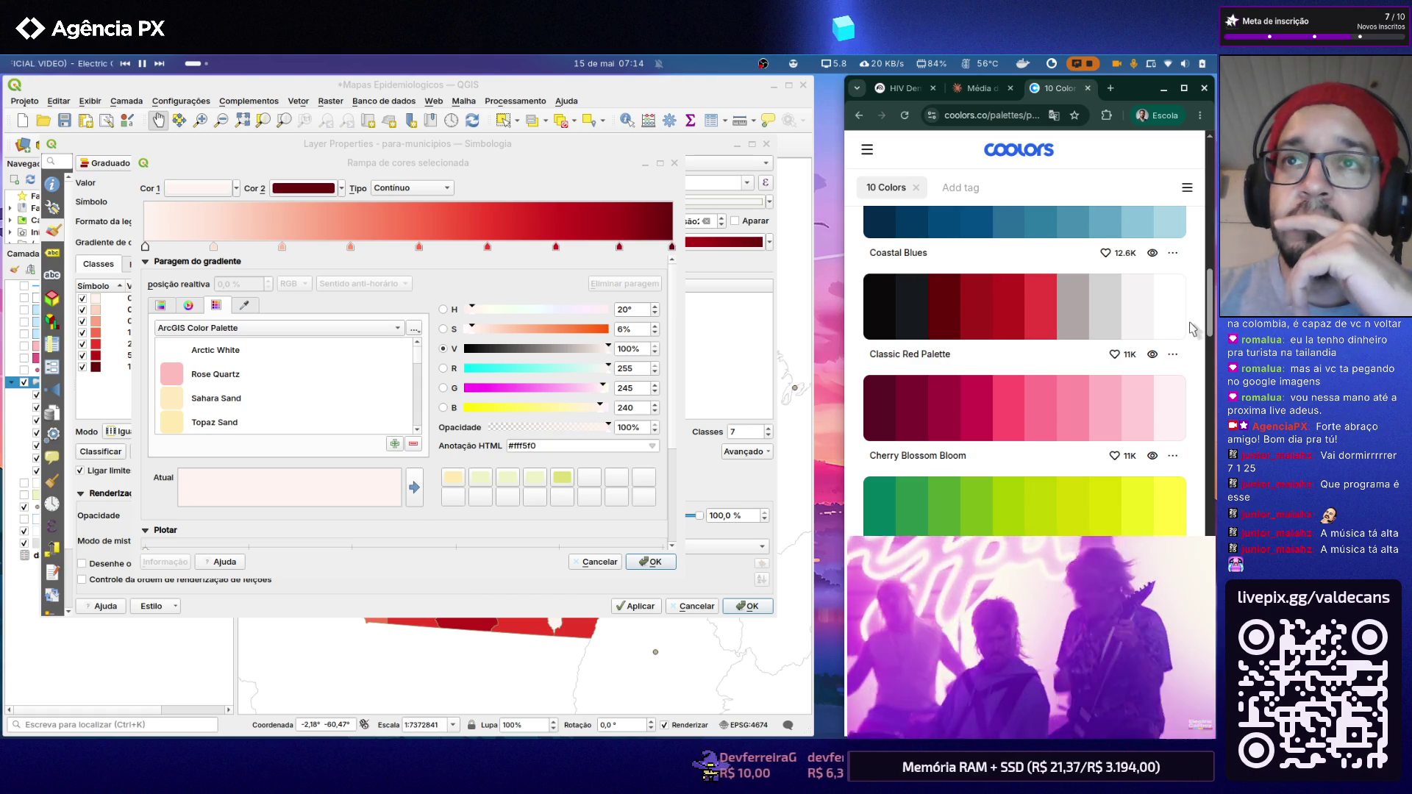
{"action": "left_click", "coordinate": [671, 247]}
Step: Paste Cherry Blossom hexes into the end stop (#590d22 dark wine), 90% and 78% stops
{"action": "left_click", "coordinate": [518, 447]}
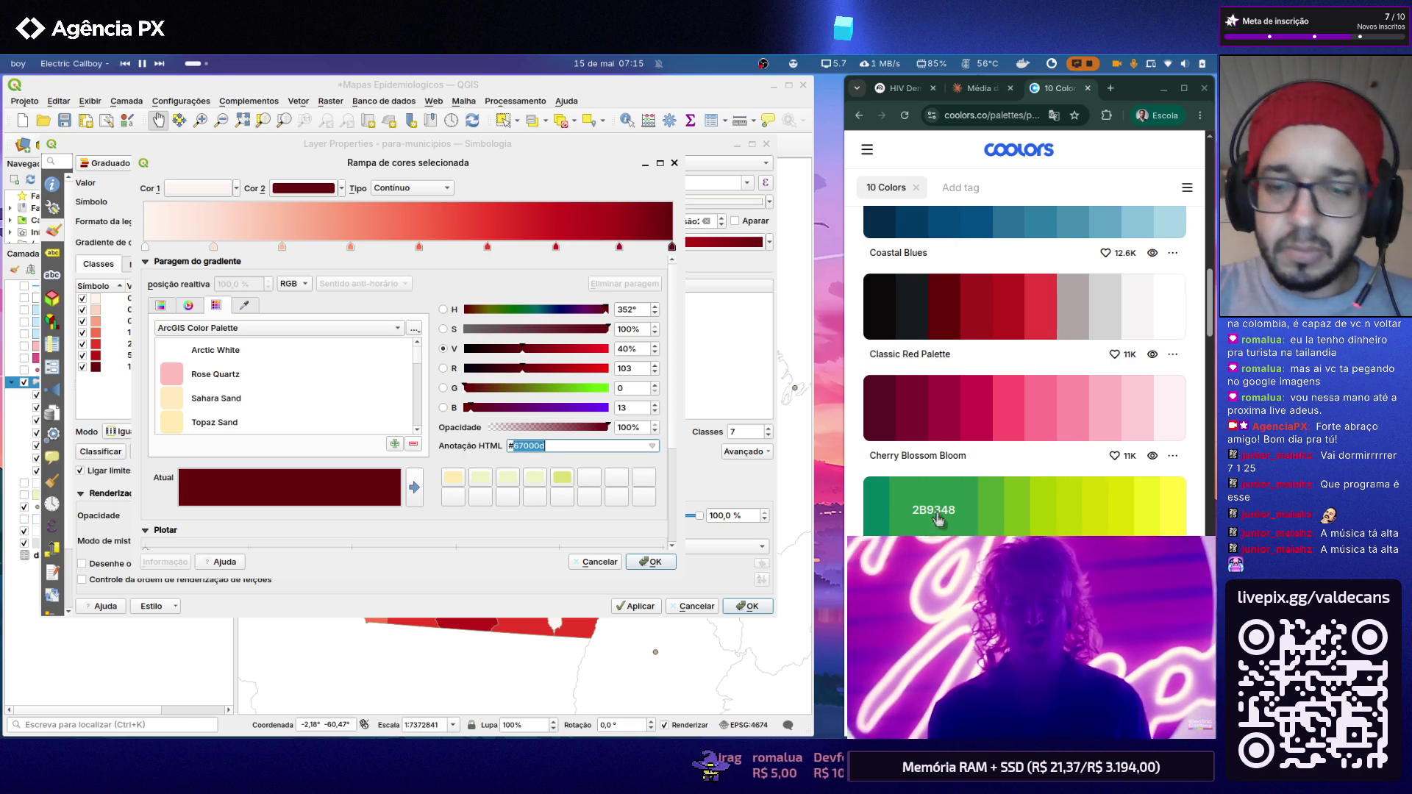
{"action": "type", "text": "#590d22"}
{"action": "left_click", "coordinate": [915, 419]}
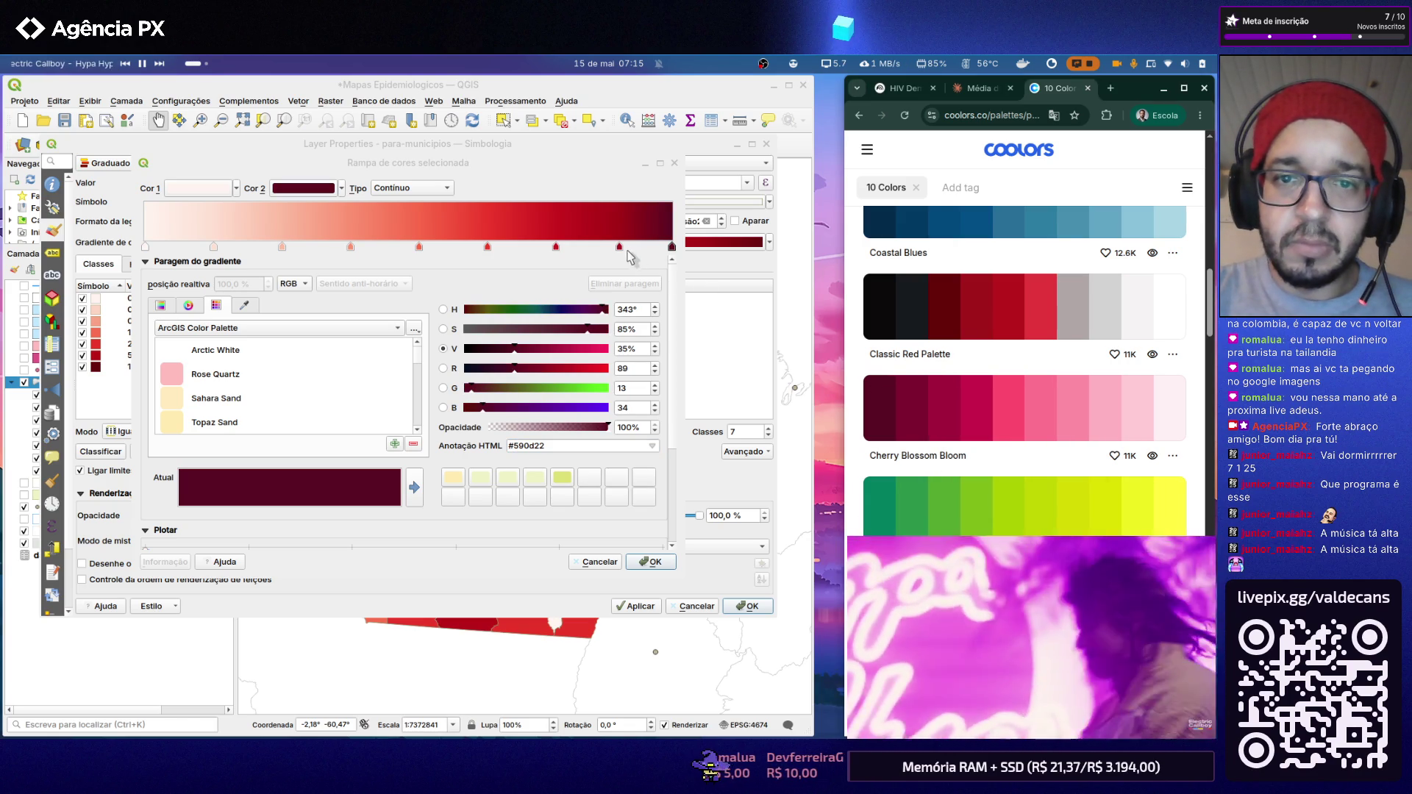
{"action": "left_click", "coordinate": [620, 249]}
{"action": "double_click", "coordinate": [537, 449]}
{"action": "key", "text": "ctrl+v"}
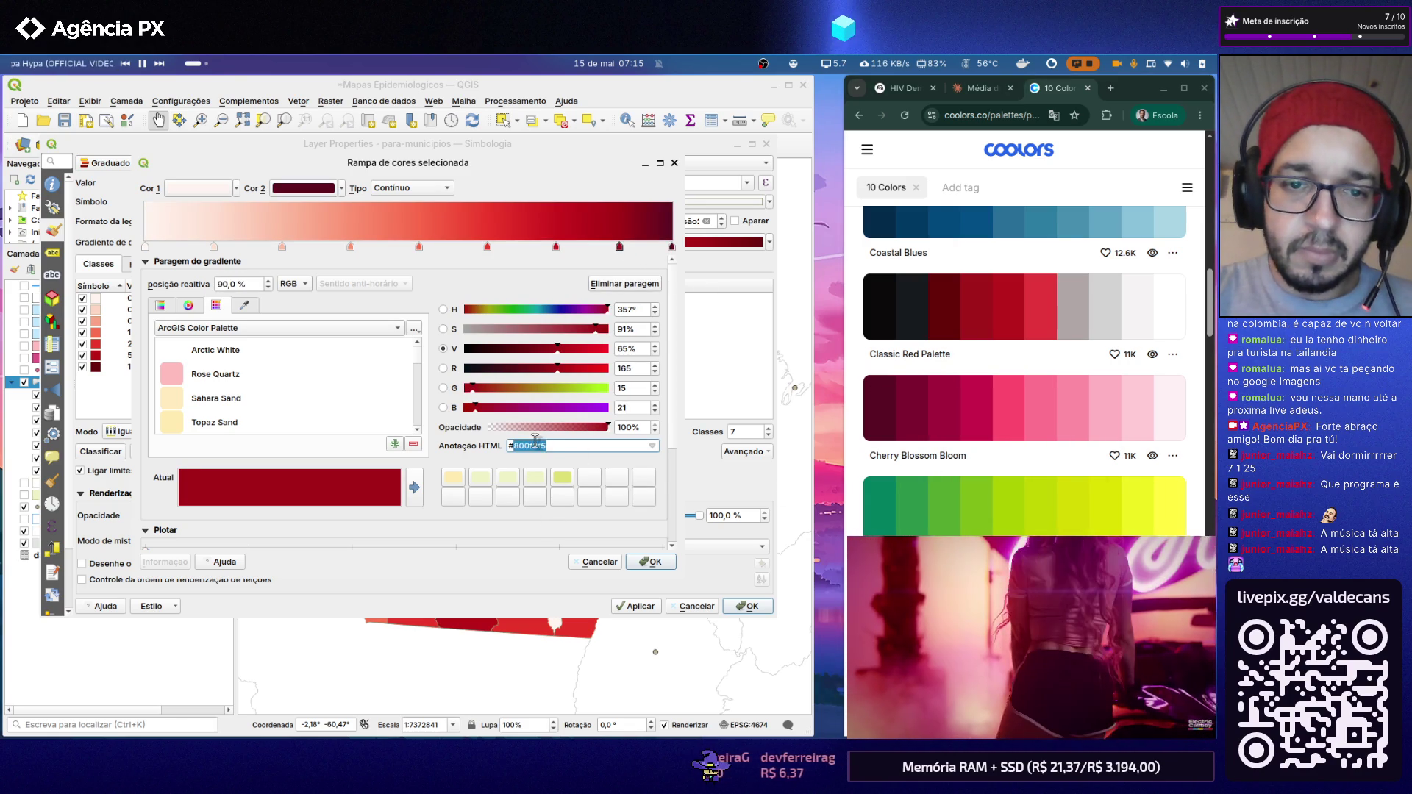
{"action": "left_click", "coordinate": [940, 414]}
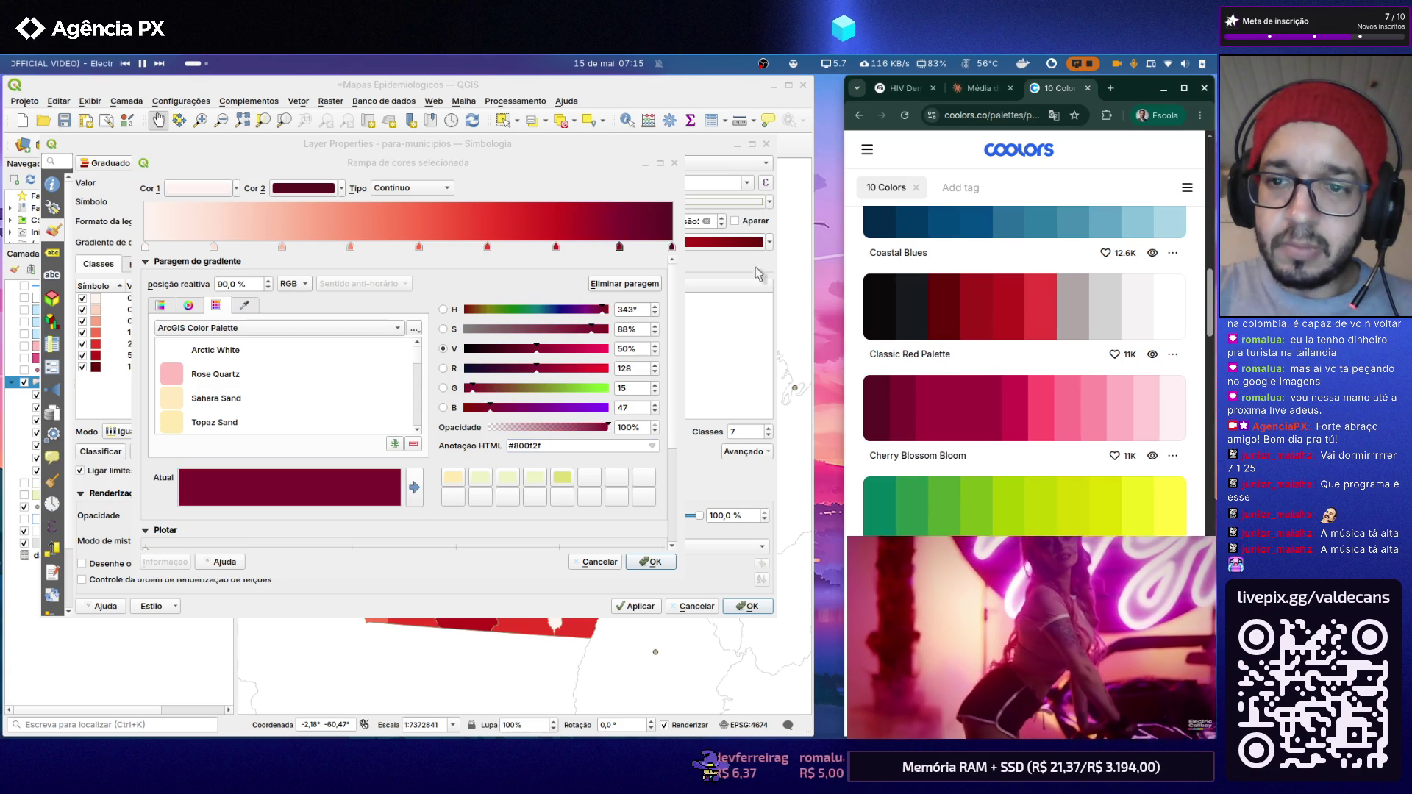
{"action": "left_click", "coordinate": [556, 249]}
{"action": "double_click", "coordinate": [532, 447]}
{"action": "key", "text": "ctrl+v"}
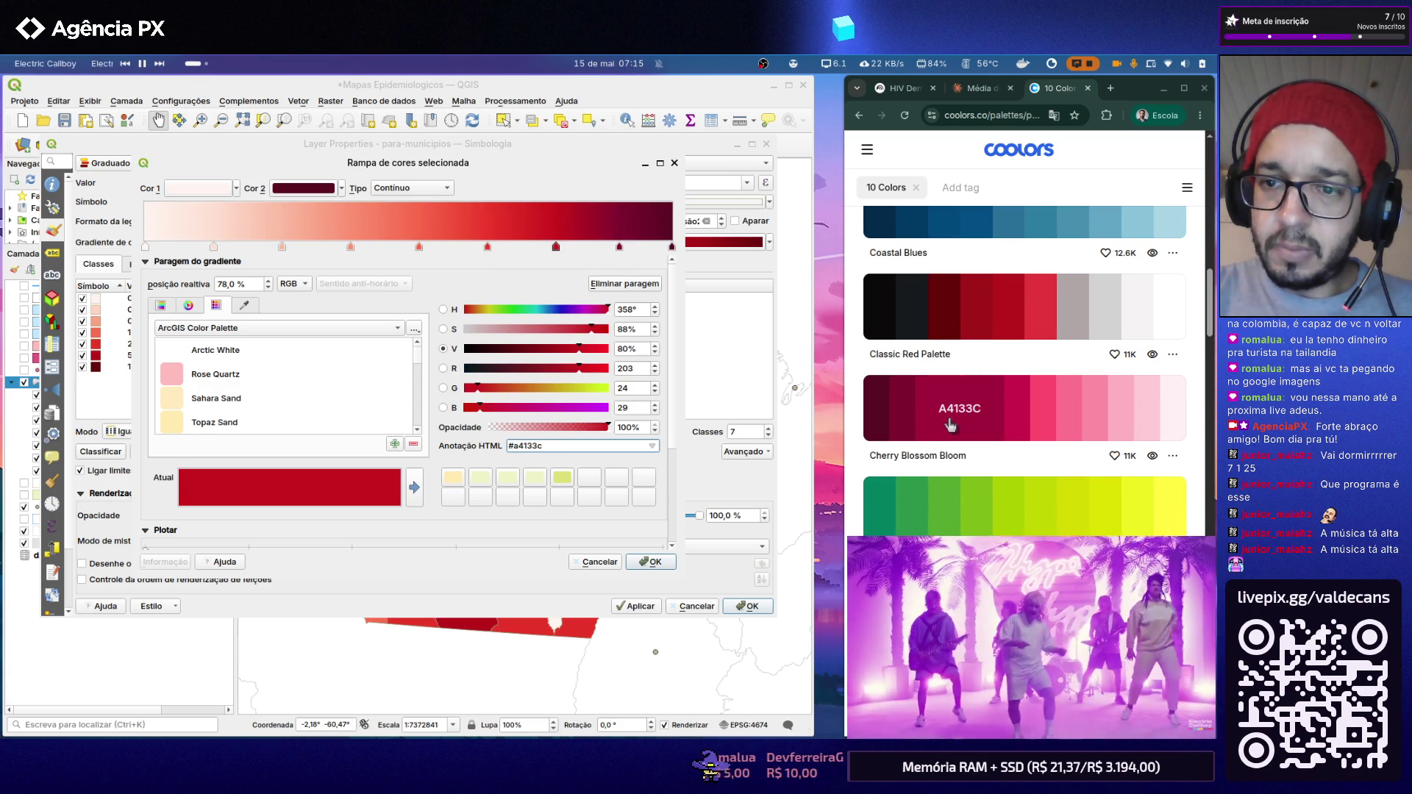
Step: Recolour the 65% and 52% stops with the next Cherry Blossom red and pink shades
{"action": "left_click", "coordinate": [1005, 419]}
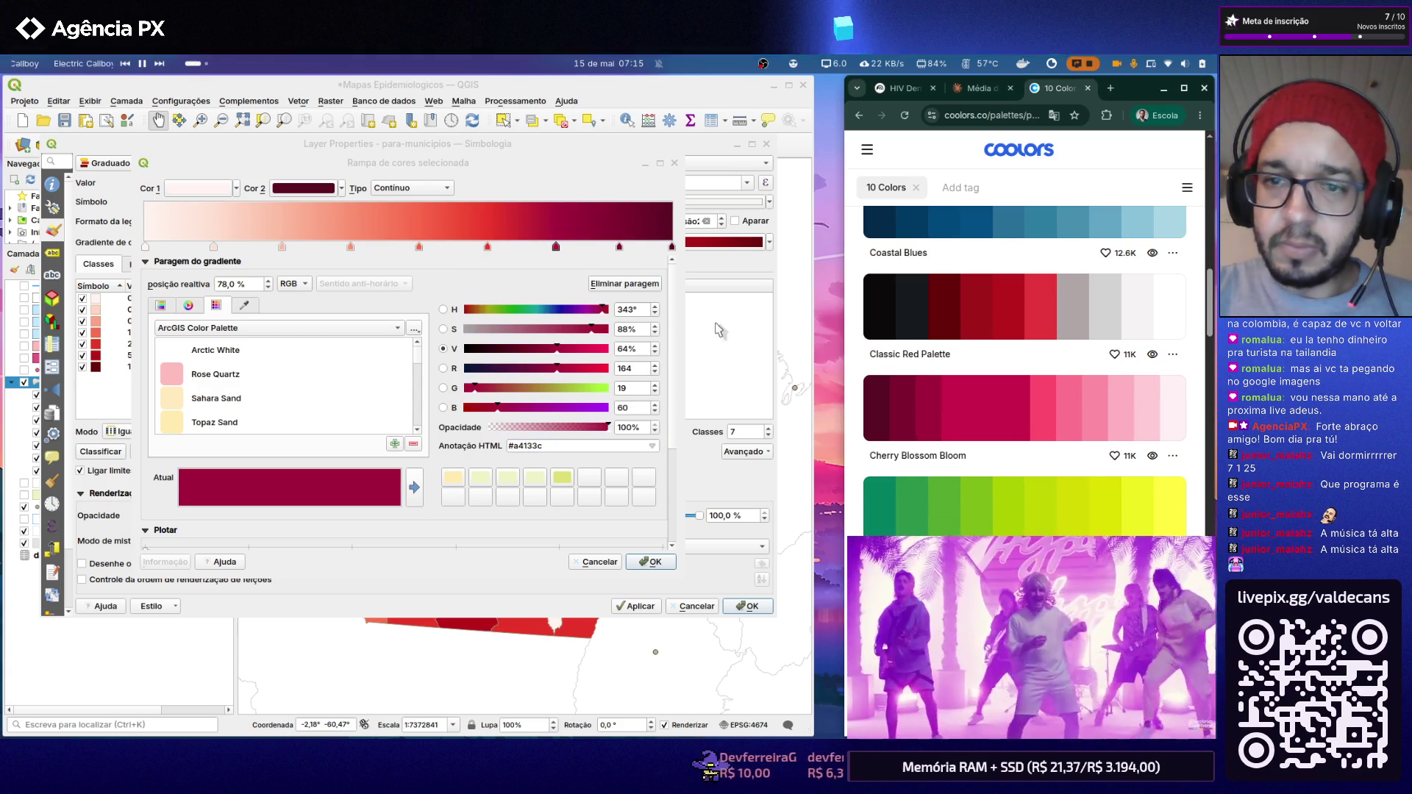
{"action": "left_click", "coordinate": [486, 248]}
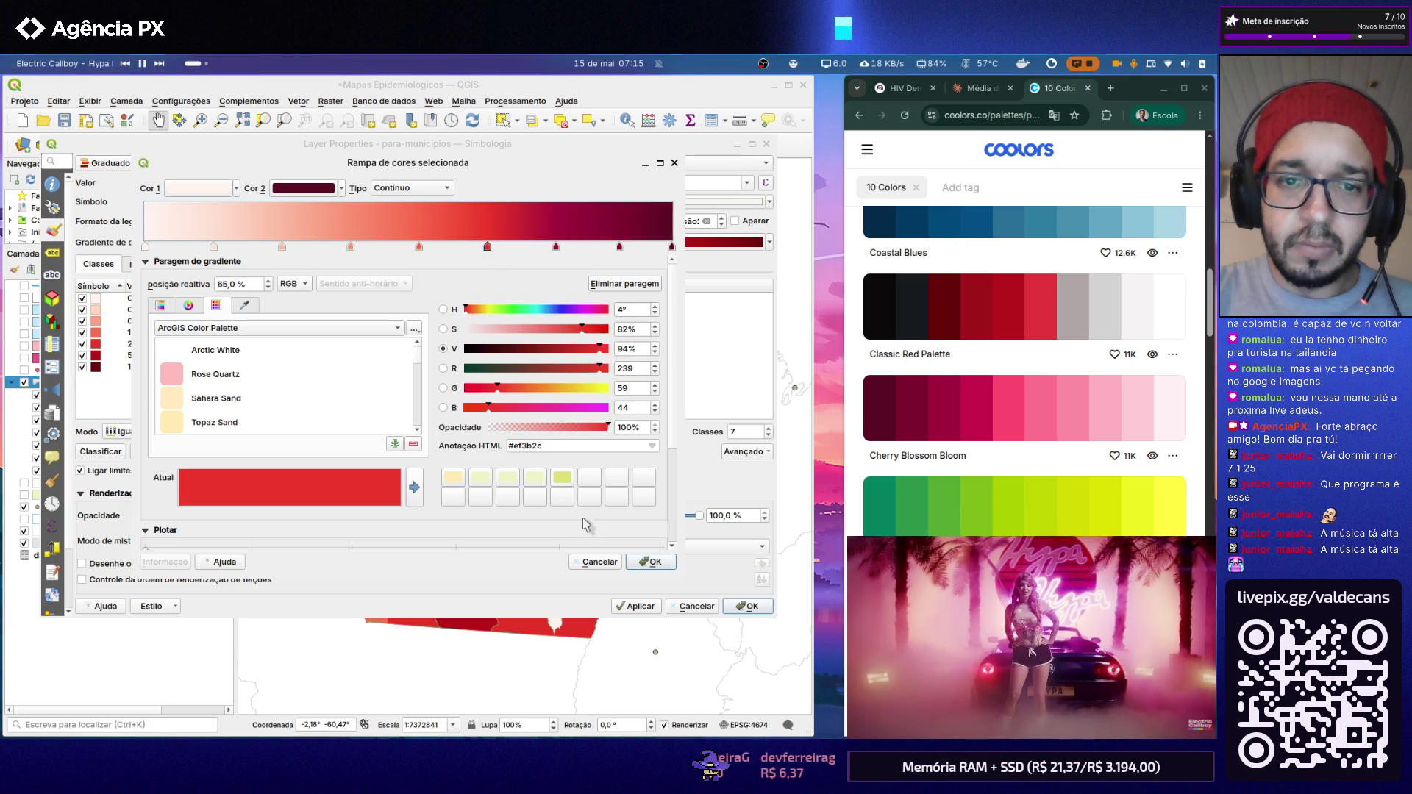
{"action": "double_click", "coordinate": [545, 443]}
{"action": "type", "text": "c9184a"}
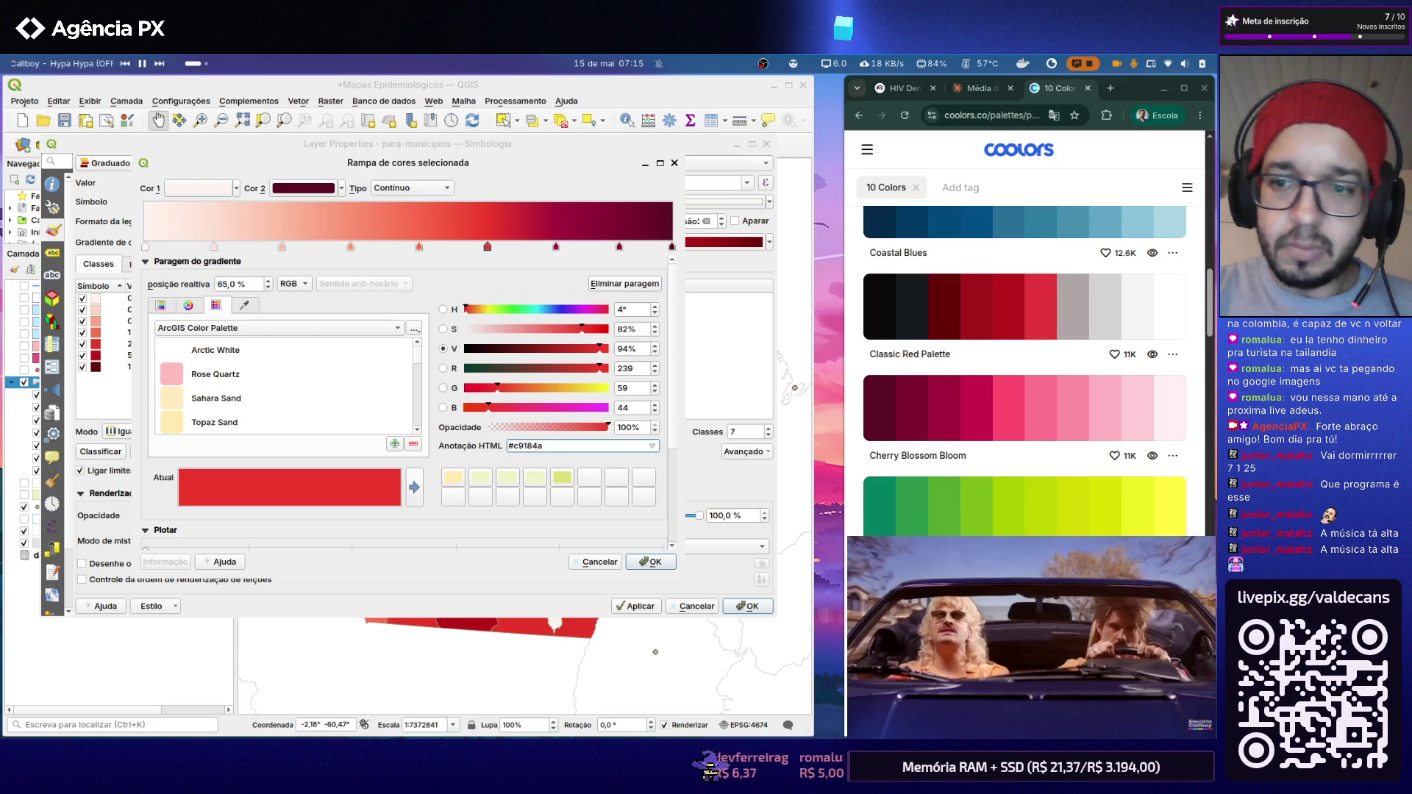
{"action": "left_click", "coordinate": [988, 423]}
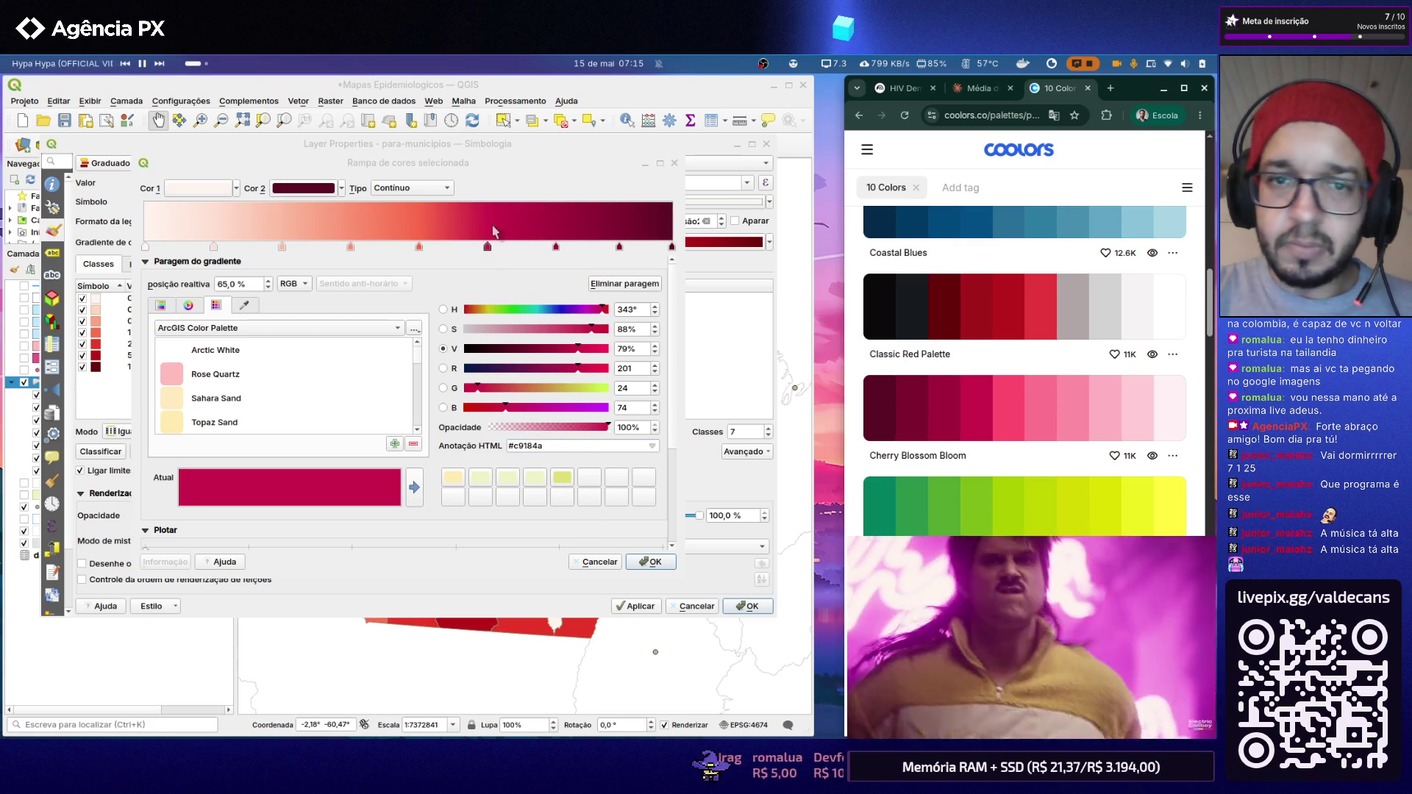
{"action": "left_click", "coordinate": [420, 247]}
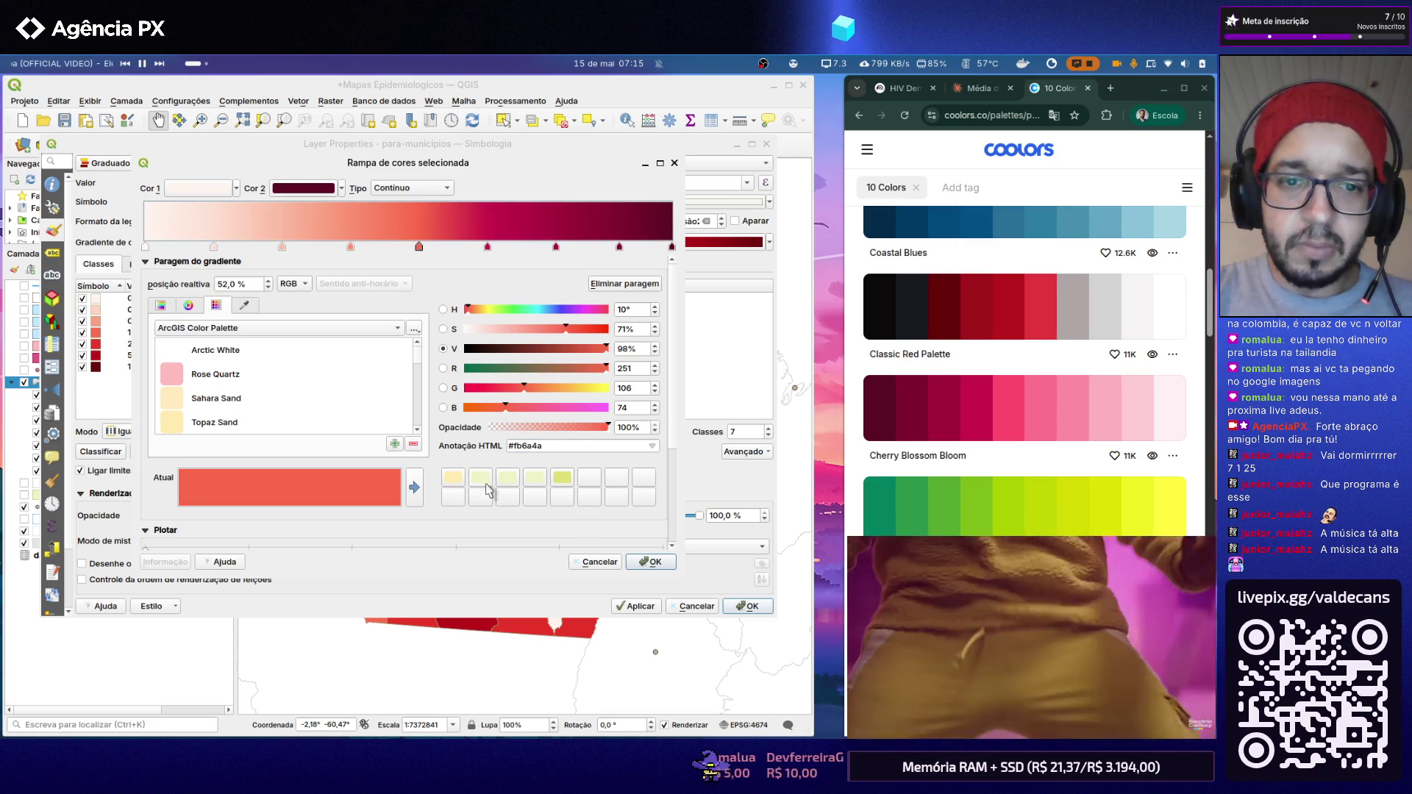
{"action": "double_click", "coordinate": [514, 446]}
{"action": "key", "text": "ctrl+v"}
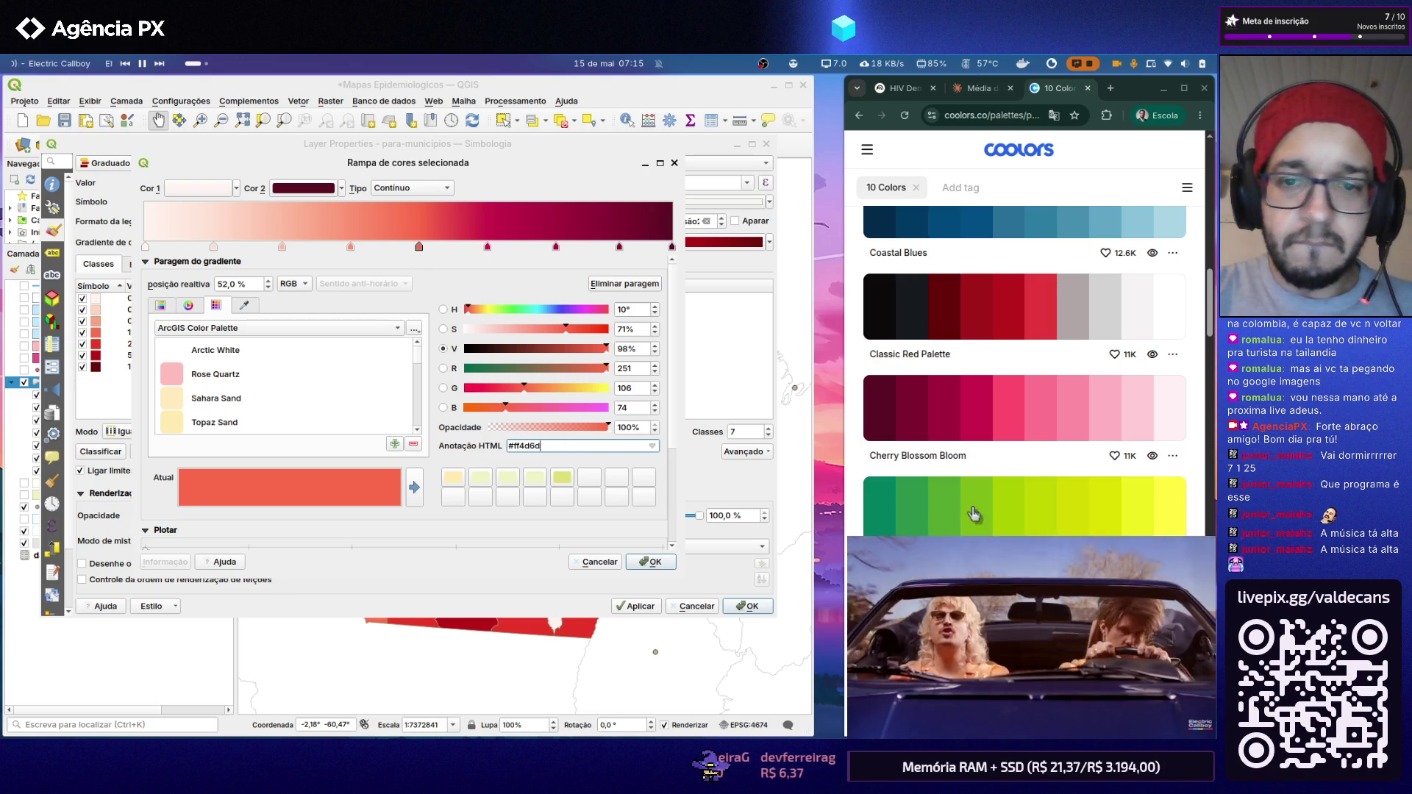
{"action": "key", "text": "Return"}
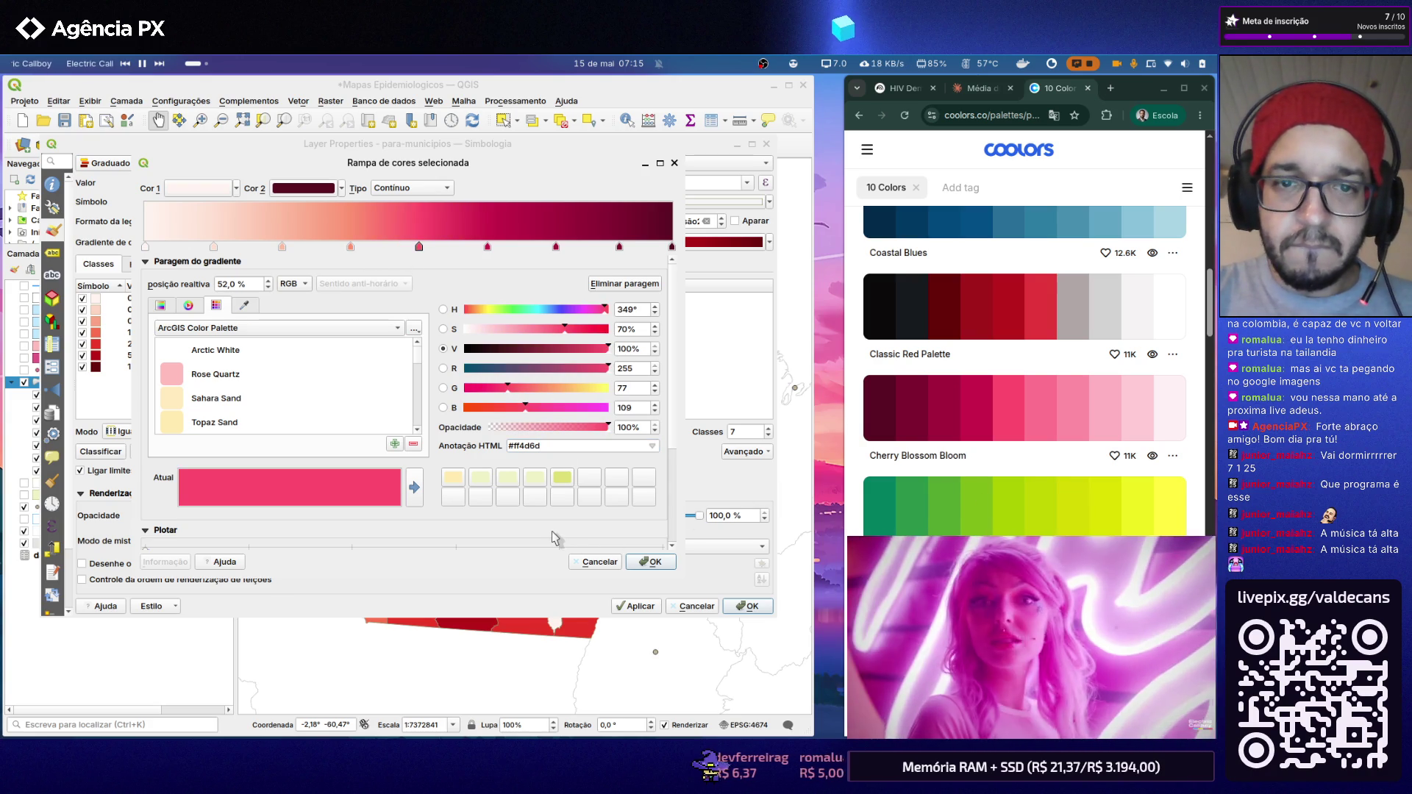
Step: Recolour the 39%, 26% and 13% stops with lighter pinks, the 13% stop as #FFCCD5
{"action": "left_click", "coordinate": [1044, 412]}
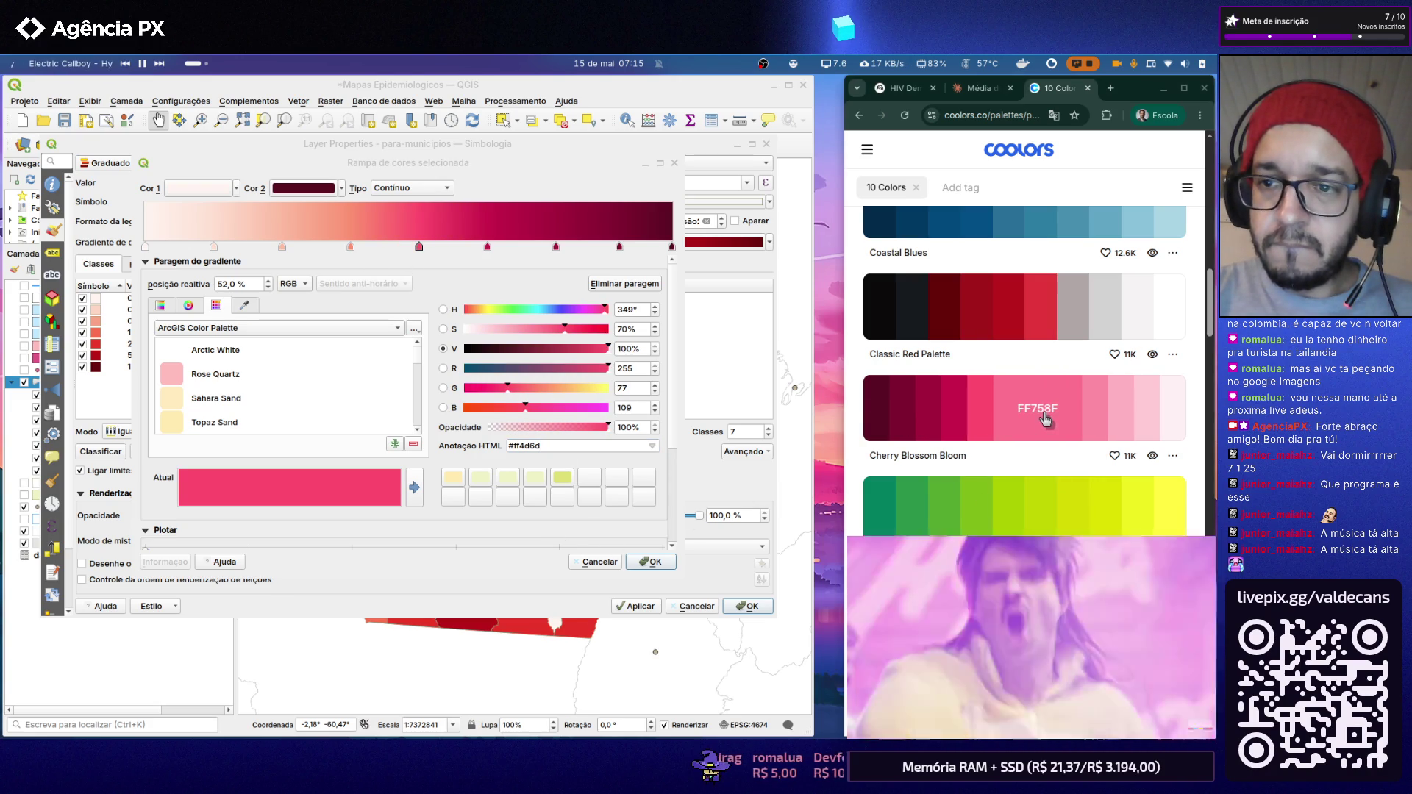
{"action": "left_click", "coordinate": [349, 247]}
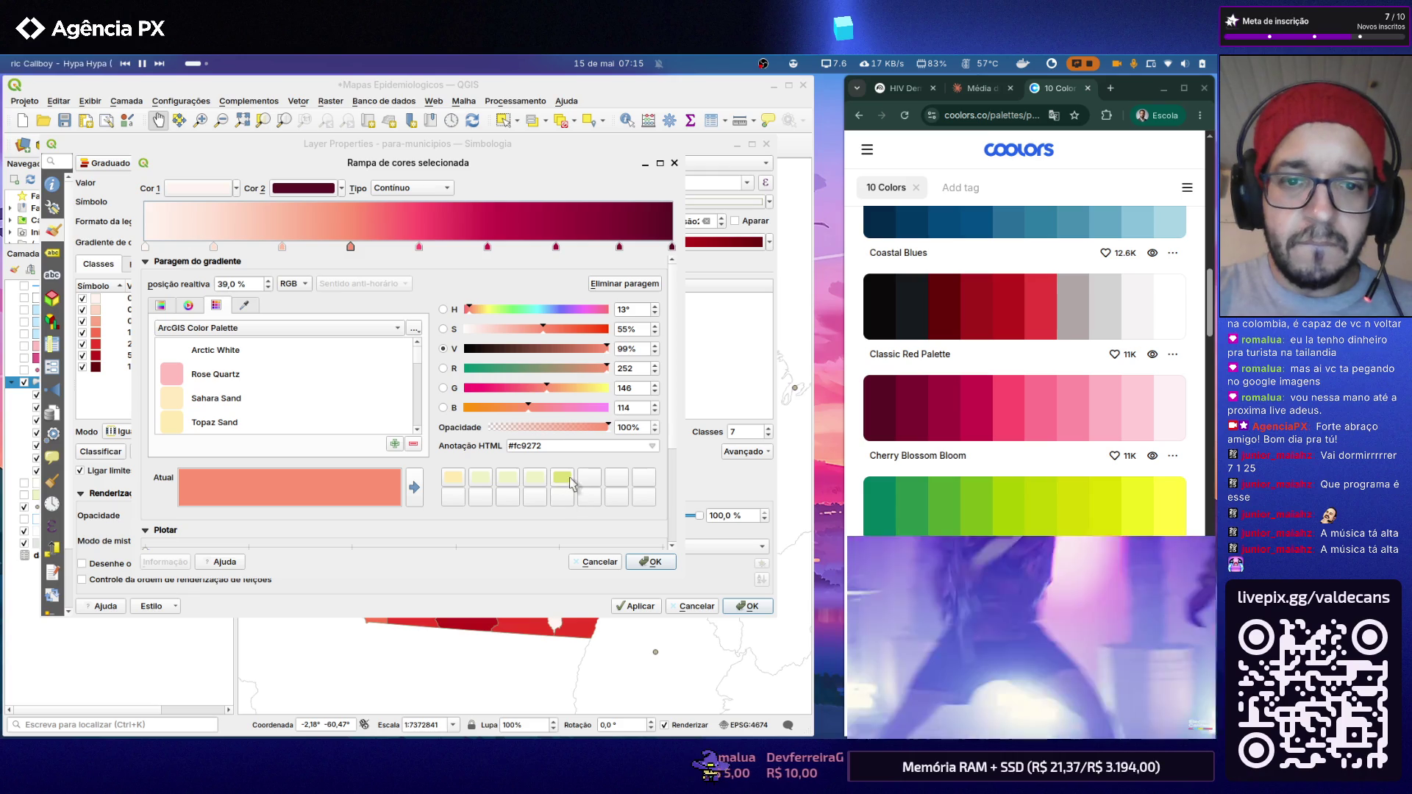
{"action": "triple_click", "coordinate": [533, 445]}
{"action": "type", "text": "#ff758f"}
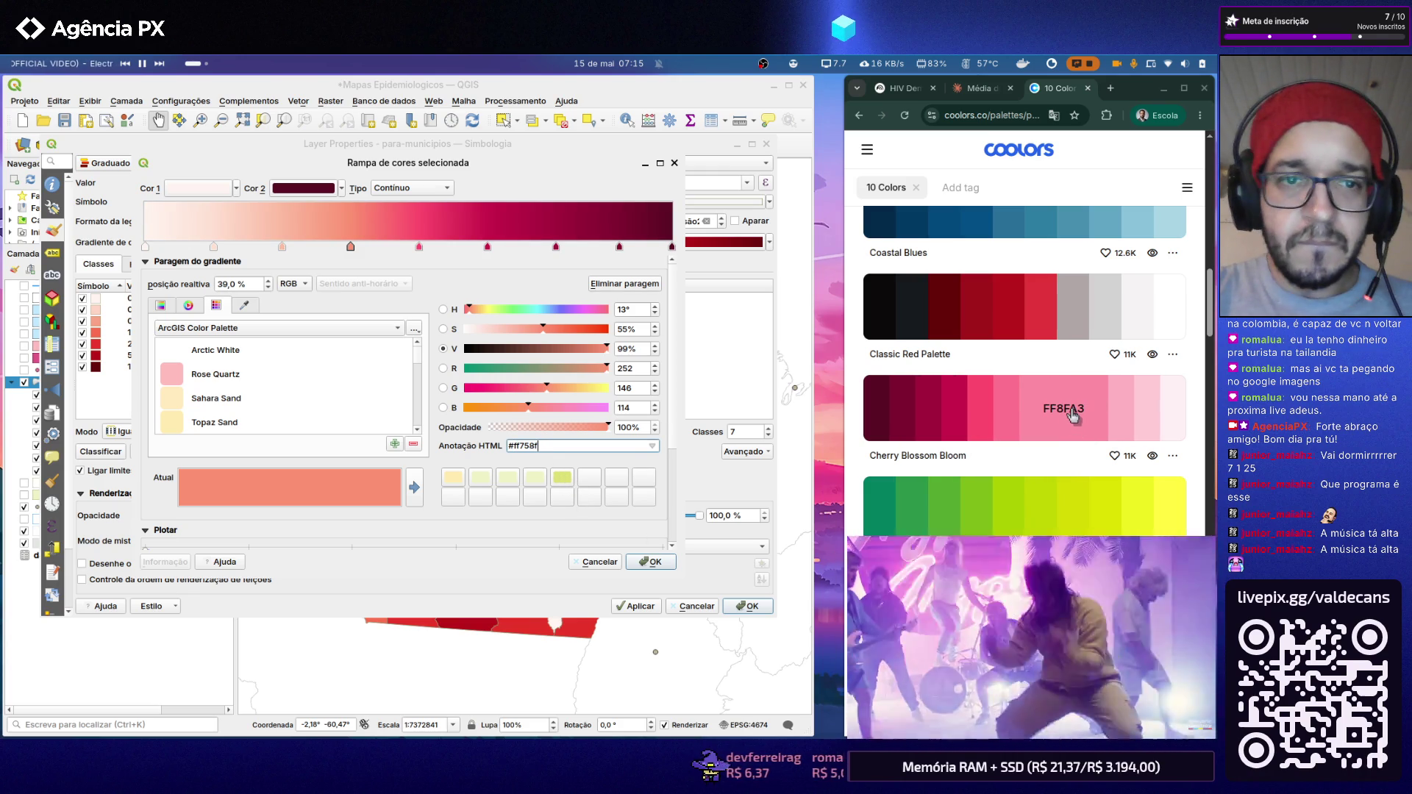
{"action": "left_click", "coordinate": [1070, 414]}
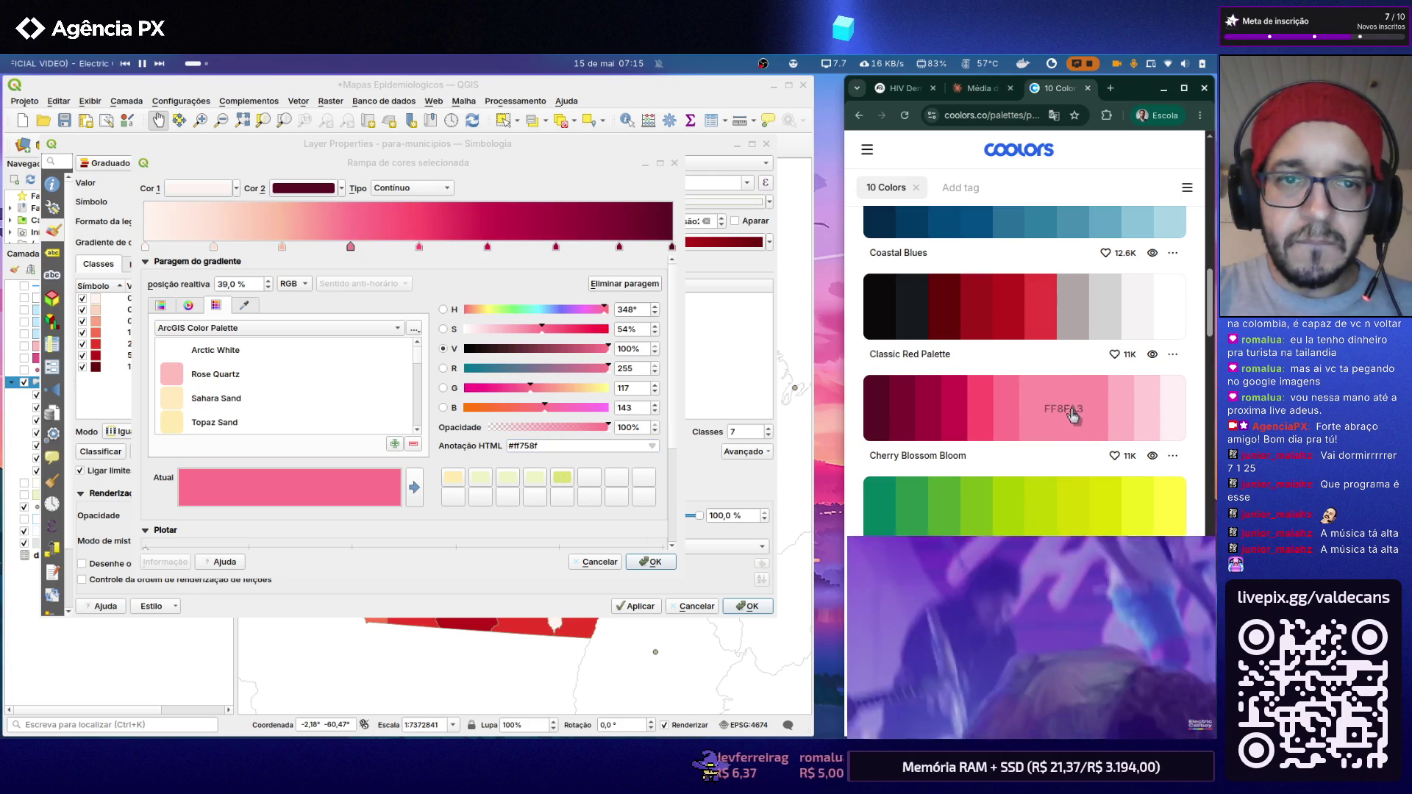
{"action": "left_click", "coordinate": [282, 248]}
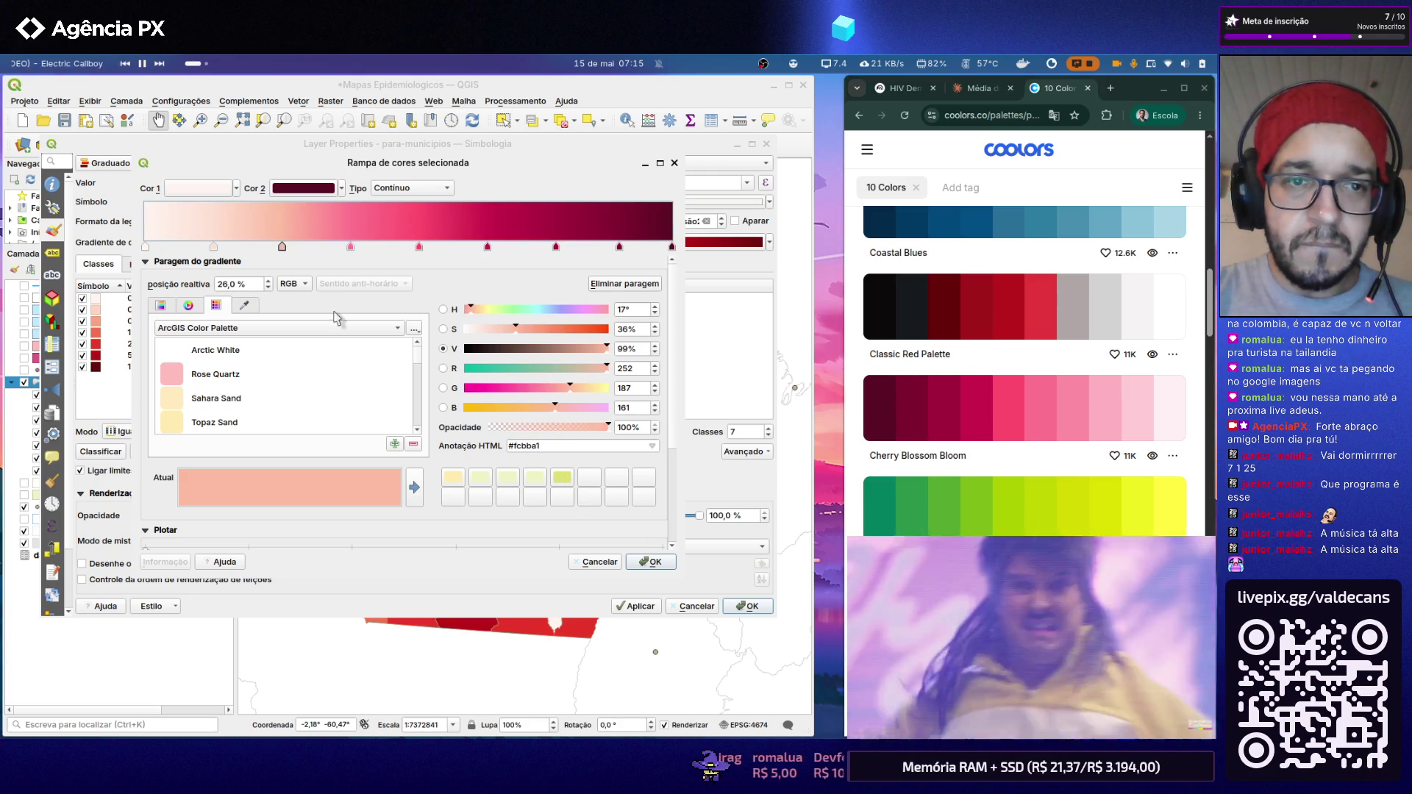
{"action": "triple_click", "coordinate": [548, 445]}
{"action": "type", "text": "#ff8fa3"}
{"action": "key", "text": "Return"}
{"action": "left_click", "coordinate": [1130, 409]}
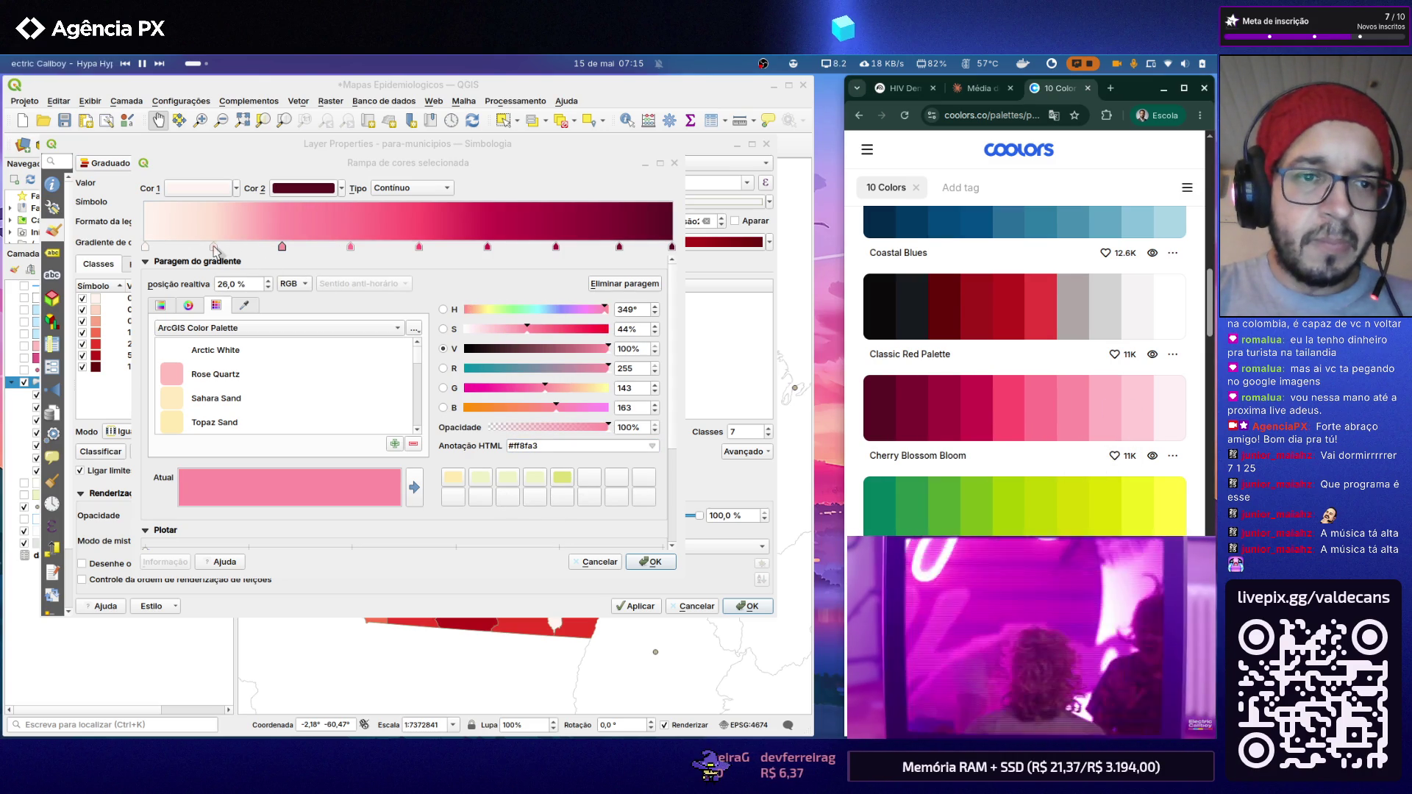
{"action": "left_click", "coordinate": [214, 248]}
{"action": "double_click", "coordinate": [529, 446]}
{"action": "type", "text": "#ffccd5"}
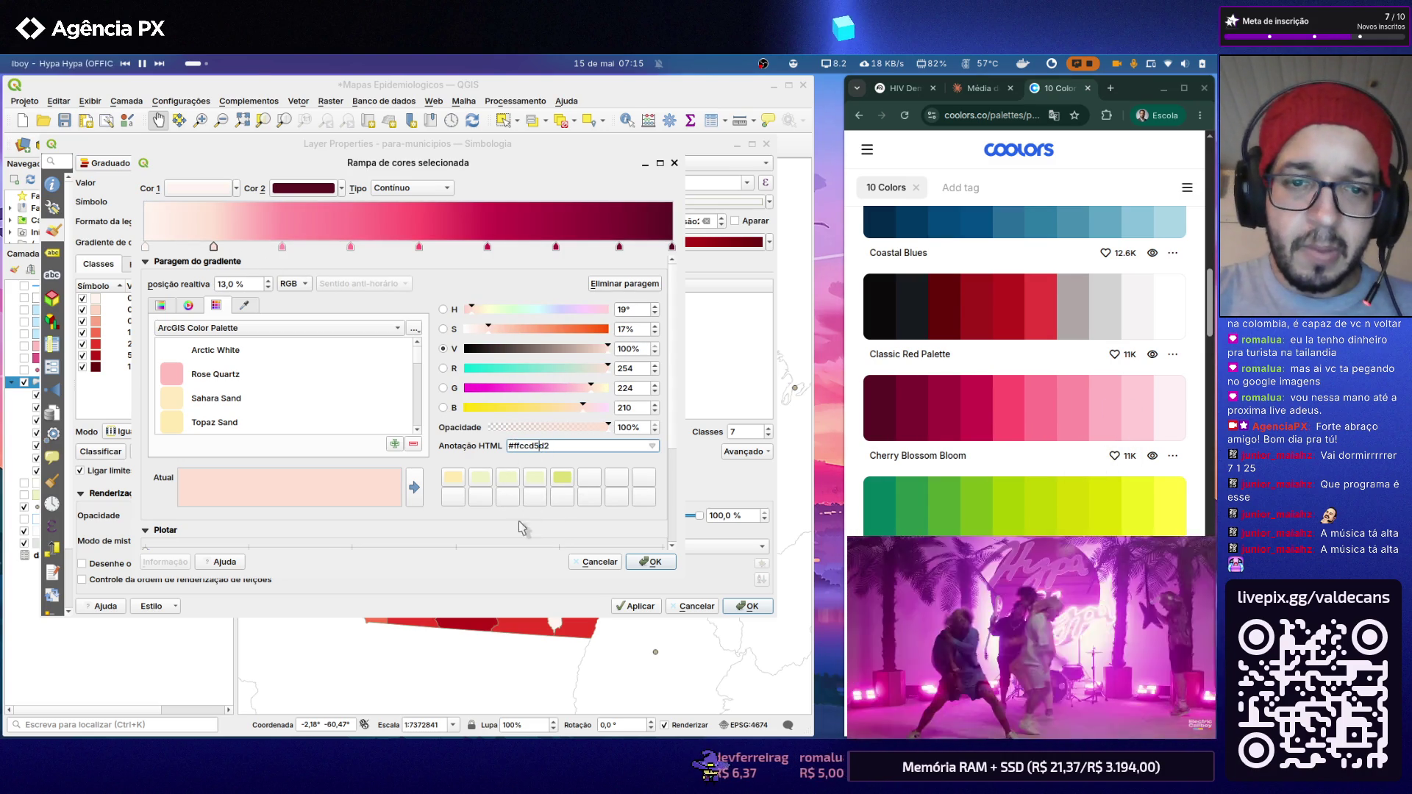
{"action": "key", "text": "Return"}
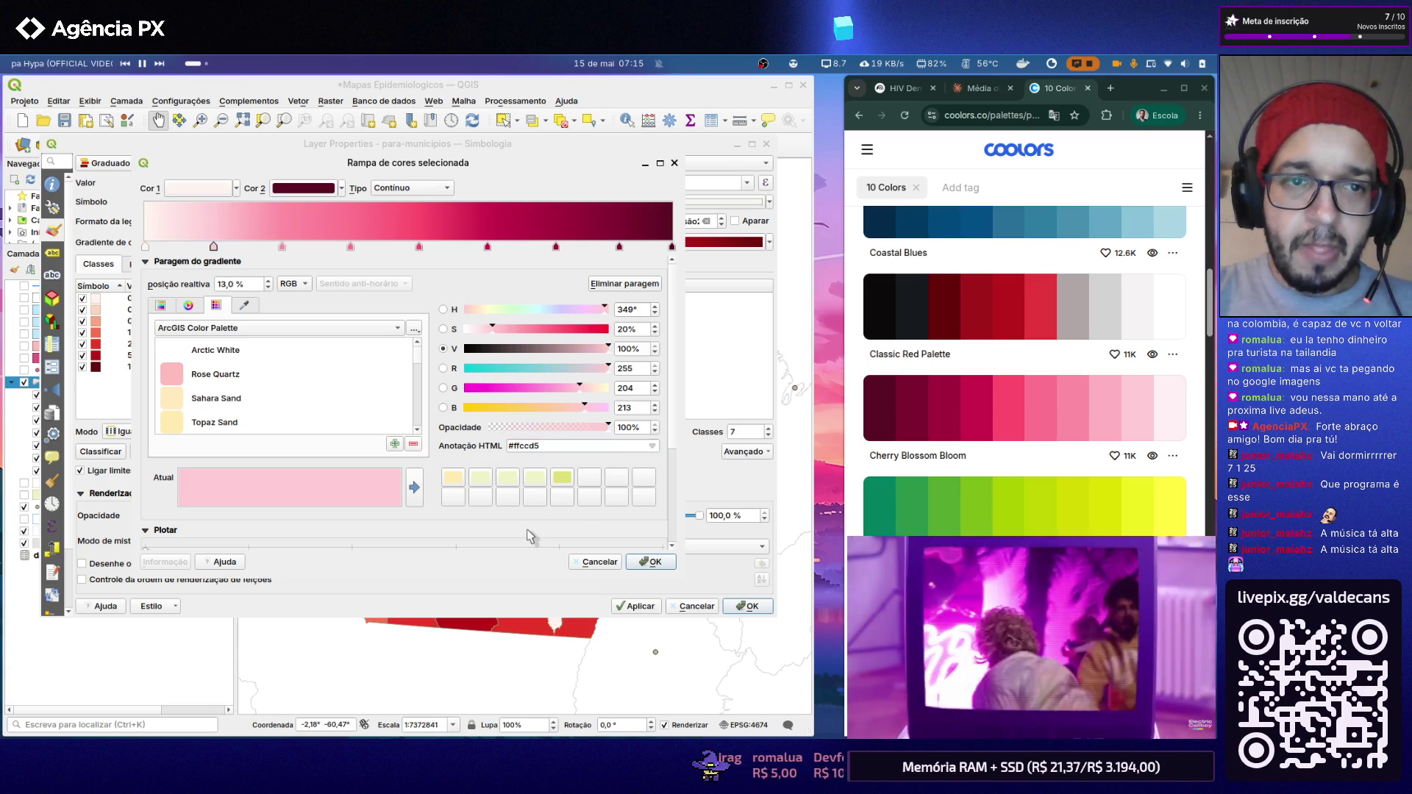
Step: Set the start stop to near-white #fff0f3 and confirm the edited colour ramp
{"action": "left_click", "coordinate": [1155, 411]}
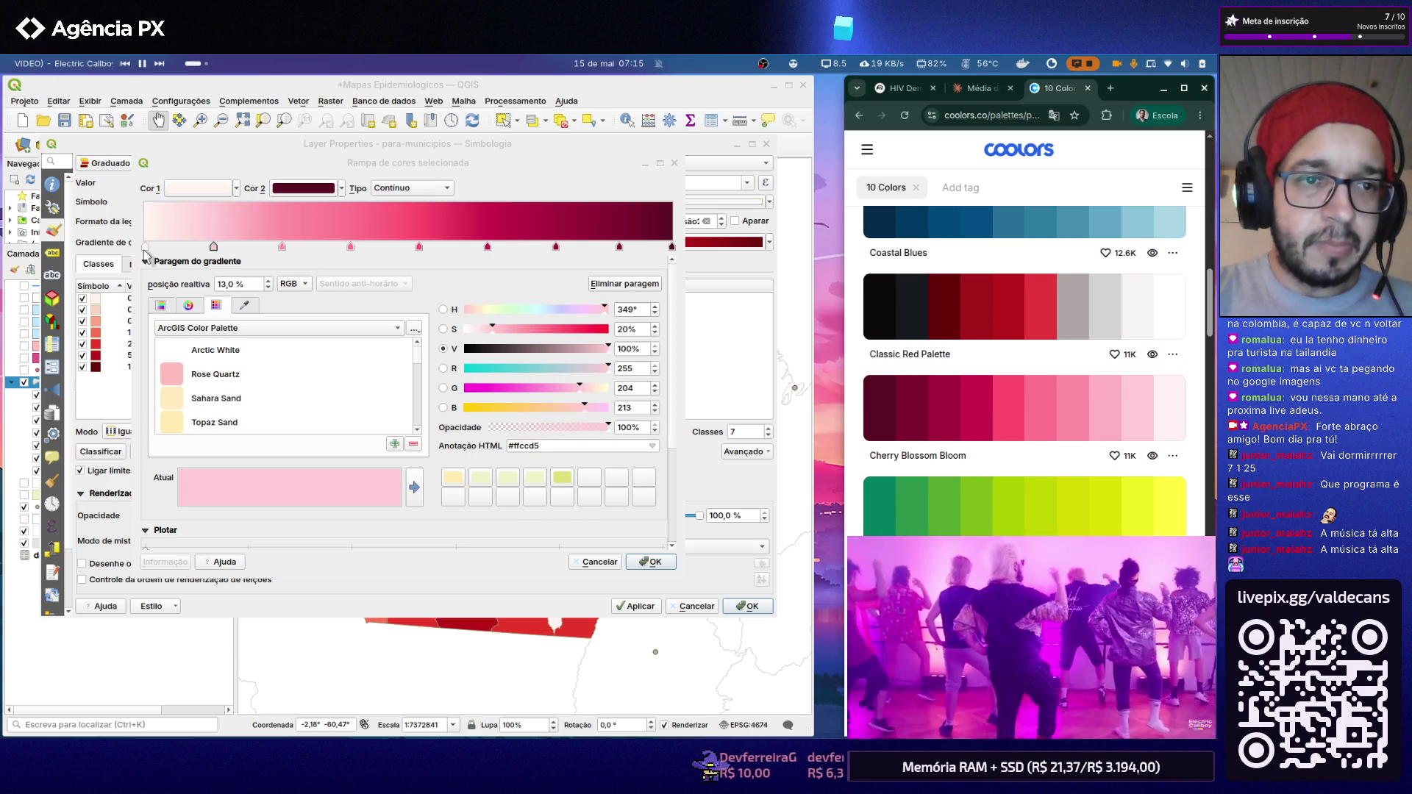
{"action": "left_click", "coordinate": [144, 251]}
{"action": "triple_click", "coordinate": [569, 446]}
{"action": "type", "text": "#fff0f3"}
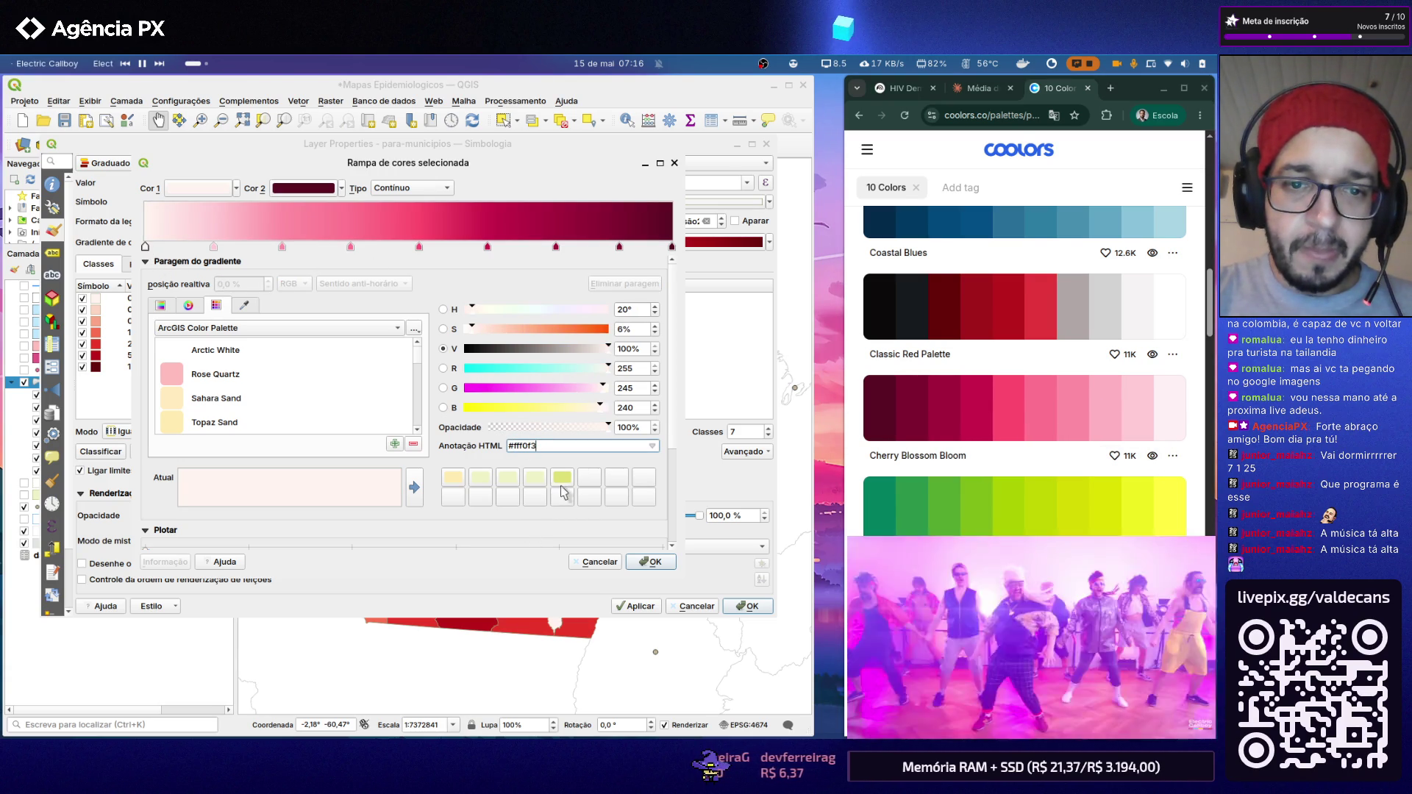
{"action": "key", "text": "Tab"}
{"action": "left_click", "coordinate": [639, 565]}
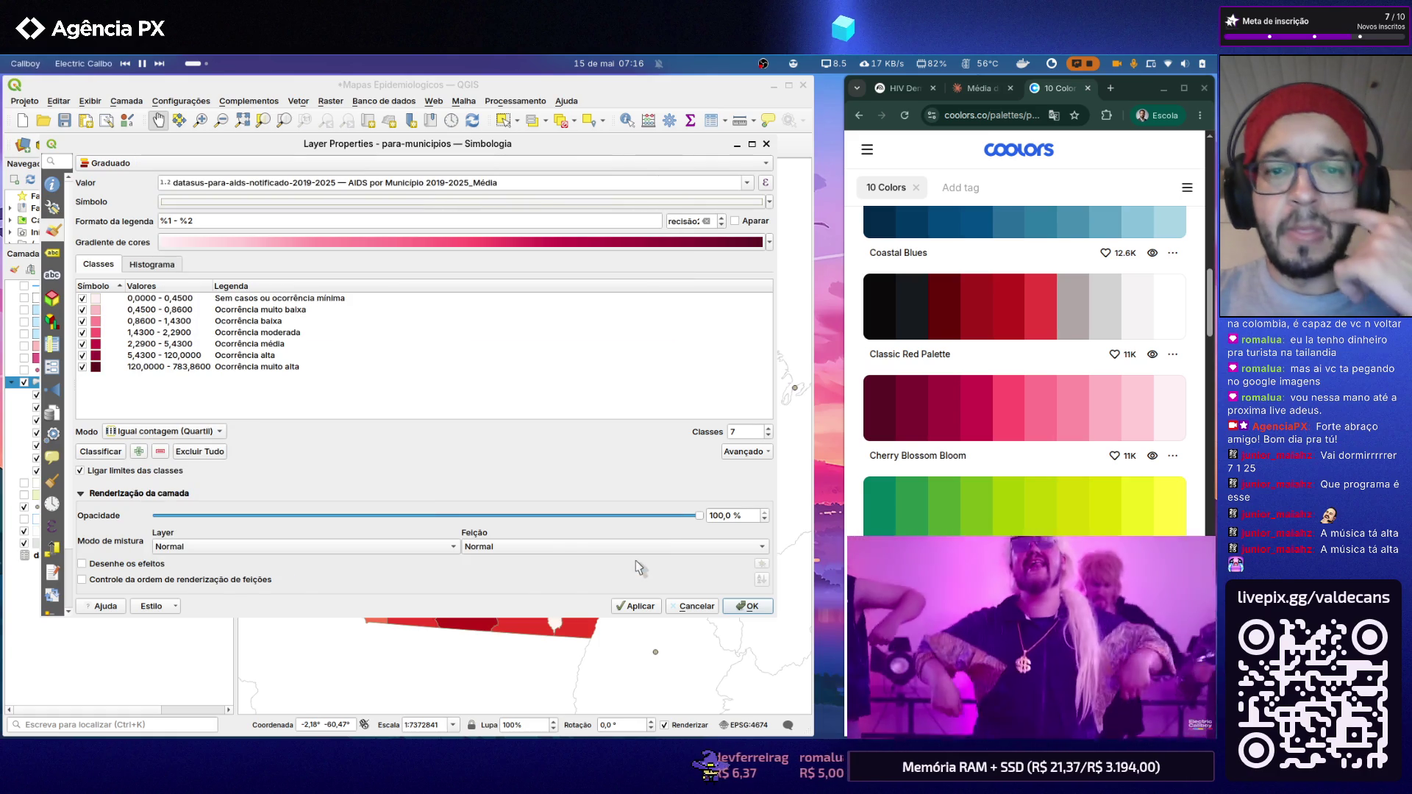
Step: Apply the pink-to-wine ramp to the map, close Layer Properties and reach the Projeto menu
{"action": "left_click", "coordinate": [655, 608]}
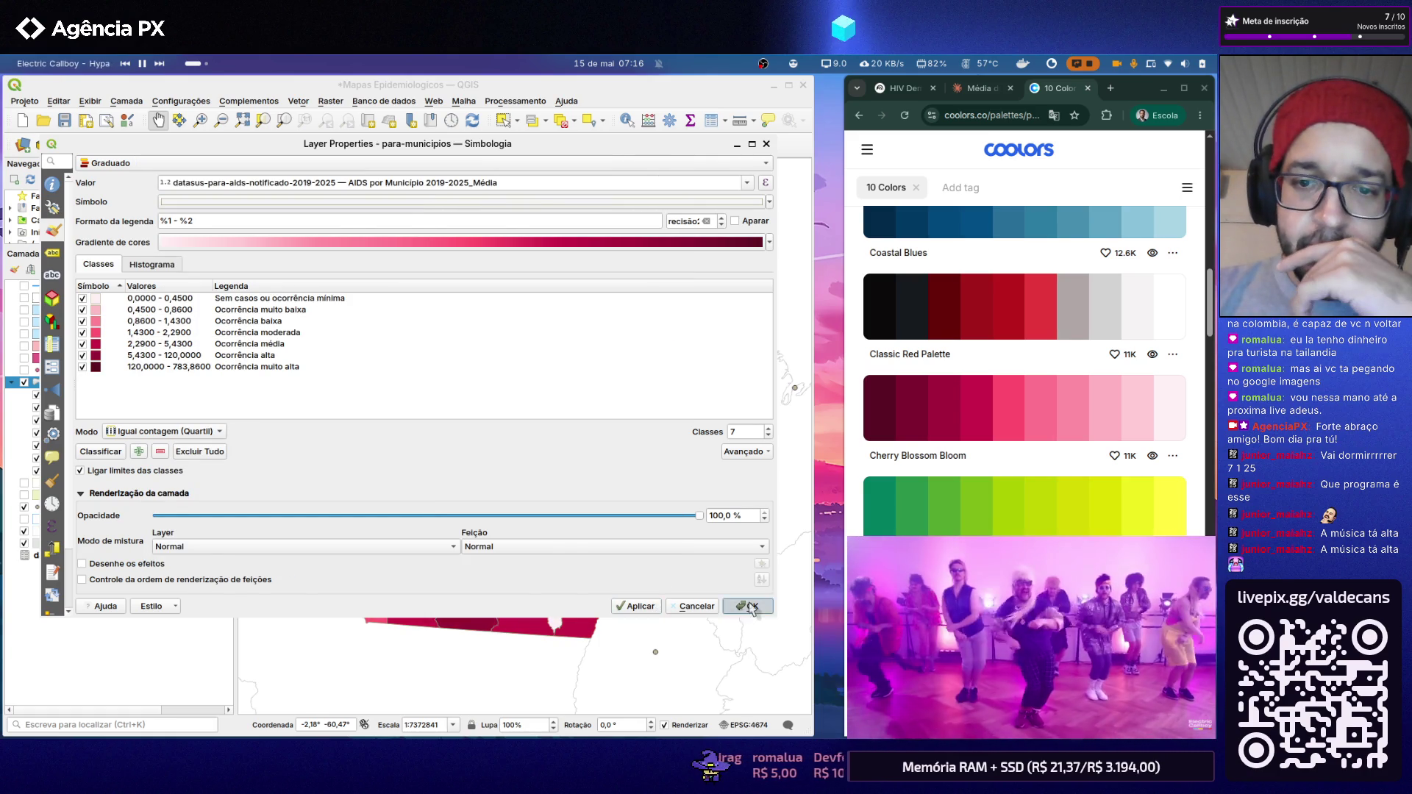
{"action": "left_click", "coordinate": [747, 606]}
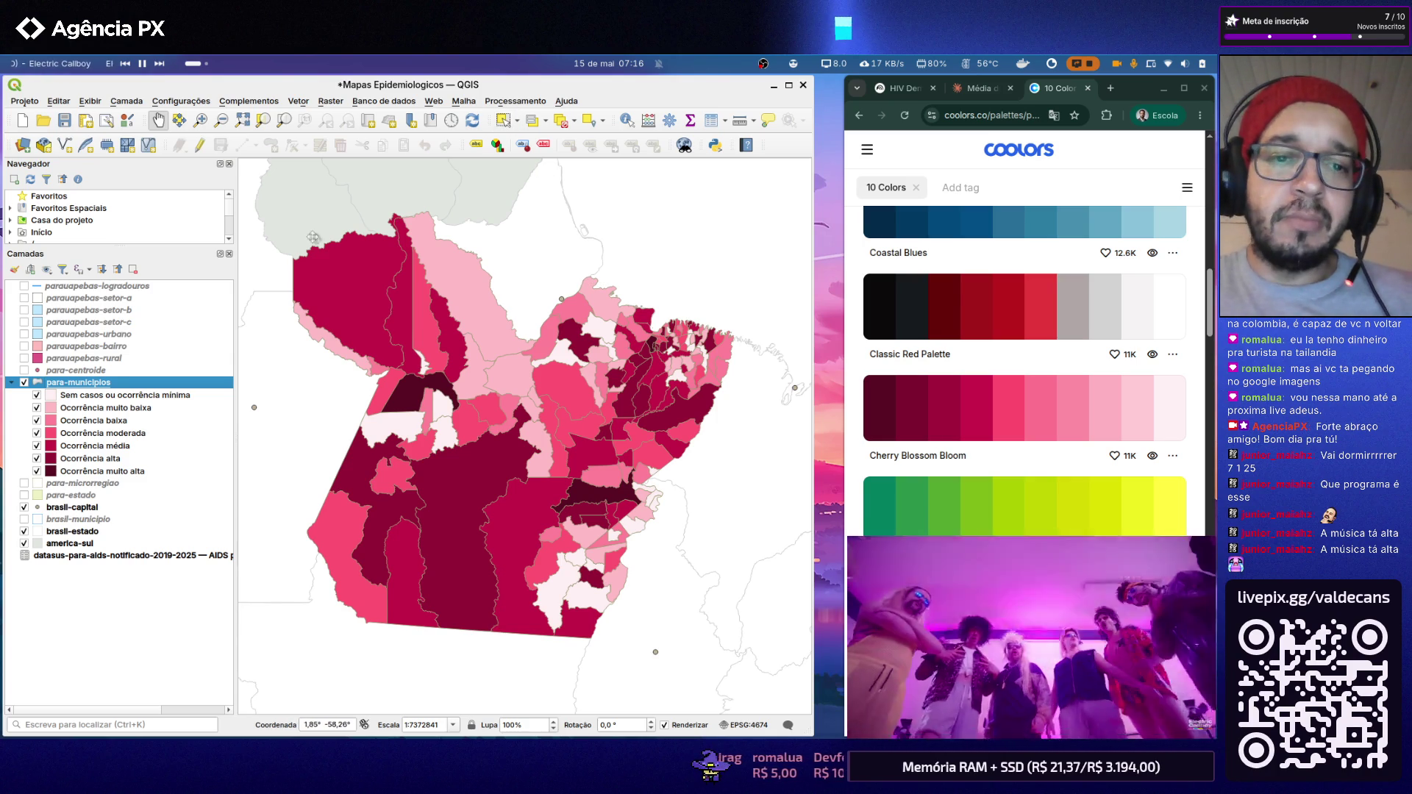
{"action": "left_click", "coordinate": [24, 101]}
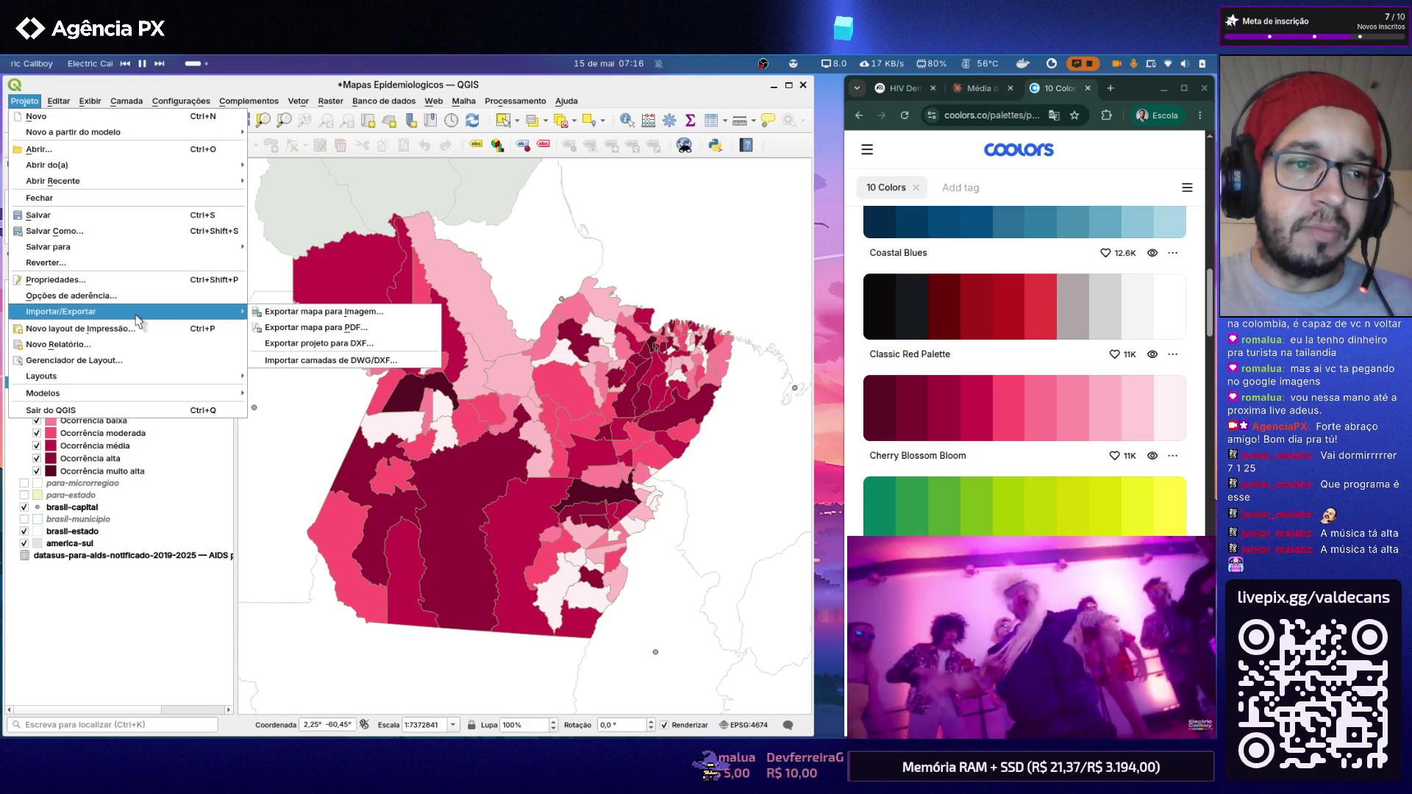
{"action": "mouse_move", "coordinate": [133, 377]}
{"action": "left_click", "coordinate": [287, 376]}
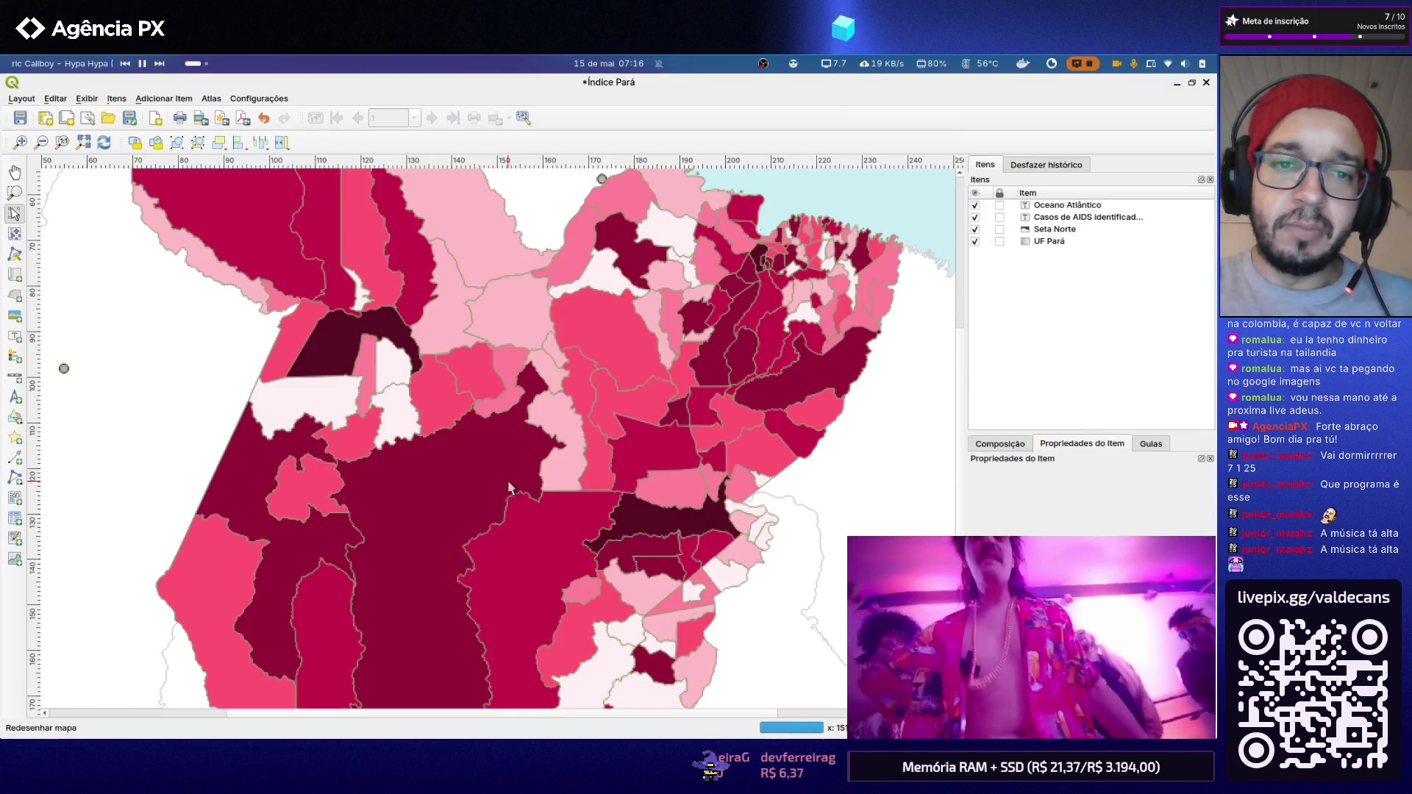
{"action": "scroll", "coordinate": [507, 479], "scroll_direction": "up", "scroll_amount": 3}
{"action": "scroll", "coordinate": [453, 432], "scroll_direction": "down", "scroll_amount": 3}
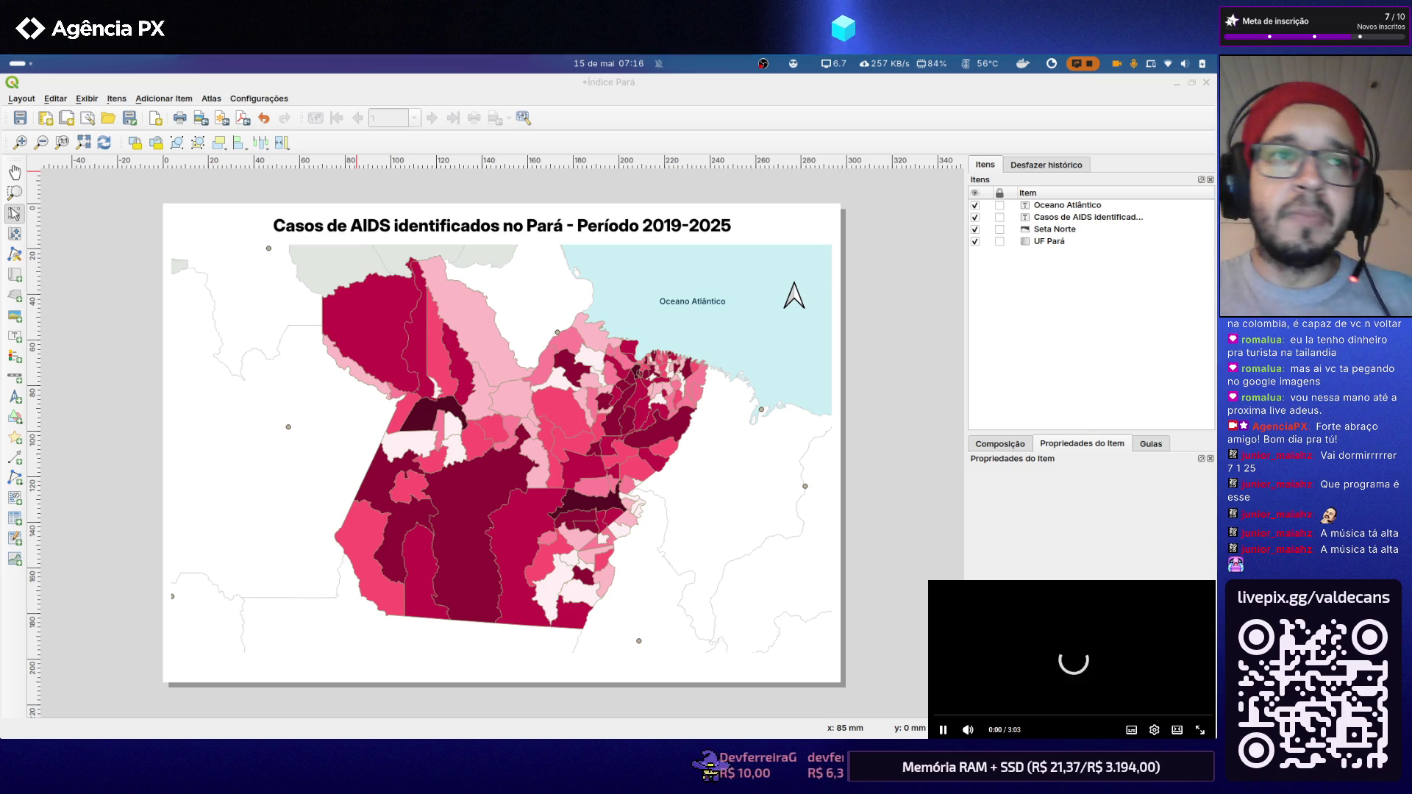
{"action": "left_click", "coordinate": [867, 316]}
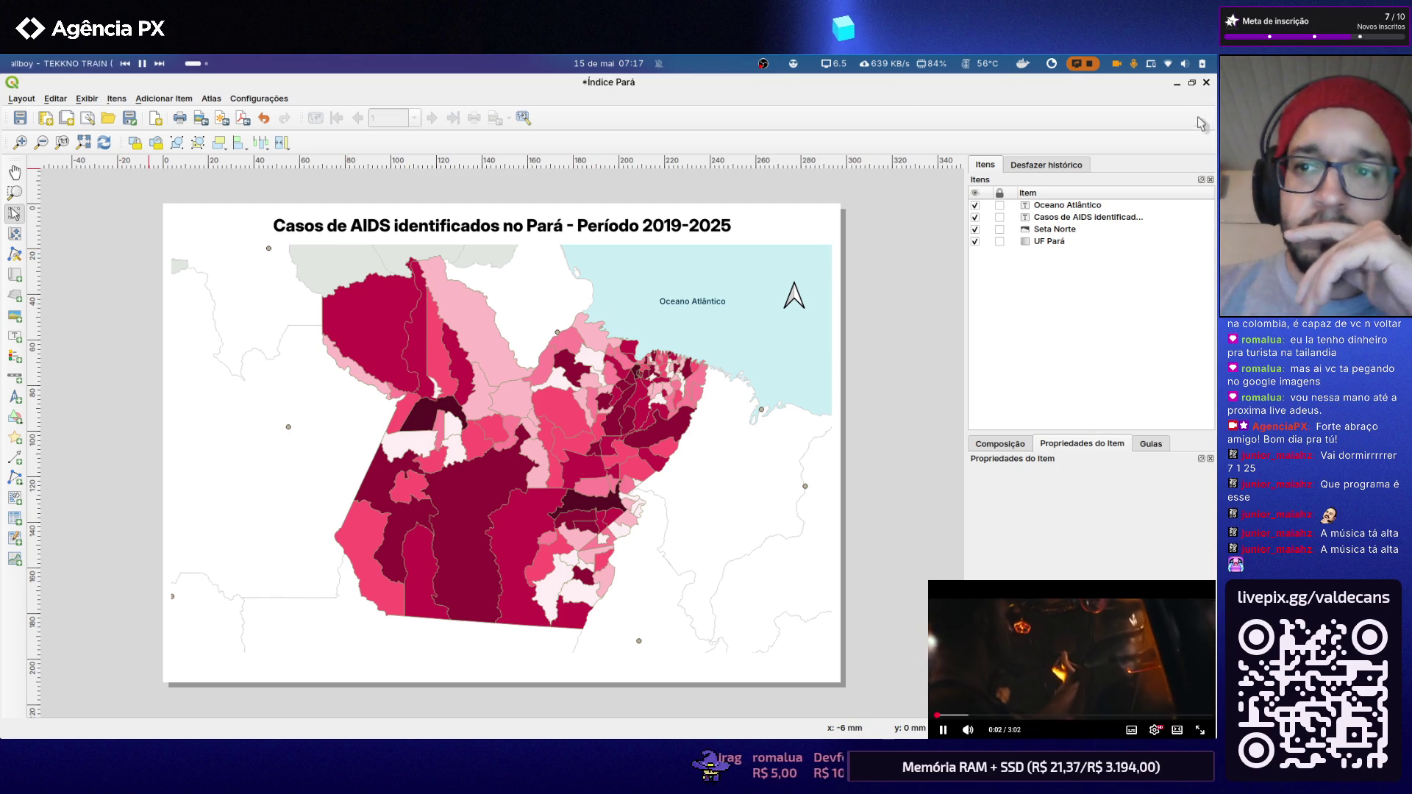
{"action": "left_click", "coordinate": [1205, 82]}
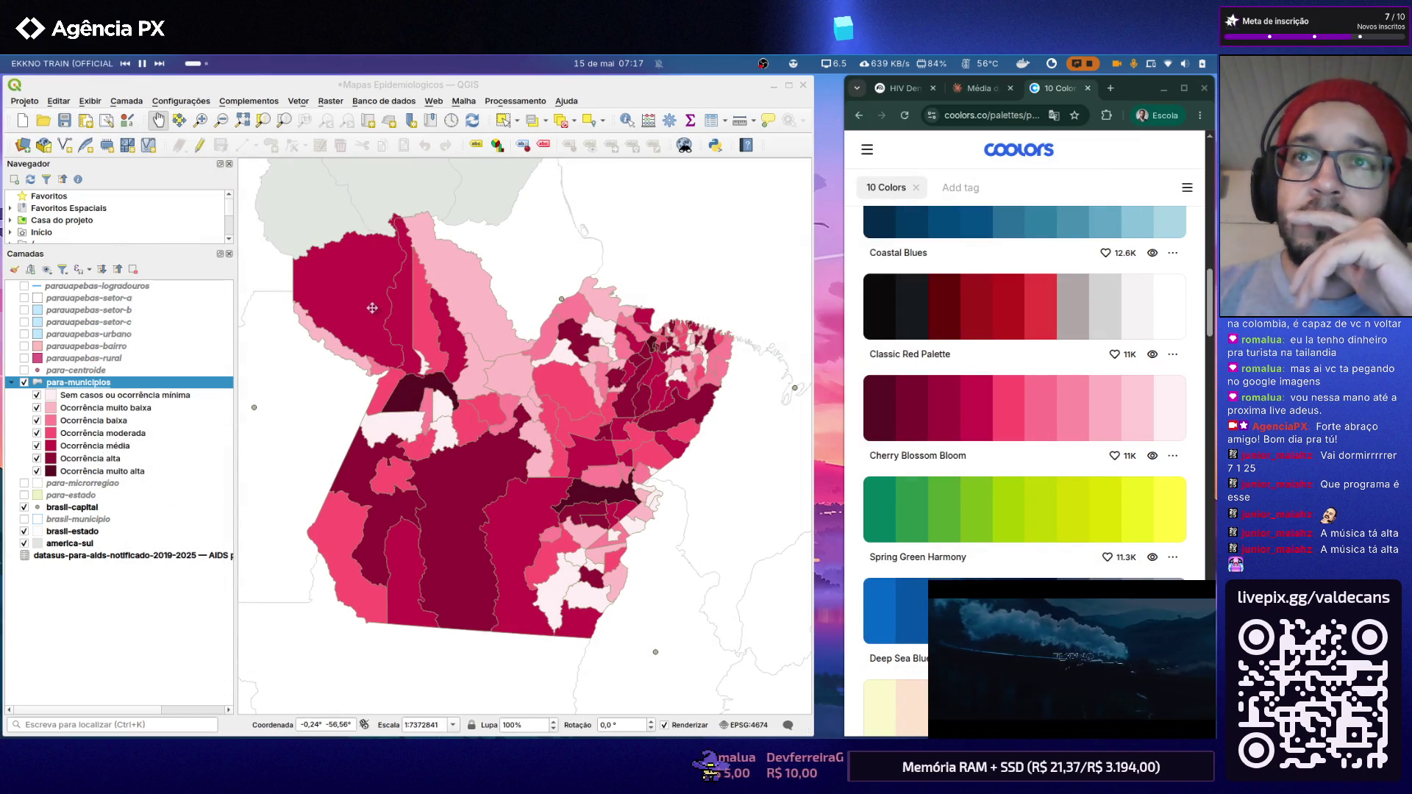
Step: Set the para-municipios classes to the OrRd orange-red ramp and show it on the map
{"action": "left_click", "coordinate": [101, 386]}
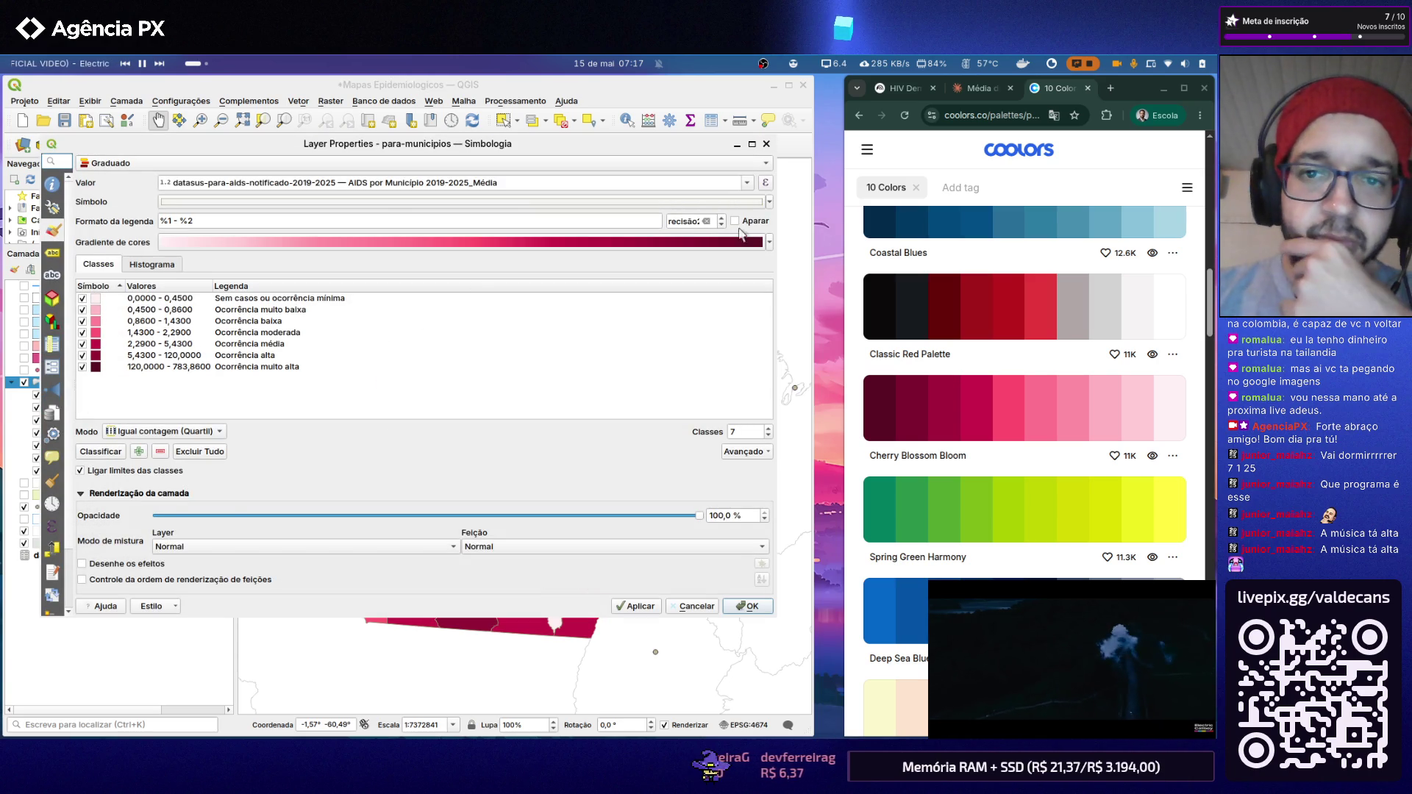
{"action": "left_click", "coordinate": [768, 243]}
{"action": "mouse_move", "coordinate": [229, 484]}
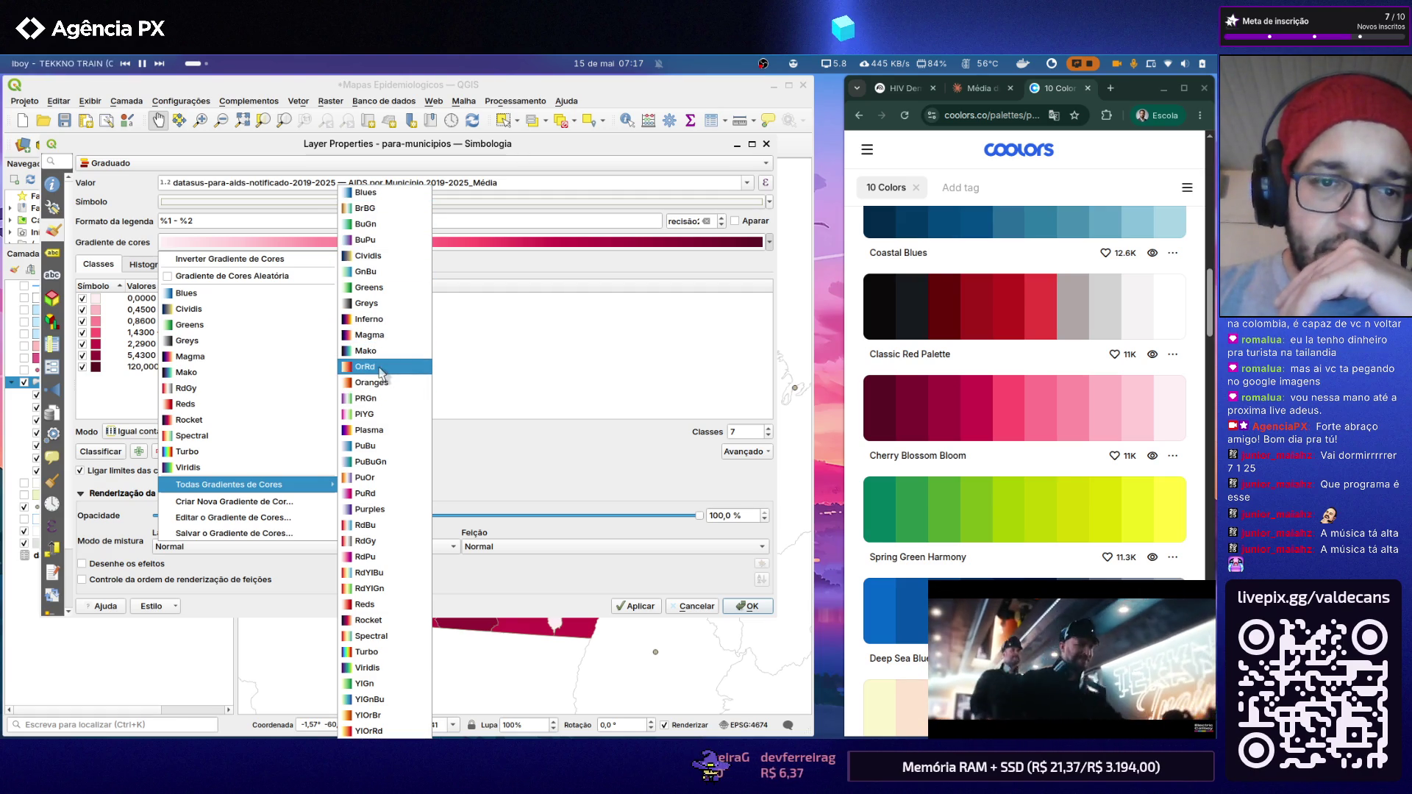
{"action": "left_click", "coordinate": [384, 369]}
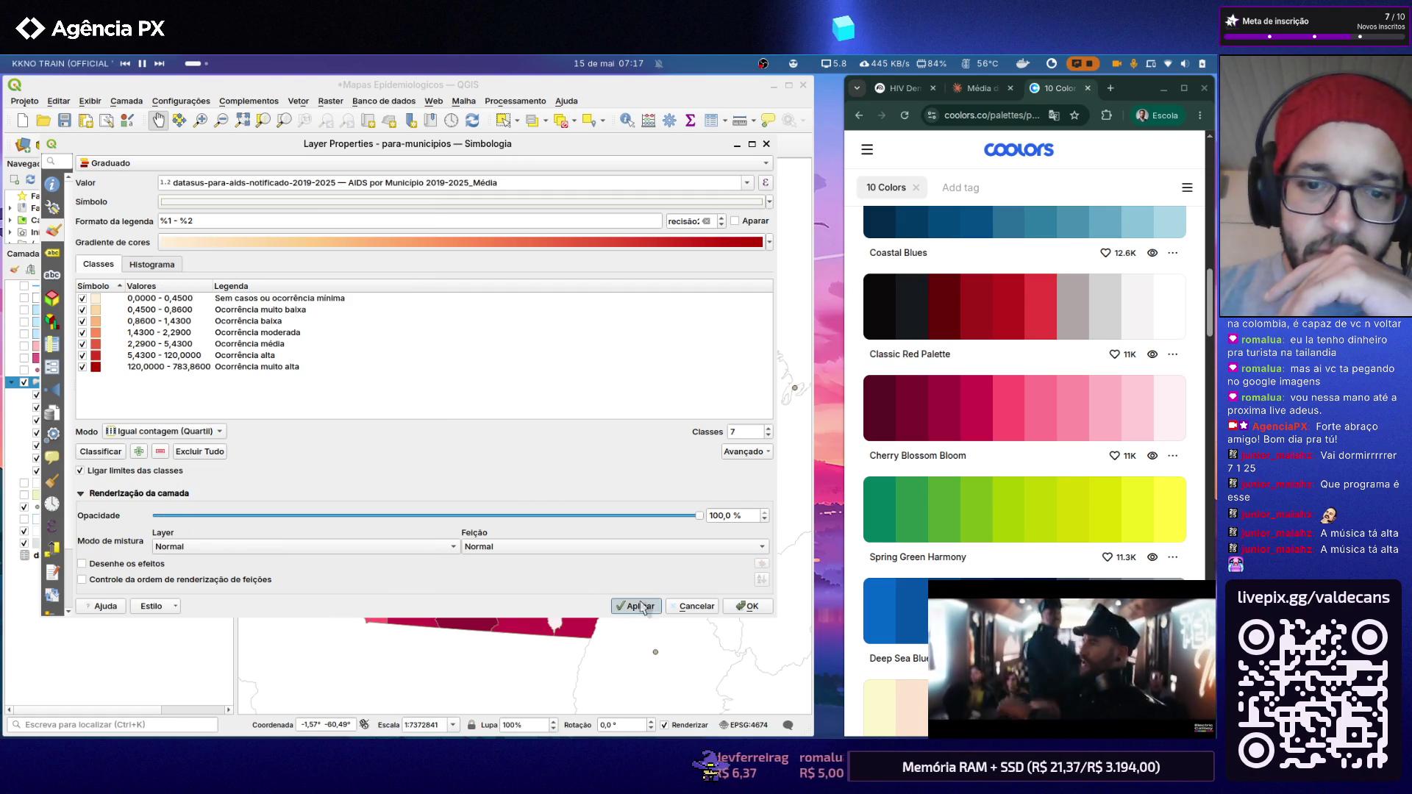
{"action": "left_click", "coordinate": [730, 606]}
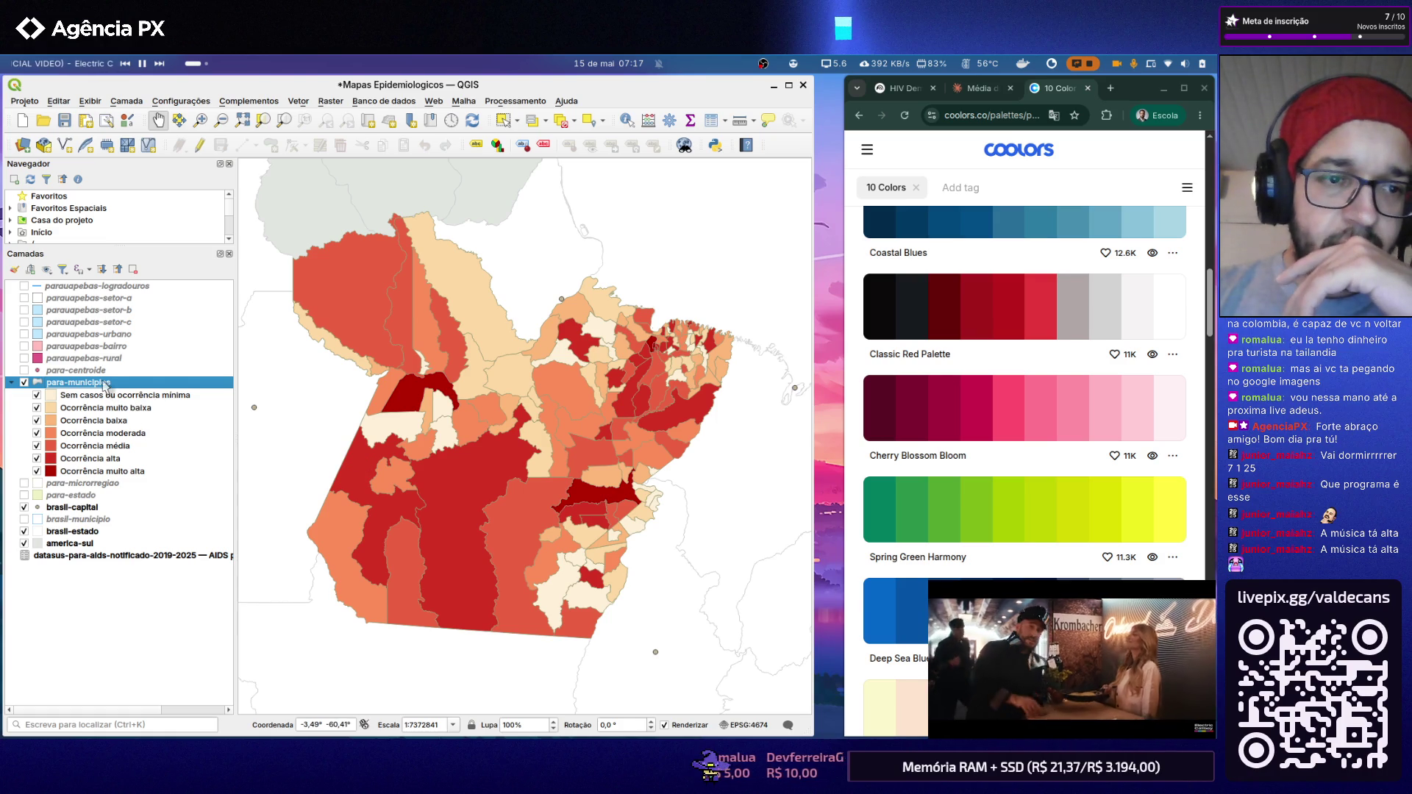
Step: Switch the classes to the Oranges ramp, confirm it, and show all open windows
{"action": "double_click", "coordinate": [152, 384]}
{"action": "left_click", "coordinate": [769, 243]}
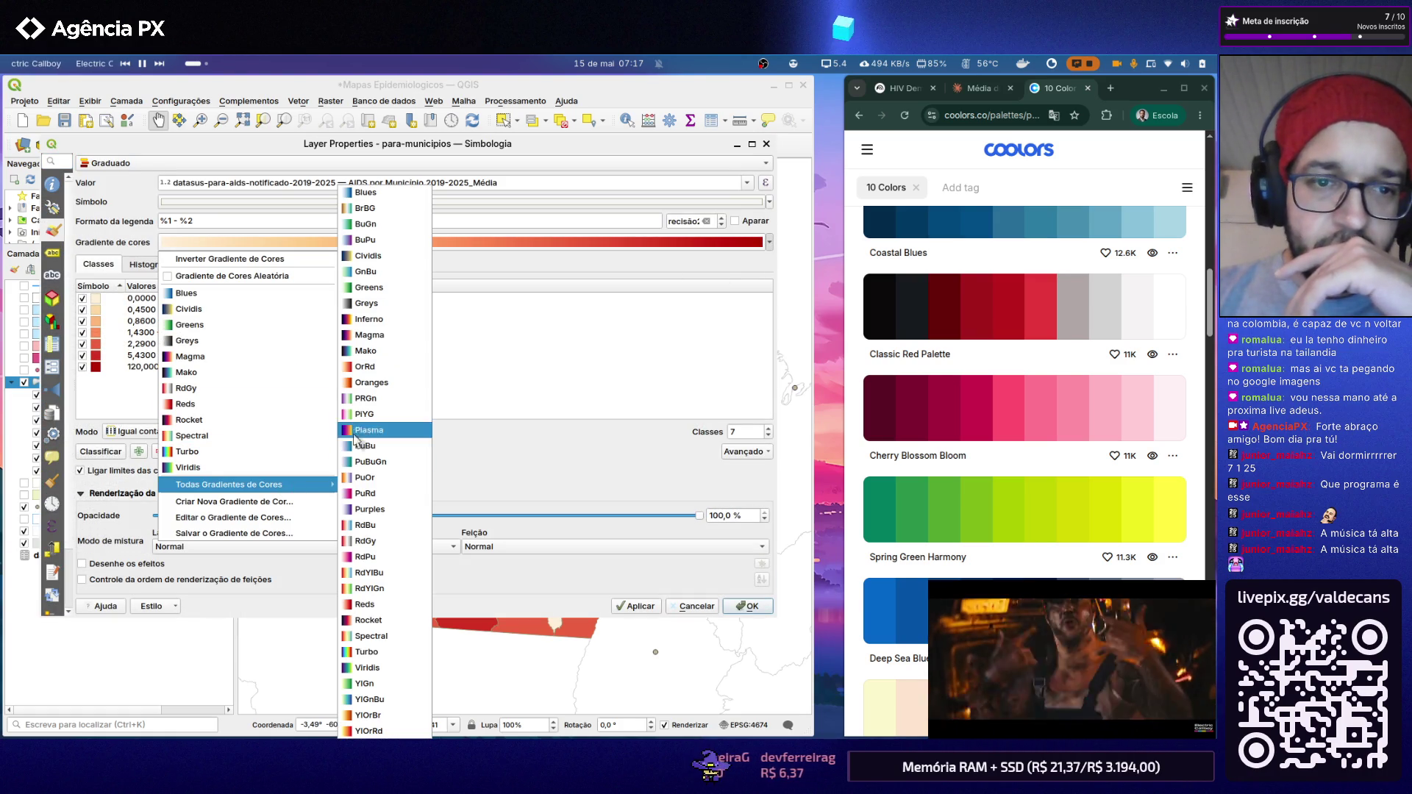
{"action": "left_click", "coordinate": [370, 383]}
{"action": "left_click", "coordinate": [632, 610]}
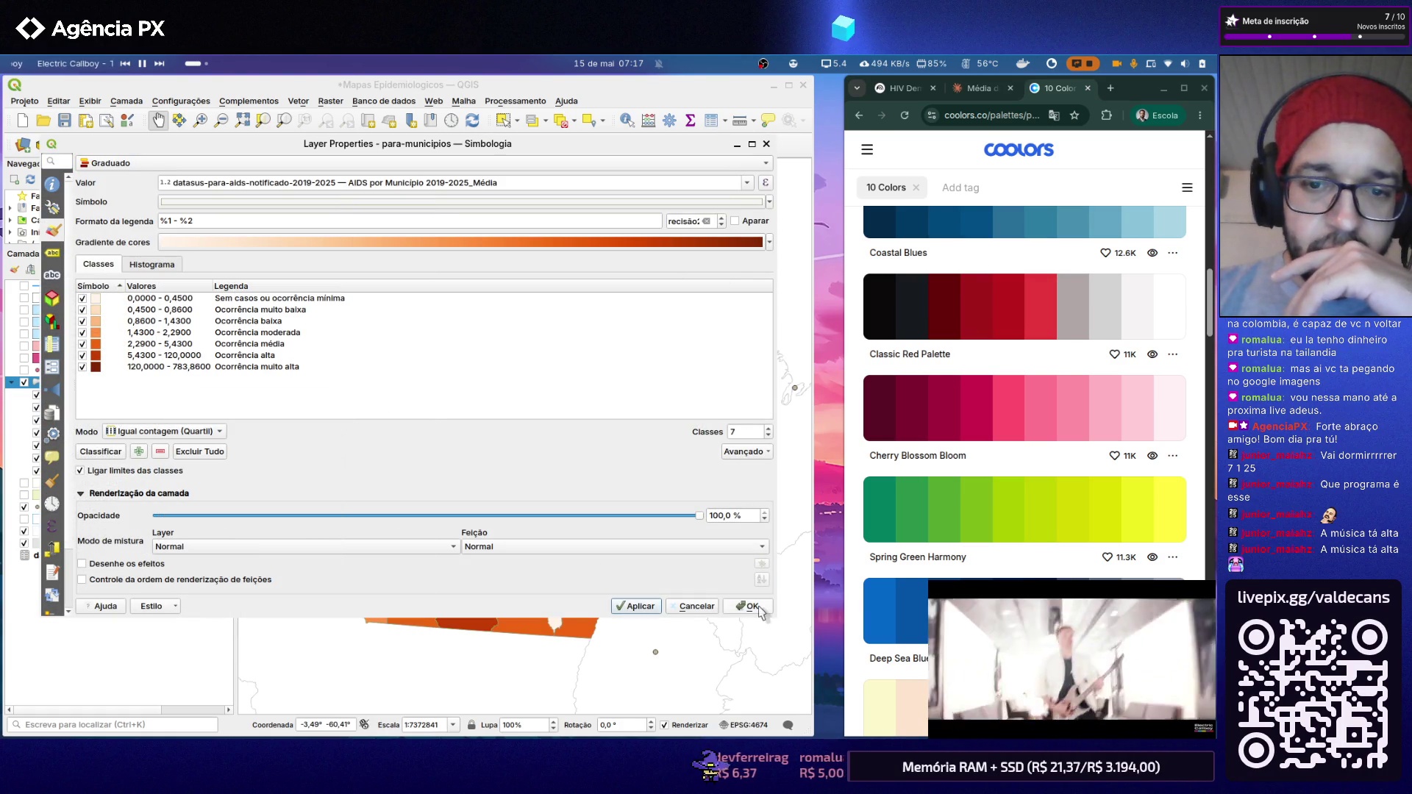
{"action": "left_click", "coordinate": [750, 605]}
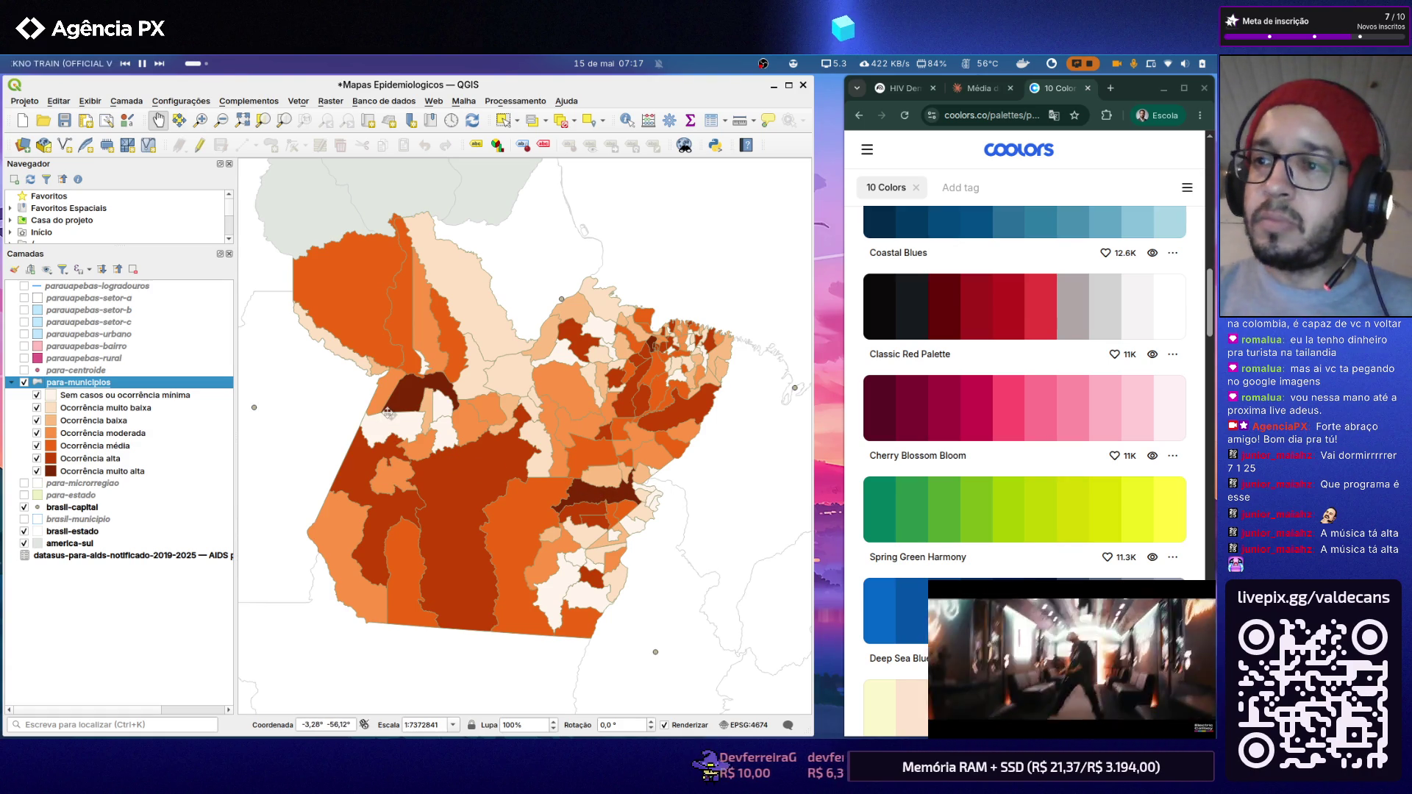
{"action": "key", "text": "super"}
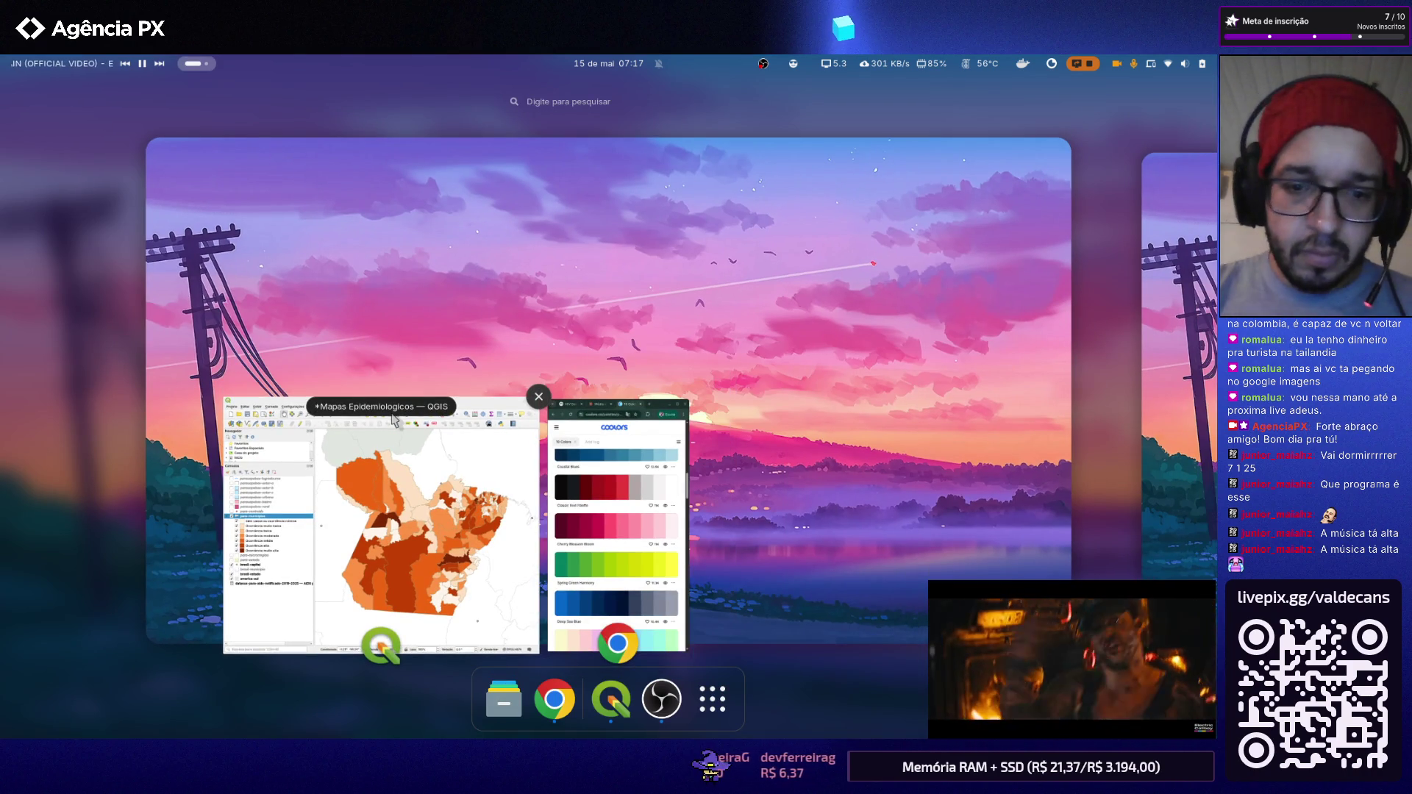
{"action": "left_click", "coordinate": [393, 419]}
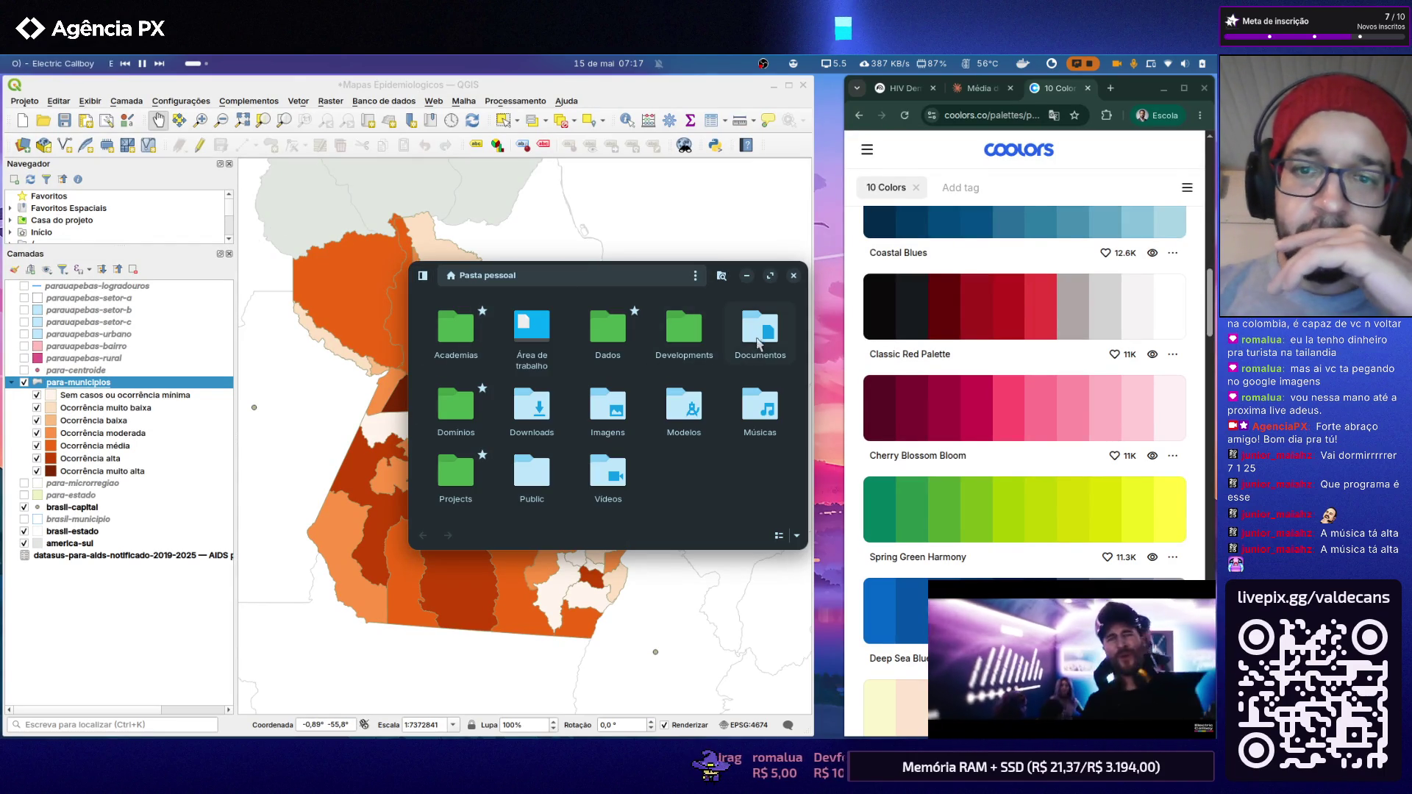
{"action": "double_click", "coordinate": [760, 332]}
{"action": "mouse_move", "coordinate": [425, 282]}
{"action": "left_mouse_down"}
{"action": "mouse_move", "coordinate": [672, 298]}
{"action": "mouse_move", "coordinate": [698, 286]}
{"action": "left_mouse_up"}
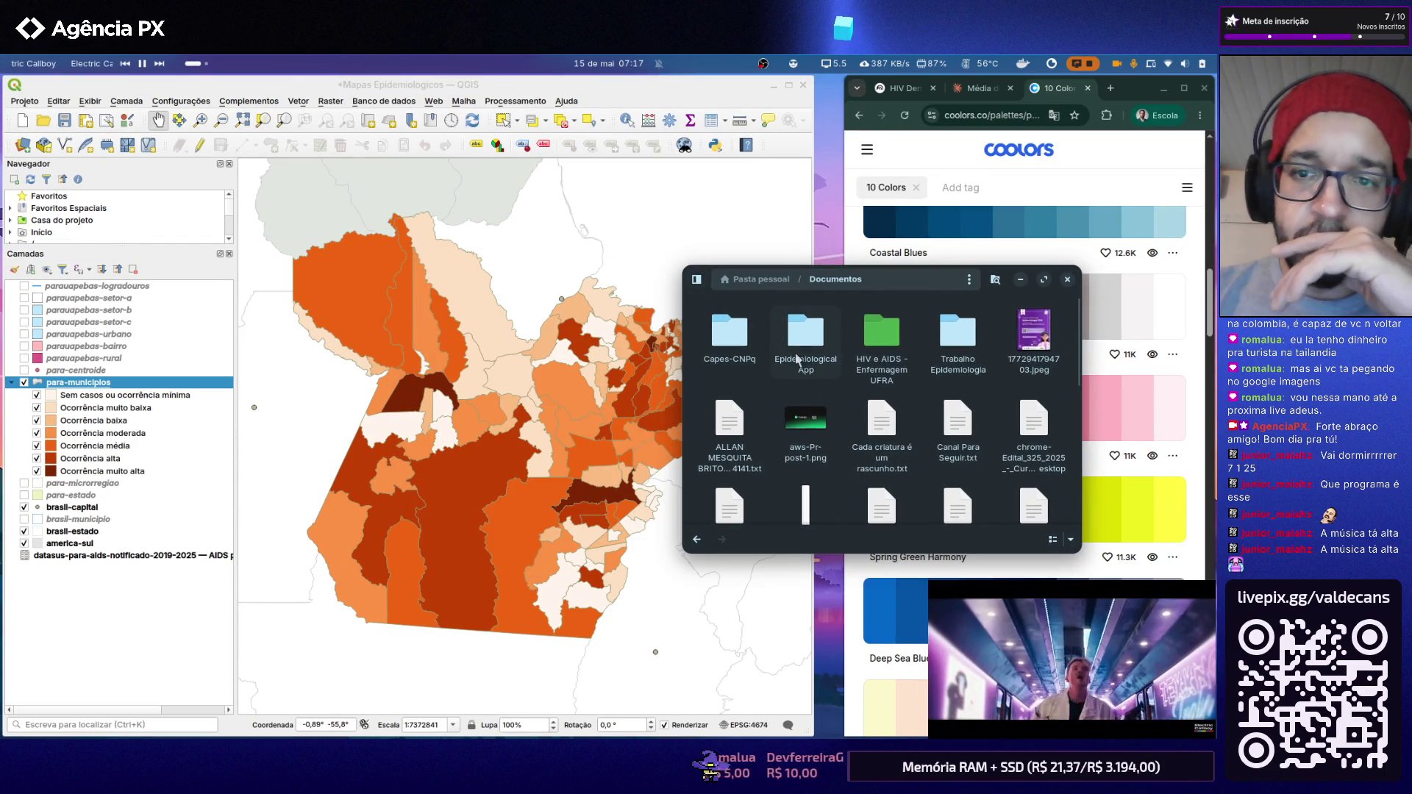
{"action": "double_click", "coordinate": [870, 338]}
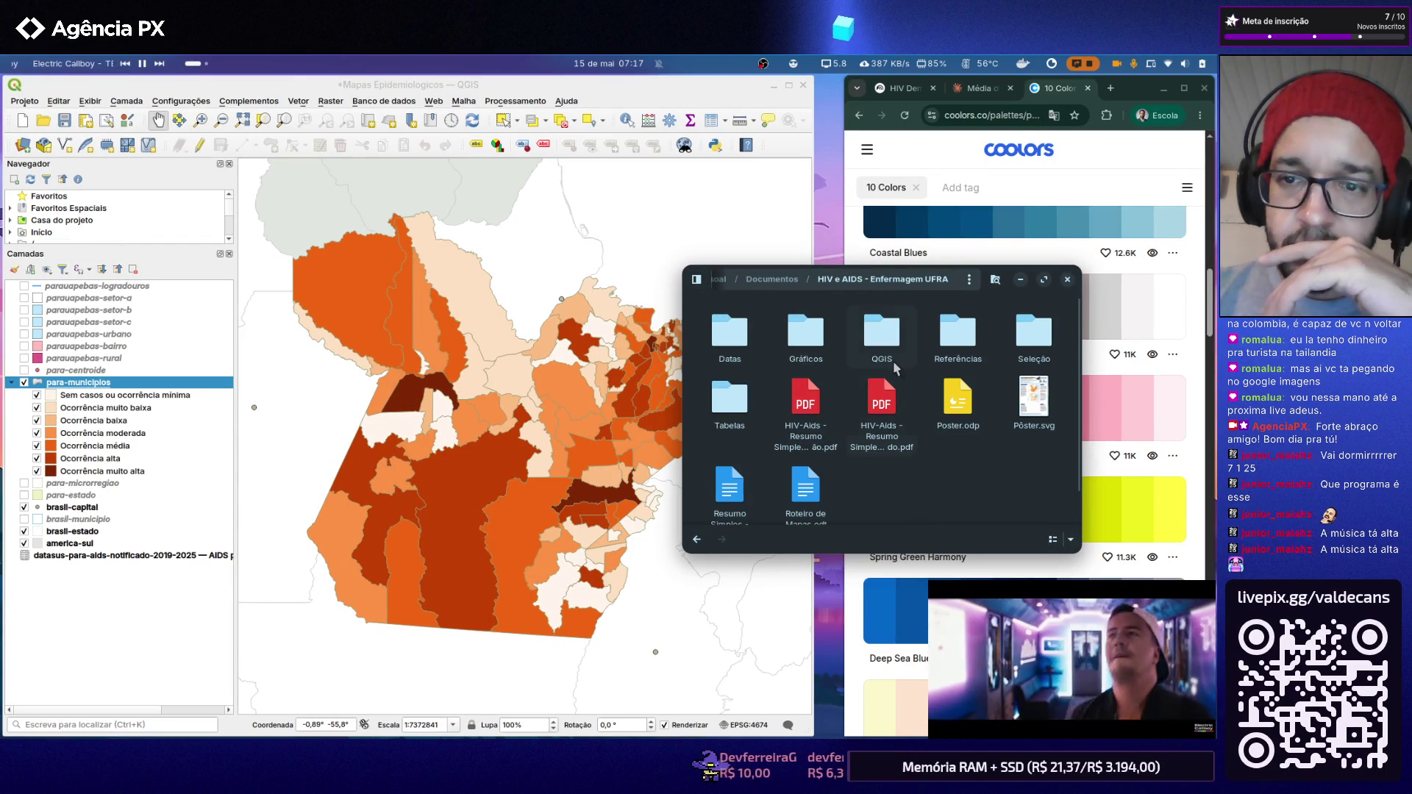
{"action": "double_click", "coordinate": [813, 364]}
{"action": "double_click", "coordinate": [878, 425]}
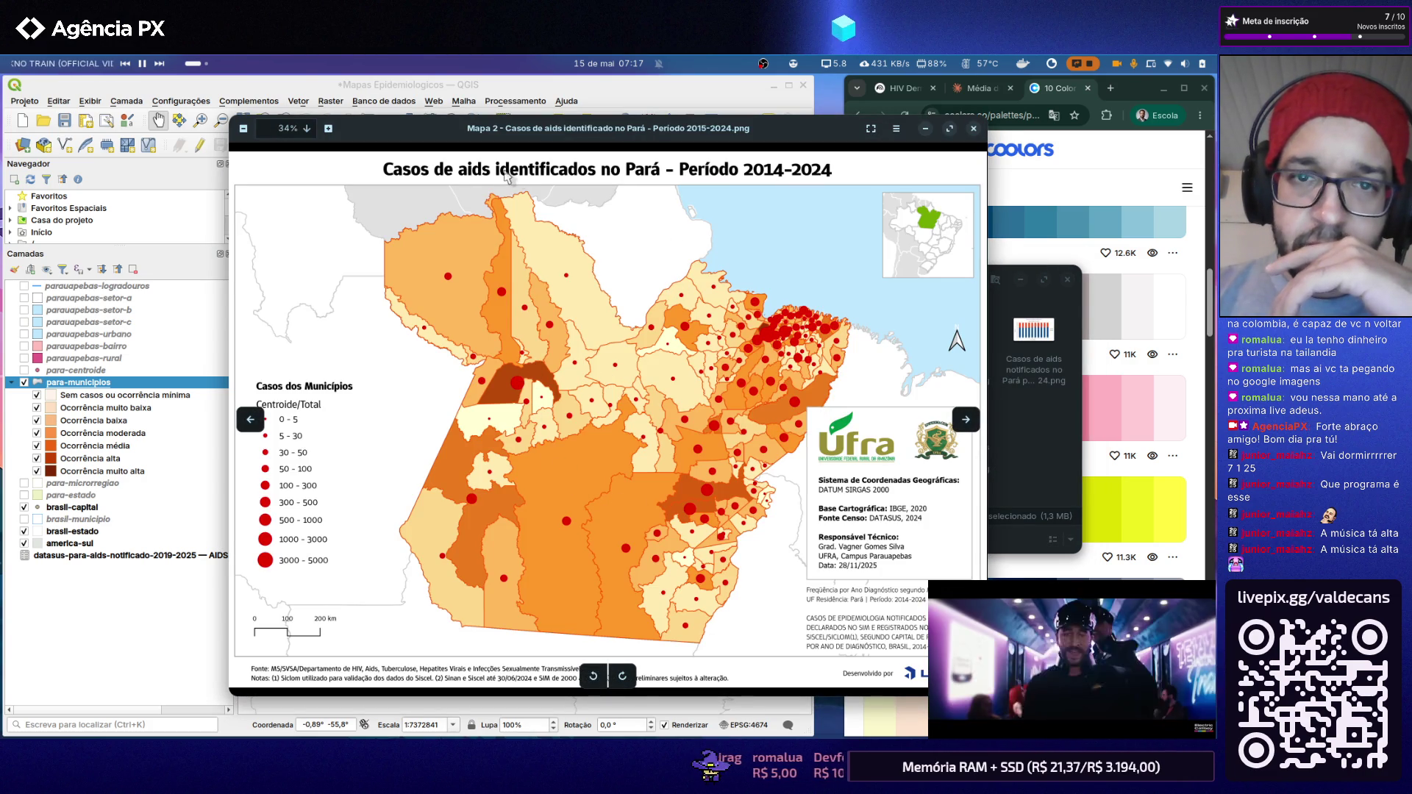
{"action": "left_click_drag", "start_coordinate": [381, 140], "coordinate": [681, 129]}
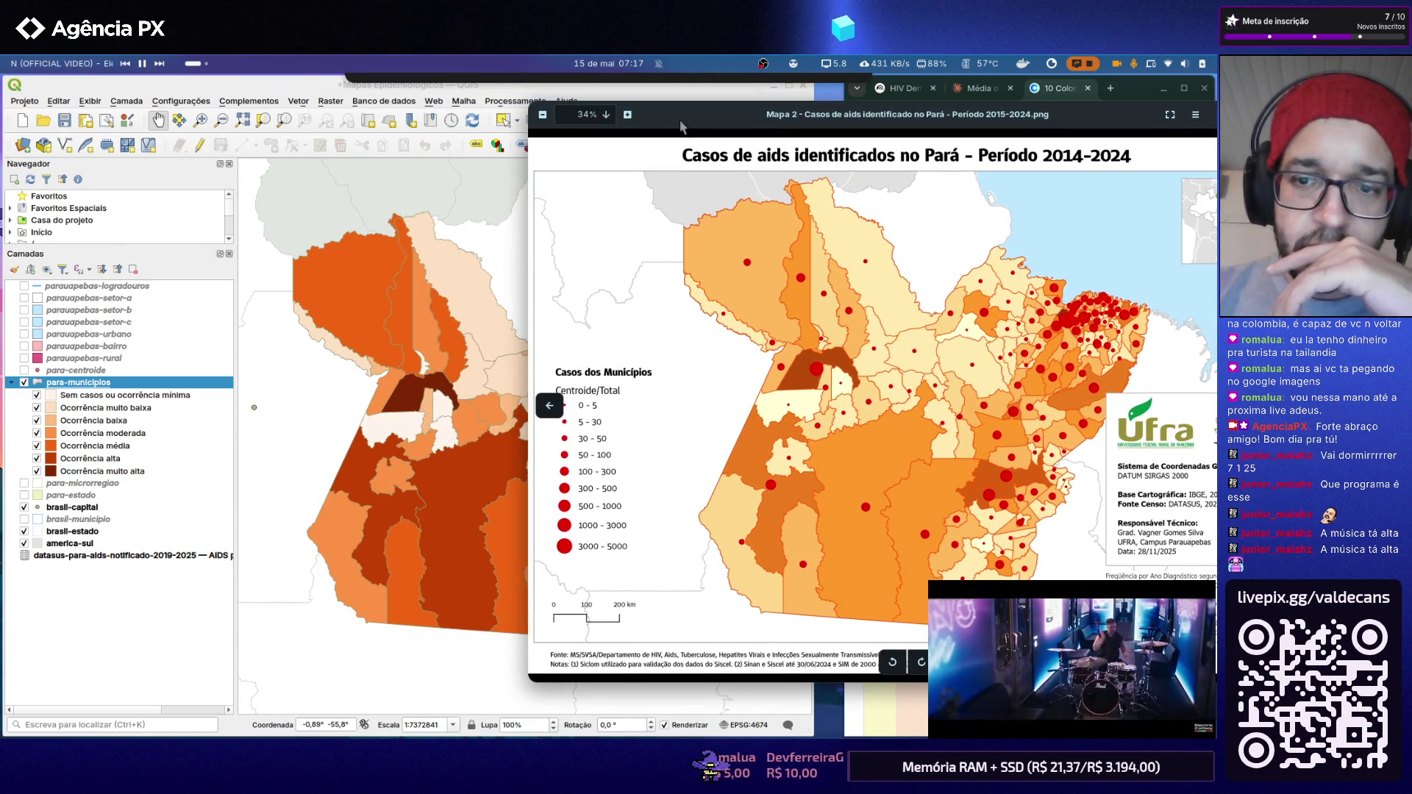
{"action": "left_click_drag", "start_coordinate": [681, 129], "coordinate": [477, 149]}
{"action": "left_click", "coordinate": [1073, 140]}
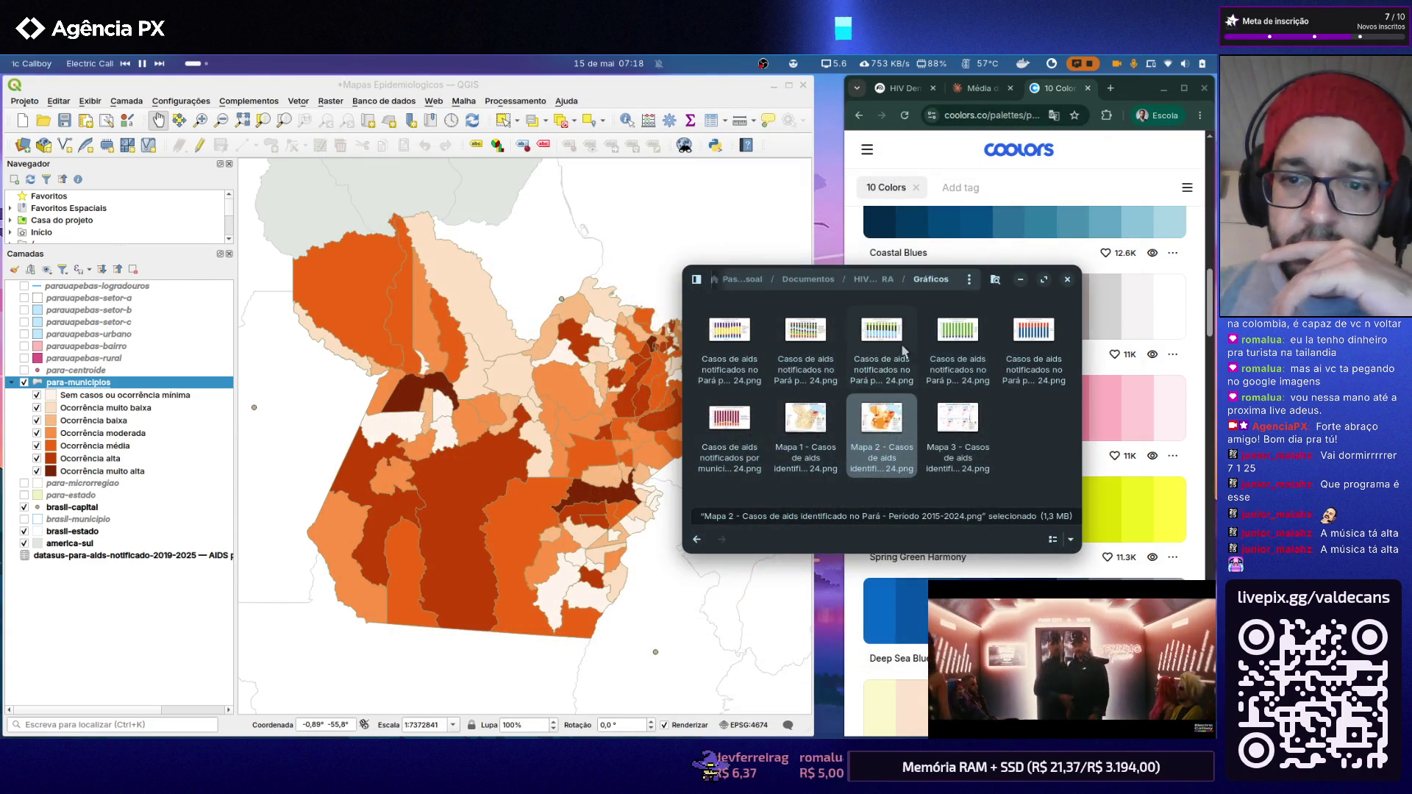
{"action": "left_click", "coordinate": [1066, 281]}
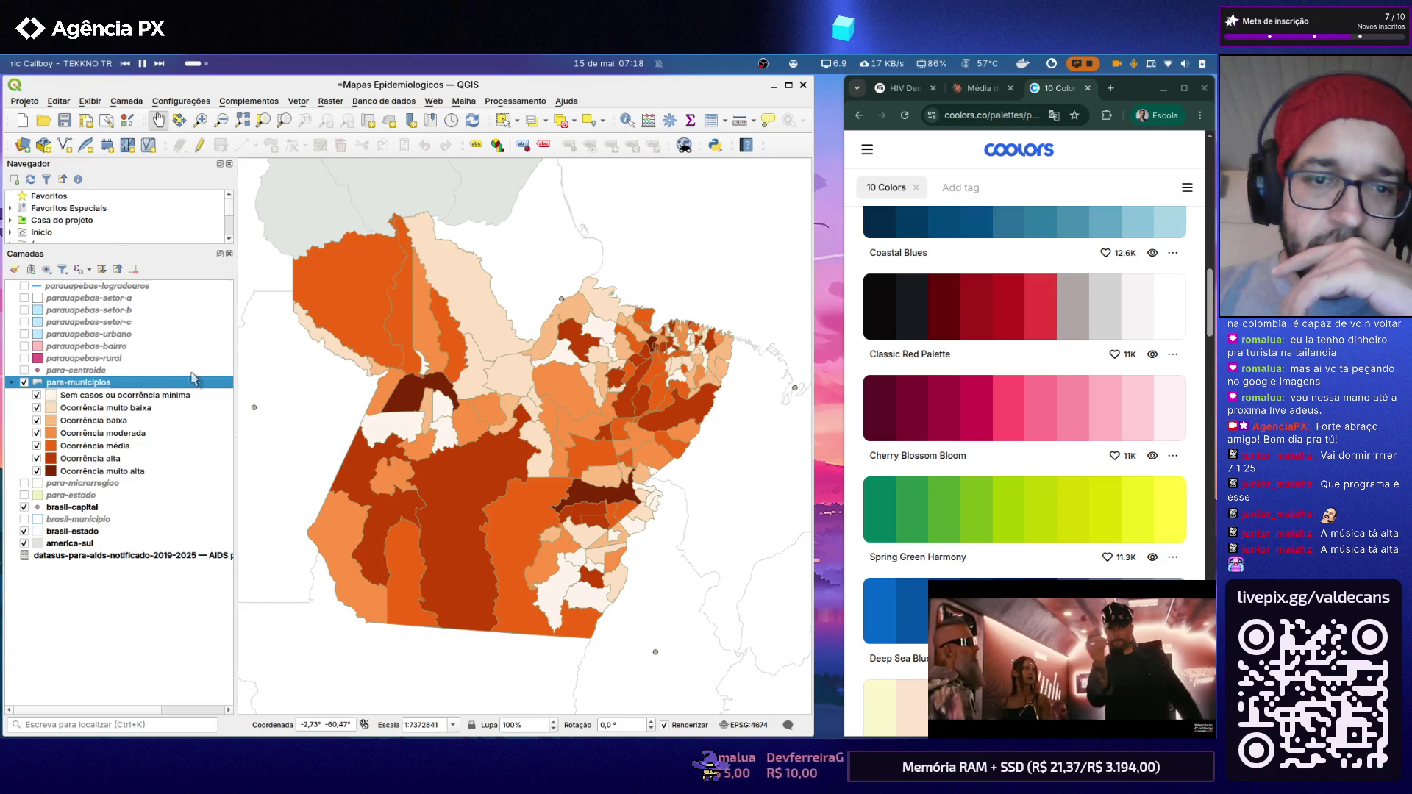
Step: Try OrRd, then settle the para-municipios classes on the YlOrRd yellow-to-red ramp
{"action": "double_click", "coordinate": [165, 380]}
{"action": "left_click", "coordinate": [769, 243]}
{"action": "mouse_move", "coordinate": [227, 484]}
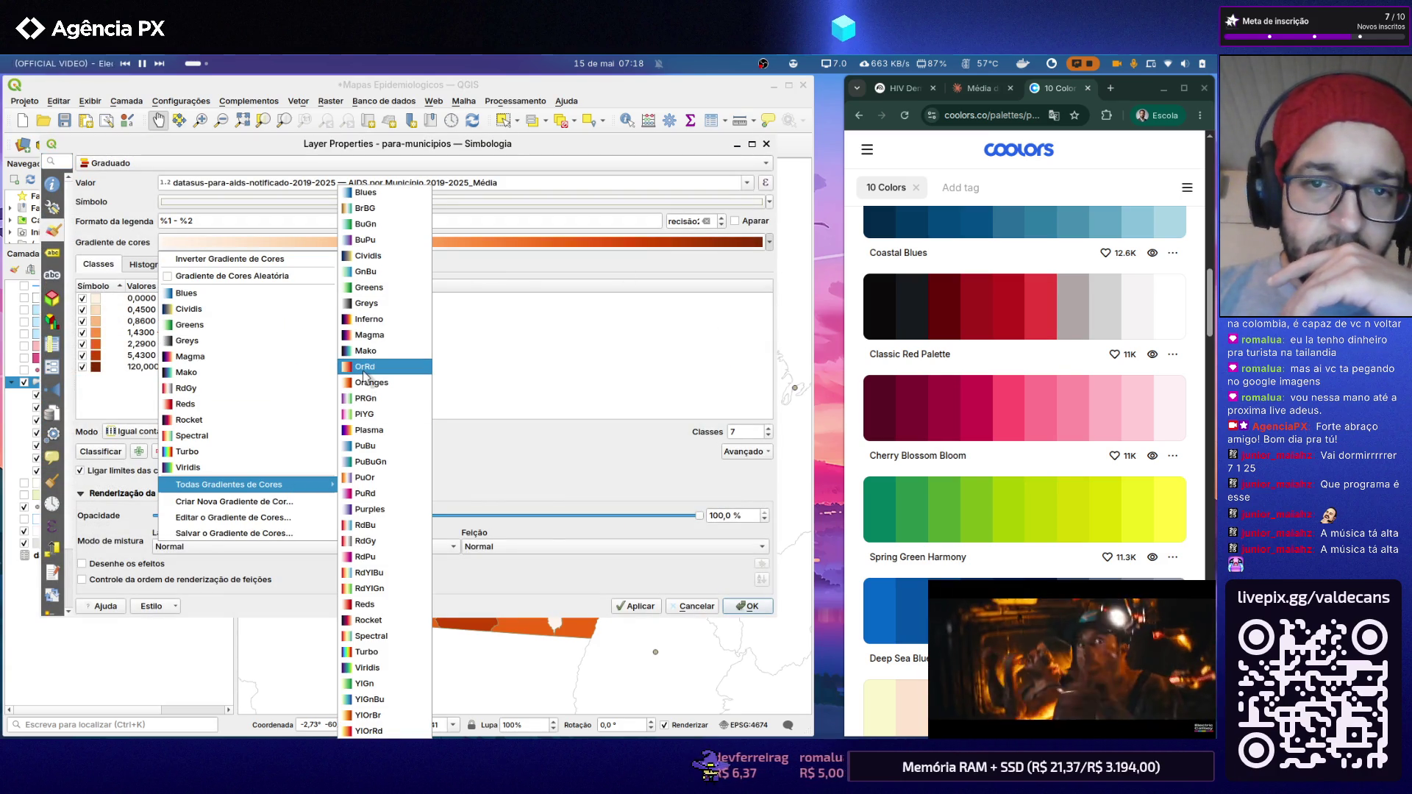
{"action": "left_click", "coordinate": [365, 376]}
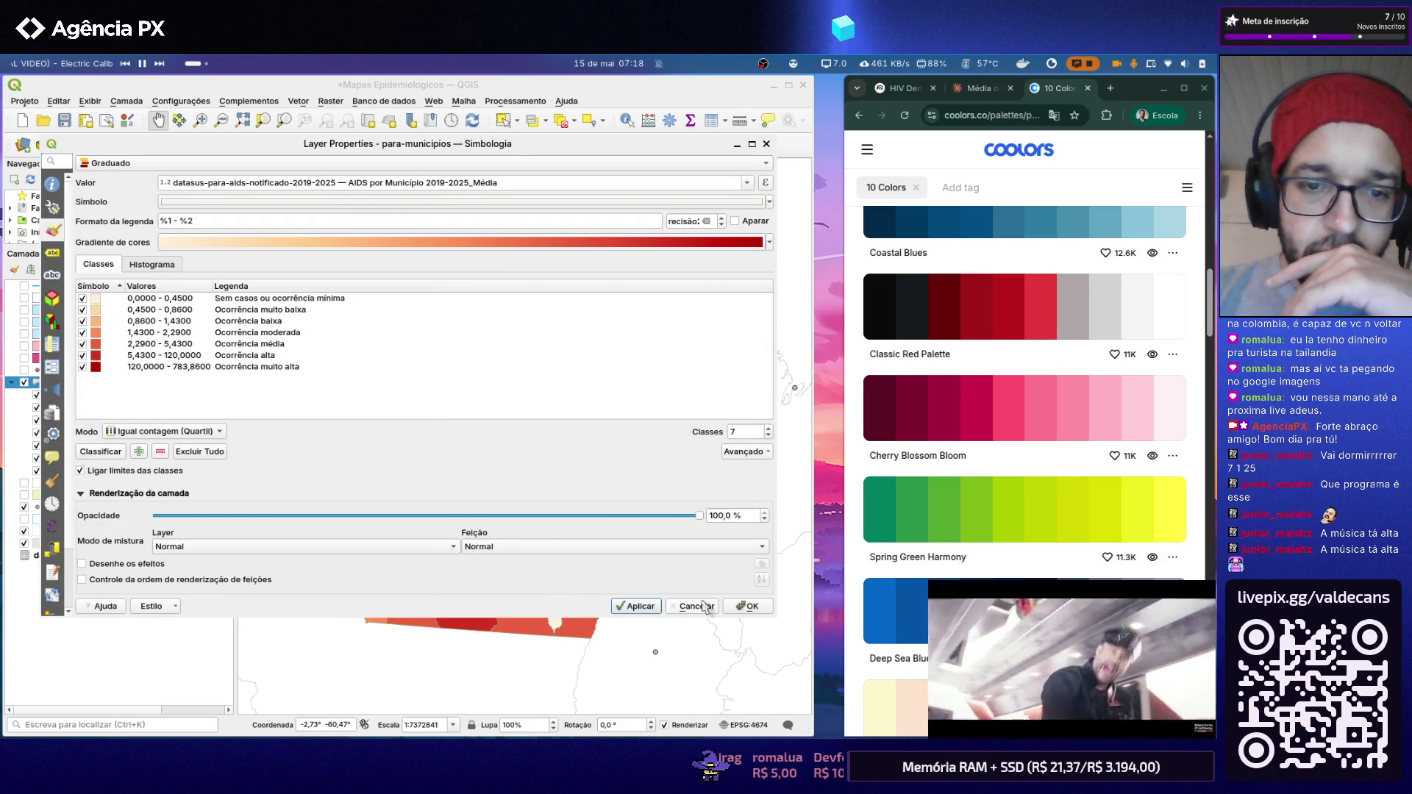
{"action": "left_click", "coordinate": [741, 605]}
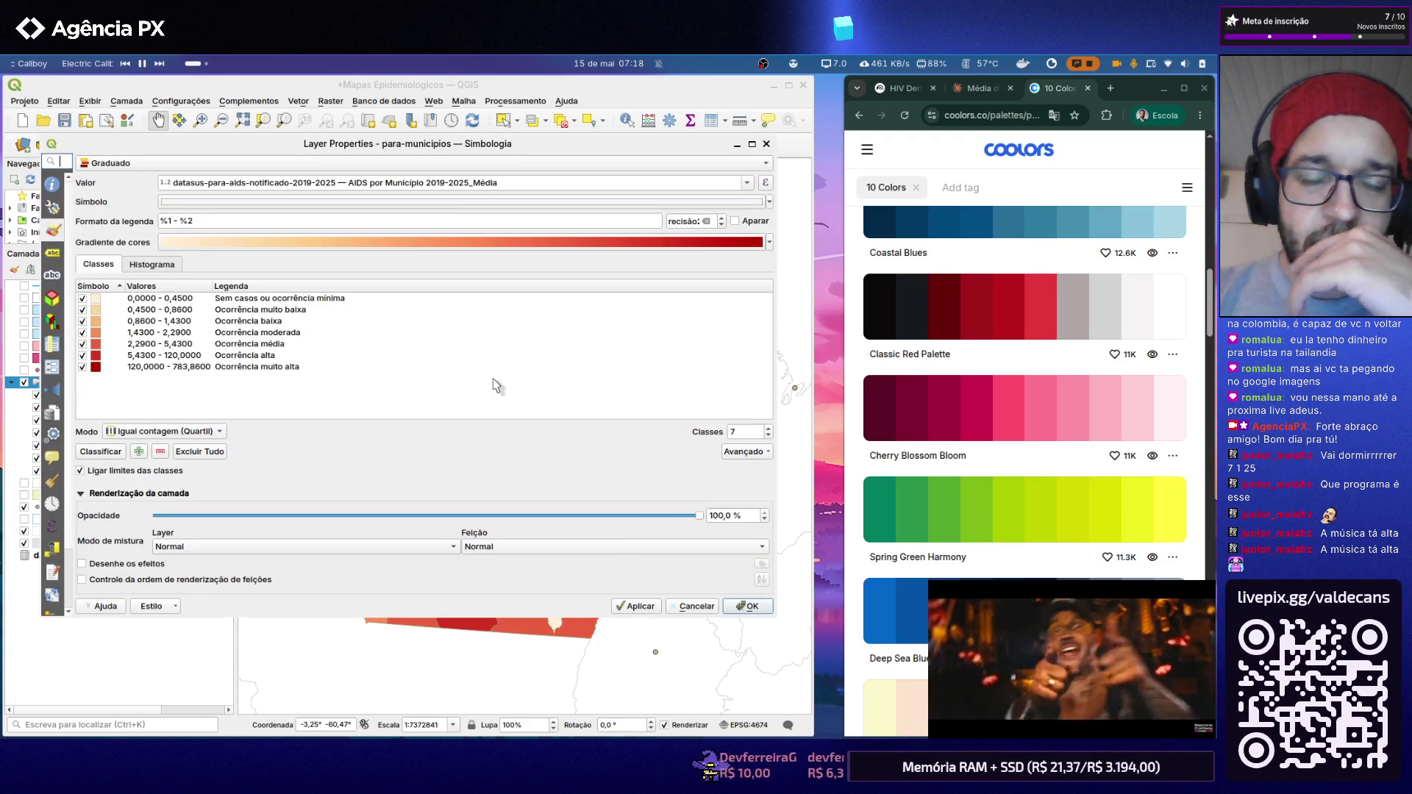
{"action": "left_click", "coordinate": [768, 245]}
{"action": "mouse_move", "coordinate": [228, 483]}
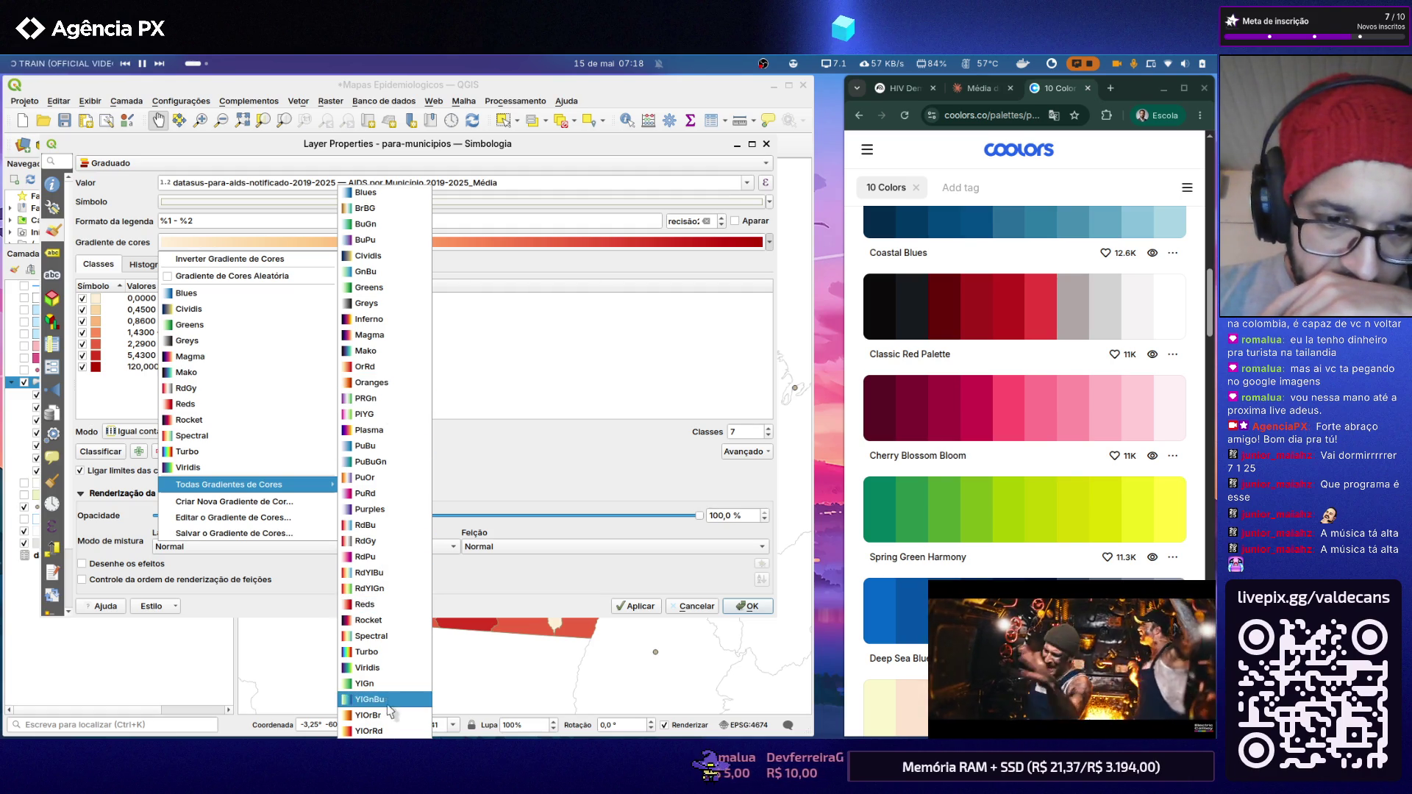
{"action": "left_click", "coordinate": [372, 731]}
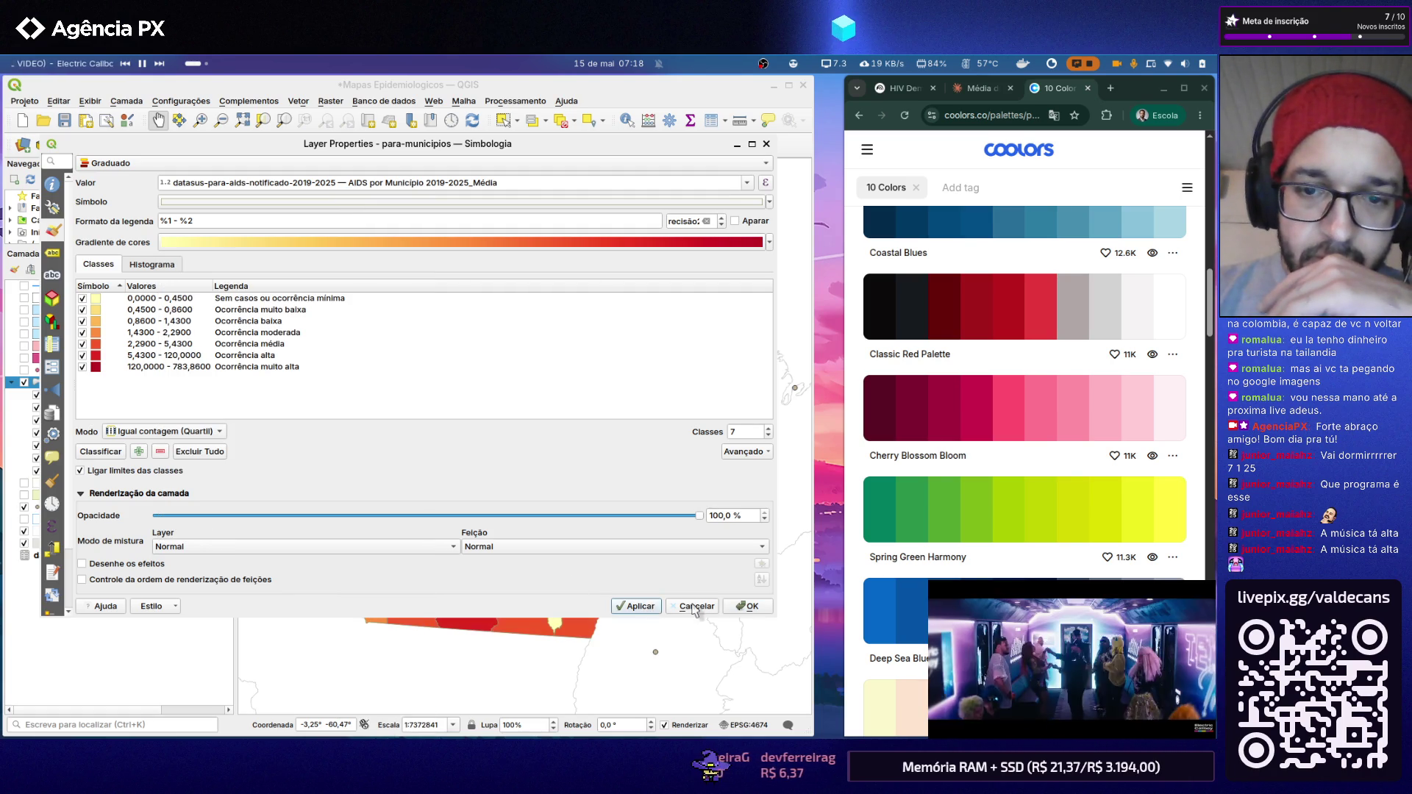
{"action": "left_click", "coordinate": [747, 606]}
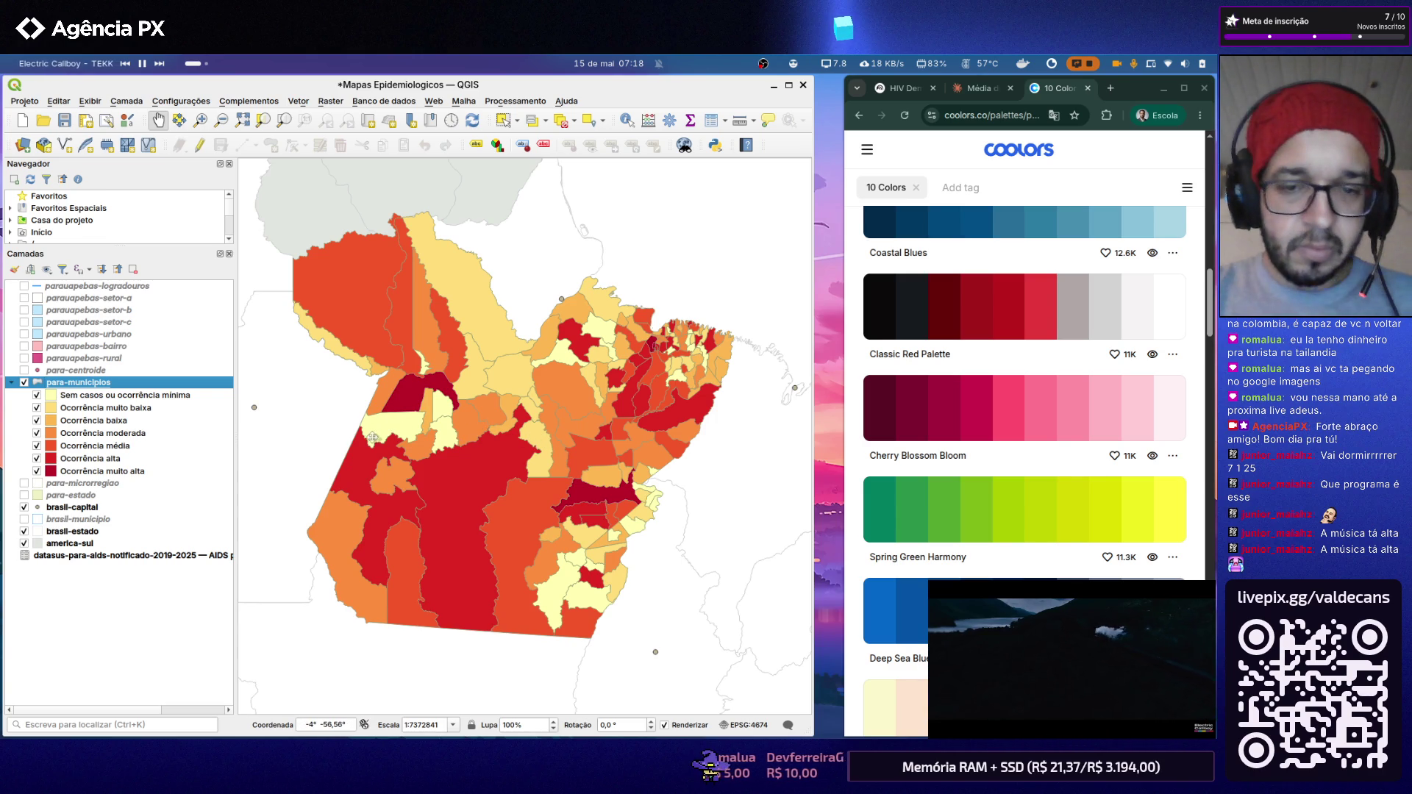
Step: Cycle through the open windows and open the home folder in Files with Super+E
{"action": "key", "text": "alt+Tab"}
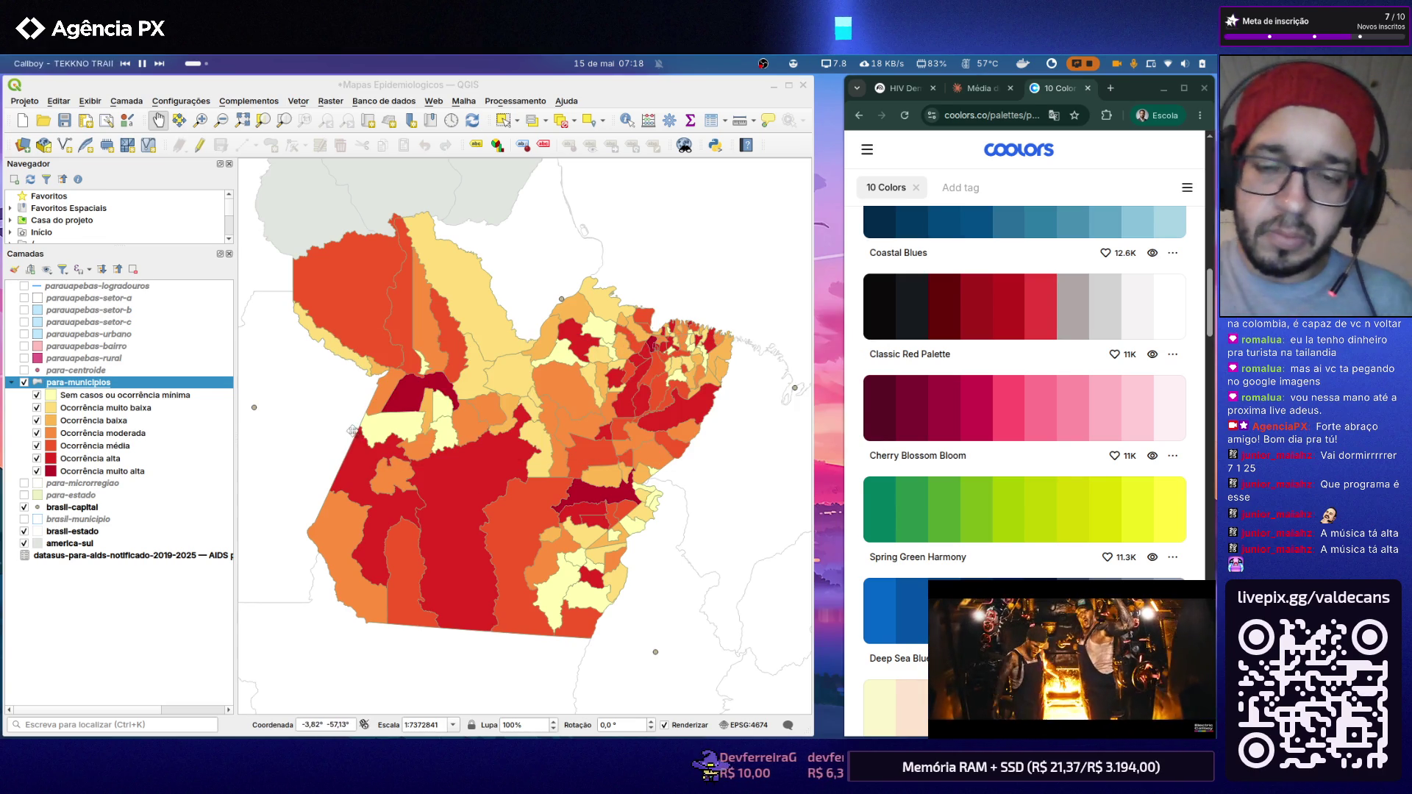
{"action": "key", "text": "alt+Tab"}
{"action": "key", "text": "alt+Tab"}
{"action": "key", "text": "alt+Tab"}
{"action": "key", "text": "alt+Tab"}
{"action": "key", "text": "alt+Tab"}
{"action": "key", "text": "alt+Tab"}
{"action": "key", "text": "alt+Tab"}
{"action": "key", "text": "alt+Tab"}
{"action": "key", "text": "alt+Tab"}
{"action": "key", "text": "alt+Tab"}
{"action": "key", "text": "alt+Tab"}
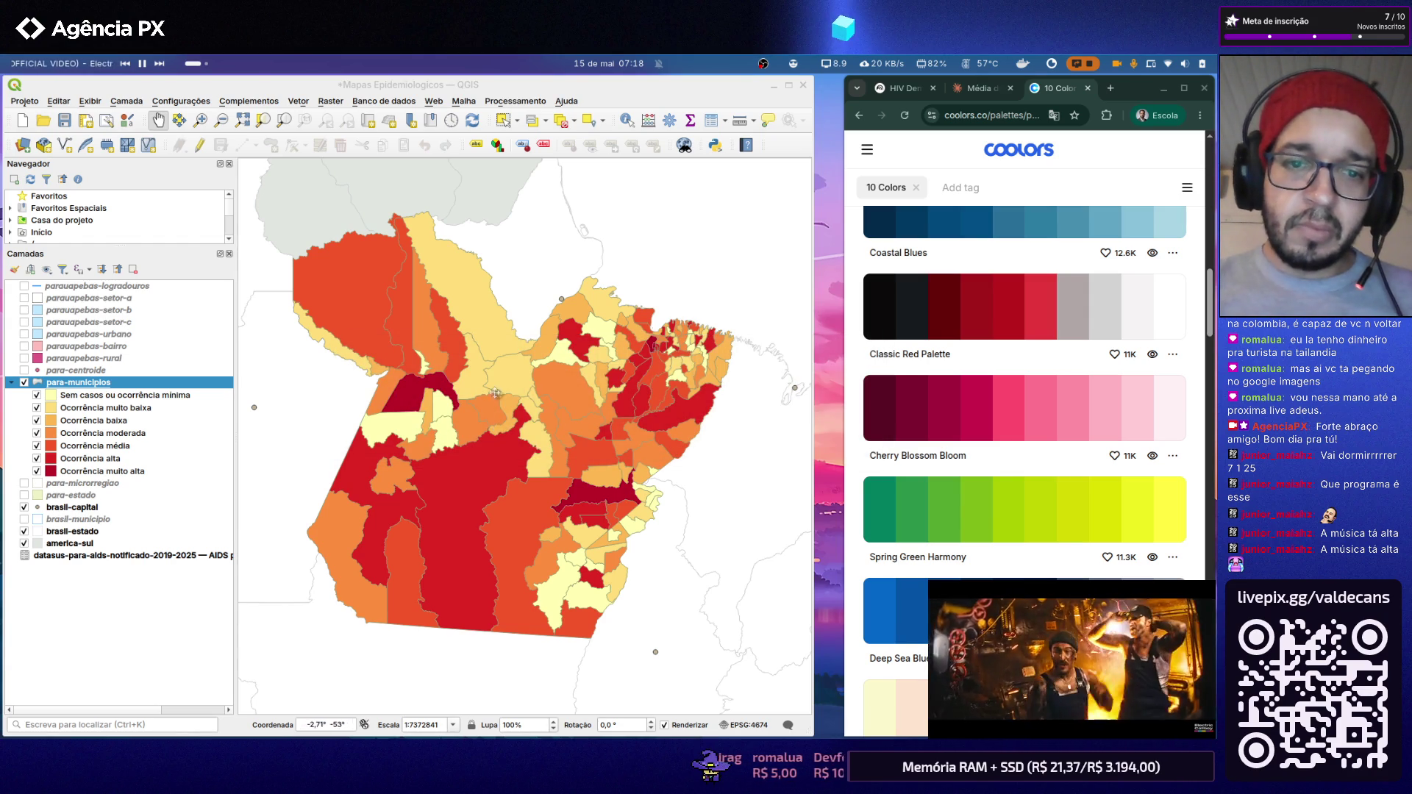
{"action": "key", "text": "super"}
{"action": "left_click", "coordinate": [507, 468]}
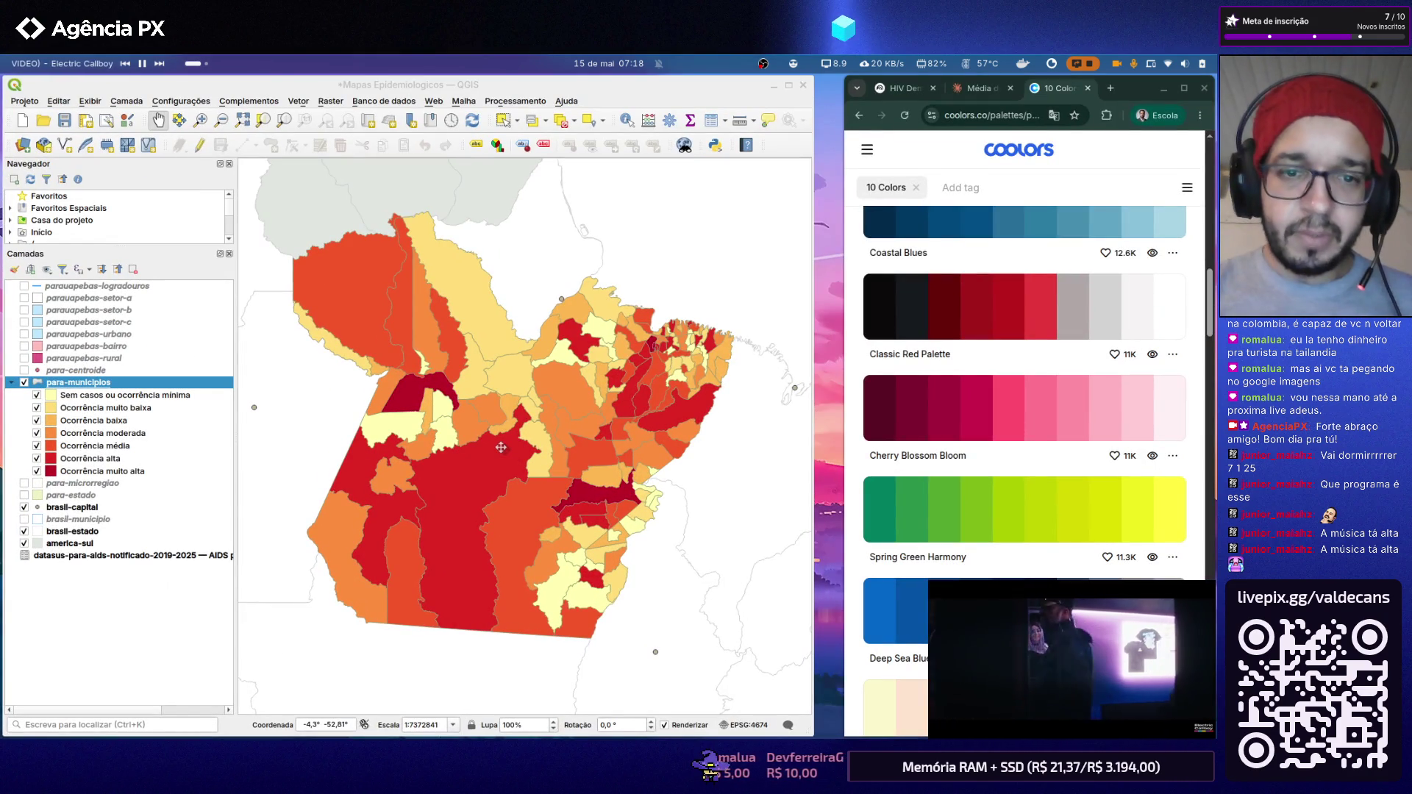
{"action": "key", "text": "super+e"}
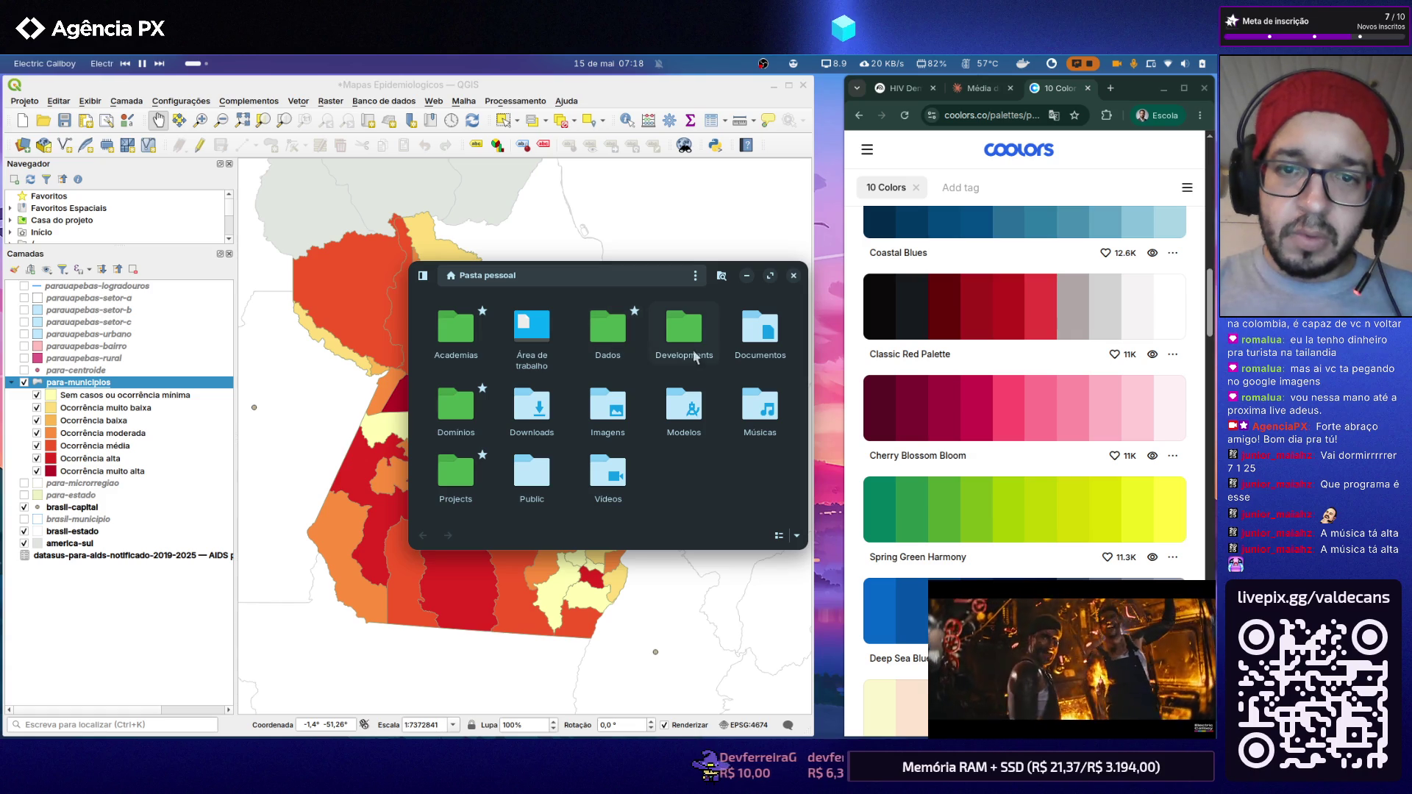
Step: View Mapa 2 PNG from Documentos > HIV e AIDS - Enfermagem UFRA > Gráficos, then close it
{"action": "double_click", "coordinate": [769, 342]}
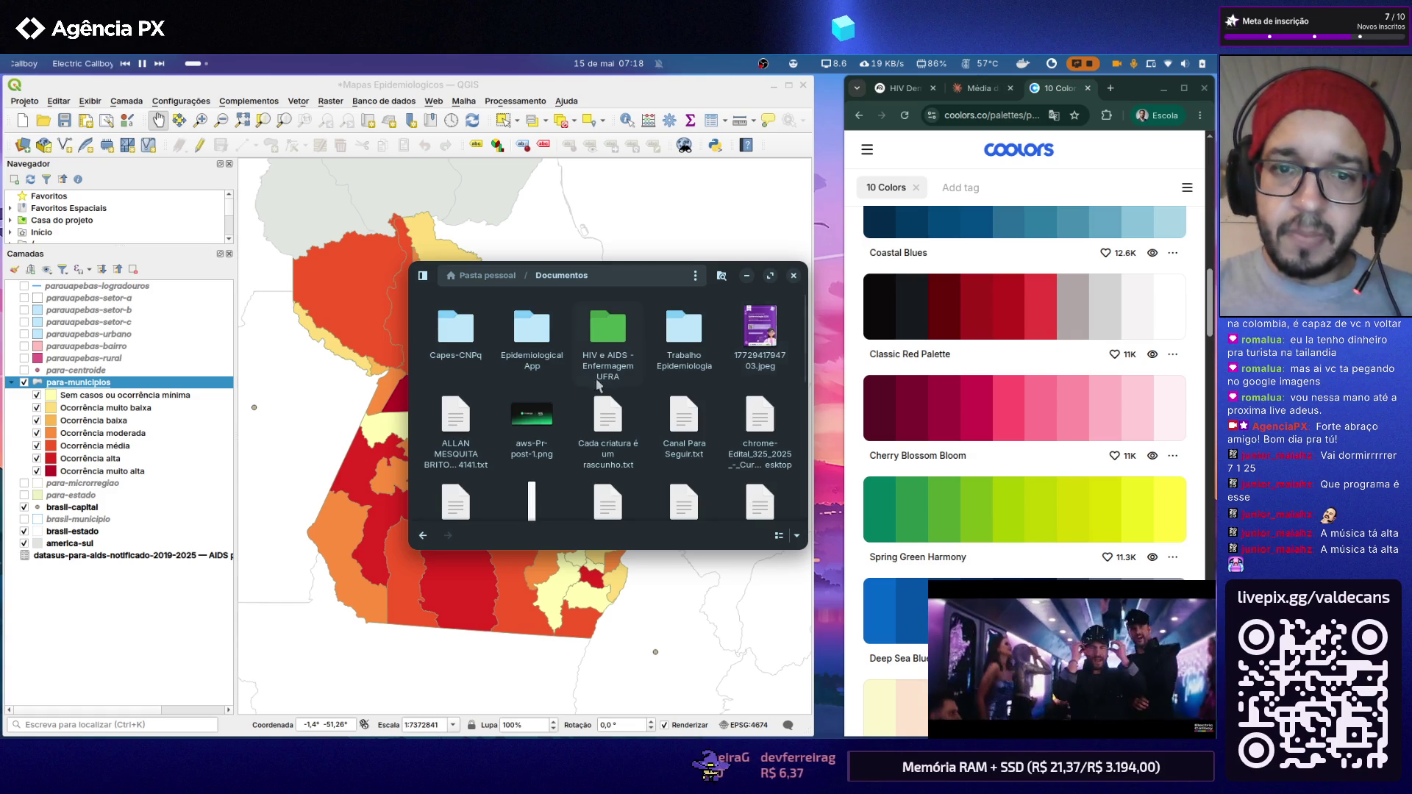
{"action": "double_click", "coordinate": [596, 361]}
{"action": "double_click", "coordinate": [532, 331]}
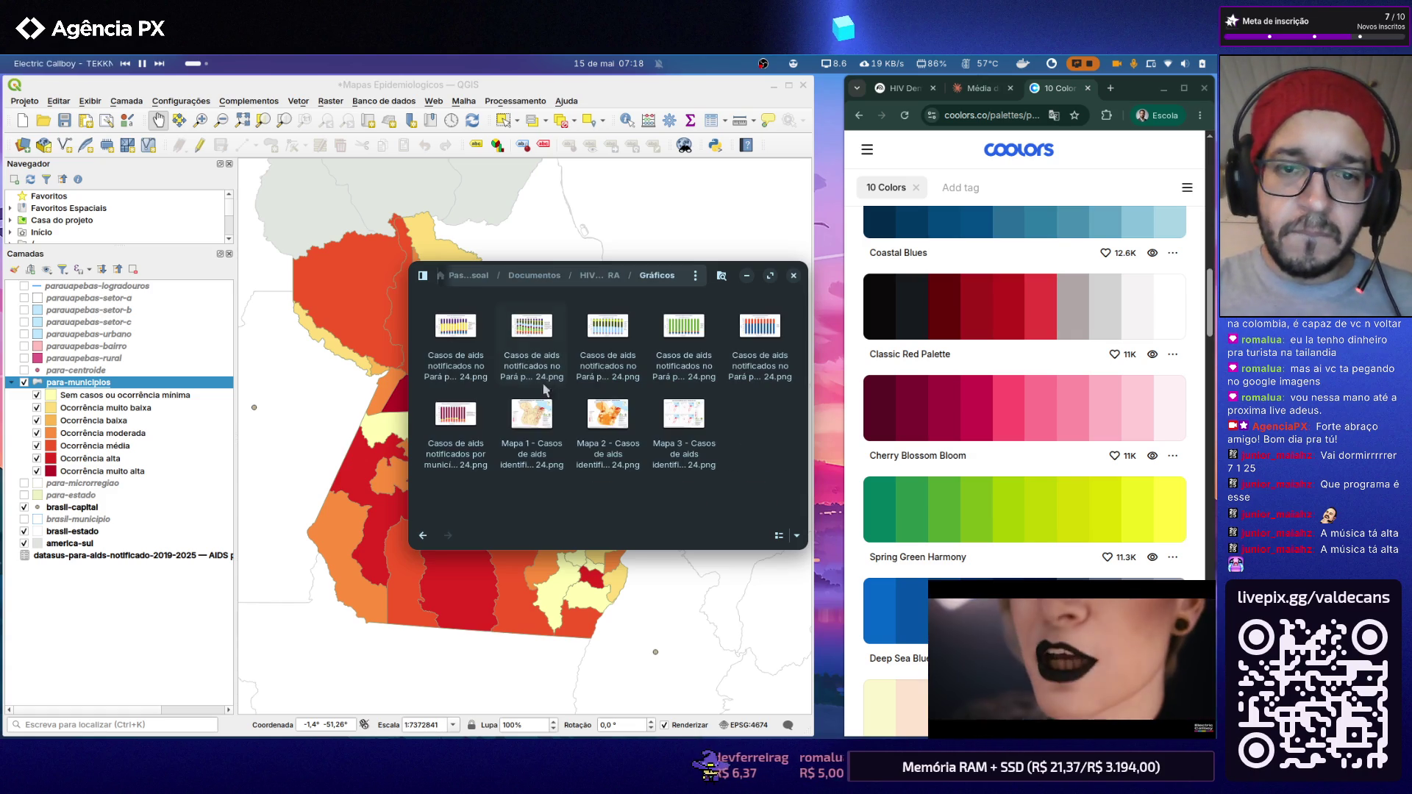
{"action": "double_click", "coordinate": [603, 423]}
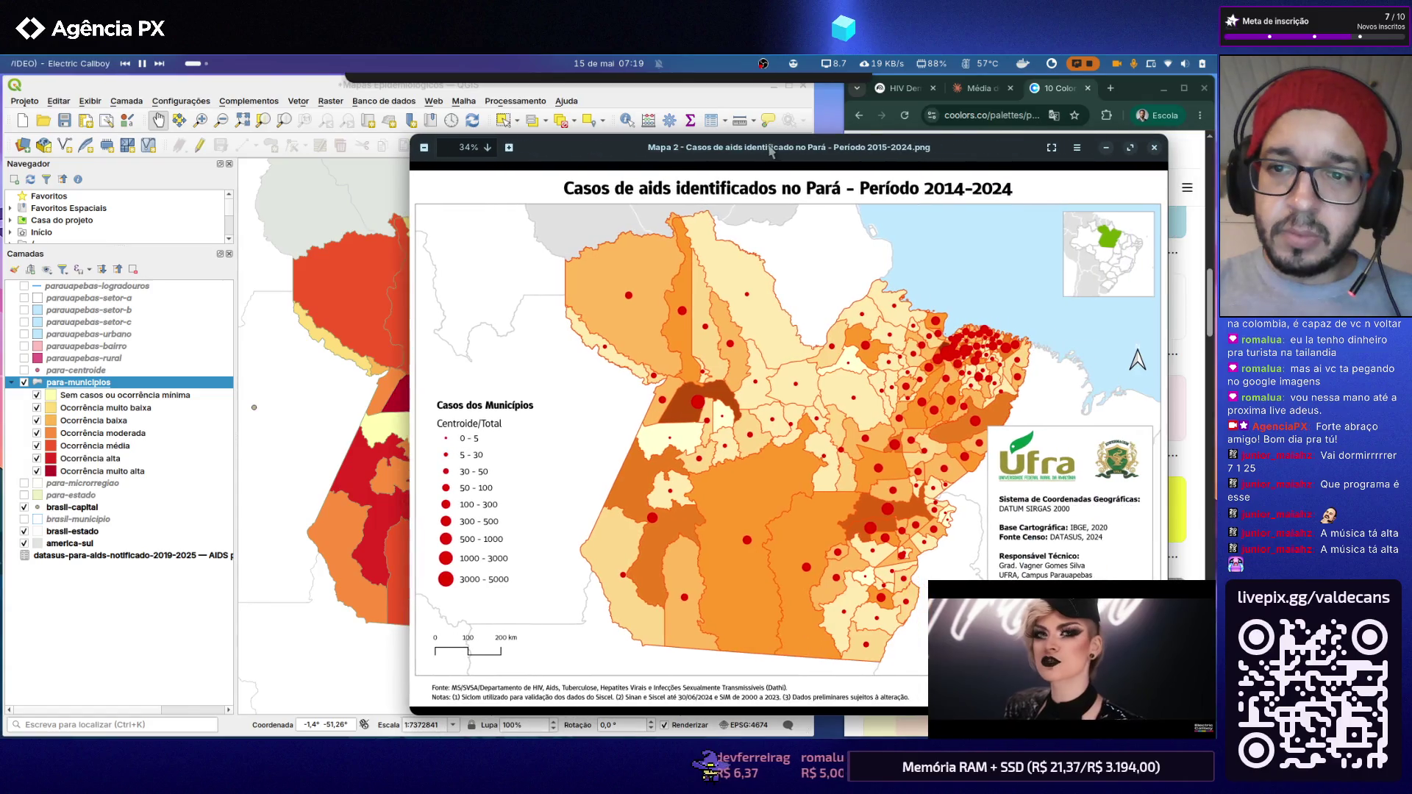
{"action": "left_click_drag", "start_coordinate": [661, 145], "coordinate": [843, 165]}
{"action": "left_click", "coordinate": [1154, 146]}
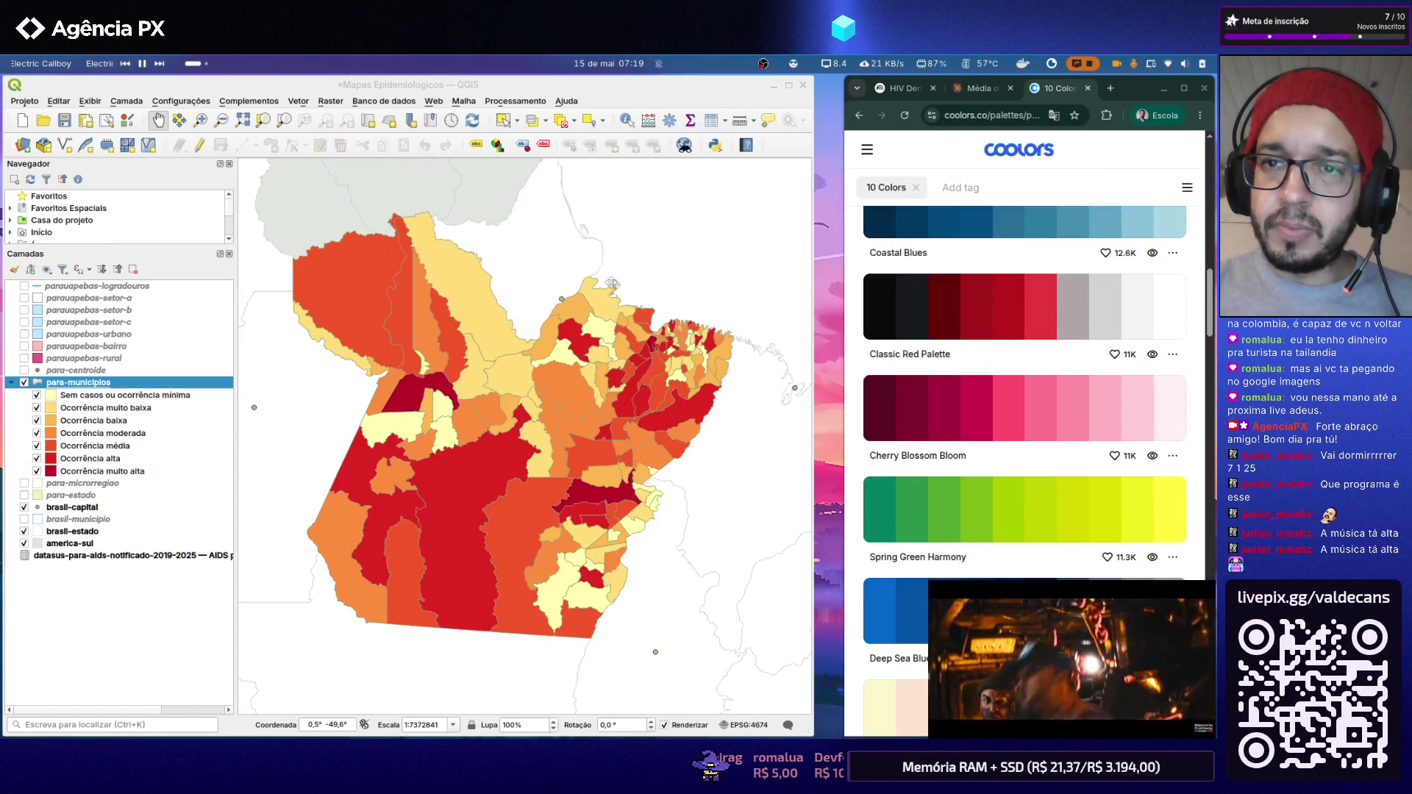
Step: Set para-municipios to the YlOrBr yellow-to-brown ramp and apply it to the map
{"action": "left_click", "coordinate": [434, 351]}
{"action": "left_click", "coordinate": [765, 244]}
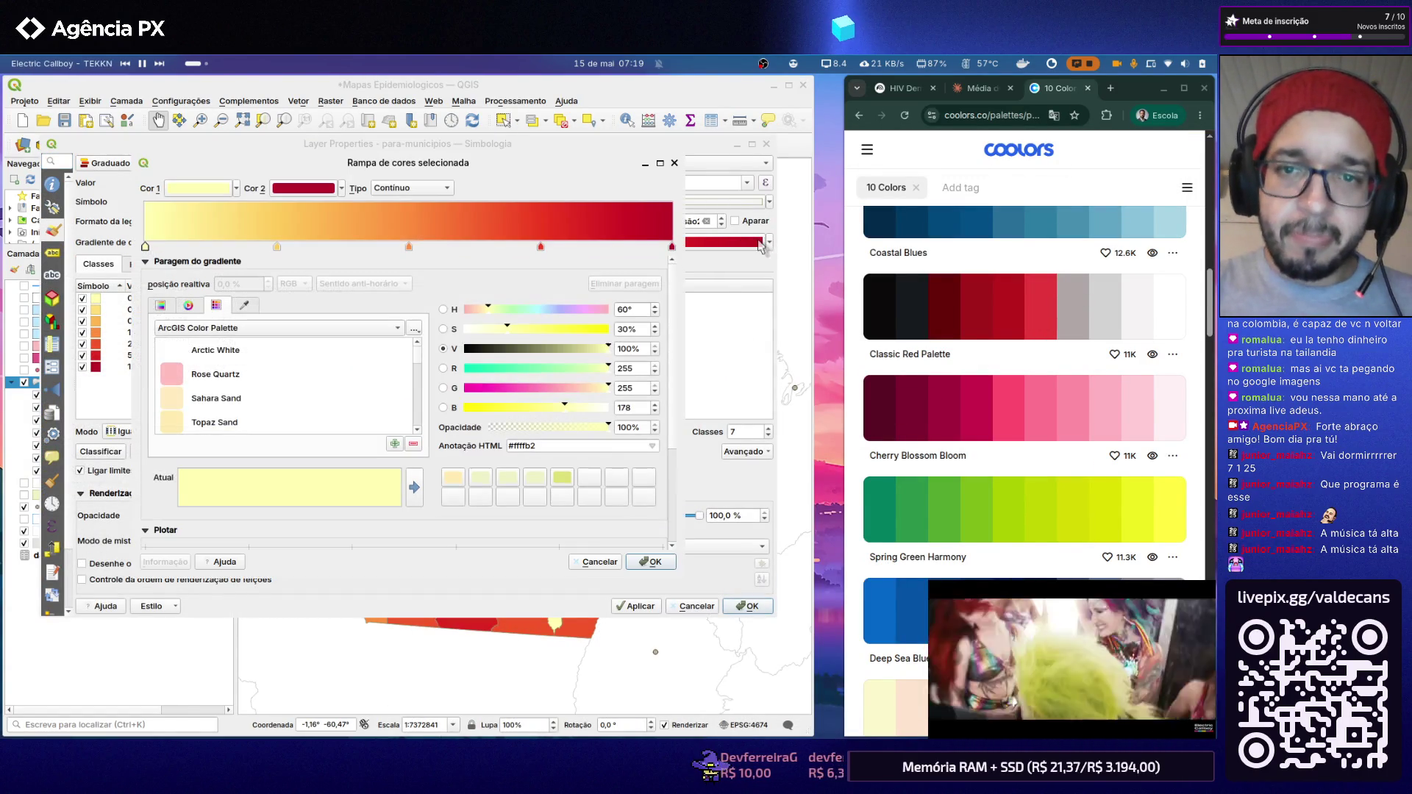
{"action": "left_click", "coordinate": [650, 562]}
{"action": "left_click", "coordinate": [768, 244]}
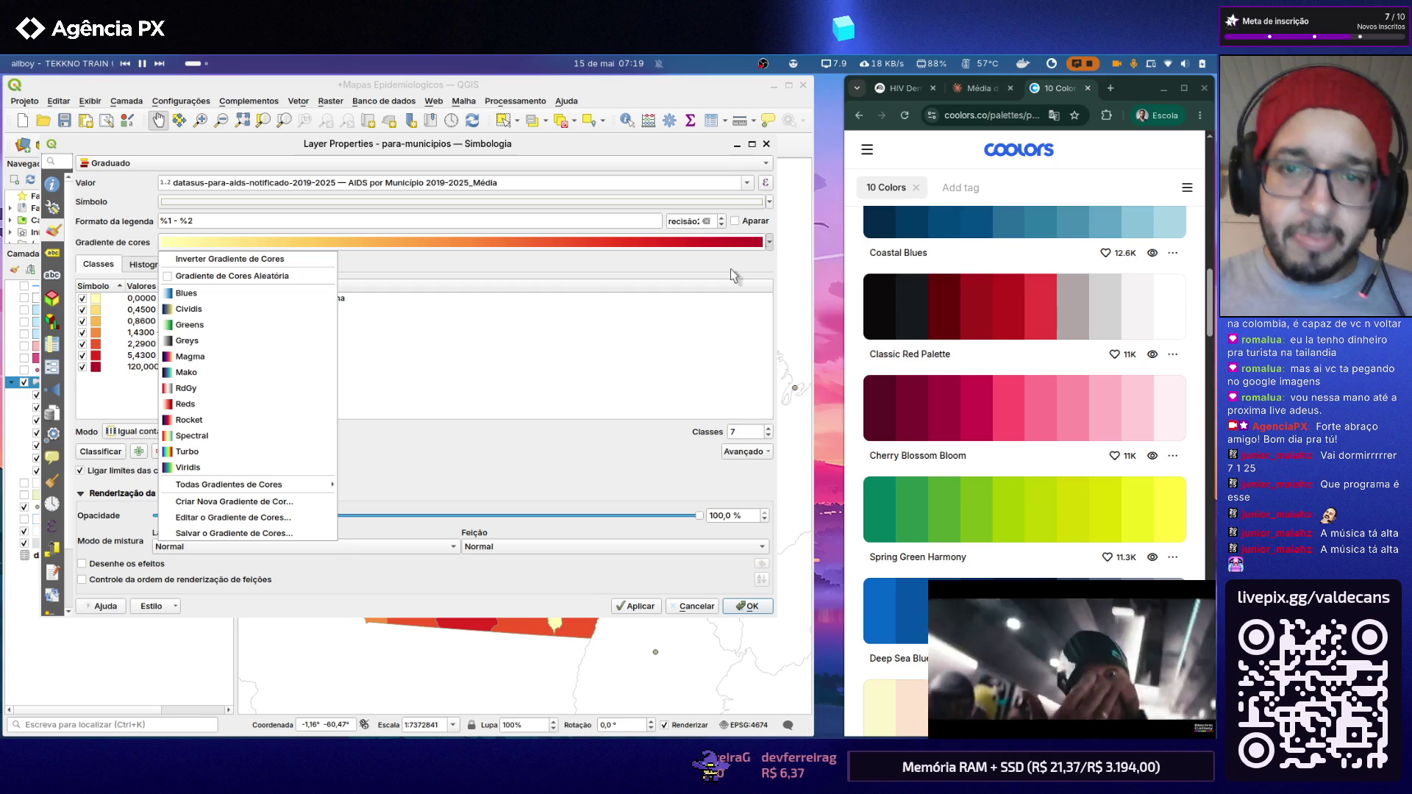
{"action": "mouse_move", "coordinate": [228, 484]}
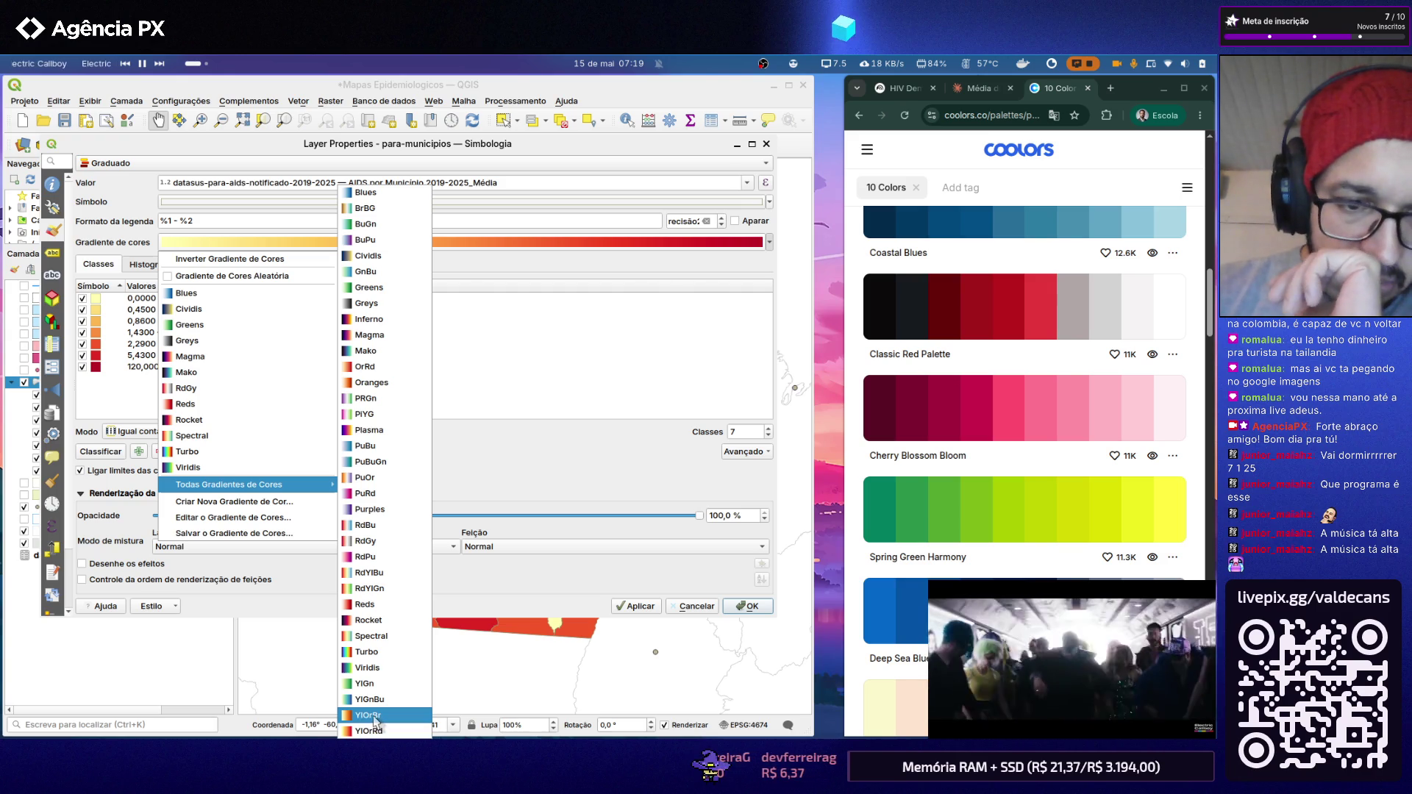
{"action": "left_click", "coordinate": [375, 715]}
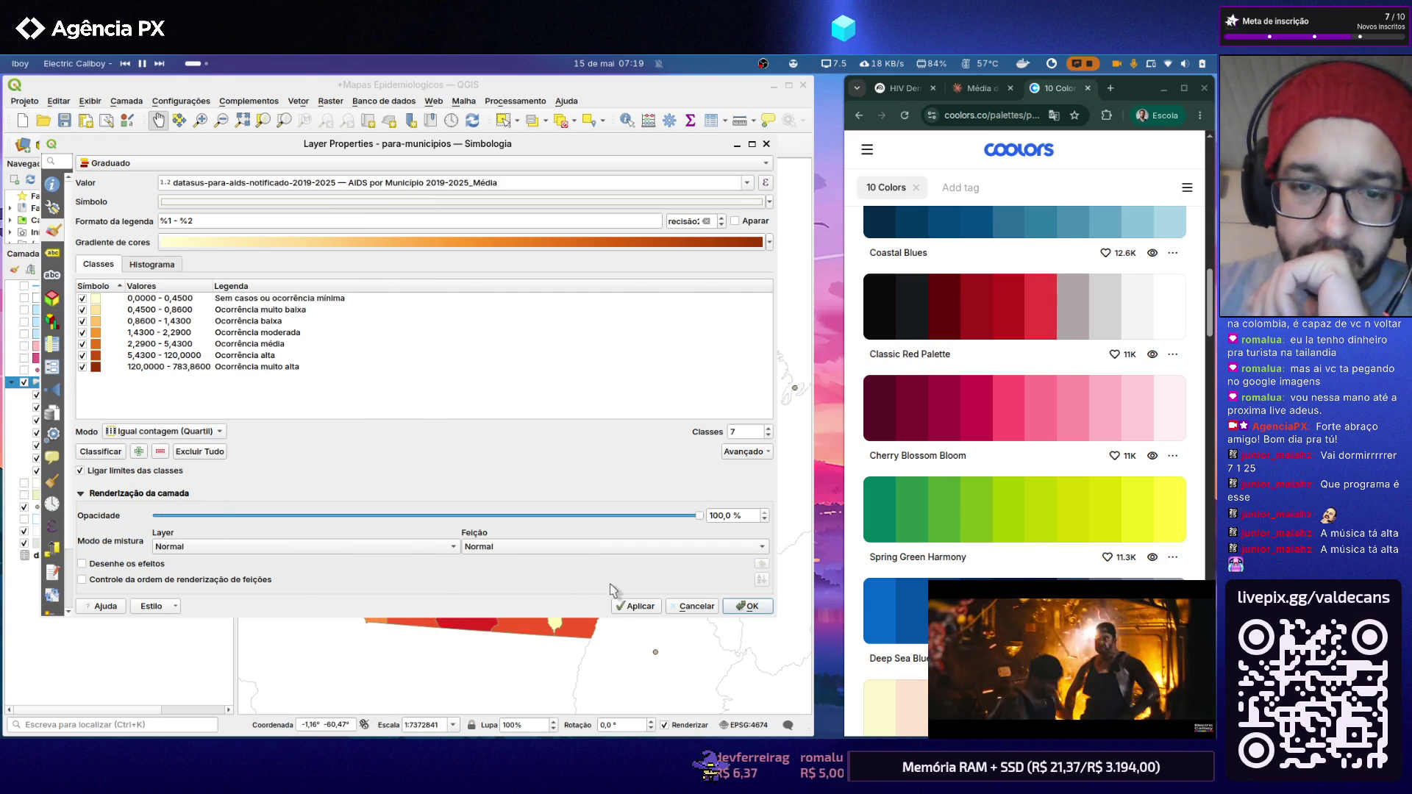
{"action": "left_click", "coordinate": [628, 609]}
{"action": "left_click", "coordinate": [747, 605]}
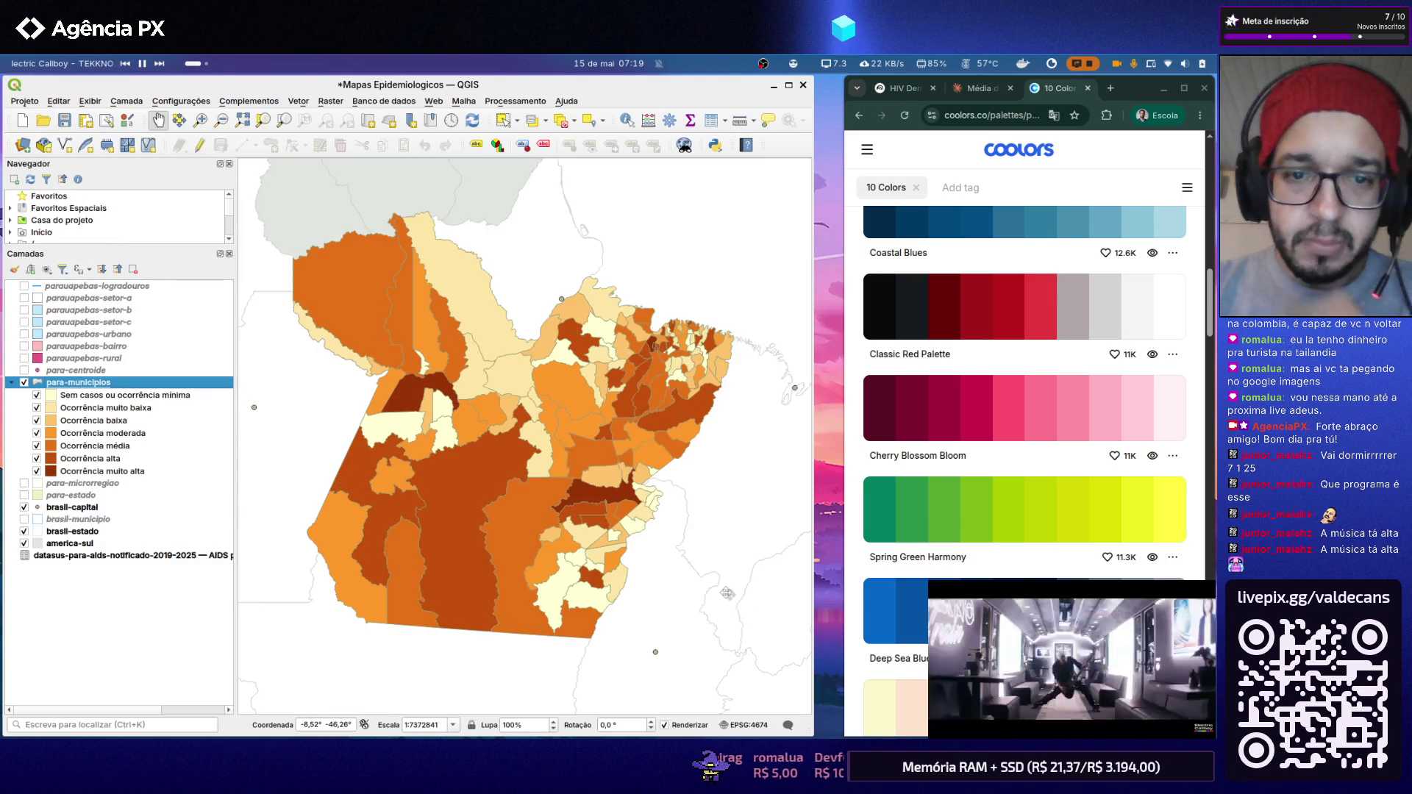
Step: Switch to the earlier 2015-2024 map image in Image Viewer and move it aside
{"action": "key", "text": "alt+Tab"}
{"action": "key", "text": "alt+Tab"}
{"action": "key", "text": "Tab"}
{"action": "key", "text": "Tab"}
{"action": "key", "text": "Tab"}
{"action": "key", "text": "Tab"}
{"action": "key", "text": "Tab"}
{"action": "key", "text": "Tab"}
{"action": "key", "text": "Tab"}
{"action": "key", "text": "Tab"}
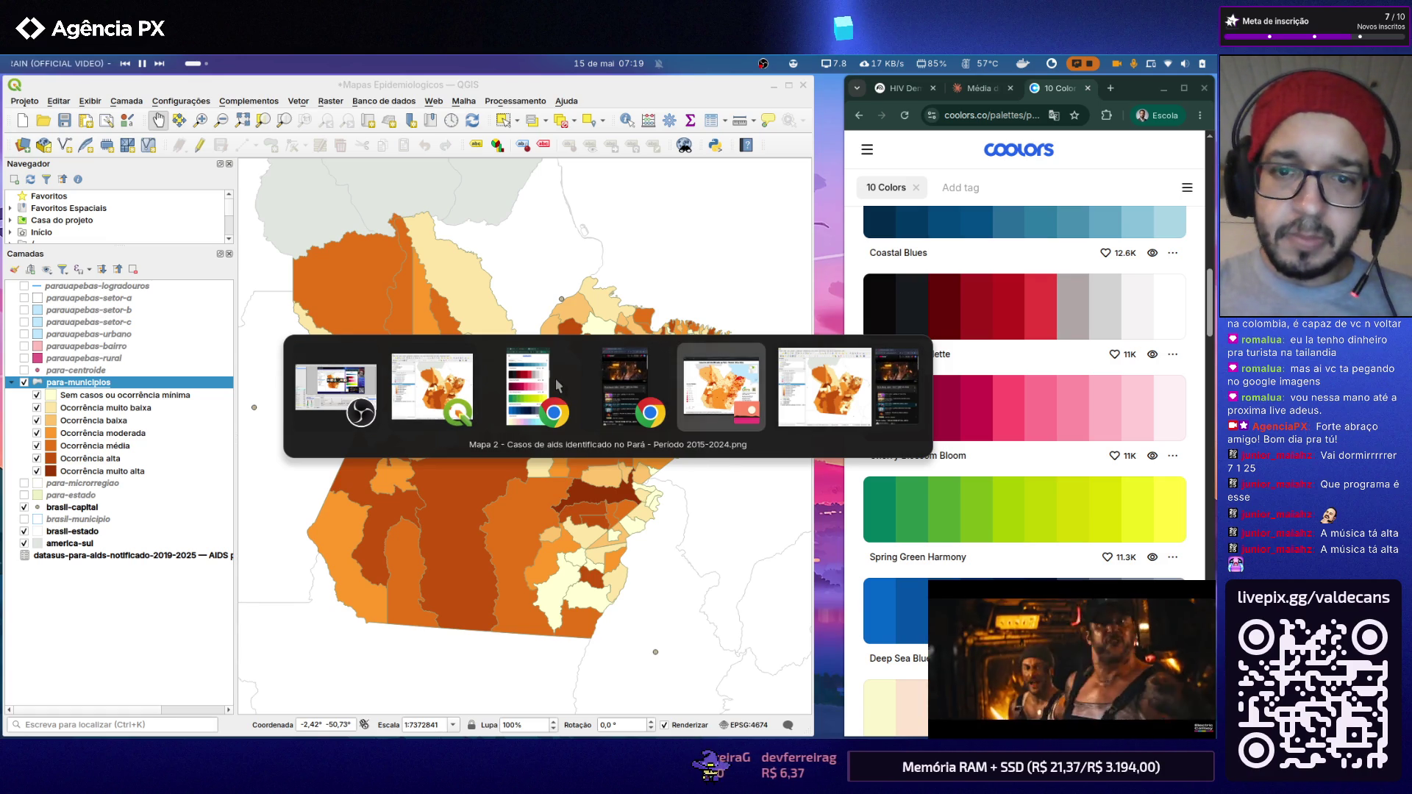
{"action": "key", "text": "alt+Tab"}
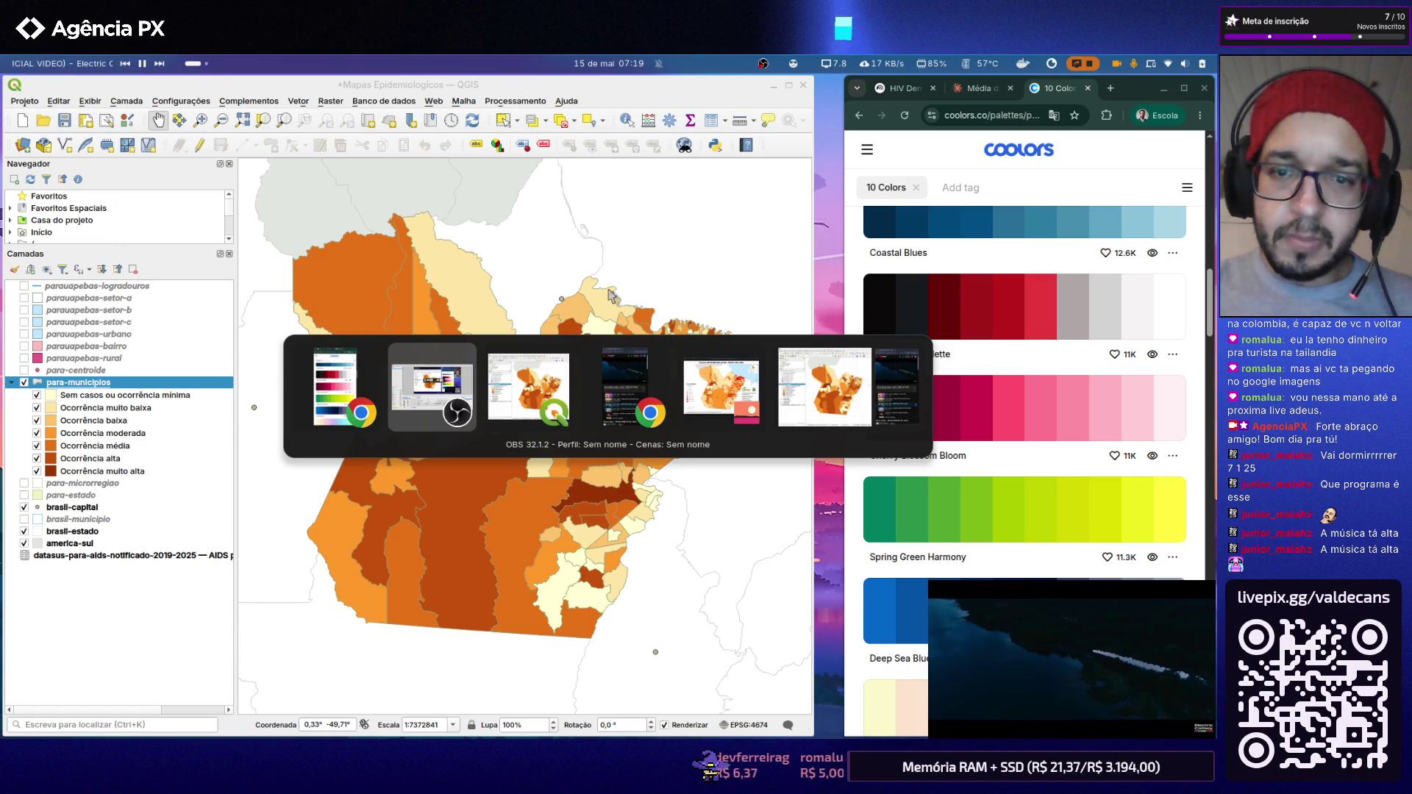
{"action": "key", "text": "Tab"}
{"action": "key", "text": "Tab"}
{"action": "key", "text": "Tab"}
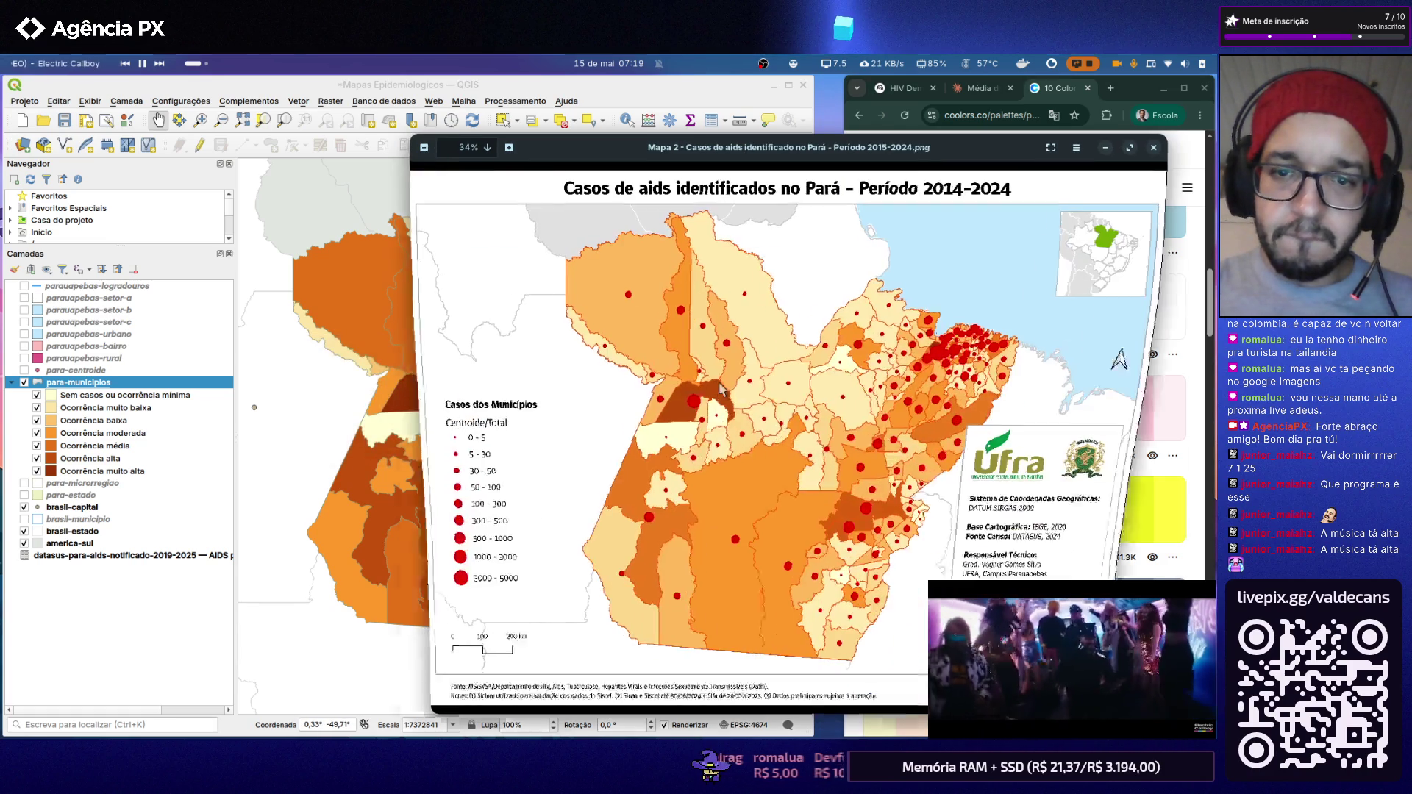
{"action": "left_click_drag", "start_coordinate": [618, 155], "coordinate": [790, 135]}
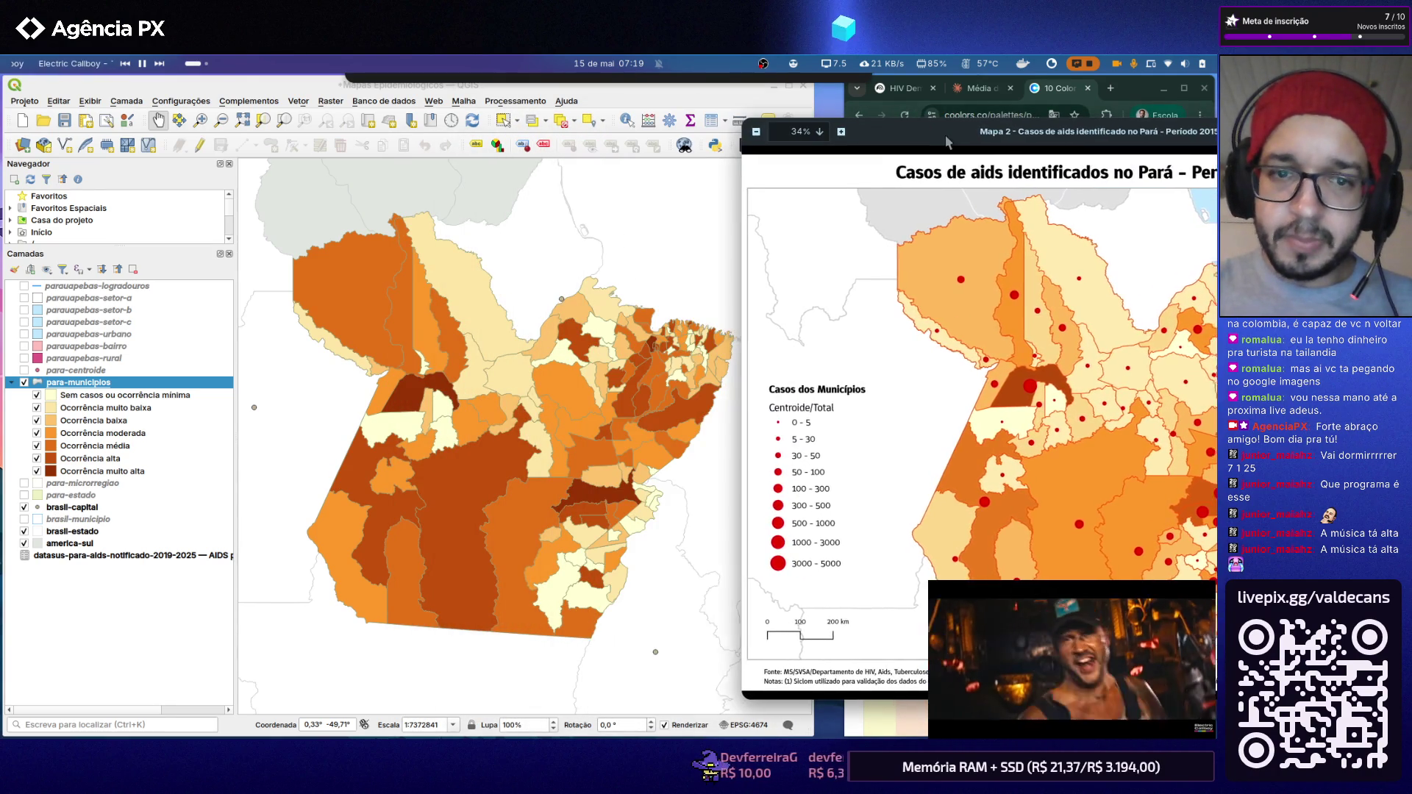
{"action": "mouse_move", "coordinate": [790, 130]}
{"action": "left_mouse_down"}
{"action": "mouse_move", "coordinate": [743, 136]}
{"action": "mouse_move", "coordinate": [898, 133]}
{"action": "mouse_move", "coordinate": [655, 161]}
{"action": "mouse_move", "coordinate": [880, 177]}
{"action": "left_mouse_up"}
Step: Show the para-centroide points, compare against the reference image, then close it
{"action": "left_click", "coordinate": [24, 371]}
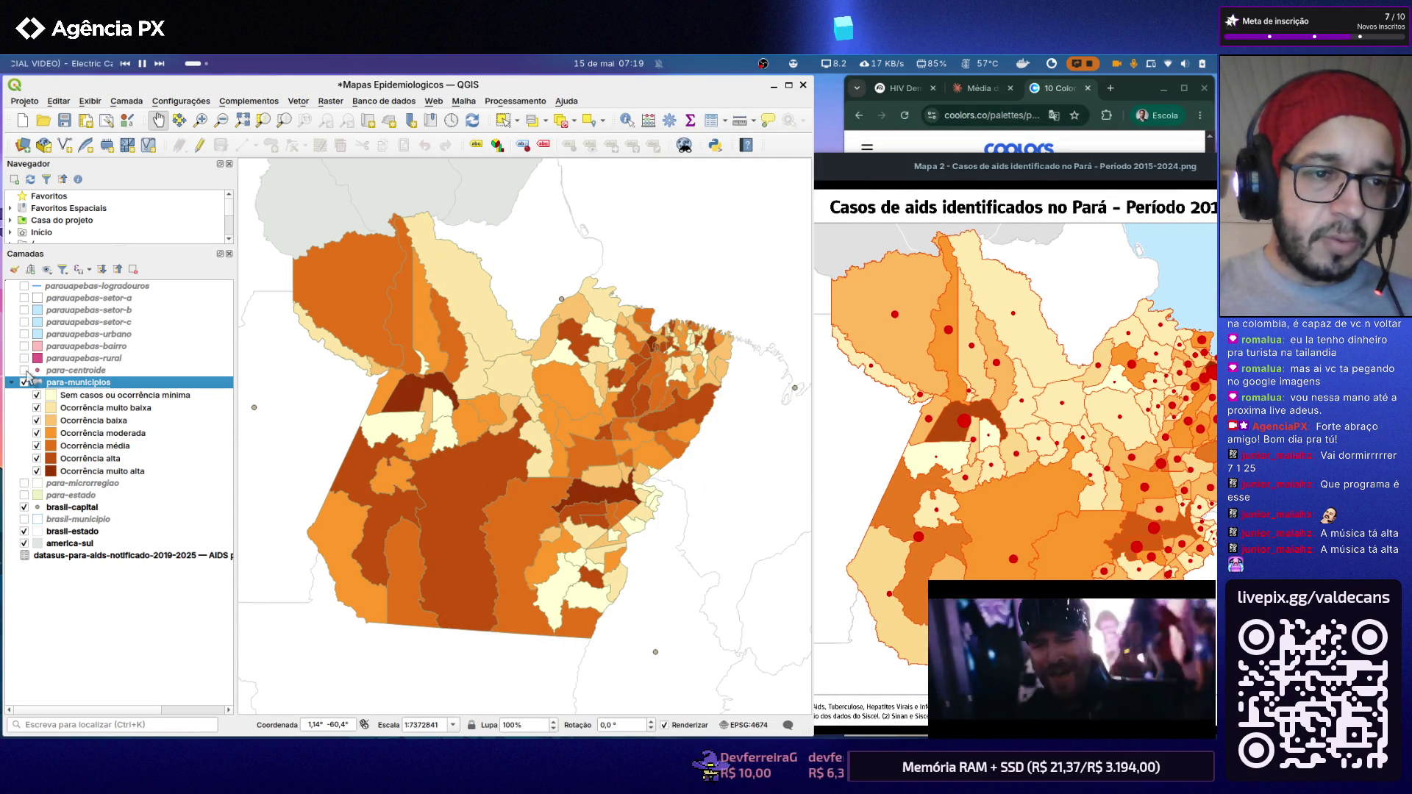
{"action": "mouse_move", "coordinate": [1019, 176]}
{"action": "left_mouse_down"}
{"action": "mouse_move", "coordinate": [759, 149]}
{"action": "mouse_move", "coordinate": [731, 354]}
{"action": "mouse_move", "coordinate": [622, 119]}
{"action": "left_mouse_up"}
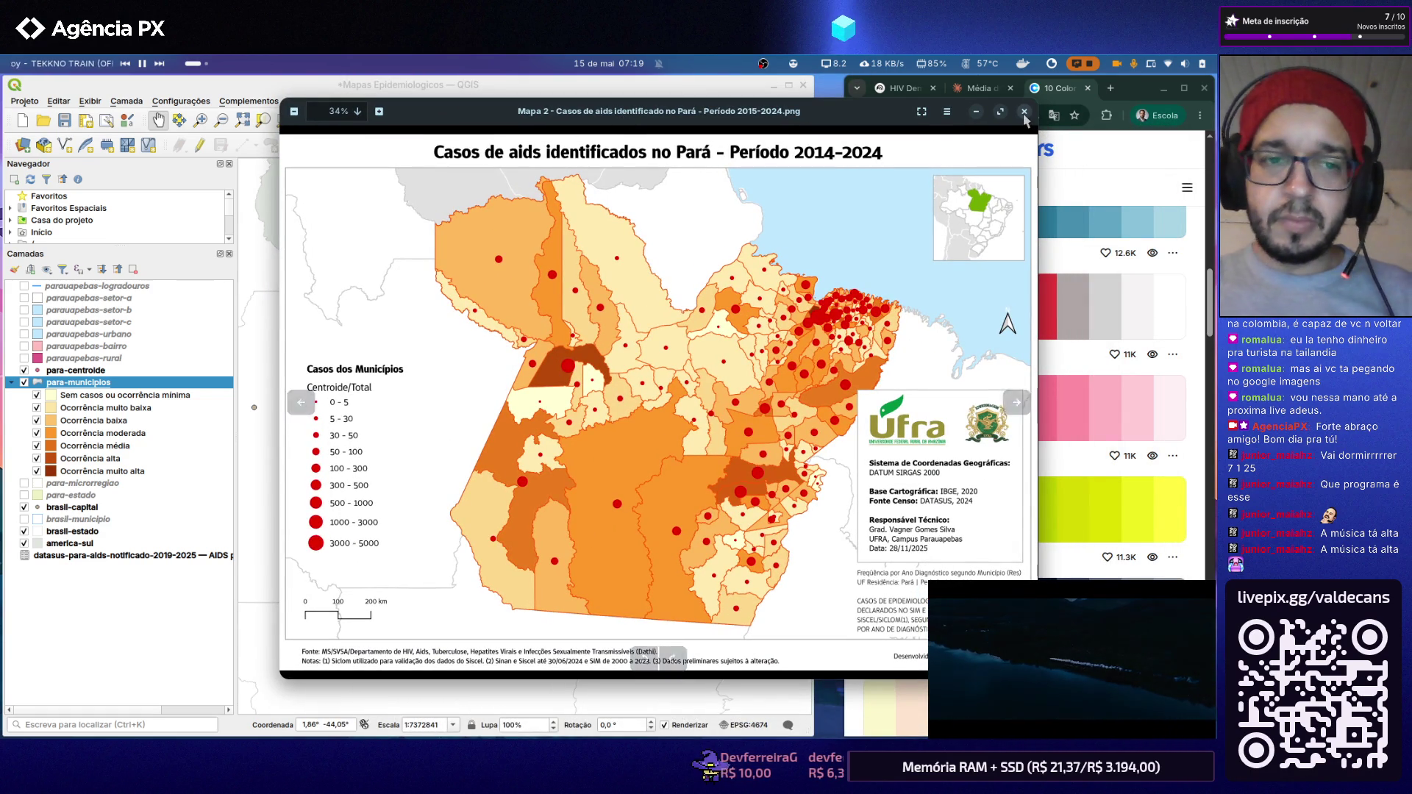
{"action": "mouse_move", "coordinate": [886, 115]}
{"action": "left_mouse_down"}
{"action": "mouse_move", "coordinate": [775, 182]}
{"action": "mouse_move", "coordinate": [1096, 171]}
{"action": "left_mouse_up"}
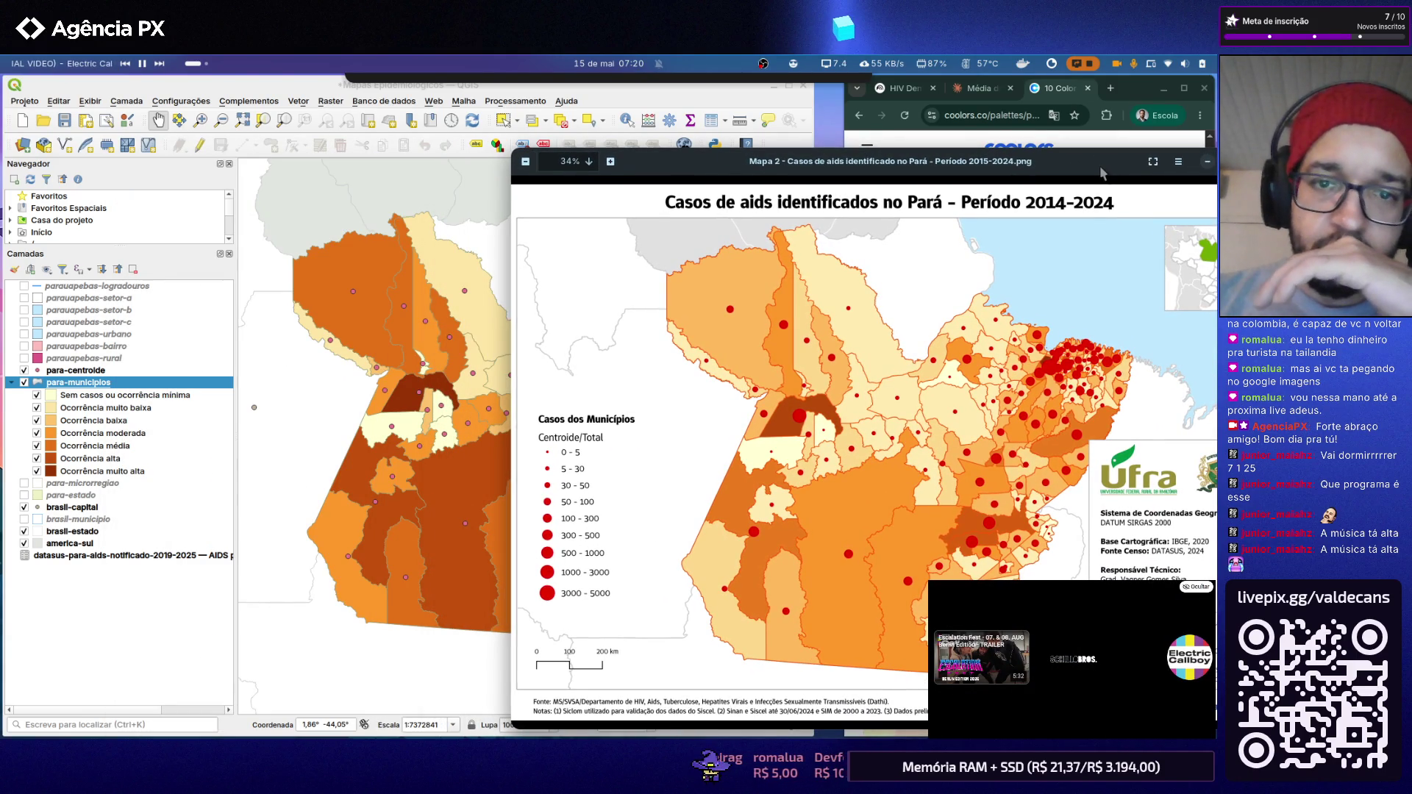
{"action": "left_click_drag", "start_coordinate": [1096, 165], "coordinate": [800, 150]}
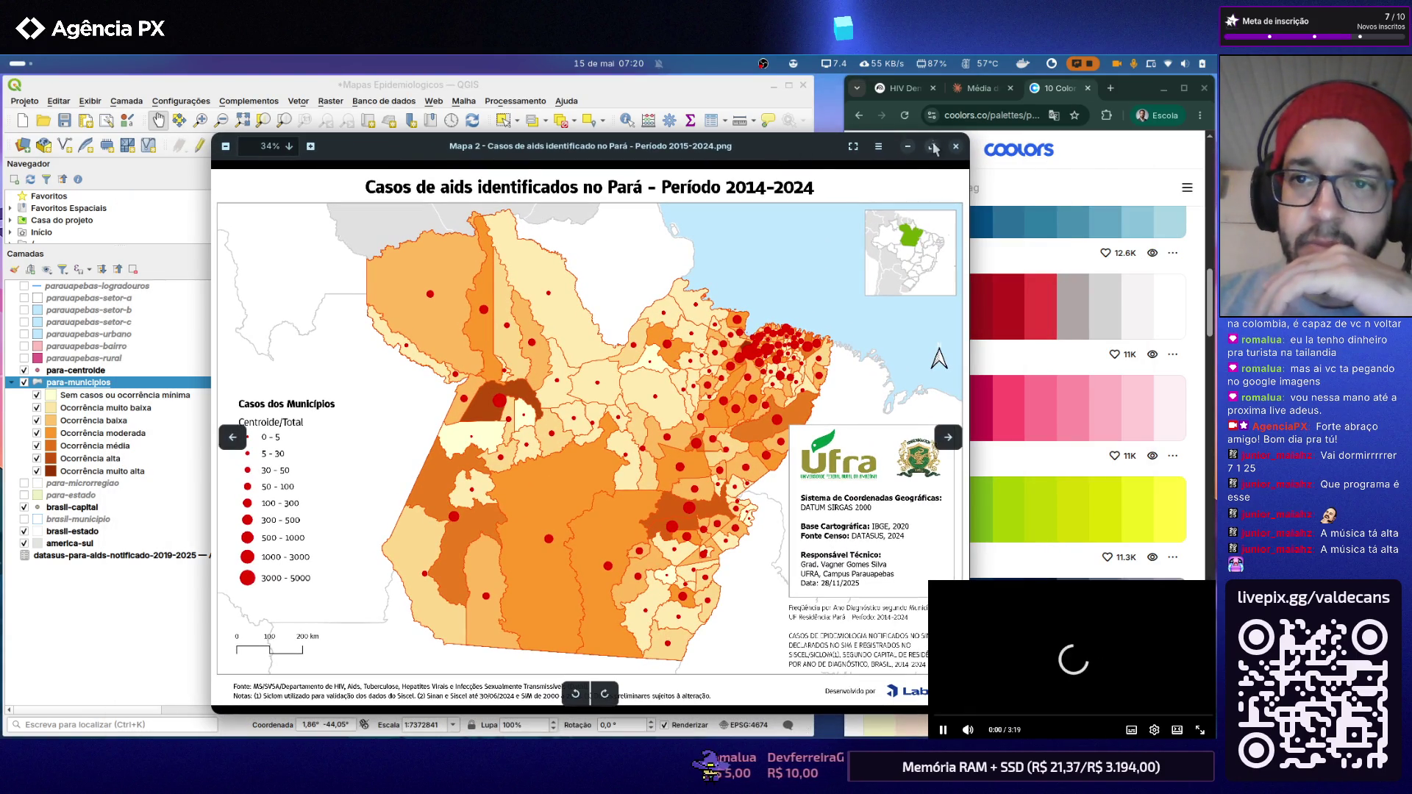
{"action": "left_click", "coordinate": [954, 146]}
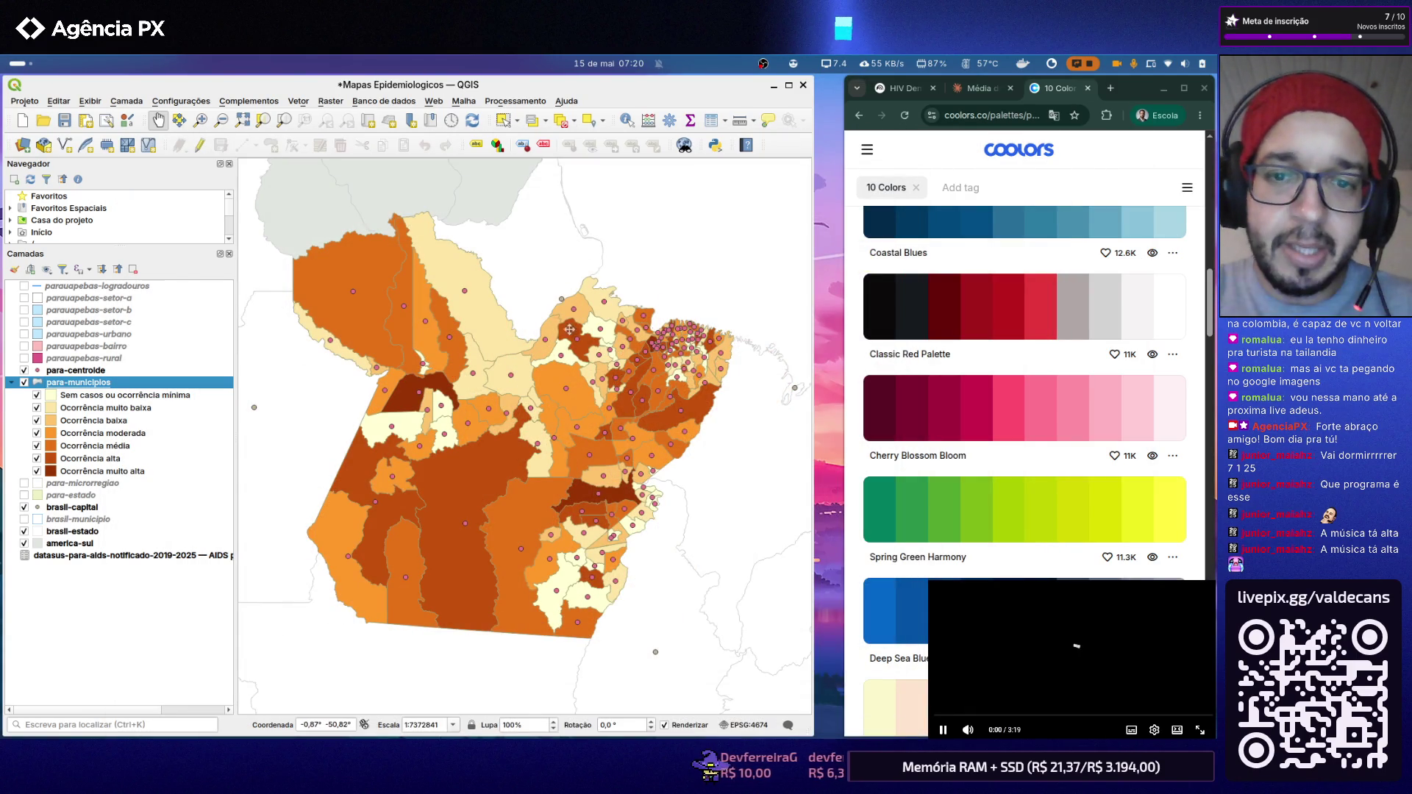
{"action": "scroll", "coordinate": [539, 349], "scroll_direction": "down", "scroll_amount": 1}
{"action": "scroll", "coordinate": [538, 348], "scroll_direction": "up", "scroll_amount": 2}
{"action": "scroll", "coordinate": [497, 342], "scroll_direction": "down", "scroll_amount": 1}
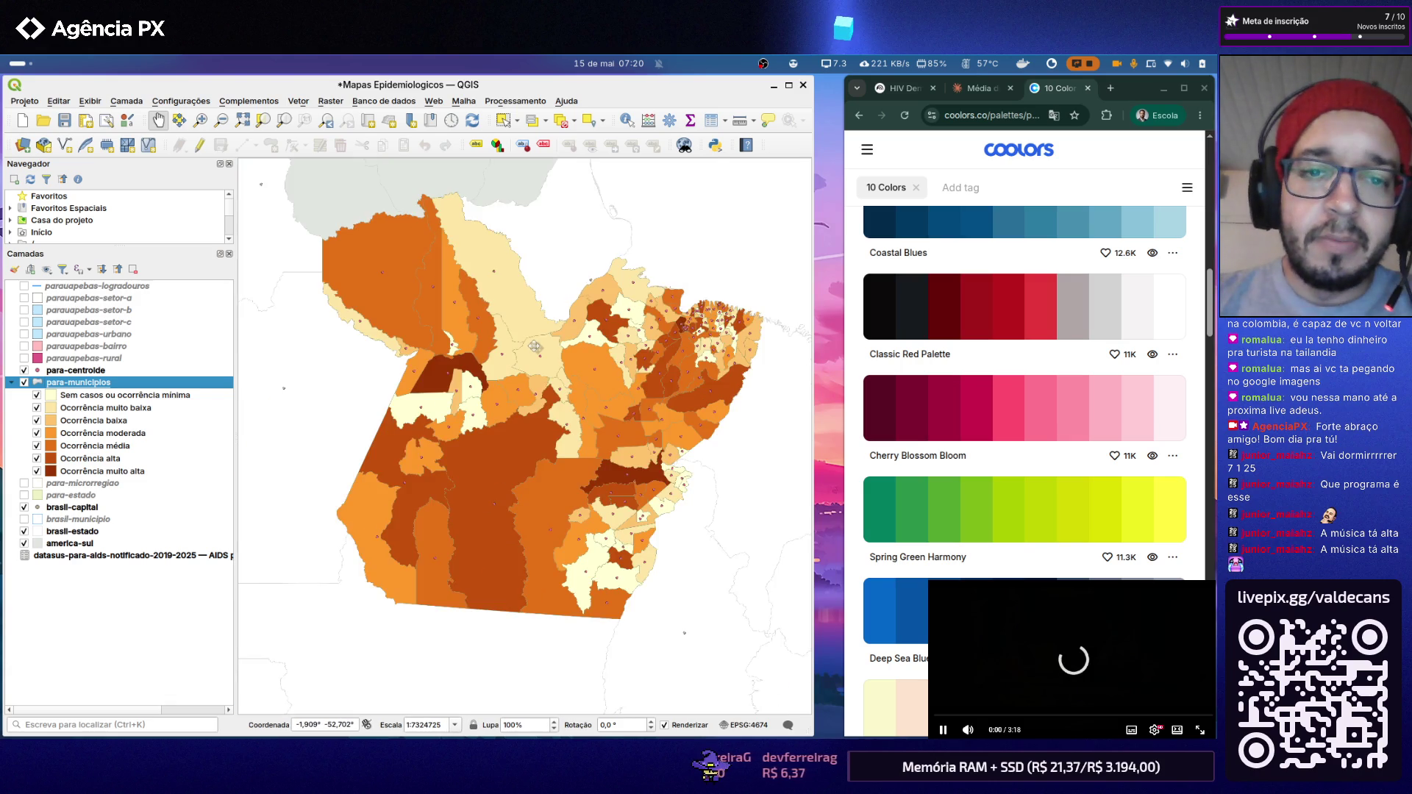
{"action": "scroll", "coordinate": [442, 331], "scroll_direction": "down", "scroll_amount": 1}
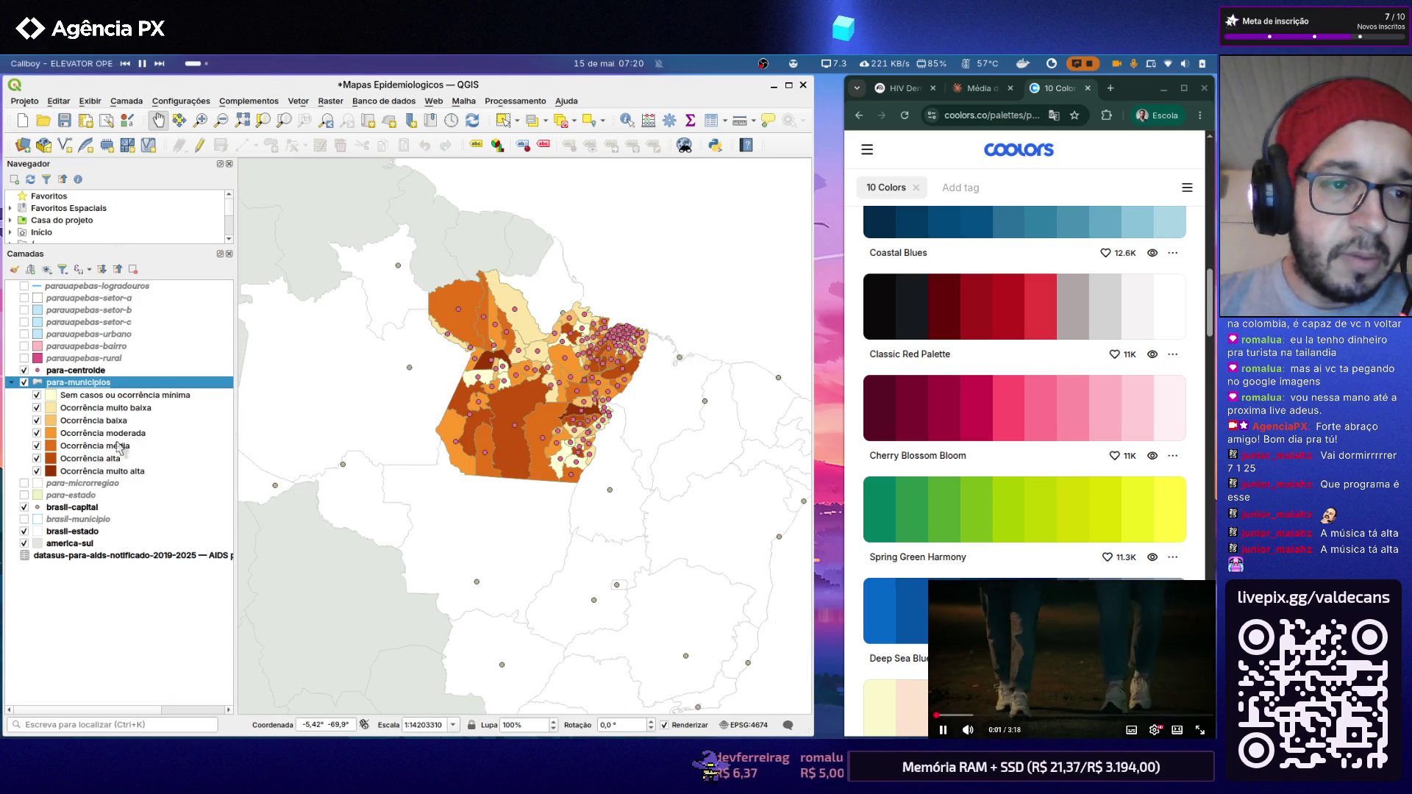
Step: Set brasil-estado's simple-fill stroke colour to Gray 30% from the ArcGIS palette
{"action": "double_click", "coordinate": [98, 532]}
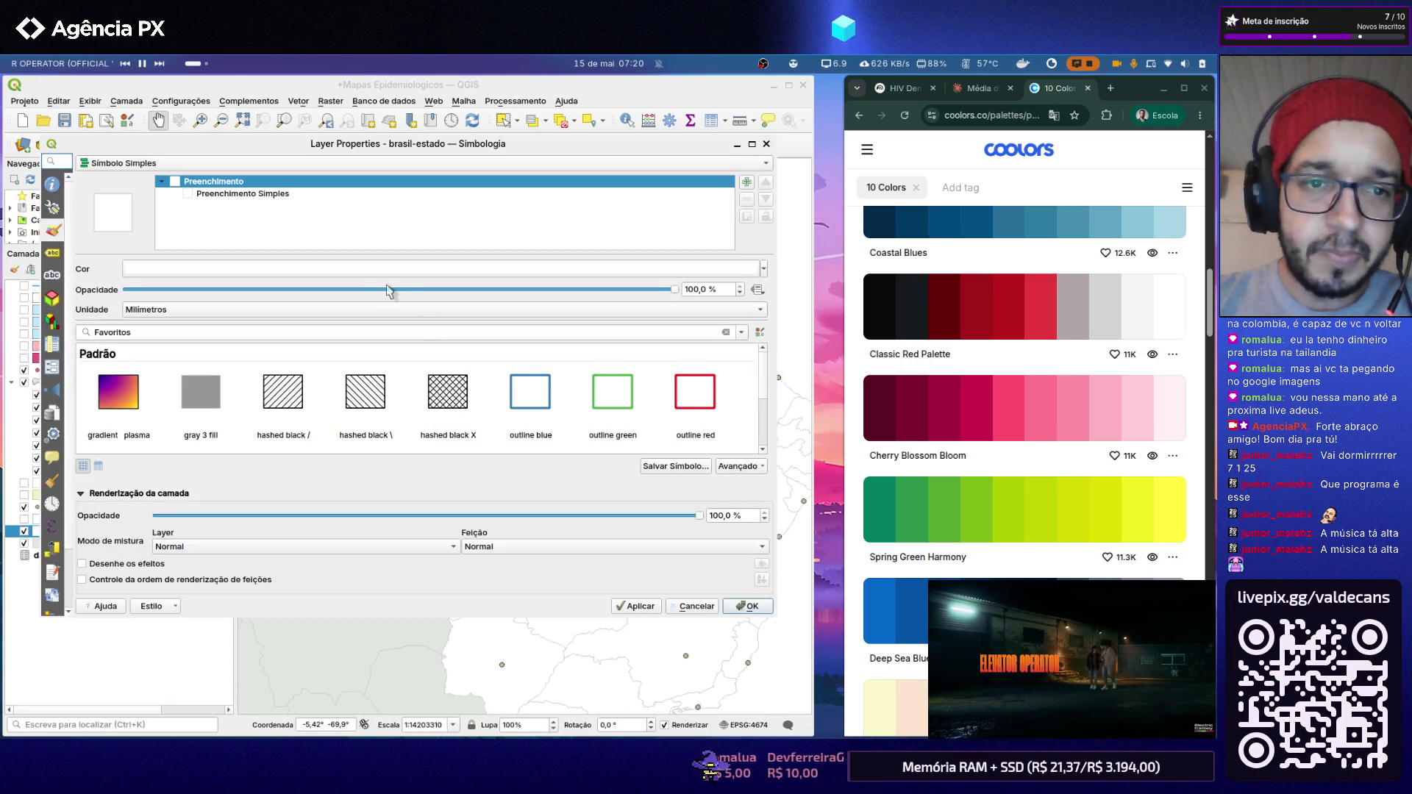
{"action": "left_click", "coordinate": [311, 195]}
{"action": "left_click", "coordinate": [502, 336]}
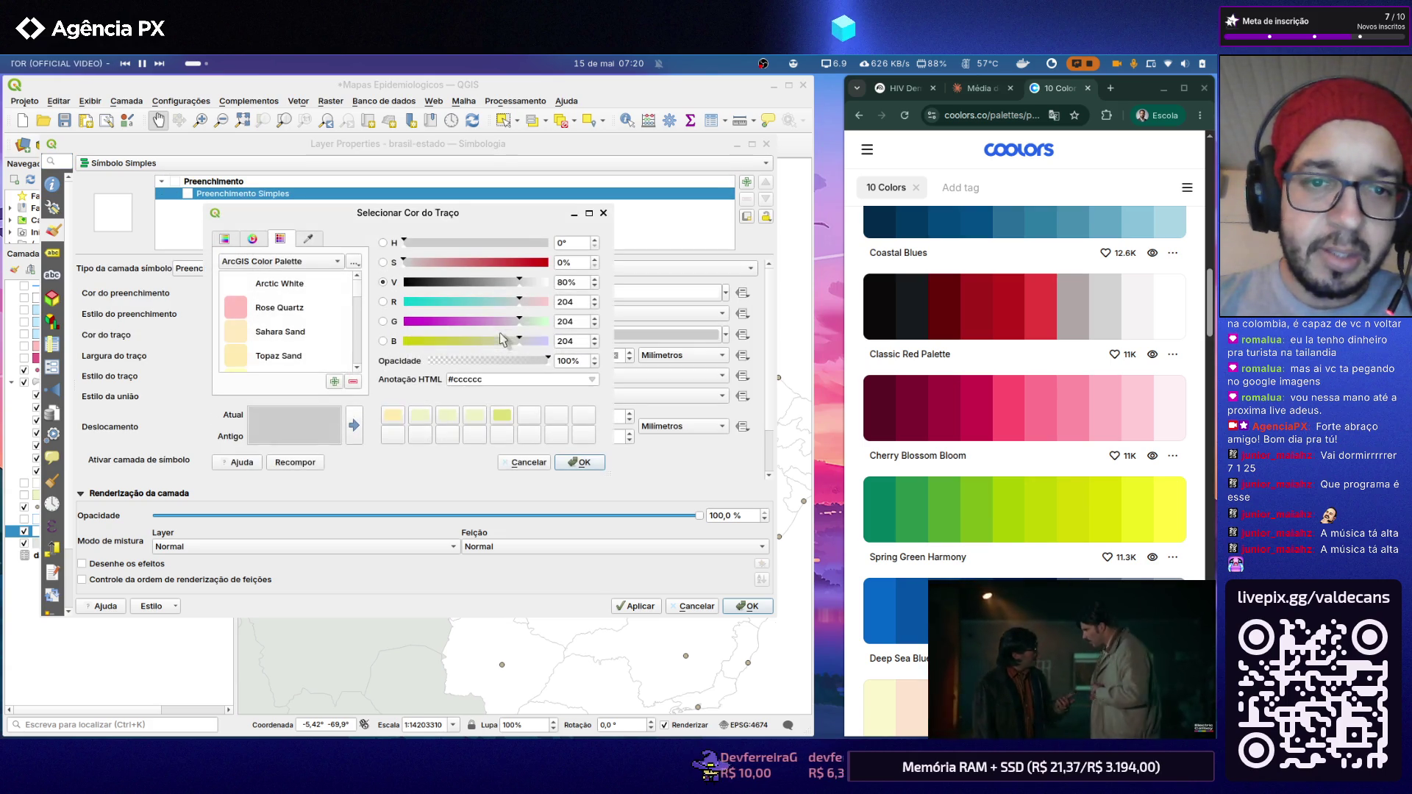
{"action": "scroll", "coordinate": [292, 333], "scroll_direction": "down", "scroll_amount": 2}
{"action": "scroll", "coordinate": [292, 334], "scroll_direction": "down", "scroll_amount": 2}
{"action": "scroll", "coordinate": [292, 334], "scroll_direction": "down", "scroll_amount": 1}
{"action": "scroll", "coordinate": [292, 334], "scroll_direction": "down", "scroll_amount": 1}
{"action": "scroll", "coordinate": [292, 334], "scroll_direction": "down", "scroll_amount": 1}
{"action": "scroll", "coordinate": [293, 335], "scroll_direction": "down", "scroll_amount": 1}
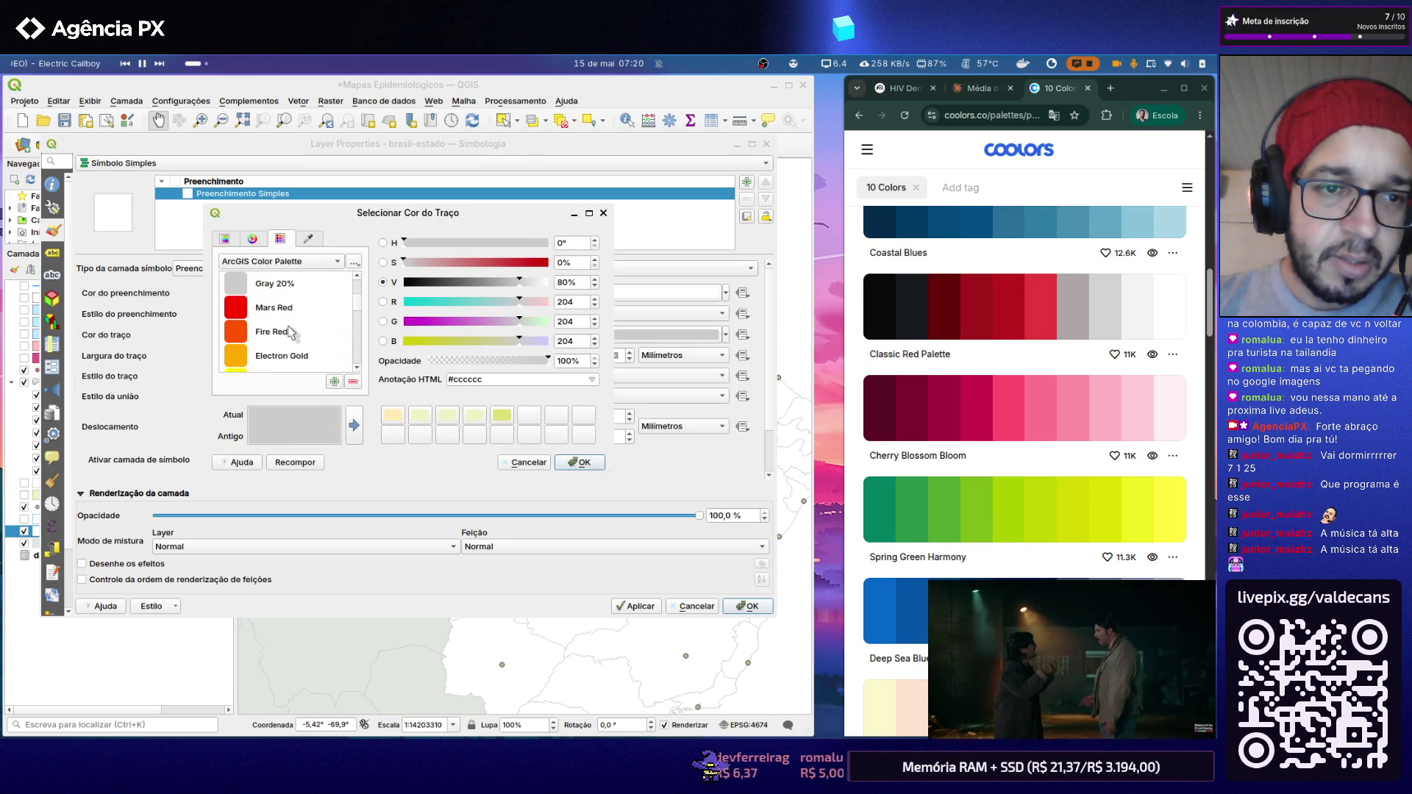
{"action": "scroll", "coordinate": [290, 333], "scroll_direction": "down", "scroll_amount": 2}
{"action": "scroll", "coordinate": [290, 333], "scroll_direction": "down", "scroll_amount": 2}
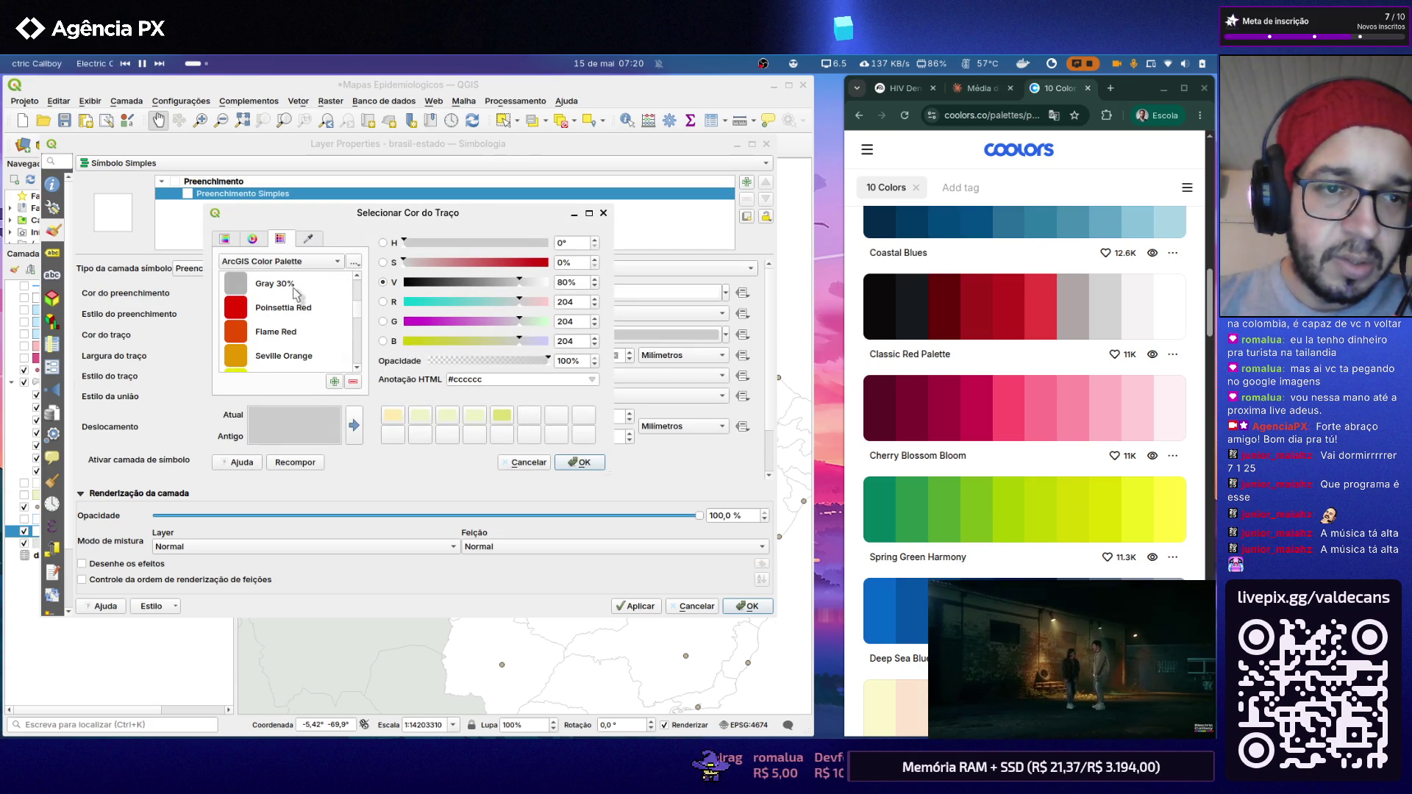
{"action": "left_click", "coordinate": [276, 285]}
{"action": "left_click", "coordinate": [581, 462]}
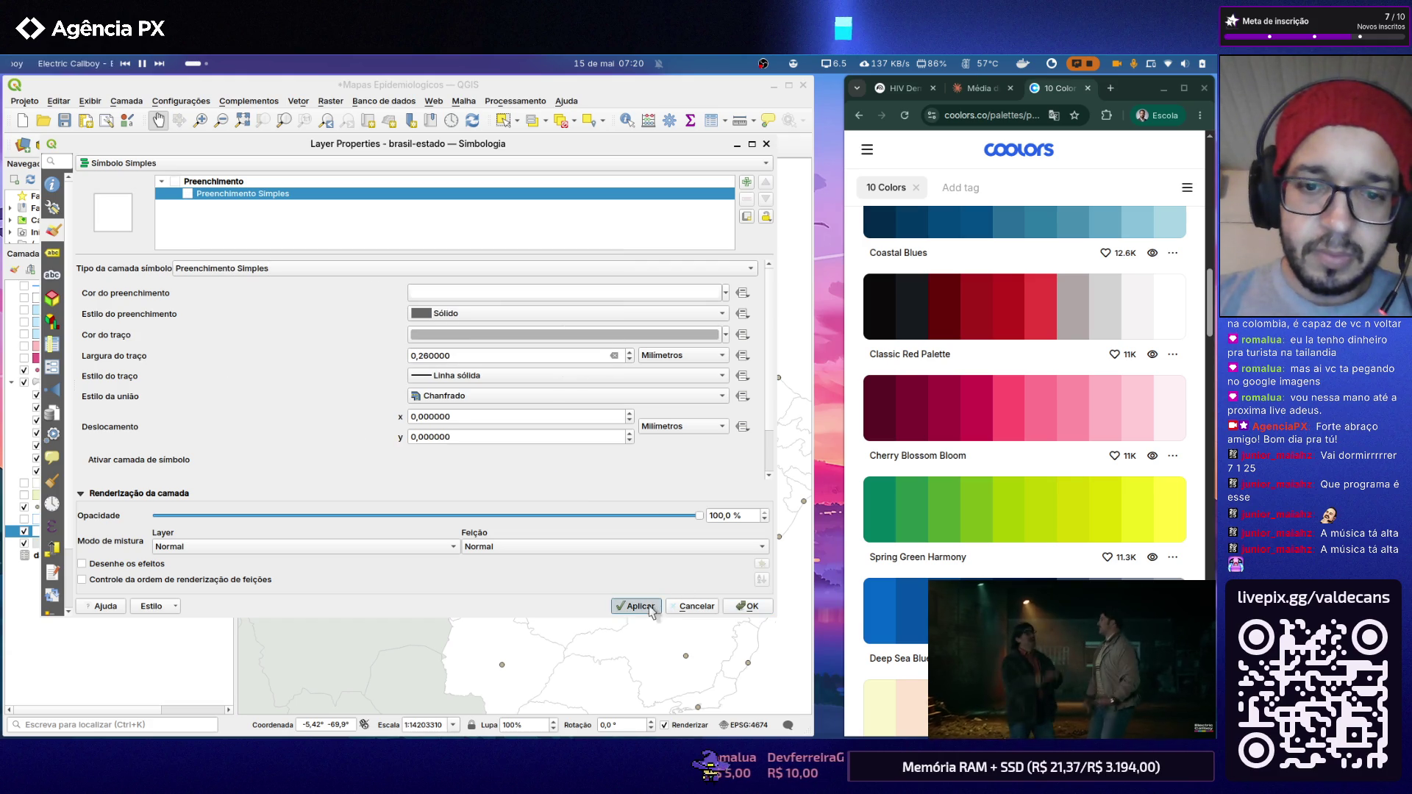
{"action": "left_click", "coordinate": [746, 606]}
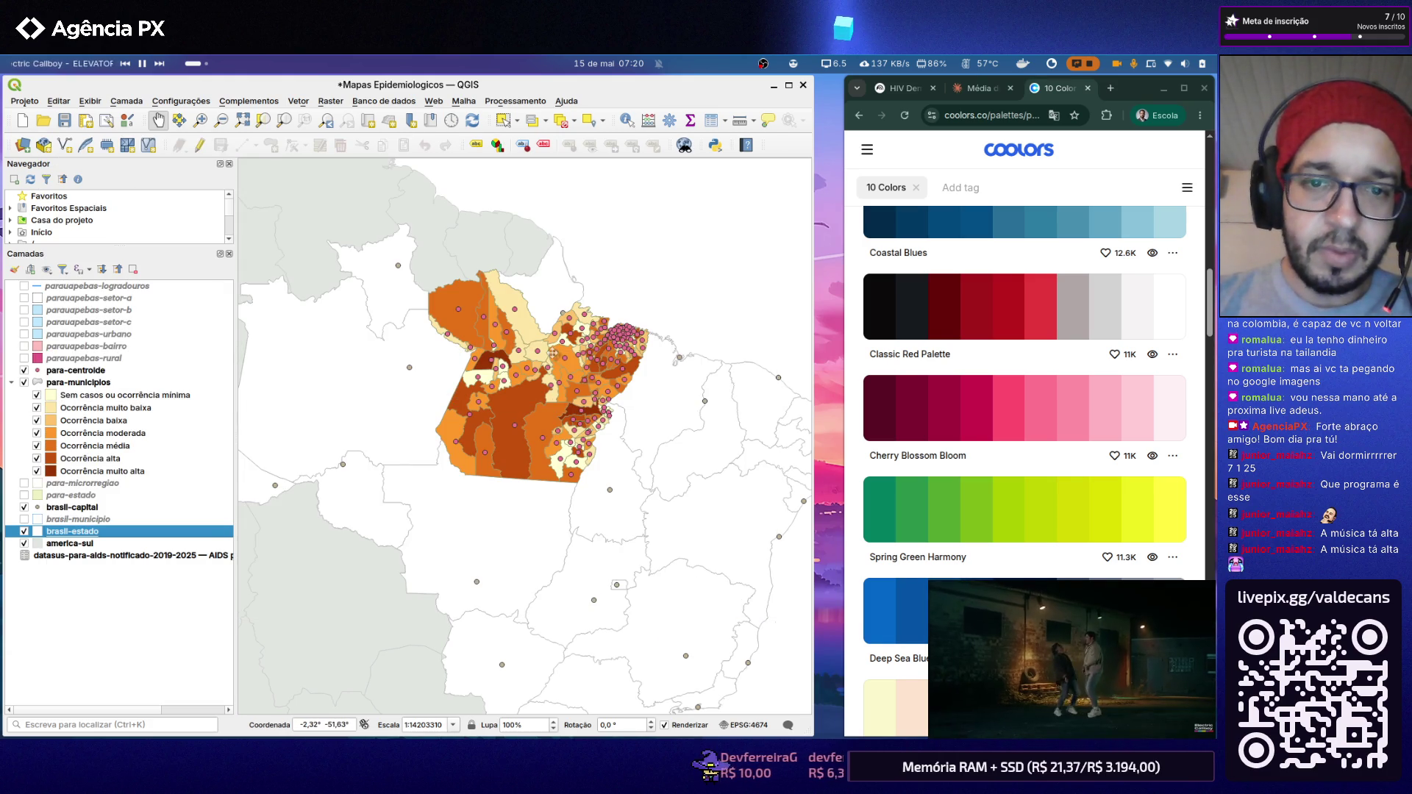
{"action": "scroll", "coordinate": [551, 353], "scroll_direction": "up", "scroll_amount": 1}
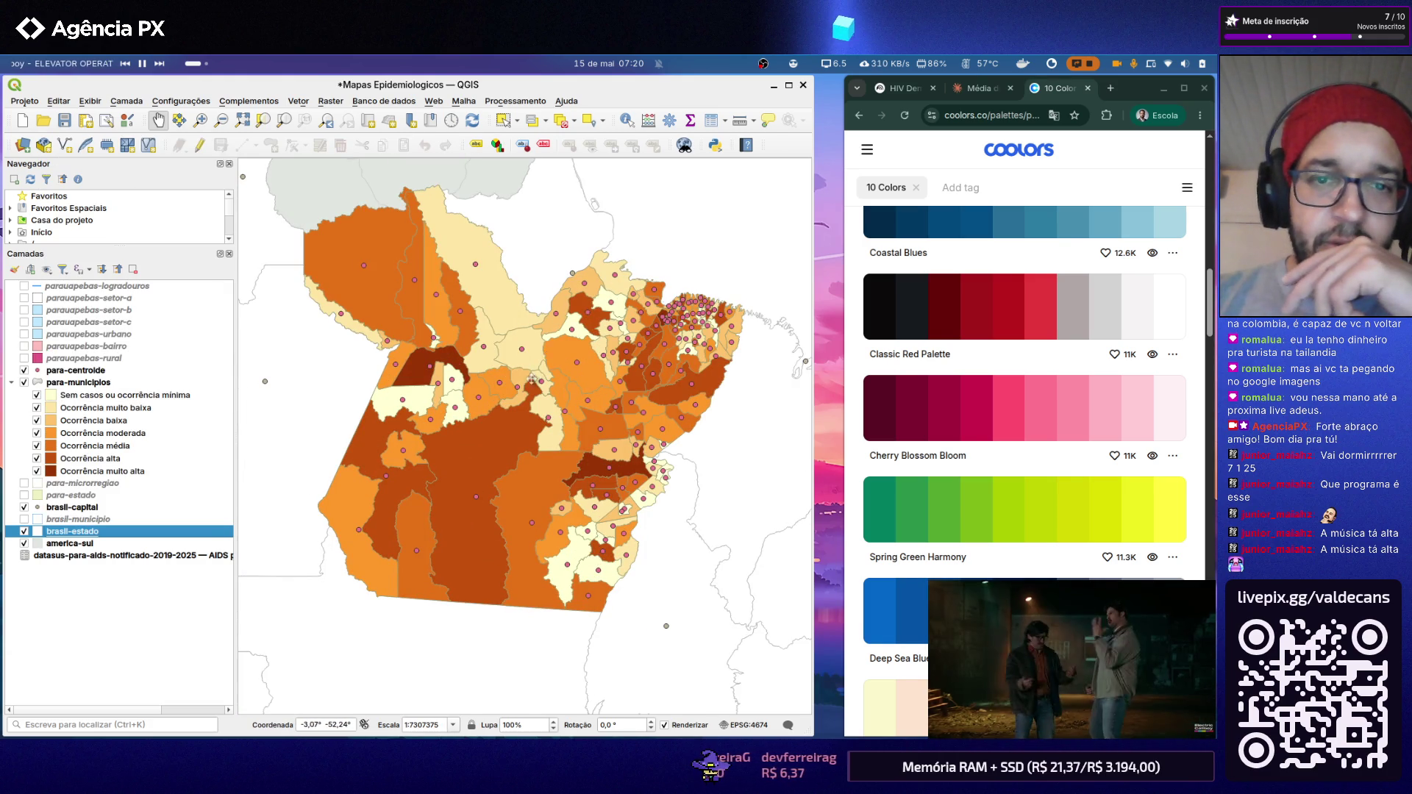
{"action": "scroll", "coordinate": [531, 377], "scroll_direction": "down", "scroll_amount": 1}
{"action": "scroll", "coordinate": [458, 265], "scroll_direction": "up", "scroll_amount": 1}
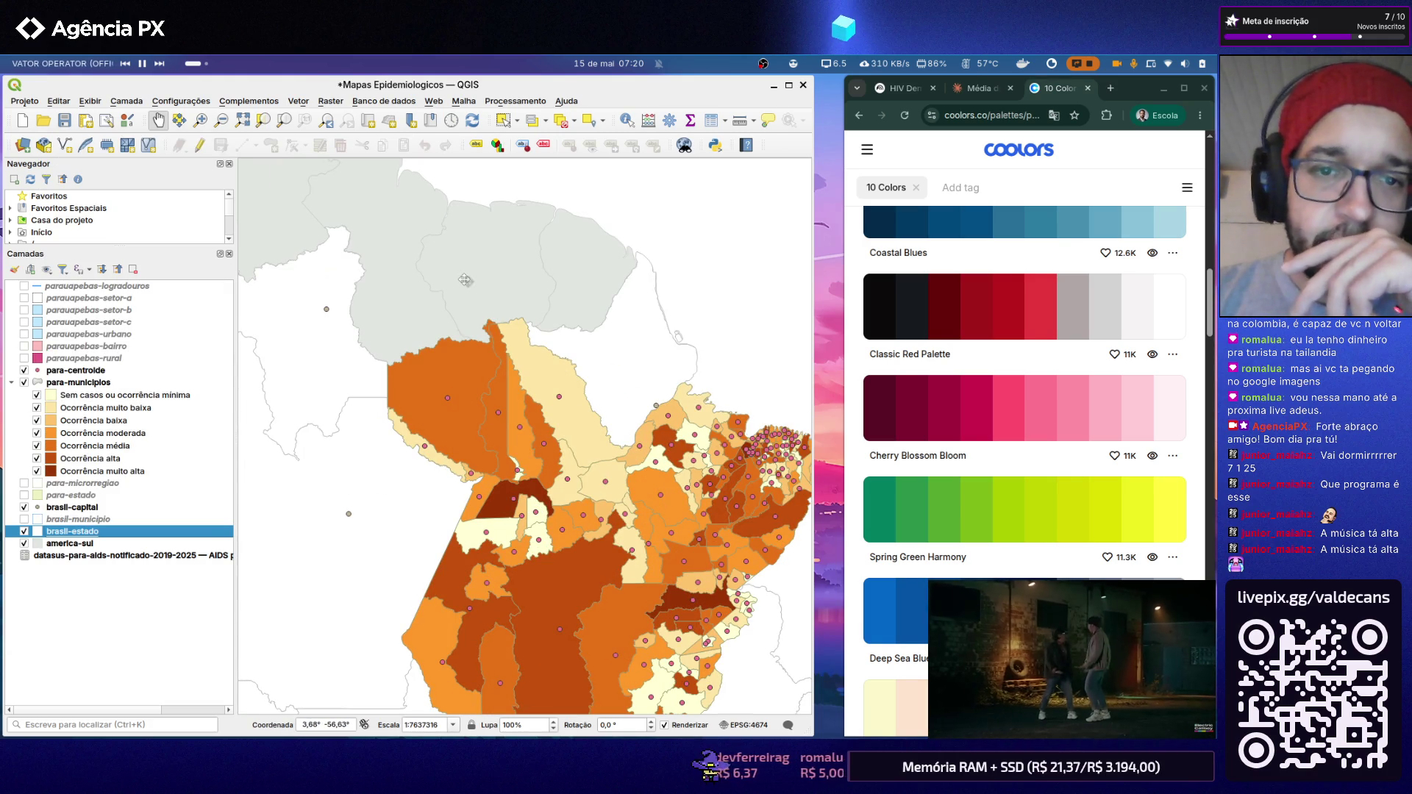
Step: Set america-sul's simple-fill stroke colour to Gray 30%
{"action": "double_click", "coordinate": [84, 544]}
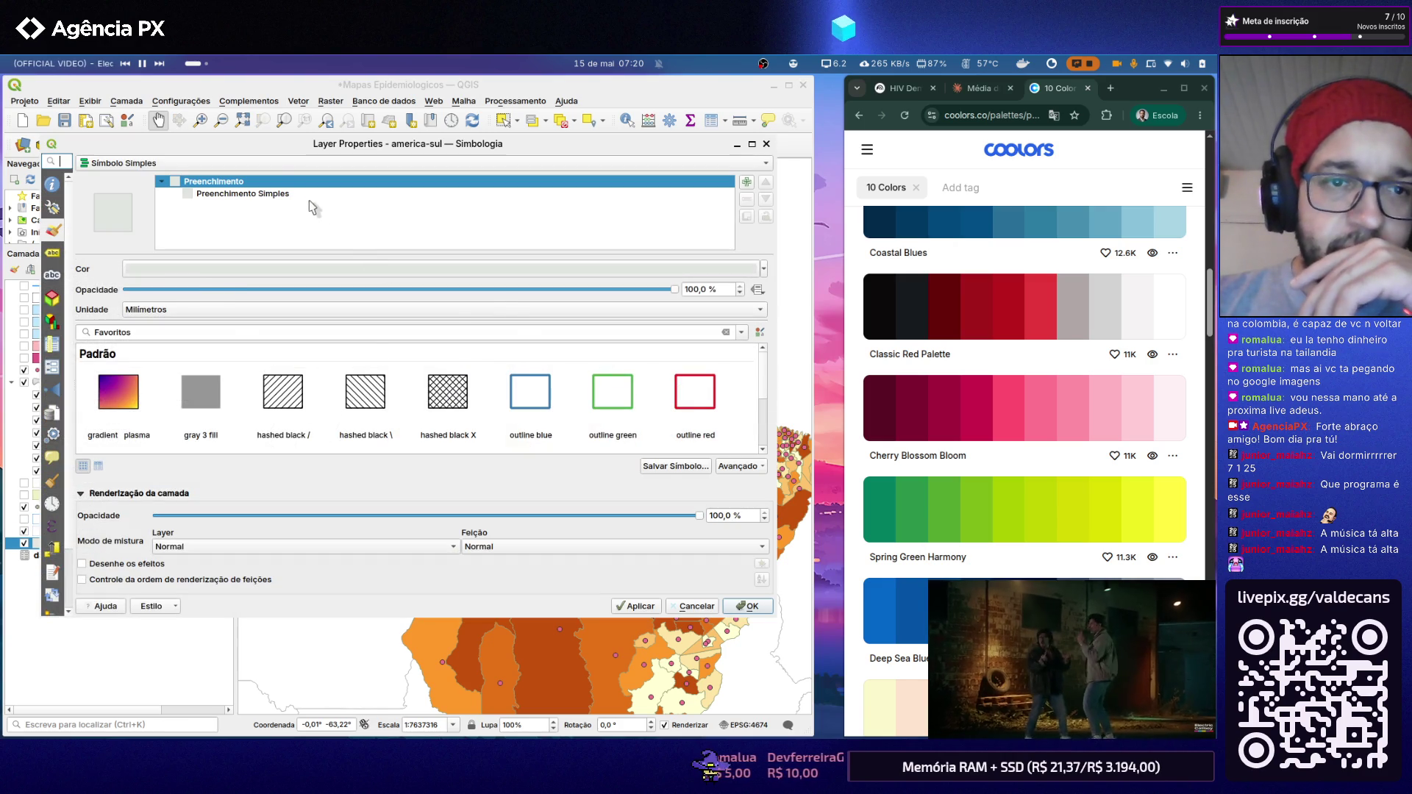
{"action": "left_click", "coordinate": [319, 195]}
{"action": "left_click", "coordinate": [492, 335]}
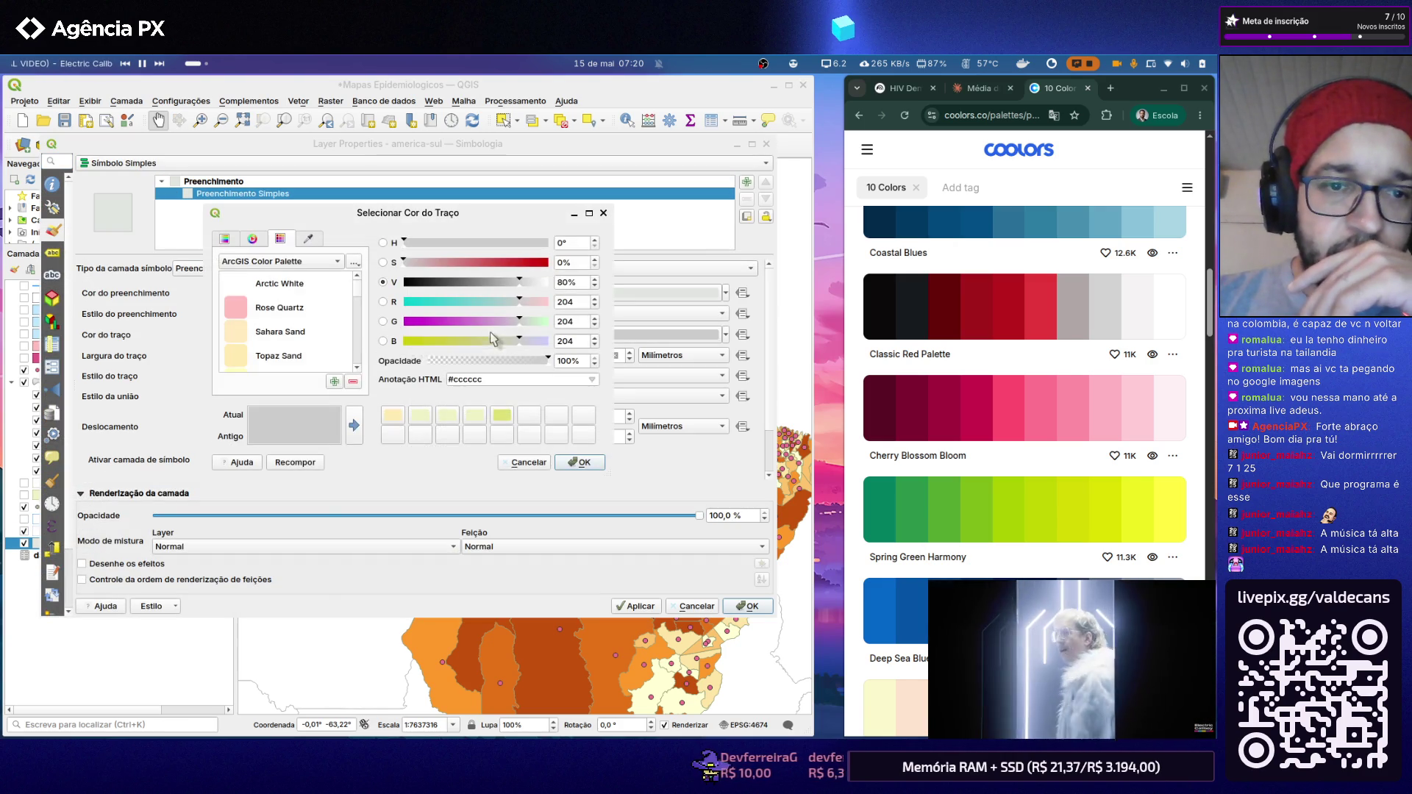
{"action": "scroll", "coordinate": [331, 352], "scroll_direction": "down", "scroll_amount": 2}
{"action": "scroll", "coordinate": [323, 326], "scroll_direction": "down", "scroll_amount": 3}
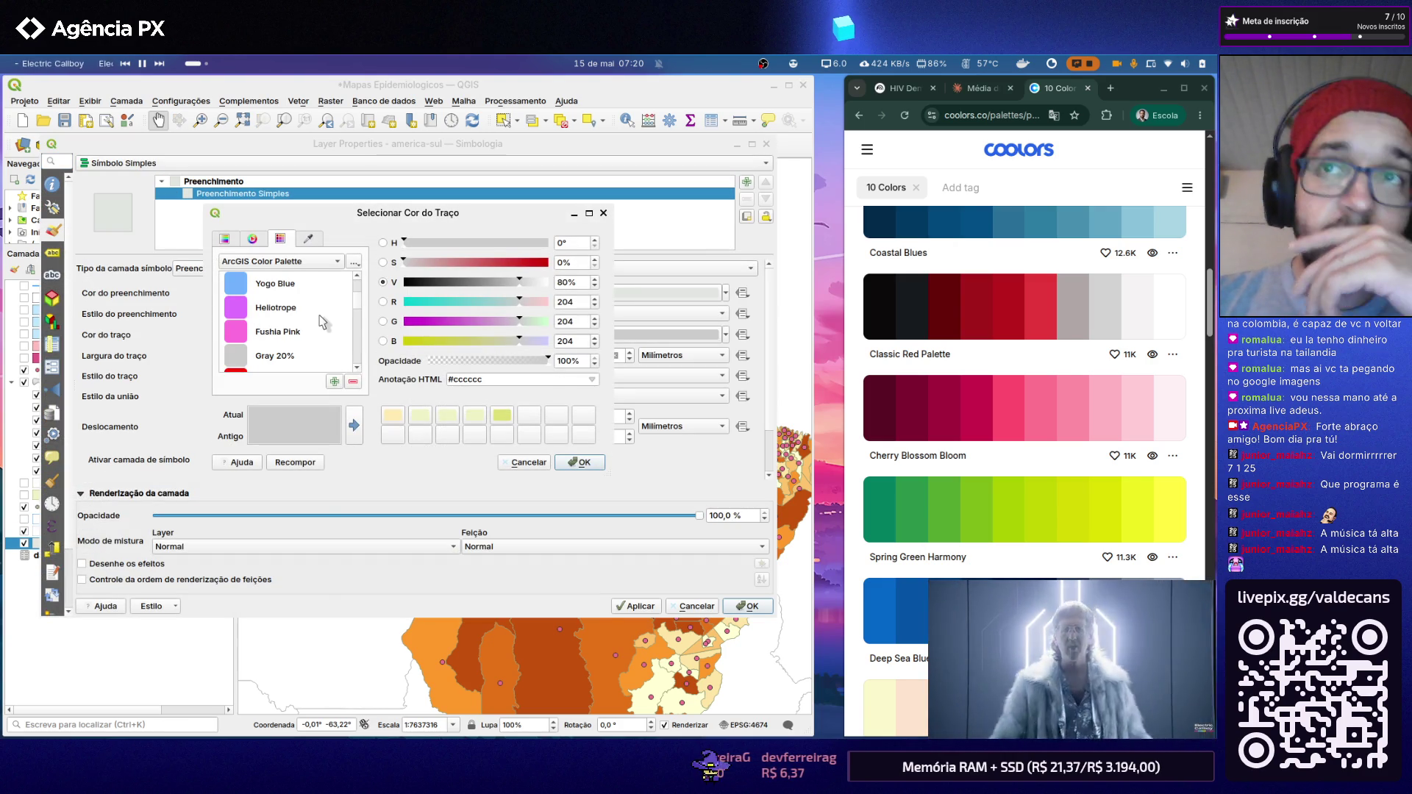
{"action": "scroll", "coordinate": [320, 320], "scroll_direction": "down", "scroll_amount": 1}
{"action": "scroll", "coordinate": [320, 320], "scroll_direction": "down", "scroll_amount": 1}
{"action": "scroll", "coordinate": [319, 320], "scroll_direction": "up", "scroll_amount": 1}
{"action": "scroll", "coordinate": [318, 314], "scroll_direction": "down", "scroll_amount": 3}
{"action": "left_click", "coordinate": [313, 355]}
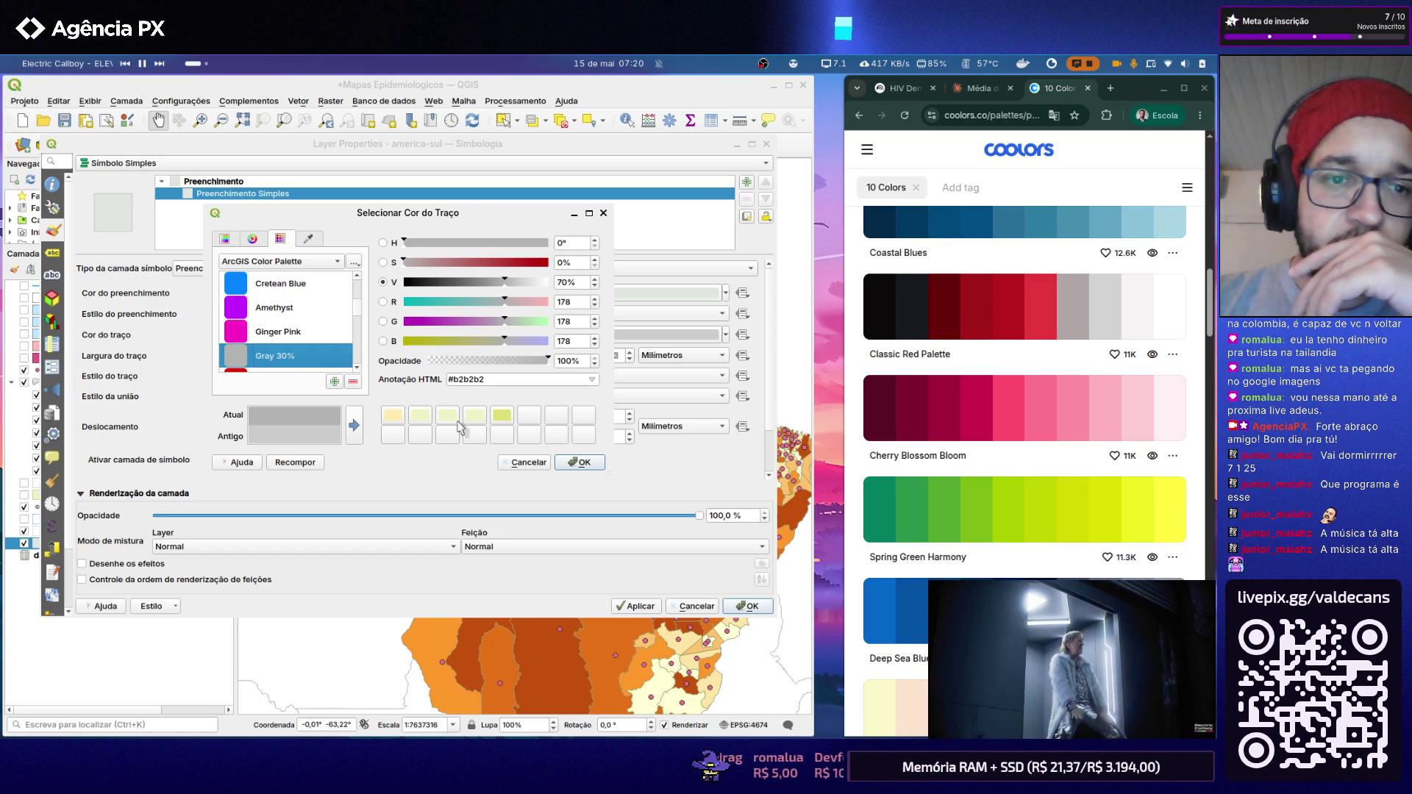
{"action": "left_click", "coordinate": [578, 462]}
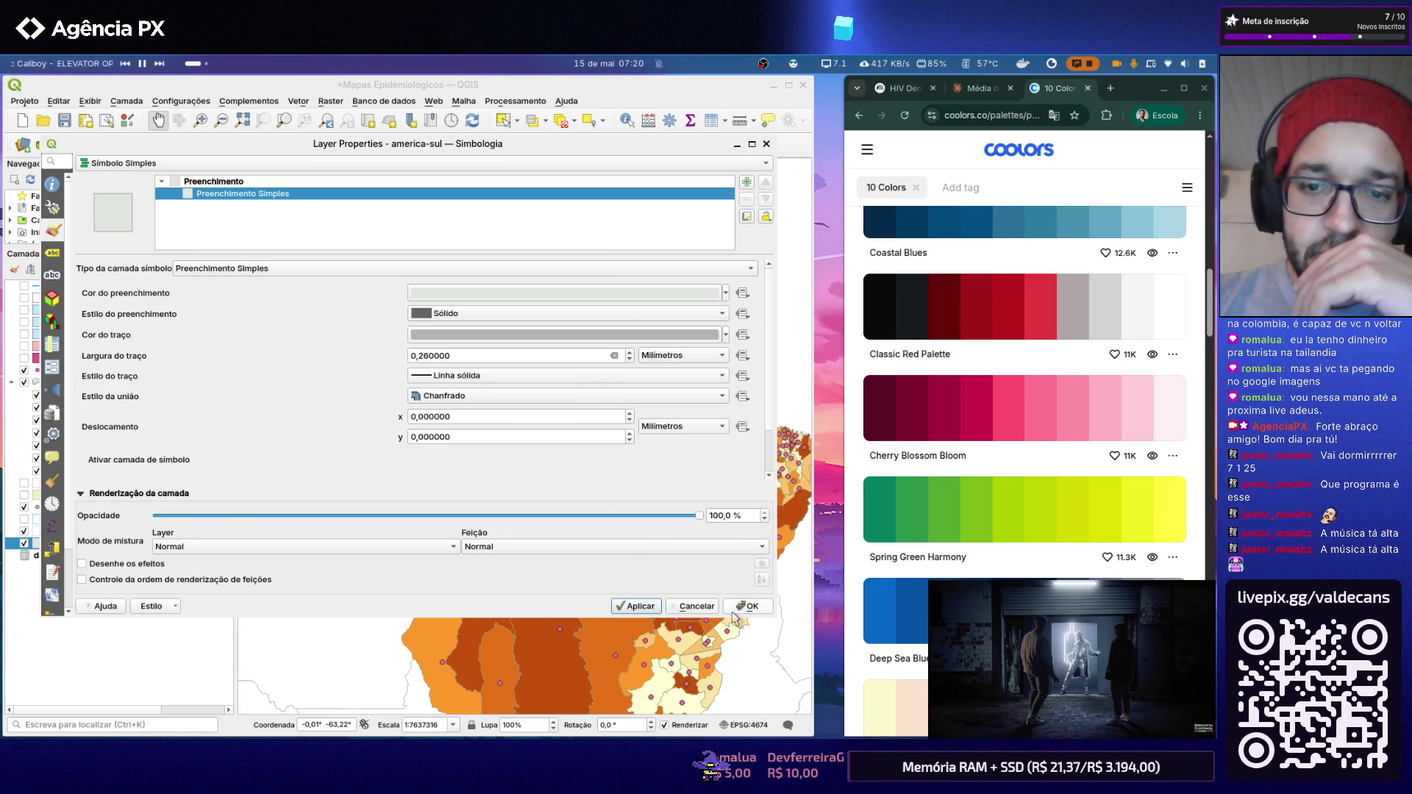
{"action": "left_click", "coordinate": [746, 606]}
{"action": "scroll", "coordinate": [417, 265], "scroll_direction": "down", "scroll_amount": 1}
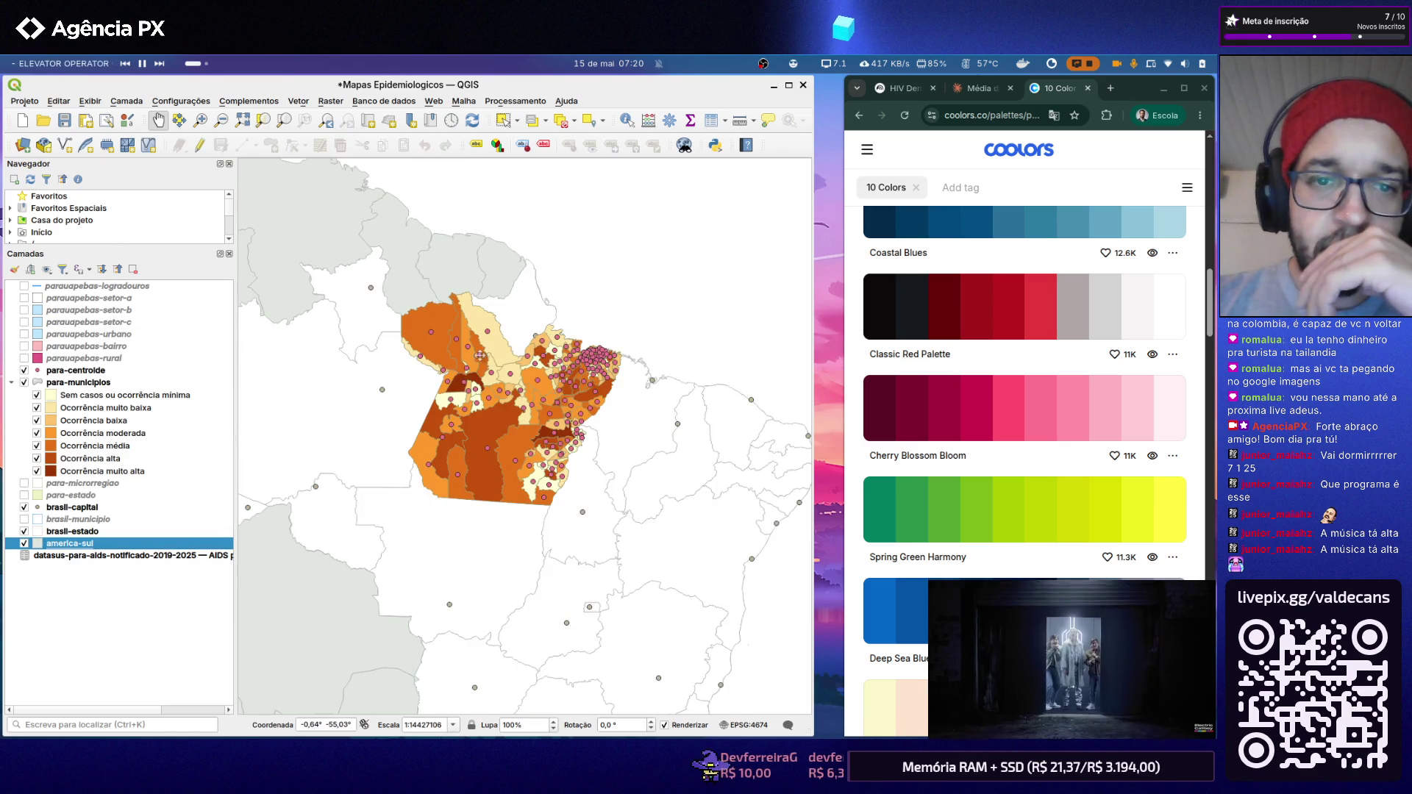
{"action": "scroll", "coordinate": [522, 357], "scroll_direction": "up", "scroll_amount": 1}
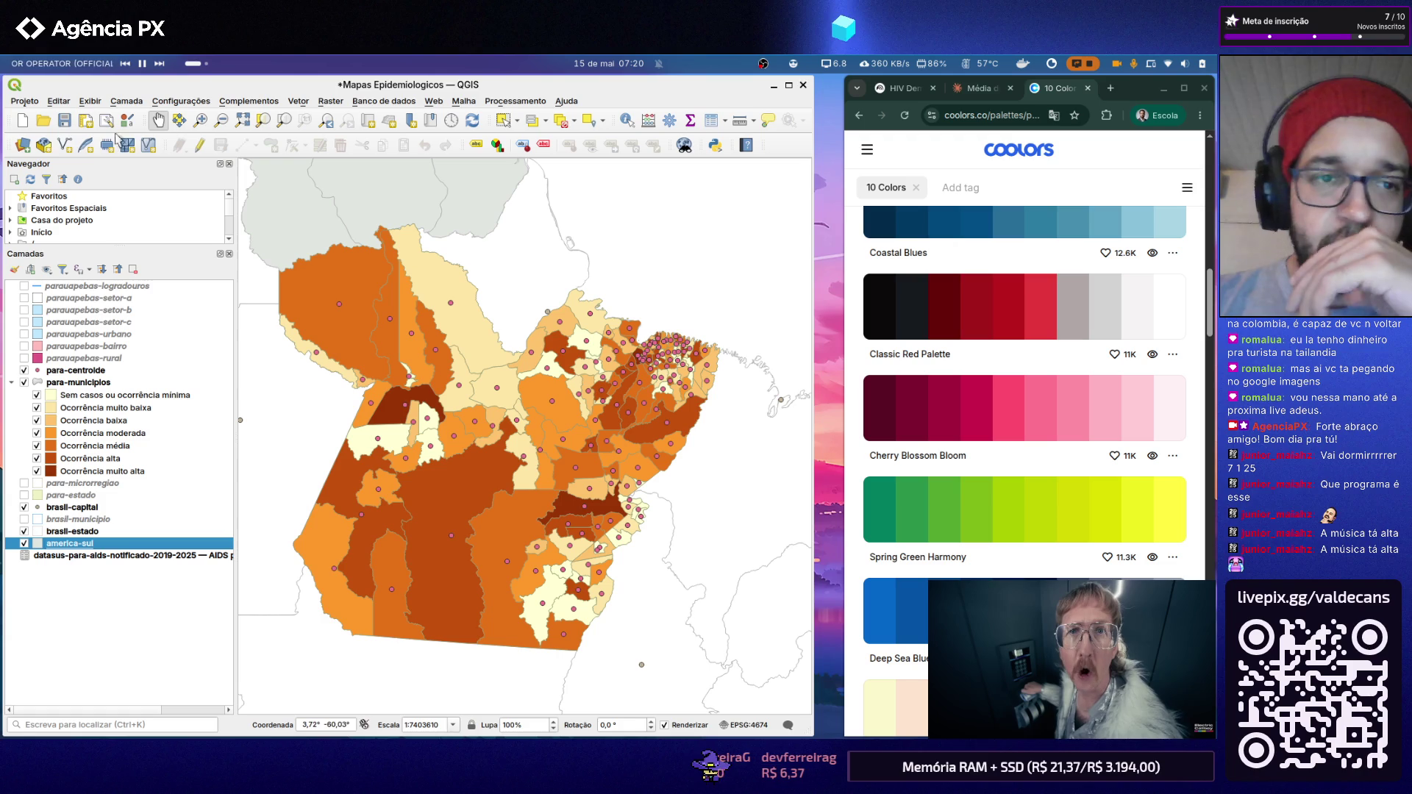
Step: Save the project and open the Índice Pará print layout from Projeto > Layouts
{"action": "left_click", "coordinate": [63, 121]}
{"action": "left_click", "coordinate": [24, 101]}
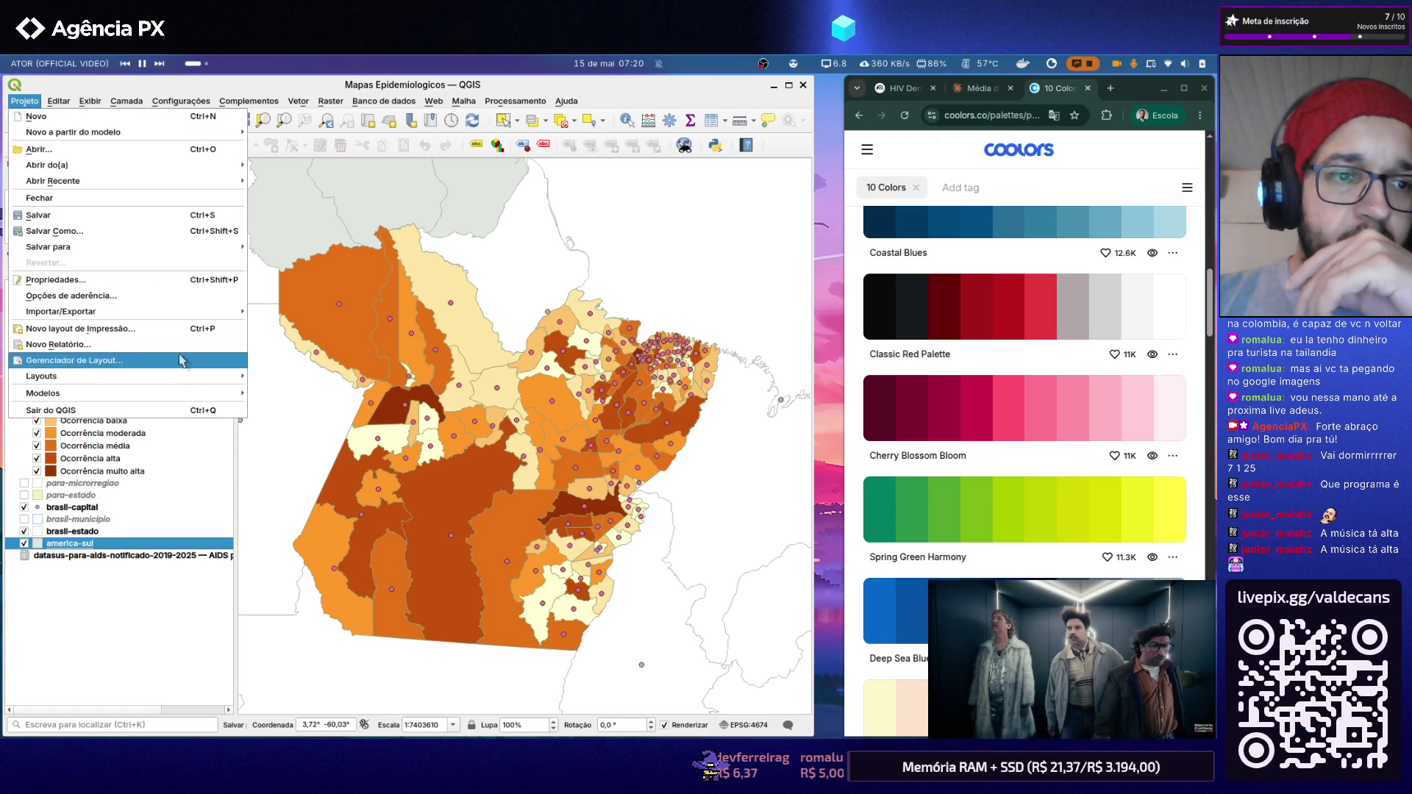
{"action": "left_click", "coordinate": [276, 377]}
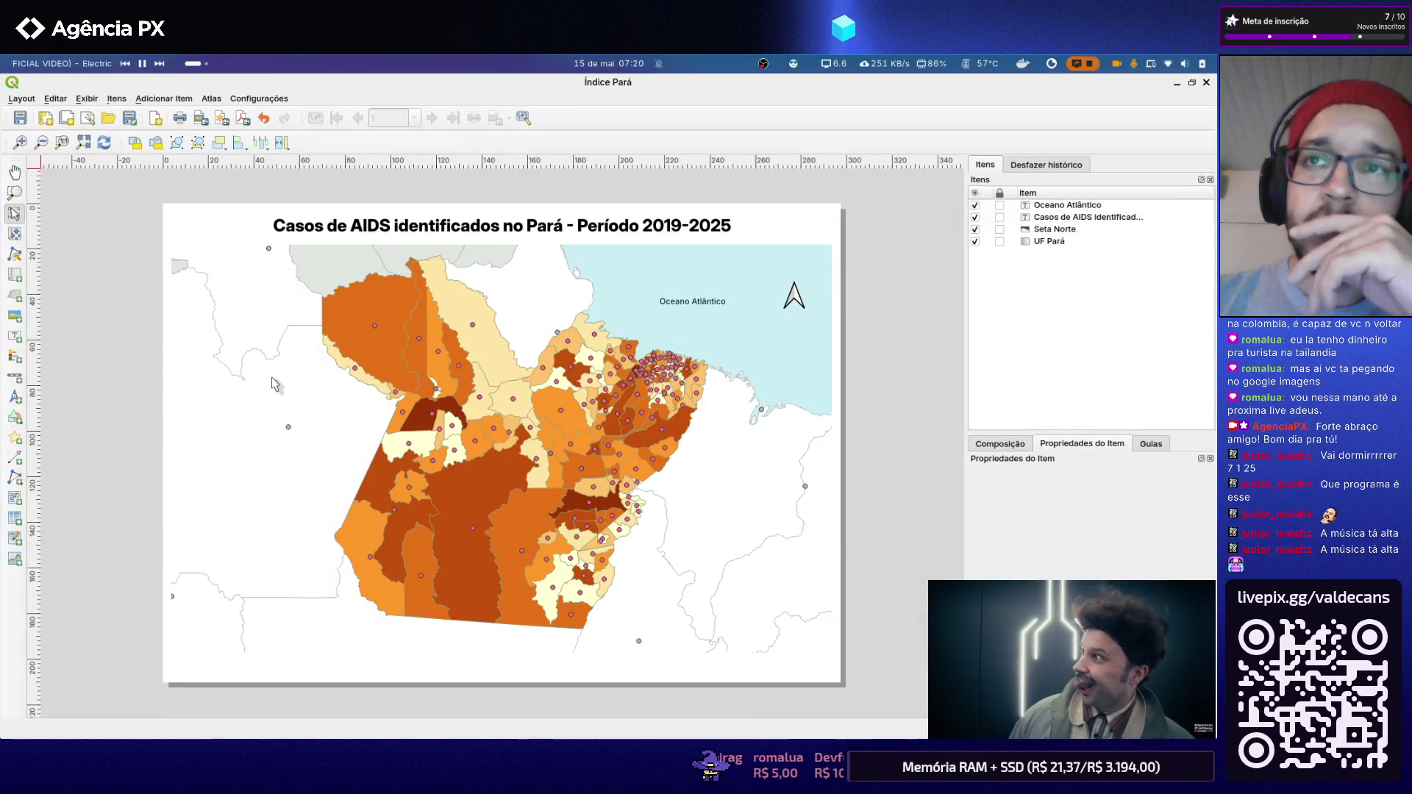
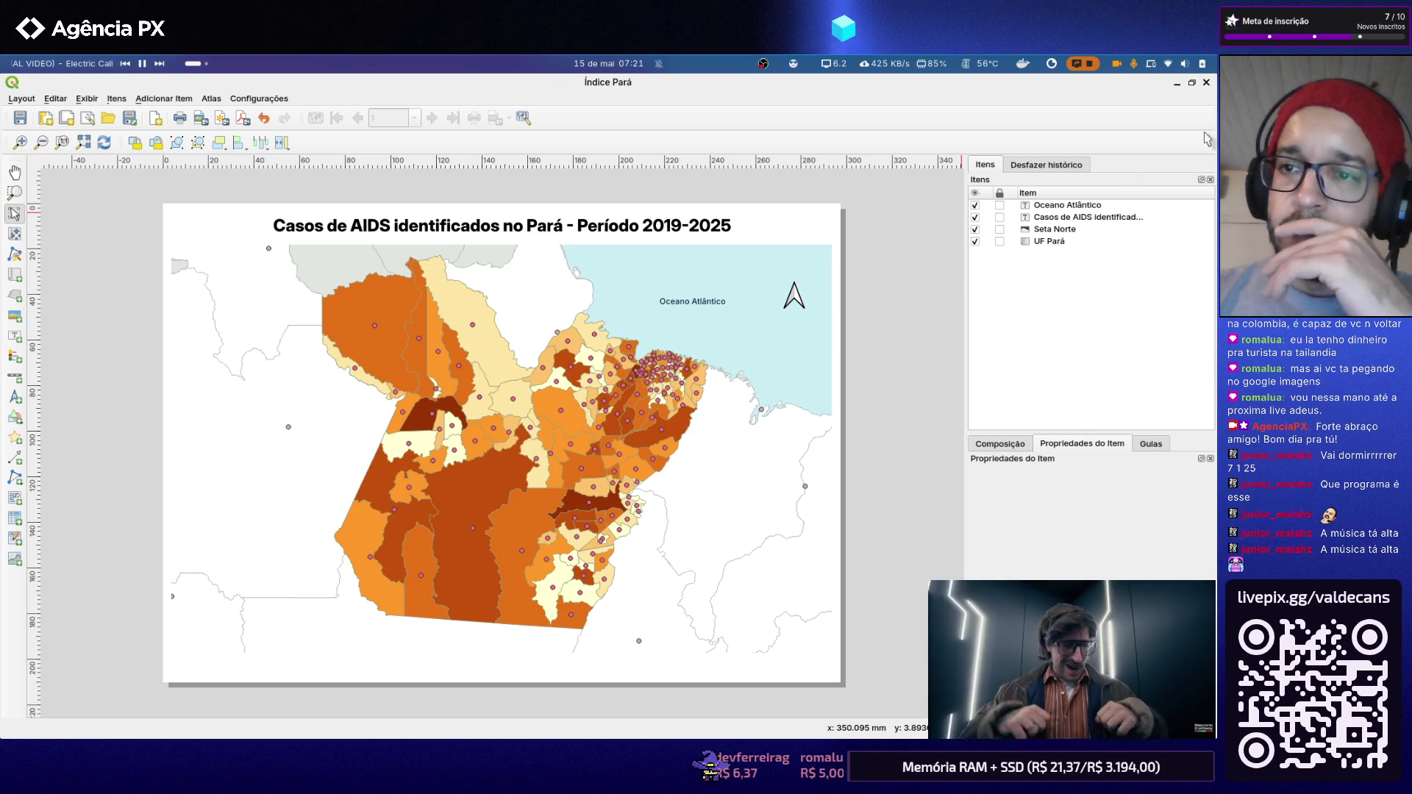
Step: Style para-centroide with the 'dot red' favourite marker, then return to its properties
{"action": "left_click", "coordinate": [1207, 82]}
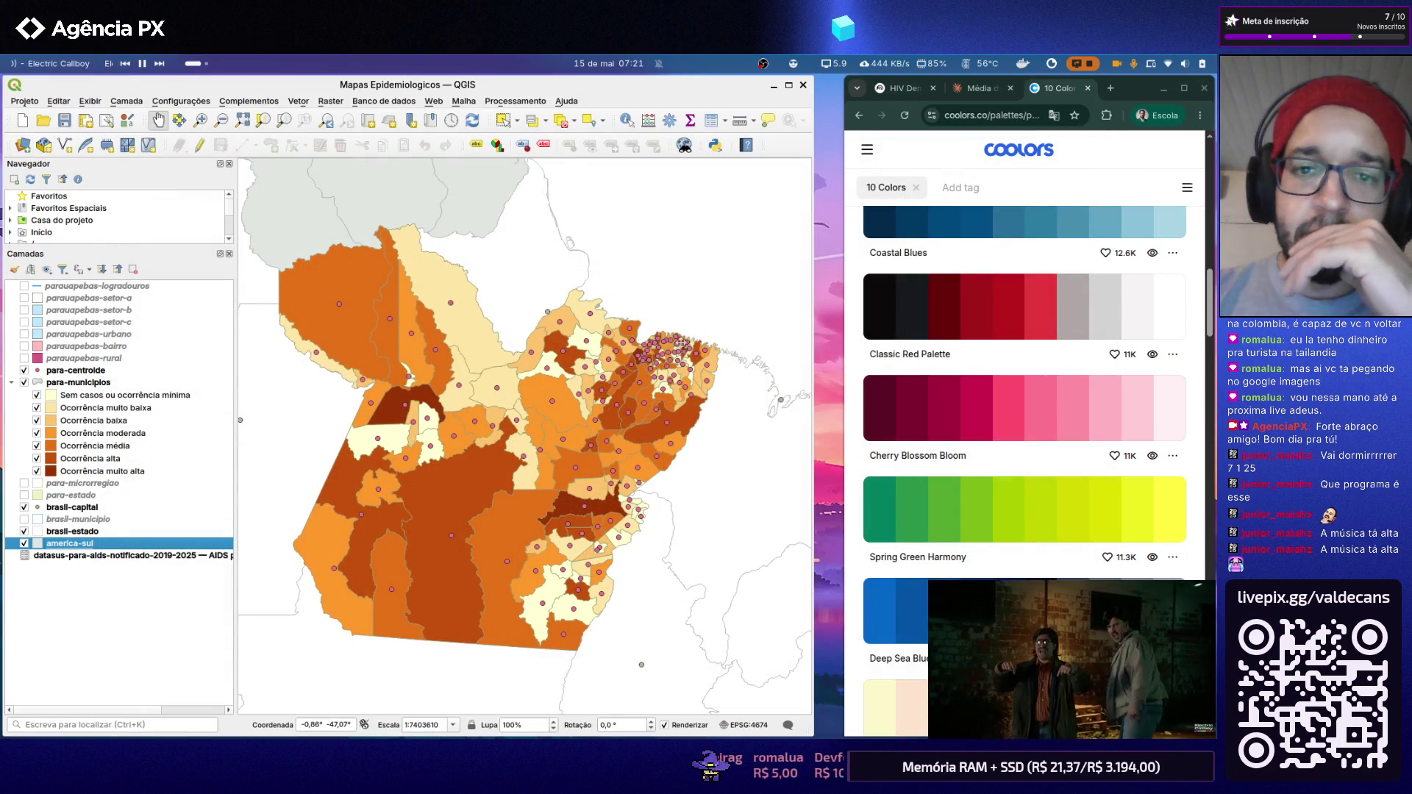
{"action": "left_click", "coordinate": [61, 372]}
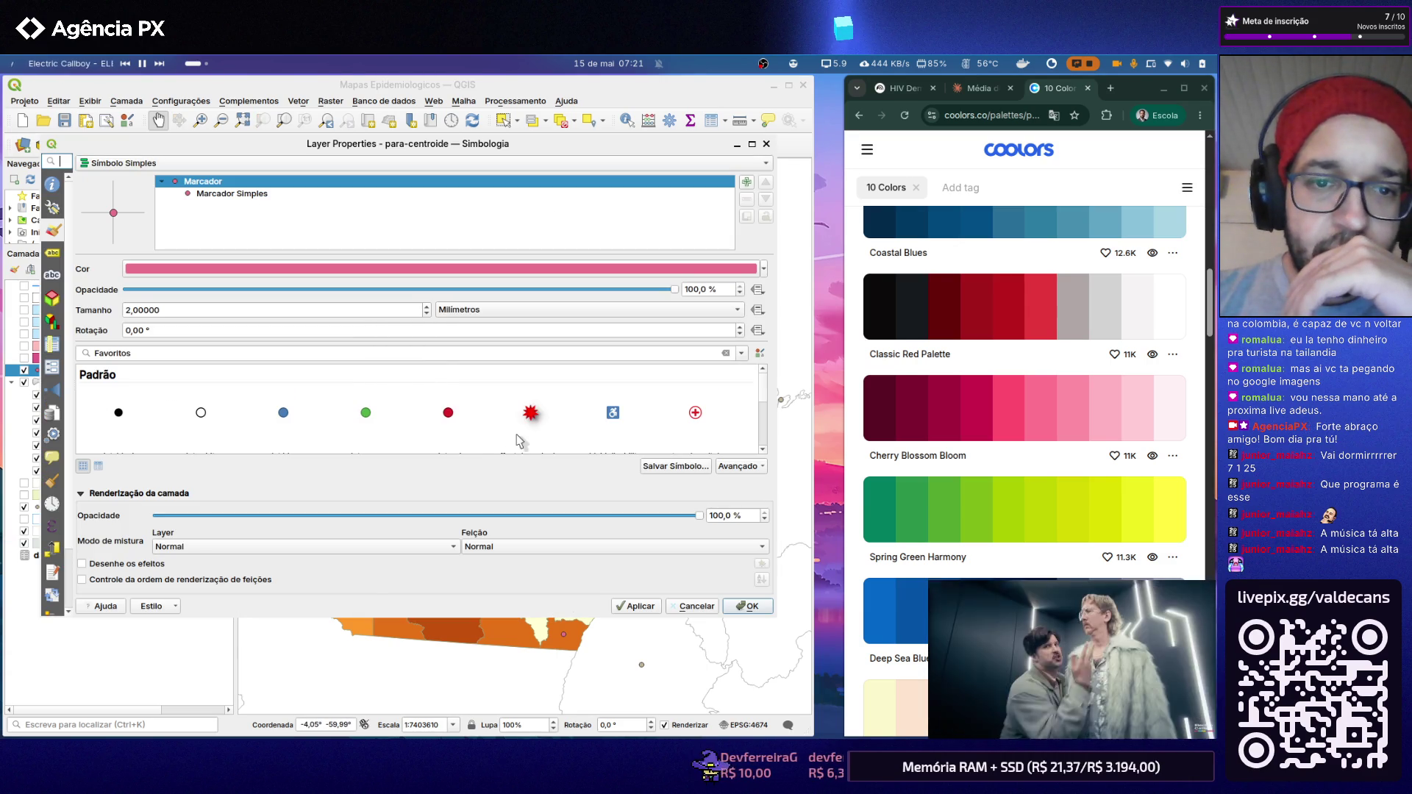
{"action": "left_click", "coordinate": [449, 414]}
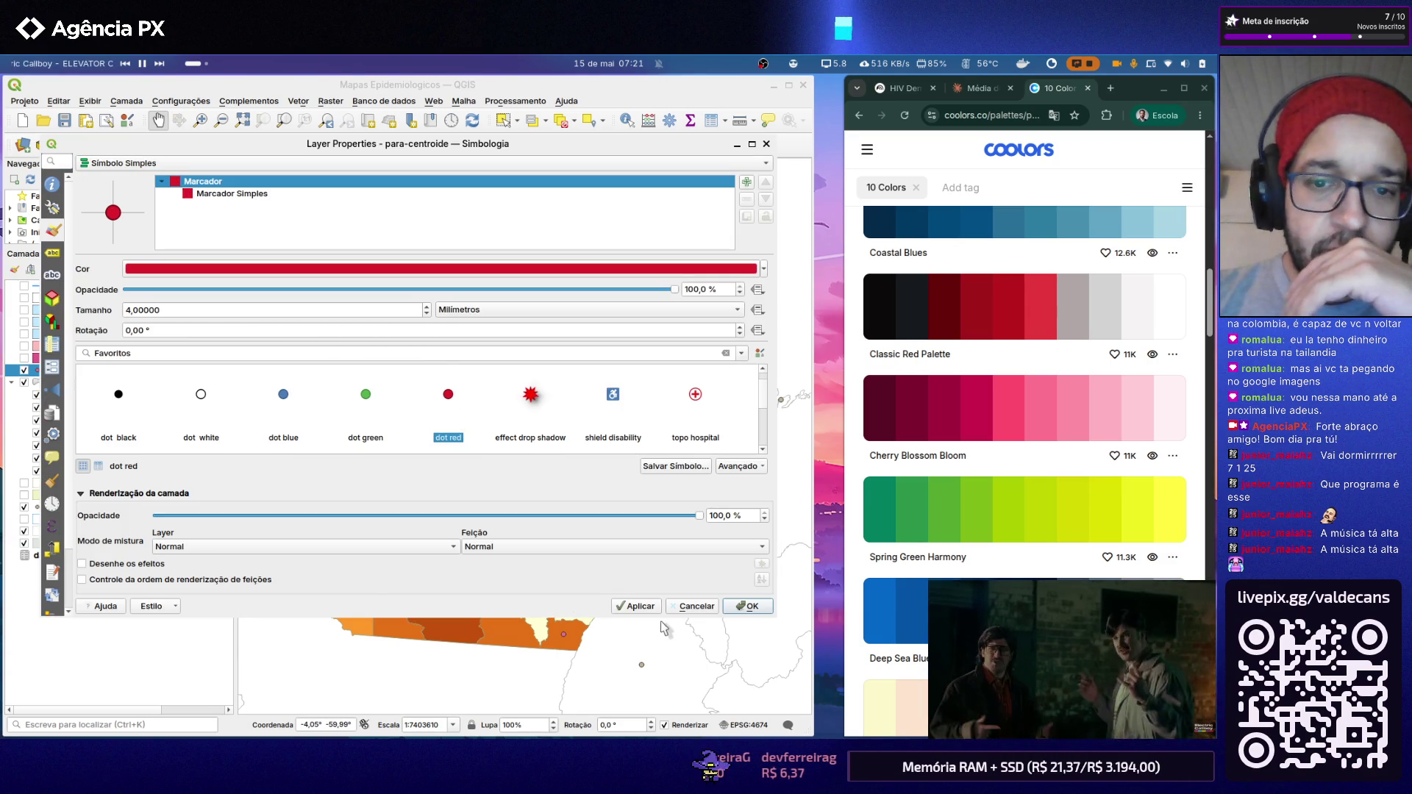
{"action": "left_click", "coordinate": [747, 606]}
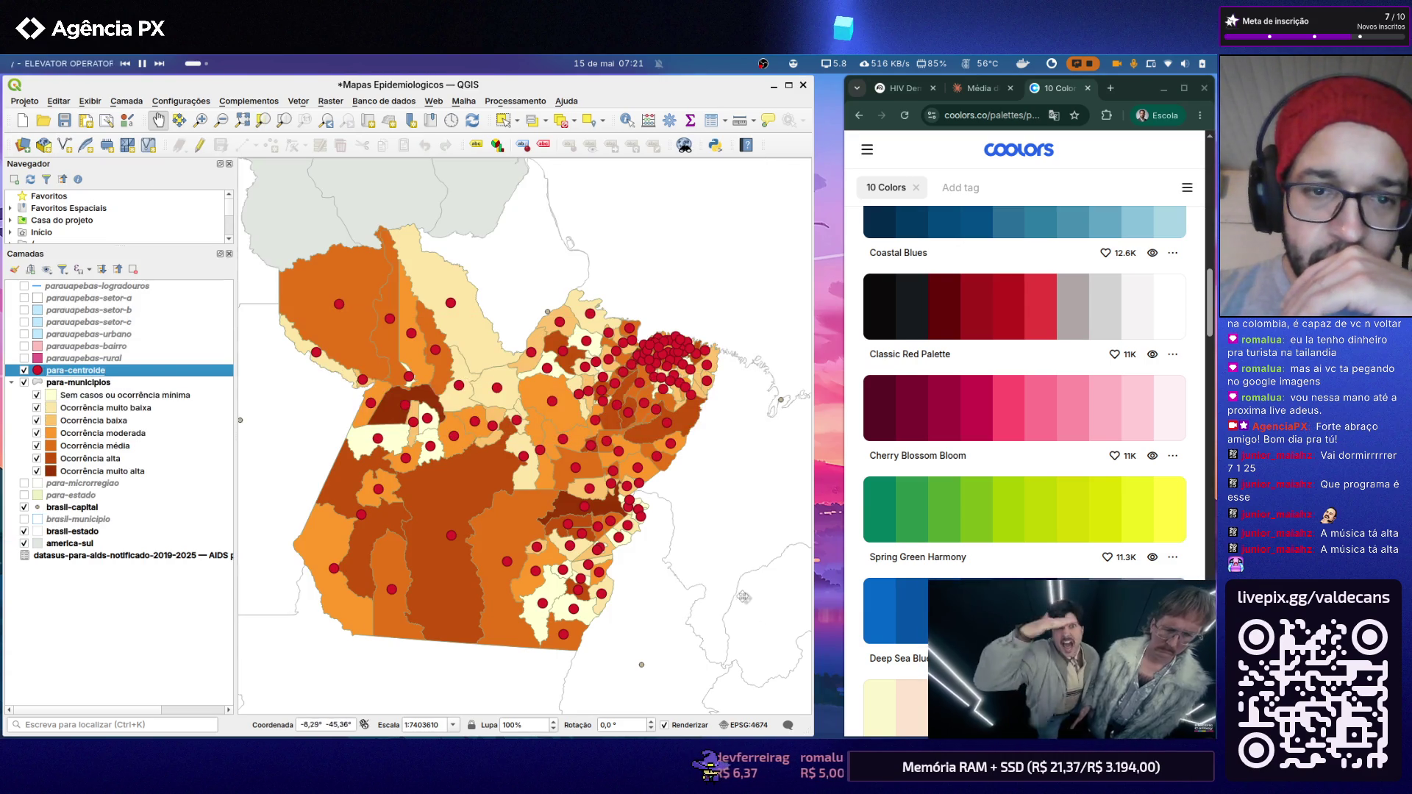
{"action": "scroll", "coordinate": [662, 529], "scroll_direction": "up", "scroll_amount": 2}
{"action": "scroll", "coordinate": [431, 409], "scroll_direction": "down", "scroll_amount": 2}
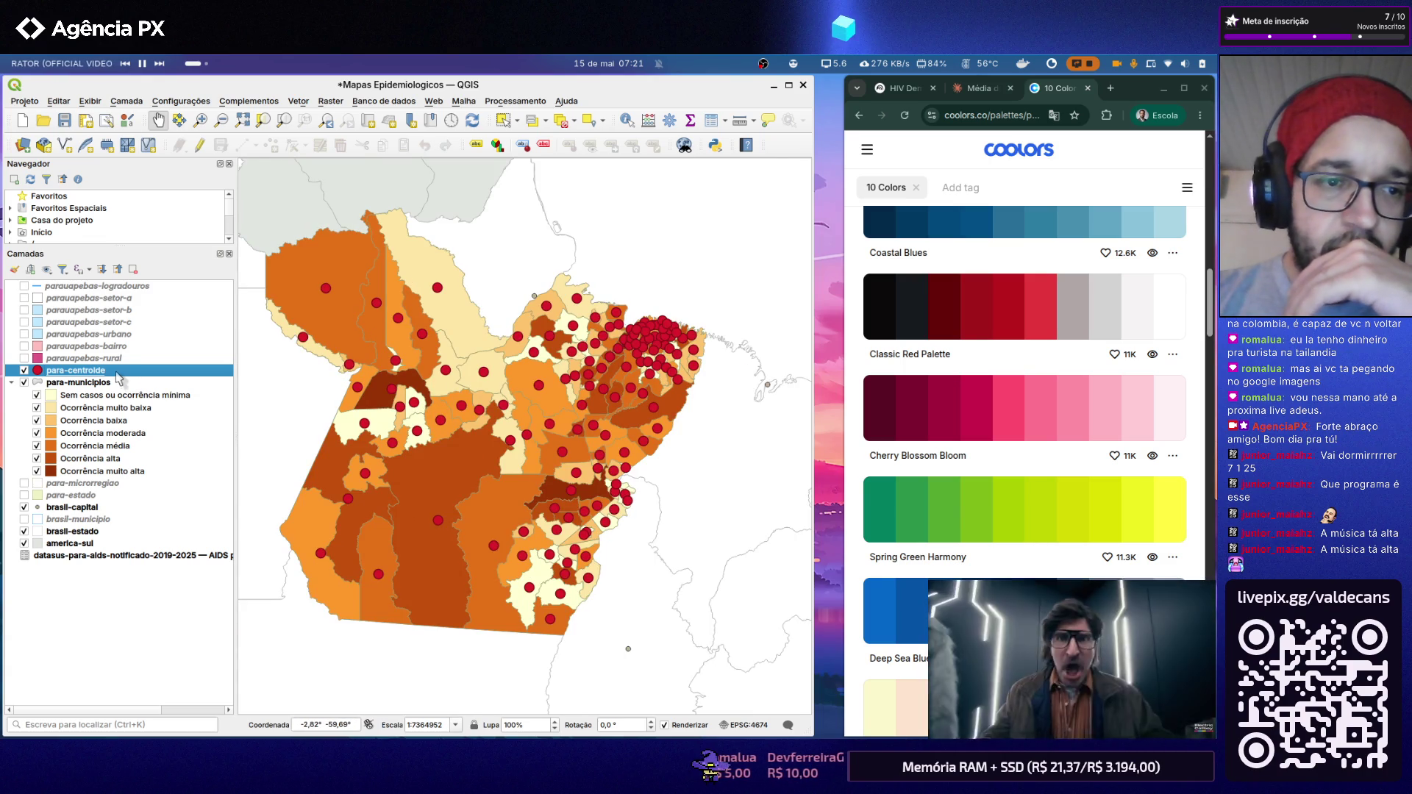
{"action": "double_click", "coordinate": [119, 371]}
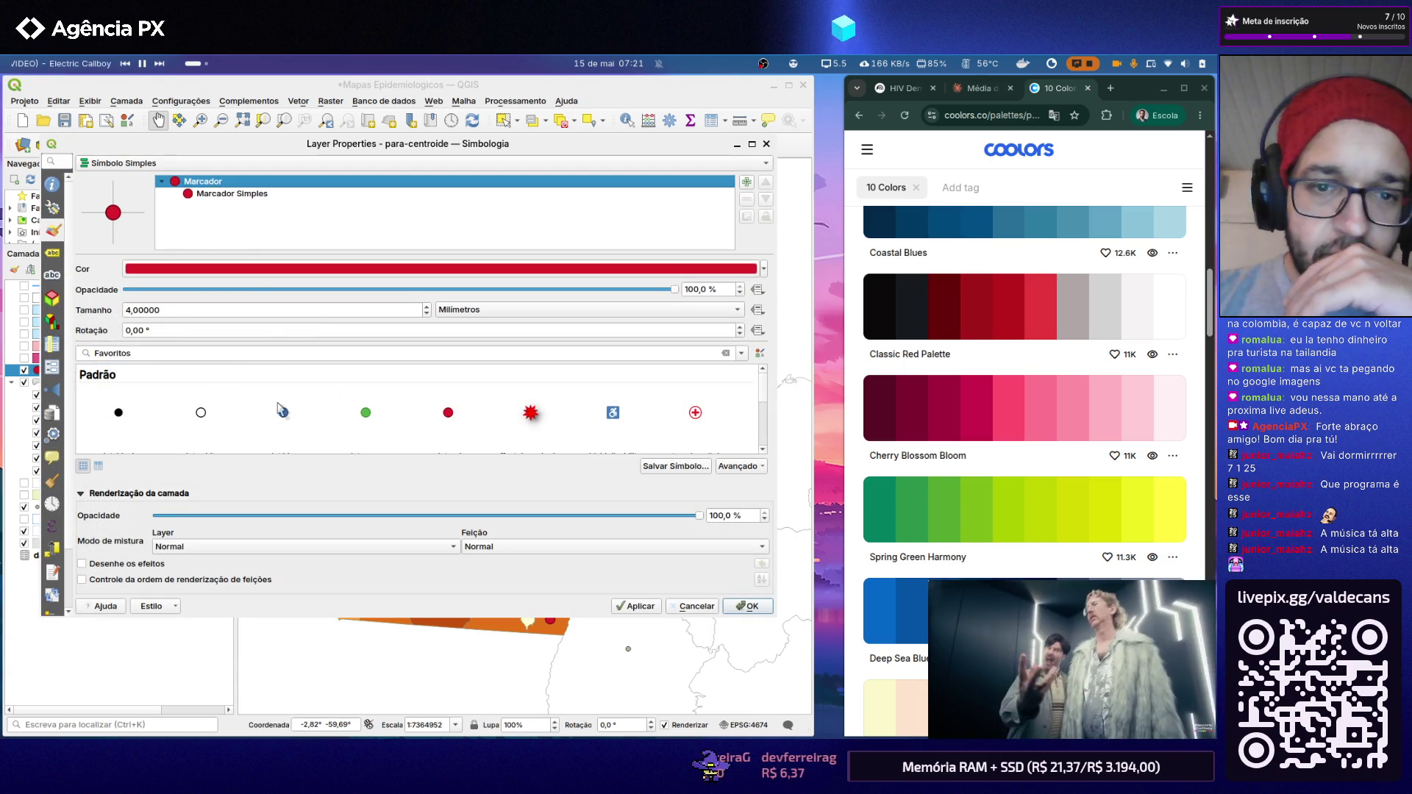
Step: Recolour the centroid dot markers to ArcGIS Fire Red (#ff5500) and apply it to the map
{"action": "left_click", "coordinate": [120, 414]}
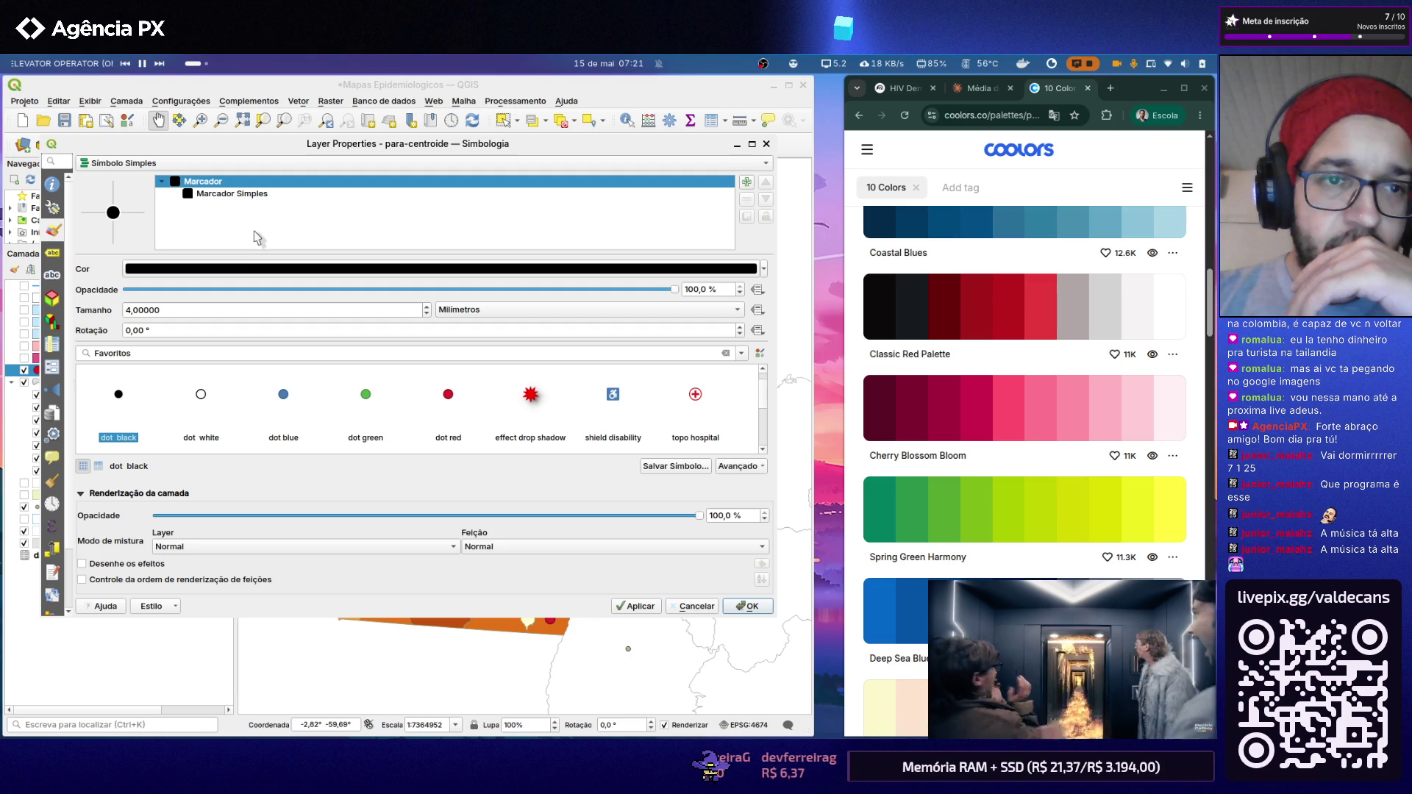
{"action": "left_click", "coordinate": [381, 268]}
{"action": "scroll", "coordinate": [314, 331], "scroll_direction": "down", "scroll_amount": 2}
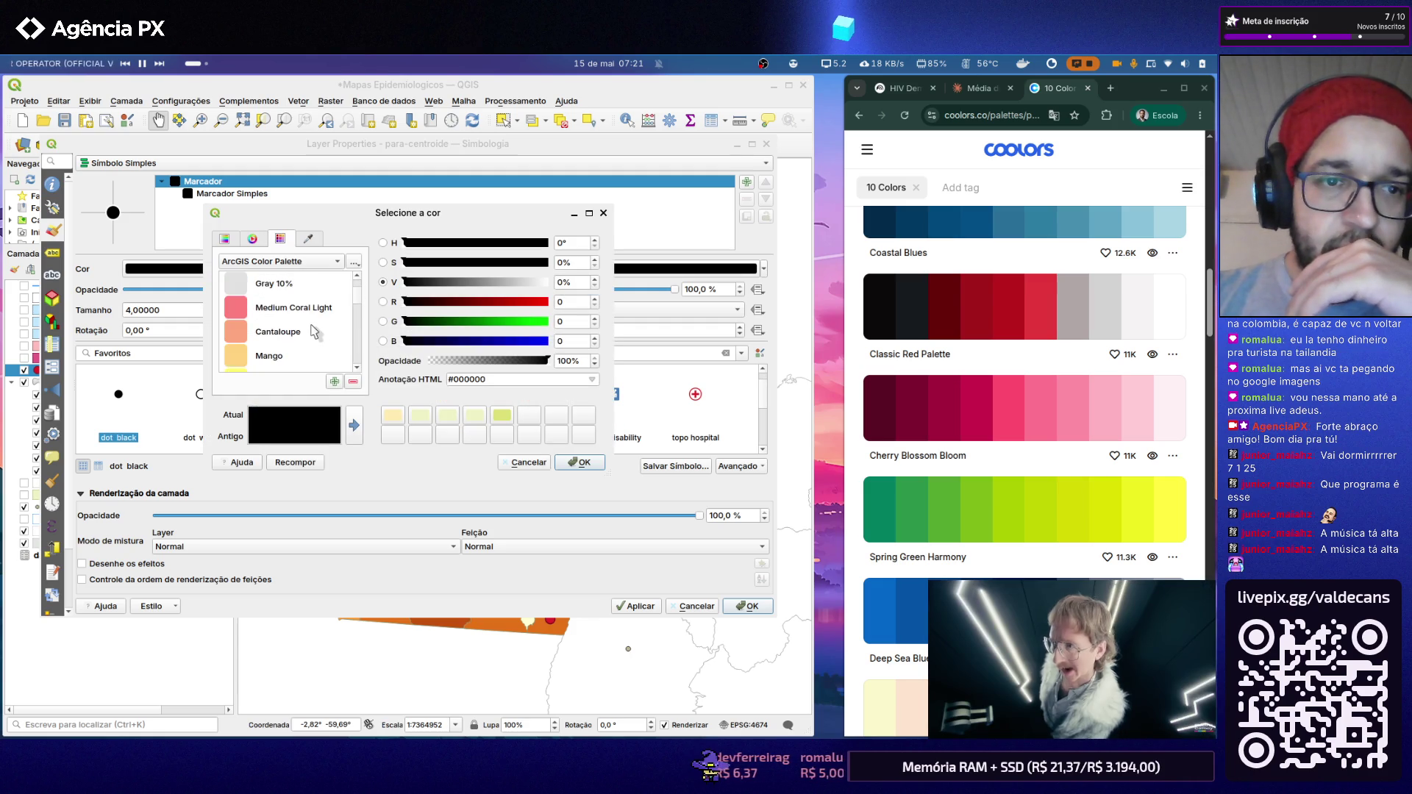
{"action": "scroll", "coordinate": [313, 330], "scroll_direction": "down", "scroll_amount": 2}
{"action": "scroll", "coordinate": [314, 332], "scroll_direction": "down", "scroll_amount": 2}
{"action": "scroll", "coordinate": [315, 331], "scroll_direction": "down", "scroll_amount": 2}
{"action": "scroll", "coordinate": [314, 331], "scroll_direction": "down", "scroll_amount": 2}
{"action": "scroll", "coordinate": [315, 331], "scroll_direction": "down", "scroll_amount": 2}
{"action": "scroll", "coordinate": [314, 331], "scroll_direction": "down", "scroll_amount": 2}
{"action": "scroll", "coordinate": [315, 332], "scroll_direction": "down", "scroll_amount": 2}
{"action": "scroll", "coordinate": [314, 330], "scroll_direction": "down", "scroll_amount": 2}
{"action": "scroll", "coordinate": [315, 332], "scroll_direction": "down", "scroll_amount": 2}
{"action": "scroll", "coordinate": [314, 331], "scroll_direction": "down", "scroll_amount": 2}
{"action": "scroll", "coordinate": [315, 331], "scroll_direction": "down", "scroll_amount": 2}
{"action": "scroll", "coordinate": [315, 328], "scroll_direction": "down", "scroll_amount": 2}
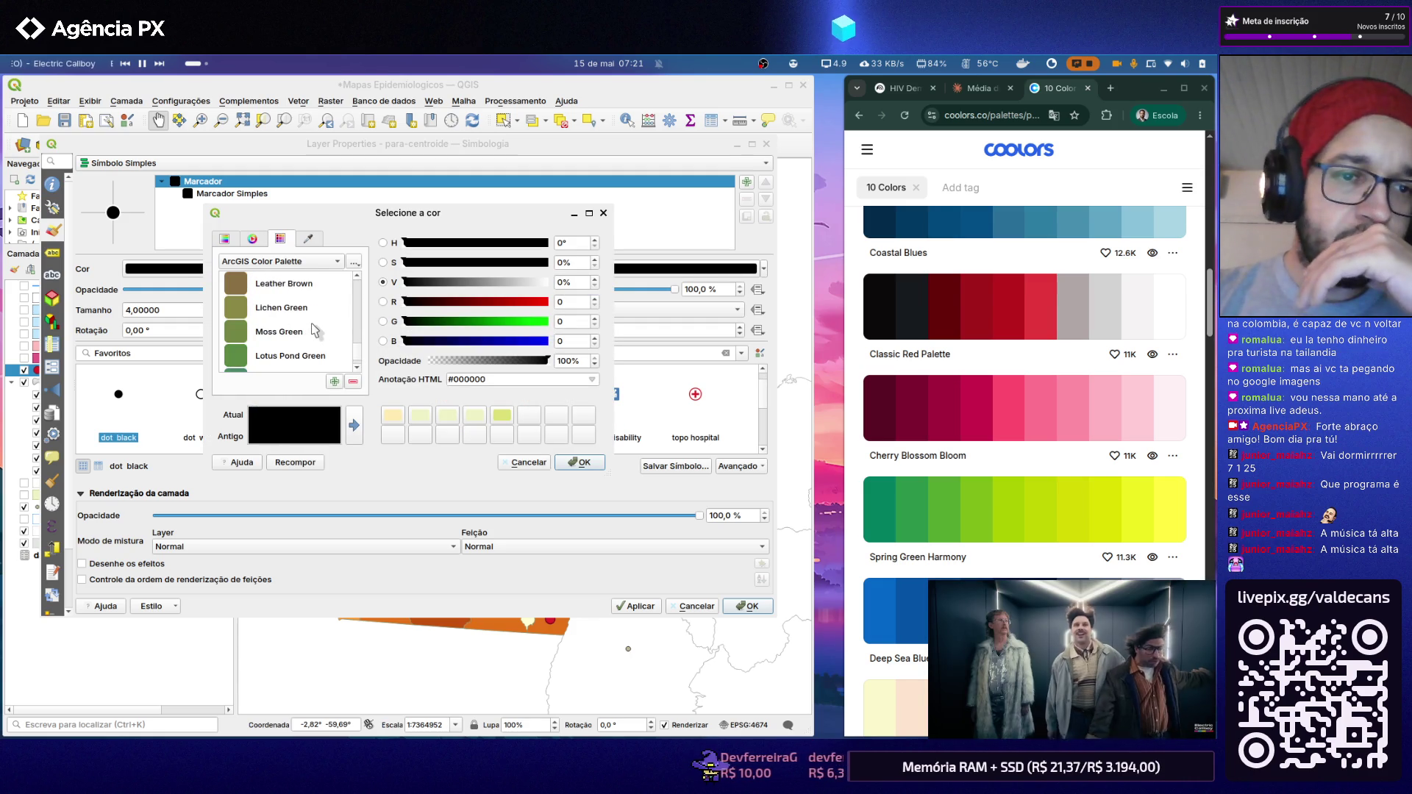
{"action": "scroll", "coordinate": [314, 329], "scroll_direction": "down", "scroll_amount": 2}
{"action": "scroll", "coordinate": [316, 320], "scroll_direction": "down", "scroll_amount": 2}
{"action": "scroll", "coordinate": [316, 309], "scroll_direction": "down", "scroll_amount": 2}
{"action": "scroll", "coordinate": [317, 309], "scroll_direction": "down", "scroll_amount": 2}
{"action": "scroll", "coordinate": [315, 309], "scroll_direction": "down", "scroll_amount": 2}
{"action": "scroll", "coordinate": [316, 310], "scroll_direction": "down", "scroll_amount": 2}
{"action": "left_click", "coordinate": [286, 285]}
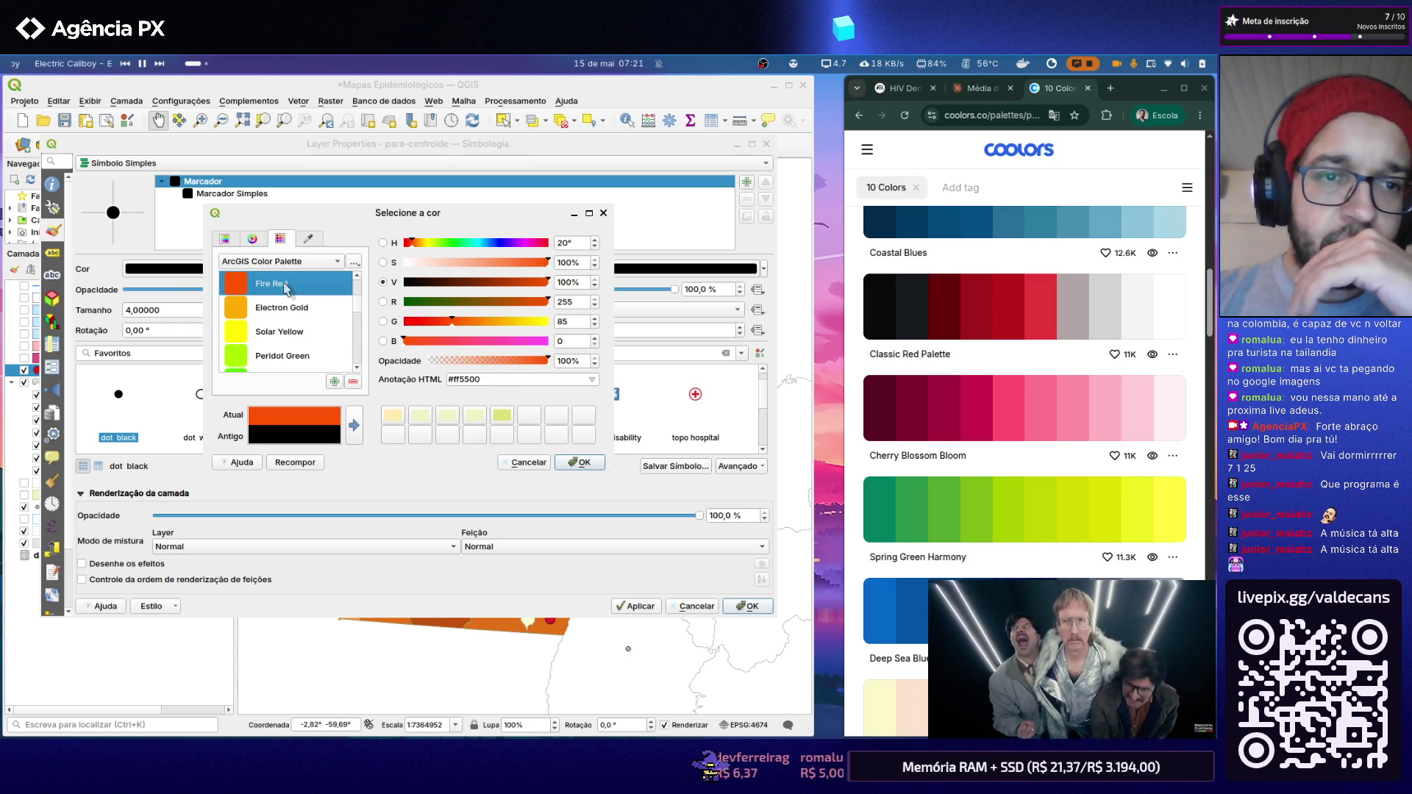
{"action": "left_click", "coordinate": [579, 462]}
{"action": "left_click", "coordinate": [647, 610]}
{"action": "left_click", "coordinate": [748, 606]}
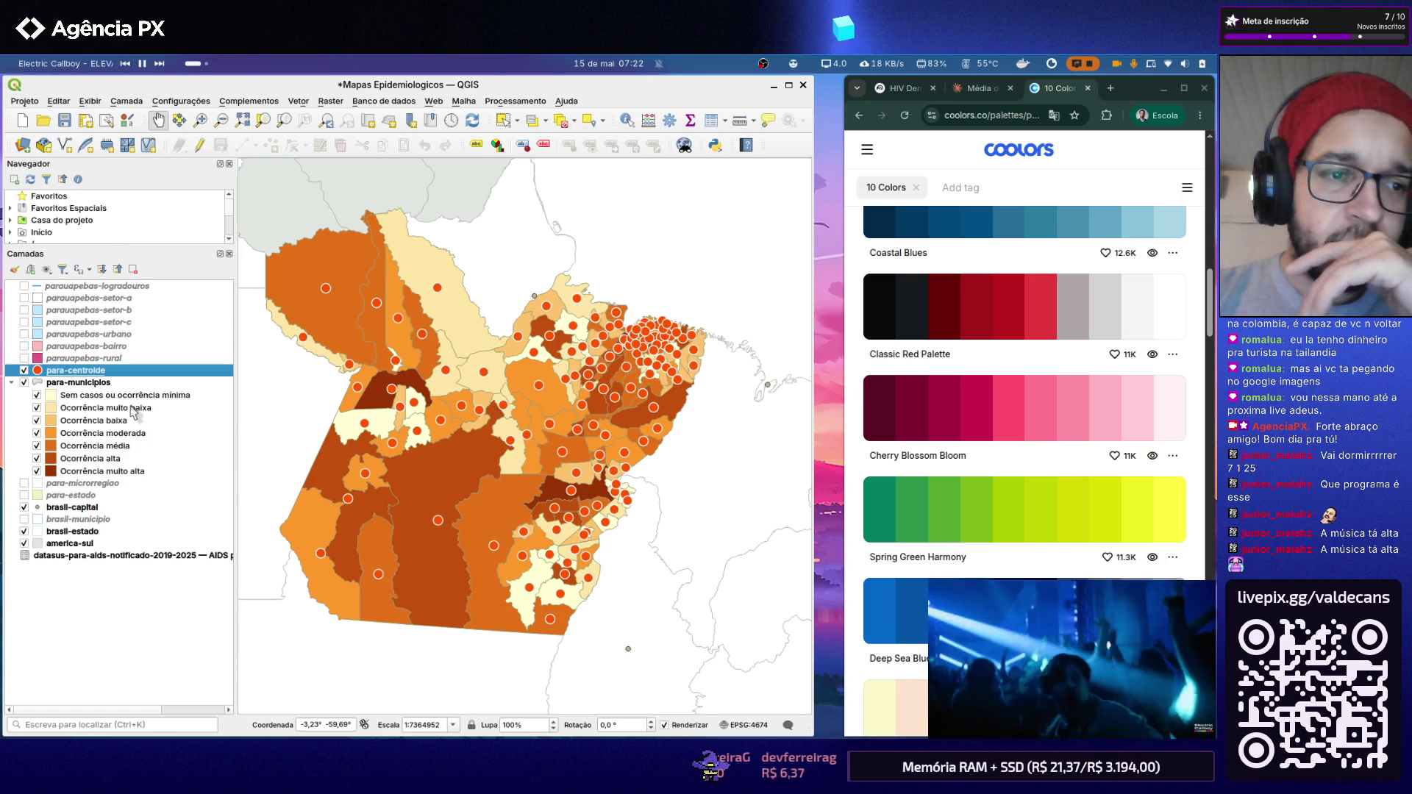
{"action": "right_click", "coordinate": [99, 376]}
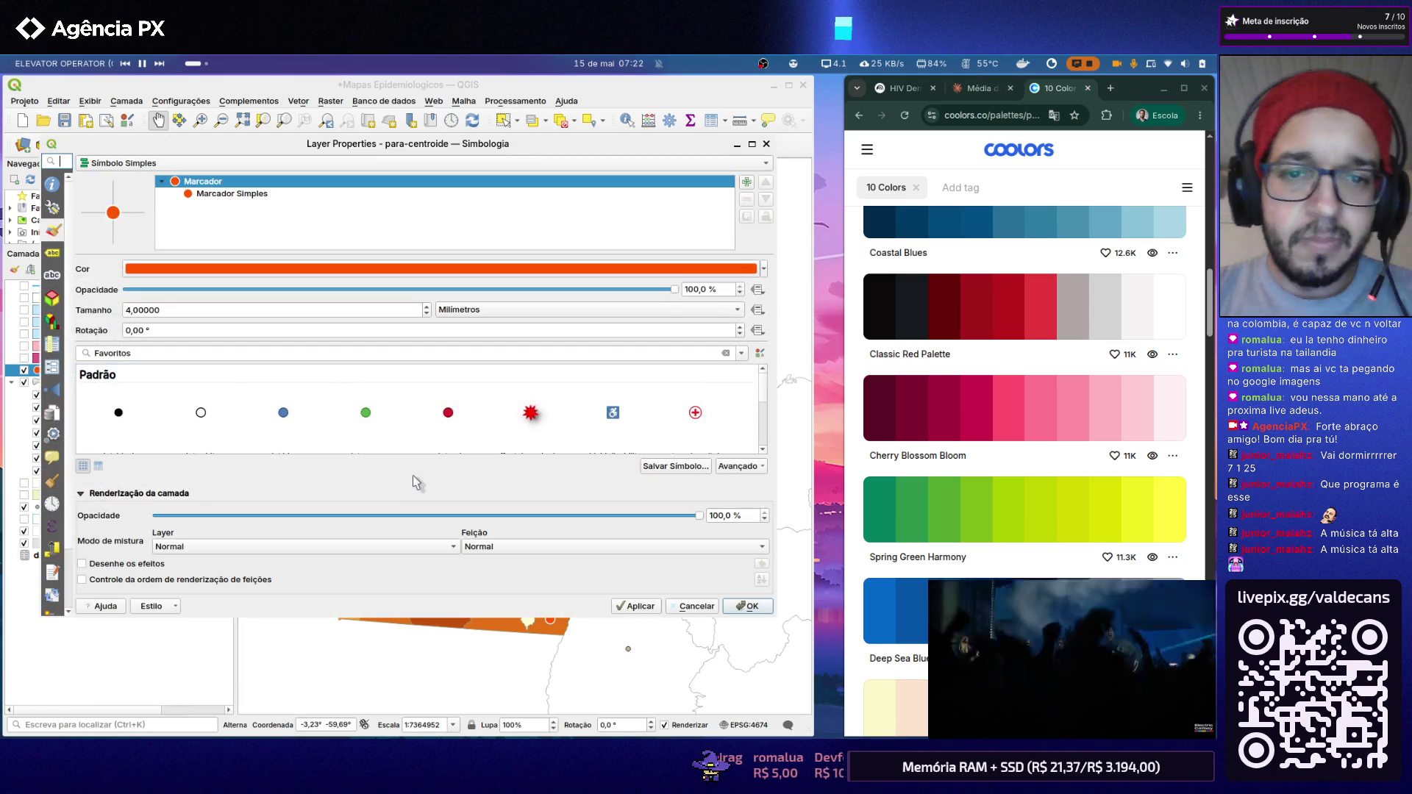
{"action": "left_click", "coordinate": [51, 298]}
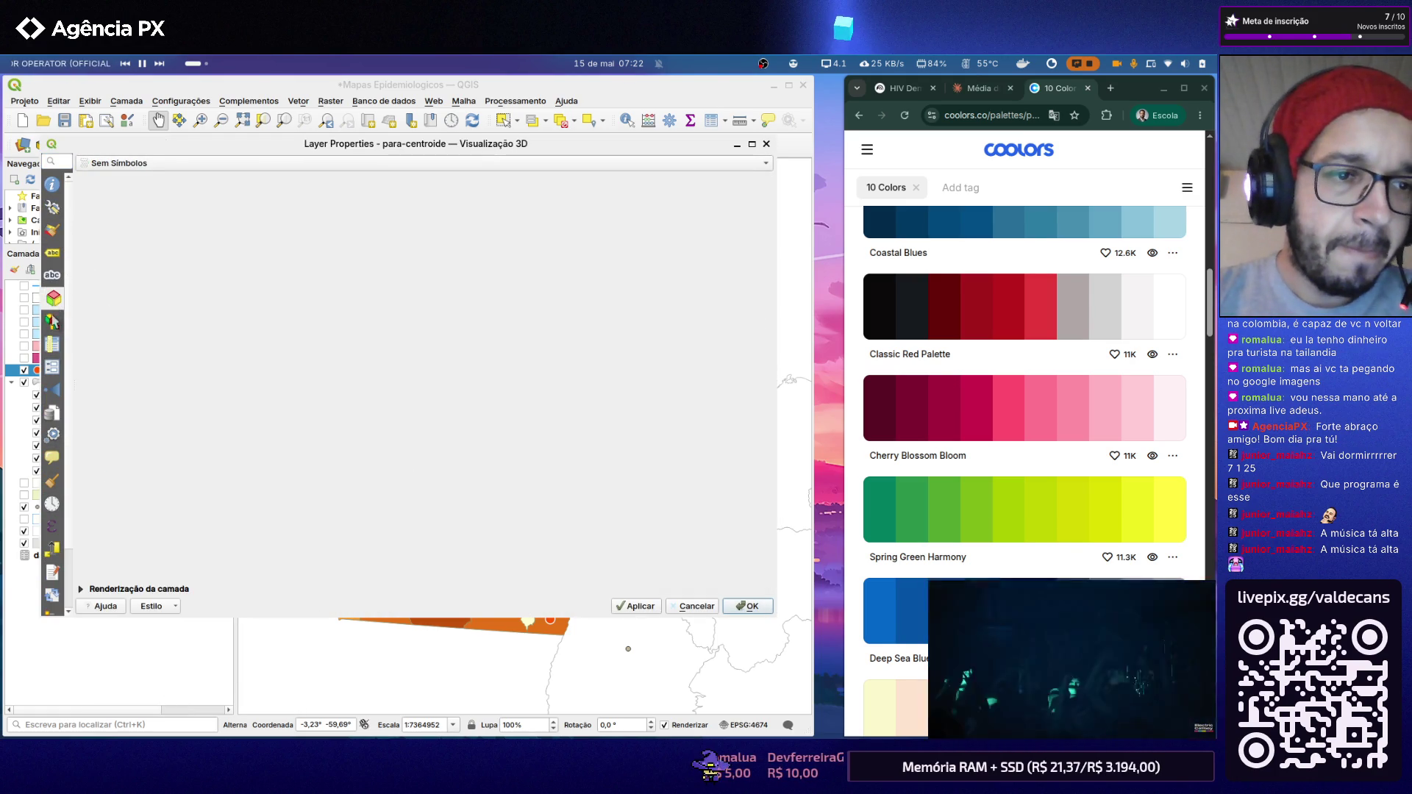
{"action": "left_click", "coordinate": [54, 342]}
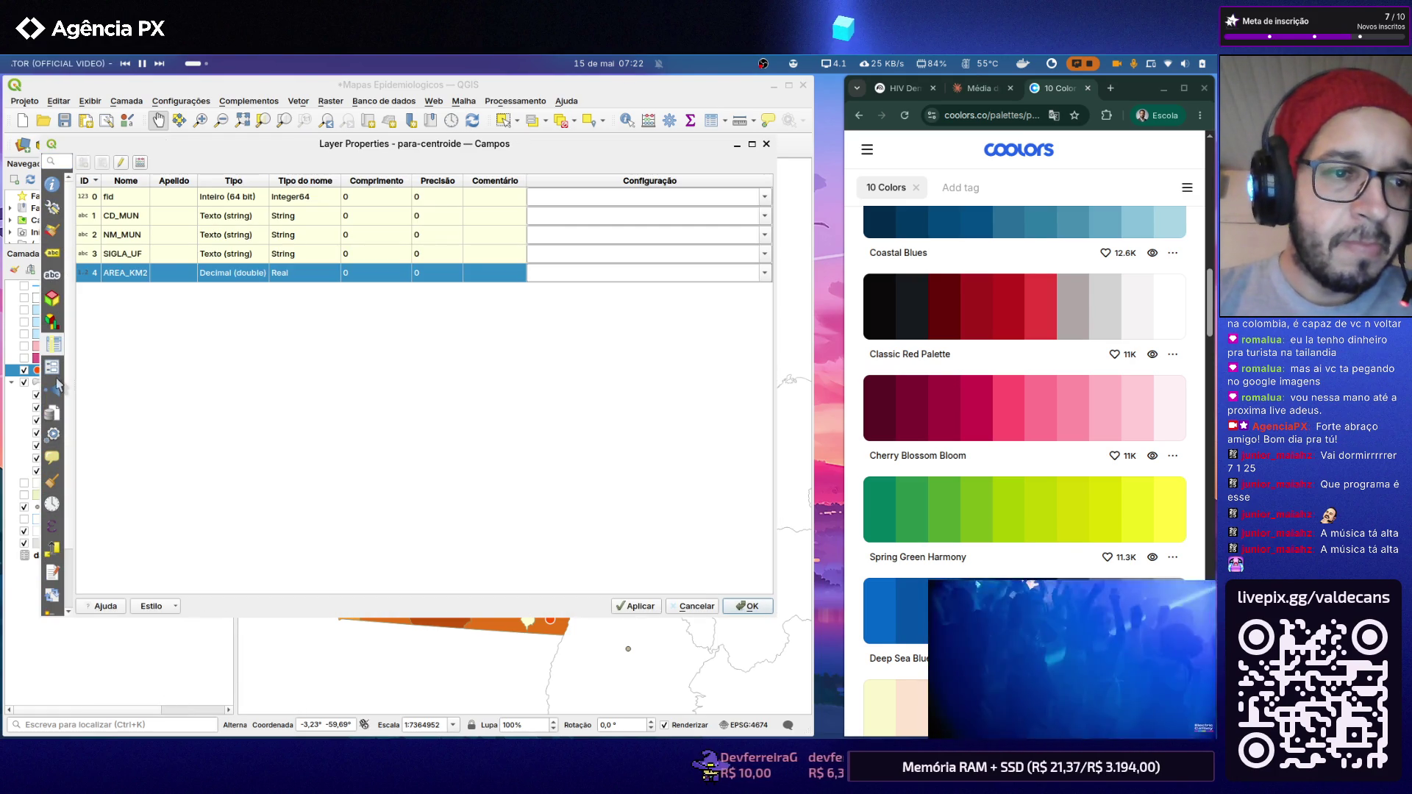
{"action": "left_click", "coordinate": [52, 369]}
{"action": "left_click", "coordinate": [54, 389]}
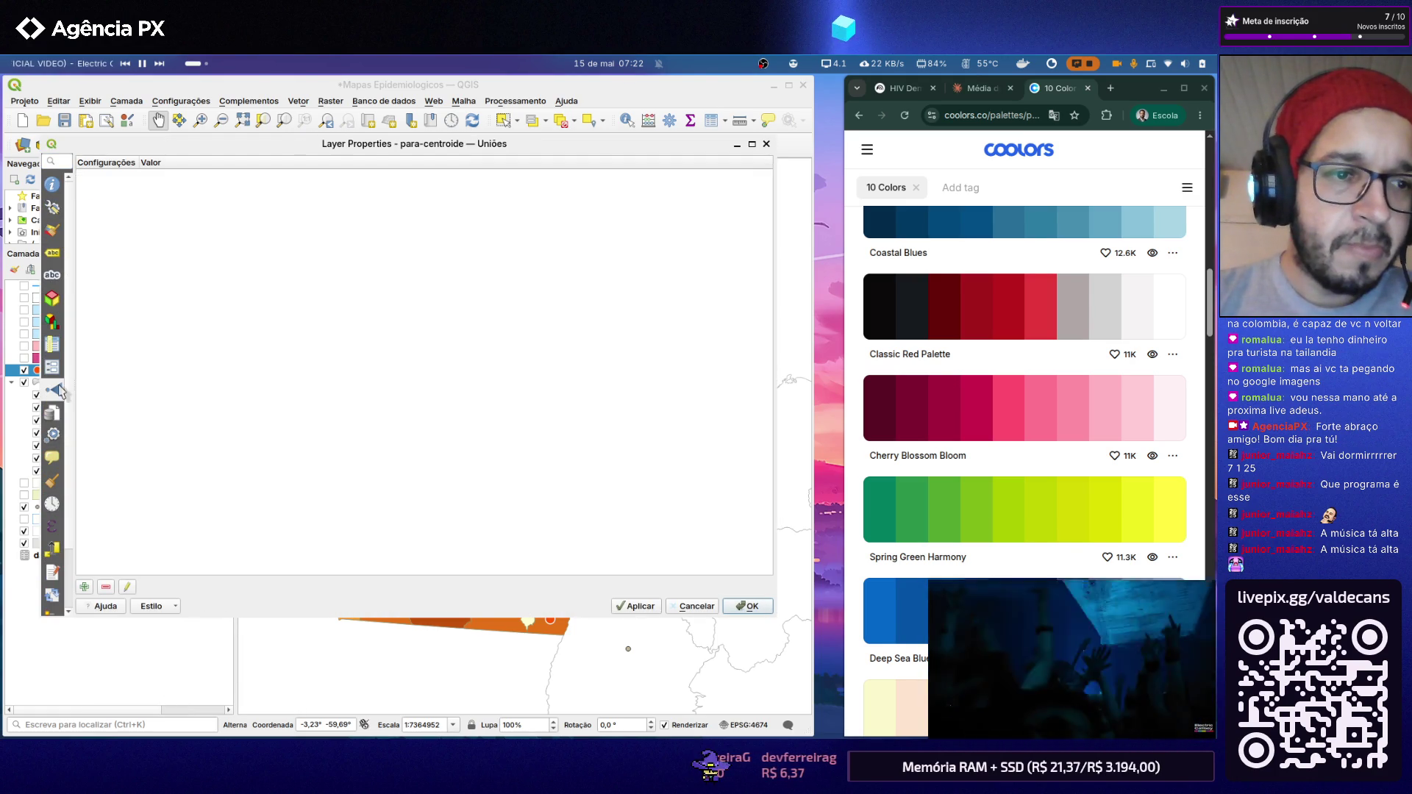
{"action": "left_click", "coordinate": [83, 587]}
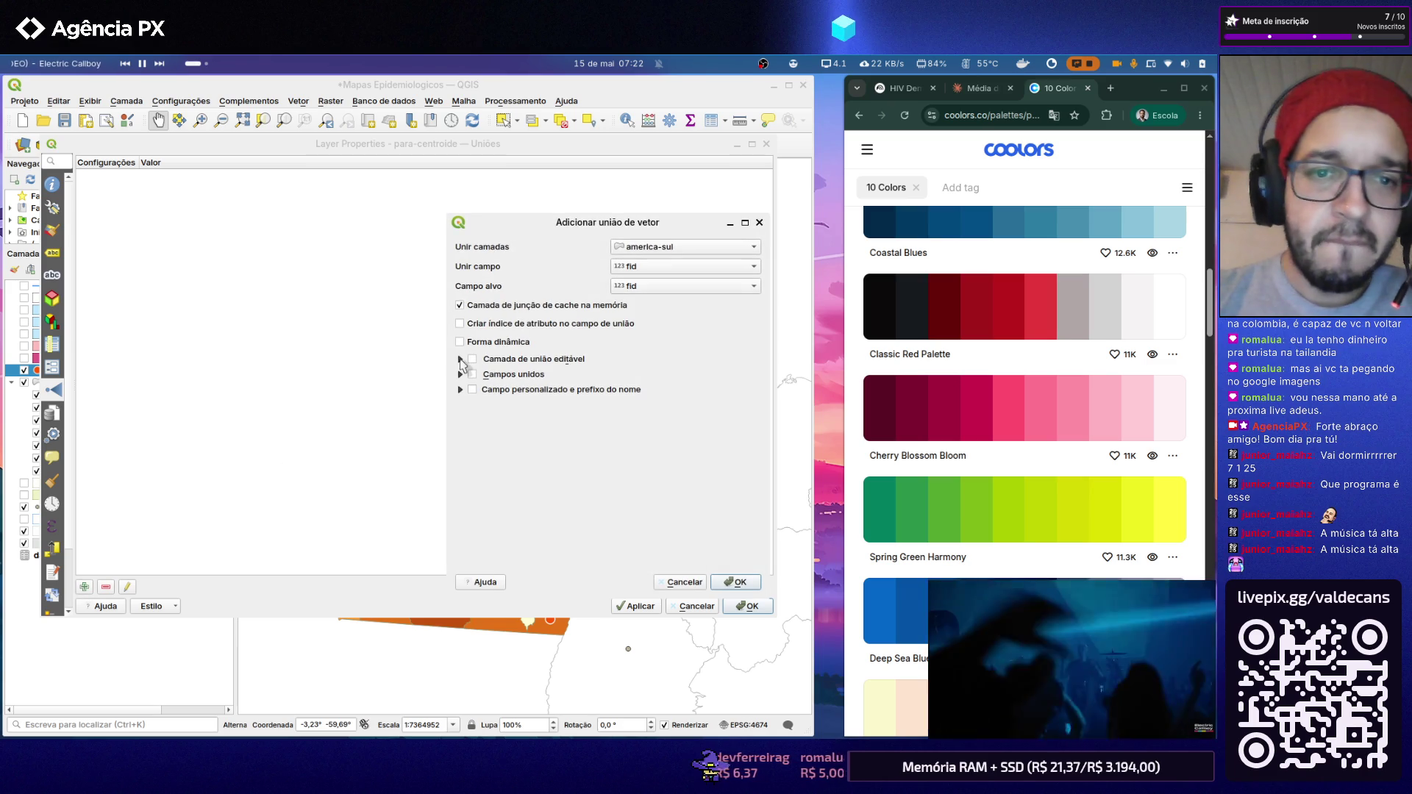
{"action": "left_click", "coordinate": [676, 247]}
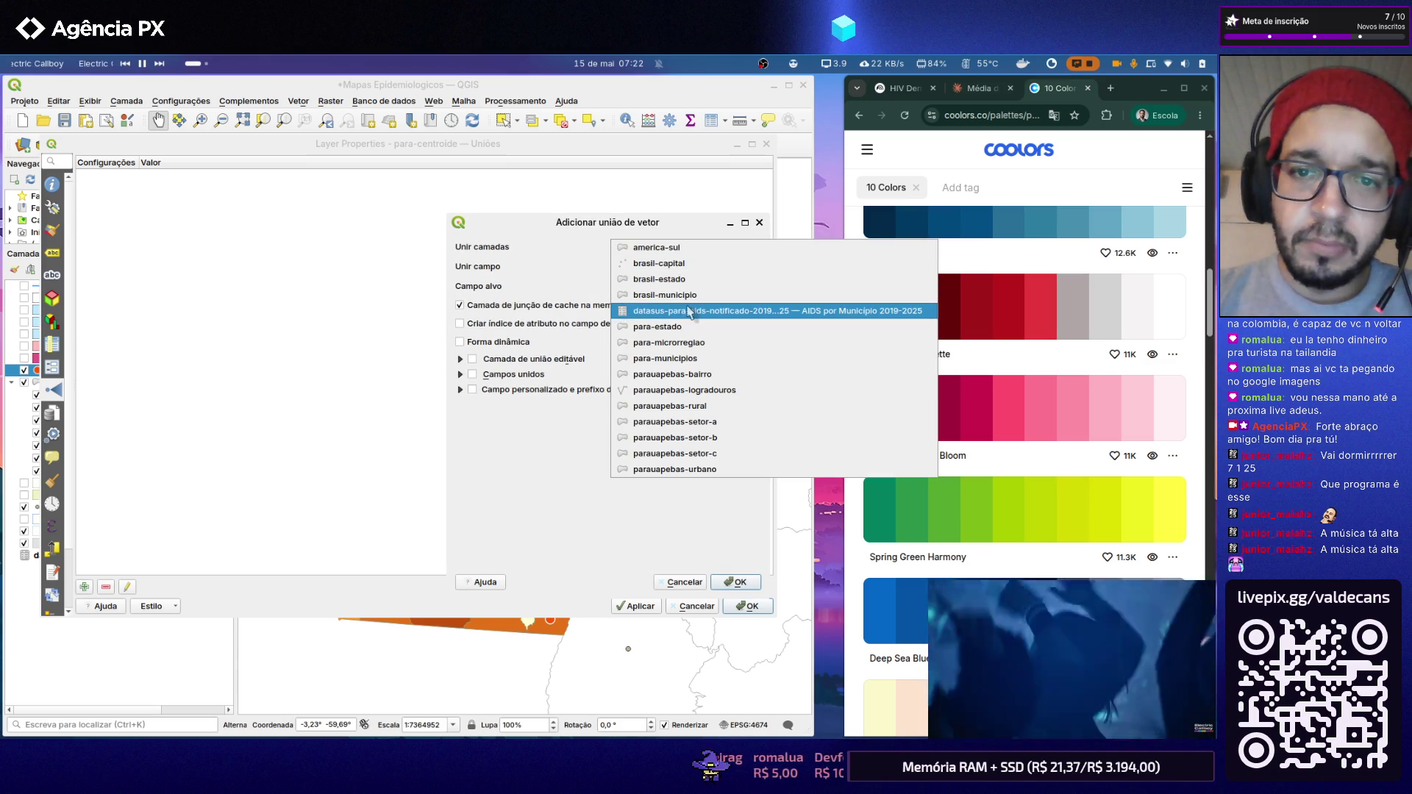
{"action": "left_click", "coordinate": [689, 309]}
{"action": "left_click", "coordinate": [678, 268]}
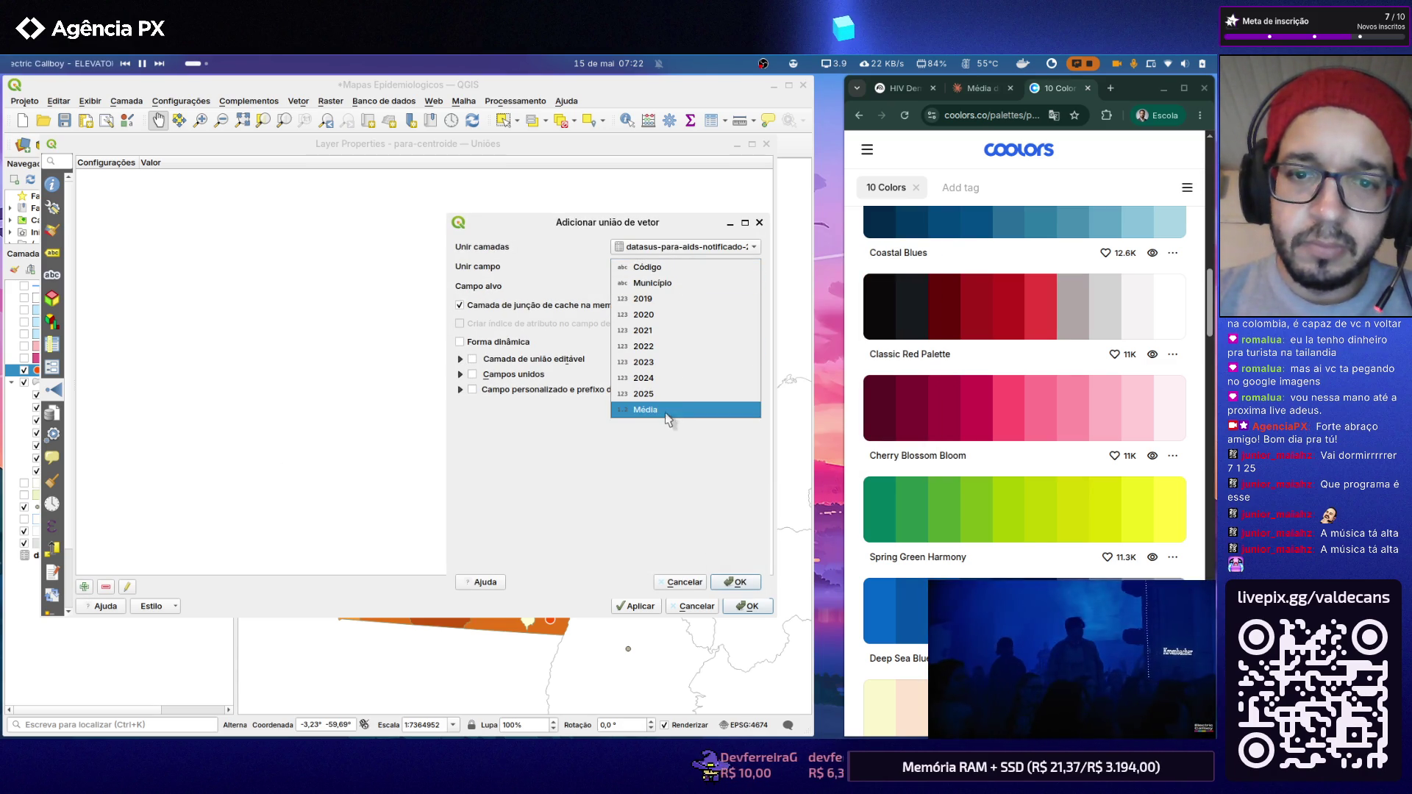
{"action": "left_click", "coordinate": [647, 268]}
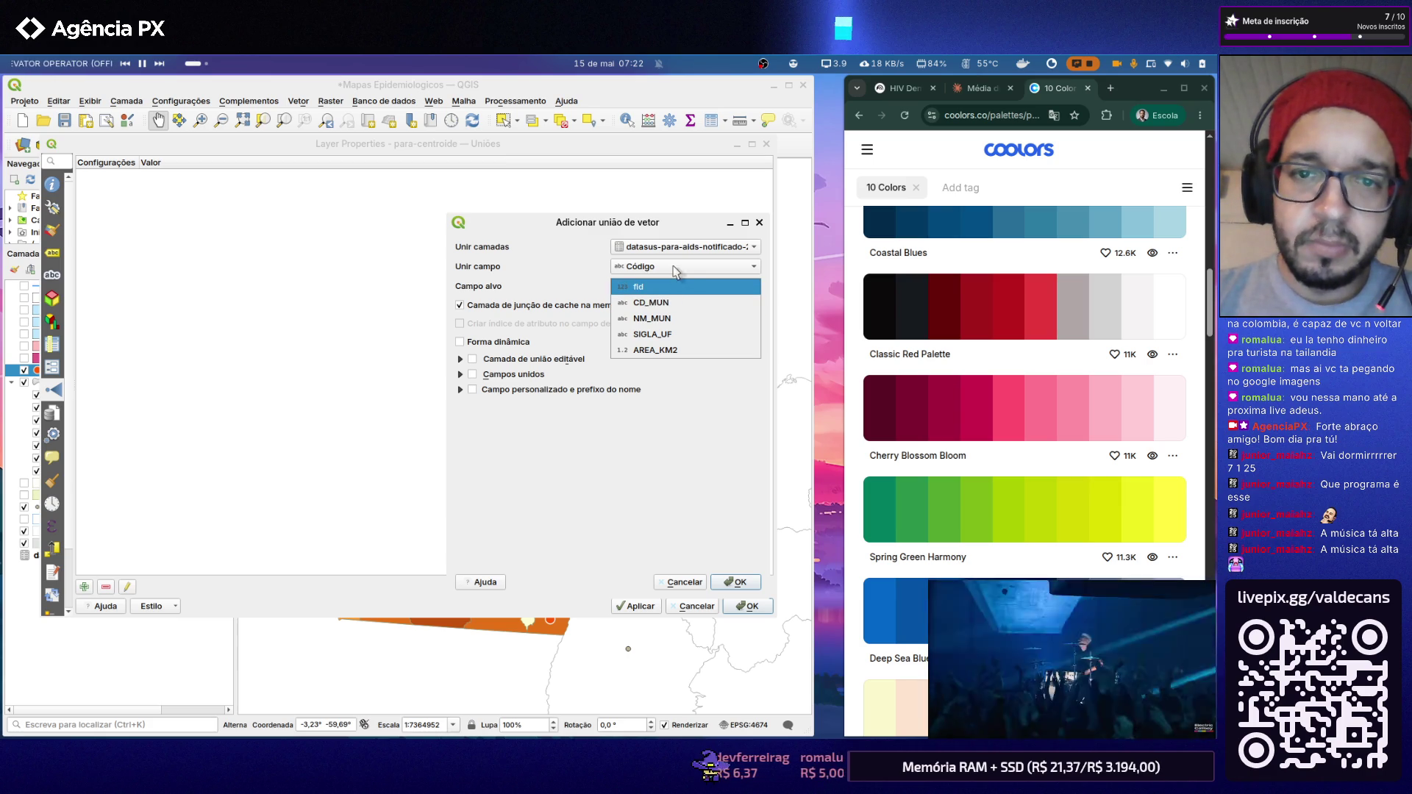
{"action": "left_click", "coordinate": [672, 286]}
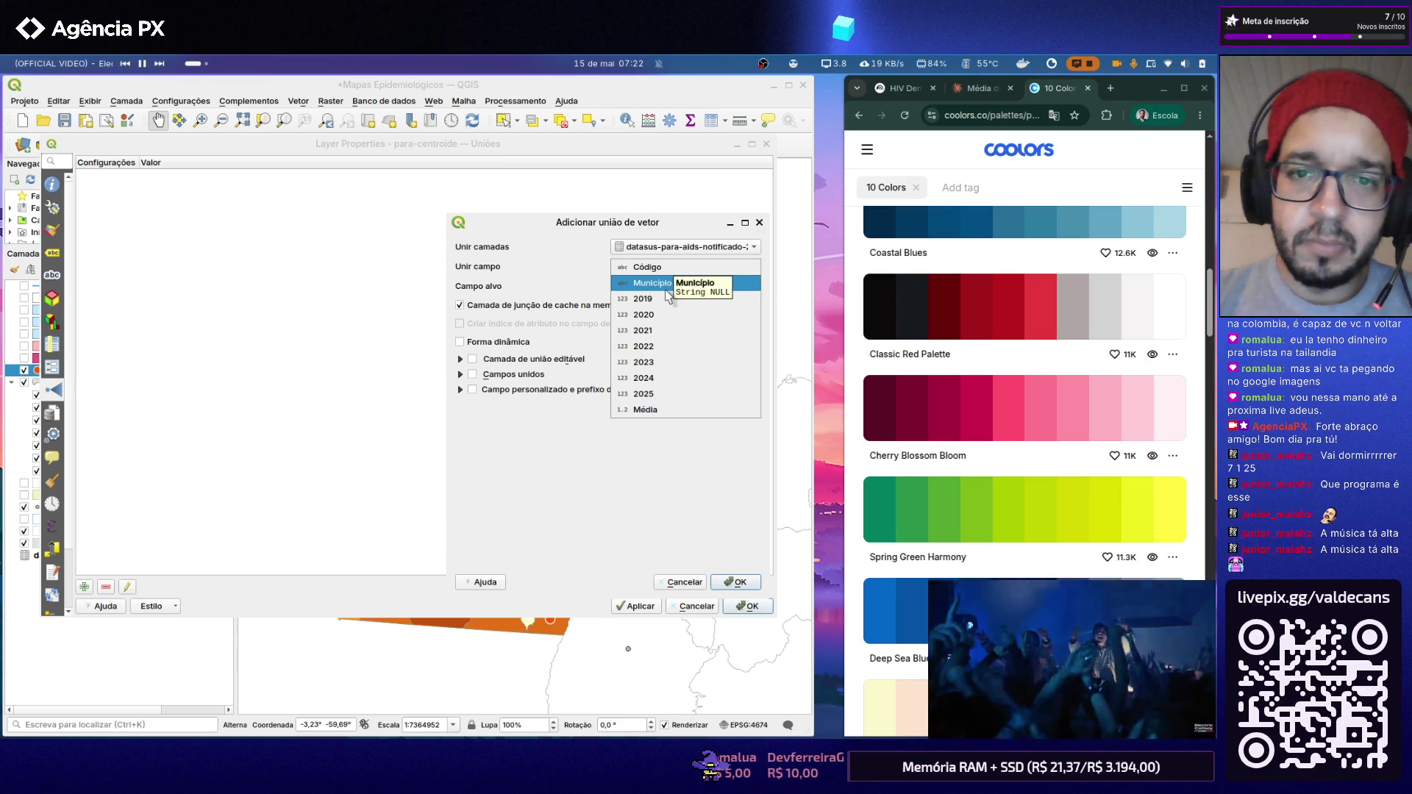
{"action": "left_click", "coordinate": [666, 273]}
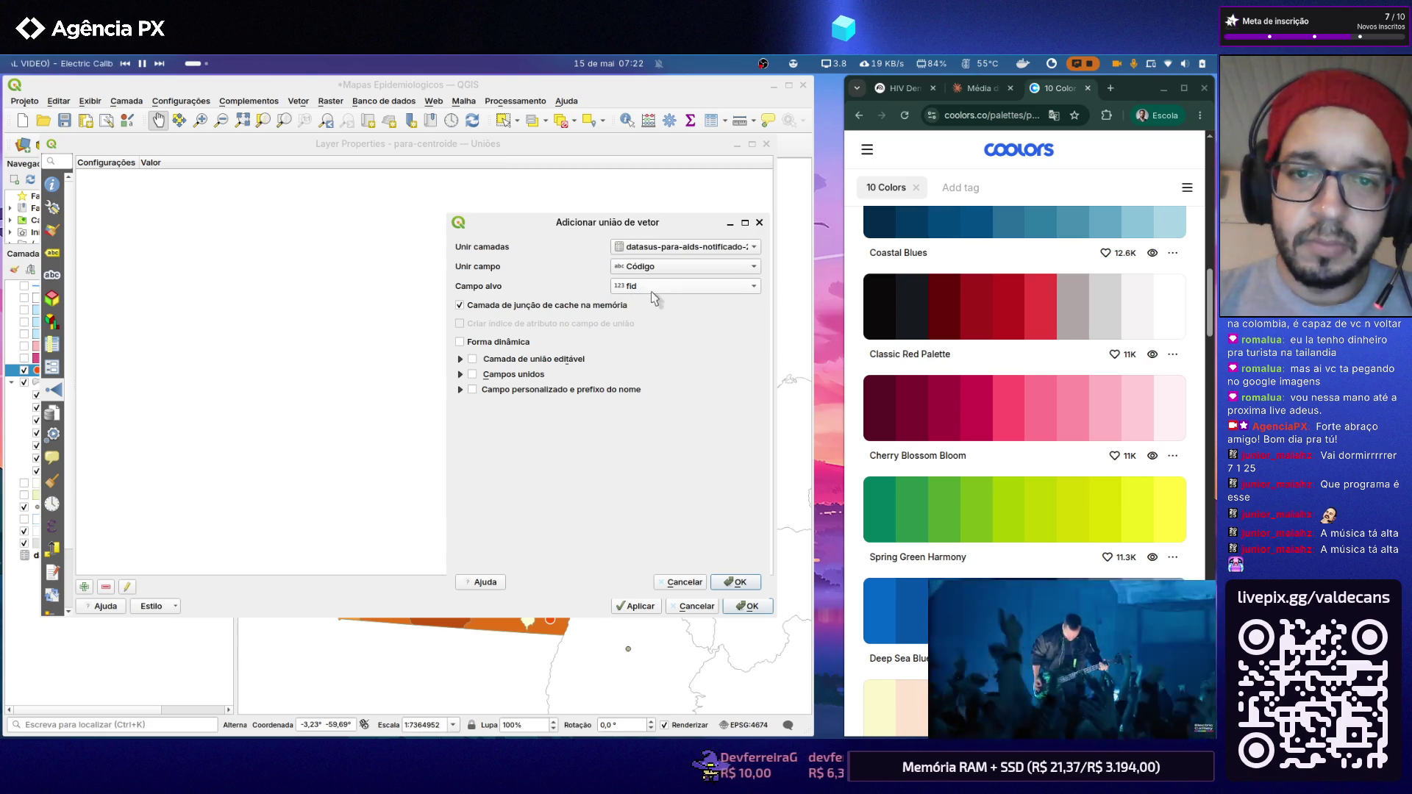
{"action": "left_click", "coordinate": [684, 581]}
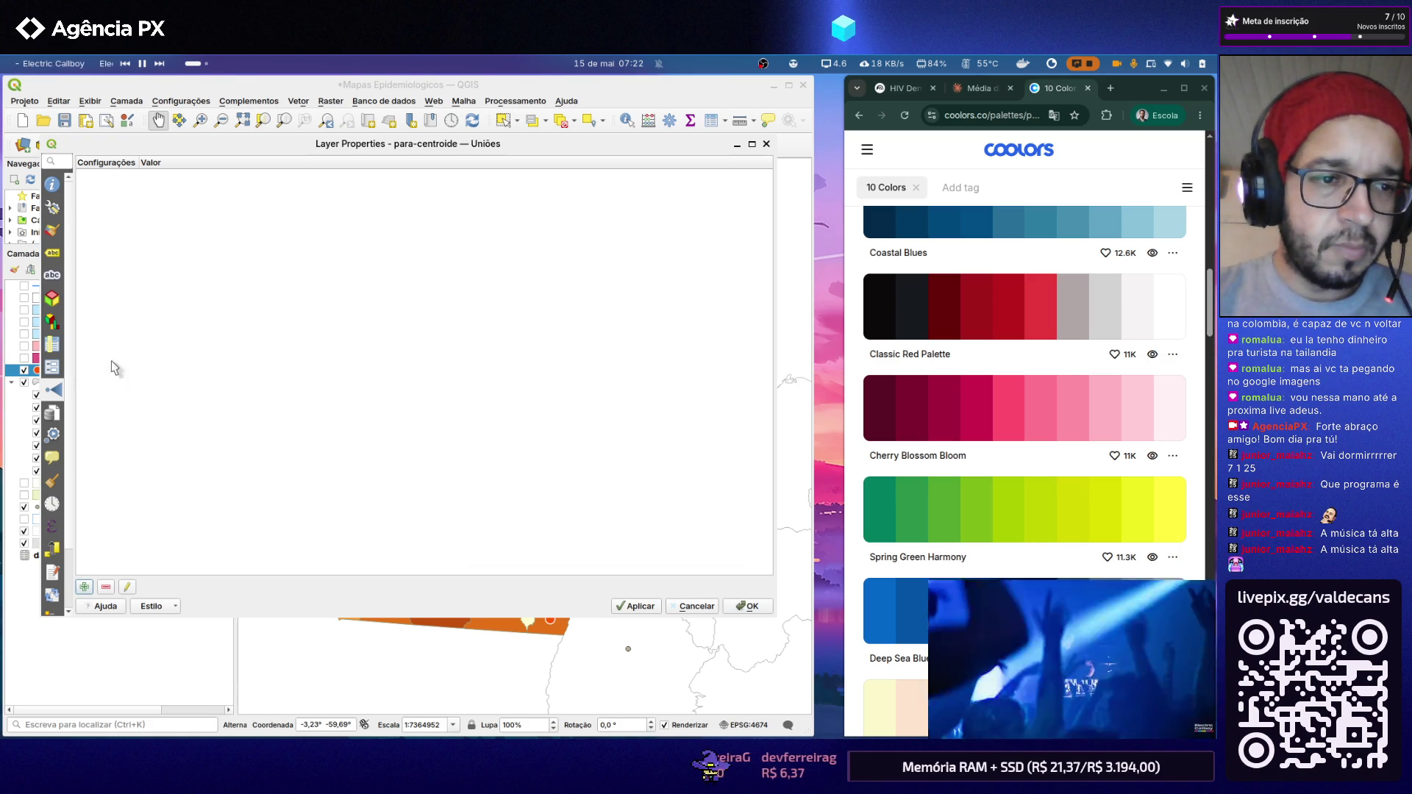
{"action": "left_click", "coordinate": [53, 344]}
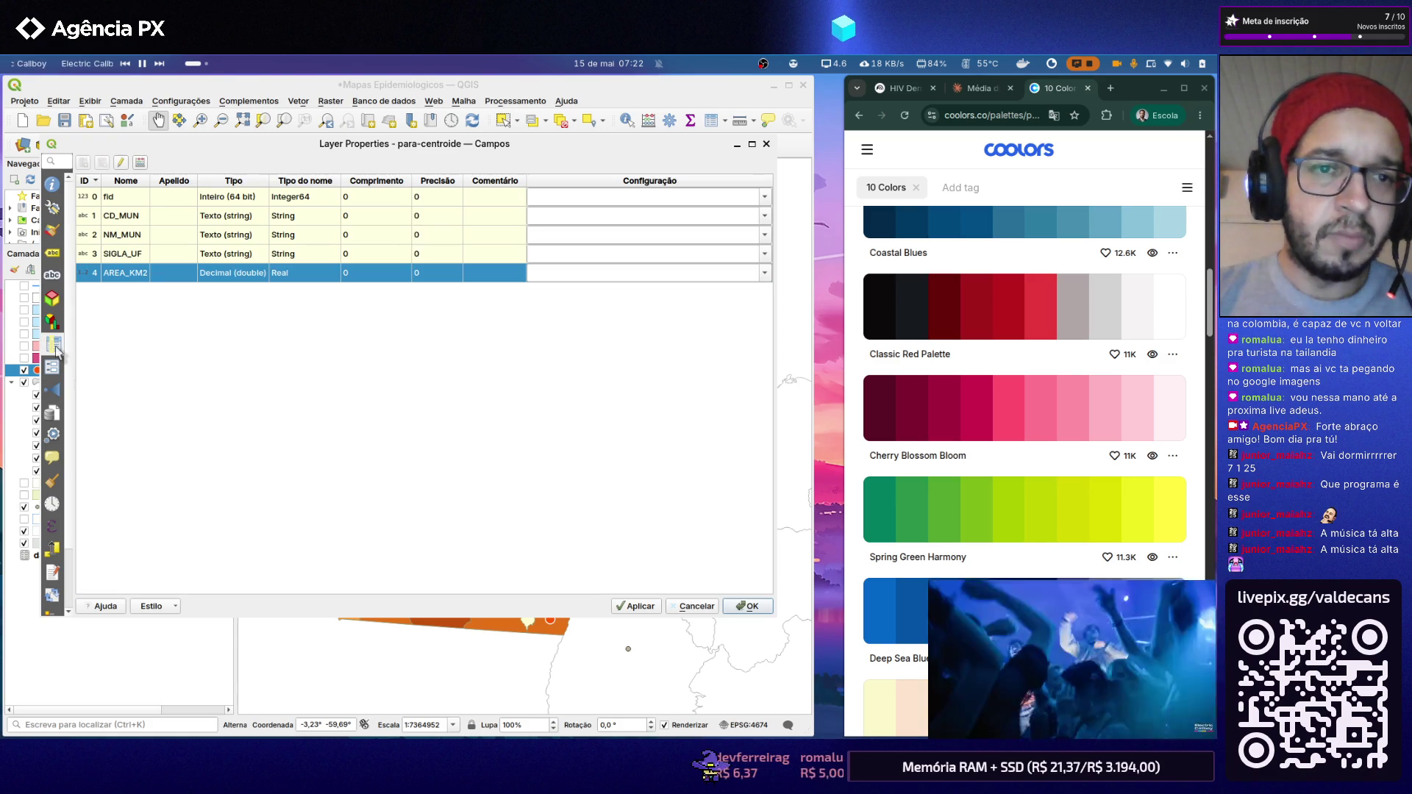
{"action": "left_click", "coordinate": [52, 321]}
{"action": "key", "text": "Escape"}
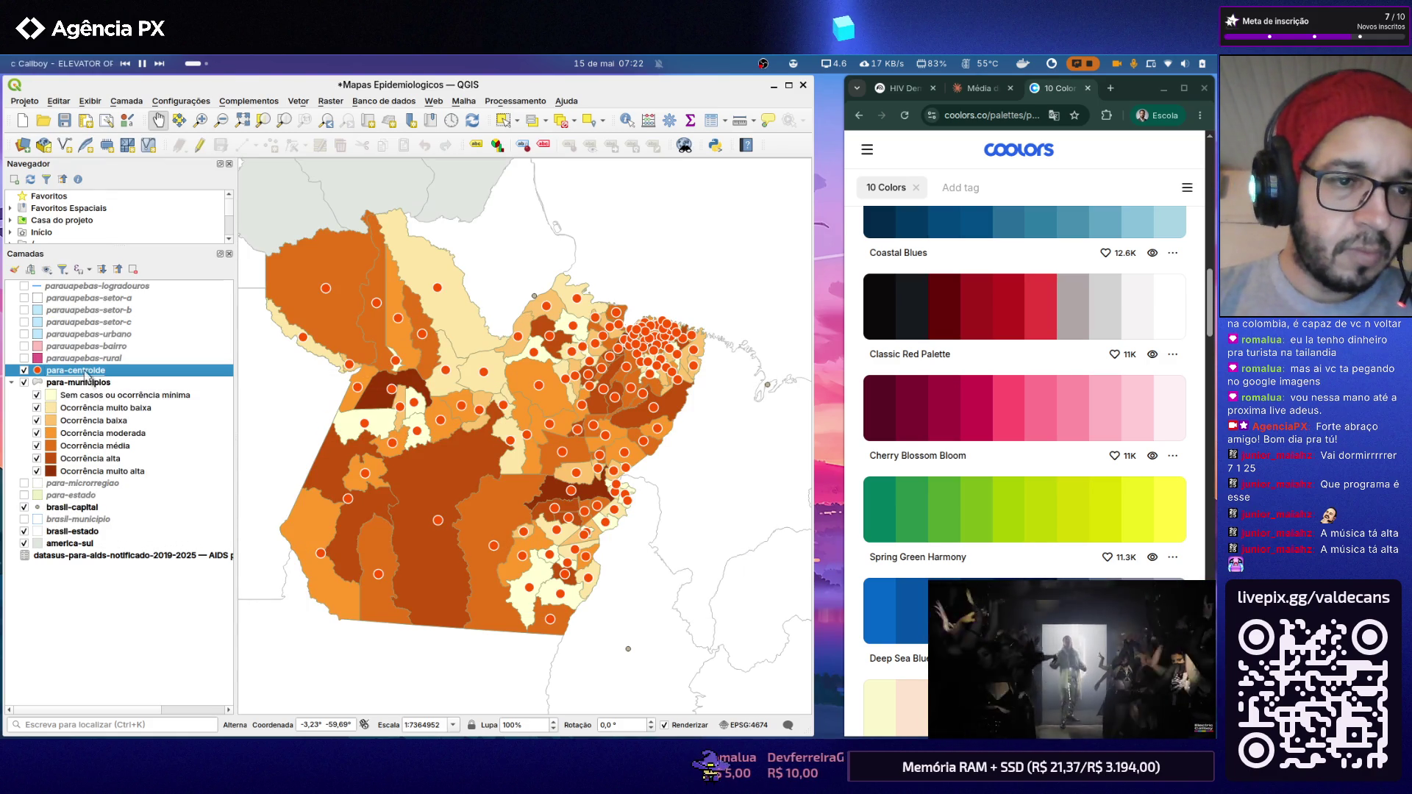
{"action": "right_click", "coordinate": [73, 375]}
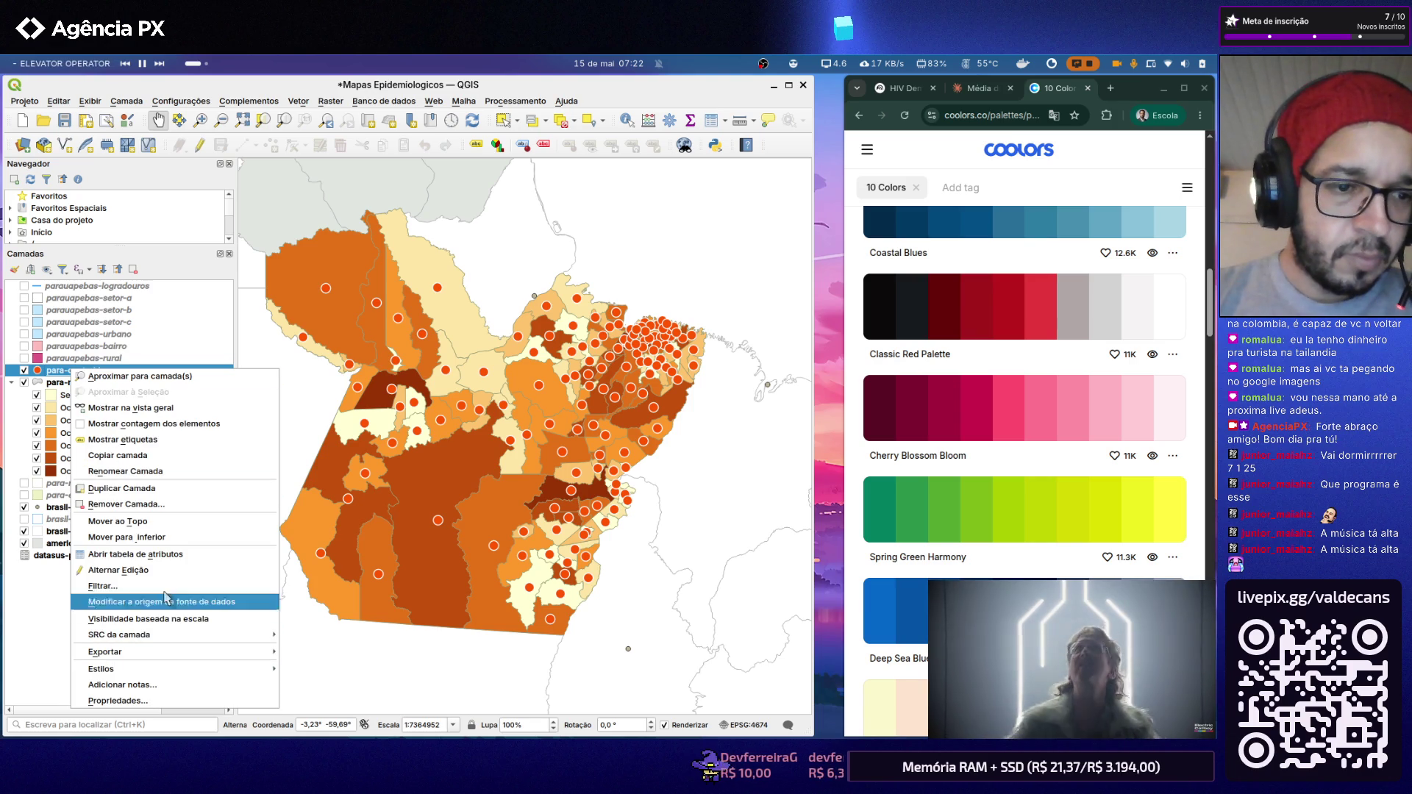
Step: Show the para-centroide attribute table with the Field Calculator ready for a new field
{"action": "left_click", "coordinate": [169, 555]}
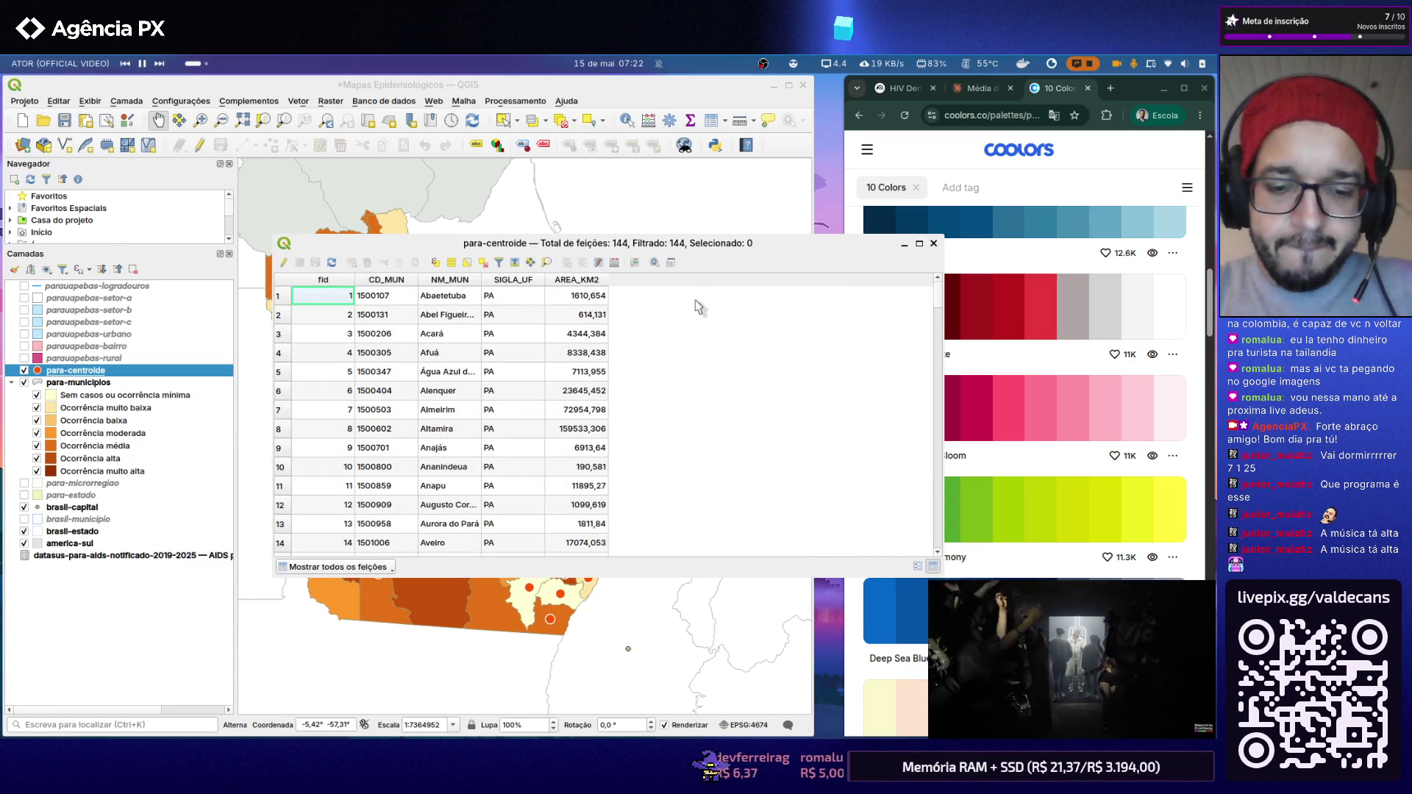
{"action": "key", "text": "ctrl+i"}
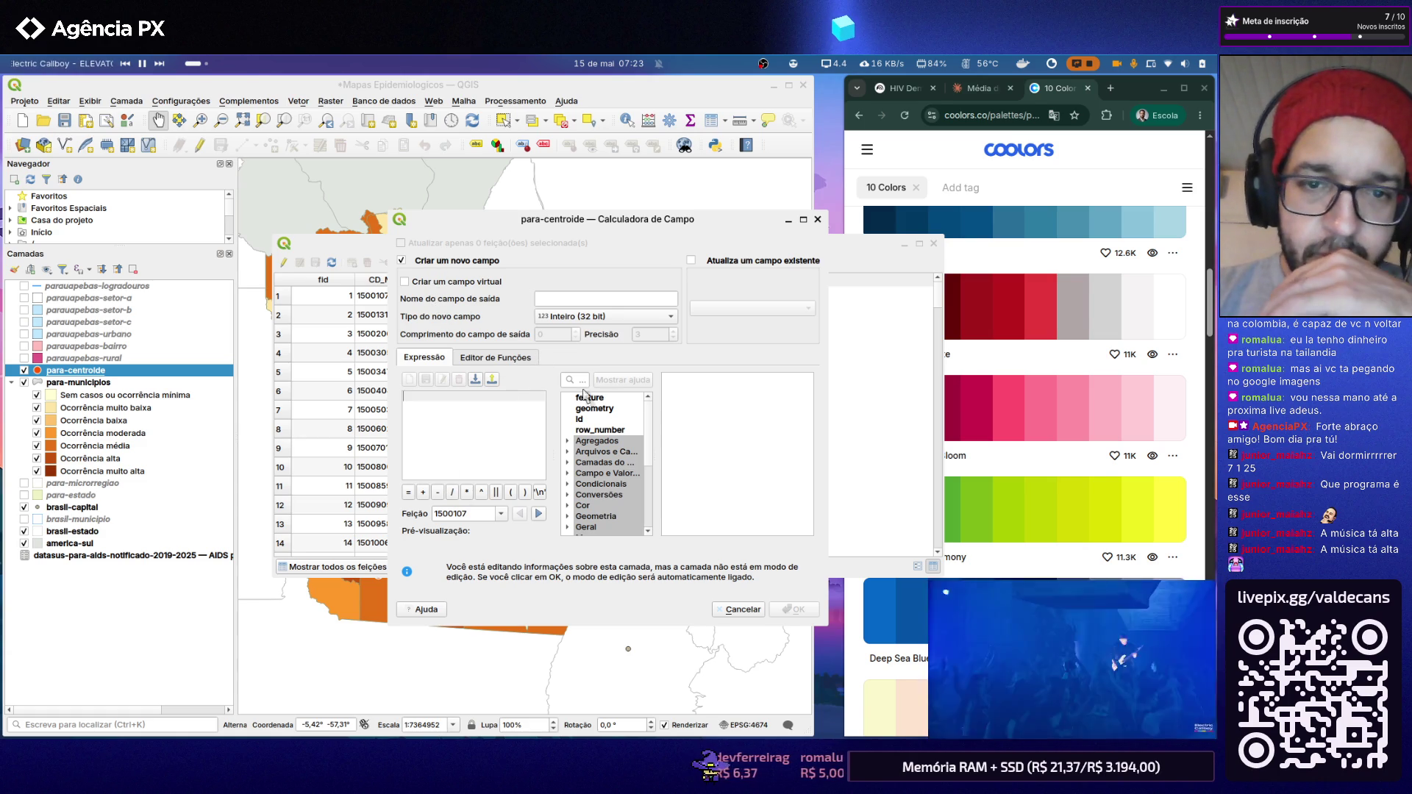
Step: Define a new text output field CD_SUS and begin its LEFT("CD_MUN" expression
{"action": "left_click", "coordinate": [645, 299]}
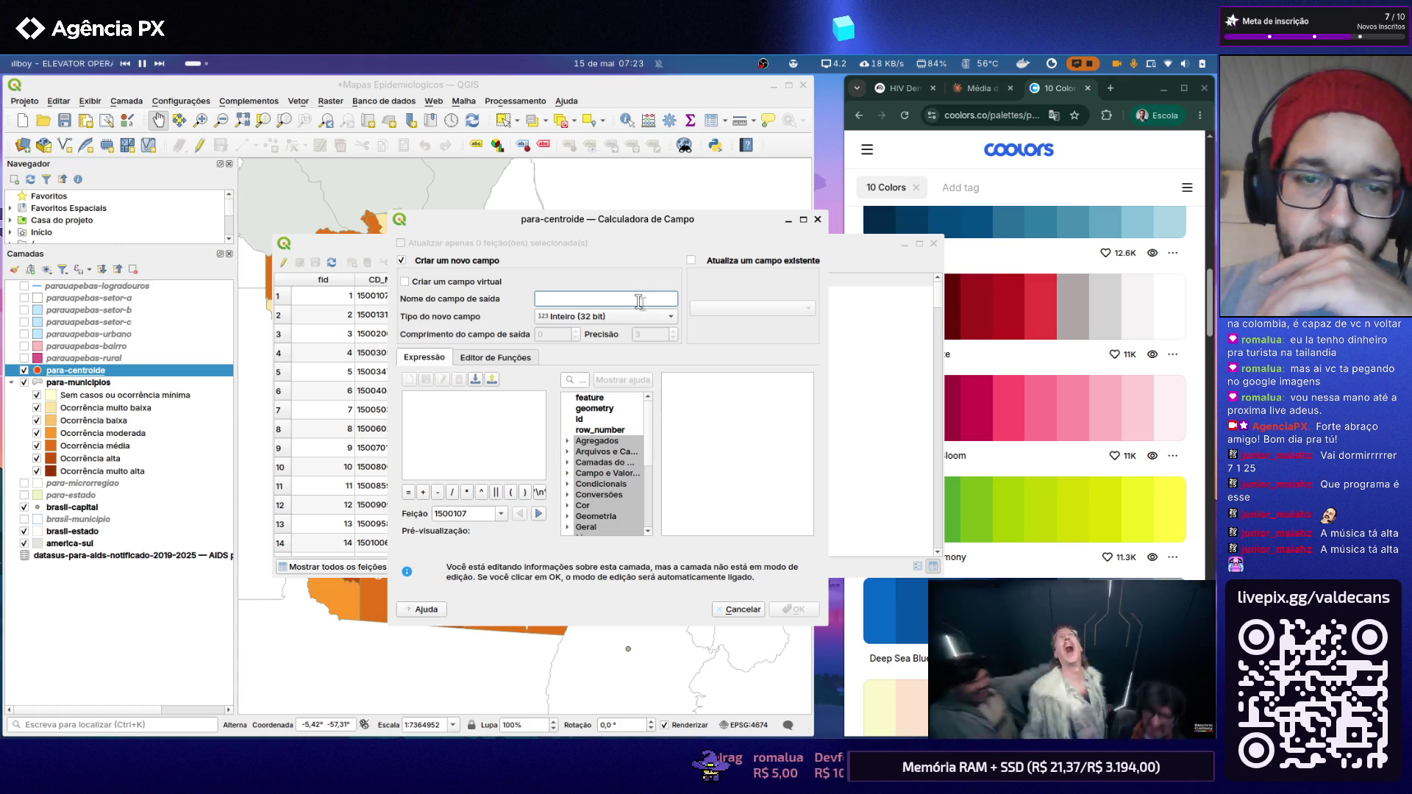
{"action": "type", "text": "CD_SUS"}
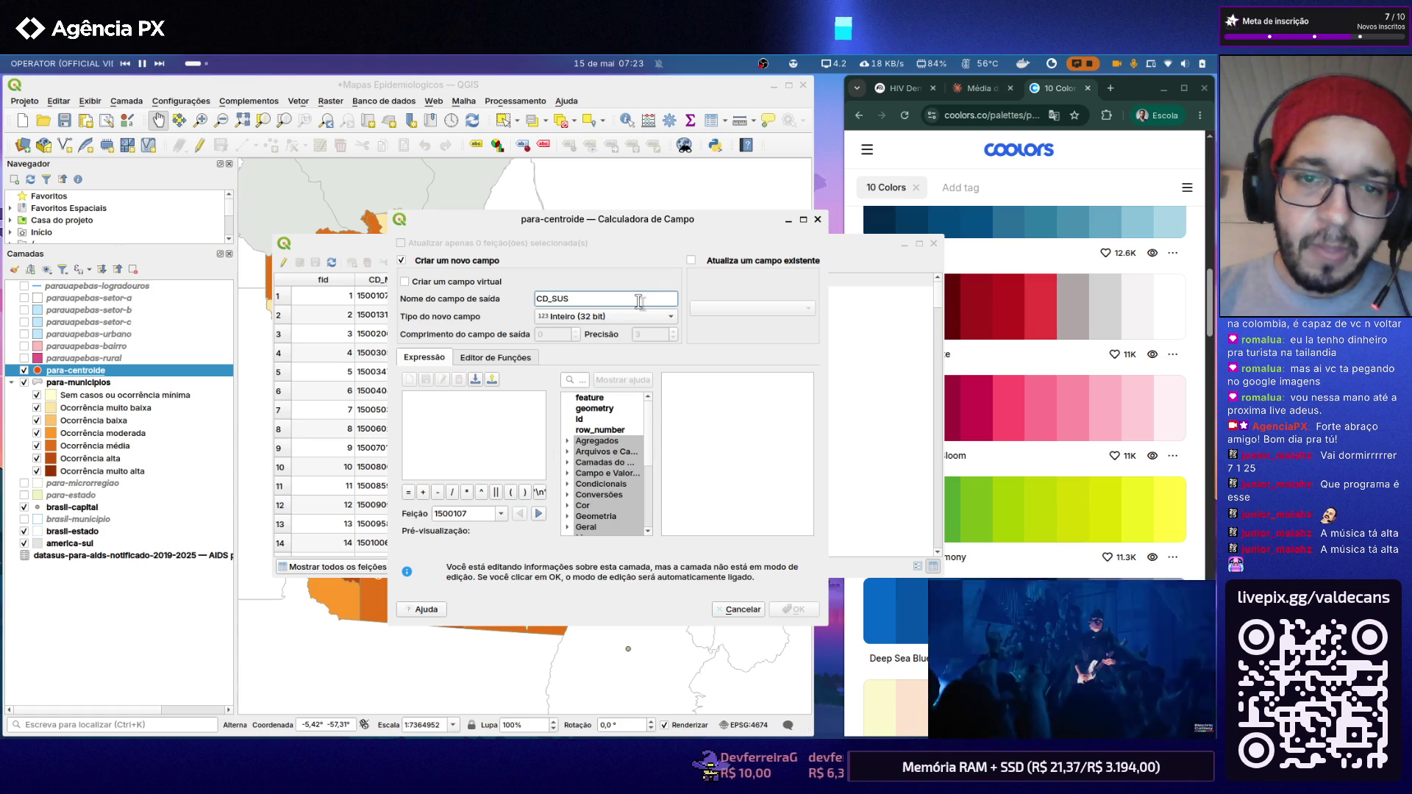
{"action": "left_click", "coordinate": [670, 317]}
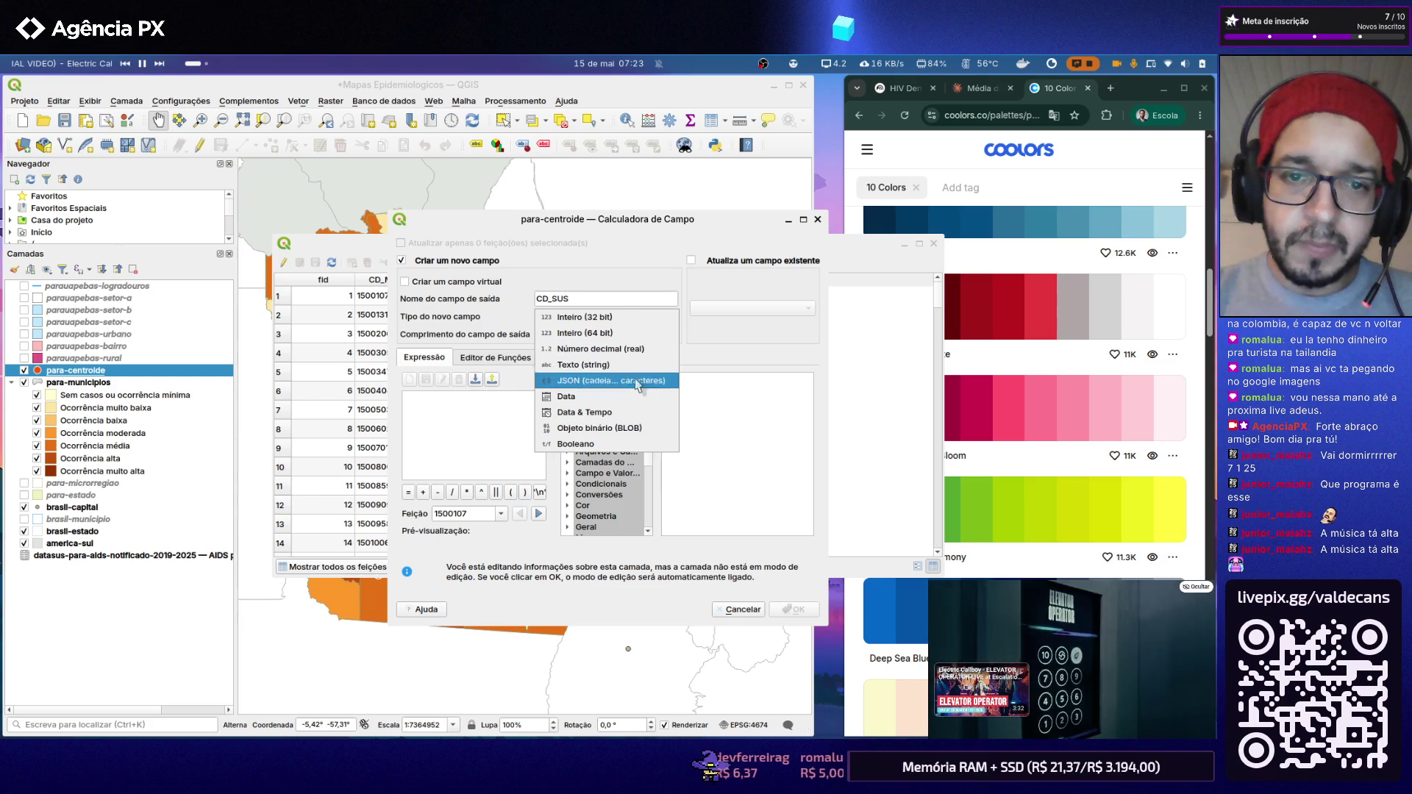
{"action": "left_click", "coordinate": [611, 364]}
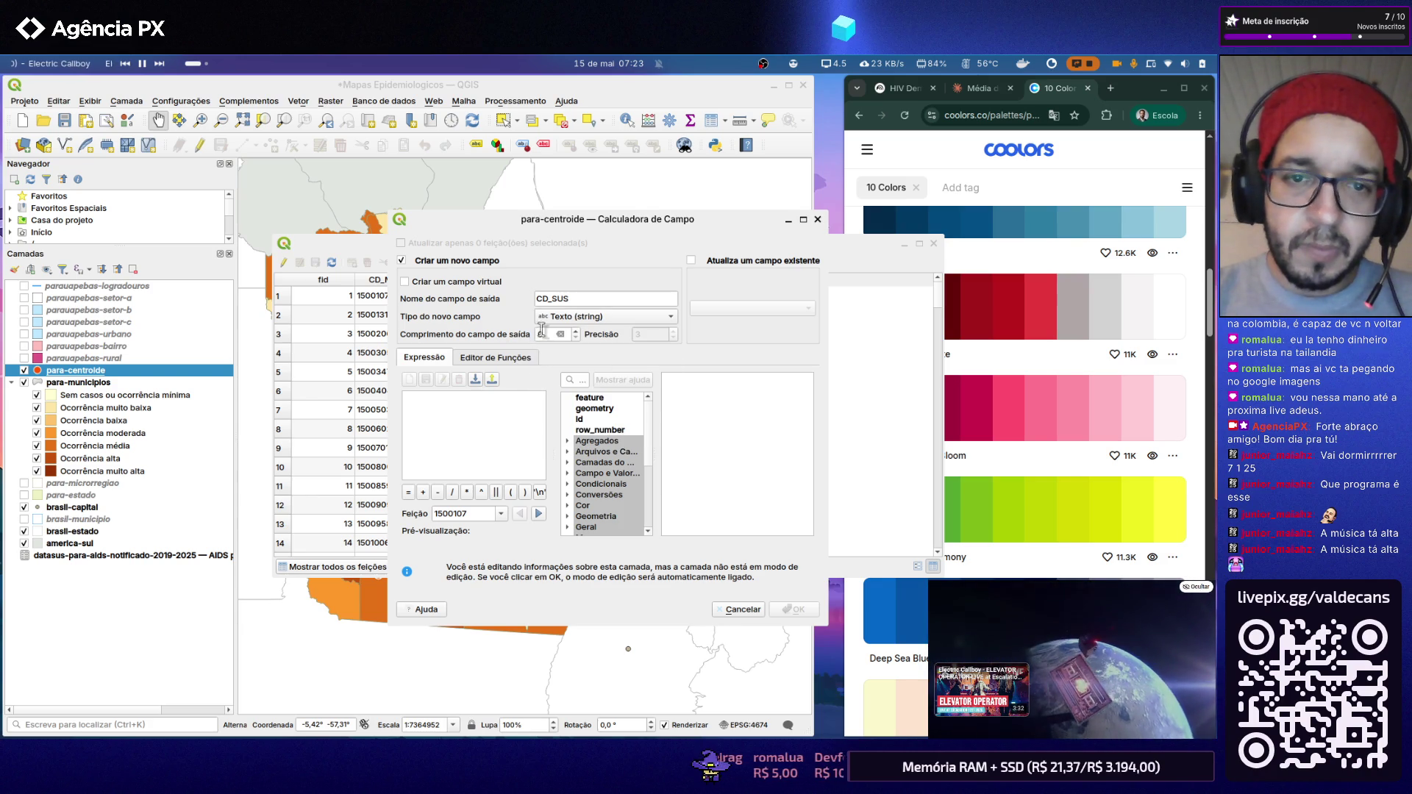
{"action": "left_click", "coordinate": [517, 415]}
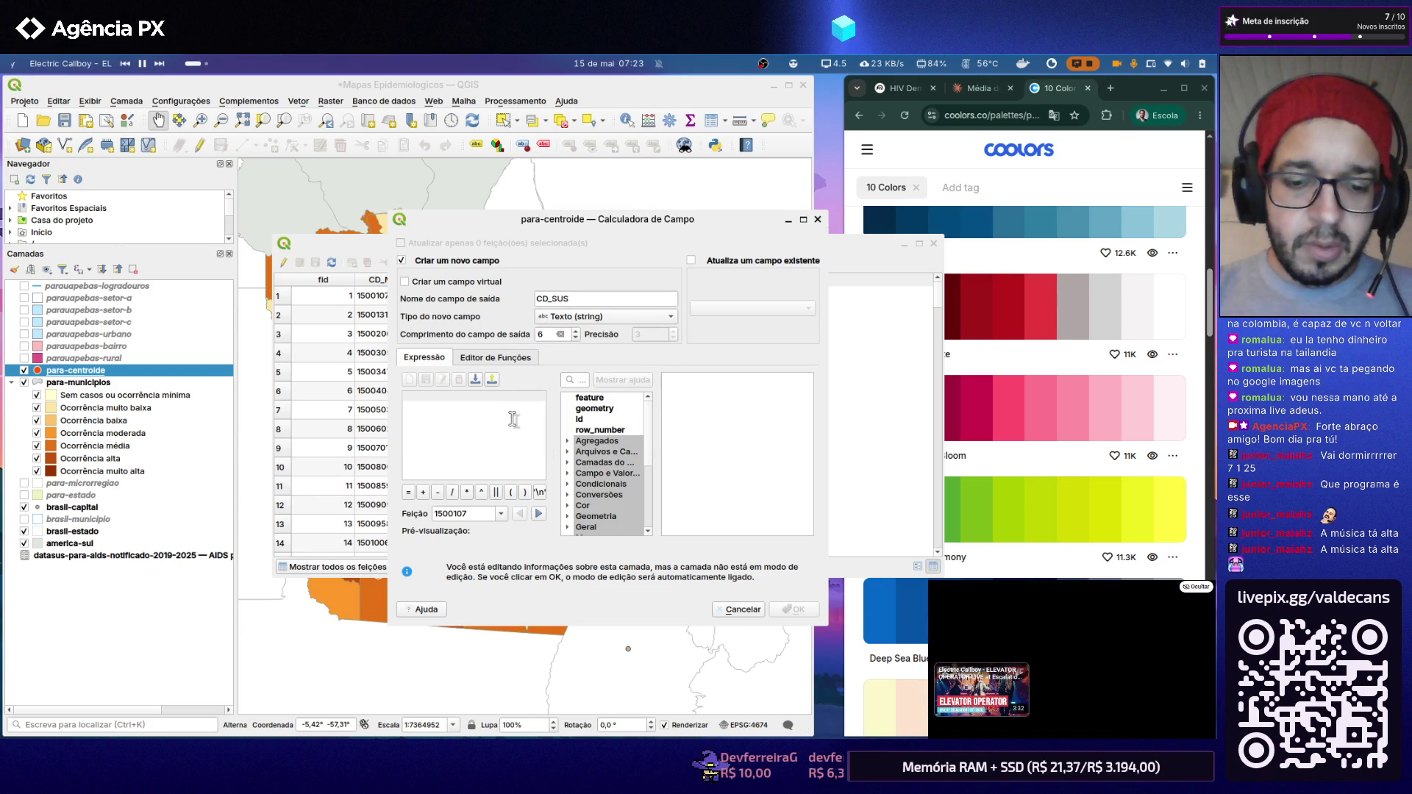
{"action": "type", "text": "LEFT"}
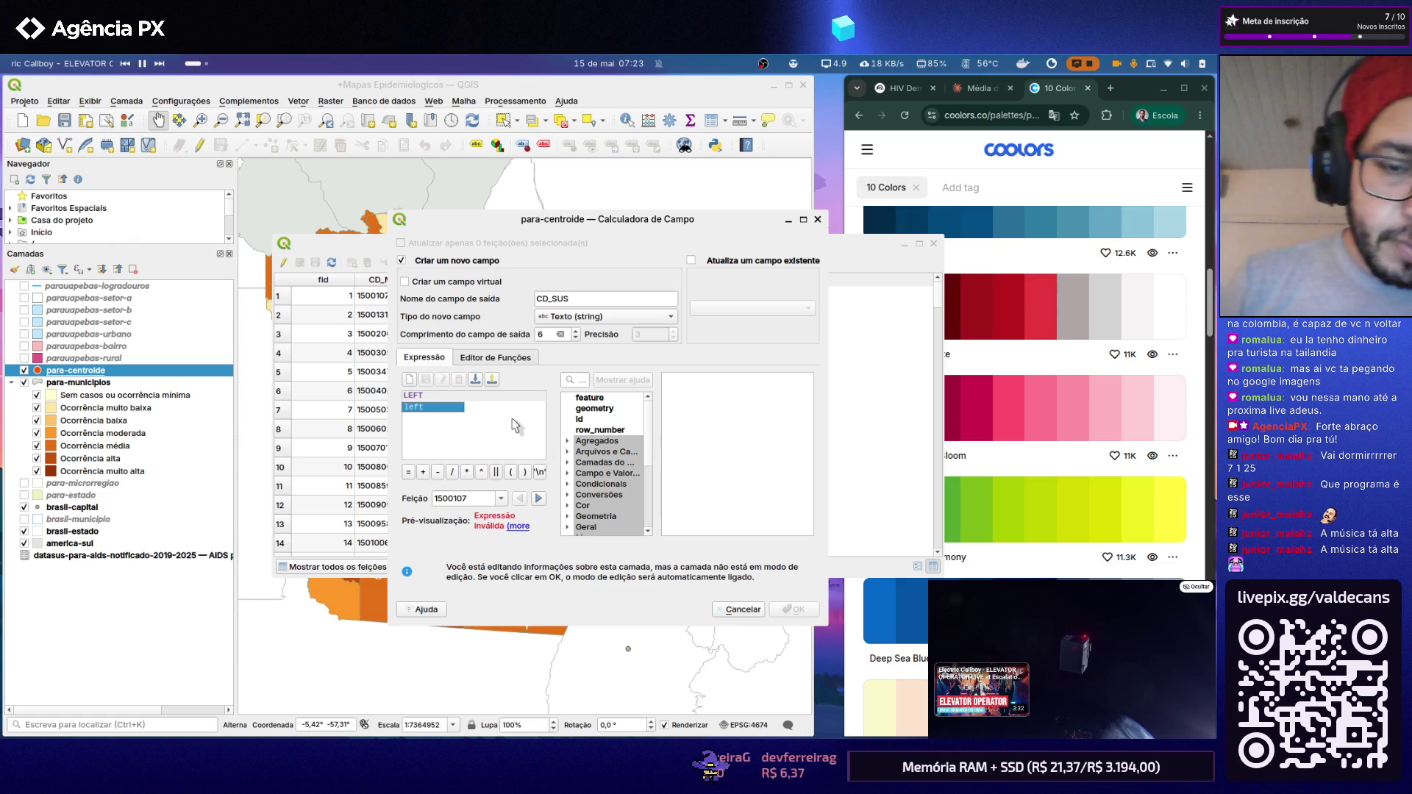
{"action": "type", "text": "(\"CD_"}
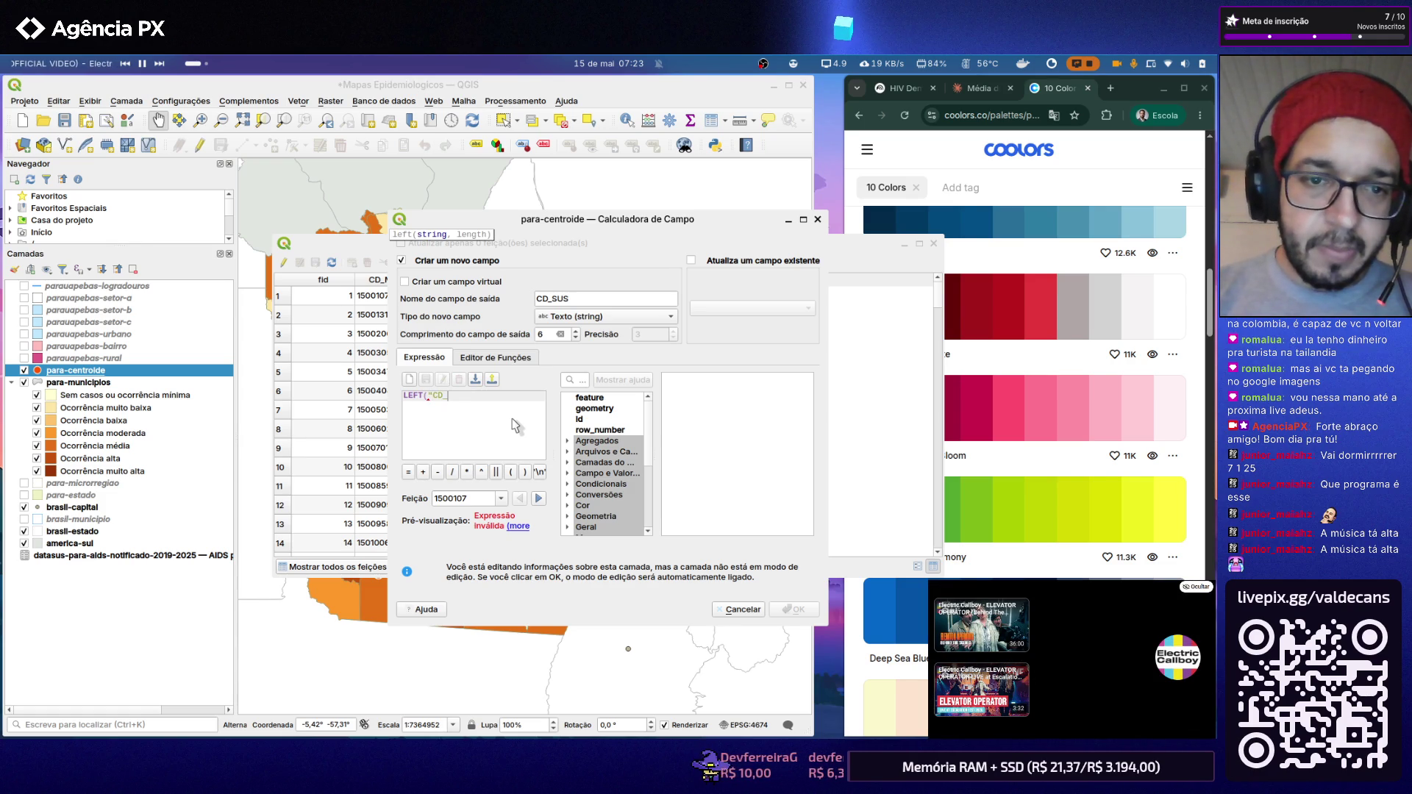
{"action": "type", "text": "MUN\""}
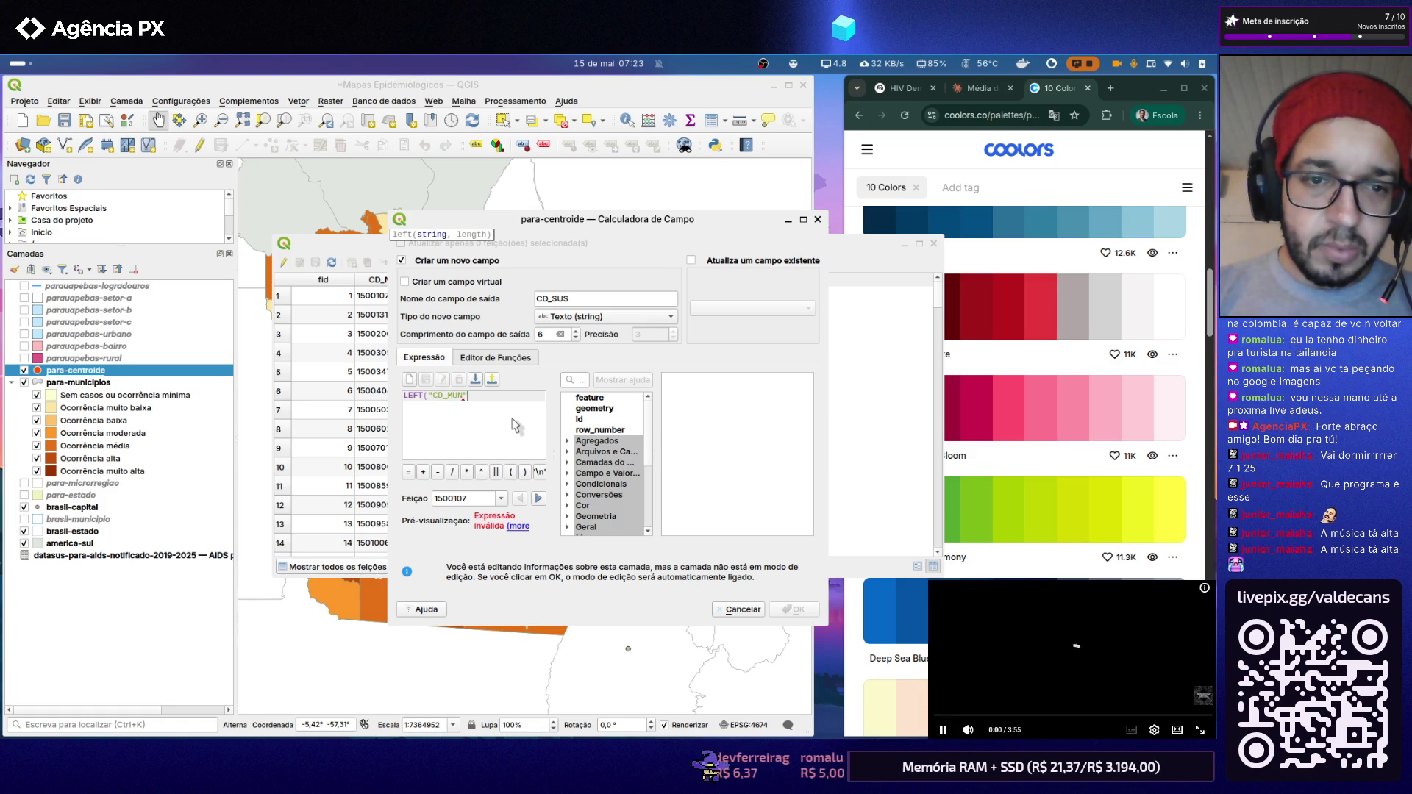
{"action": "type", "text": ")"}
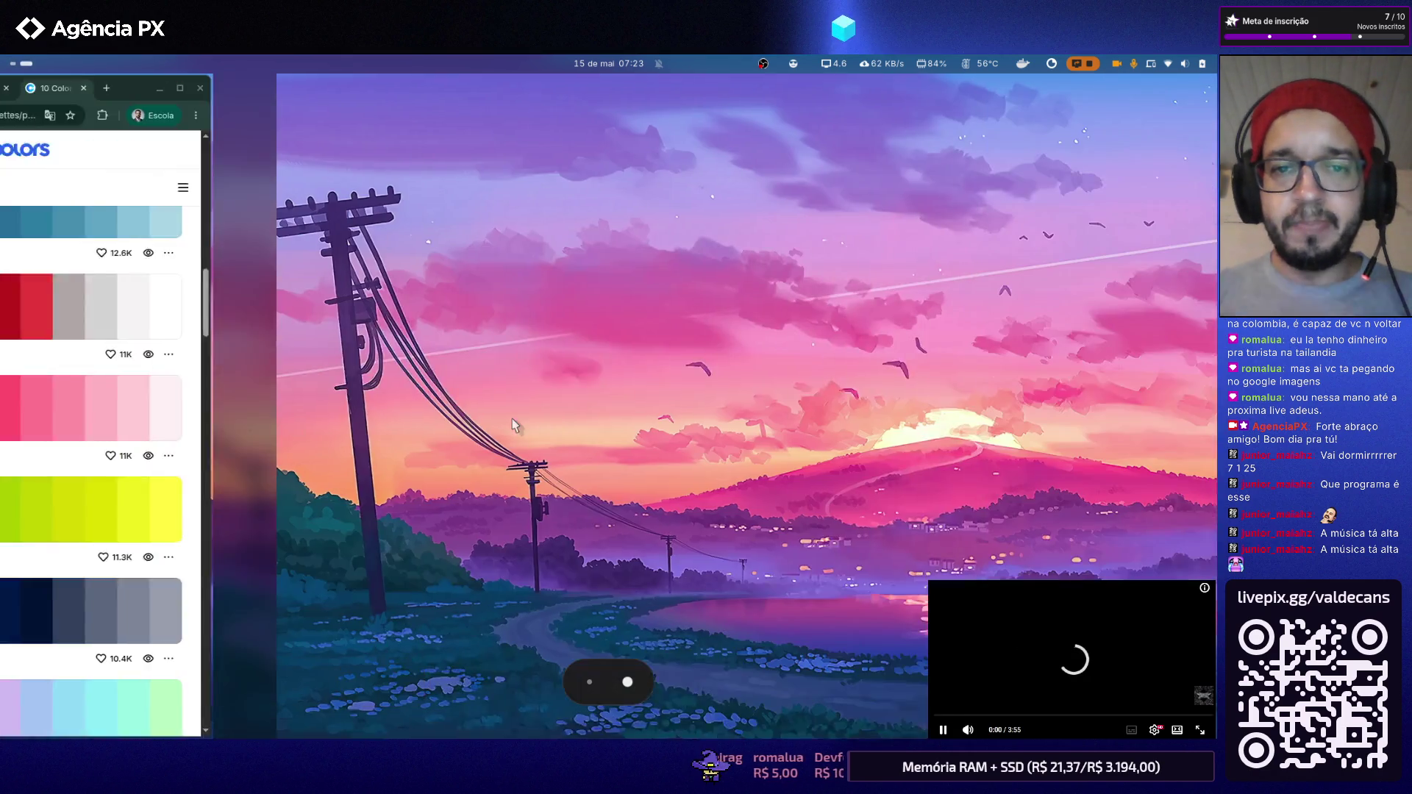
Step: Cancel the unfinished field calculation, close the attribute table and collapse the para-municipios legend
{"action": "key", "text": "alt+Tab"}
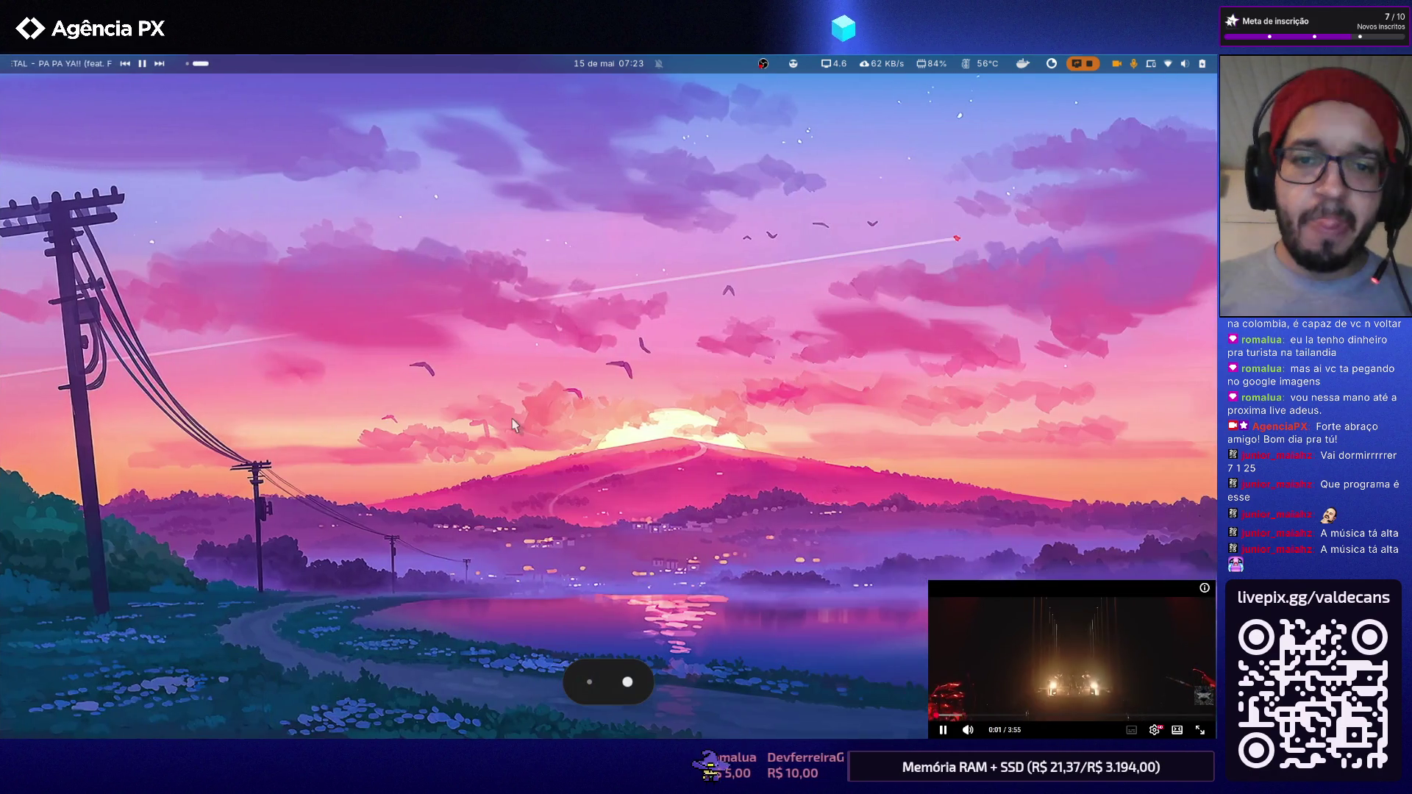
{"action": "key", "text": "alt+Tab"}
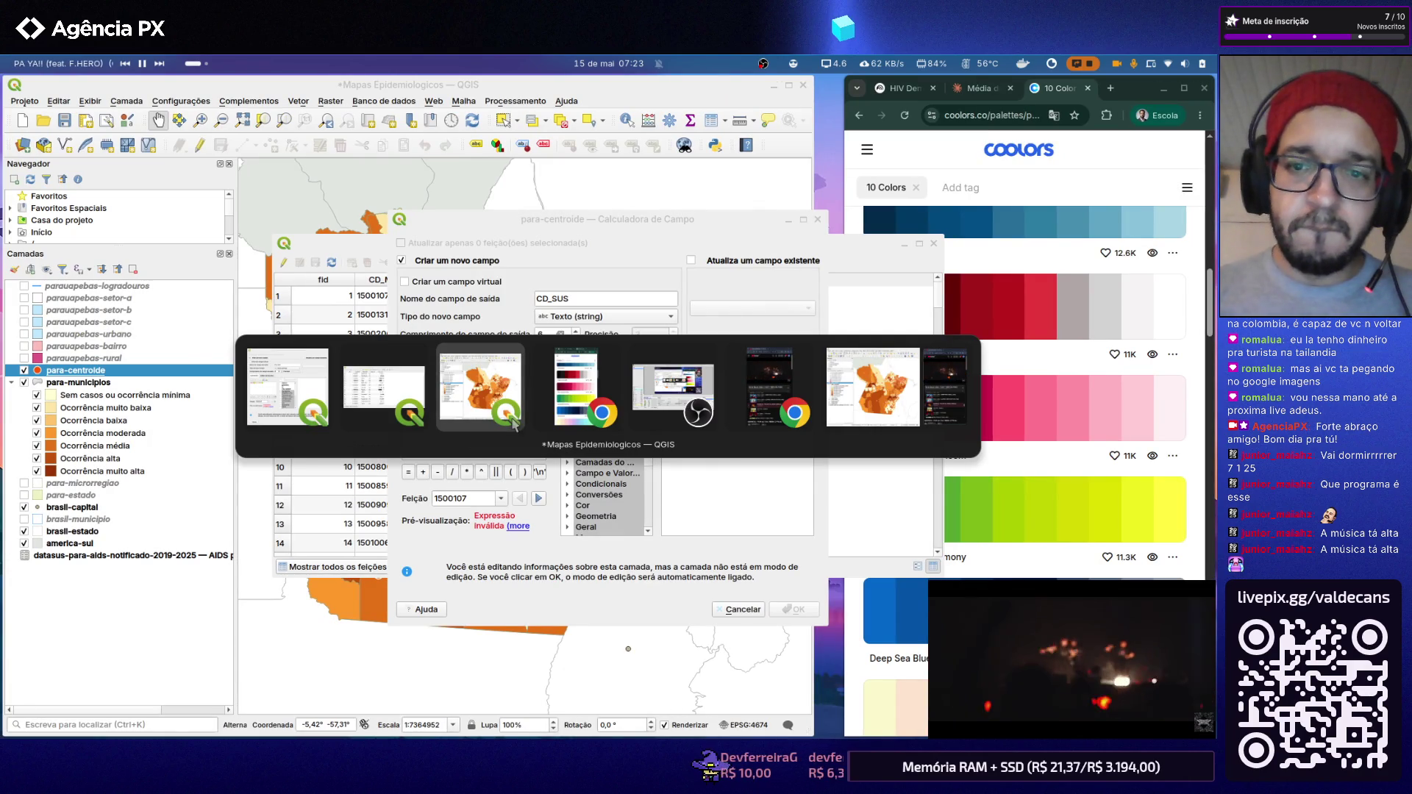
{"action": "key", "text": "alt+Tab"}
{"action": "key", "text": "alt+Tab"}
{"action": "key", "text": "alt+Tab"}
{"action": "key", "text": "alt+Tab"}
{"action": "key", "text": "alt+Tab"}
{"action": "key", "text": "alt+Tab"}
{"action": "left_click", "coordinate": [514, 424]}
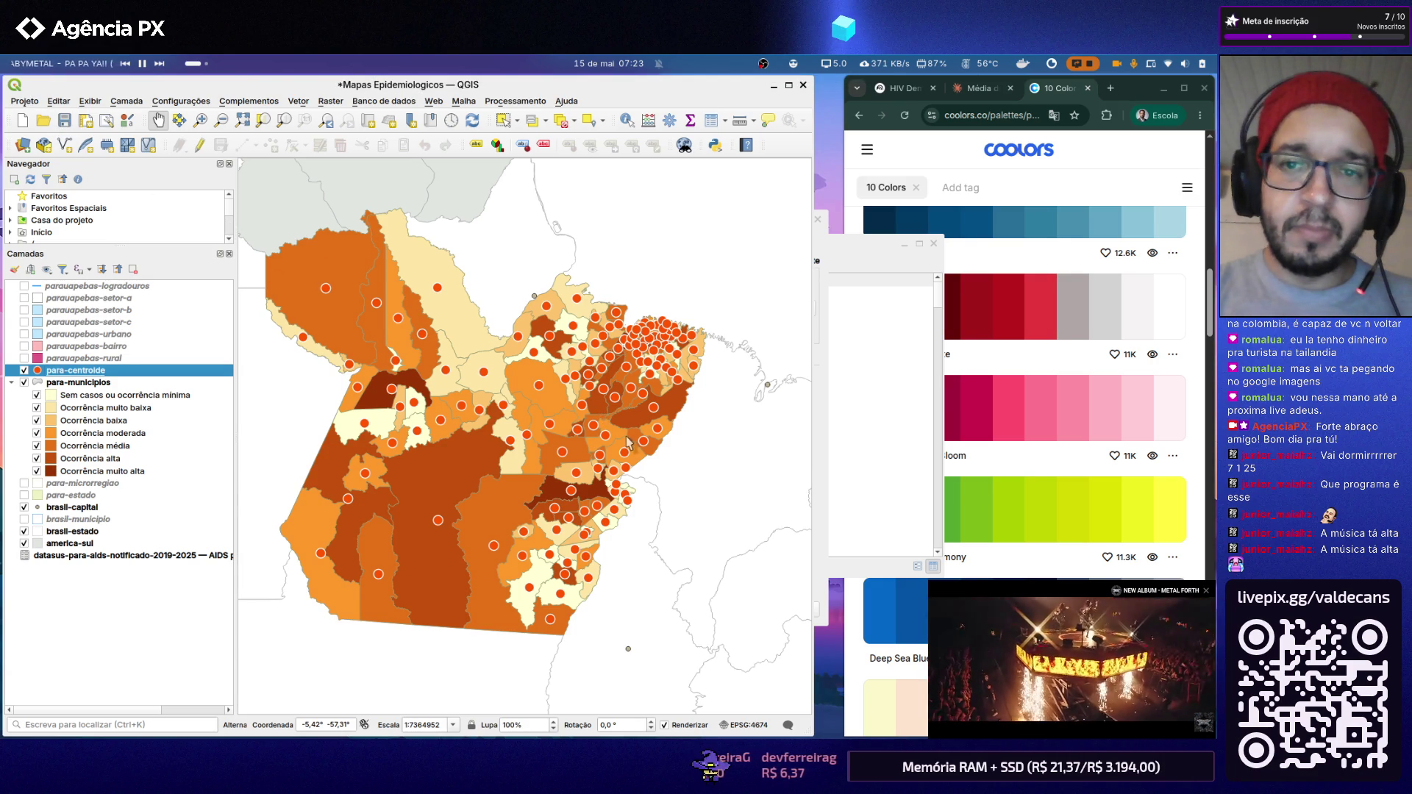
{"action": "key", "text": "alt+Tab"}
{"action": "key", "text": "alt+Tab"}
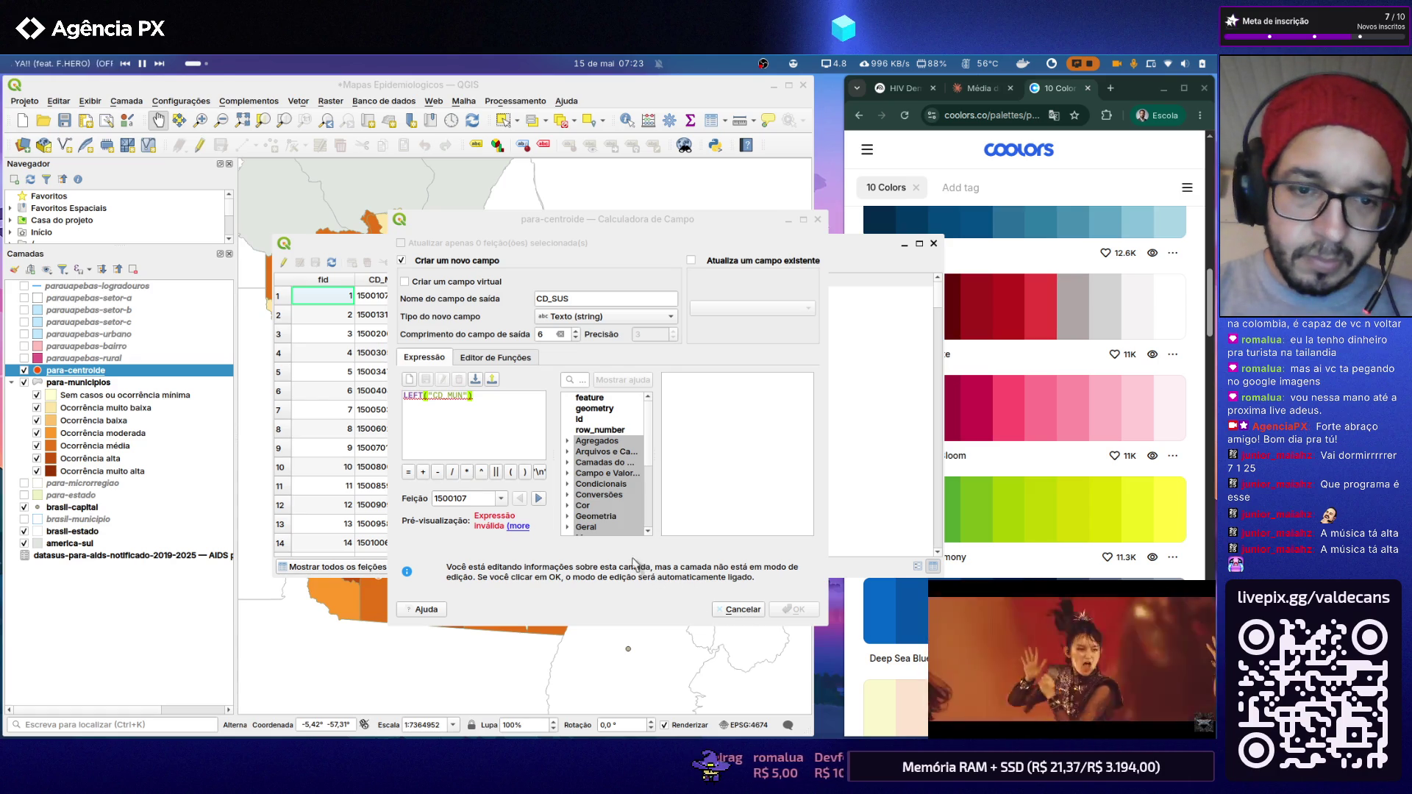
{"action": "left_click", "coordinate": [483, 399]}
{"action": "mouse_move", "coordinate": [481, 411]}
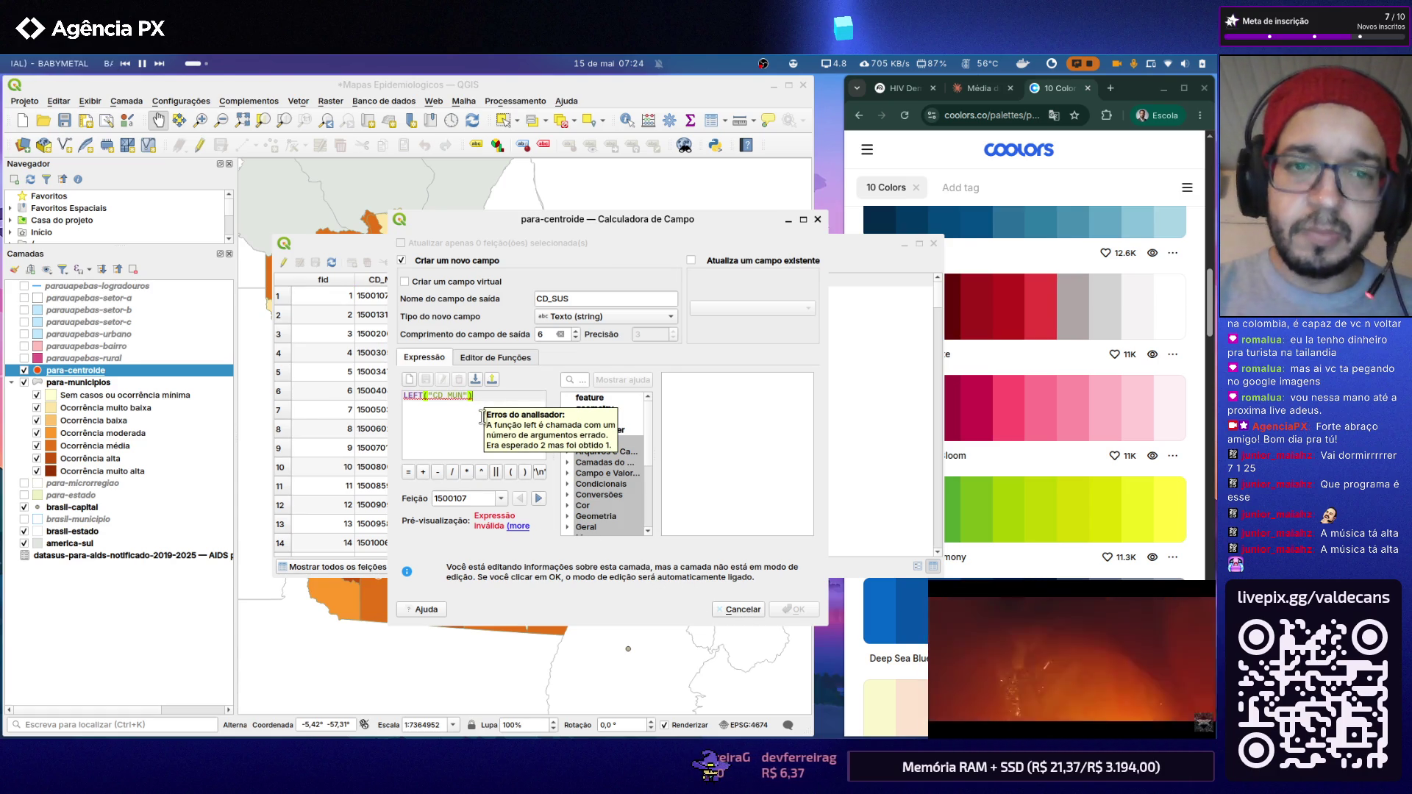
{"action": "key", "text": "Escape"}
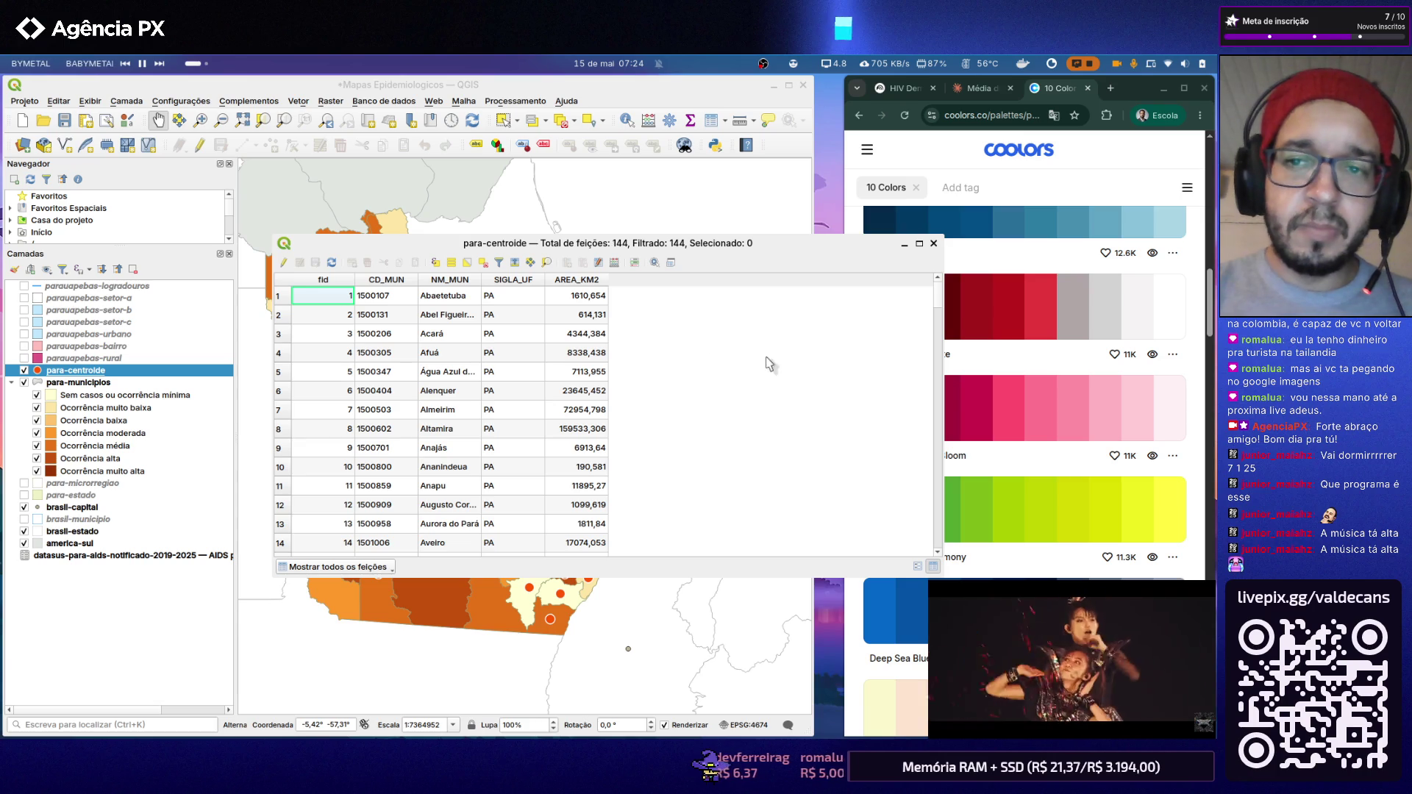
{"action": "left_click", "coordinate": [933, 244]}
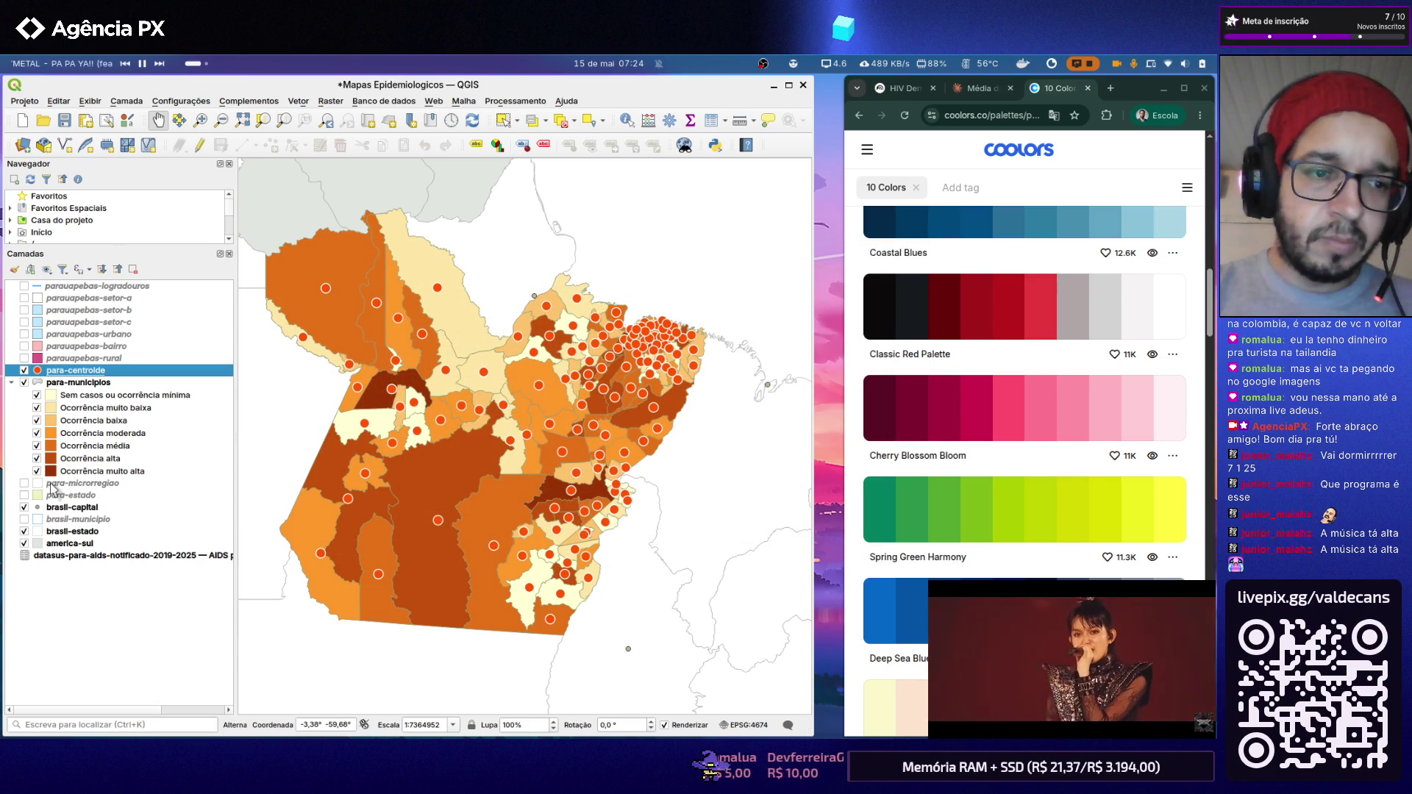
{"action": "left_click", "coordinate": [15, 383]}
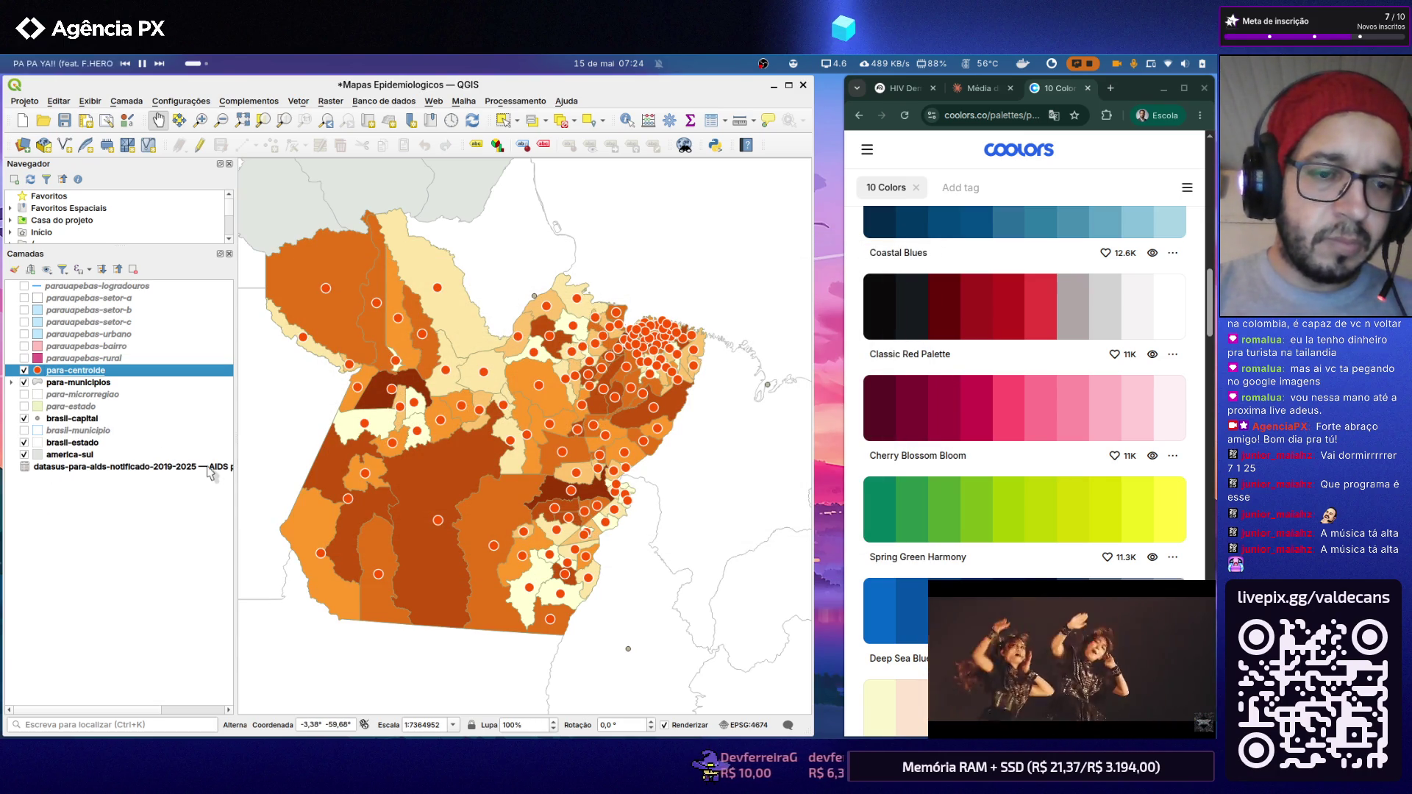
Step: Copy the suggested left("CD_MUN", 6) expression from the Claude chat
{"action": "key", "text": "super+Page_Down"}
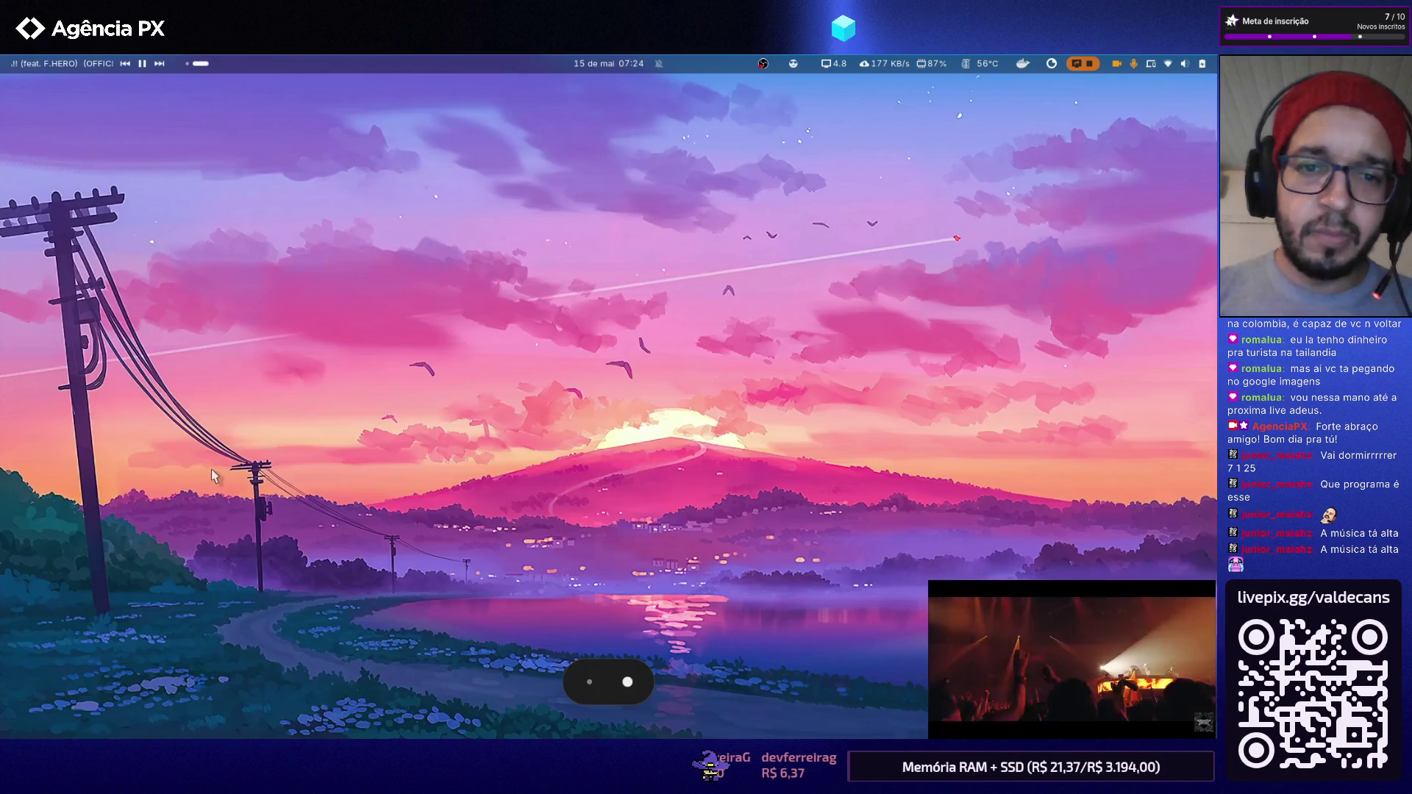
{"action": "key", "text": "super+Page_Up"}
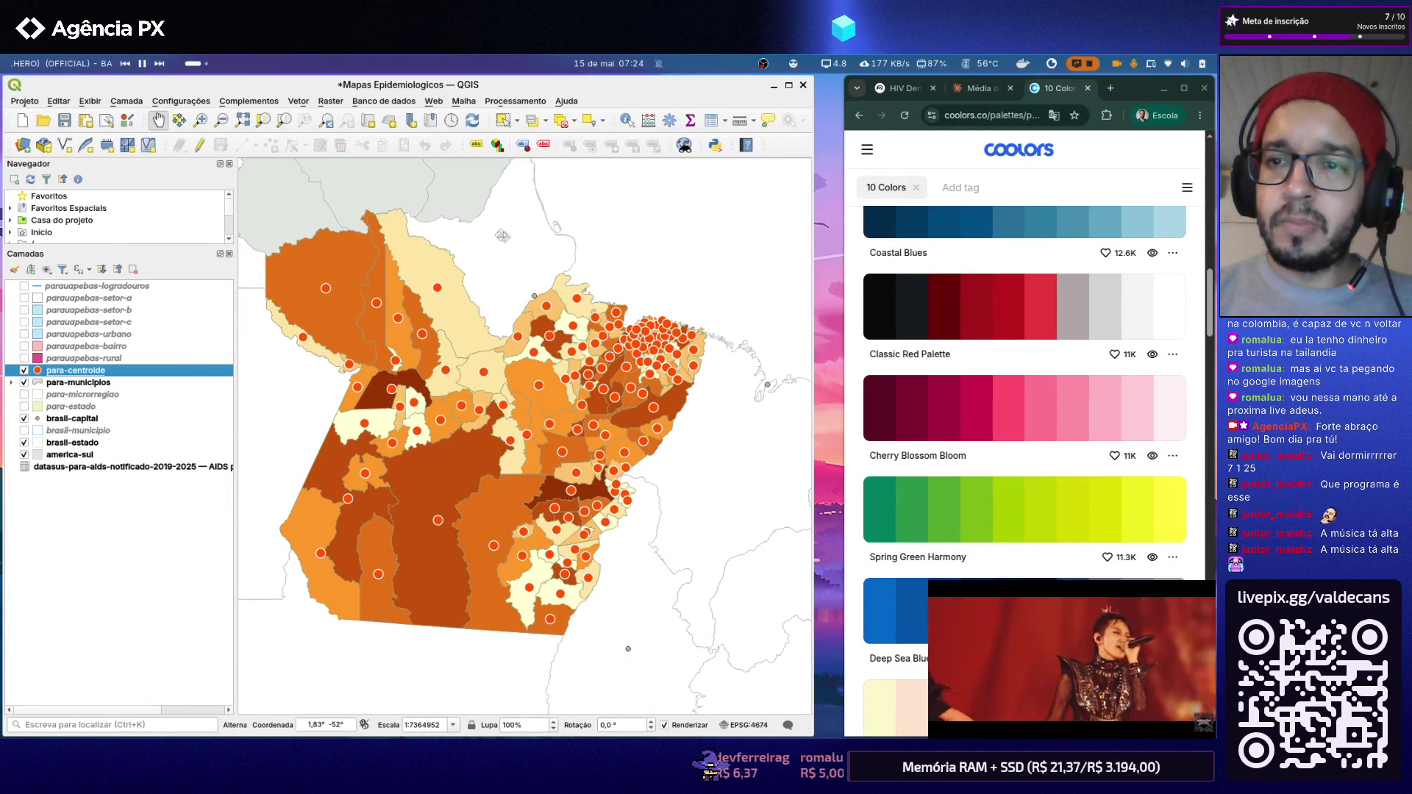
{"action": "left_click", "coordinate": [1057, 91]}
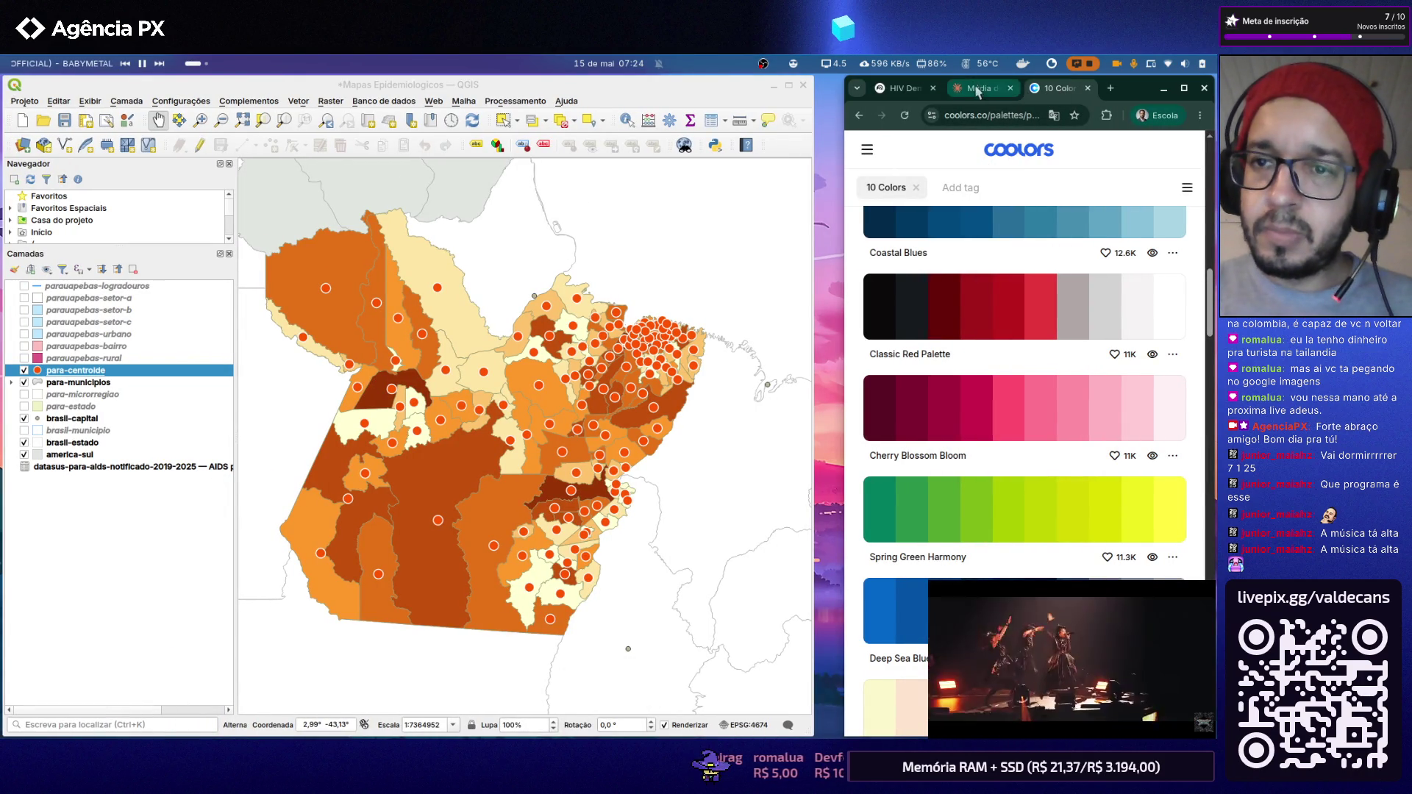
{"action": "left_click", "coordinate": [979, 88]}
{"action": "scroll", "coordinate": [1014, 363], "scroll_direction": "down", "scroll_amount": 5}
{"action": "scroll", "coordinate": [1013, 362], "scroll_direction": "down", "scroll_amount": 5}
{"action": "scroll", "coordinate": [1012, 361], "scroll_direction": "up", "scroll_amount": 5}
{"action": "scroll", "coordinate": [1013, 361], "scroll_direction": "up", "scroll_amount": 5}
{"action": "scroll", "coordinate": [1011, 357], "scroll_direction": "up", "scroll_amount": 5}
{"action": "scroll", "coordinate": [1009, 355], "scroll_direction": "down", "scroll_amount": 3}
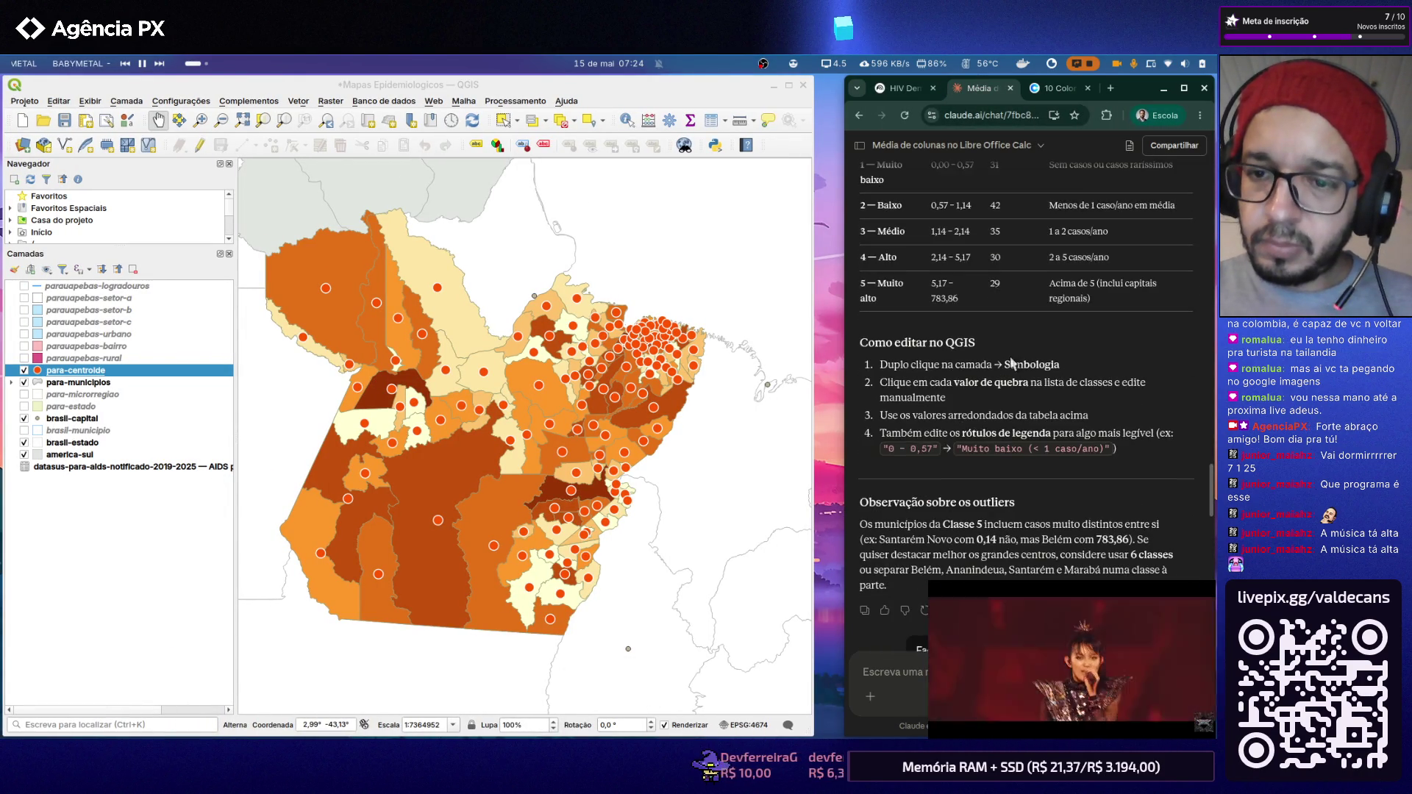
{"action": "scroll", "coordinate": [1009, 356], "scroll_direction": "up", "scroll_amount": 5}
{"action": "scroll", "coordinate": [1008, 356], "scroll_direction": "down", "scroll_amount": 10}
{"action": "scroll", "coordinate": [1010, 356], "scroll_direction": "up", "scroll_amount": 2}
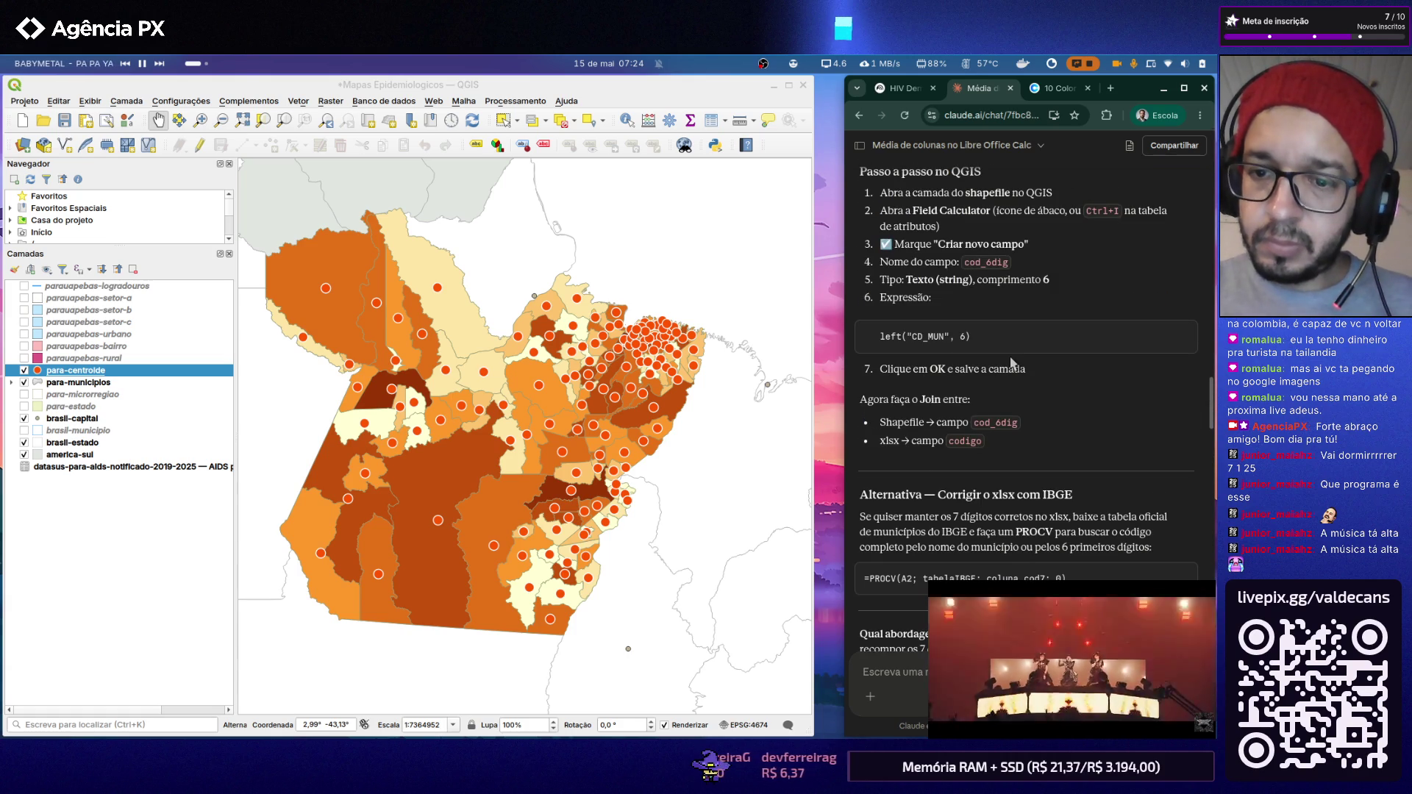
{"action": "scroll", "coordinate": [1009, 355], "scroll_direction": "up", "scroll_amount": 2}
{"action": "scroll", "coordinate": [1009, 357], "scroll_direction": "up", "scroll_amount": 2}
{"action": "scroll", "coordinate": [1010, 356], "scroll_direction": "up", "scroll_amount": 2}
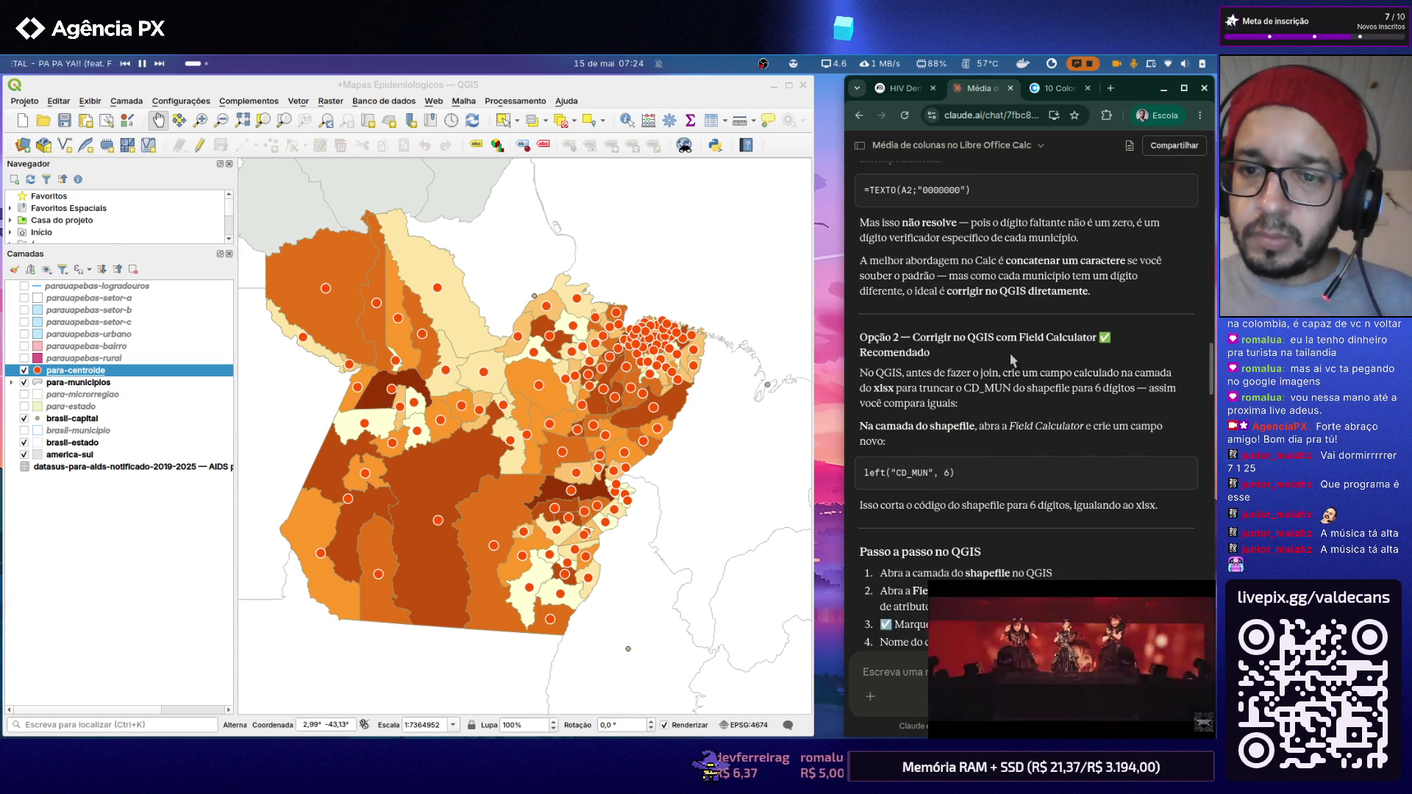
{"action": "left_click", "coordinate": [1180, 472]}
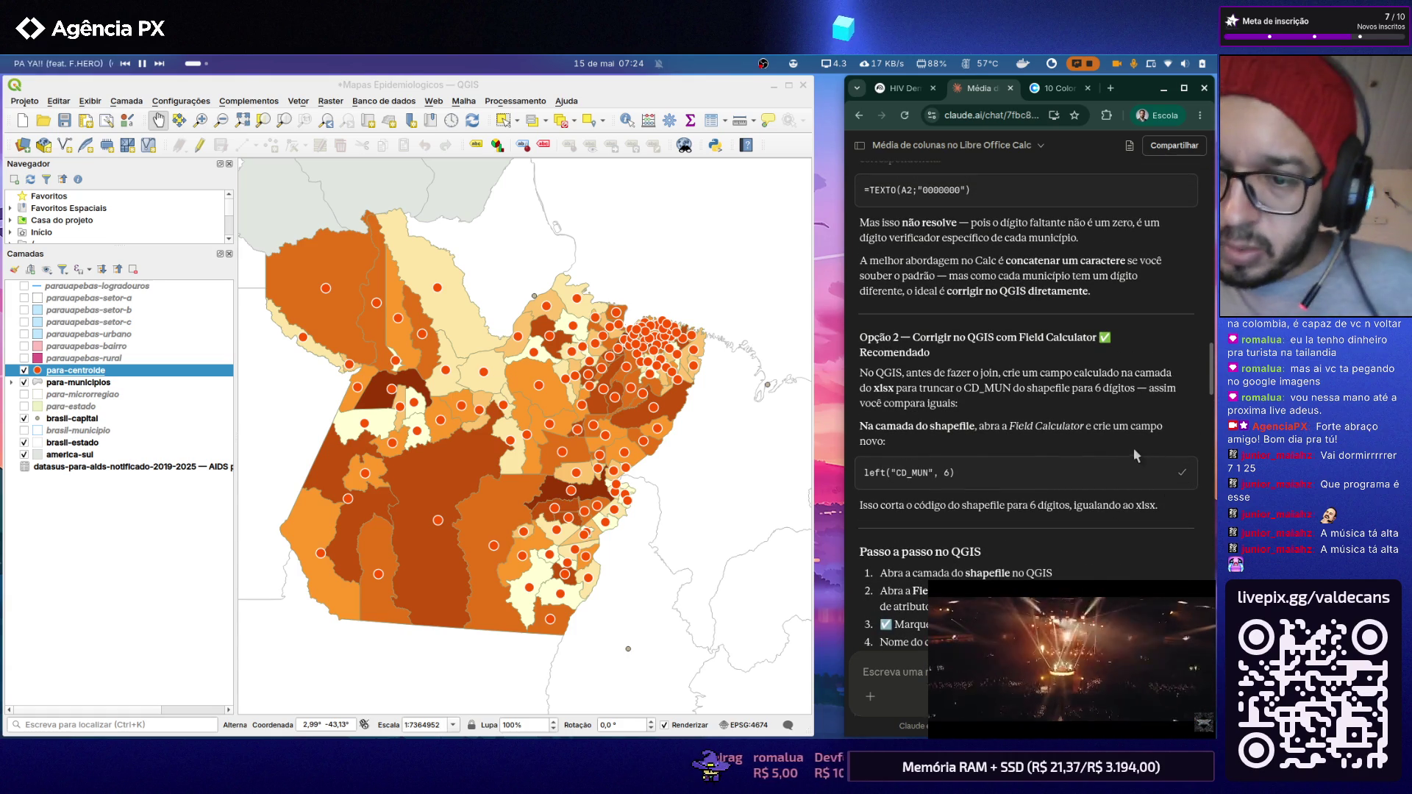
{"action": "scroll", "coordinate": [961, 479], "scroll_direction": "down", "scroll_amount": 2}
{"action": "scroll", "coordinate": [965, 480], "scroll_direction": "down", "scroll_amount": 8}
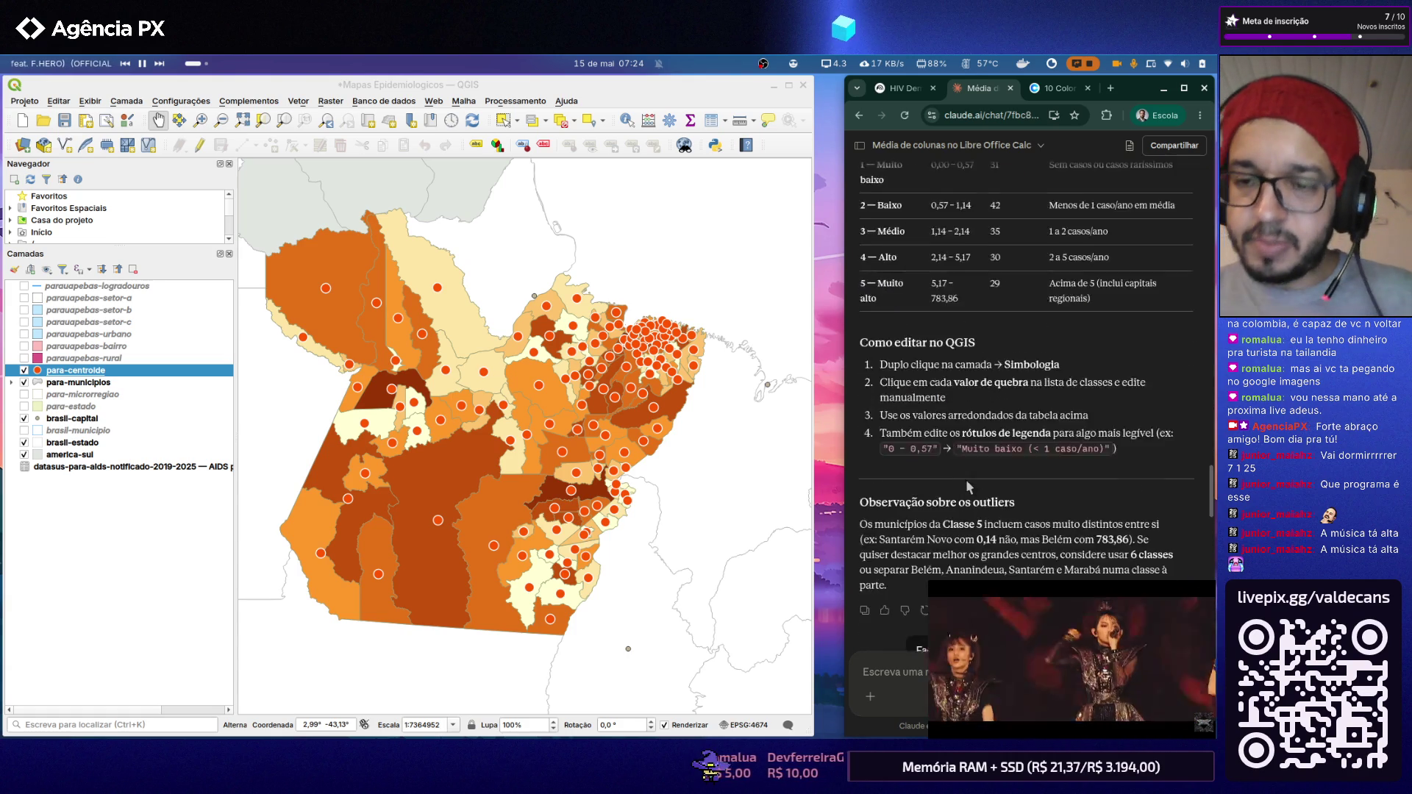
{"action": "scroll", "coordinate": [961, 478], "scroll_direction": "down", "scroll_amount": 5}
{"action": "scroll", "coordinate": [961, 478], "scroll_direction": "down", "scroll_amount": 5}
{"action": "scroll", "coordinate": [961, 480], "scroll_direction": "down", "scroll_amount": 3}
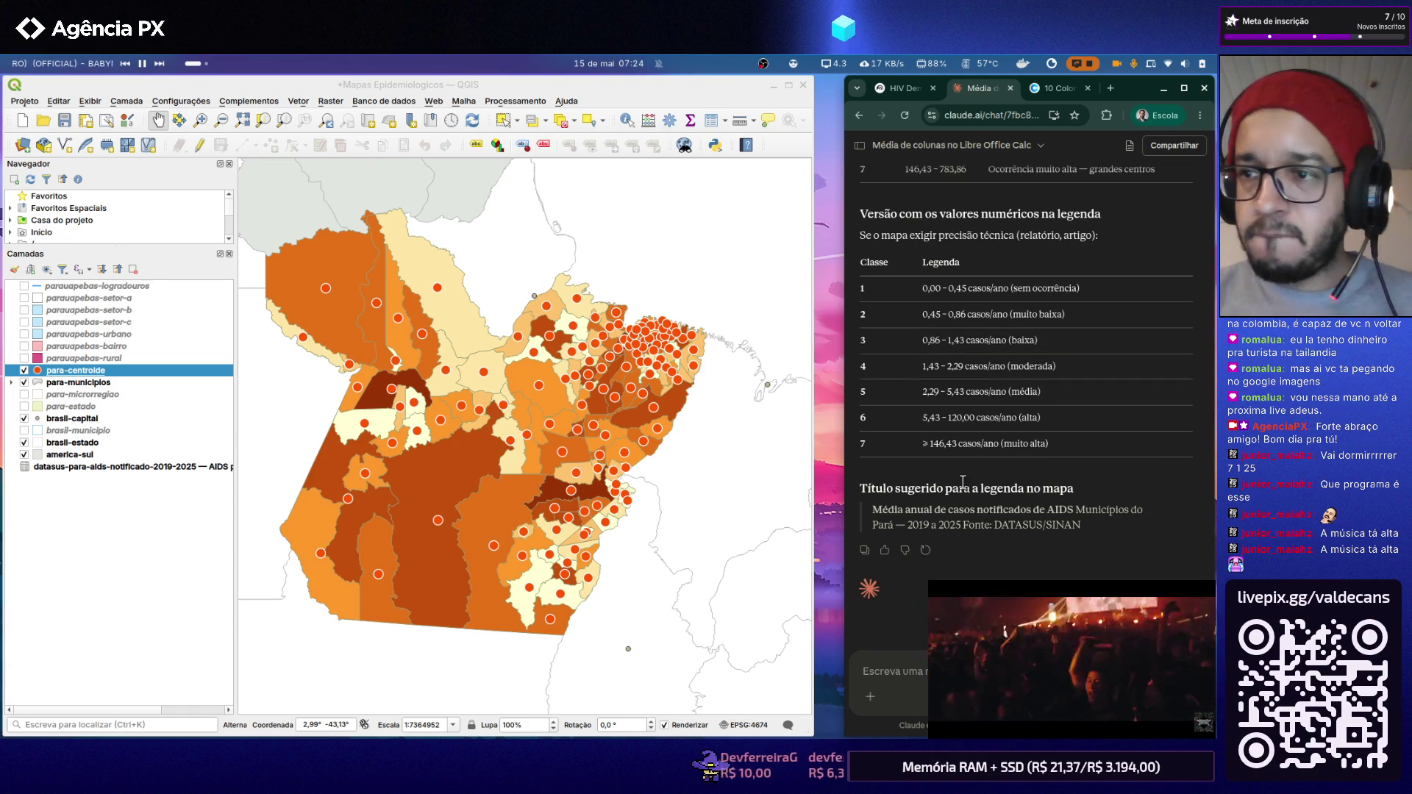
{"action": "key", "text": "ctrl+Tab"}
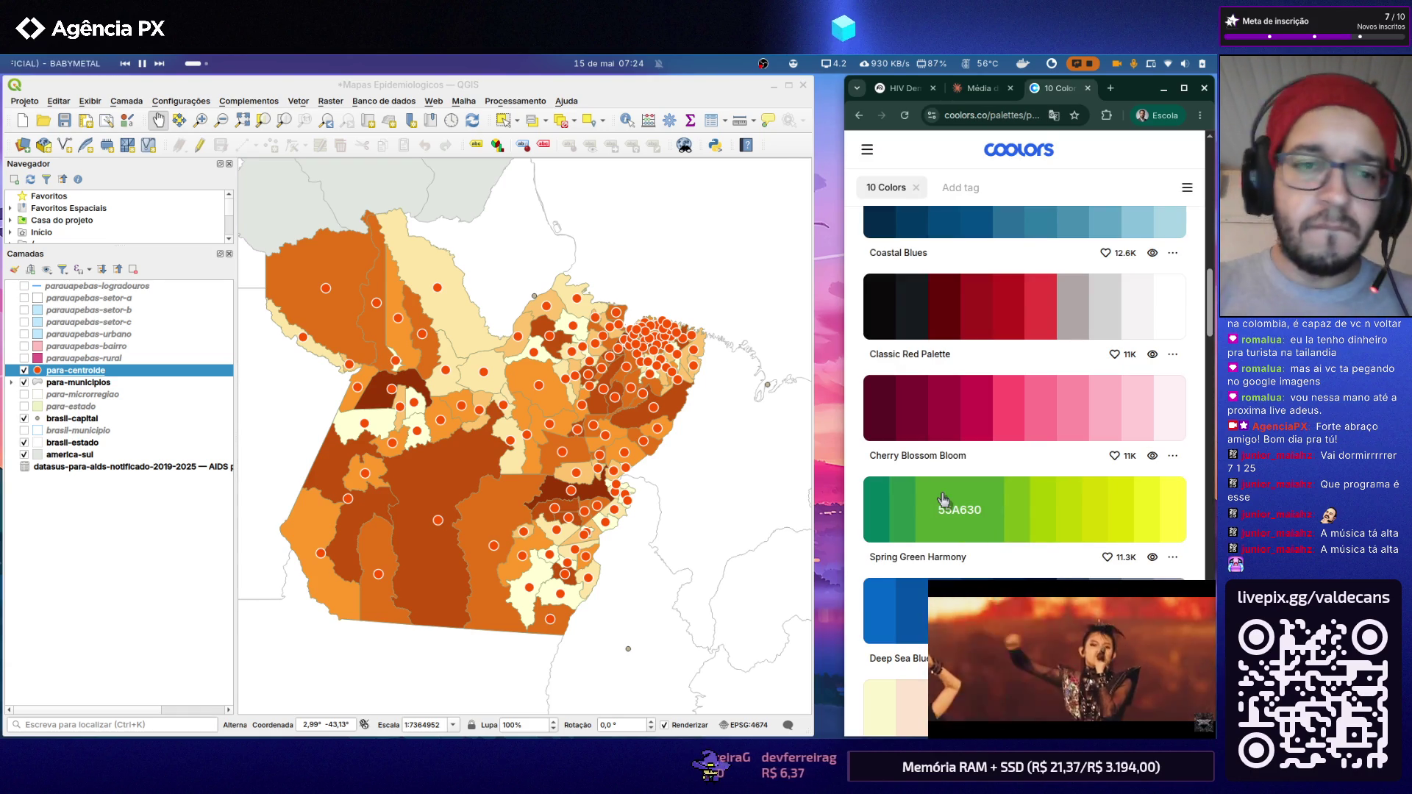
{"action": "left_click", "coordinate": [976, 88]}
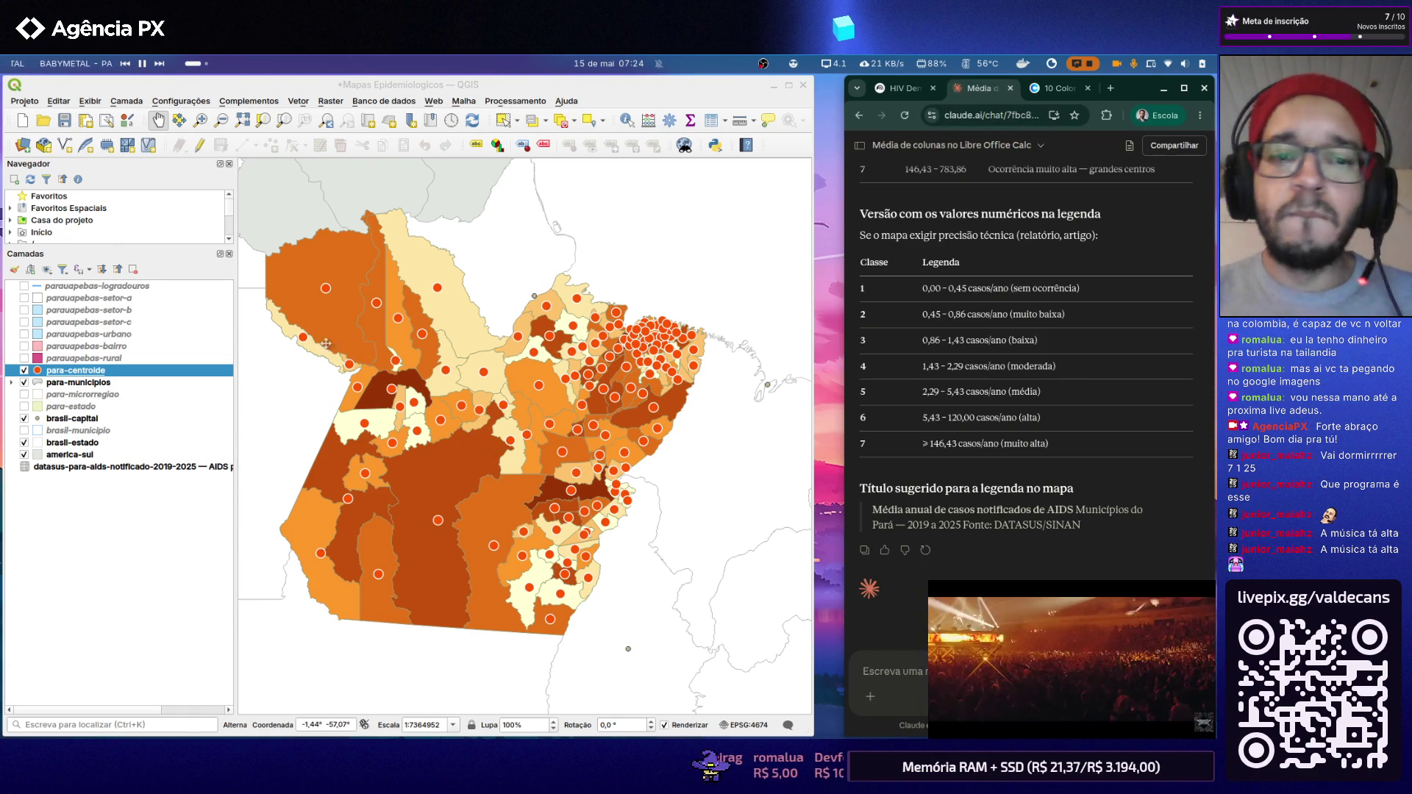
{"action": "right_click", "coordinate": [98, 373]}
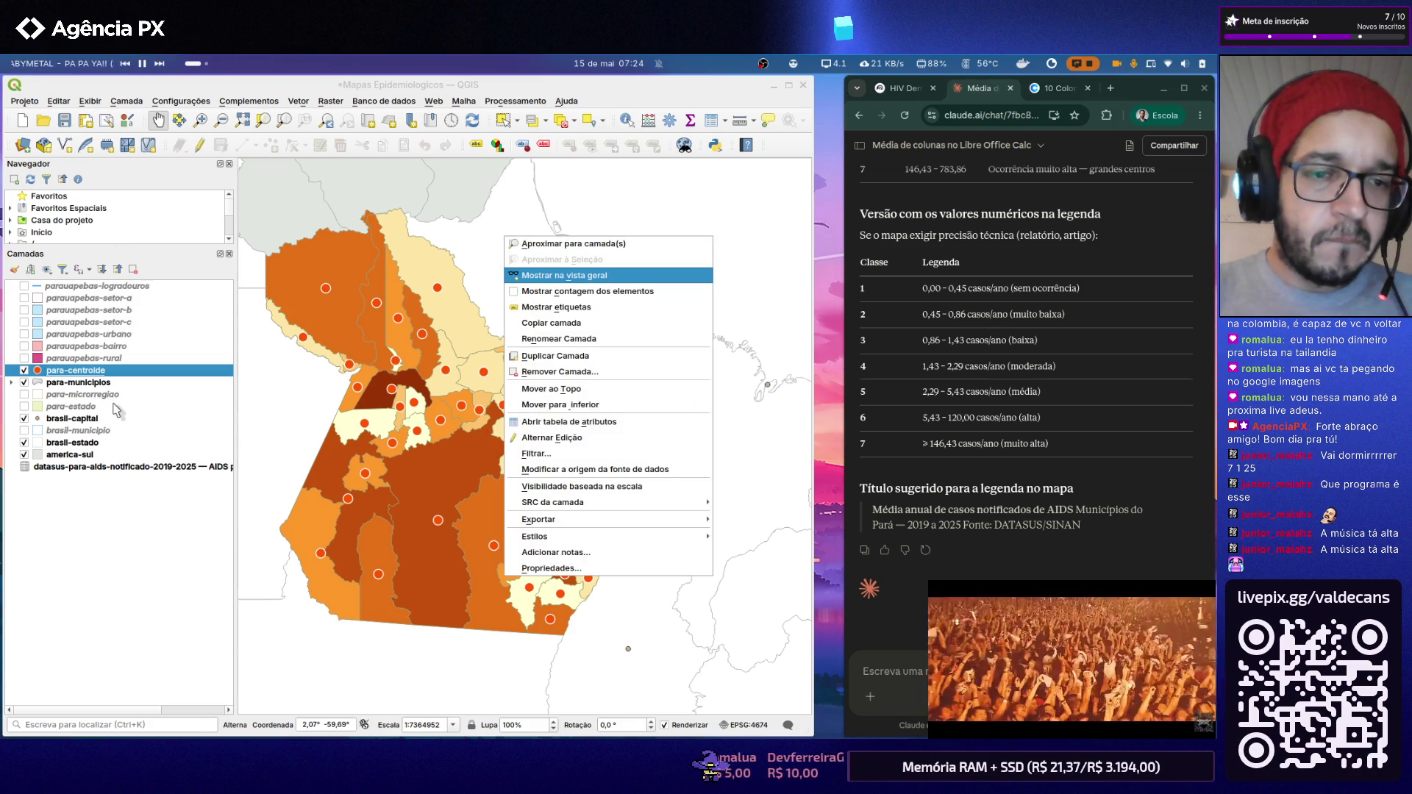
Step: Reopen the para-centroide Field Calculator and paste the left("CD_MUN", 6) expression
{"action": "key", "text": "Escape"}
{"action": "left_click", "coordinate": [68, 370]}
{"action": "right_click", "coordinate": [68, 370]}
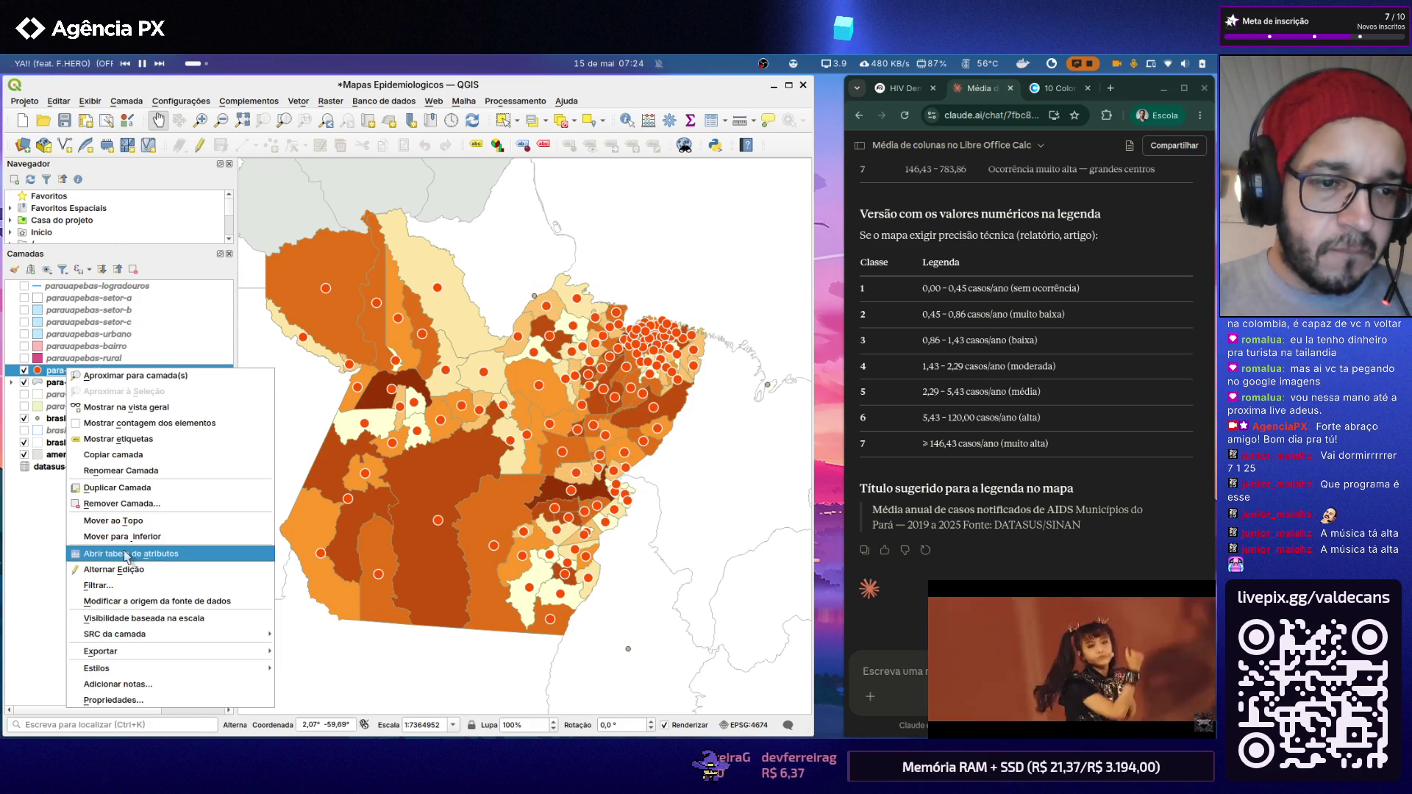
{"action": "left_click", "coordinate": [128, 556]}
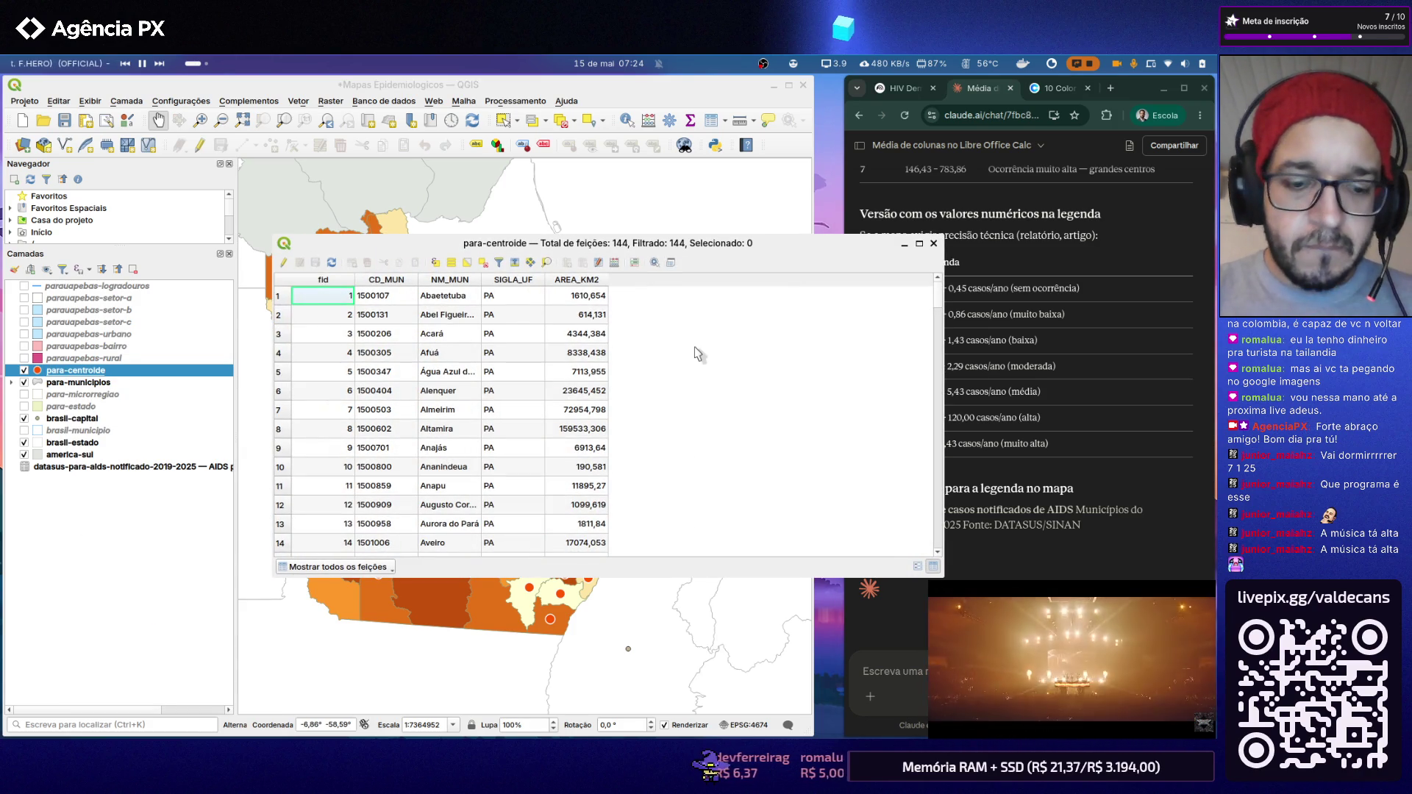
{"action": "key", "text": "ctrl+i"}
{"action": "key", "text": "ctrl+v"}
Step: Create the CD_SUS text field holding the first six digits of each CD_MUN code
{"action": "left_click", "coordinate": [576, 295]}
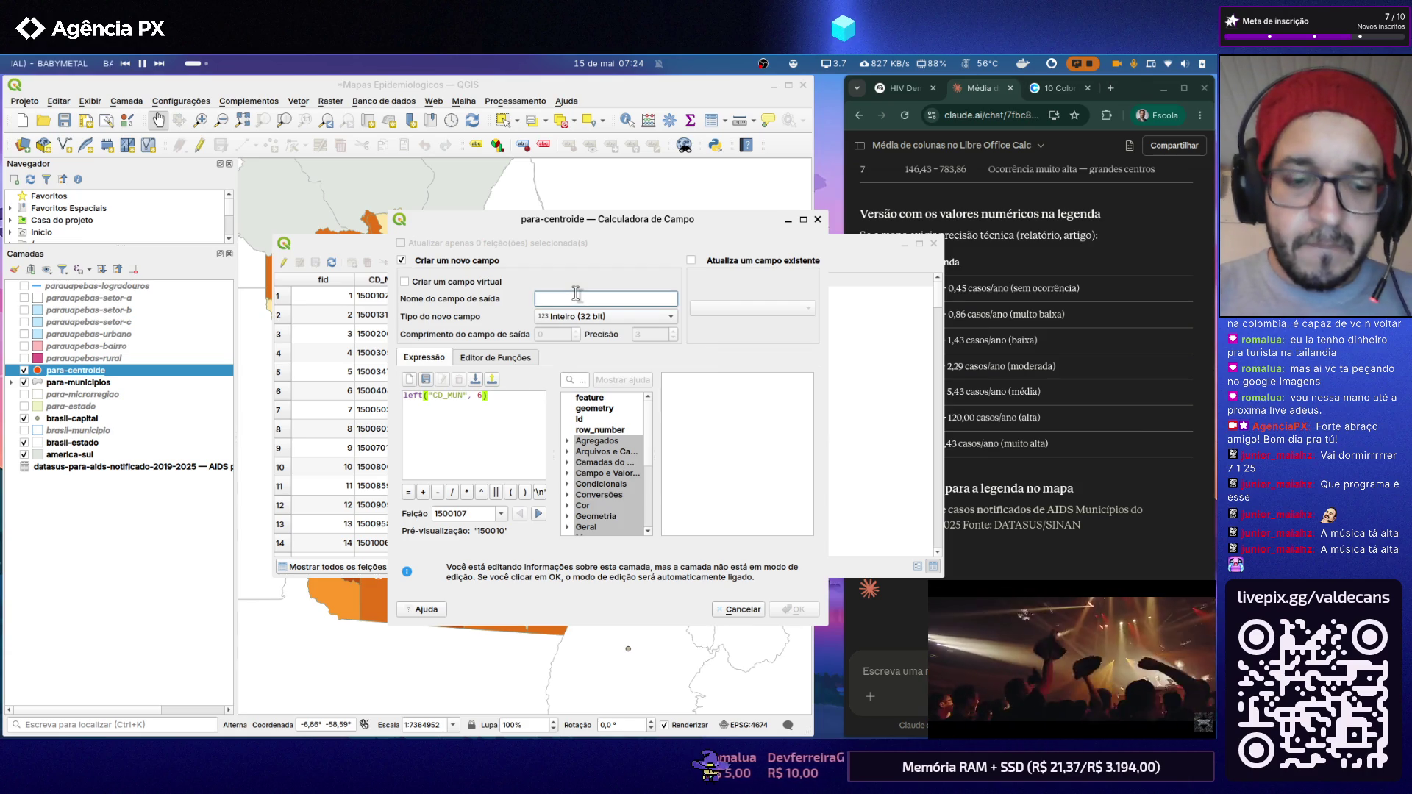
{"action": "type", "text": "CD_SUS"}
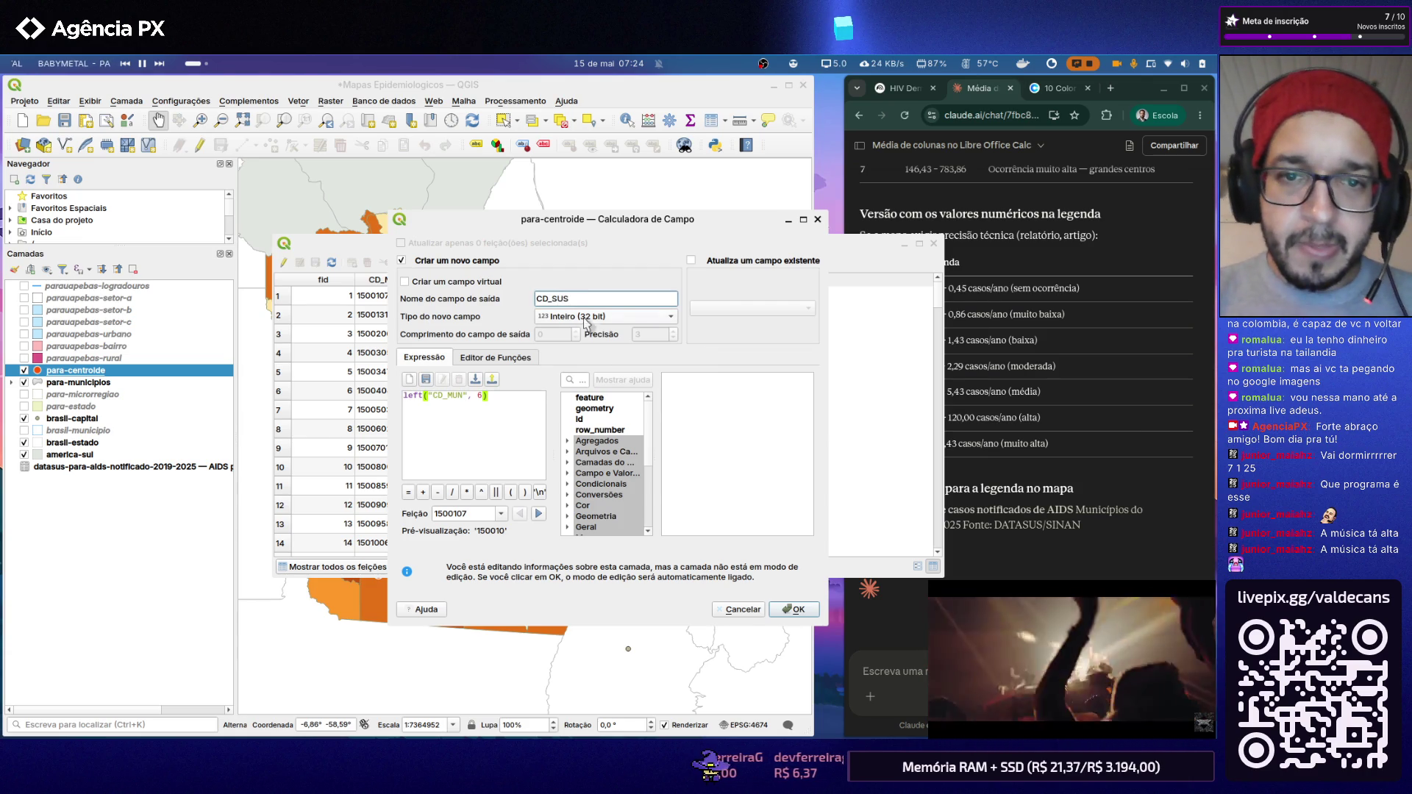
{"action": "left_click", "coordinate": [585, 320]}
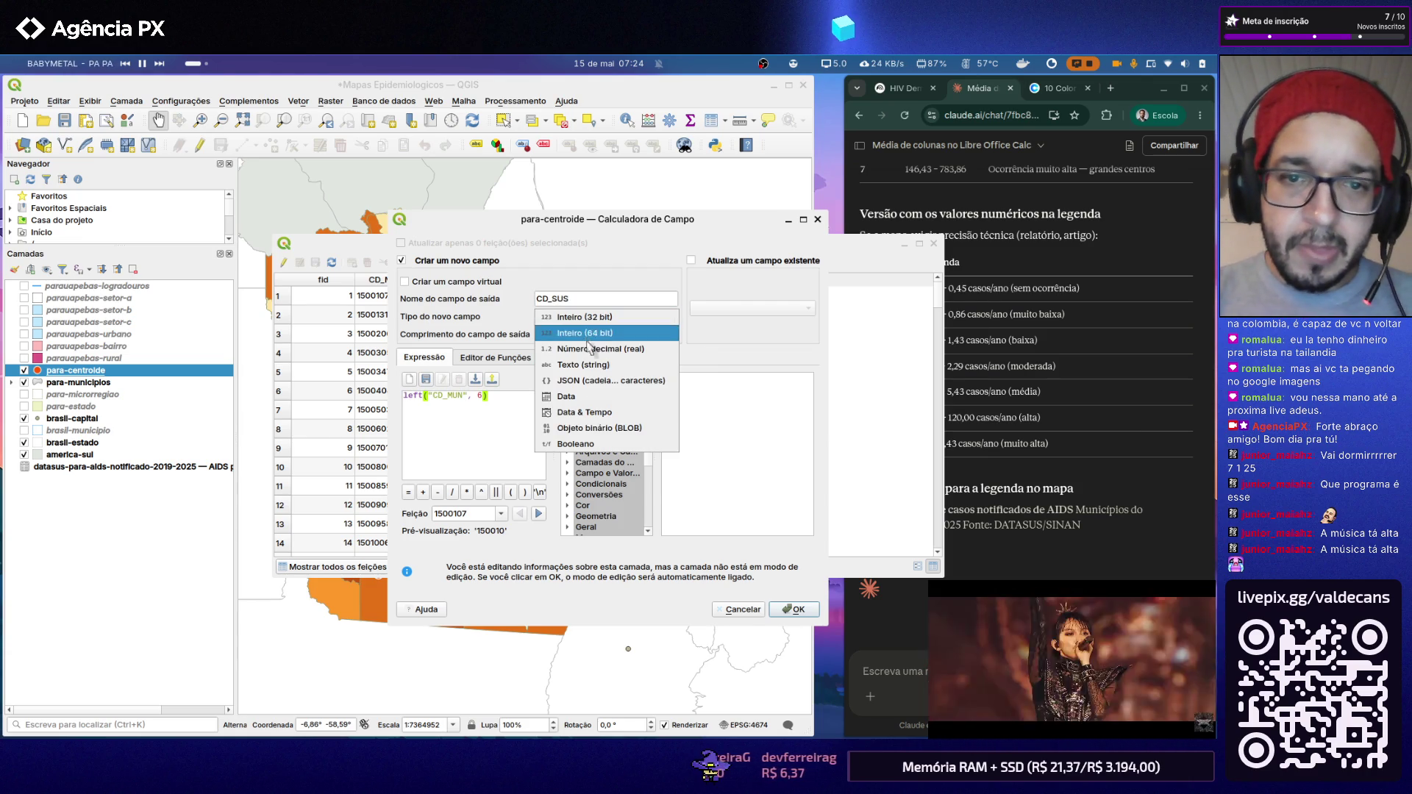
{"action": "left_click", "coordinate": [605, 375]}
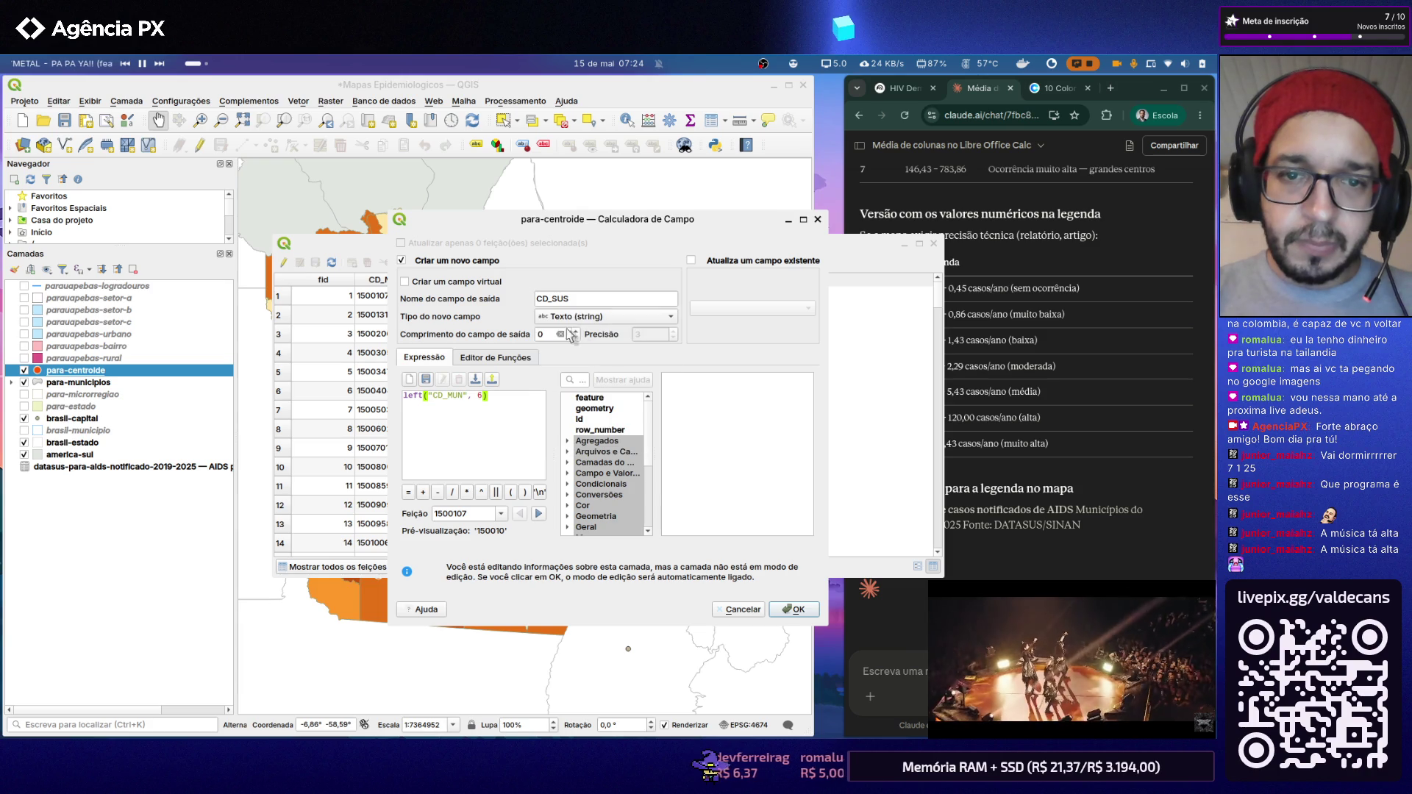
{"action": "type", "text": "6"}
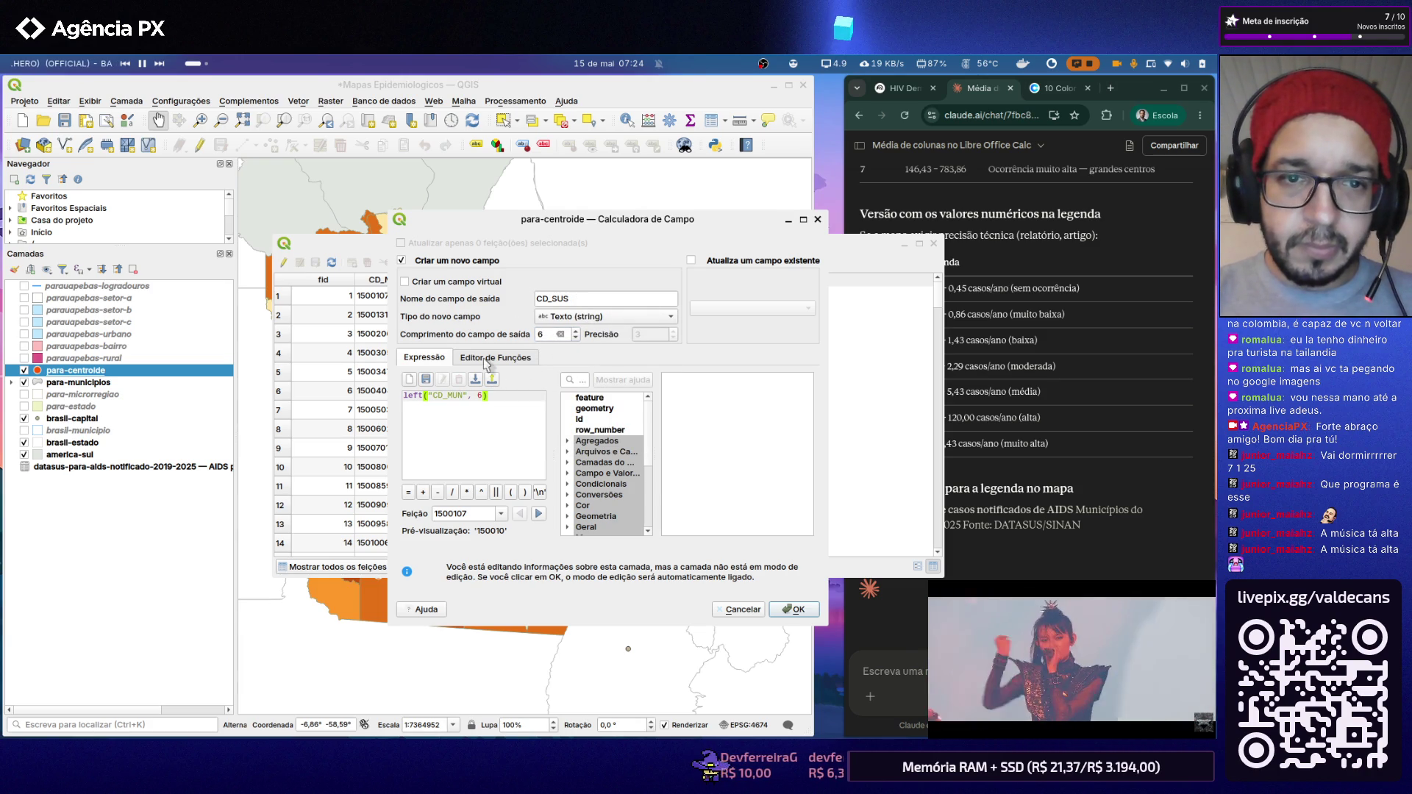
{"action": "left_click", "coordinate": [795, 612]}
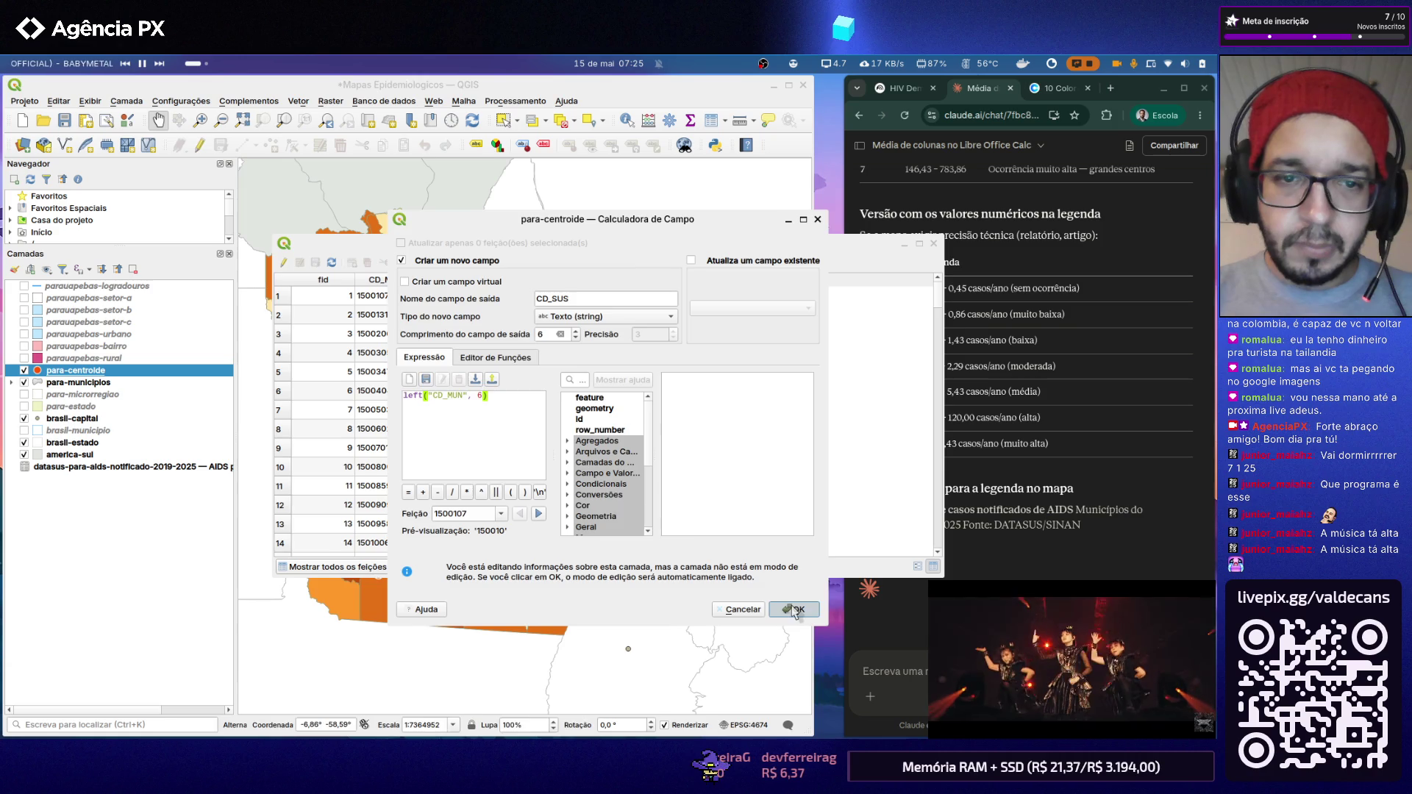
{"action": "key", "text": "Escape"}
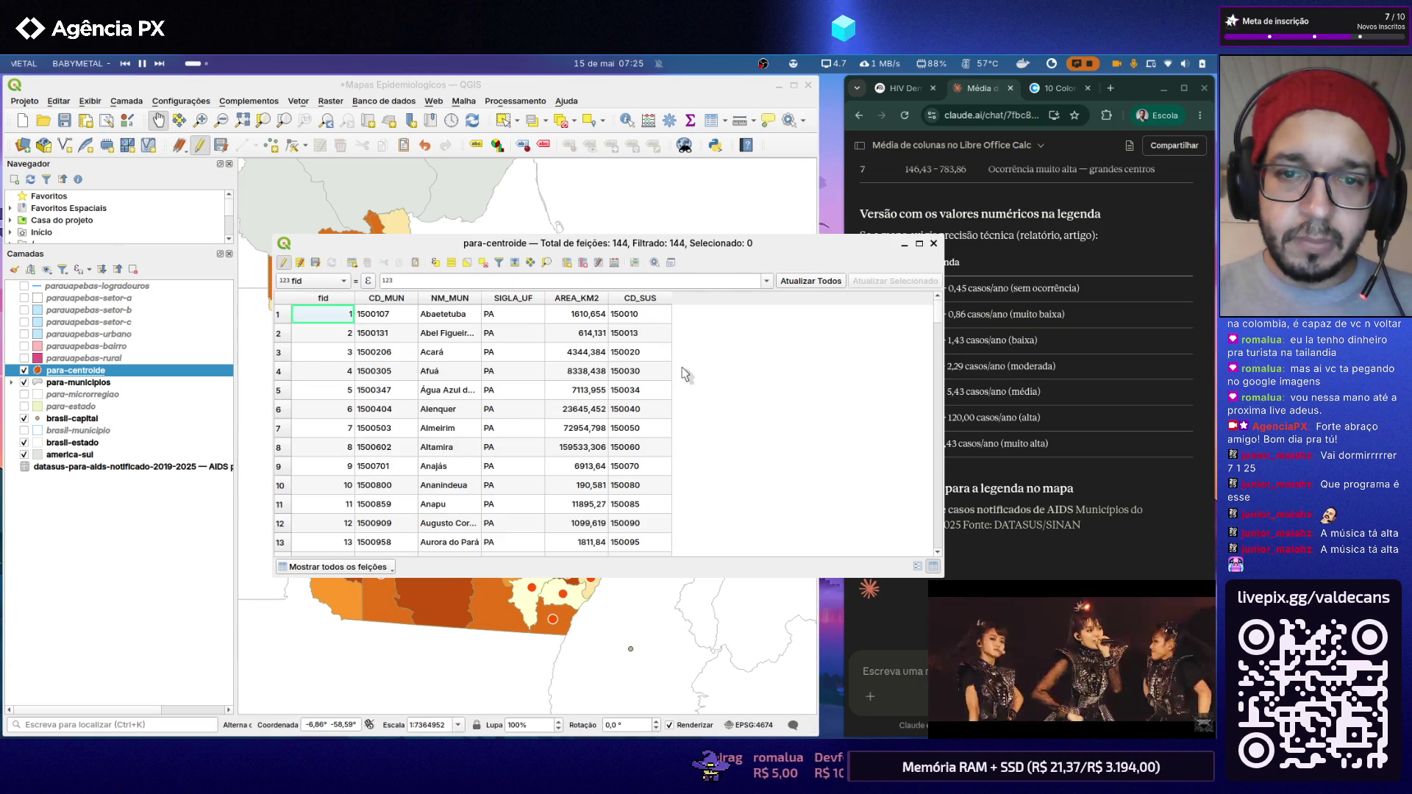
Step: Save the para-centroide edits and go to that layer's Uniões join settings
{"action": "left_click", "coordinate": [283, 263]}
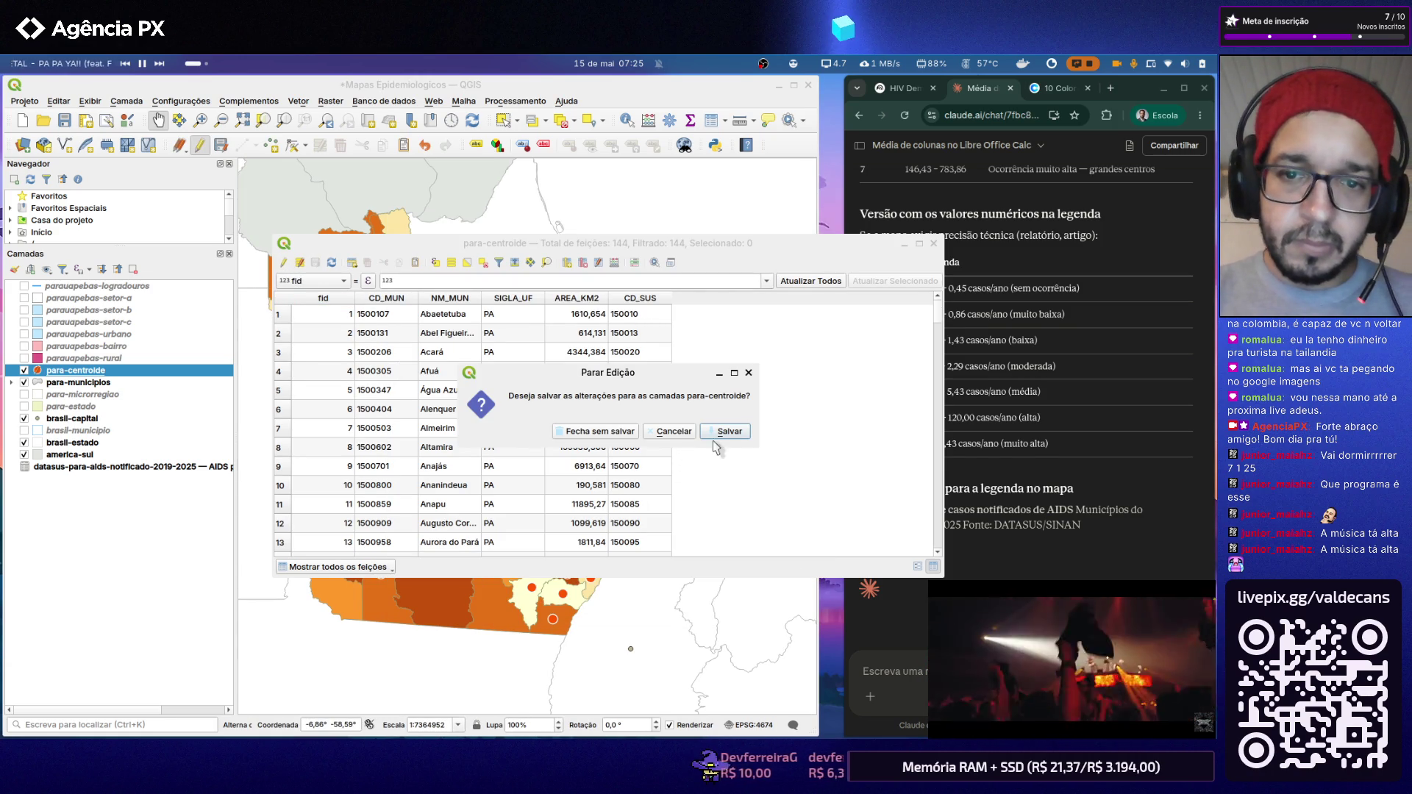
{"action": "left_click", "coordinate": [718, 432]}
{"action": "left_click", "coordinate": [933, 243]}
{"action": "right_click", "coordinate": [99, 372]}
{"action": "left_click", "coordinate": [194, 697]}
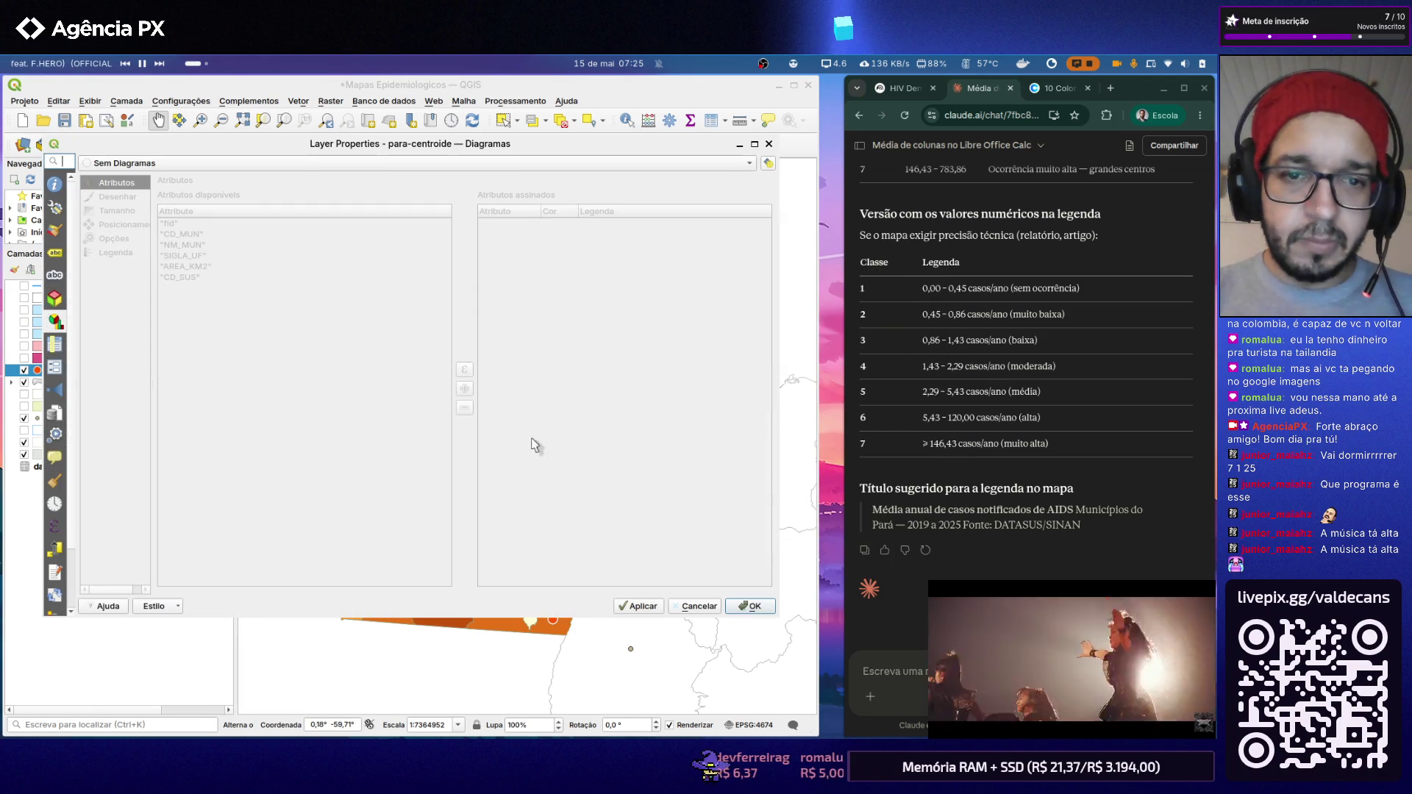
{"action": "left_click", "coordinate": [56, 344]}
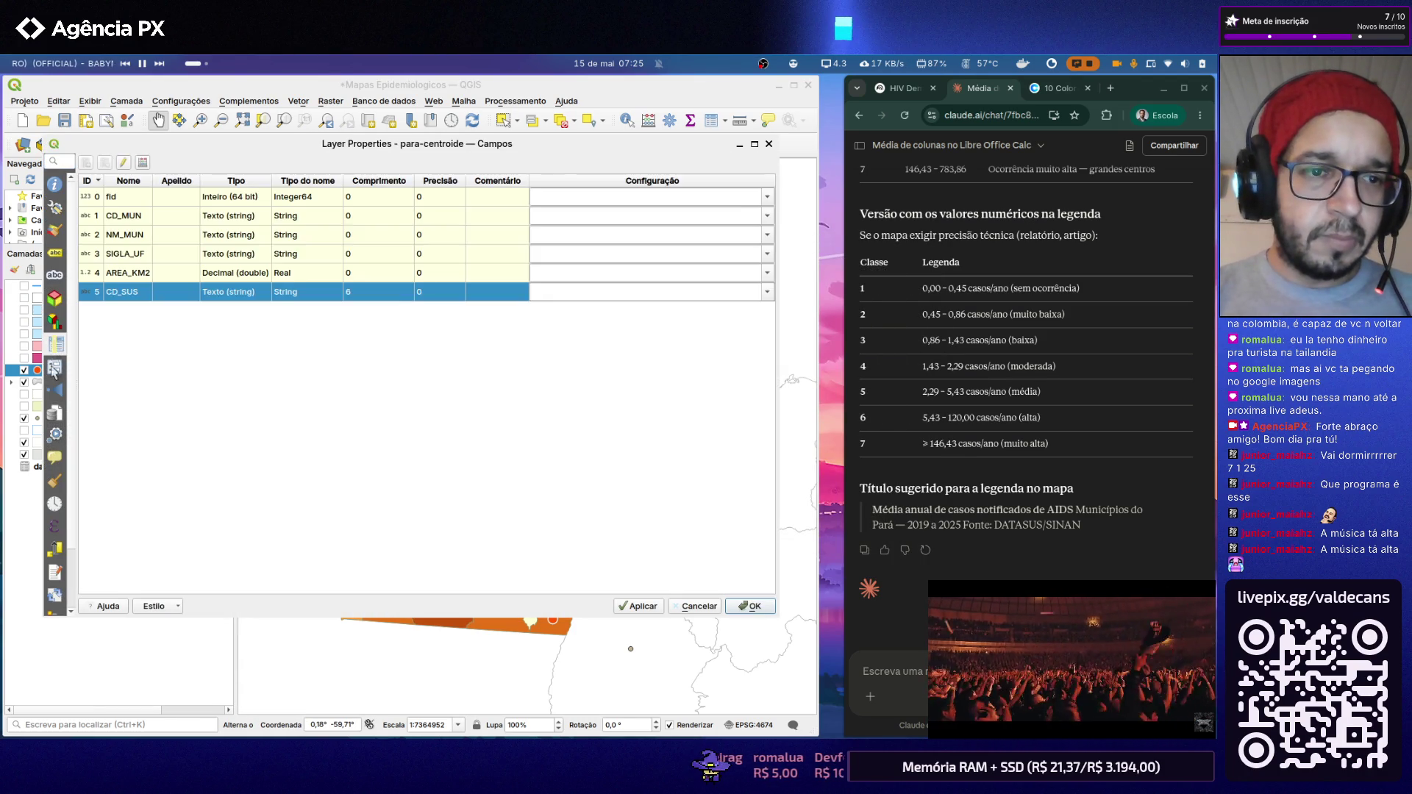
{"action": "left_click", "coordinate": [57, 390]}
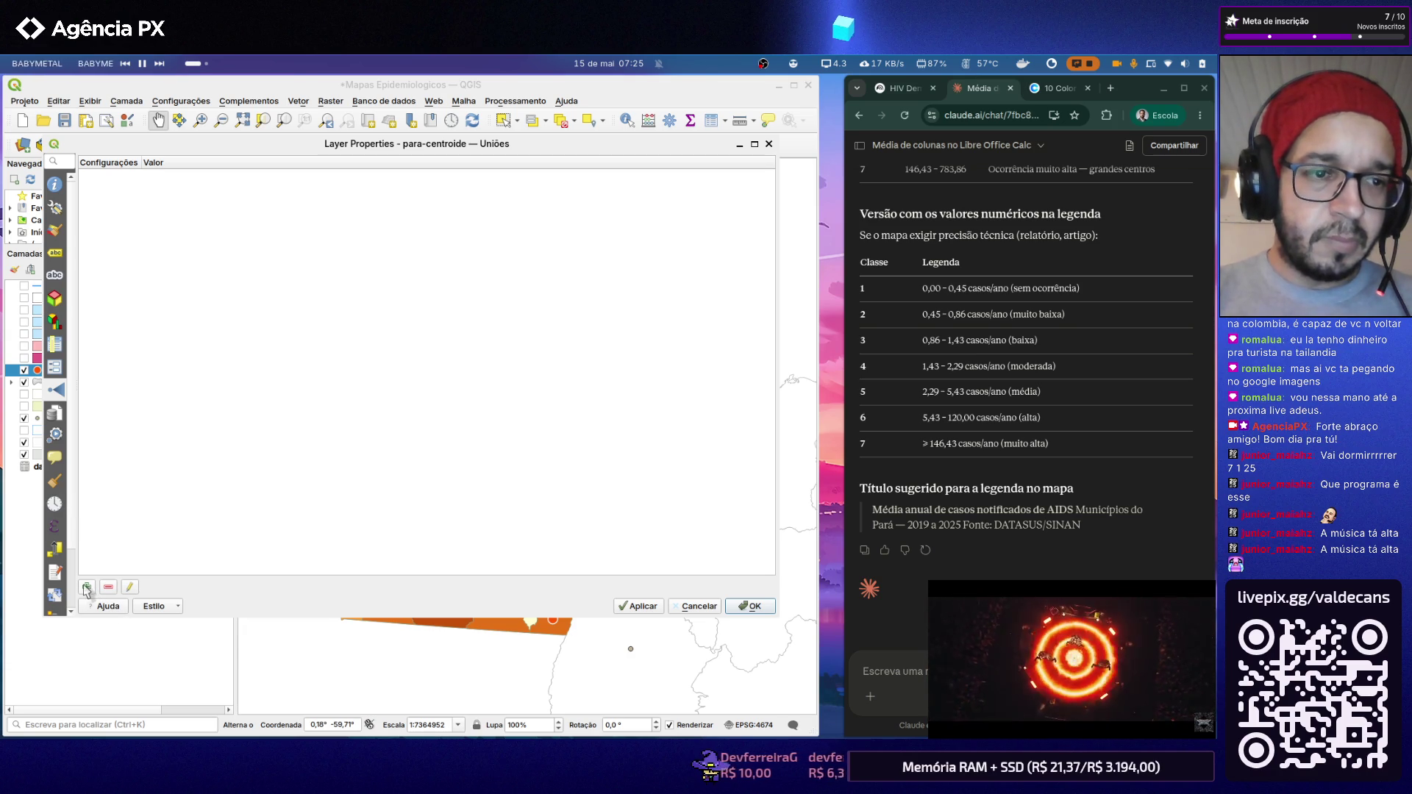
Step: Define a join of the datasus AIDS table to para-centroide, matching Código to CD_SUS
{"action": "left_click", "coordinate": [86, 588]}
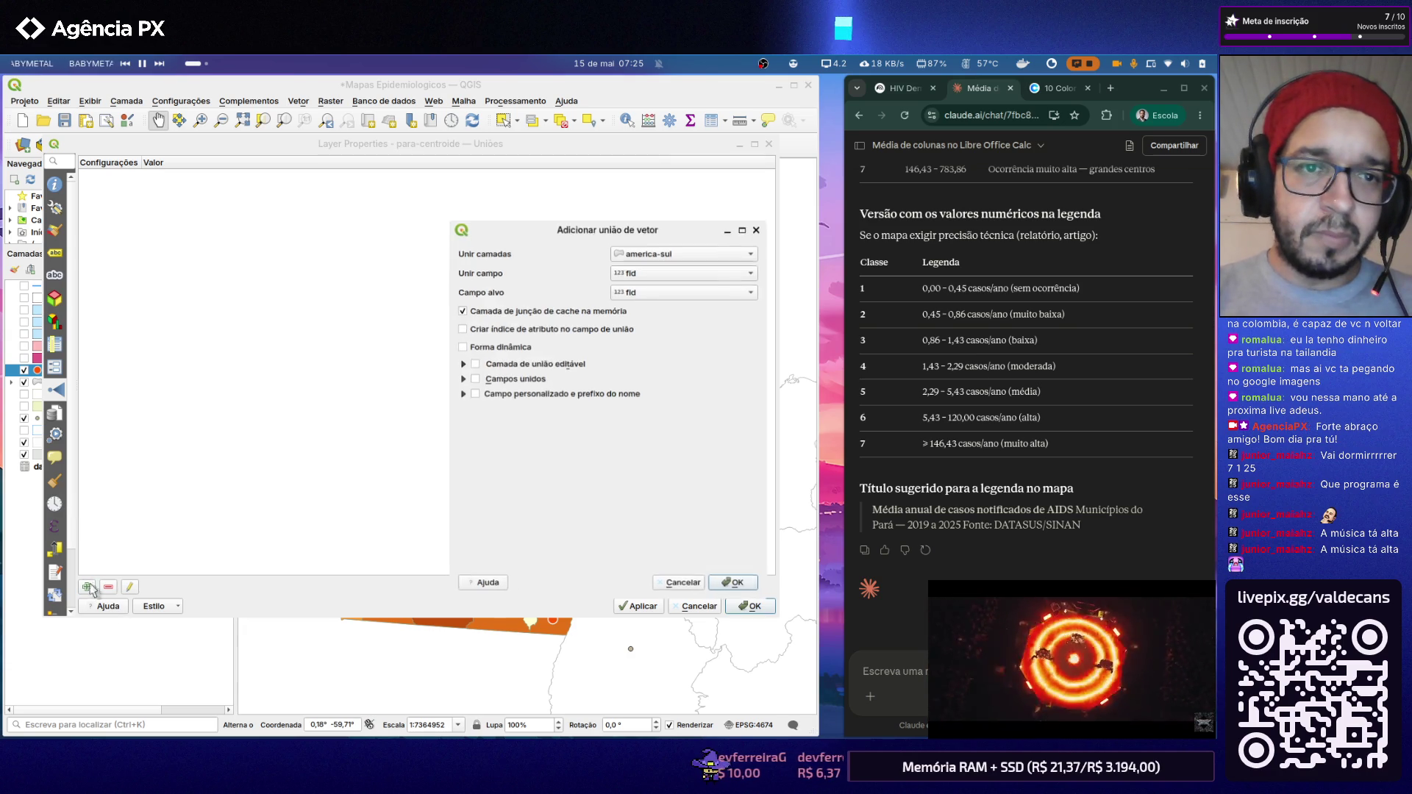
{"action": "left_click", "coordinate": [662, 247]}
{"action": "left_click", "coordinate": [662, 309]}
{"action": "left_click", "coordinate": [657, 265]}
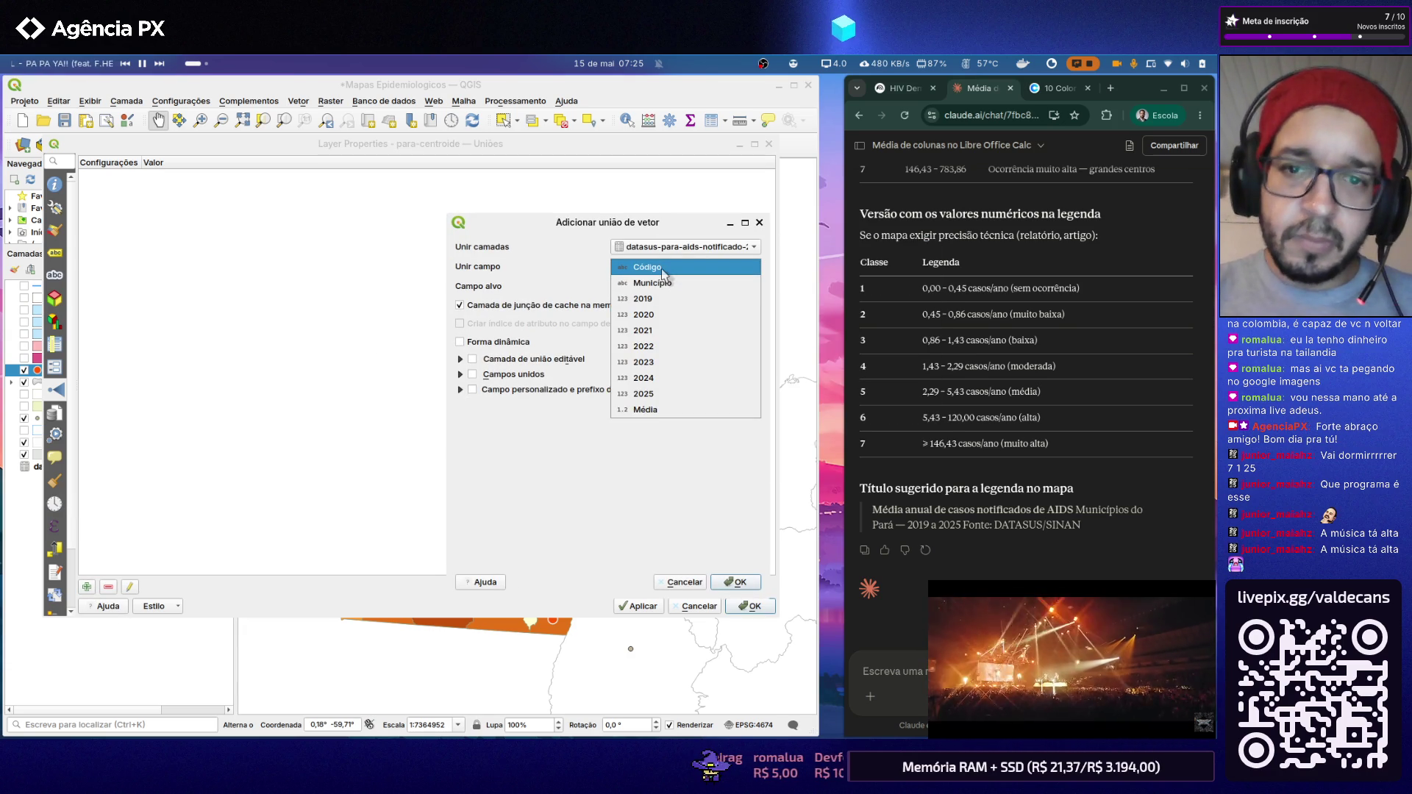
{"action": "left_click", "coordinate": [662, 268]}
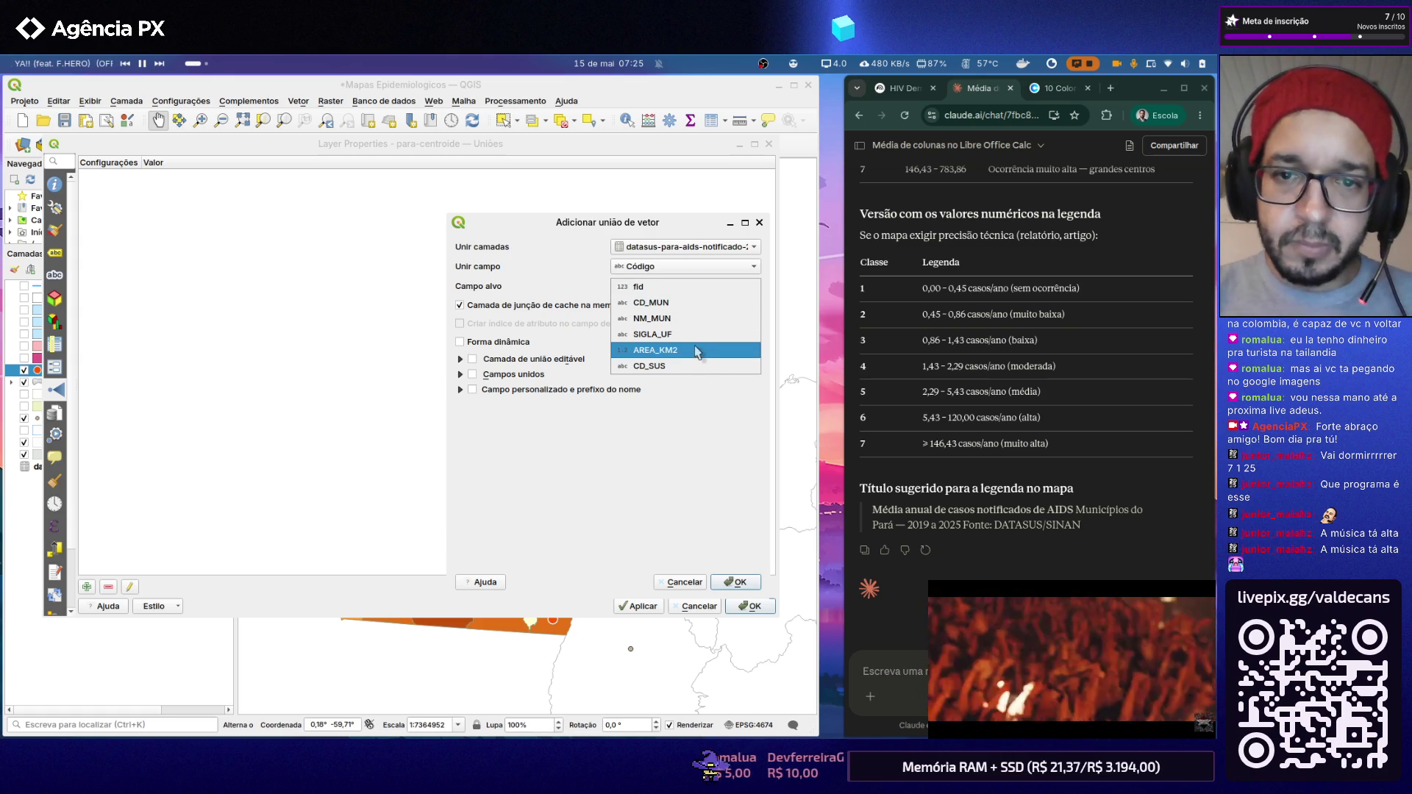
{"action": "left_click", "coordinate": [692, 364]}
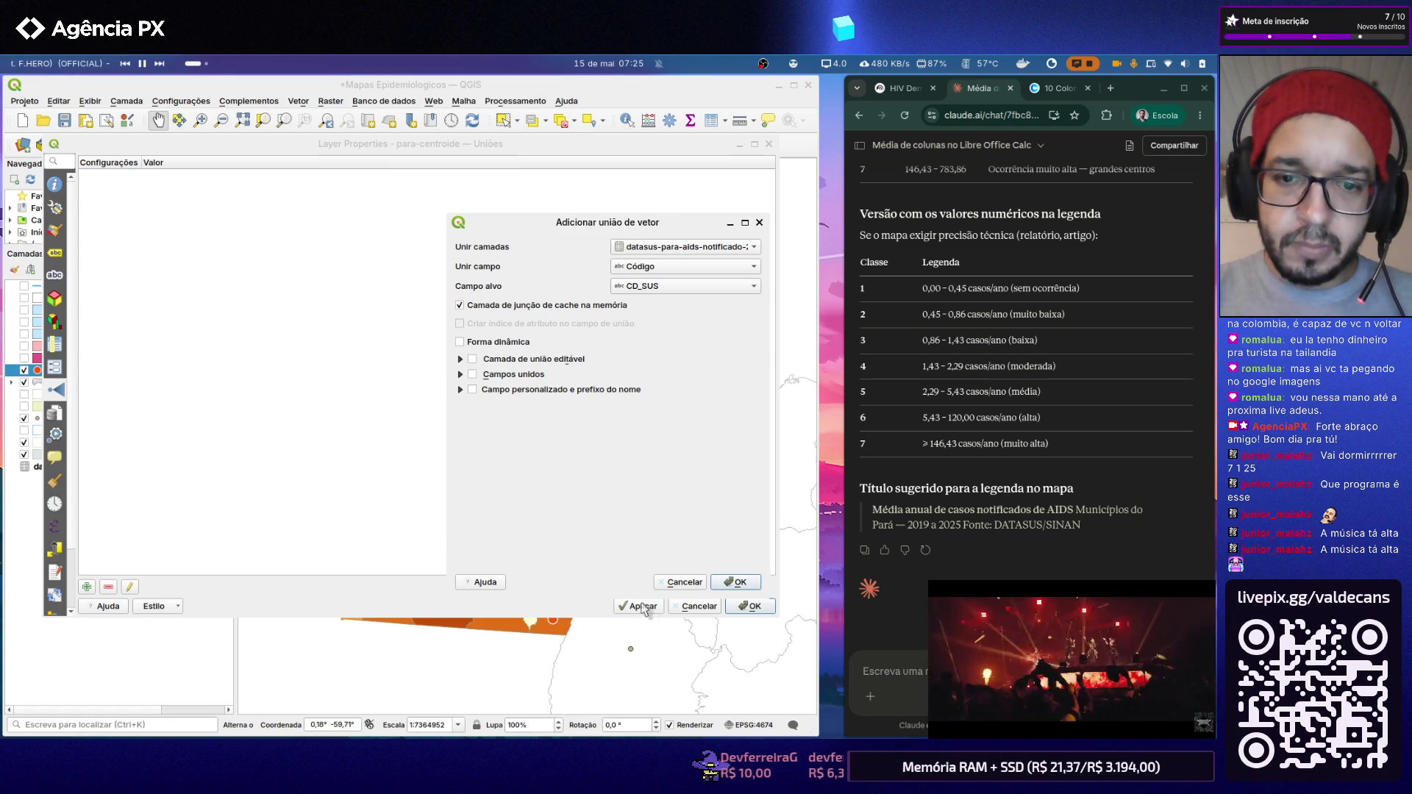
{"action": "key", "text": "Return"}
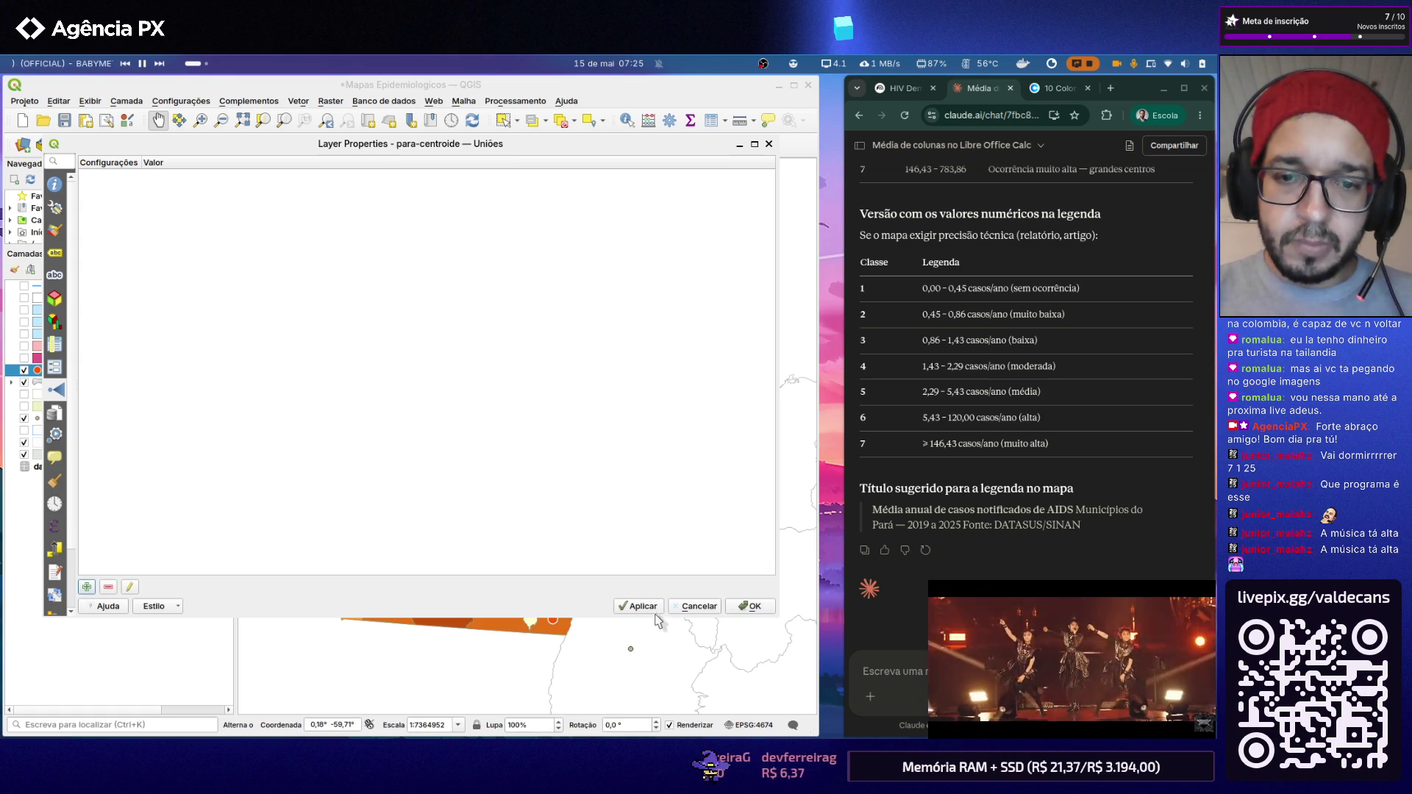
Step: Confirm the join, check the joined fields in Campos and return to the map
{"action": "double_click", "coordinate": [404, 418]}
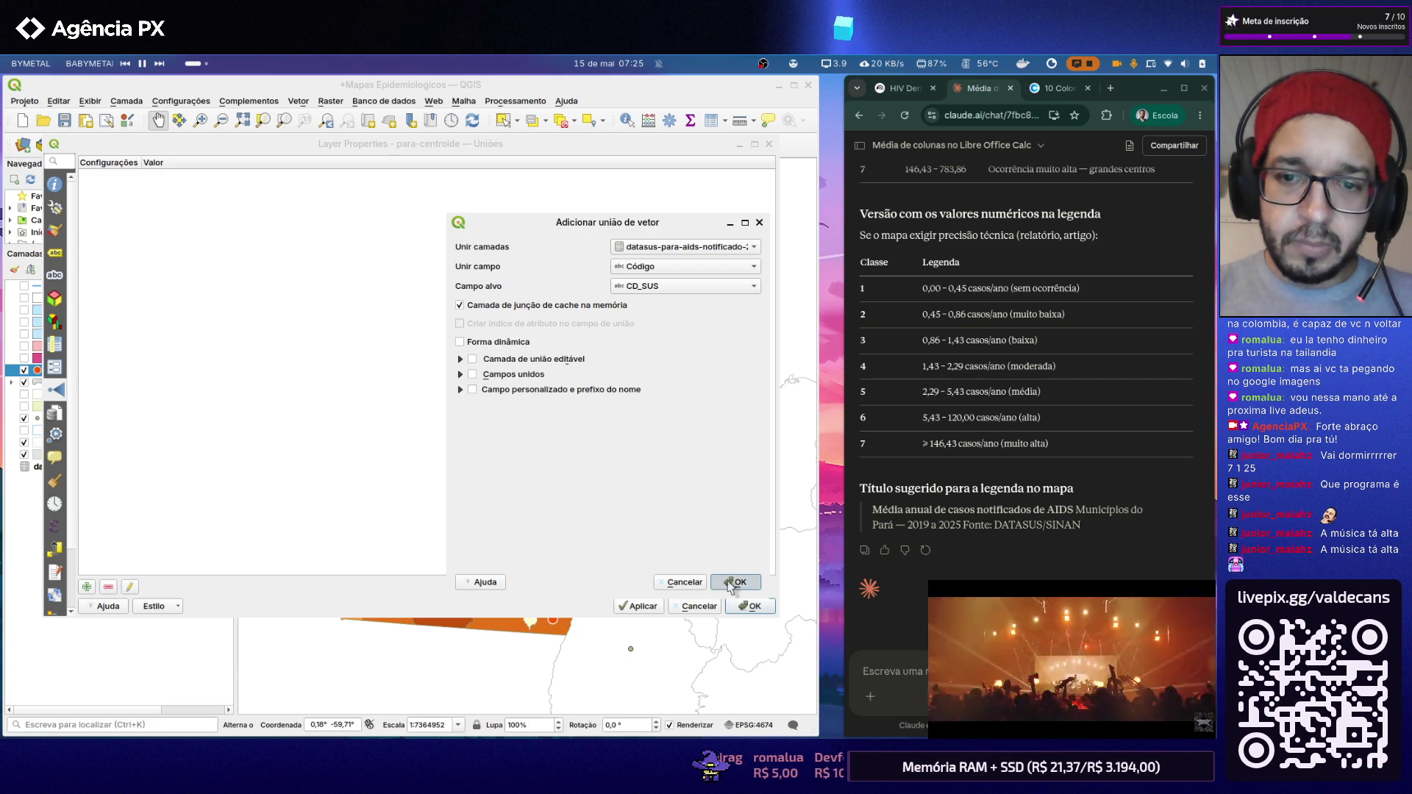
{"action": "left_click", "coordinate": [735, 582]}
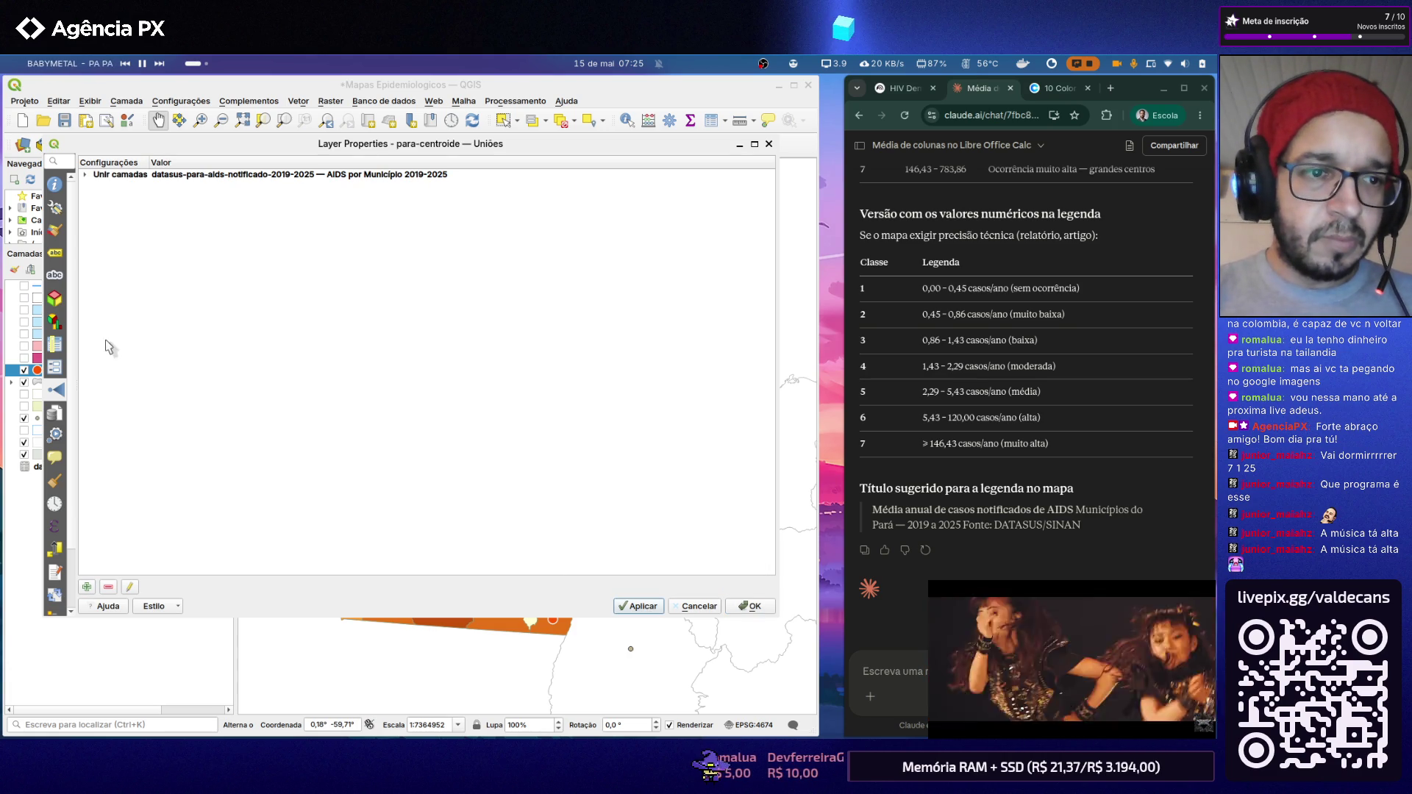
{"action": "left_click", "coordinate": [60, 344]}
{"action": "left_click", "coordinate": [749, 606]}
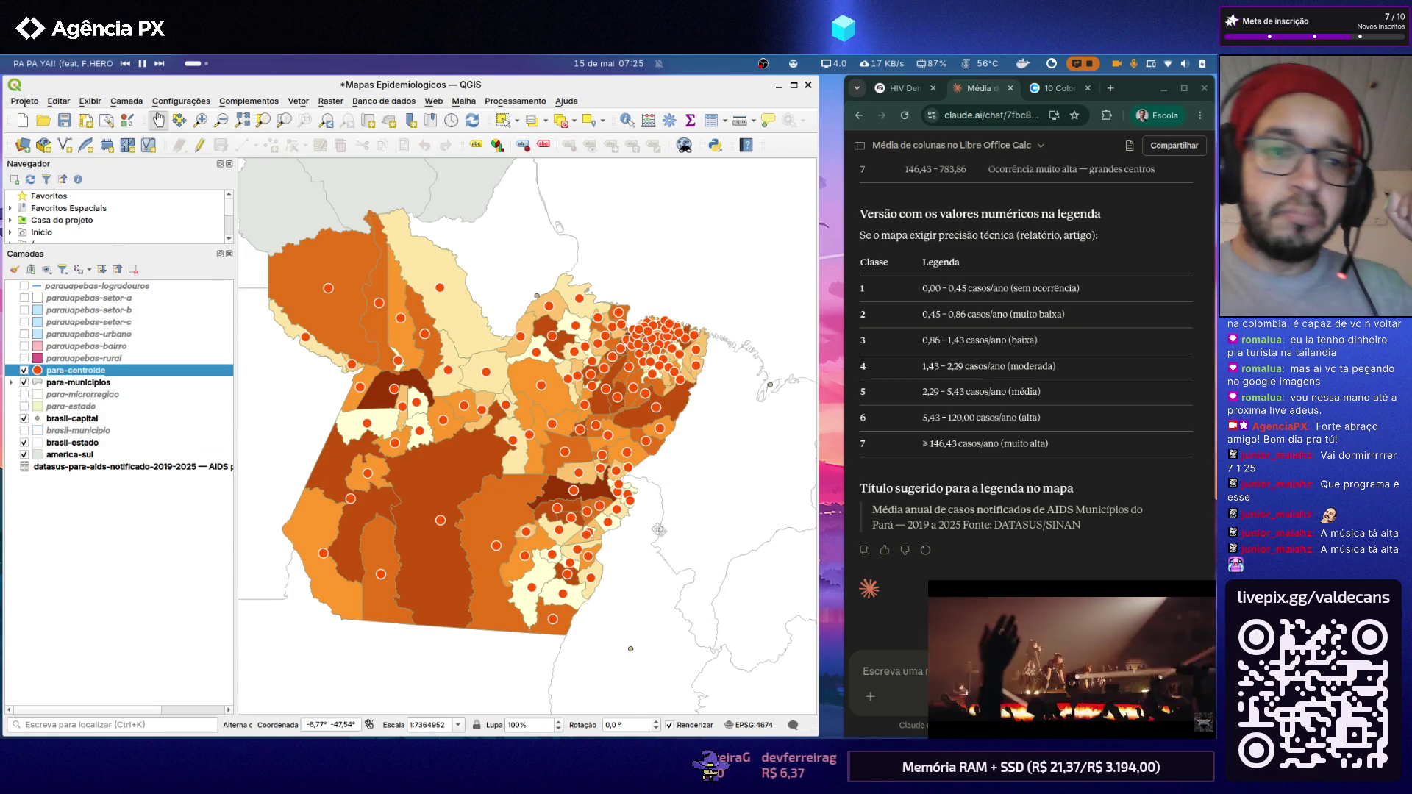
Step: Review para-centroide's joined fields and go to its Simbologia settings
{"action": "right_click", "coordinate": [92, 371]}
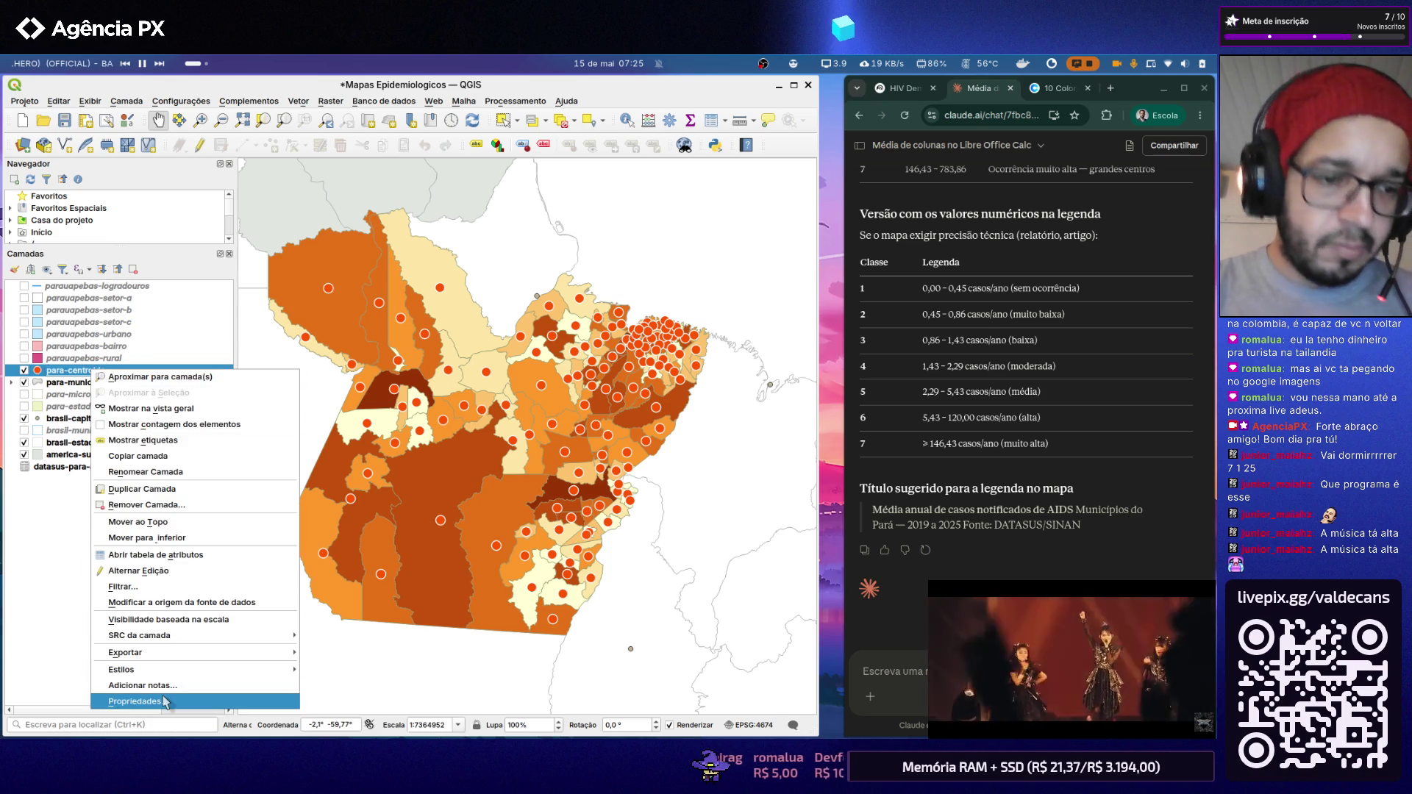
{"action": "left_click", "coordinate": [136, 701]}
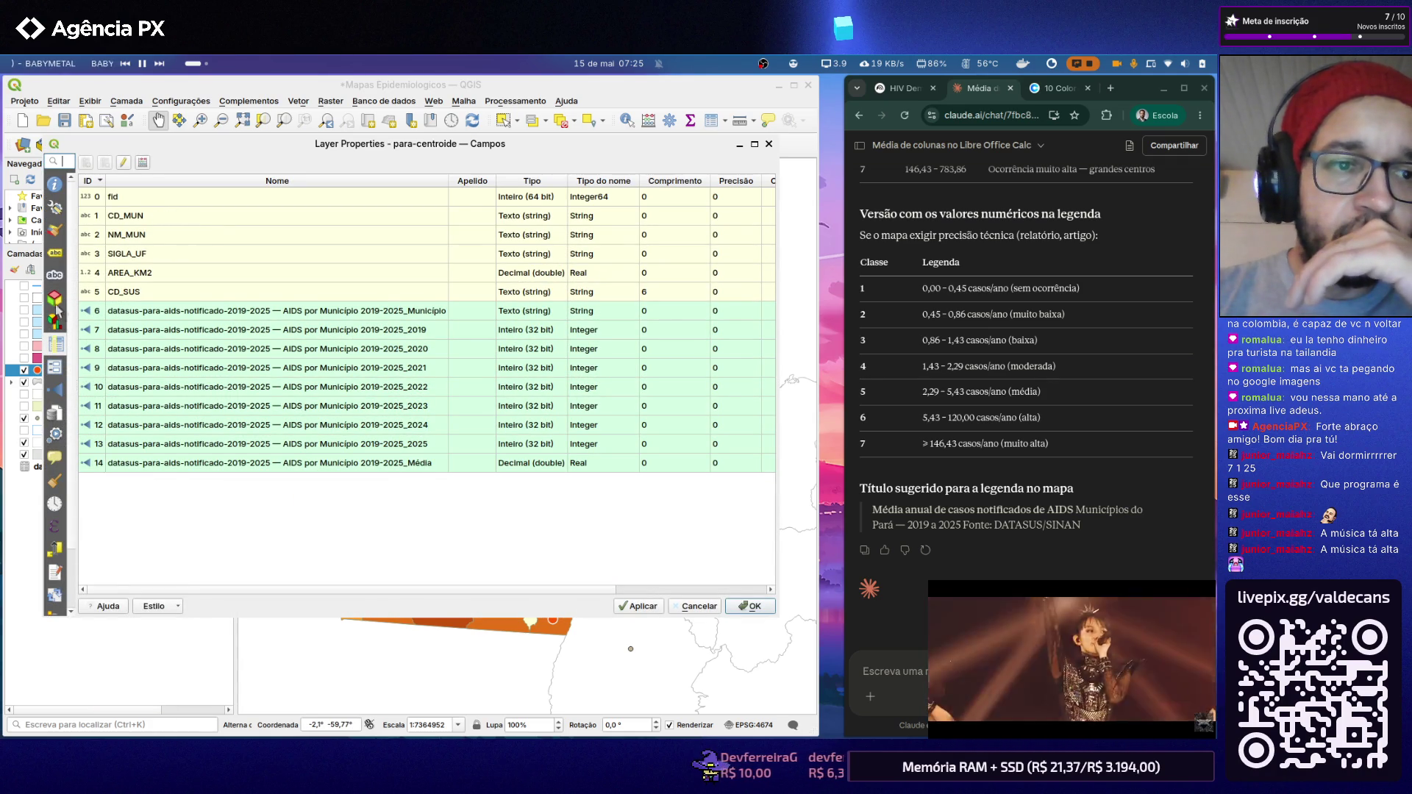
{"action": "left_click", "coordinate": [56, 230]}
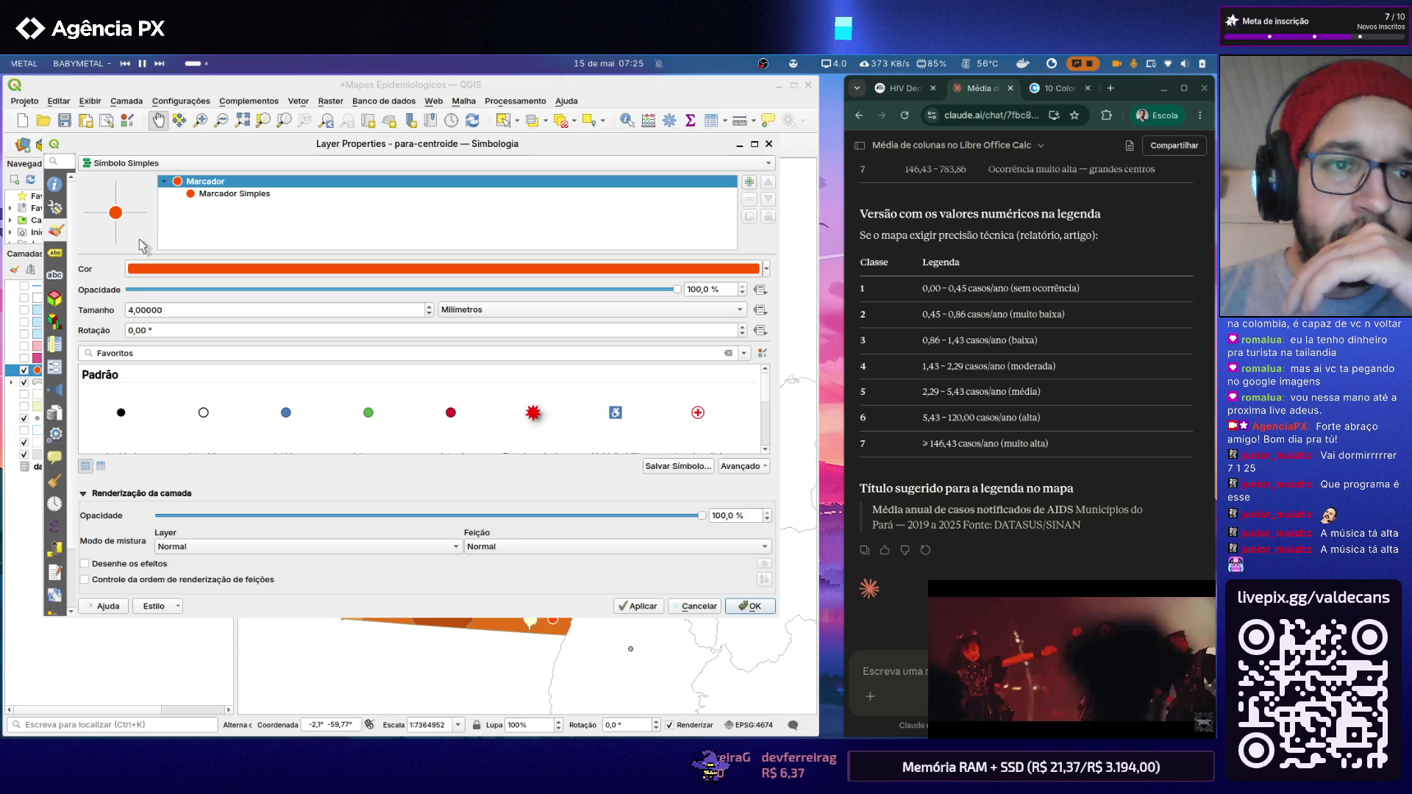
Step: Switch para-centroide to Graduado with 7 classes in Igual contagem (Quartil) mode
{"action": "left_click", "coordinate": [217, 164]}
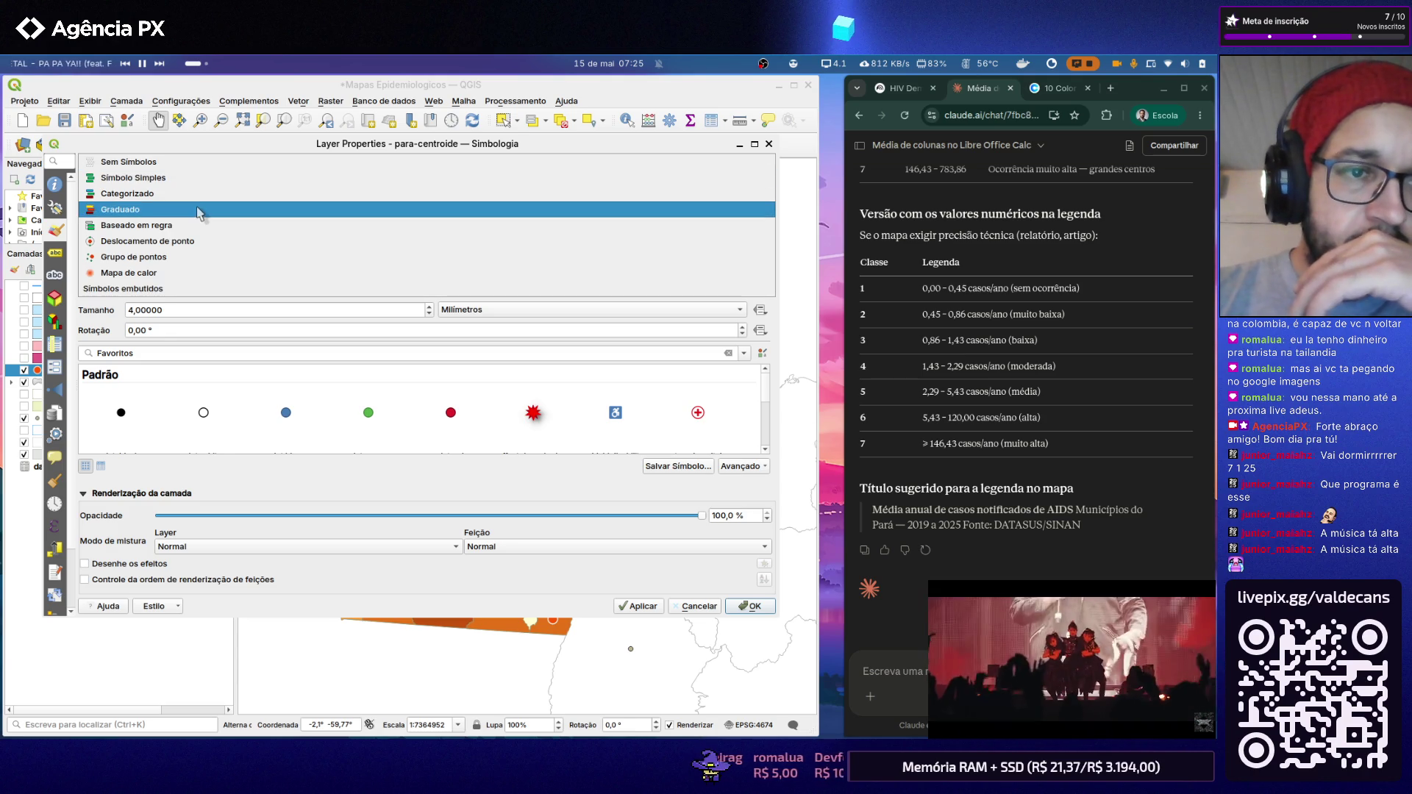
{"action": "left_click", "coordinate": [198, 209]}
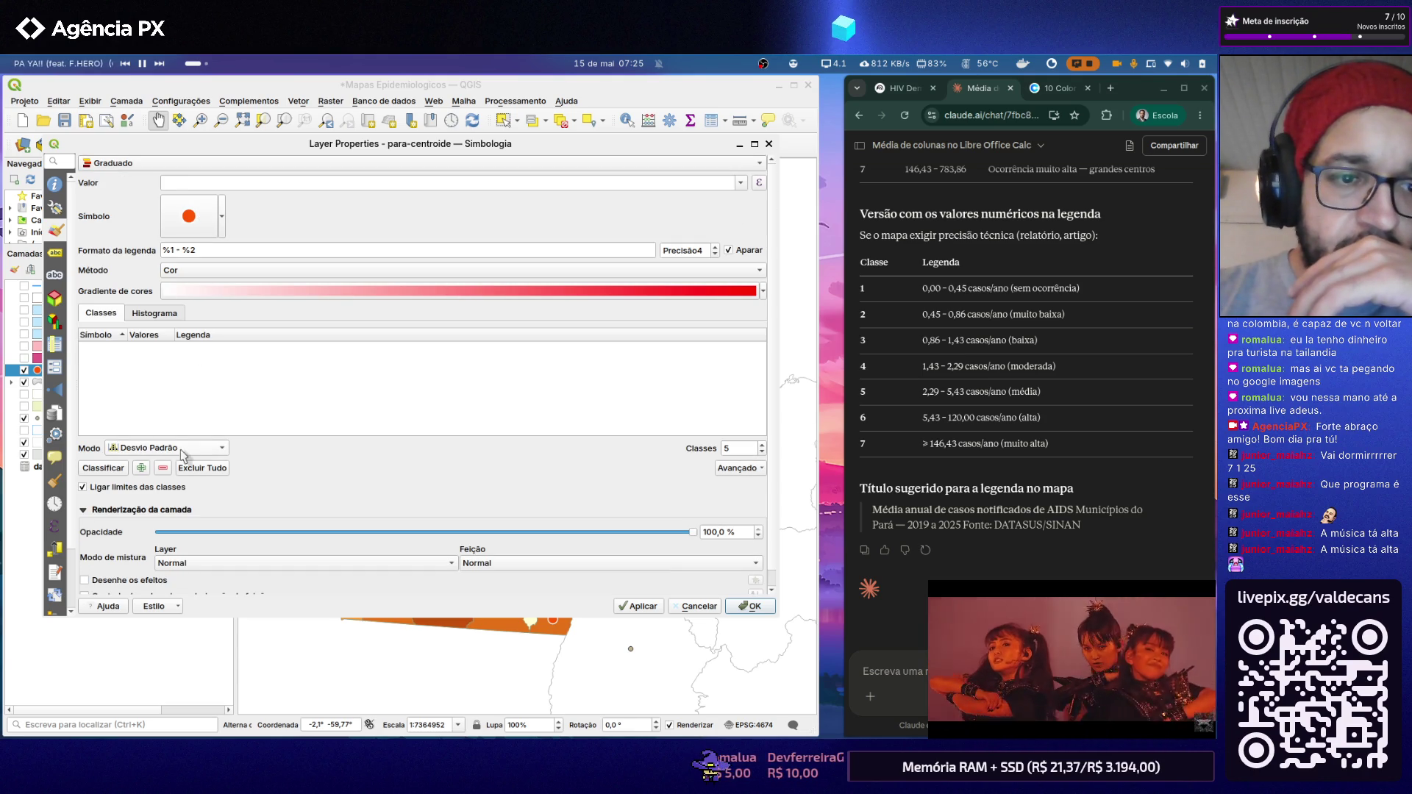
{"action": "left_click", "coordinate": [762, 444]}
{"action": "left_click", "coordinate": [762, 431]}
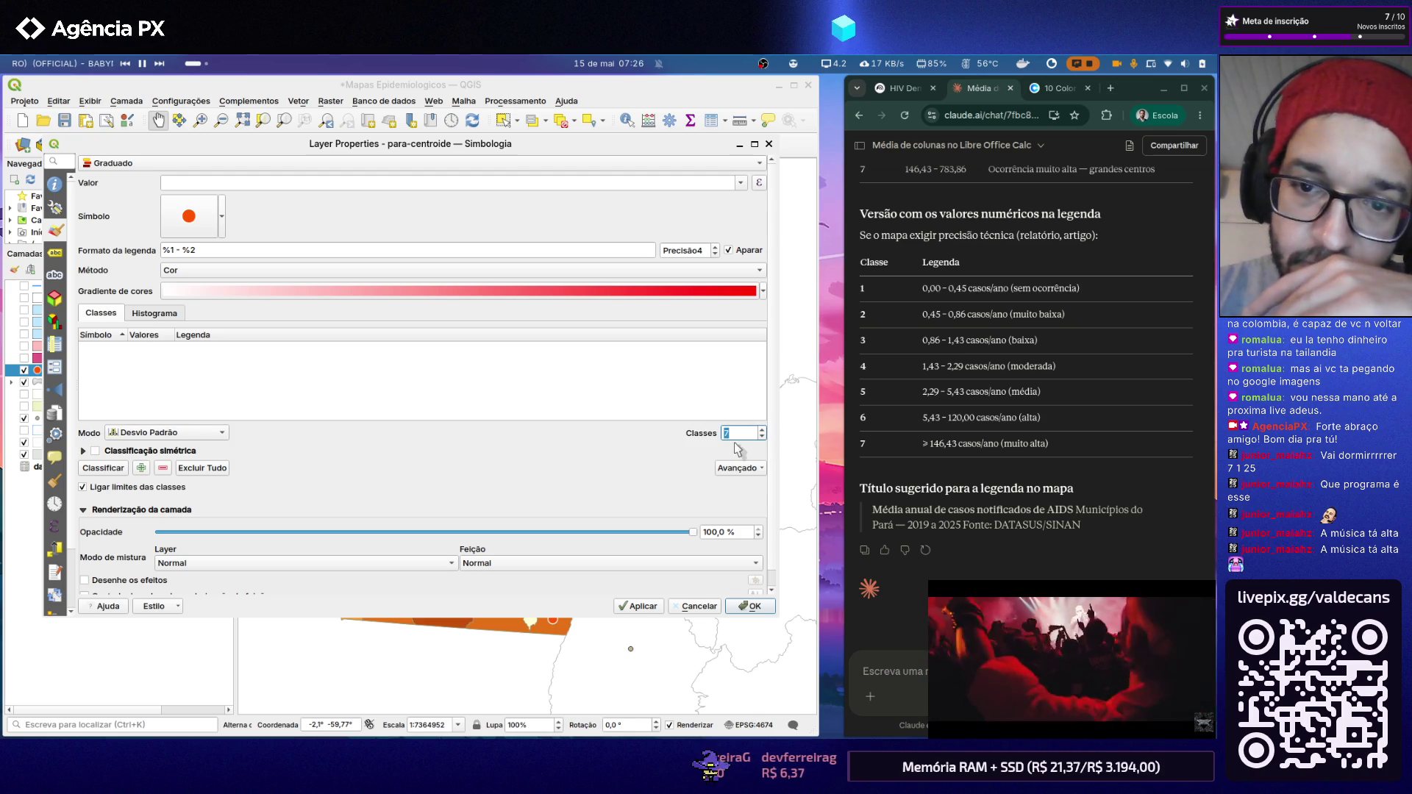
{"action": "left_click", "coordinate": [152, 432]}
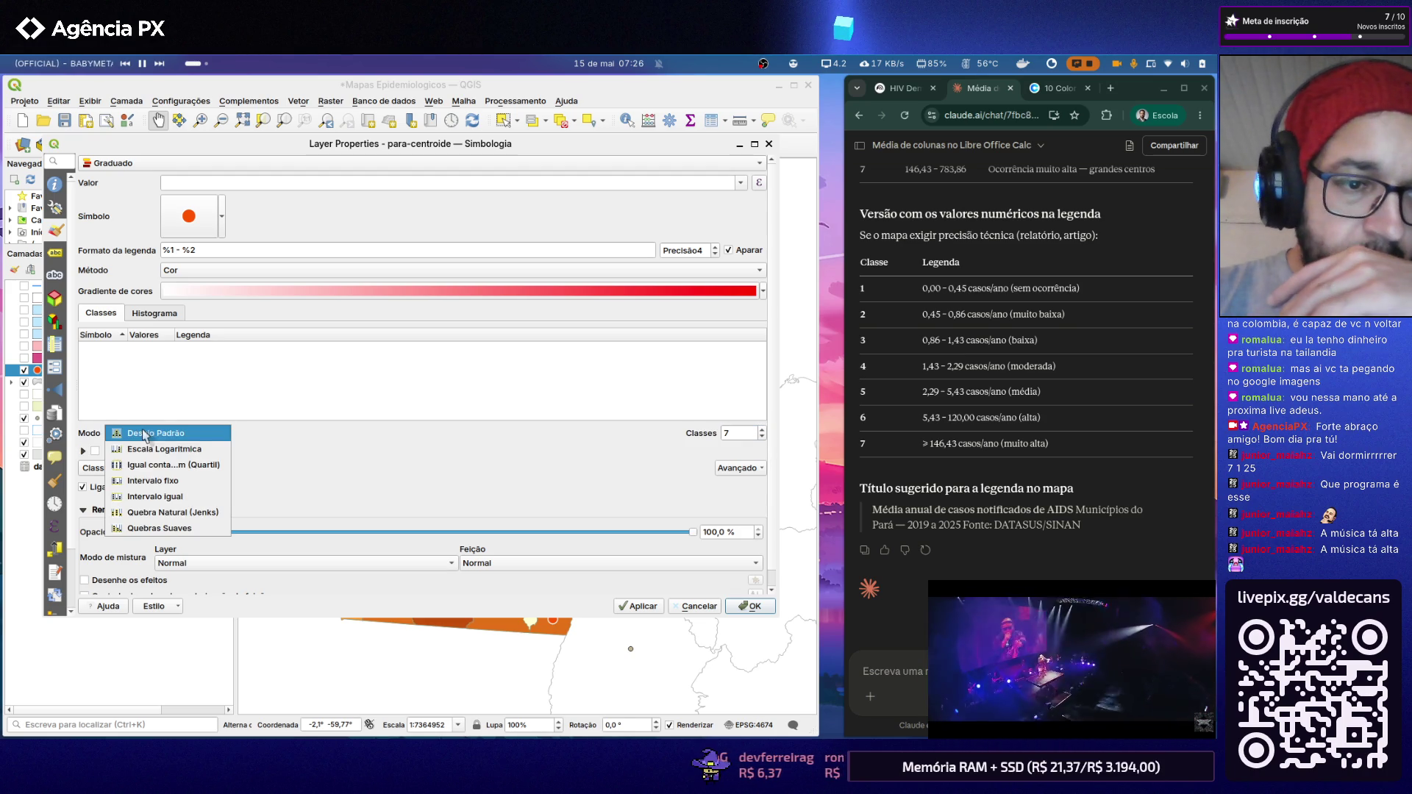
{"action": "left_click", "coordinate": [175, 465]}
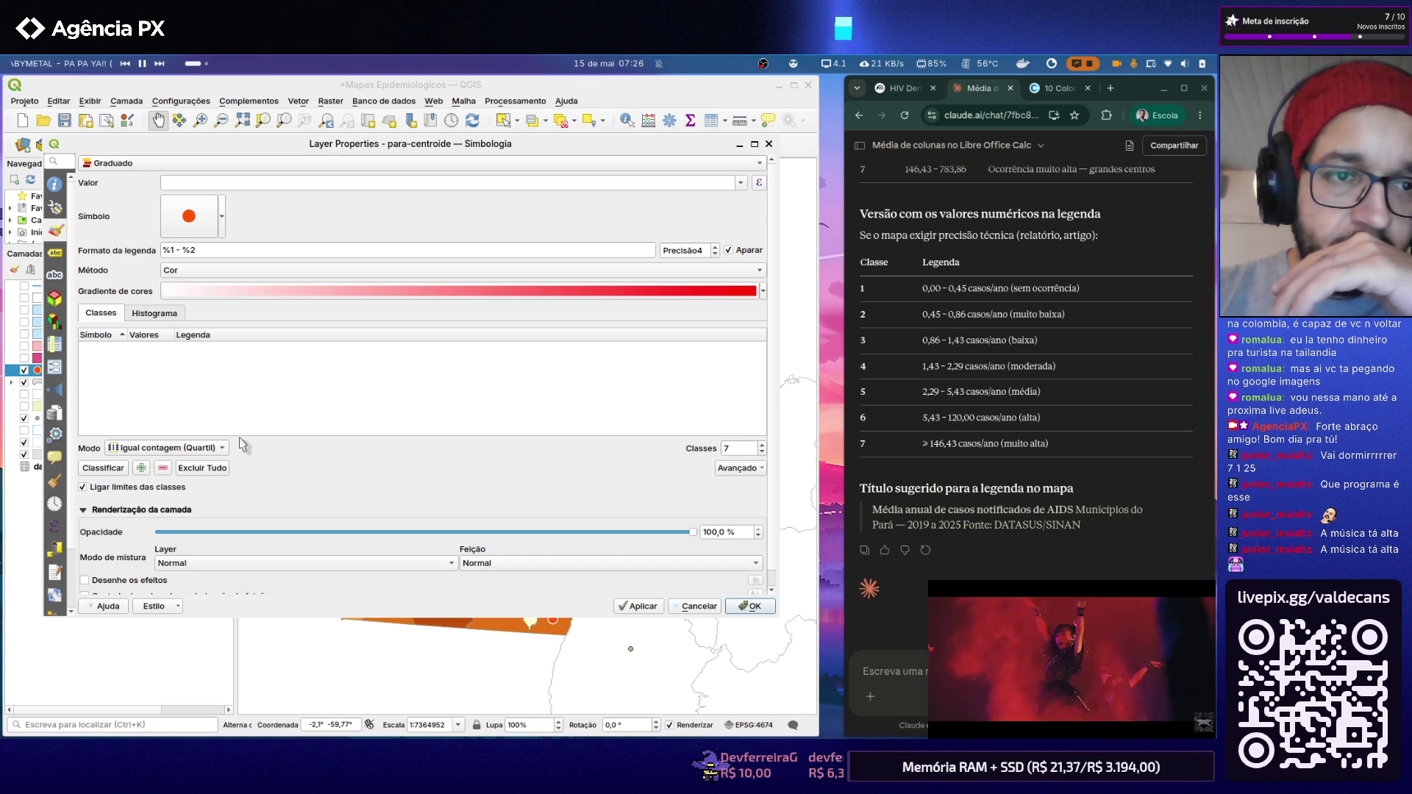
Step: Classify by the _Média AIDS cases field and apply the seven red classes to the map
{"action": "left_click", "coordinate": [740, 183]}
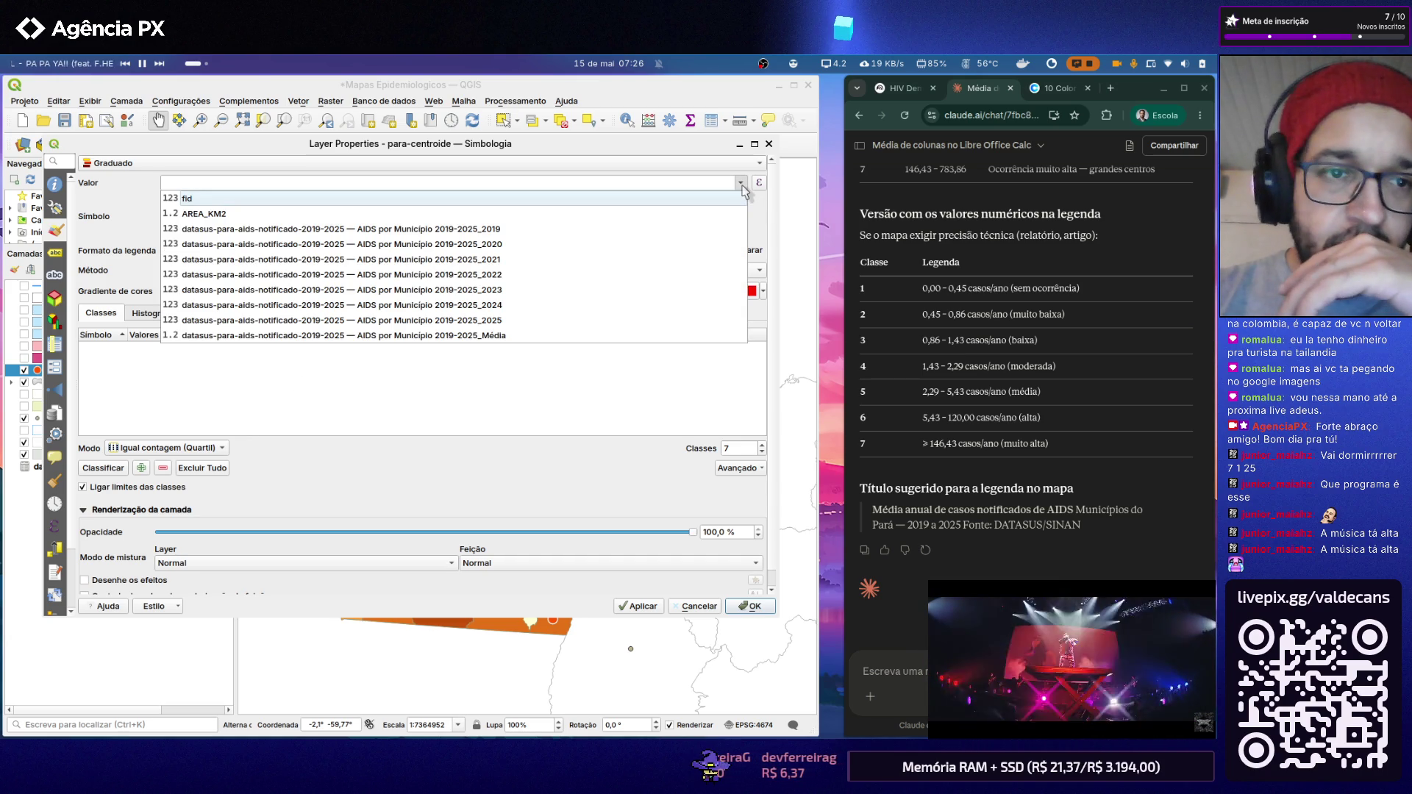
{"action": "left_click", "coordinate": [644, 334]}
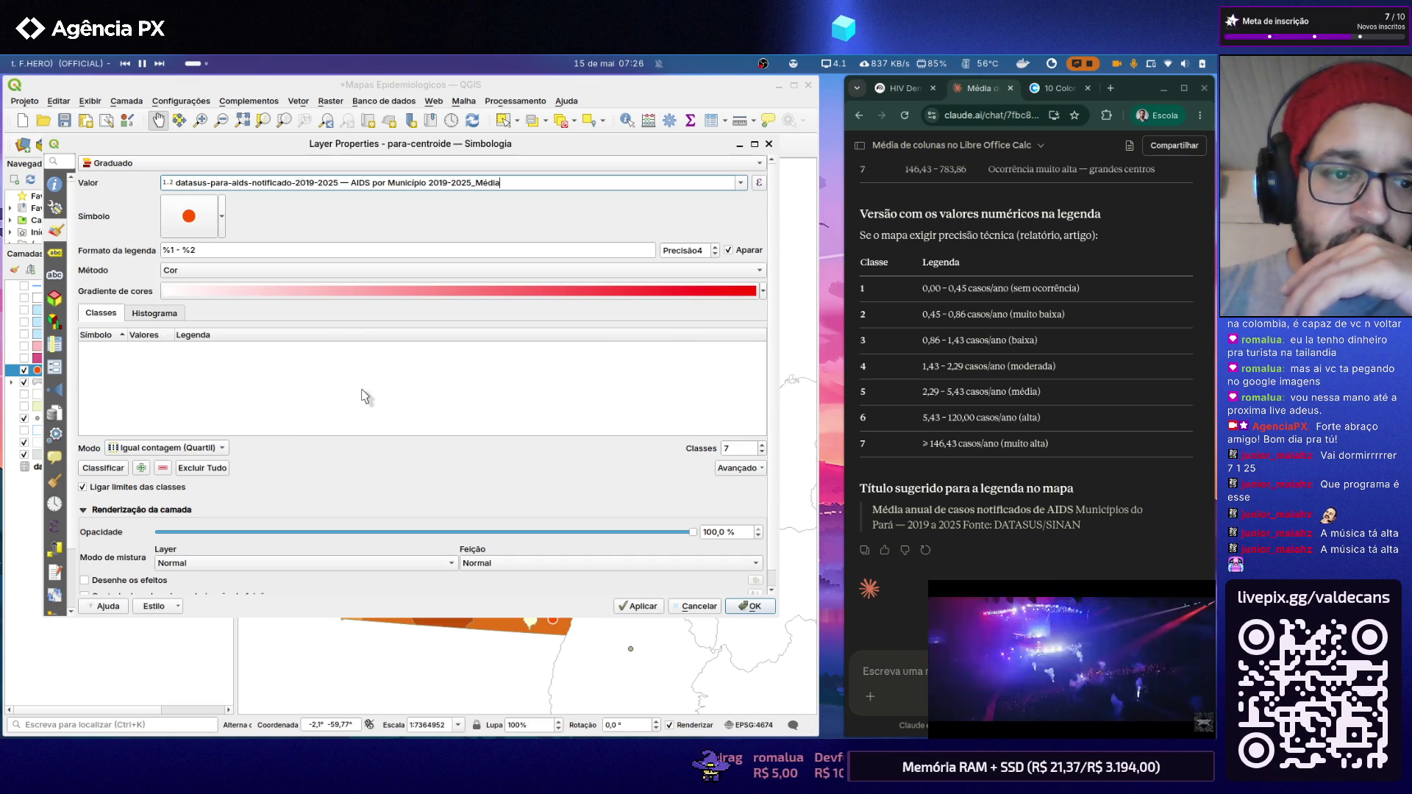
{"action": "left_click", "coordinate": [762, 450]}
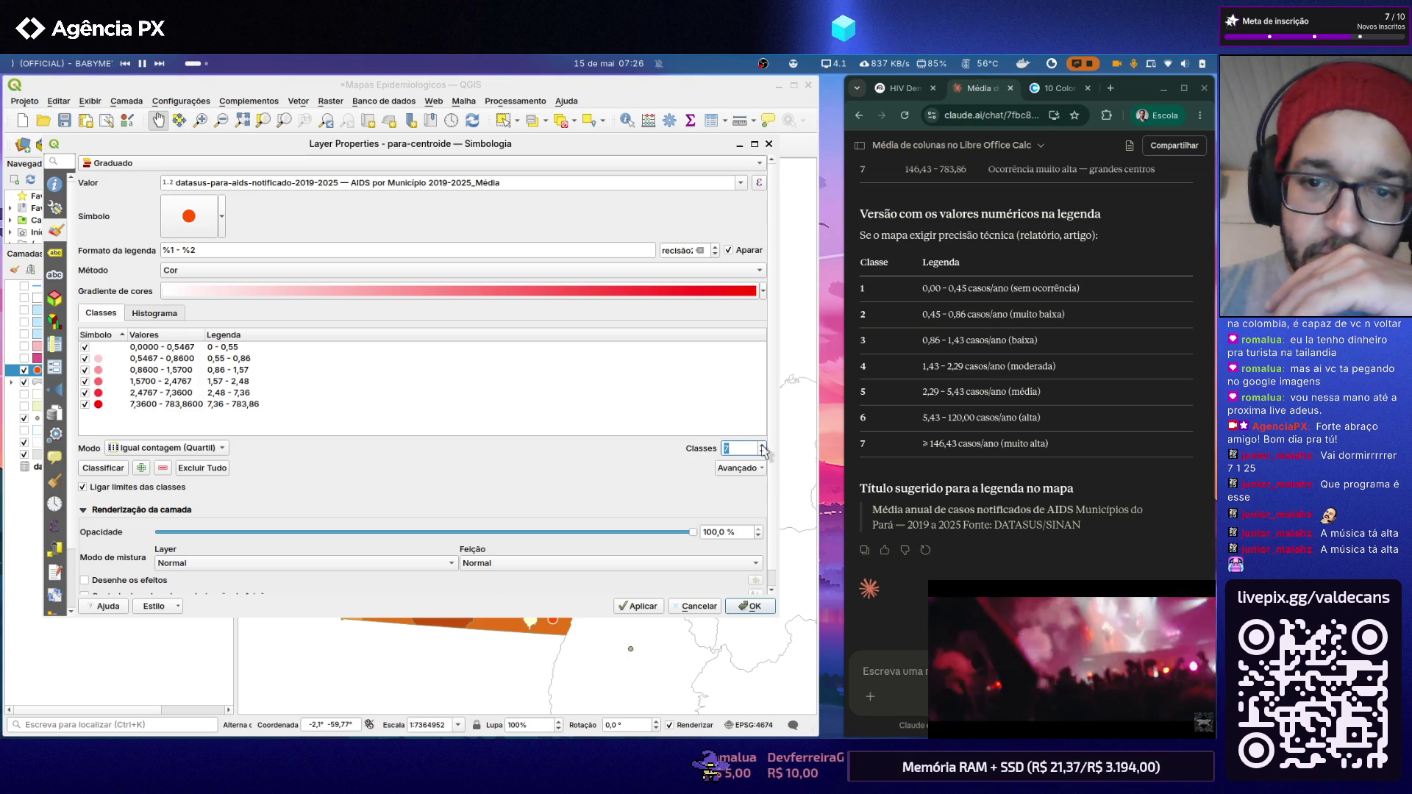
{"action": "left_click", "coordinate": [224, 448]}
{"action": "left_click", "coordinate": [199, 450]}
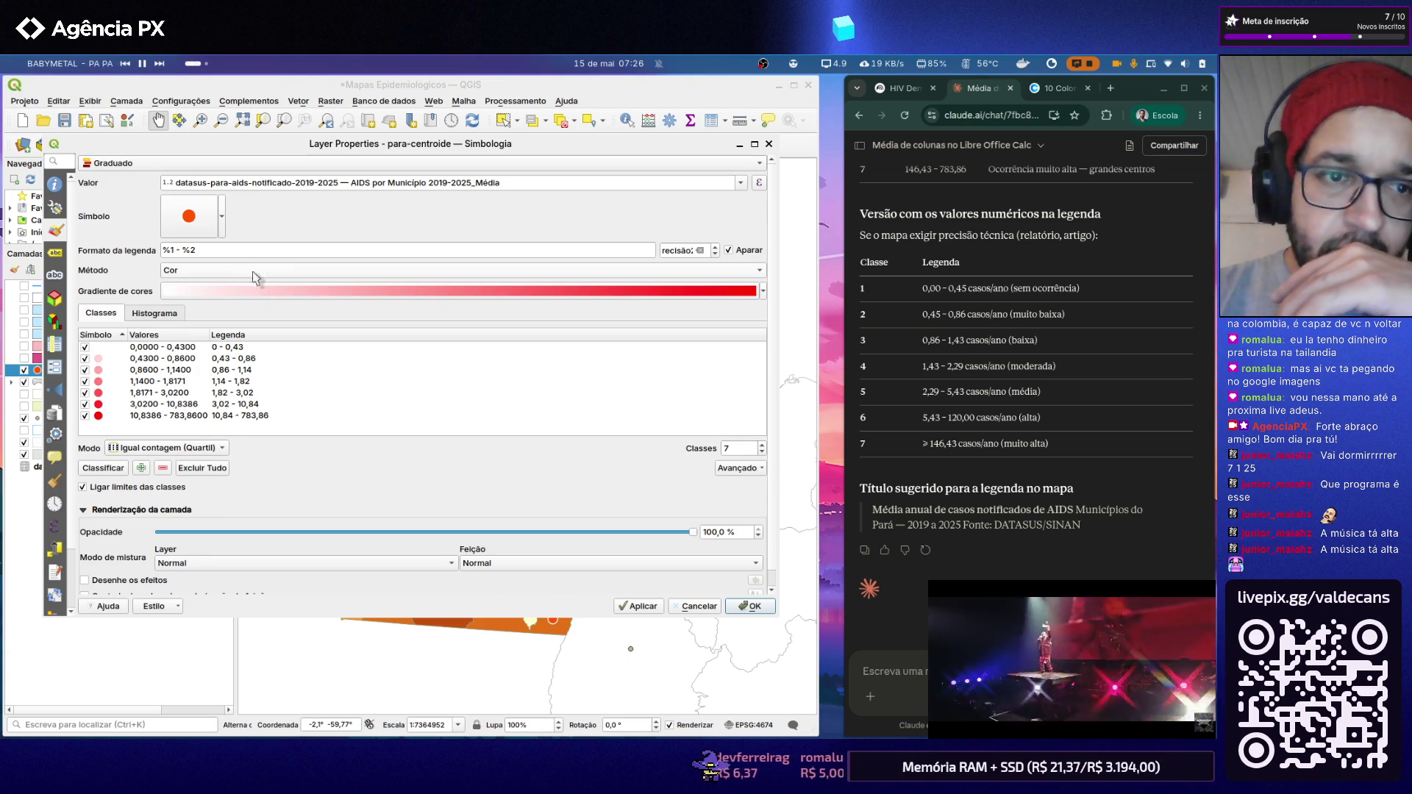
{"action": "left_click", "coordinate": [640, 606]}
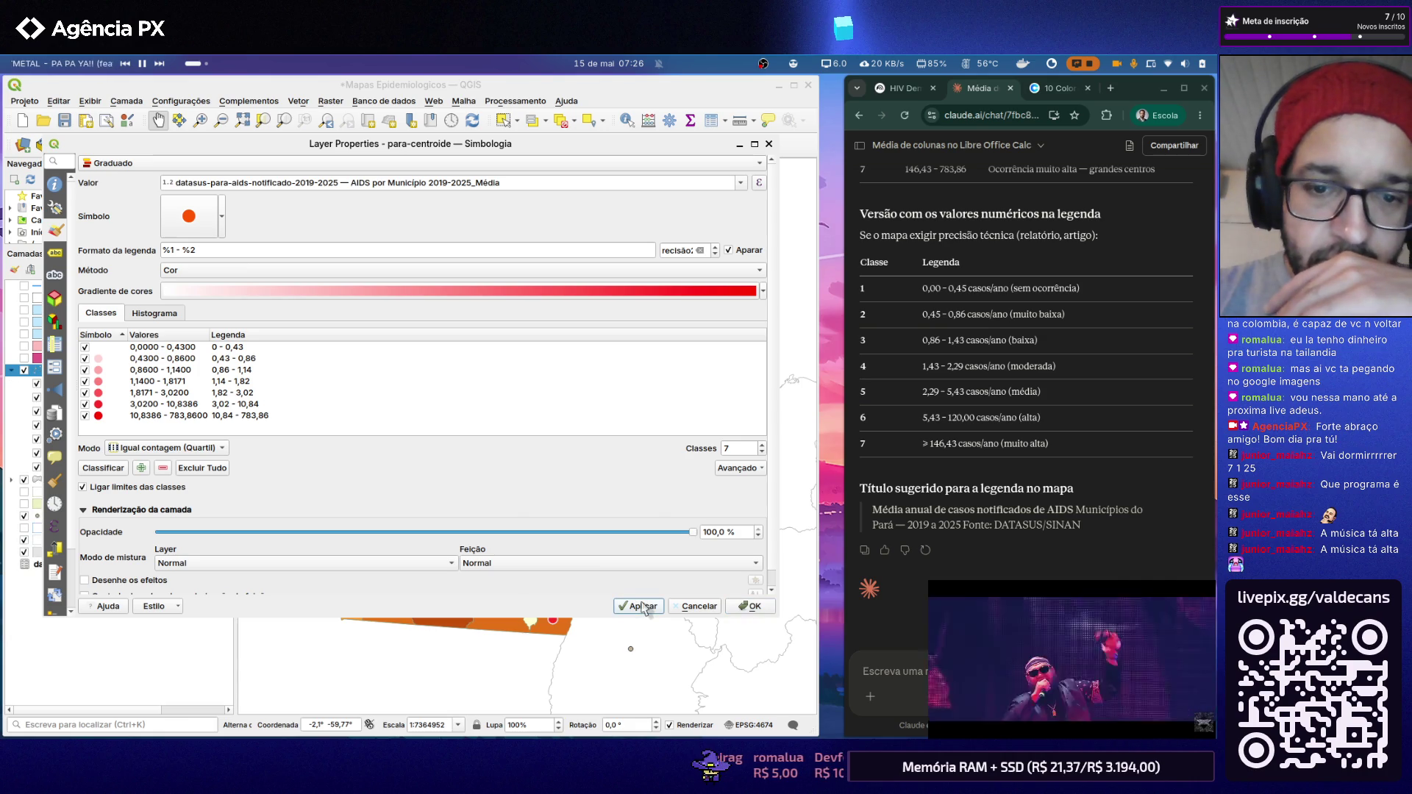
{"action": "left_click", "coordinate": [746, 606]}
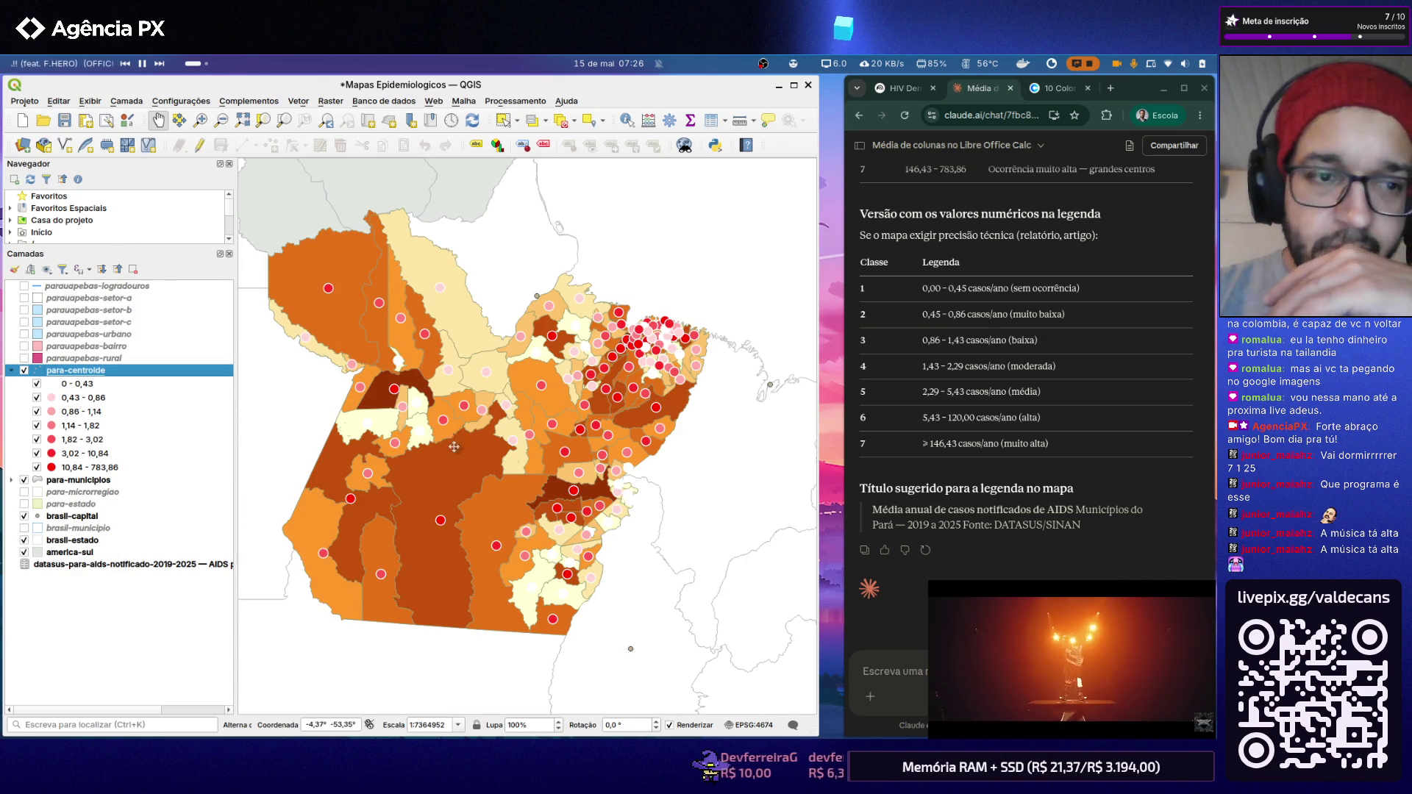
{"action": "right_click", "coordinate": [102, 375]}
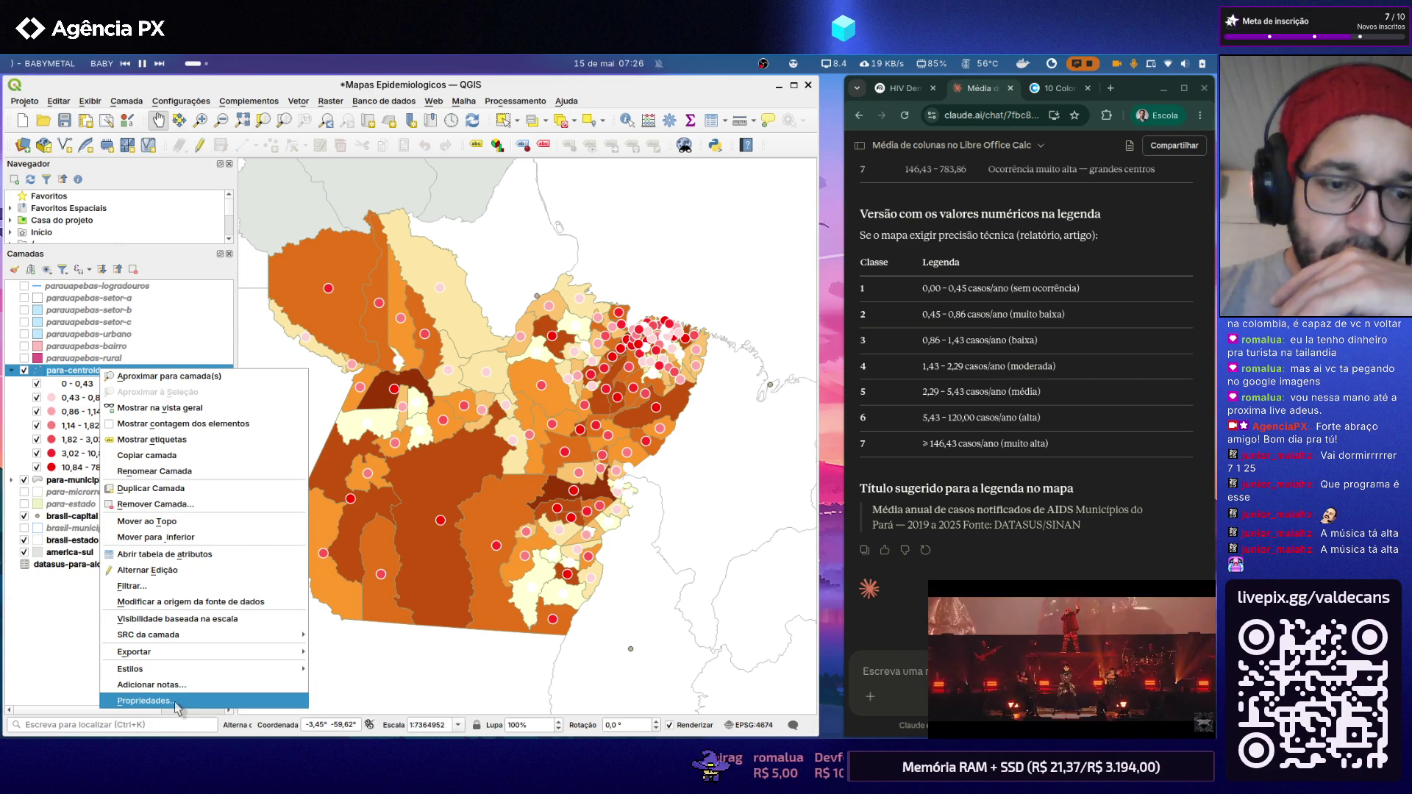
{"action": "left_click", "coordinate": [176, 701]}
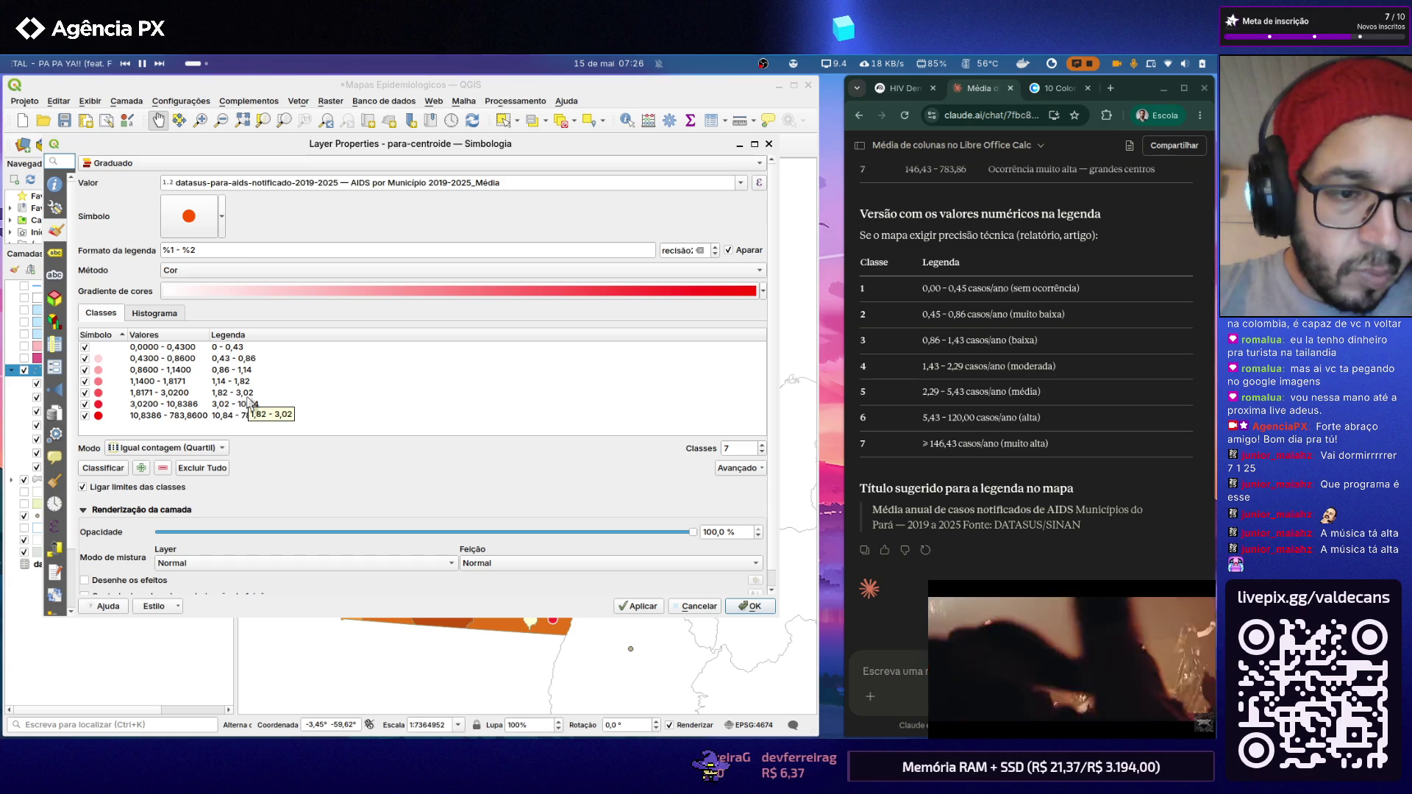
{"action": "left_click", "coordinate": [223, 449]}
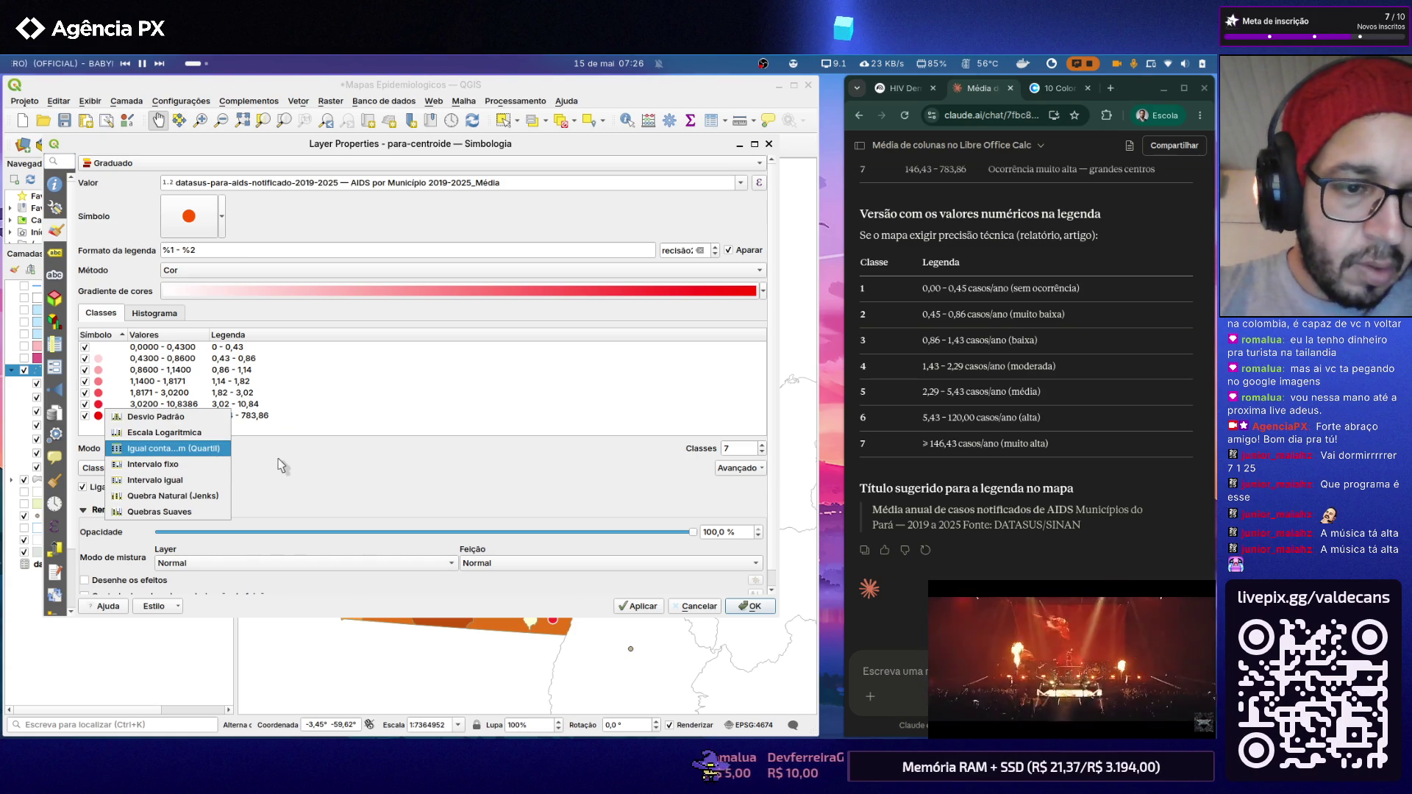
{"action": "left_click", "coordinate": [277, 457]}
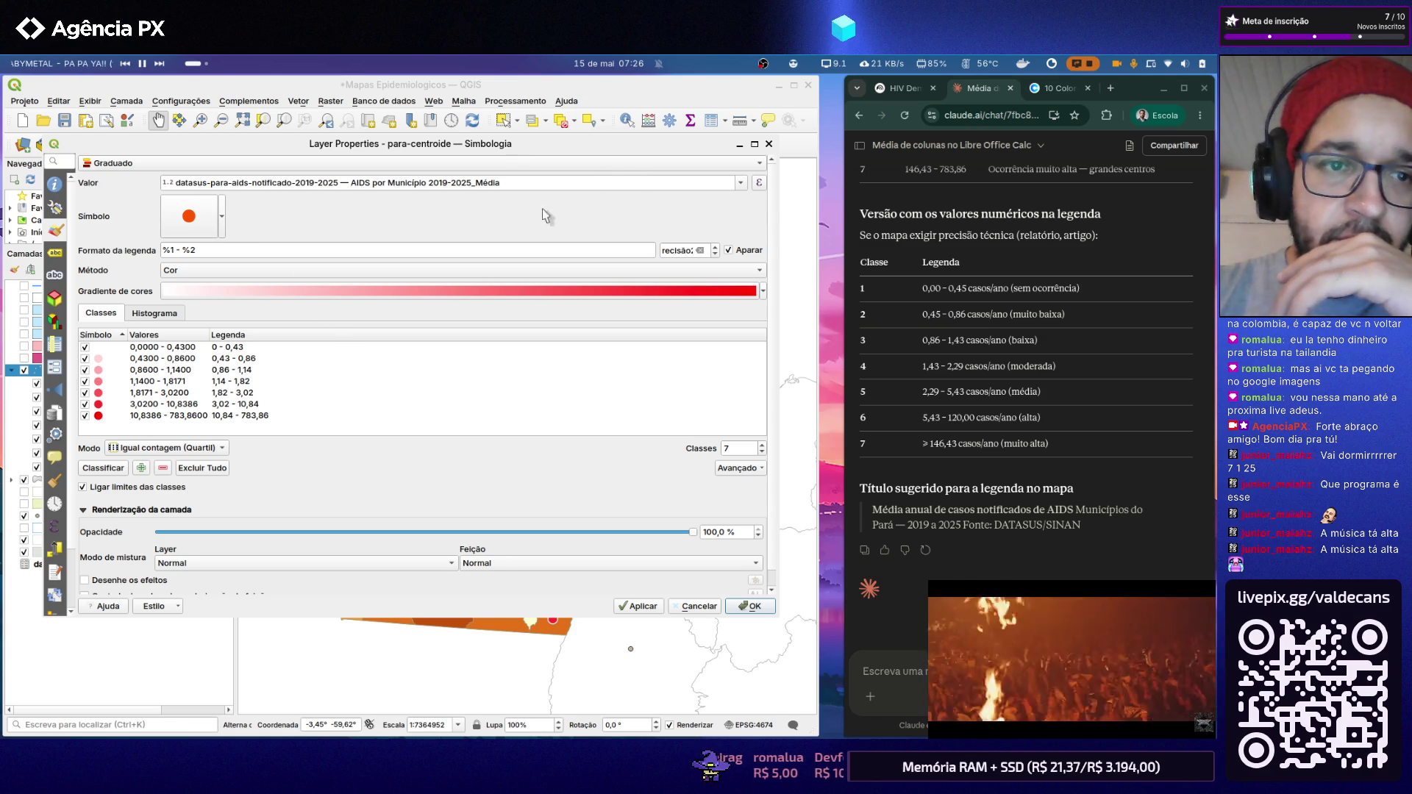
{"action": "left_click", "coordinate": [224, 216]}
{"action": "key", "text": "Escape"}
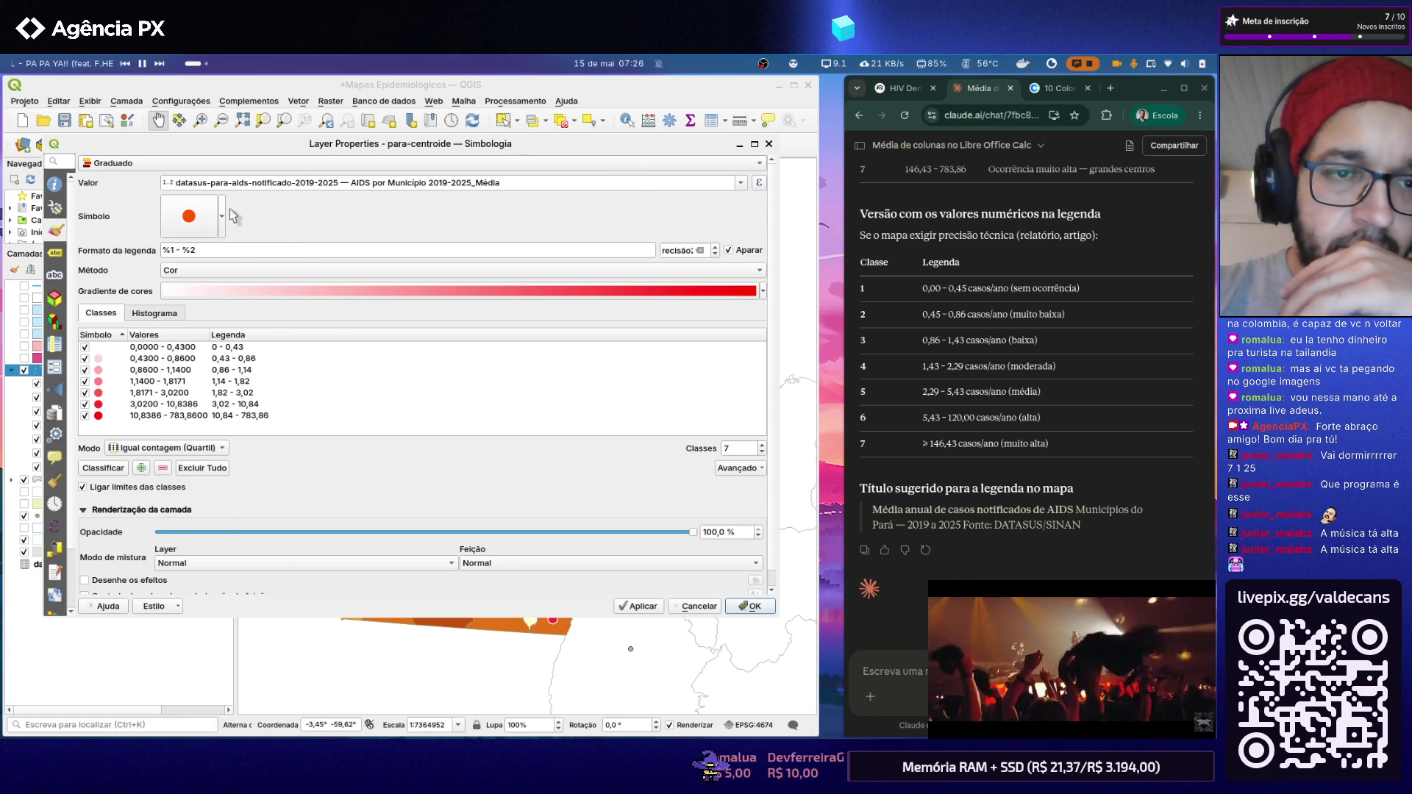
{"action": "left_click", "coordinate": [759, 163]}
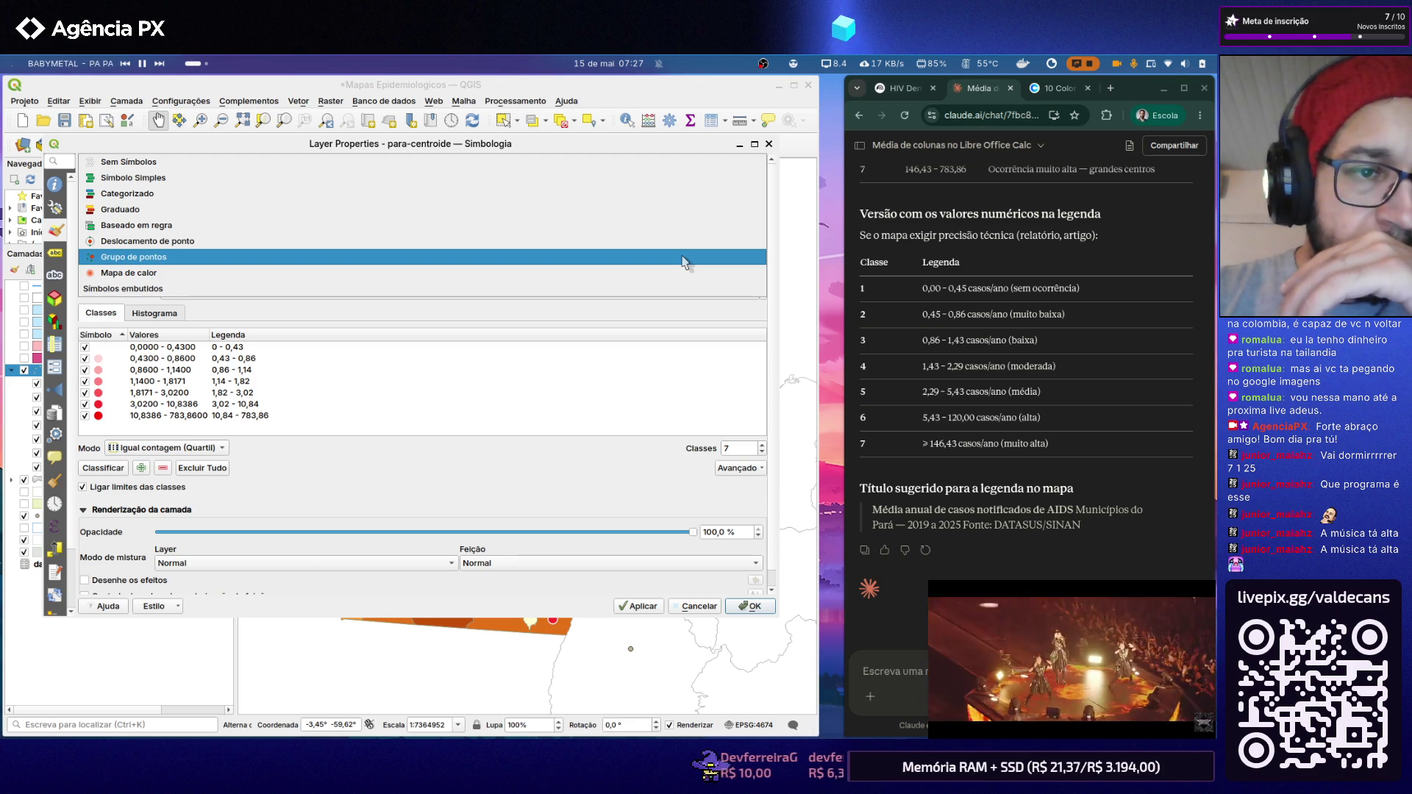
{"action": "left_click", "coordinate": [681, 262]}
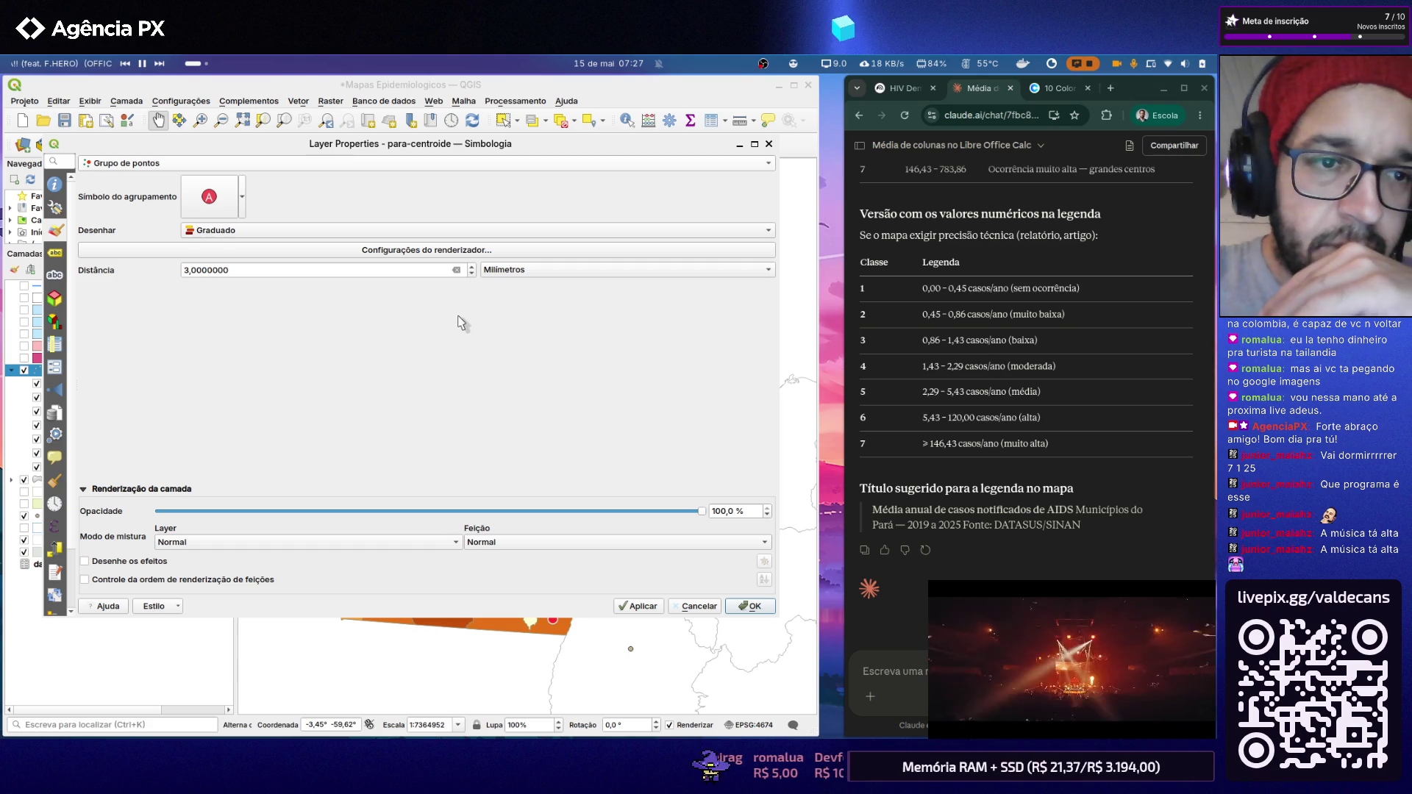
{"action": "left_click", "coordinate": [769, 164]}
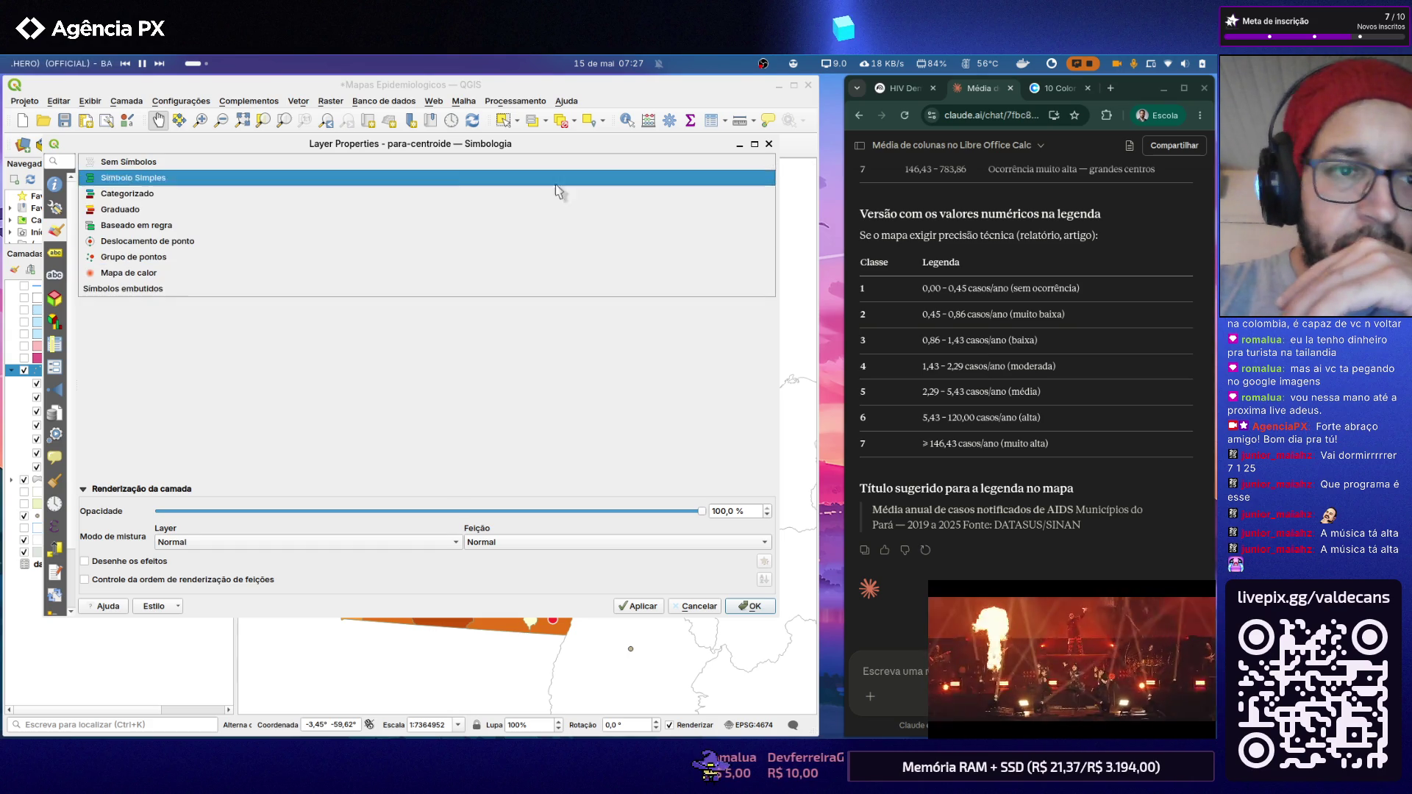
{"action": "left_click", "coordinate": [405, 211]}
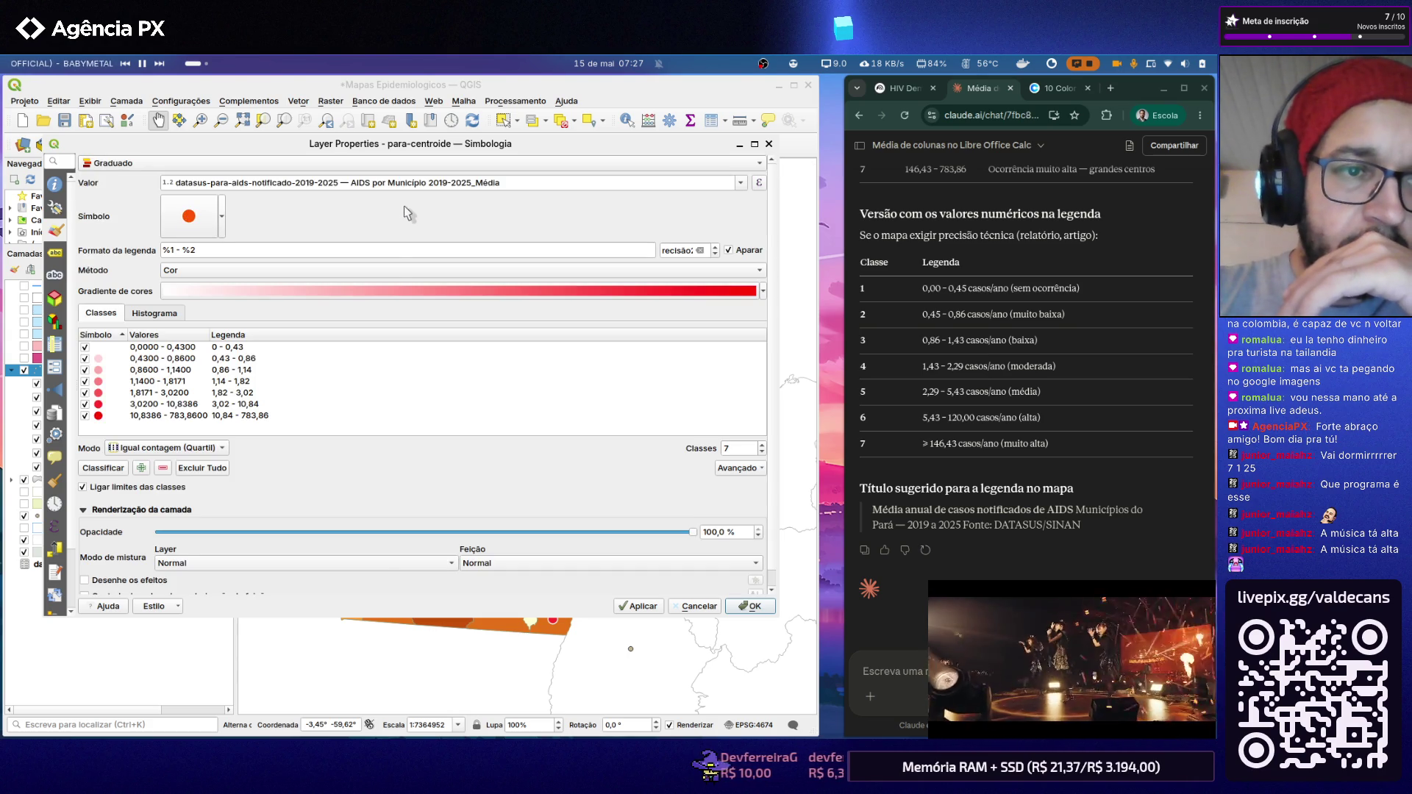
{"action": "left_click", "coordinate": [222, 217]}
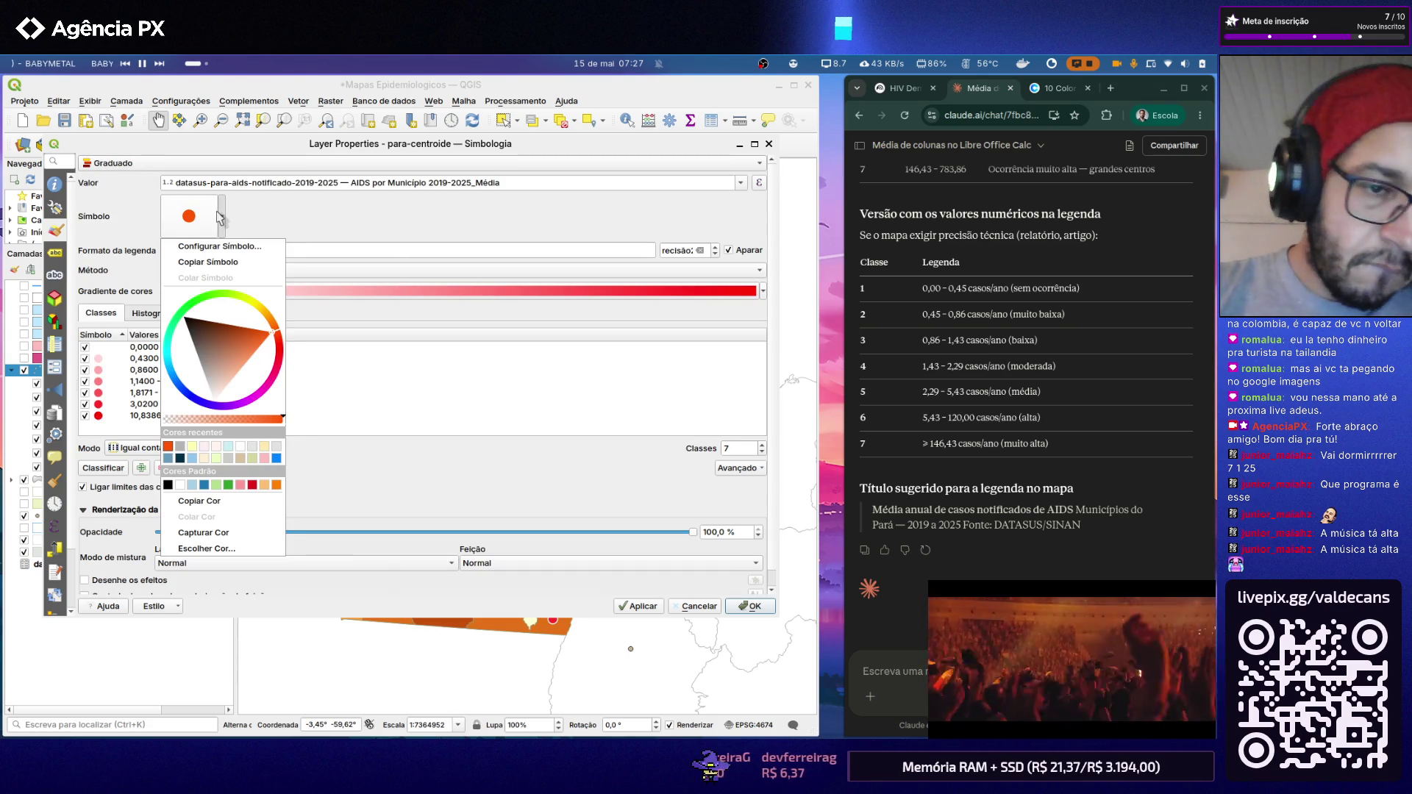
{"action": "left_click", "coordinate": [219, 217]}
{"action": "left_click", "coordinate": [214, 216]}
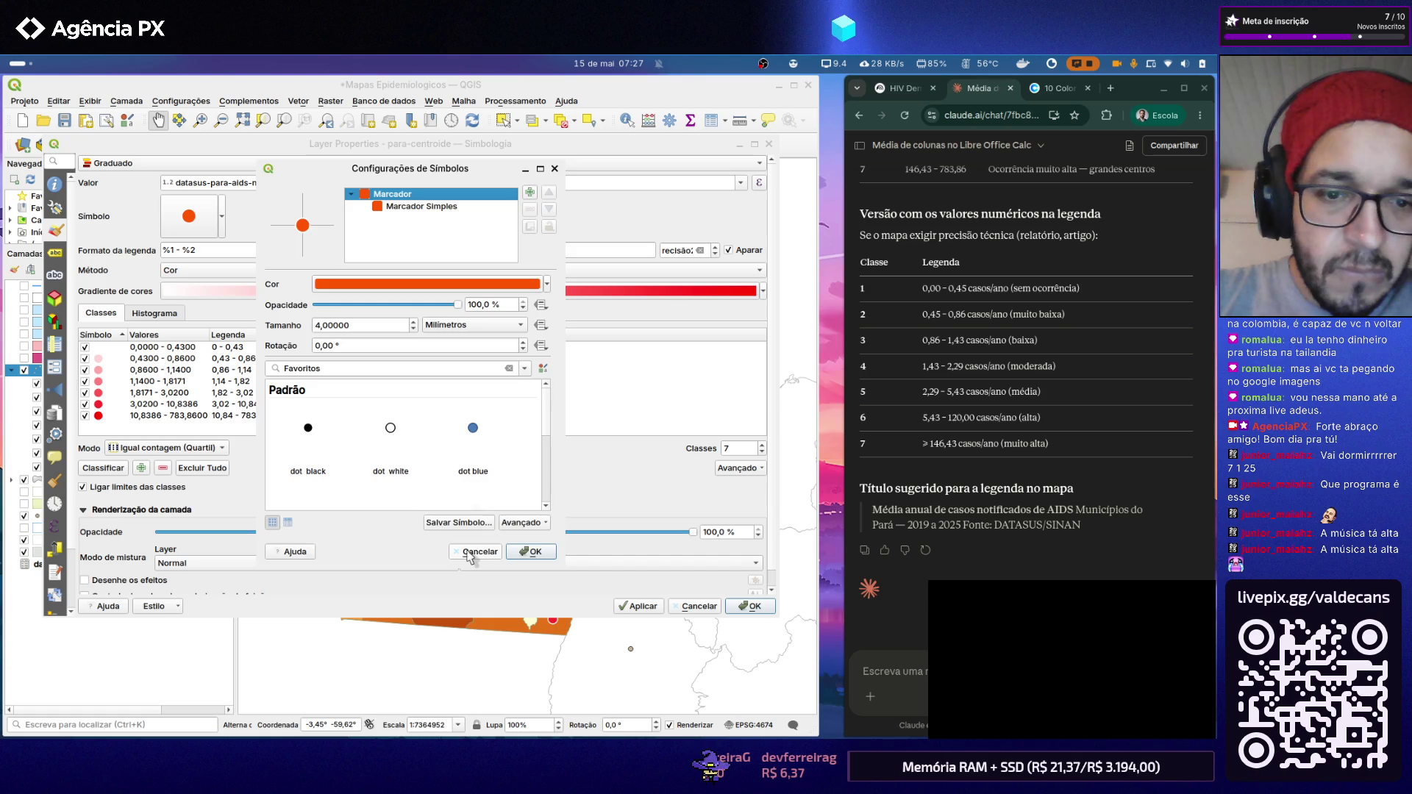
{"action": "left_click", "coordinate": [474, 552]}
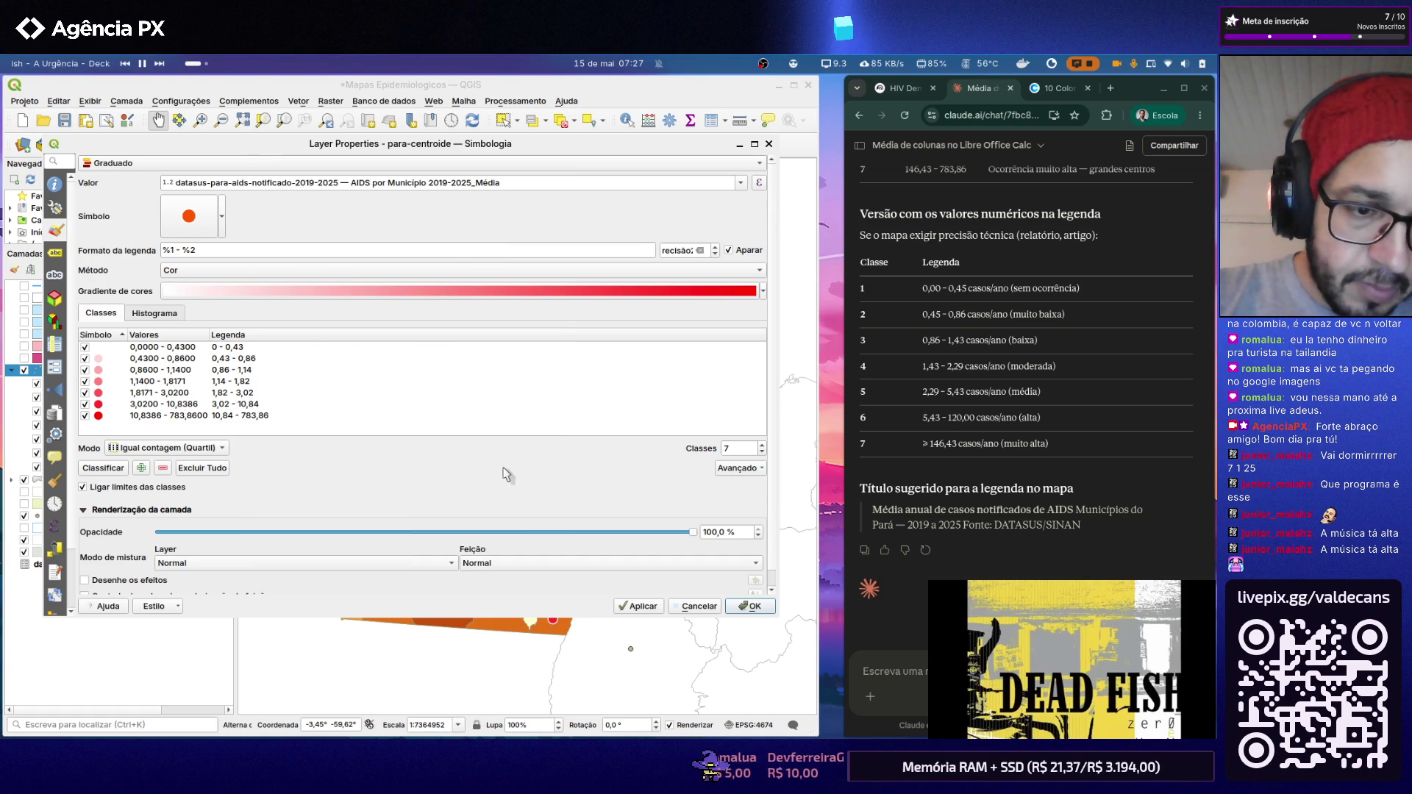
{"action": "scroll", "coordinate": [768, 500], "scroll_direction": "down", "scroll_amount": 1}
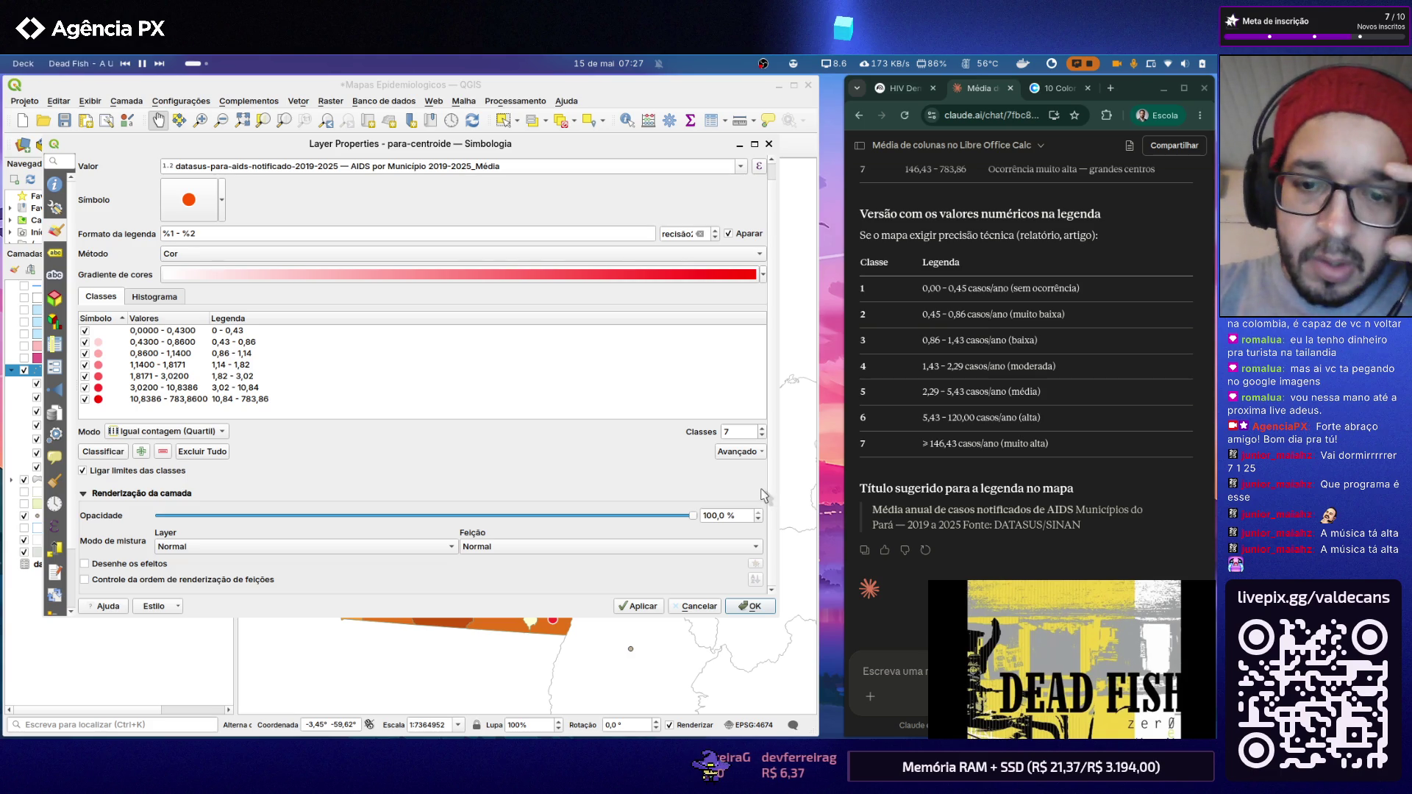
{"action": "scroll", "coordinate": [733, 488], "scroll_direction": "up", "scroll_amount": 1}
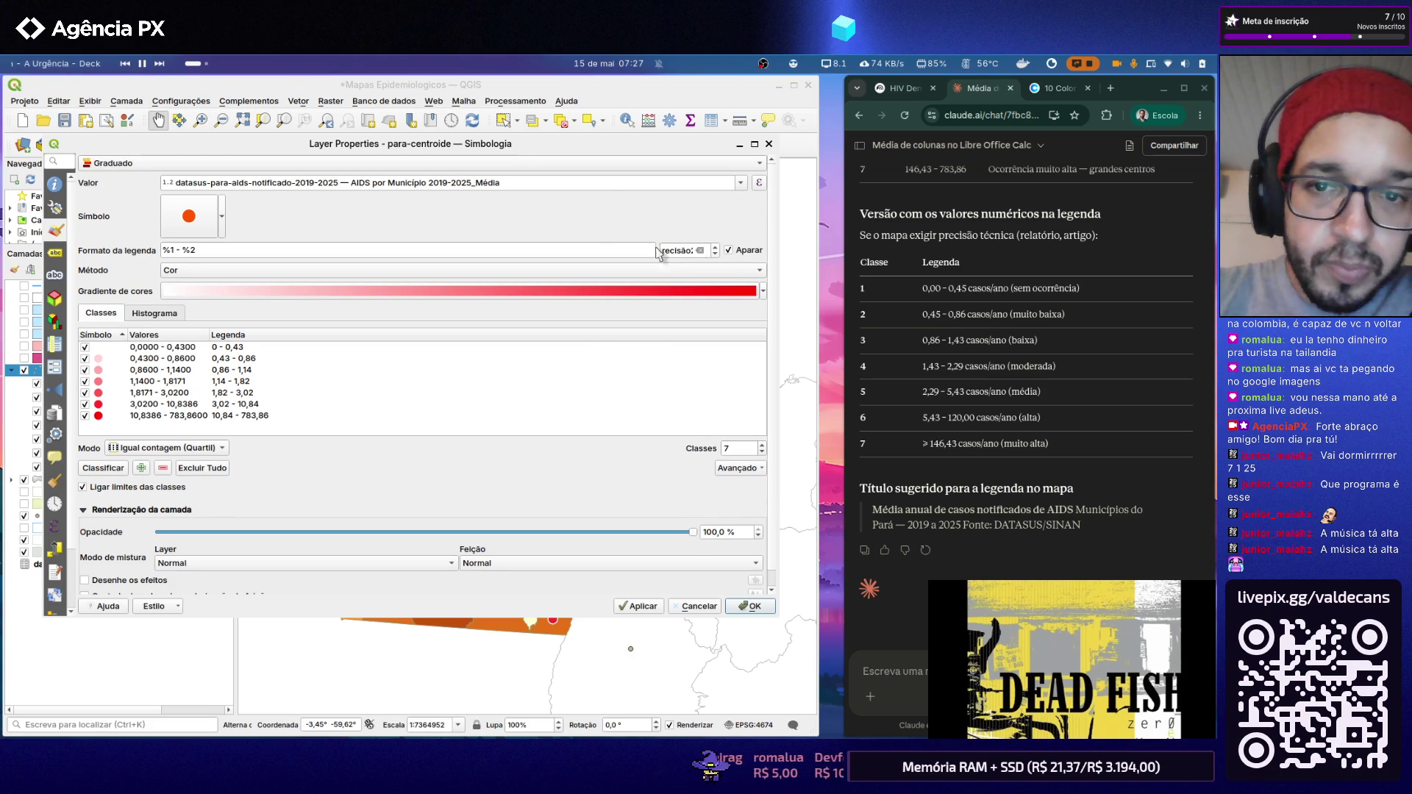
{"action": "left_click", "coordinate": [733, 273]}
Step: Grade the para-centroide points by size from 1 to 8 mm and apply, then list the project's print layouts
{"action": "left_click", "coordinate": [712, 286]}
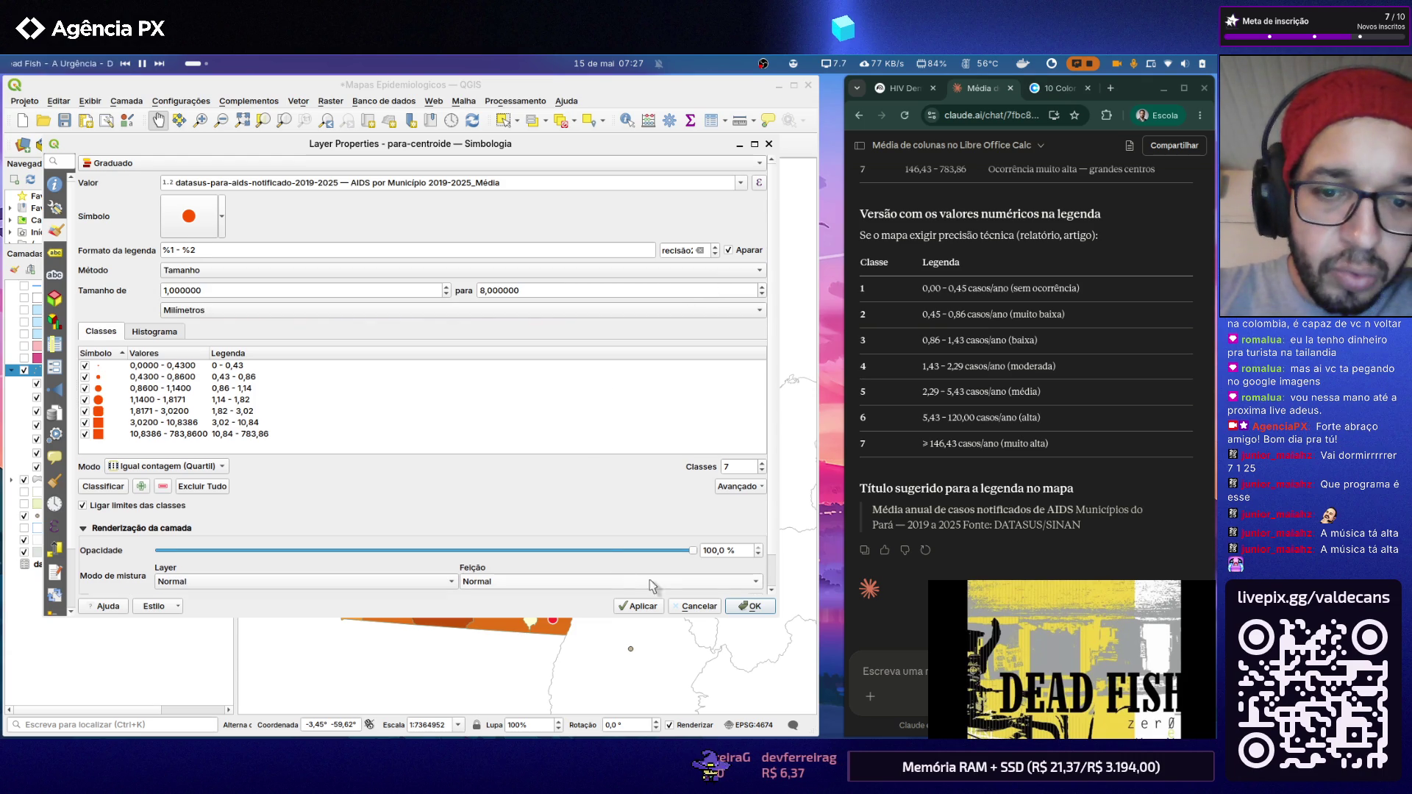
{"action": "left_click", "coordinate": [649, 607]}
{"action": "left_click", "coordinate": [748, 607]}
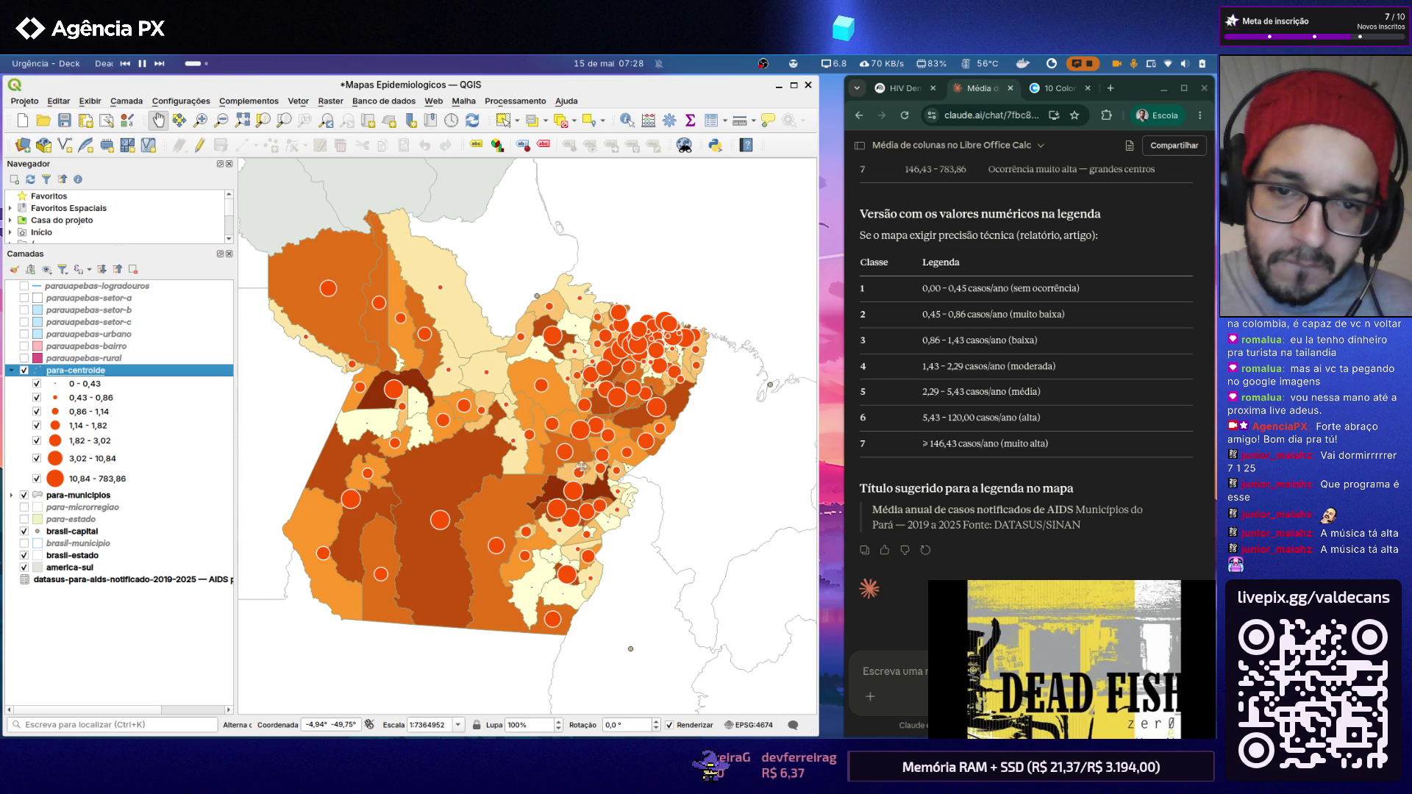
{"action": "scroll", "coordinate": [574, 466], "scroll_direction": "up", "scroll_amount": 1}
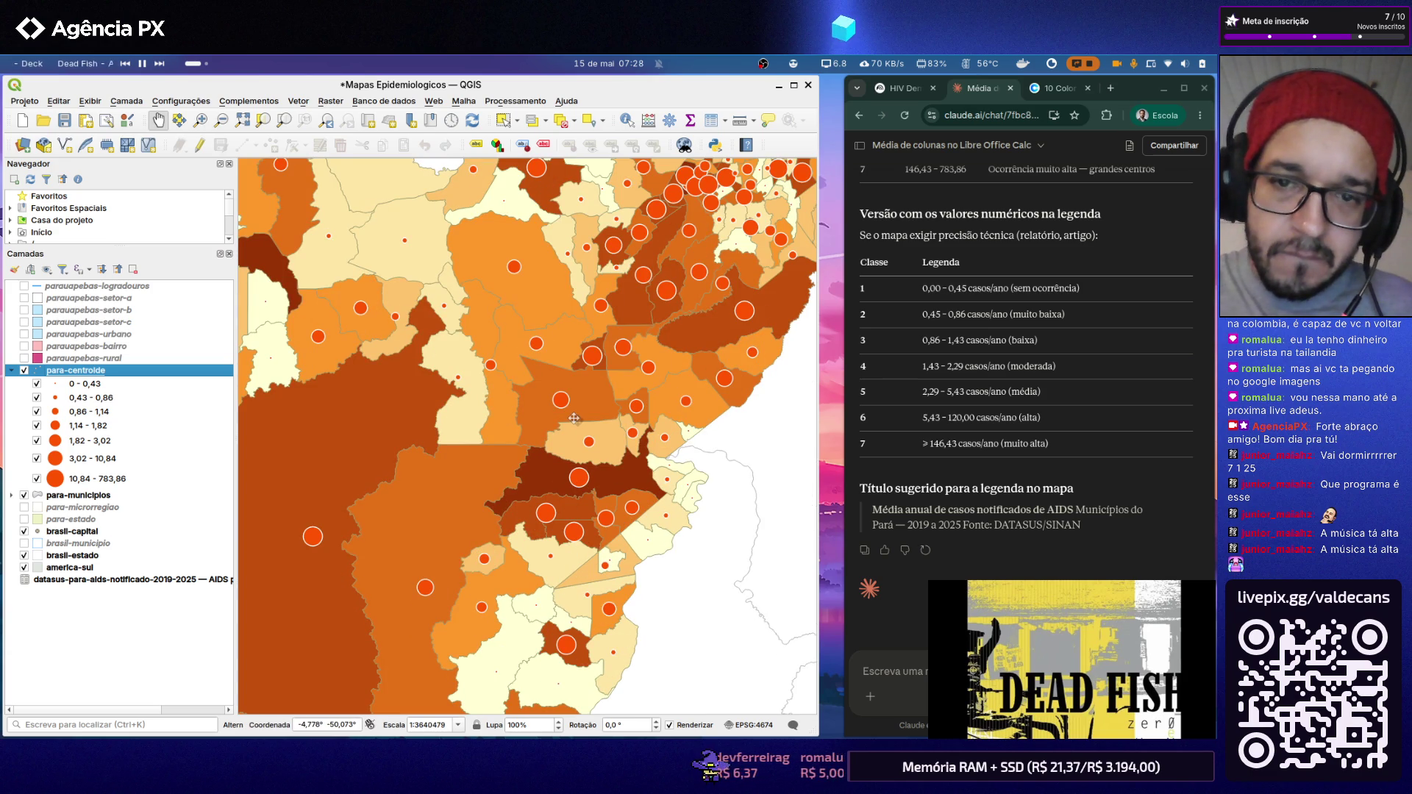
{"action": "scroll", "coordinate": [574, 418], "scroll_direction": "down", "scroll_amount": 1}
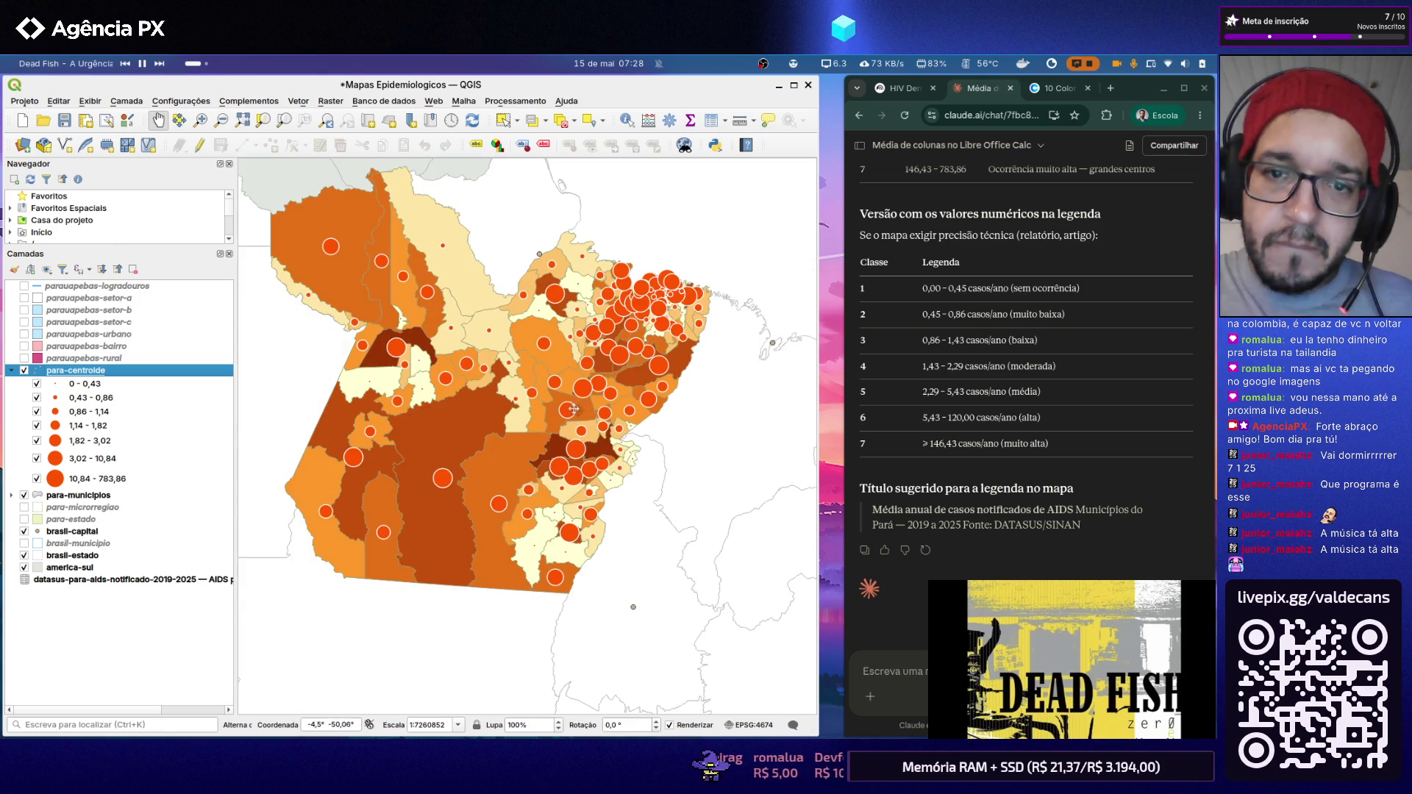
{"action": "scroll", "coordinate": [630, 319], "scroll_direction": "up", "scroll_amount": 2}
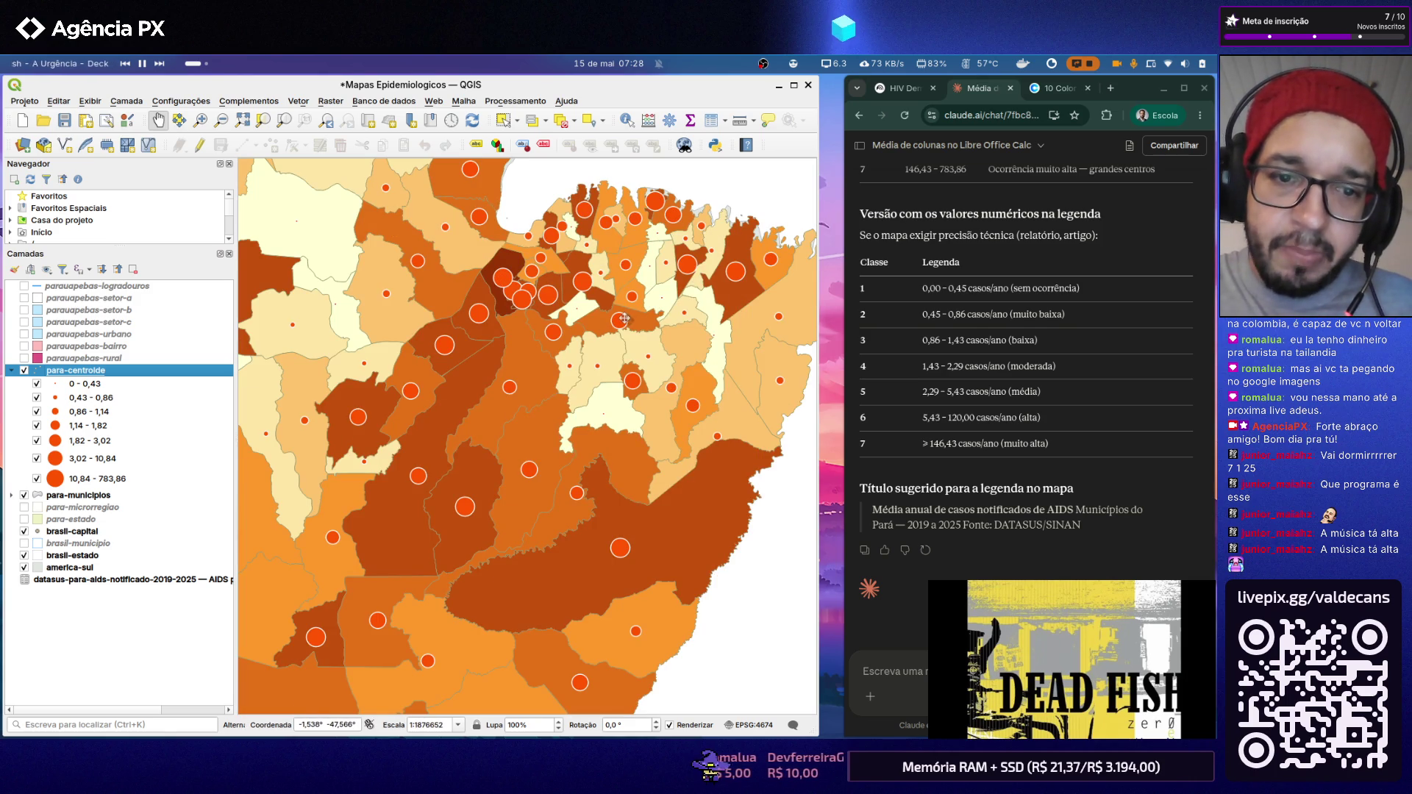
{"action": "scroll", "coordinate": [623, 319], "scroll_direction": "down", "scroll_amount": 1}
{"action": "scroll", "coordinate": [623, 320], "scroll_direction": "down", "scroll_amount": 2}
{"action": "scroll", "coordinate": [534, 325], "scroll_direction": "up", "scroll_amount": 1}
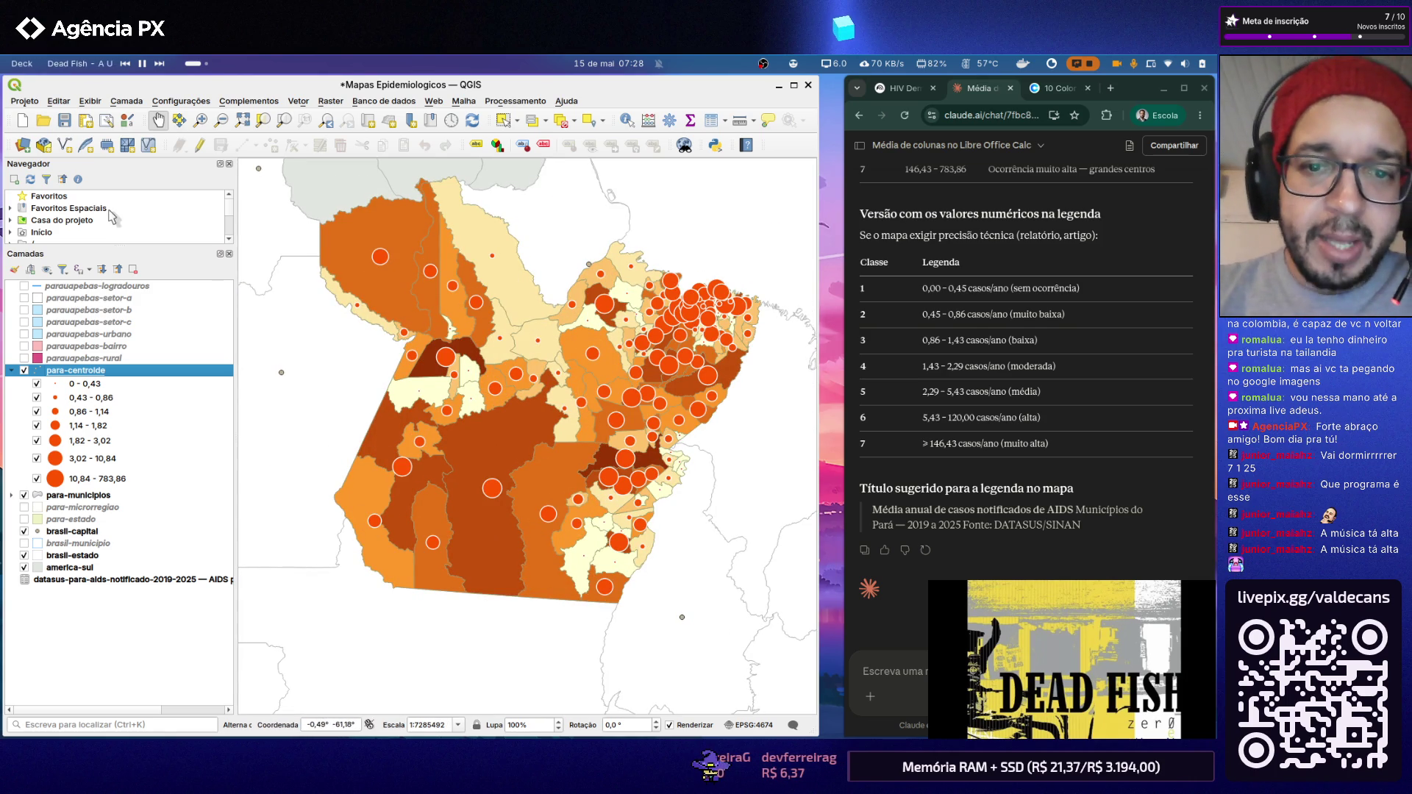
{"action": "left_click", "coordinate": [22, 101]}
{"action": "mouse_move", "coordinate": [132, 376]}
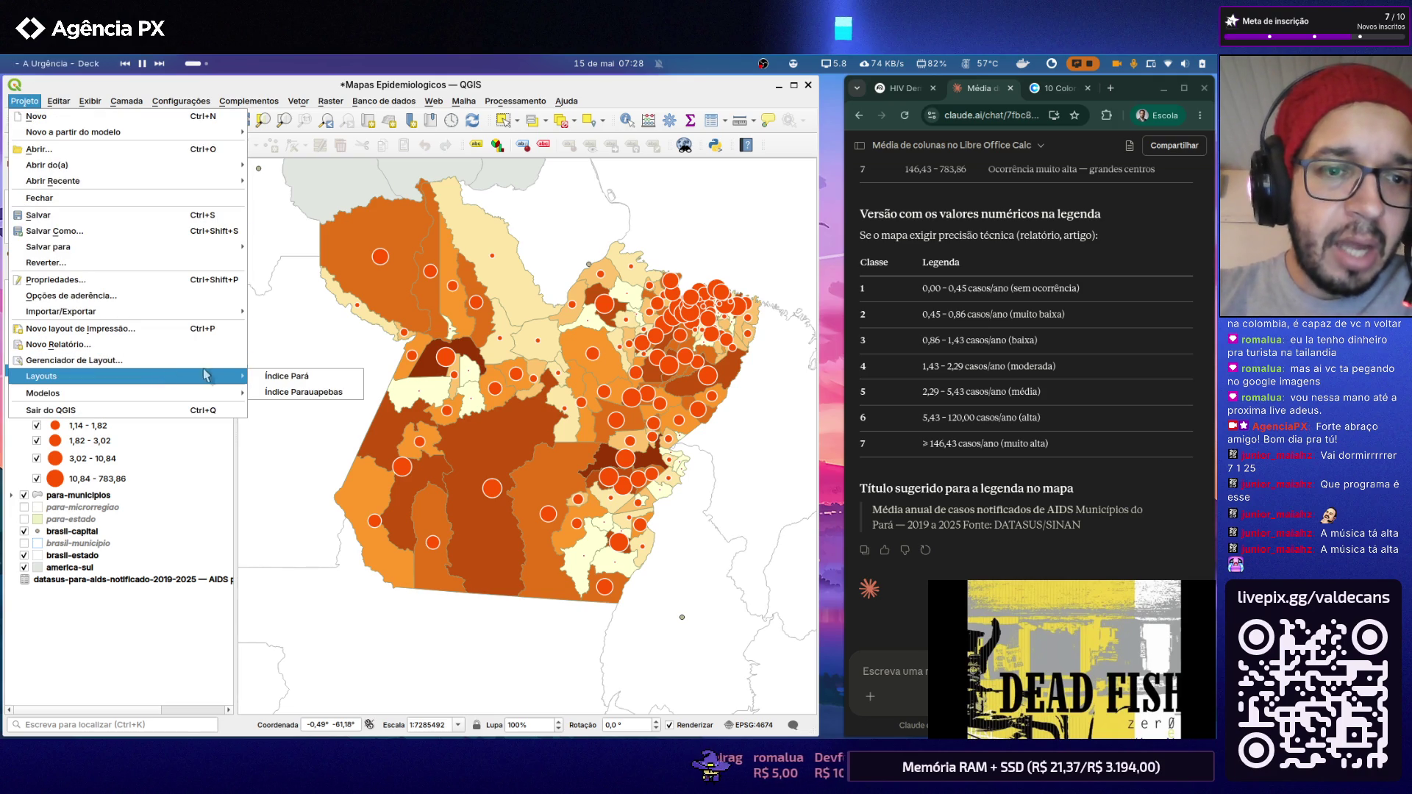
{"action": "left_click", "coordinate": [285, 376]}
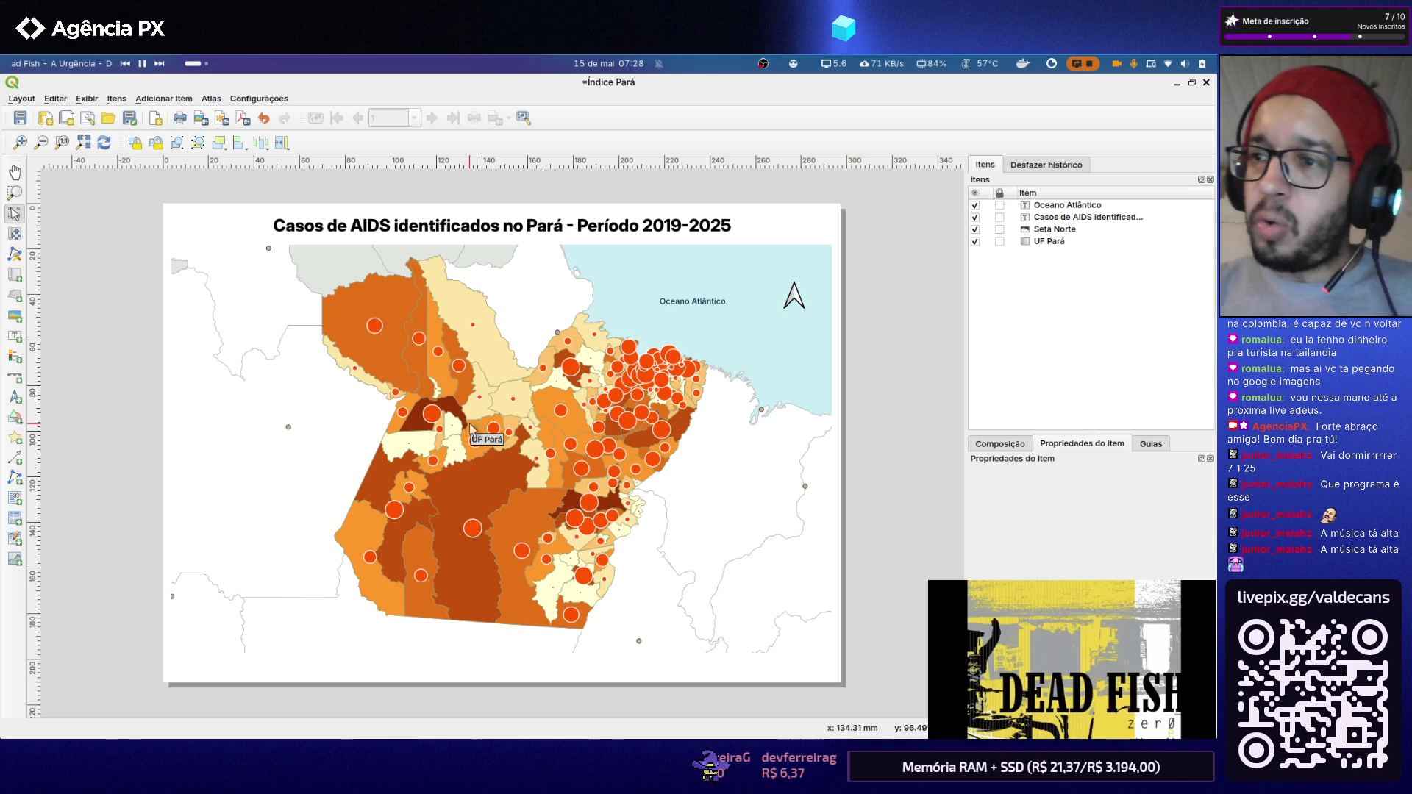
{"action": "left_click", "coordinate": [1208, 84]}
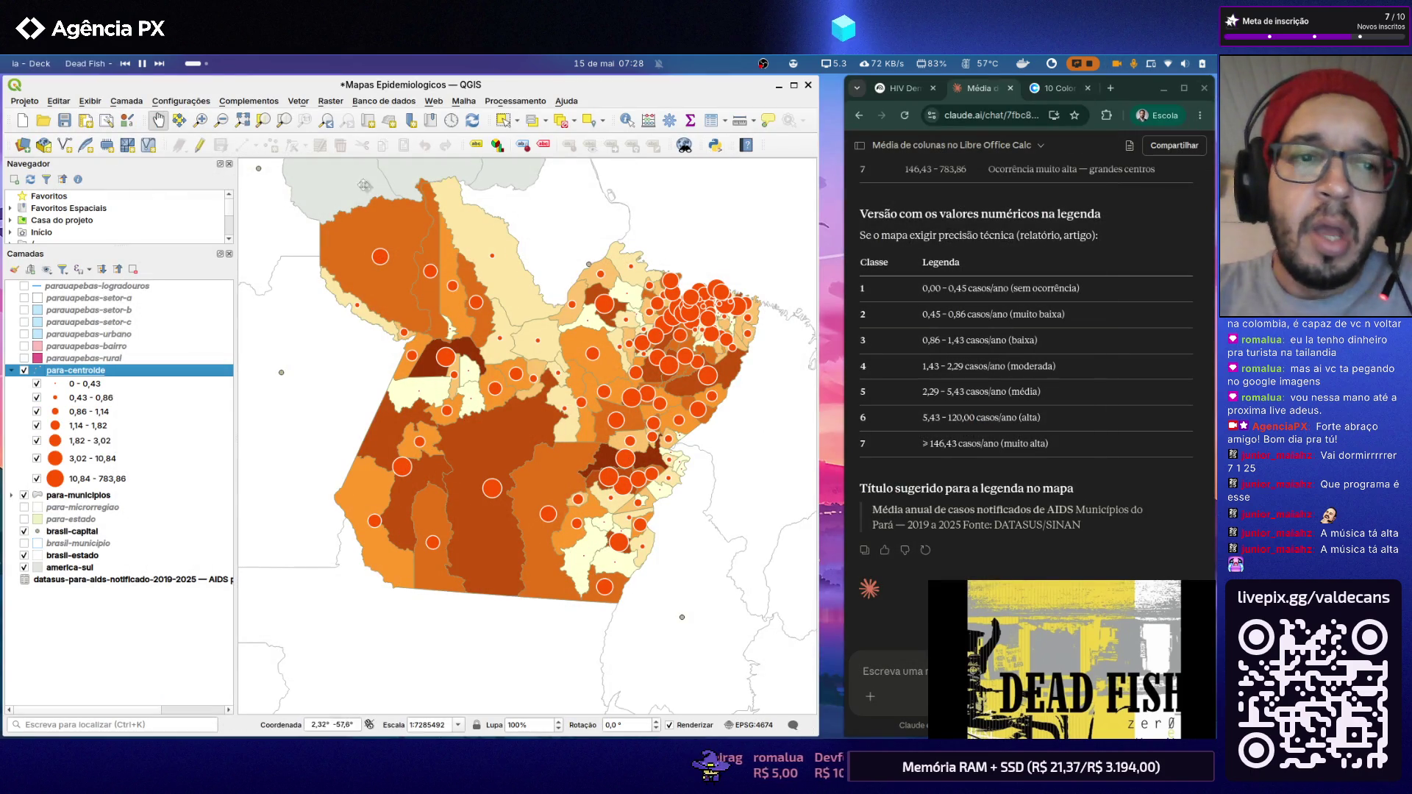
Step: Reduce the para-centroide maximum symbol size to 5 mm and apply it to the map
{"action": "right_click", "coordinate": [105, 381]}
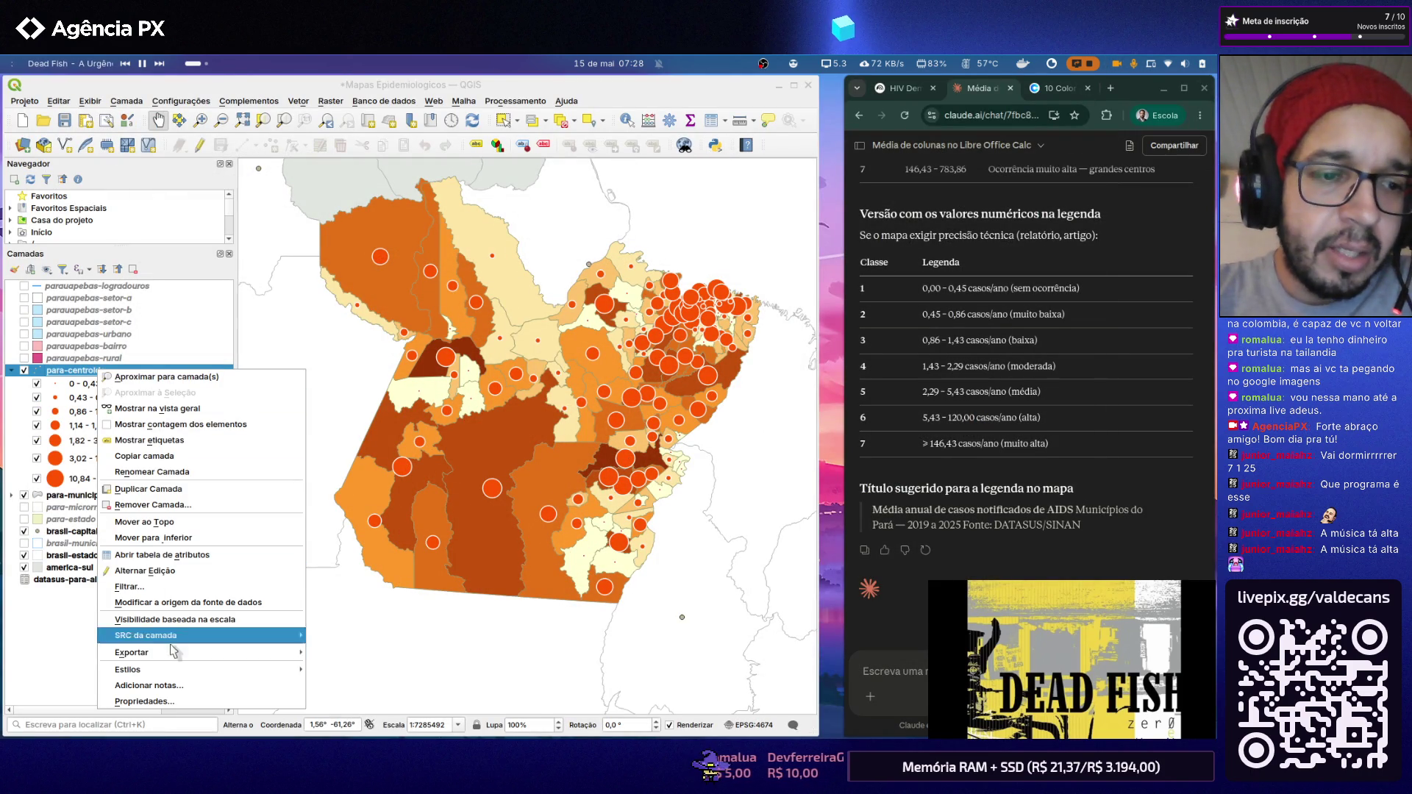
{"action": "left_click", "coordinate": [143, 702]}
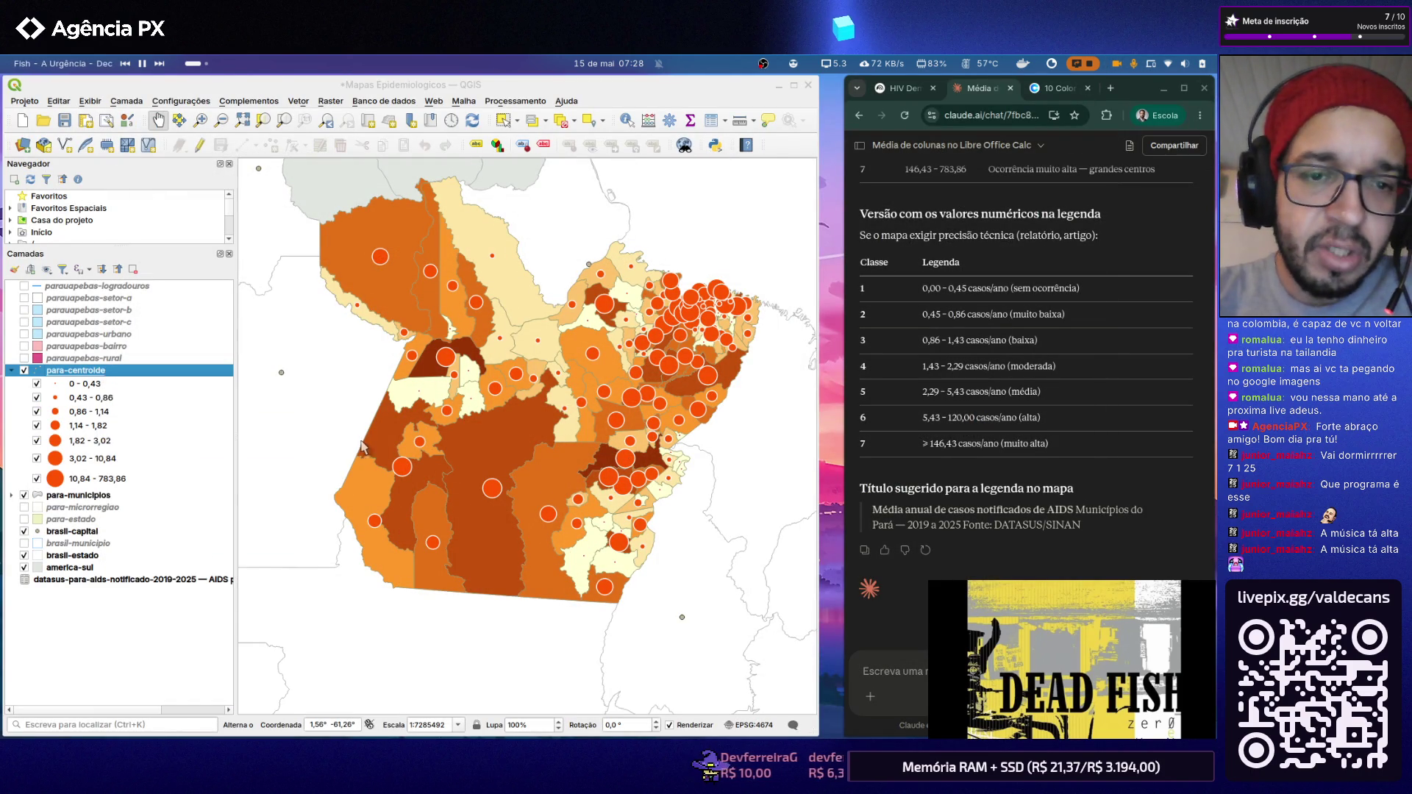
{"action": "double_click", "coordinate": [542, 291]}
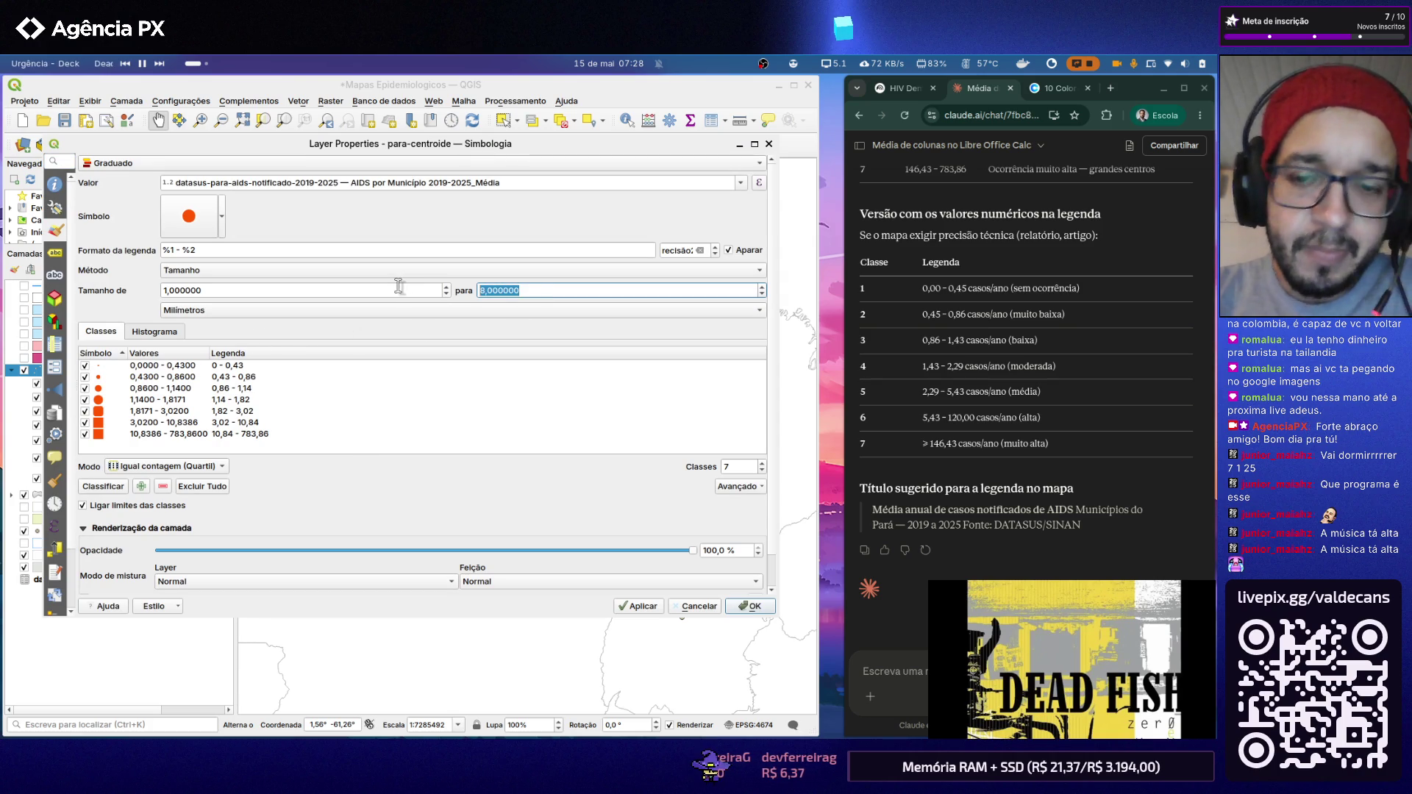
{"action": "type", "text": "5"}
{"action": "left_click", "coordinate": [637, 606]}
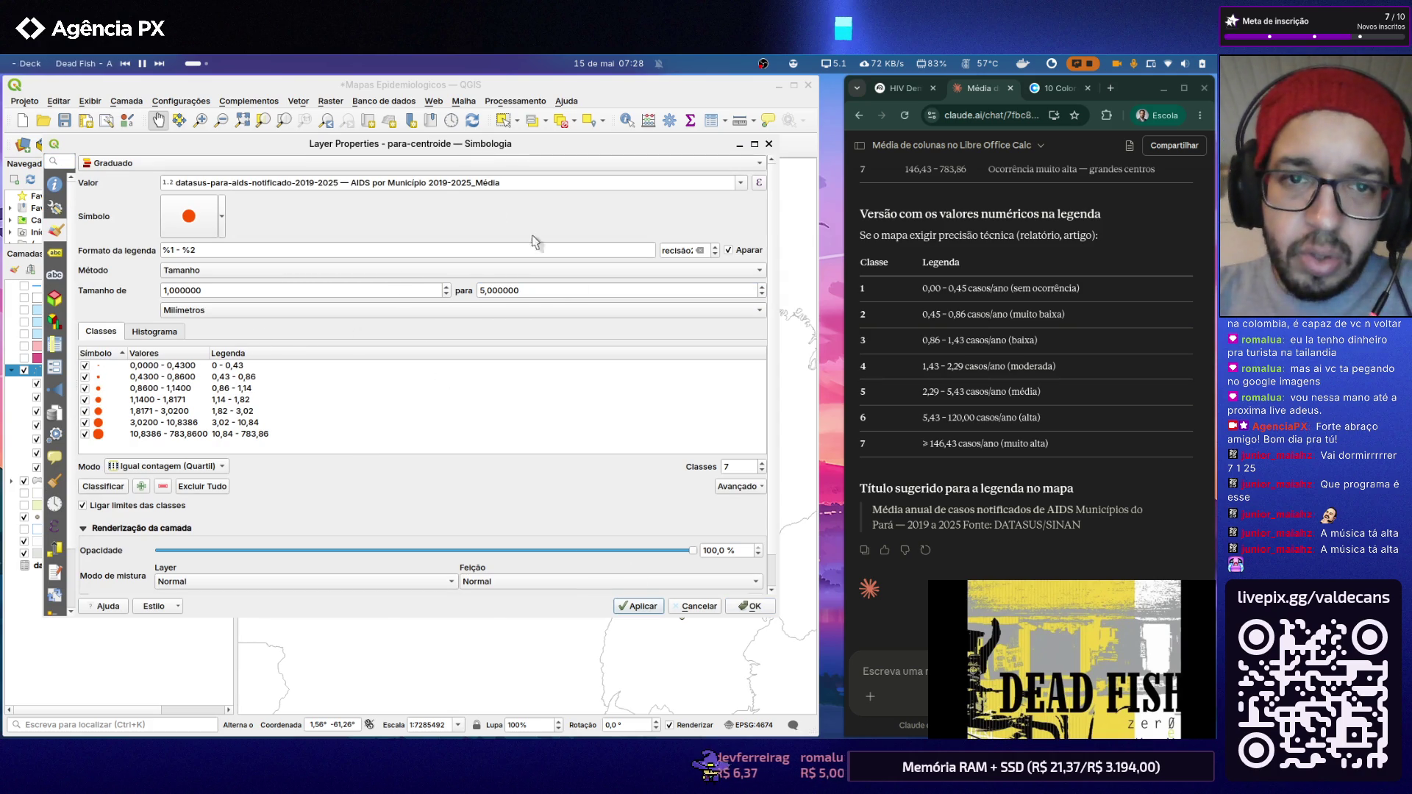
{"action": "left_click", "coordinate": [748, 606]}
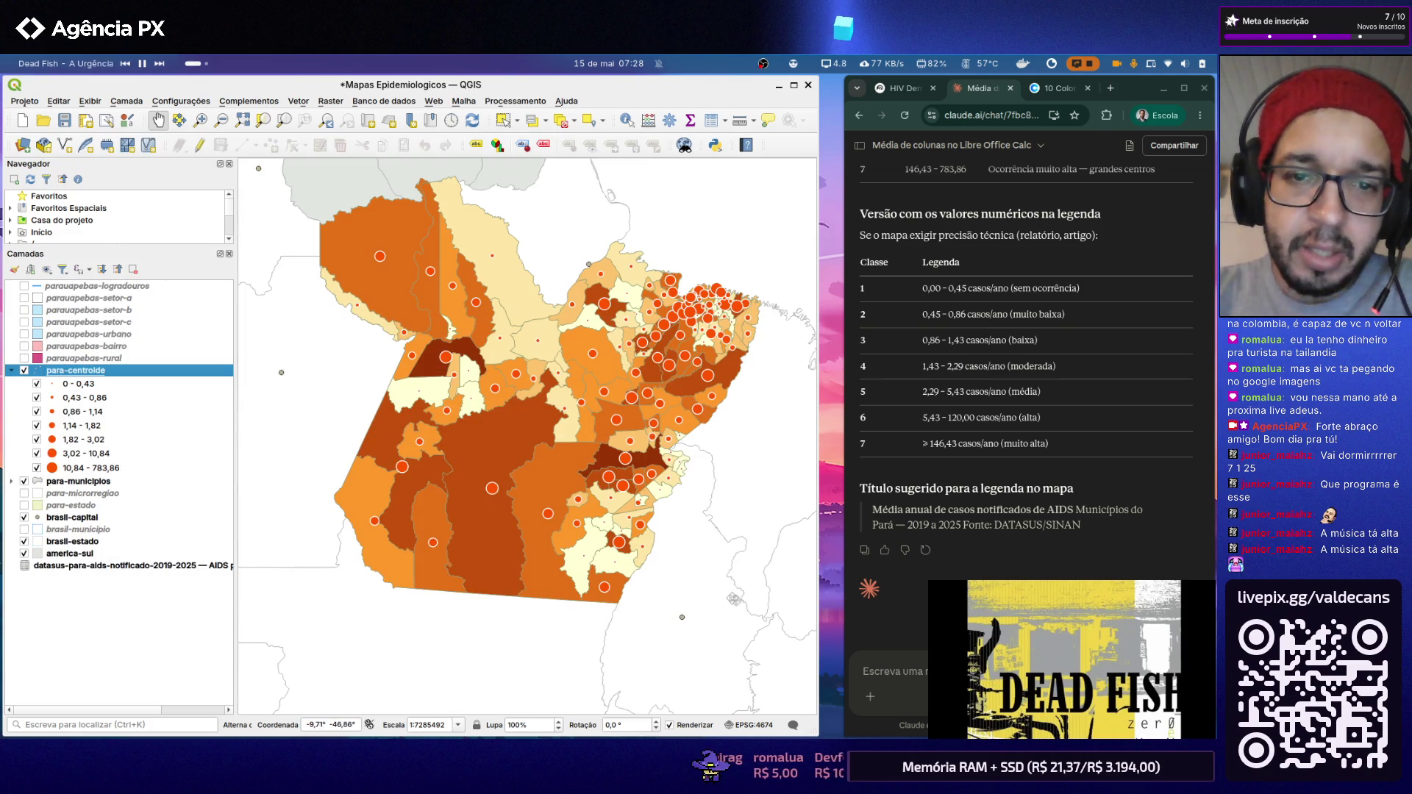
{"action": "scroll", "coordinate": [649, 454], "scroll_direction": "up", "scroll_amount": 1}
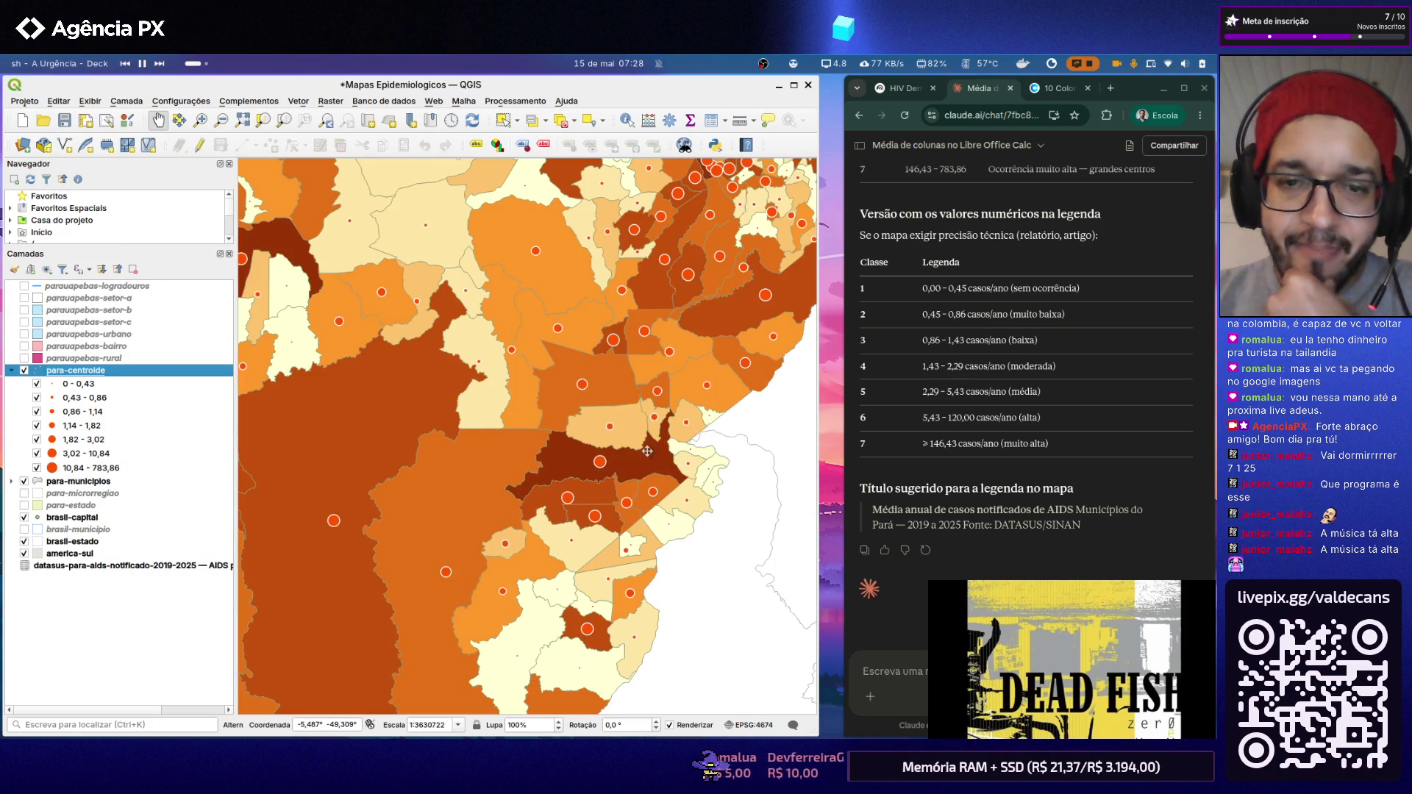
{"action": "scroll", "coordinate": [635, 441], "scroll_direction": "down", "scroll_amount": 1}
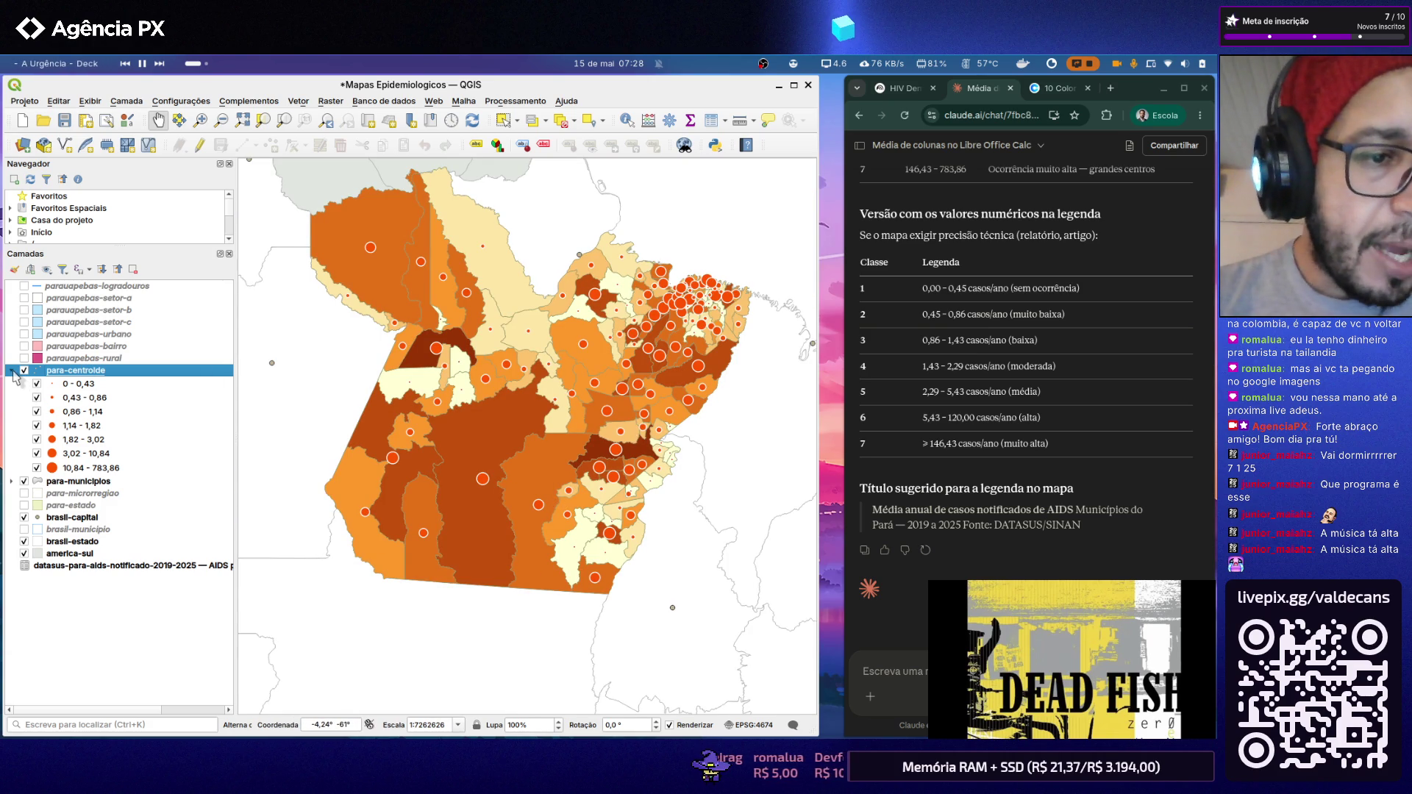
Step: Open para-municipios symbology and review the renderer and colour ramp lists without changing them
{"action": "left_click", "coordinate": [13, 371]}
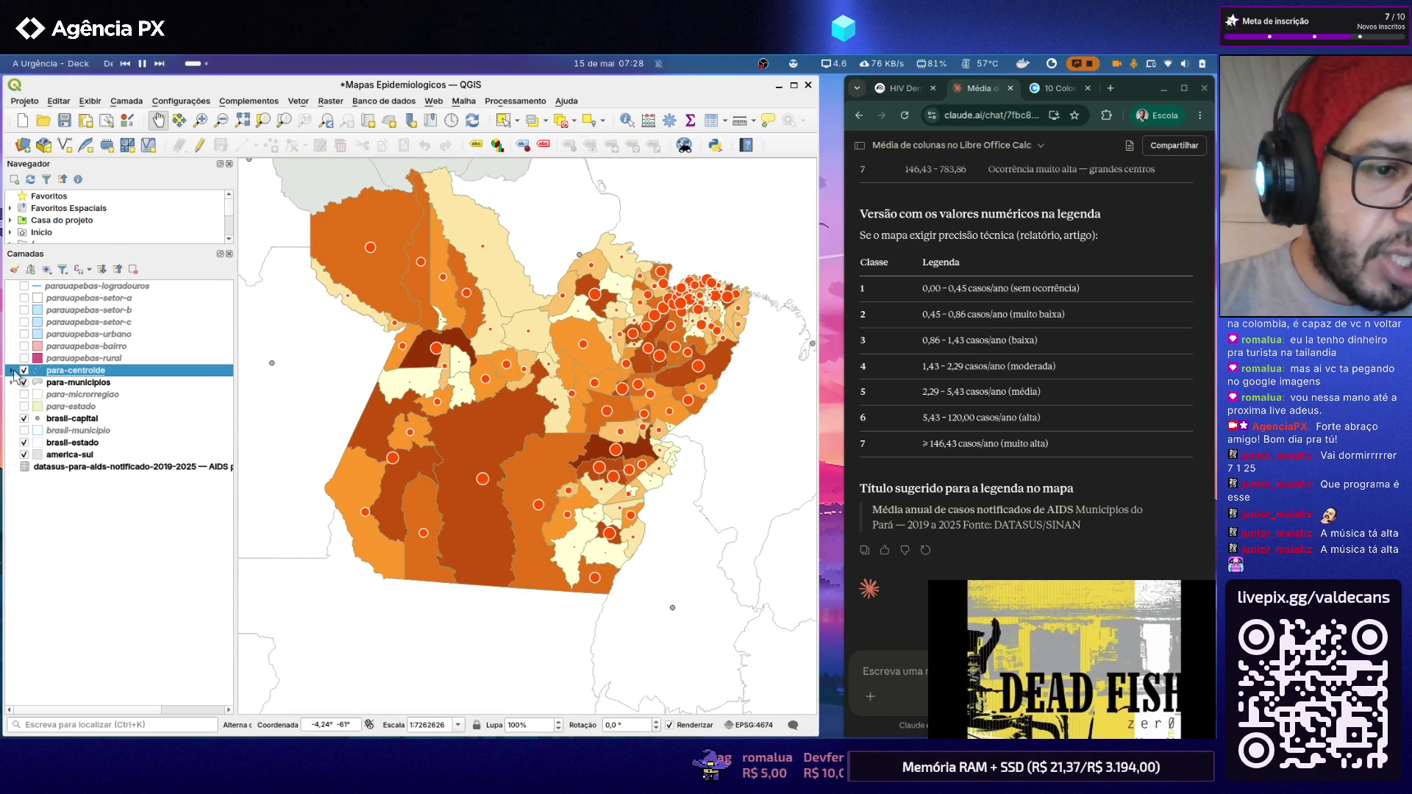
{"action": "left_click", "coordinate": [88, 382]}
{"action": "right_click", "coordinate": [88, 383]}
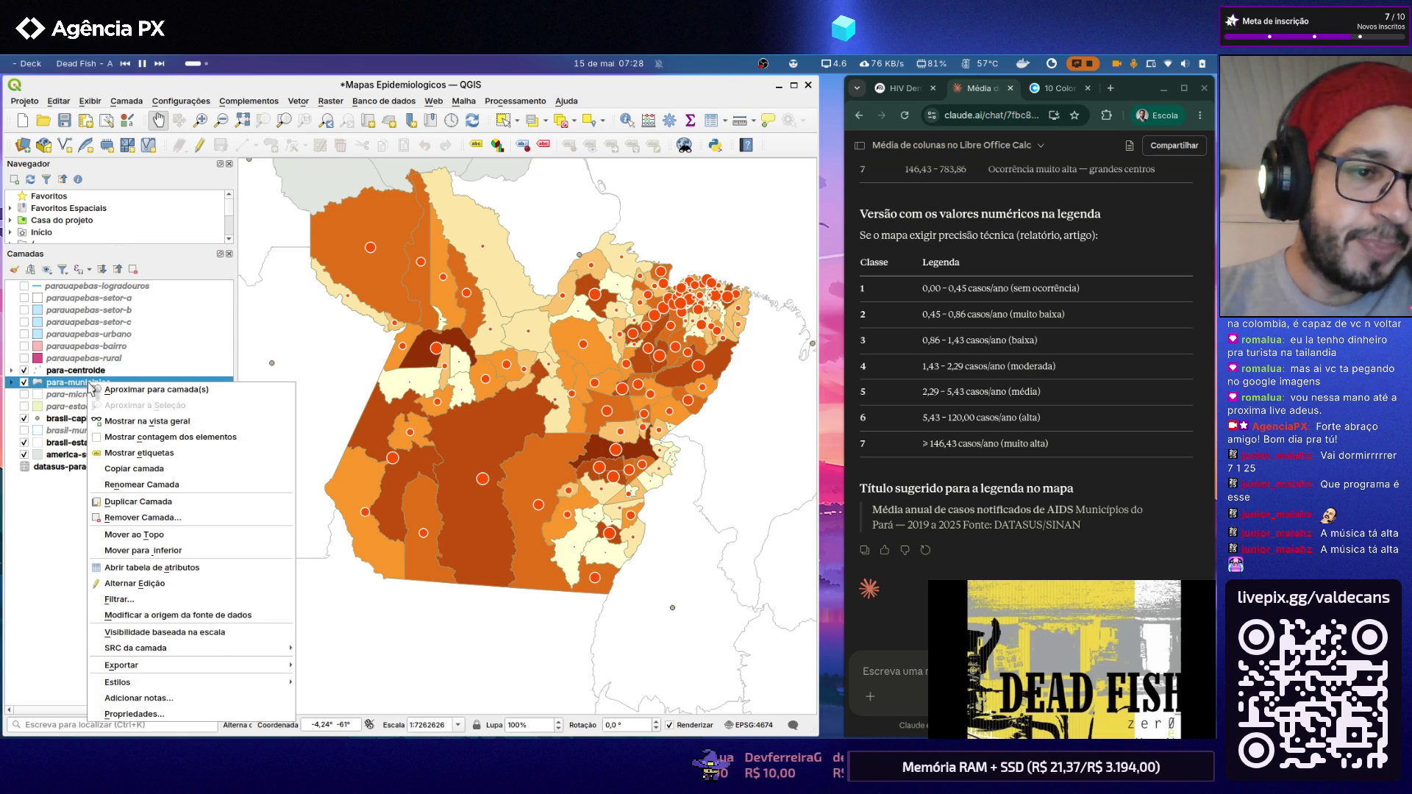
{"action": "left_click", "coordinate": [136, 714]}
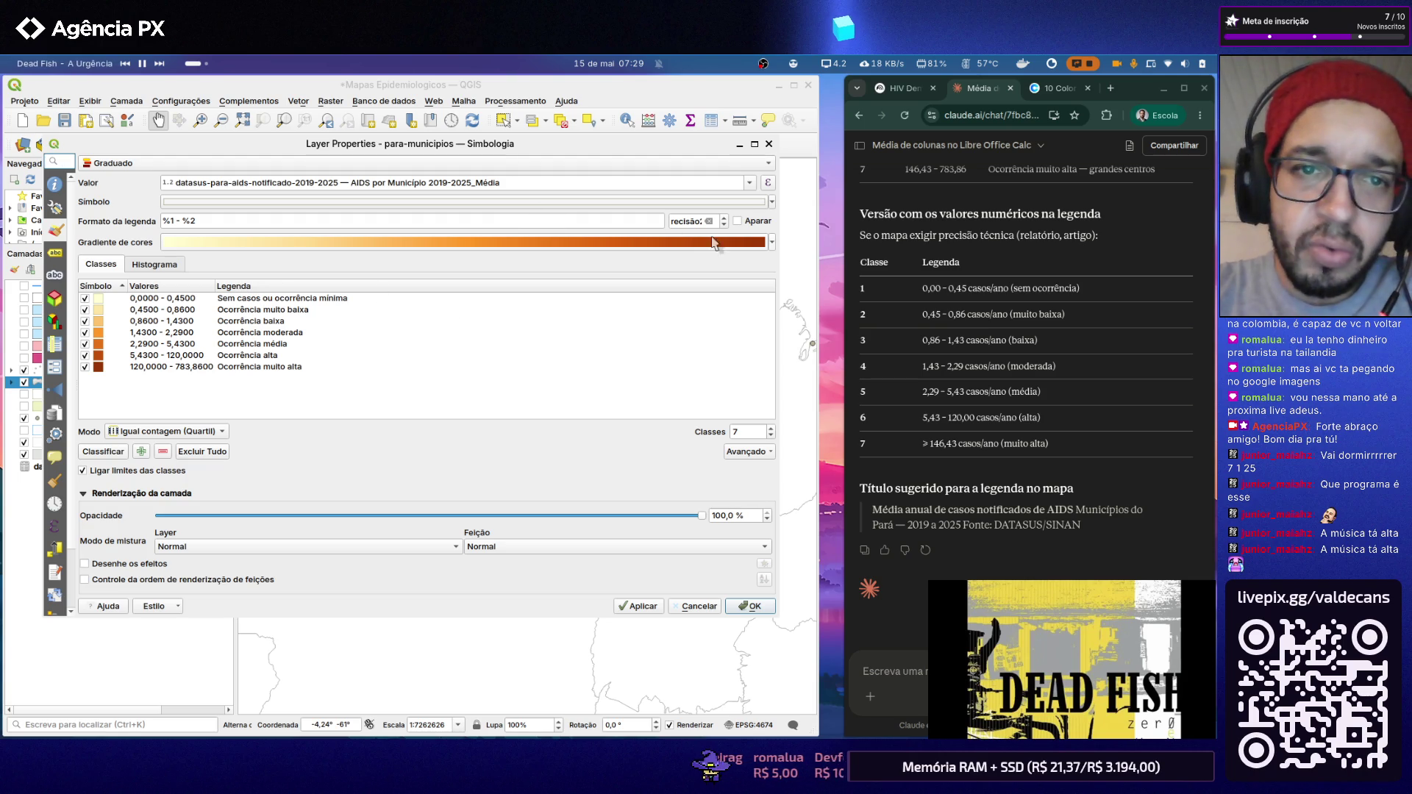
{"action": "left_click", "coordinate": [772, 168]}
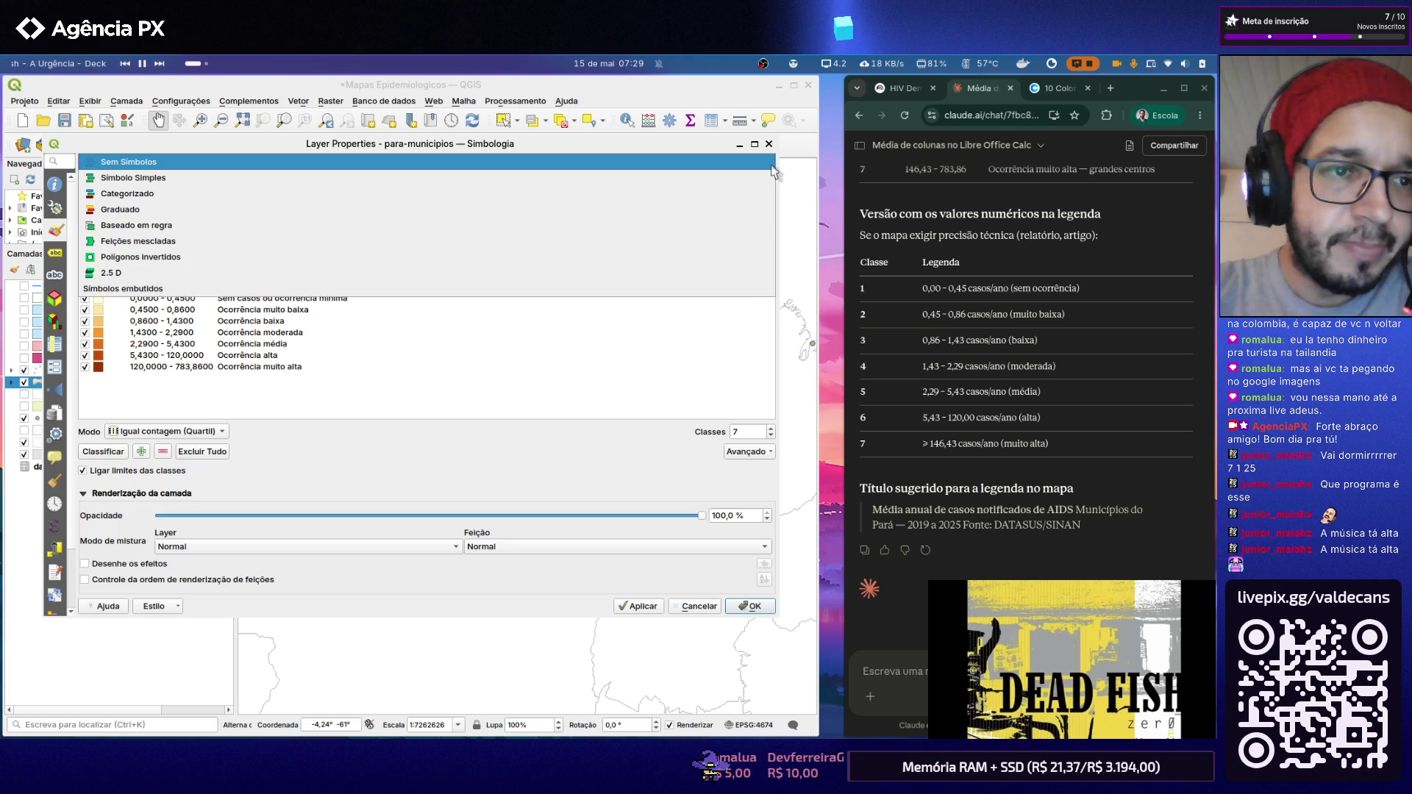
{"action": "key", "text": "Escape"}
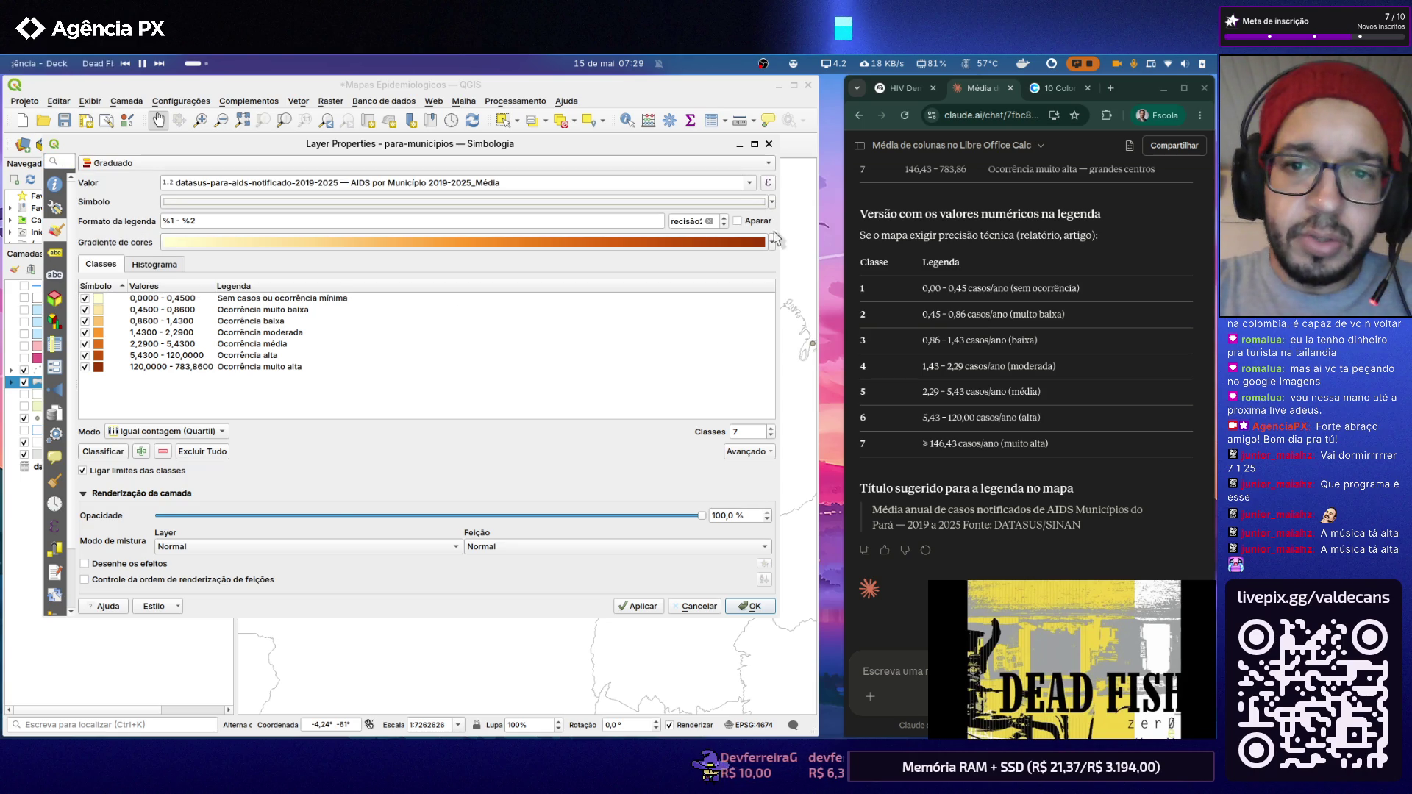
{"action": "left_click", "coordinate": [771, 241]}
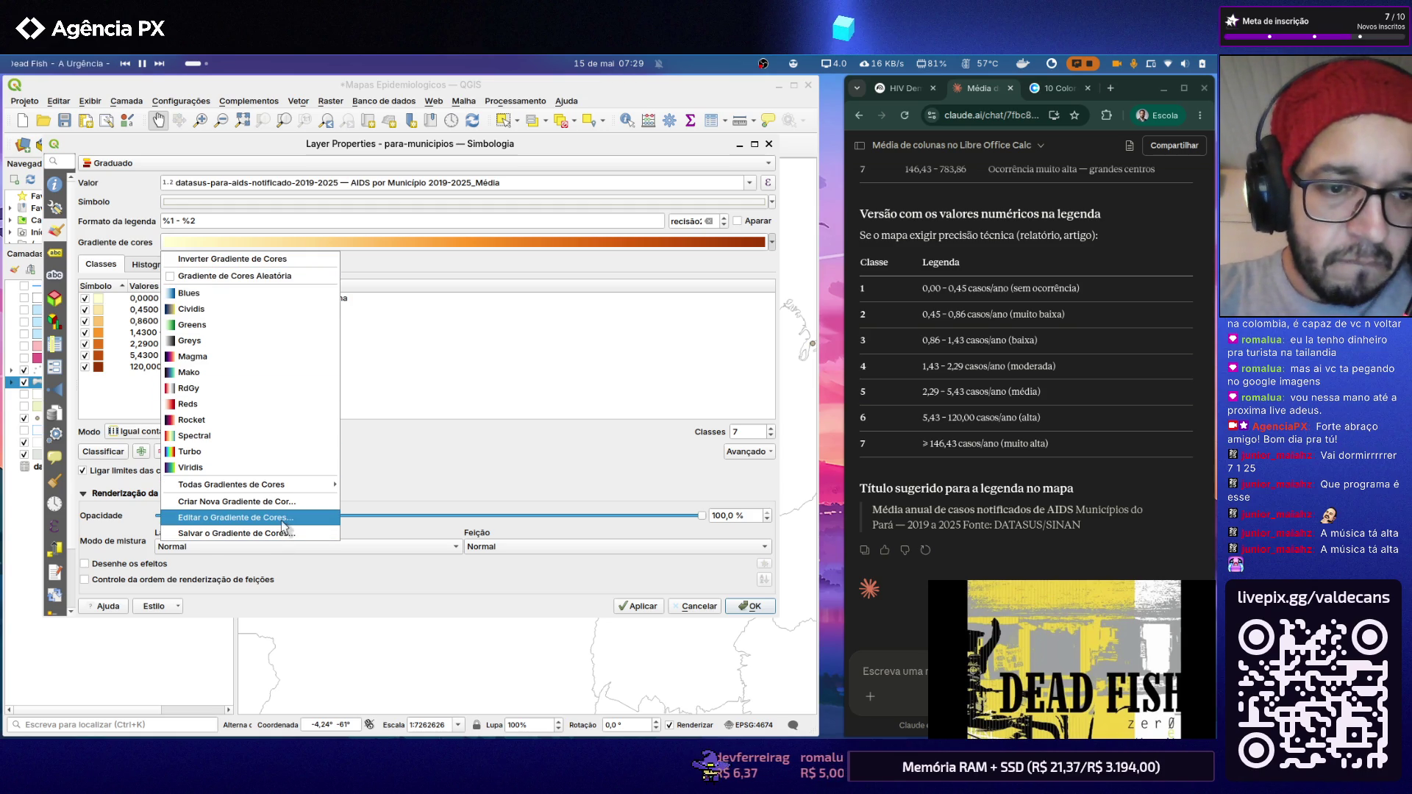
{"action": "mouse_move", "coordinate": [231, 484]}
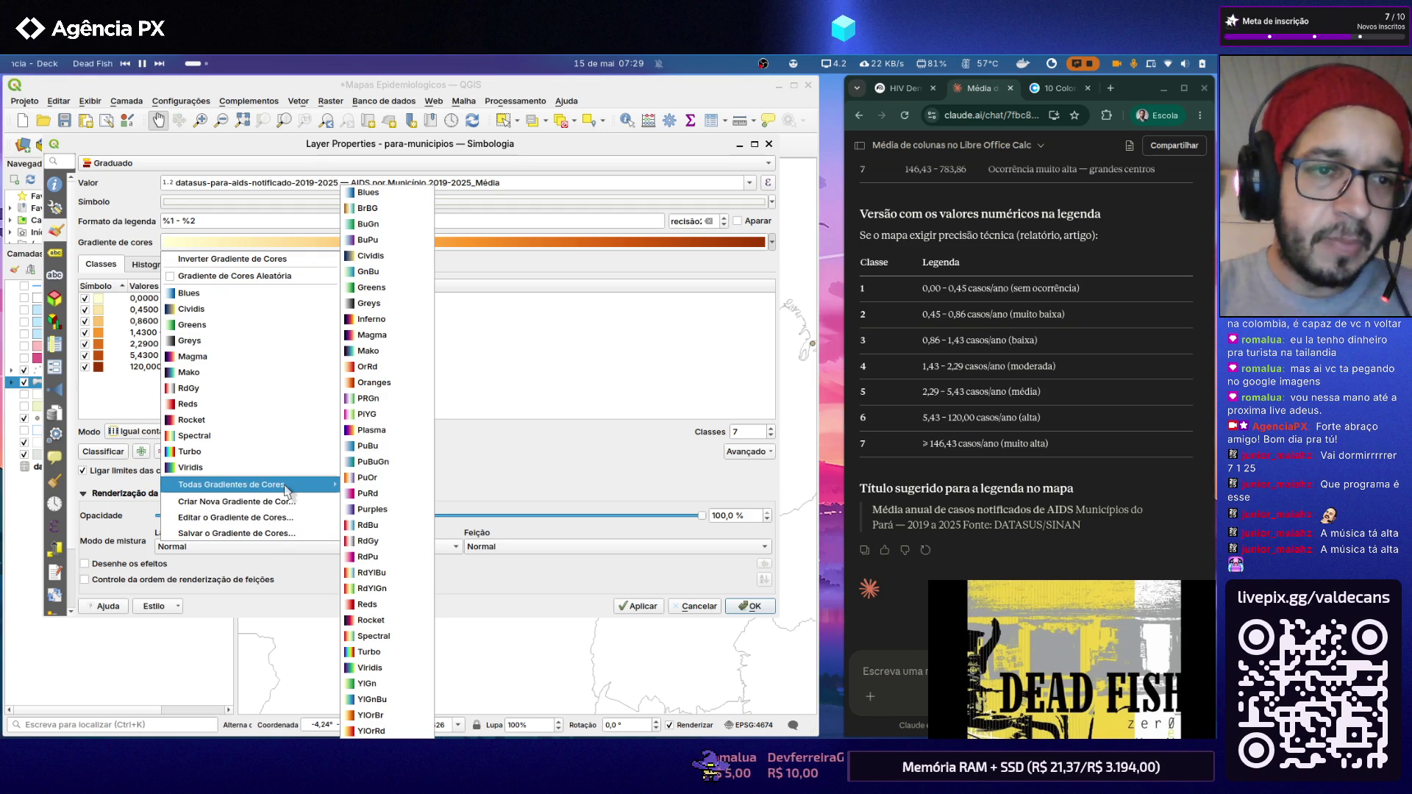
{"action": "key", "text": "Escape"}
{"action": "key", "text": "Escape"}
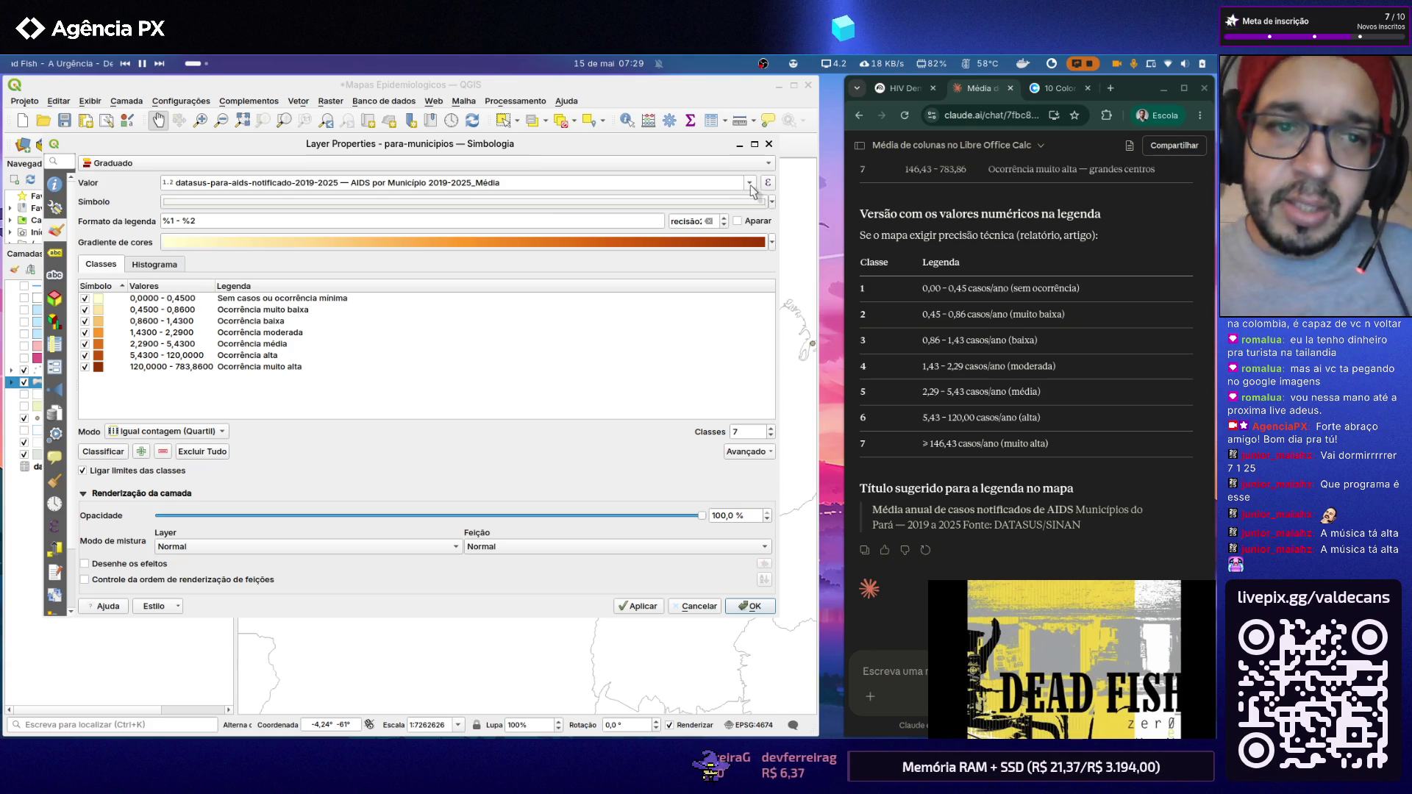
Step: Set the para-municipios base symbol colour to black and apply the symbology
{"action": "left_click", "coordinate": [772, 202]}
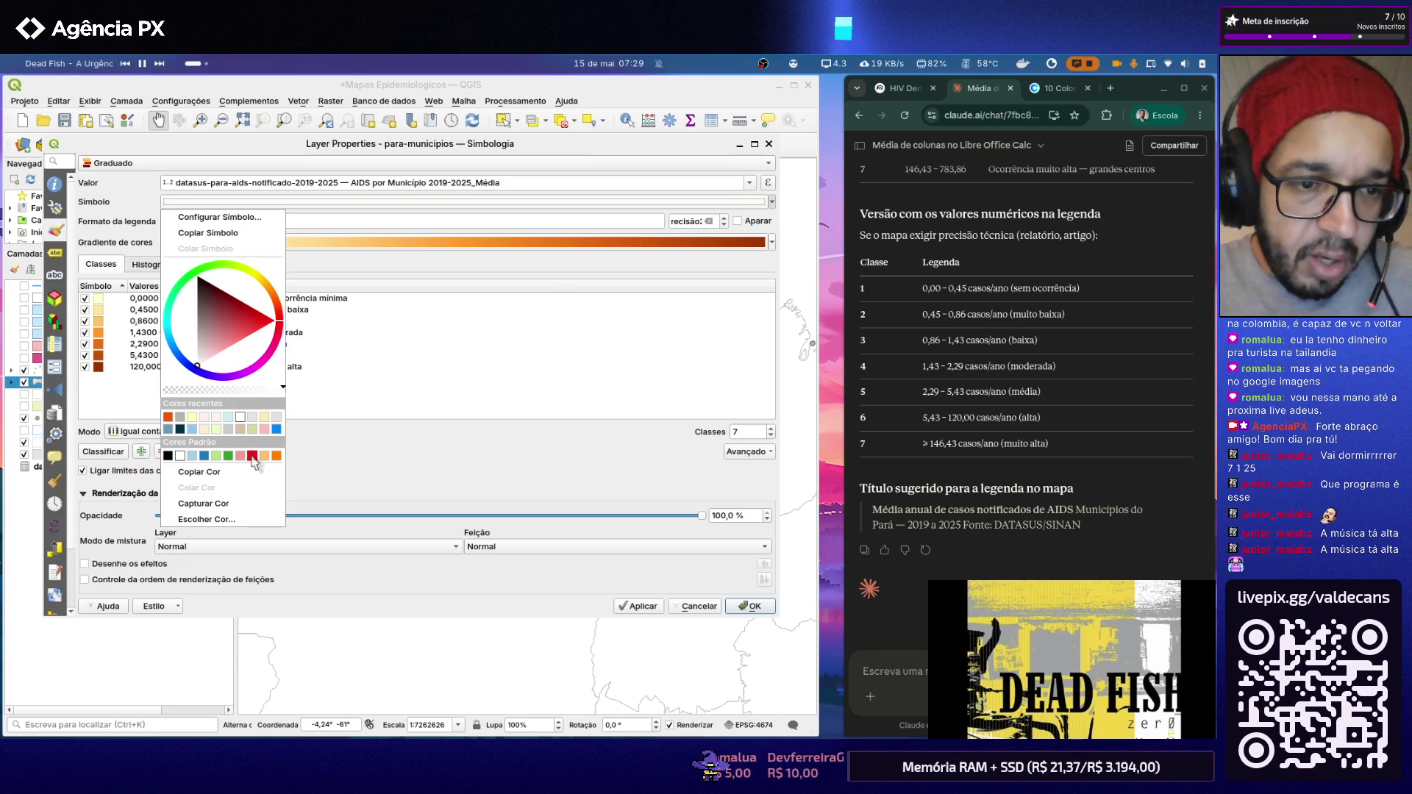
{"action": "left_click", "coordinate": [168, 456]}
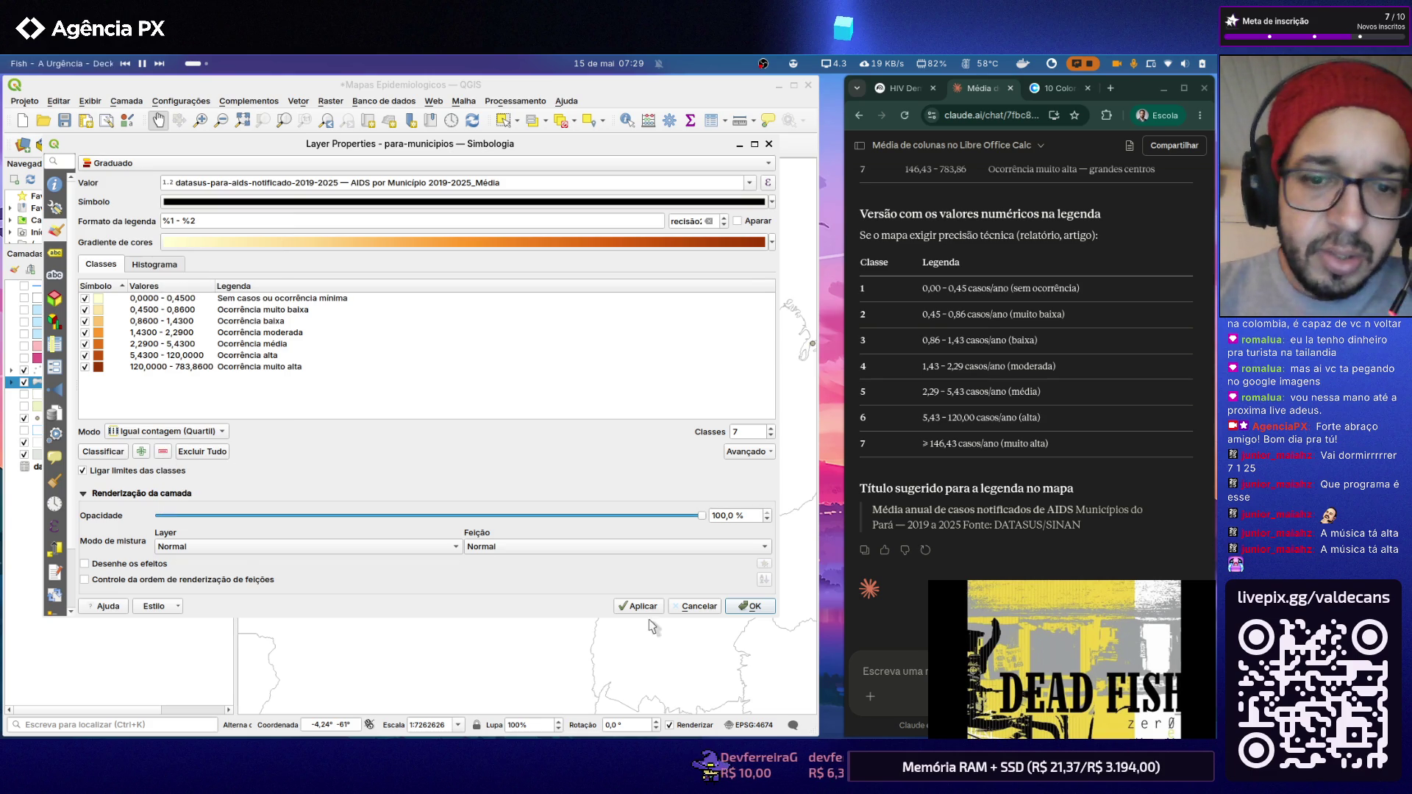
{"action": "left_click", "coordinate": [759, 608]}
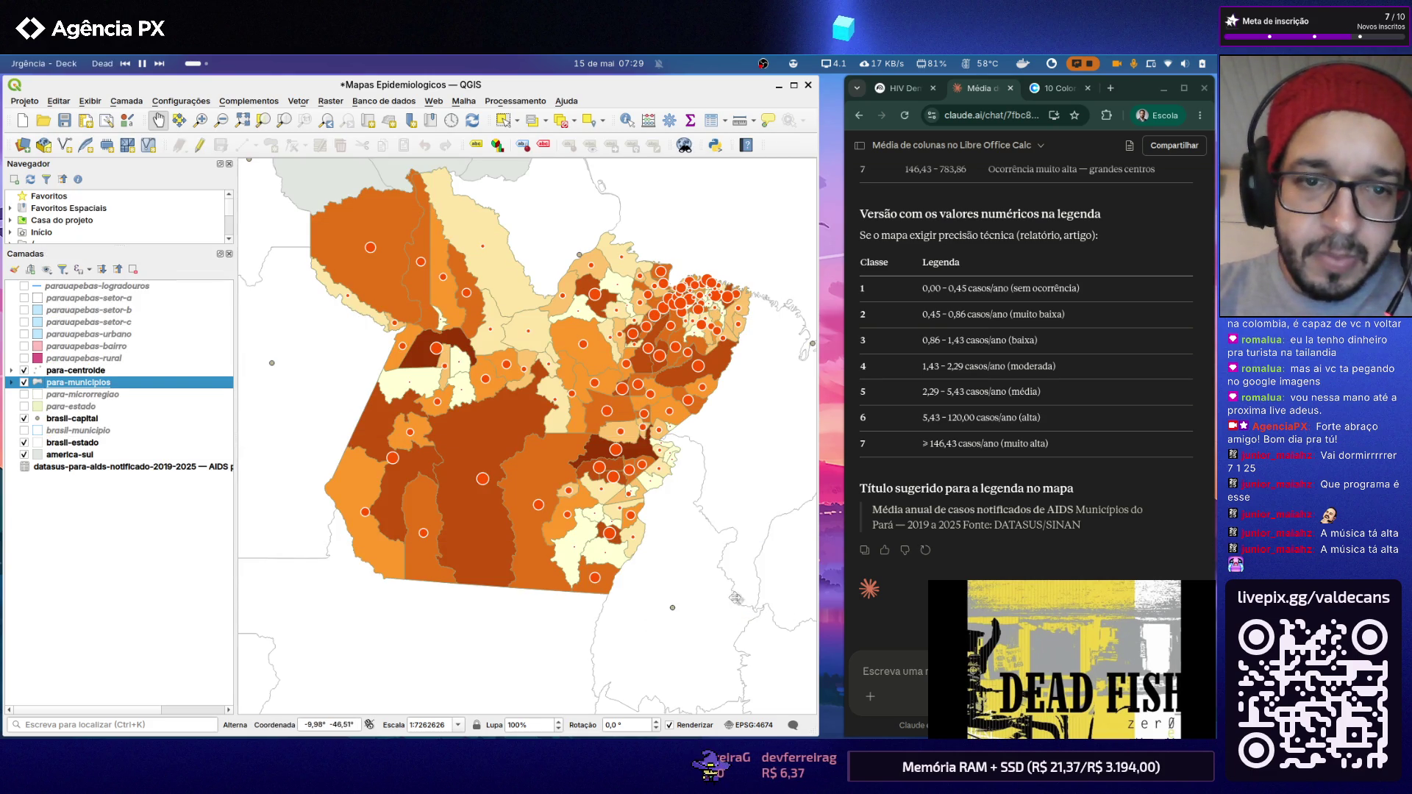
{"action": "scroll", "coordinate": [582, 370], "scroll_direction": "up", "scroll_amount": 1}
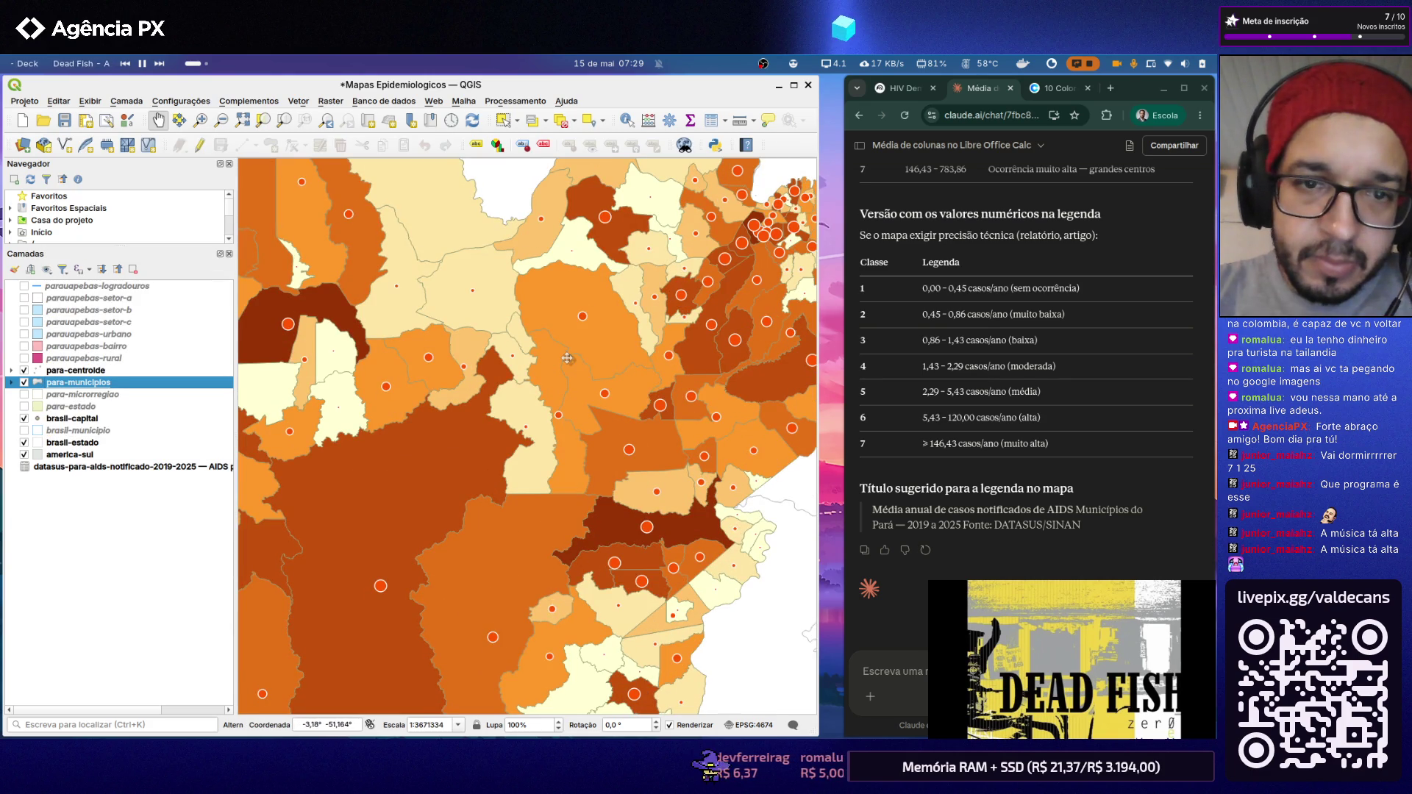
{"action": "scroll", "coordinate": [569, 361], "scroll_direction": "down", "scroll_amount": 1}
{"action": "scroll", "coordinate": [461, 266], "scroll_direction": "up", "scroll_amount": 1}
{"action": "scroll", "coordinate": [454, 309], "scroll_direction": "up", "scroll_amount": 1}
{"action": "scroll", "coordinate": [463, 307], "scroll_direction": "down", "scroll_amount": 2}
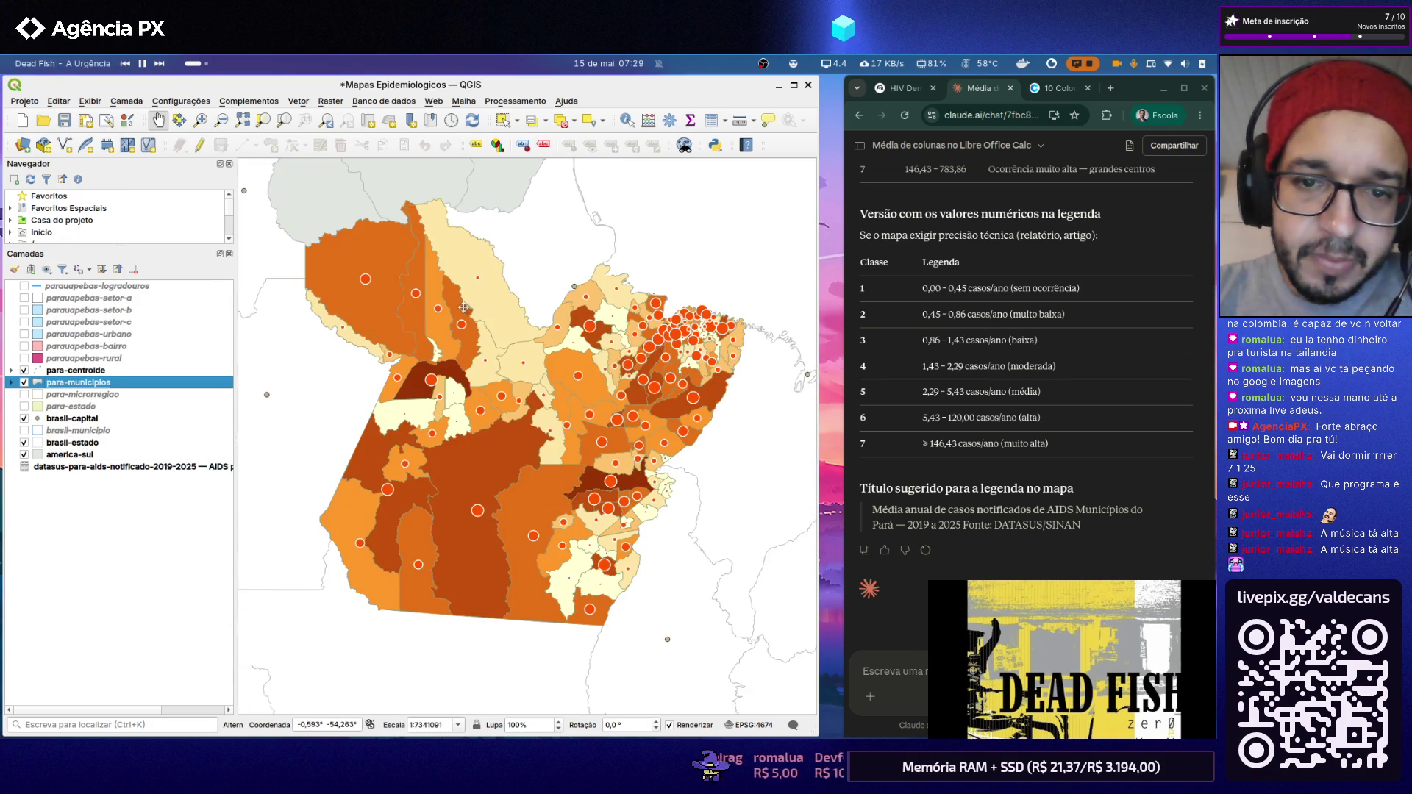
{"action": "scroll", "coordinate": [528, 364], "scroll_direction": "up", "scroll_amount": 1}
{"action": "scroll", "coordinate": [525, 364], "scroll_direction": "down", "scroll_amount": 1}
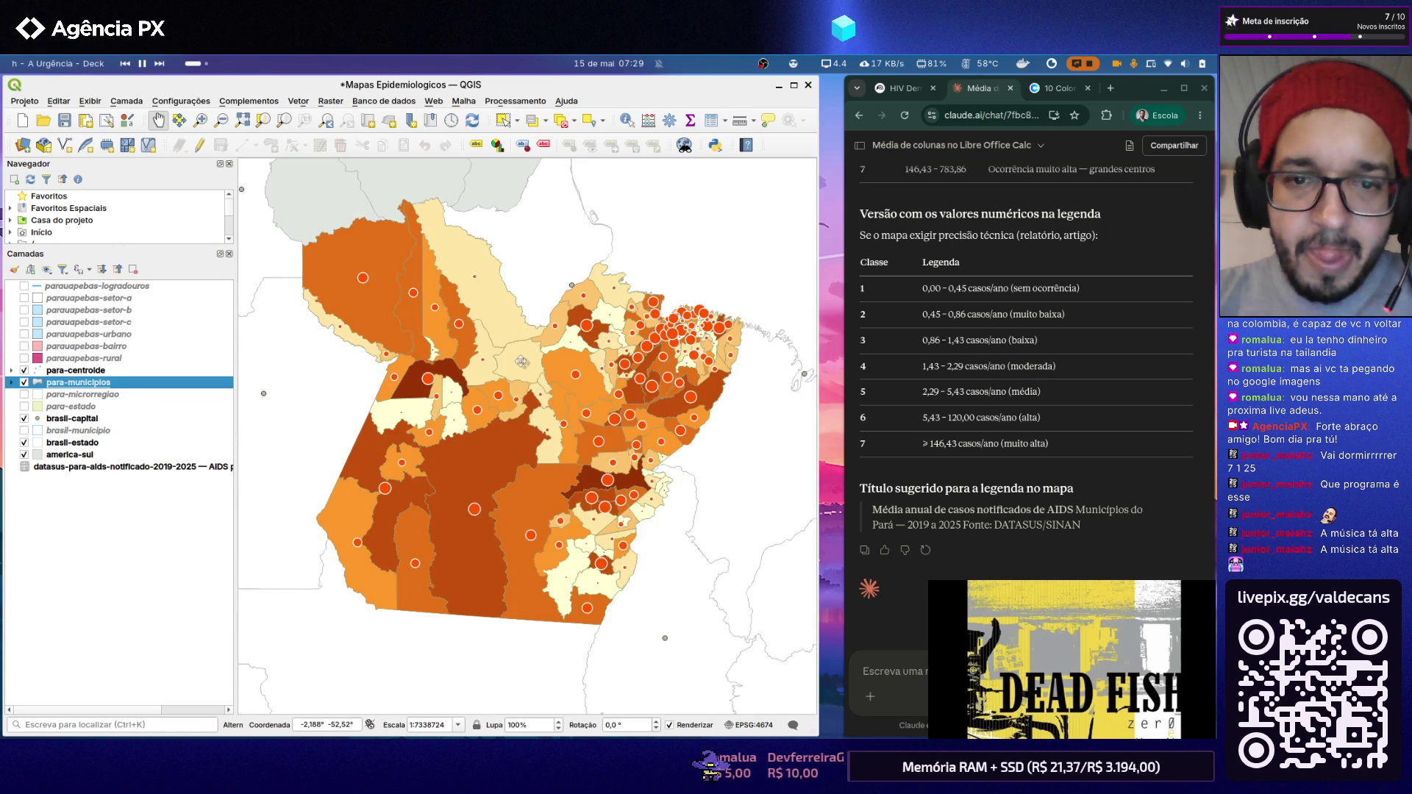
Step: Open the para-municipios layer properties on the Symbology page
{"action": "right_click", "coordinate": [121, 387]}
{"action": "left_click", "coordinate": [205, 714]}
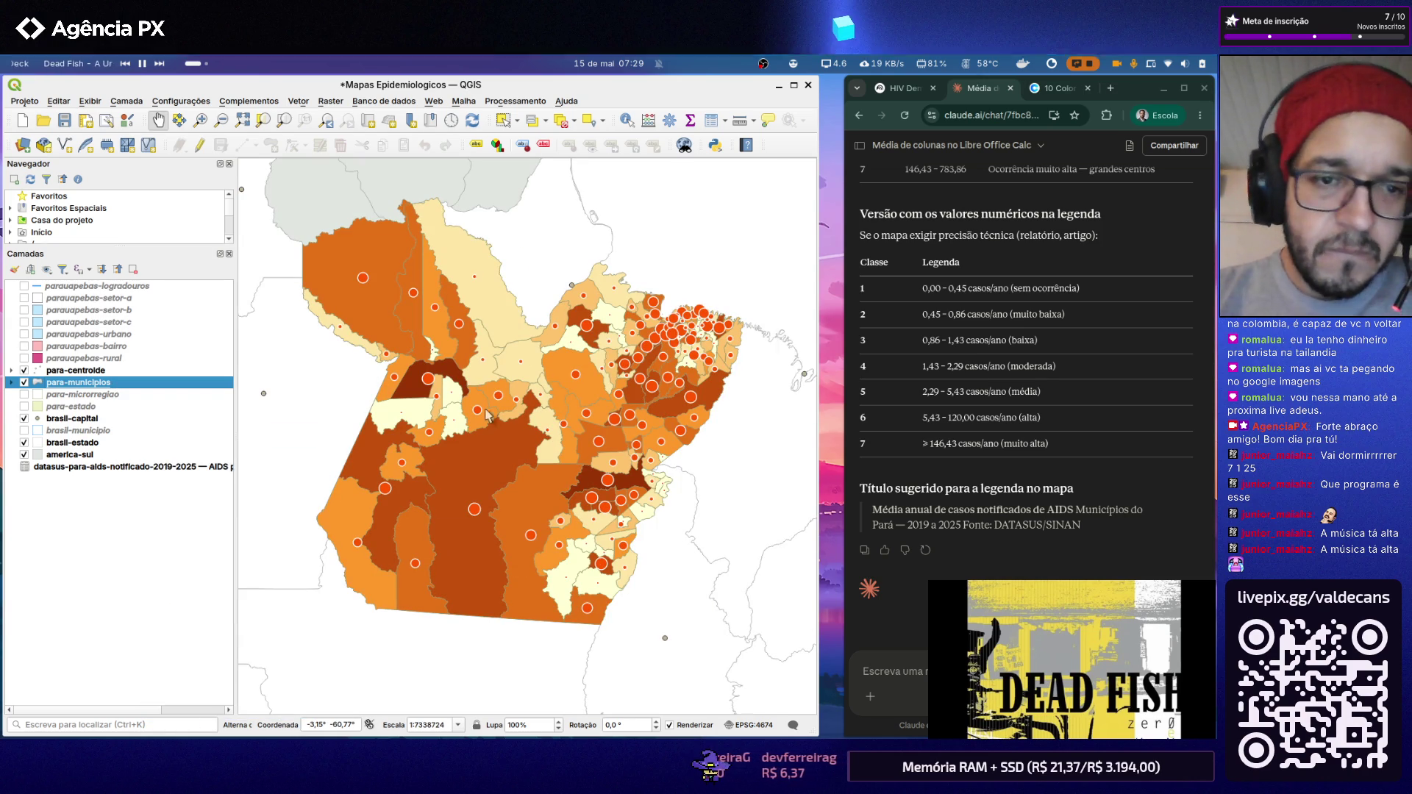
Step: Give the municipality symbol a Cabernet purple (#894465) fill in the symbol settings
{"action": "left_click", "coordinate": [749, 202]}
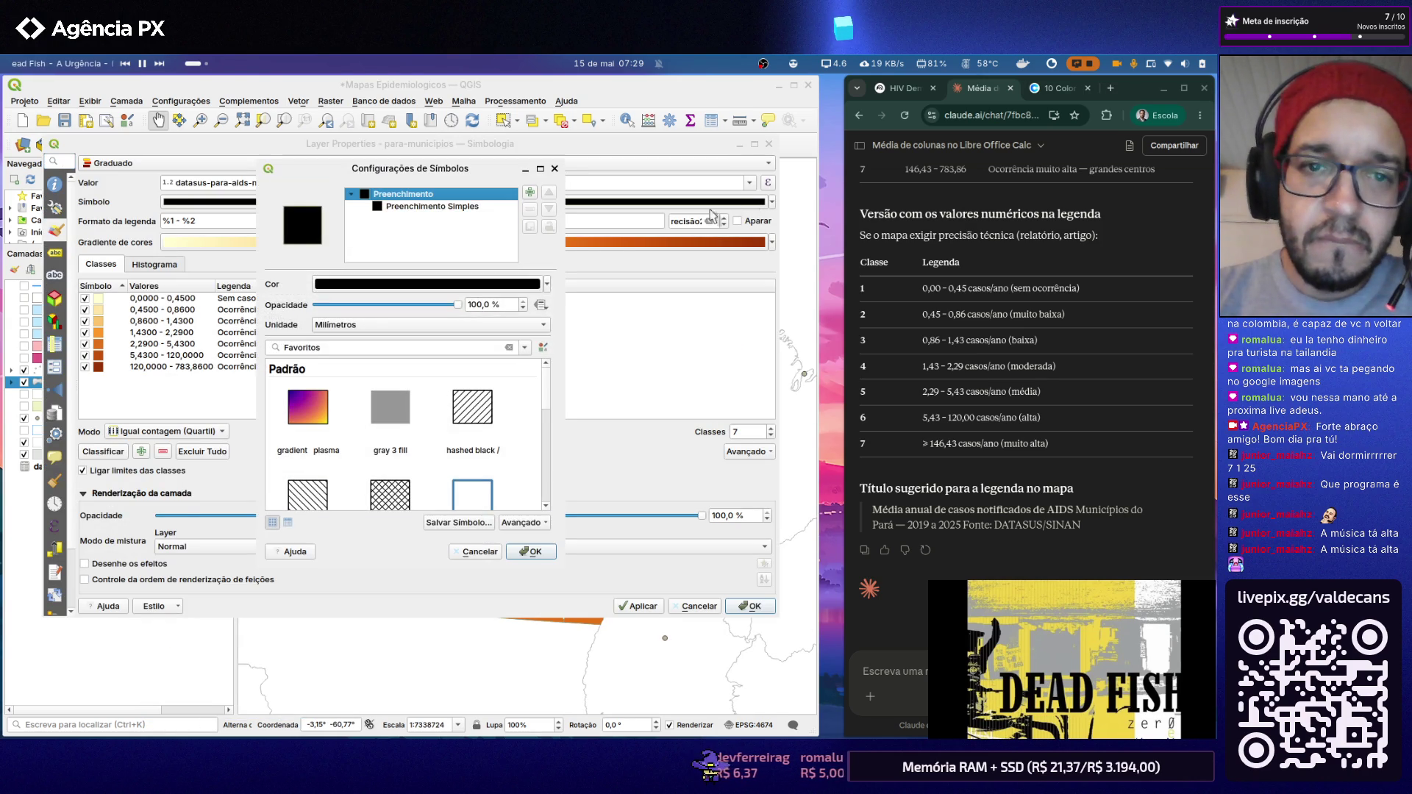
{"action": "left_click", "coordinate": [517, 284]}
{"action": "scroll", "coordinate": [312, 313], "scroll_direction": "down", "scroll_amount": 3}
{"action": "scroll", "coordinate": [311, 313], "scroll_direction": "down", "scroll_amount": 2}
{"action": "scroll", "coordinate": [310, 314], "scroll_direction": "down", "scroll_amount": 2}
{"action": "scroll", "coordinate": [308, 314], "scroll_direction": "down", "scroll_amount": 2}
{"action": "scroll", "coordinate": [305, 314], "scroll_direction": "down", "scroll_amount": 2}
{"action": "scroll", "coordinate": [306, 314], "scroll_direction": "down", "scroll_amount": 2}
{"action": "scroll", "coordinate": [305, 313], "scroll_direction": "down", "scroll_amount": 2}
{"action": "scroll", "coordinate": [307, 314], "scroll_direction": "down", "scroll_amount": 2}
{"action": "scroll", "coordinate": [307, 313], "scroll_direction": "down", "scroll_amount": 2}
{"action": "scroll", "coordinate": [308, 314], "scroll_direction": "down", "scroll_amount": 1}
{"action": "scroll", "coordinate": [307, 314], "scroll_direction": "down", "scroll_amount": 2}
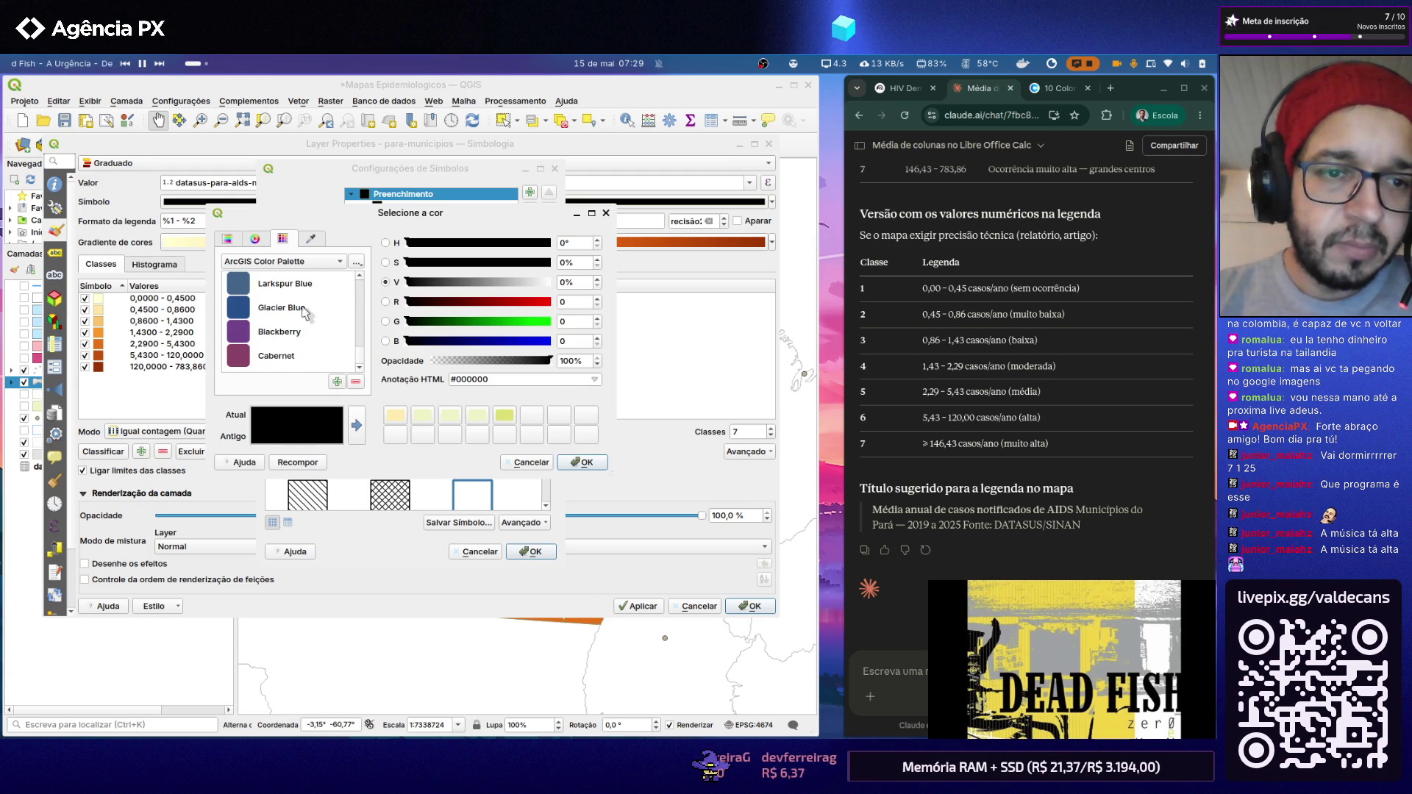
{"action": "left_click", "coordinate": [292, 357]}
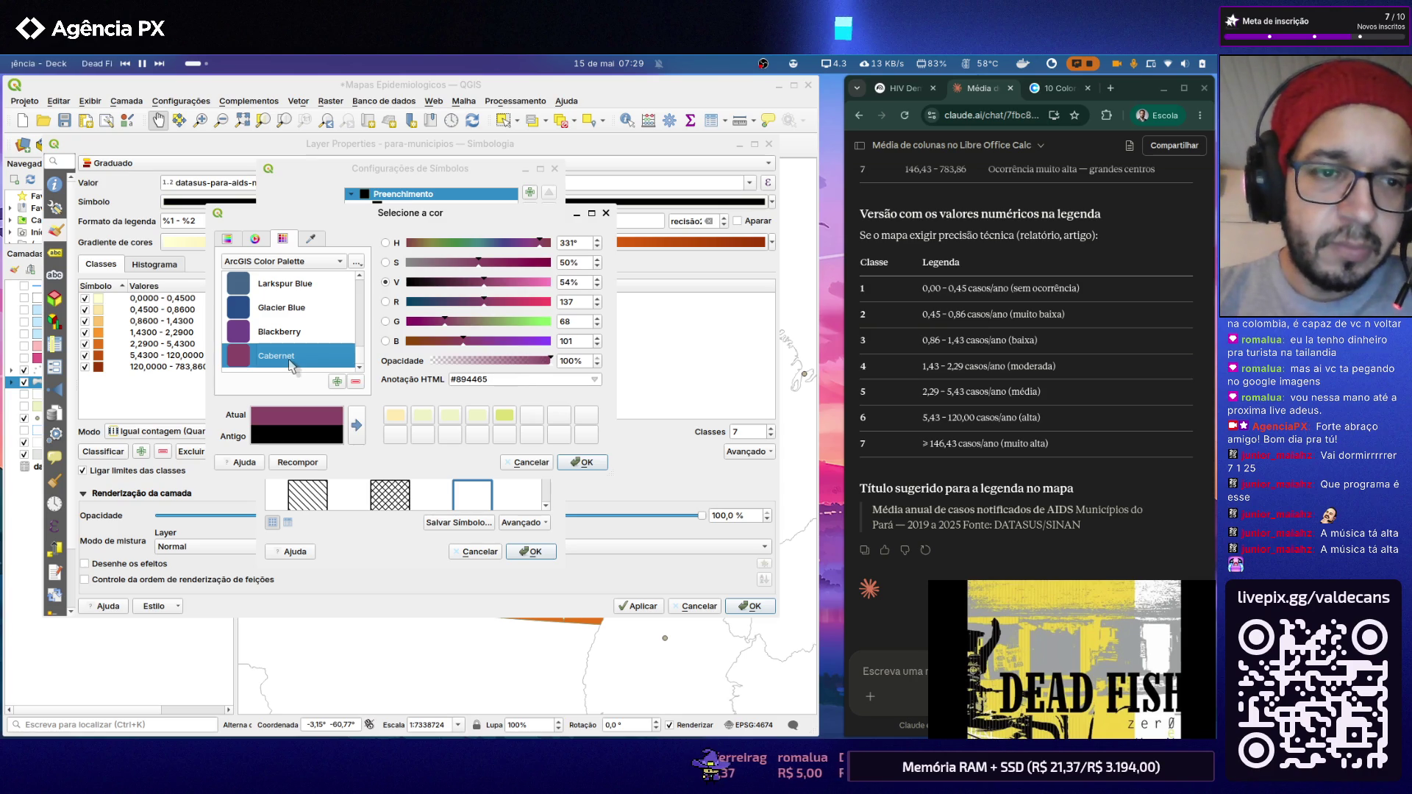
{"action": "left_click", "coordinate": [581, 462]}
{"action": "left_click", "coordinate": [653, 610]}
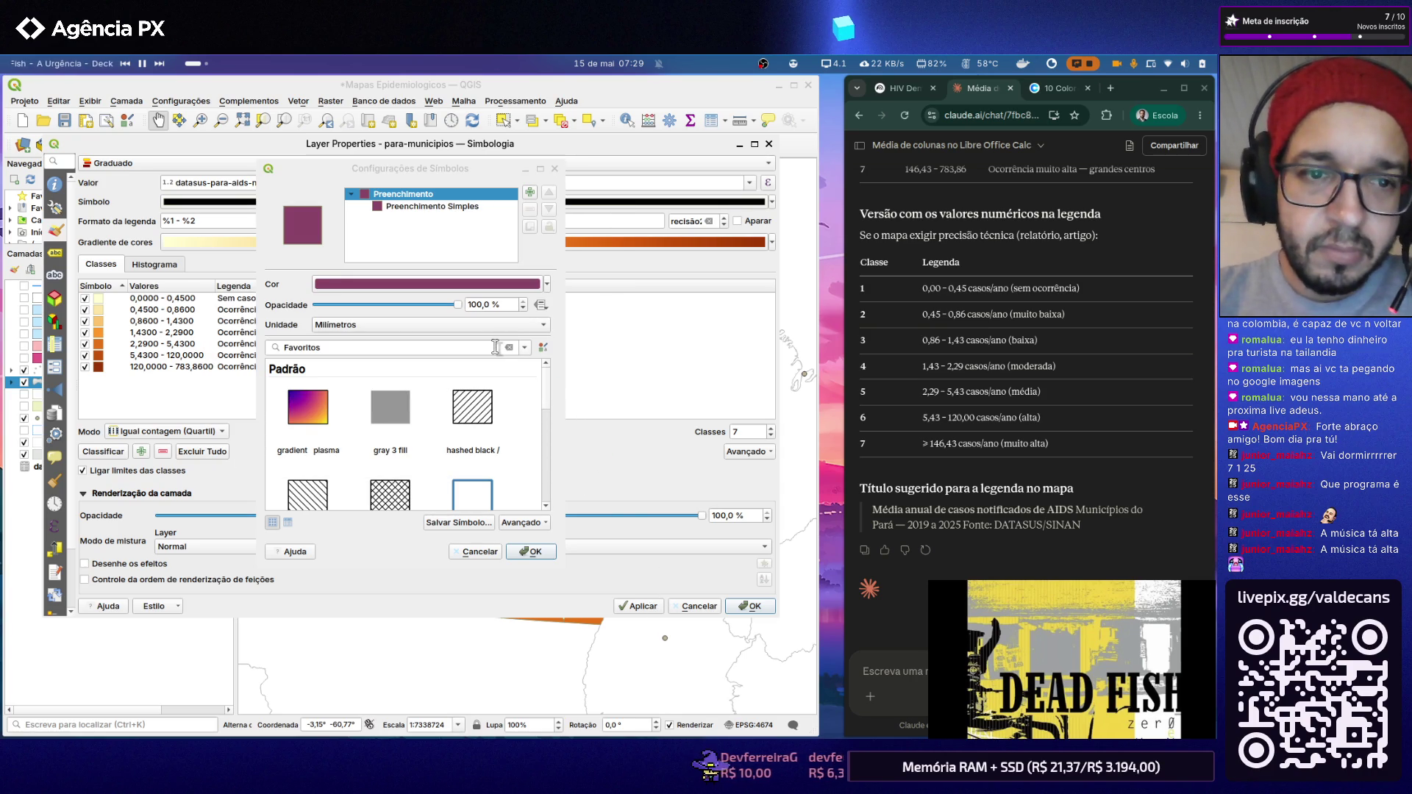
Step: Set the simple fill's outline to Cabernet purple too and apply the symbol to the layer
{"action": "left_click", "coordinate": [426, 207]}
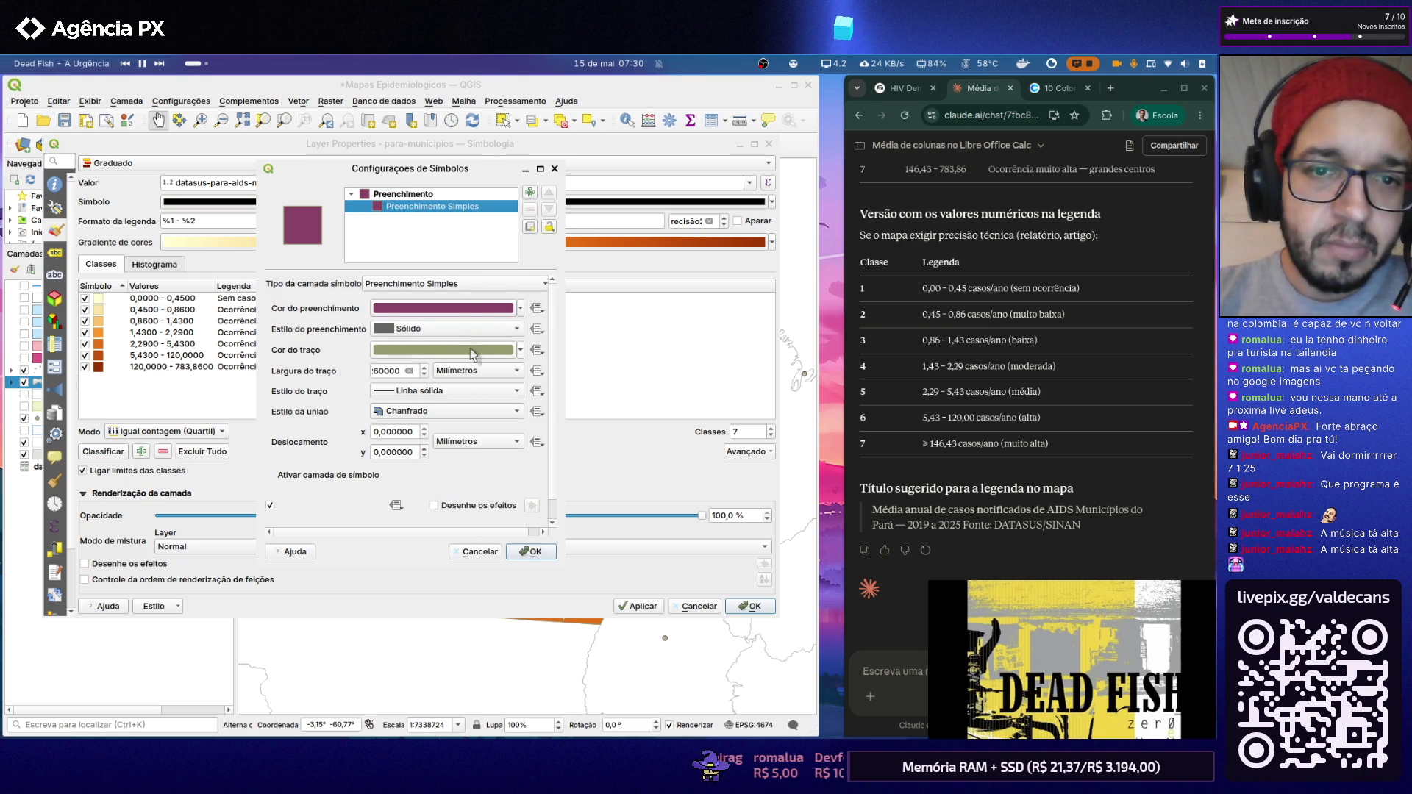
{"action": "mouse_move", "coordinate": [443, 350]}
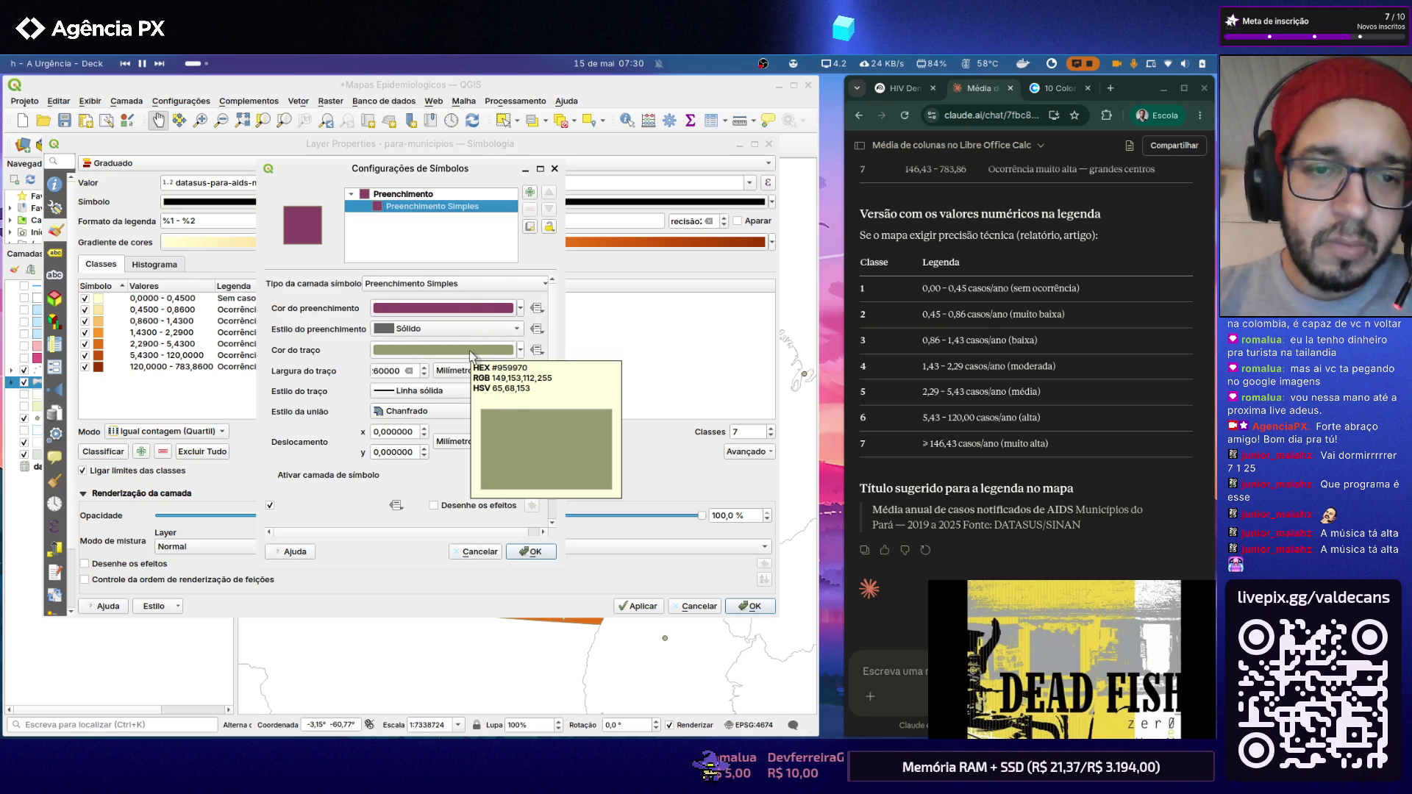
{"action": "left_click", "coordinate": [438, 353]}
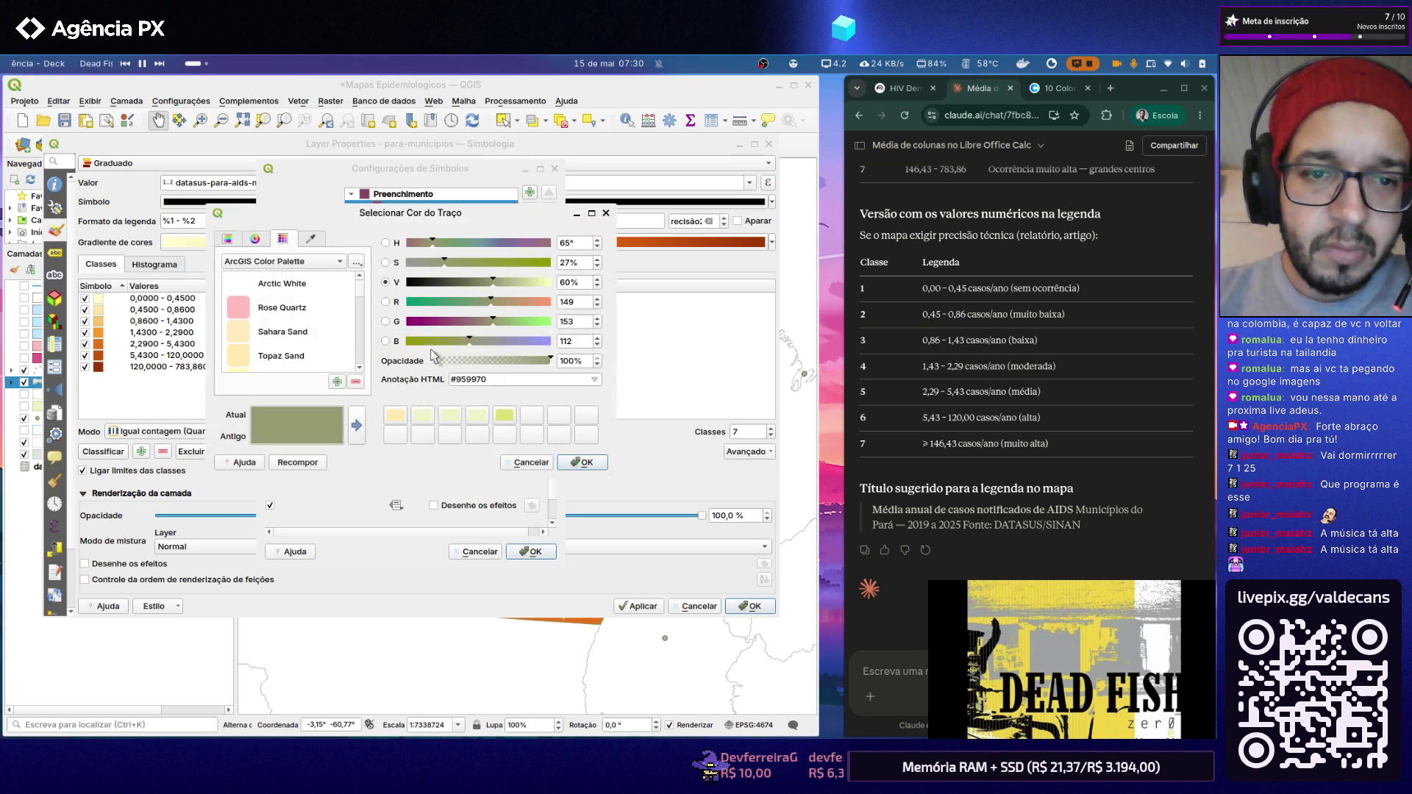
{"action": "scroll", "coordinate": [289, 331], "scroll_direction": "down", "scroll_amount": 2}
{"action": "scroll", "coordinate": [289, 331], "scroll_direction": "down", "scroll_amount": 2}
{"action": "scroll", "coordinate": [289, 332], "scroll_direction": "down", "scroll_amount": 2}
{"action": "scroll", "coordinate": [289, 331], "scroll_direction": "down", "scroll_amount": 2}
{"action": "left_click", "coordinate": [284, 357]}
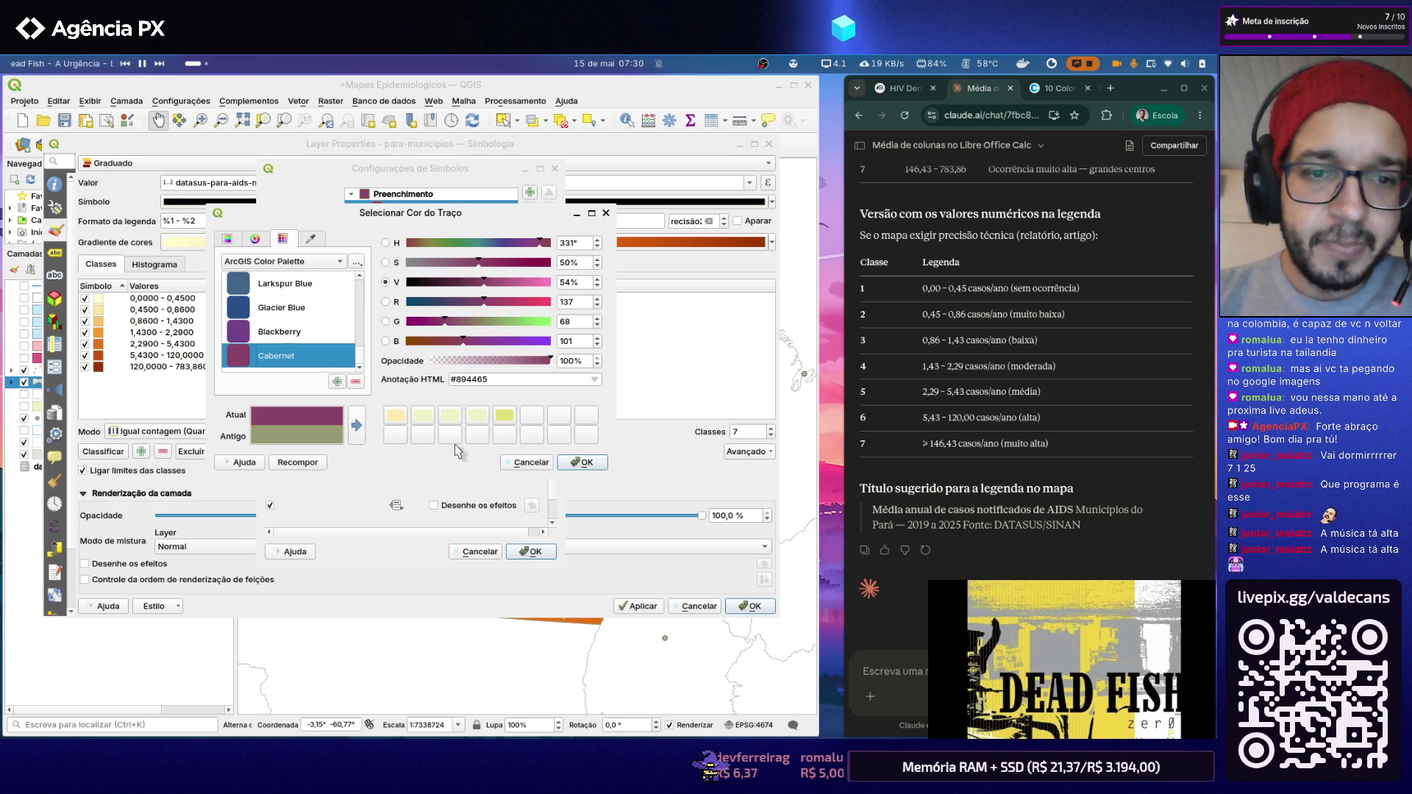
{"action": "left_click", "coordinate": [565, 465]}
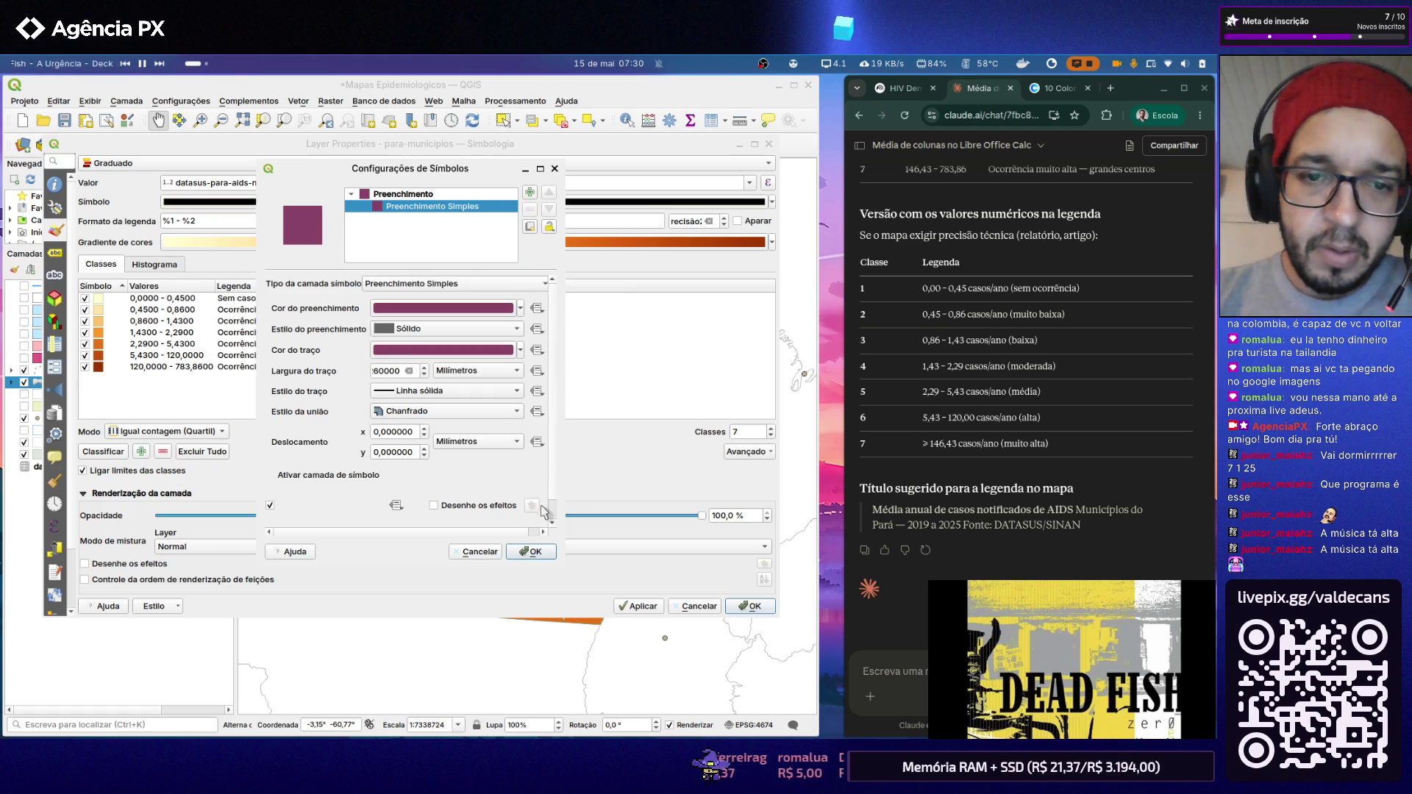
{"action": "left_click", "coordinate": [525, 551]}
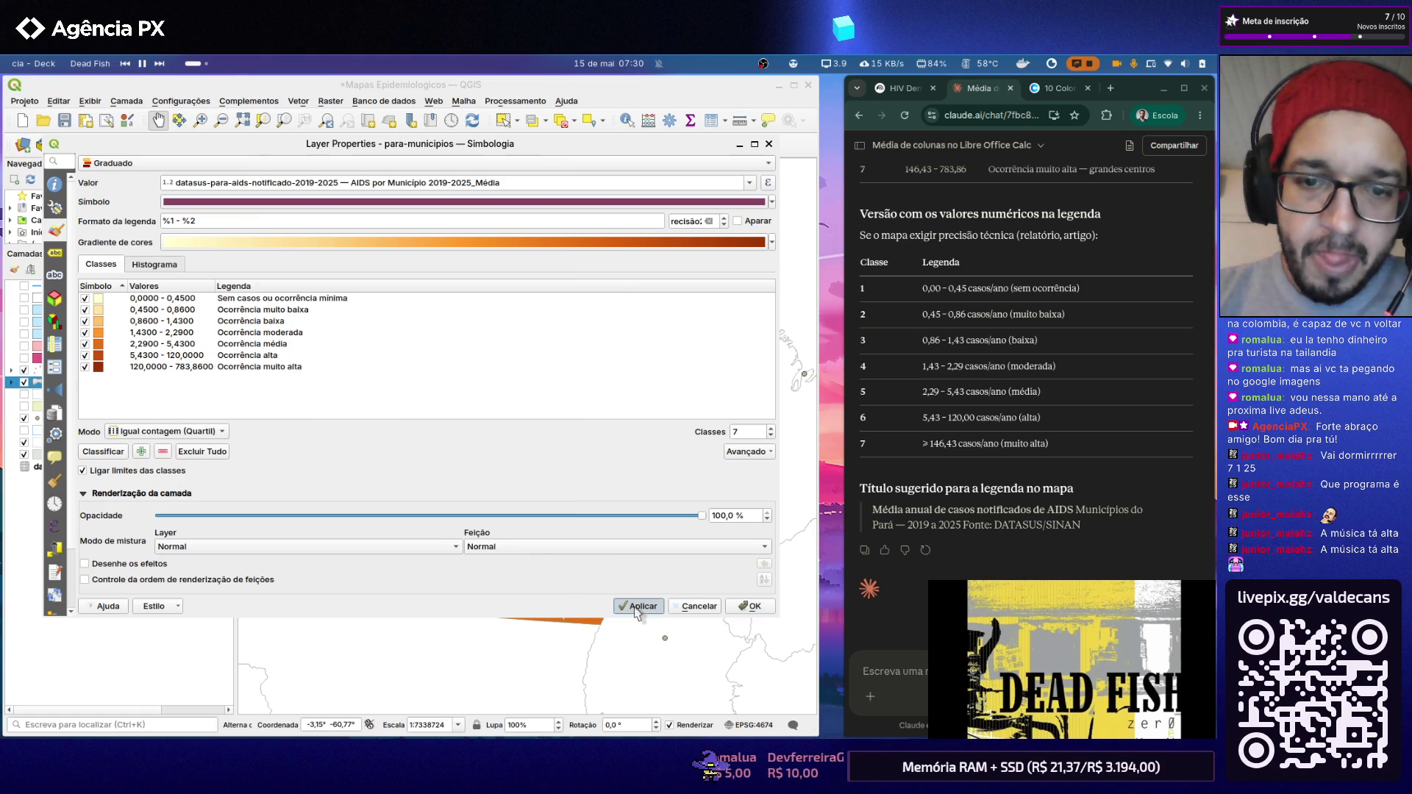
{"action": "left_click", "coordinate": [749, 607]}
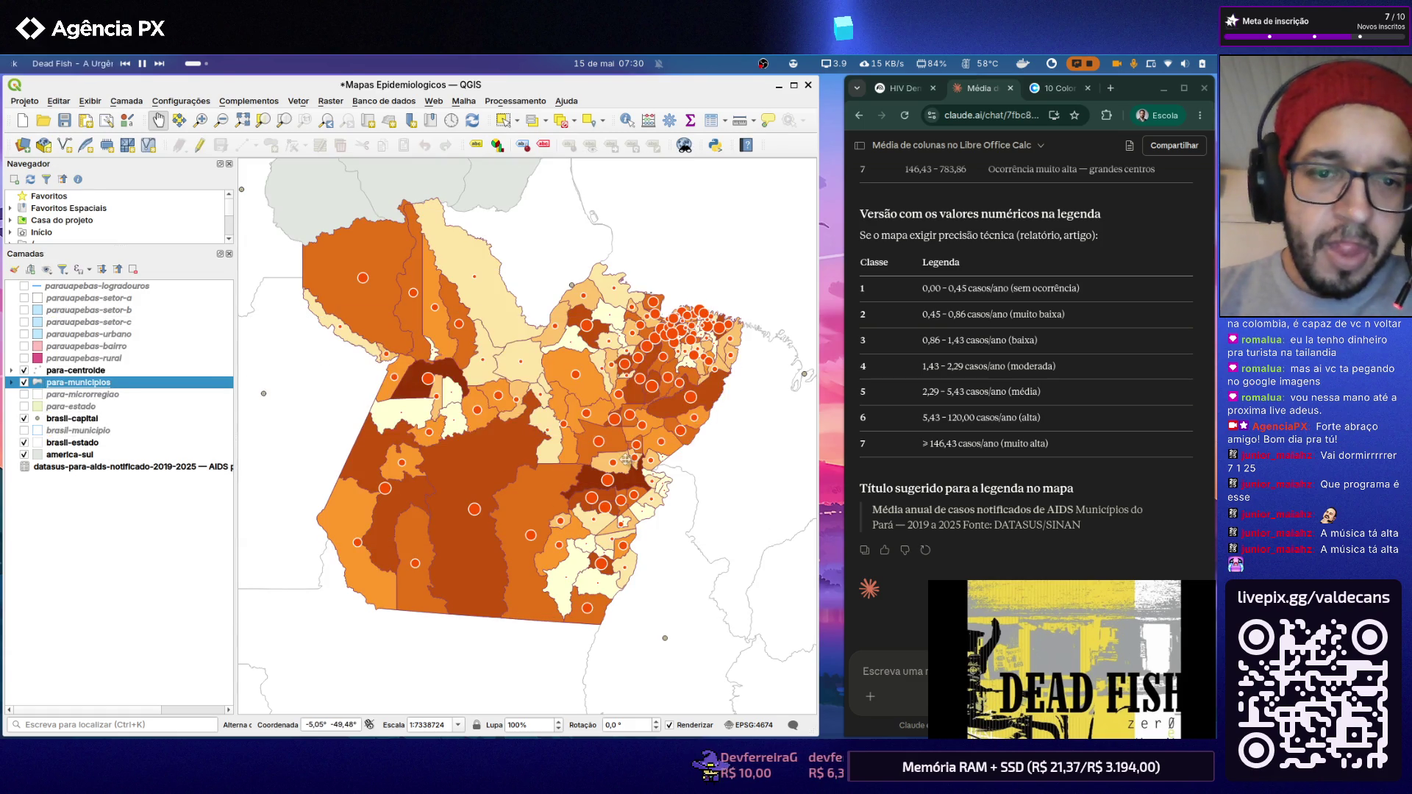
{"action": "scroll", "coordinate": [568, 410], "scroll_direction": "up", "scroll_amount": 1}
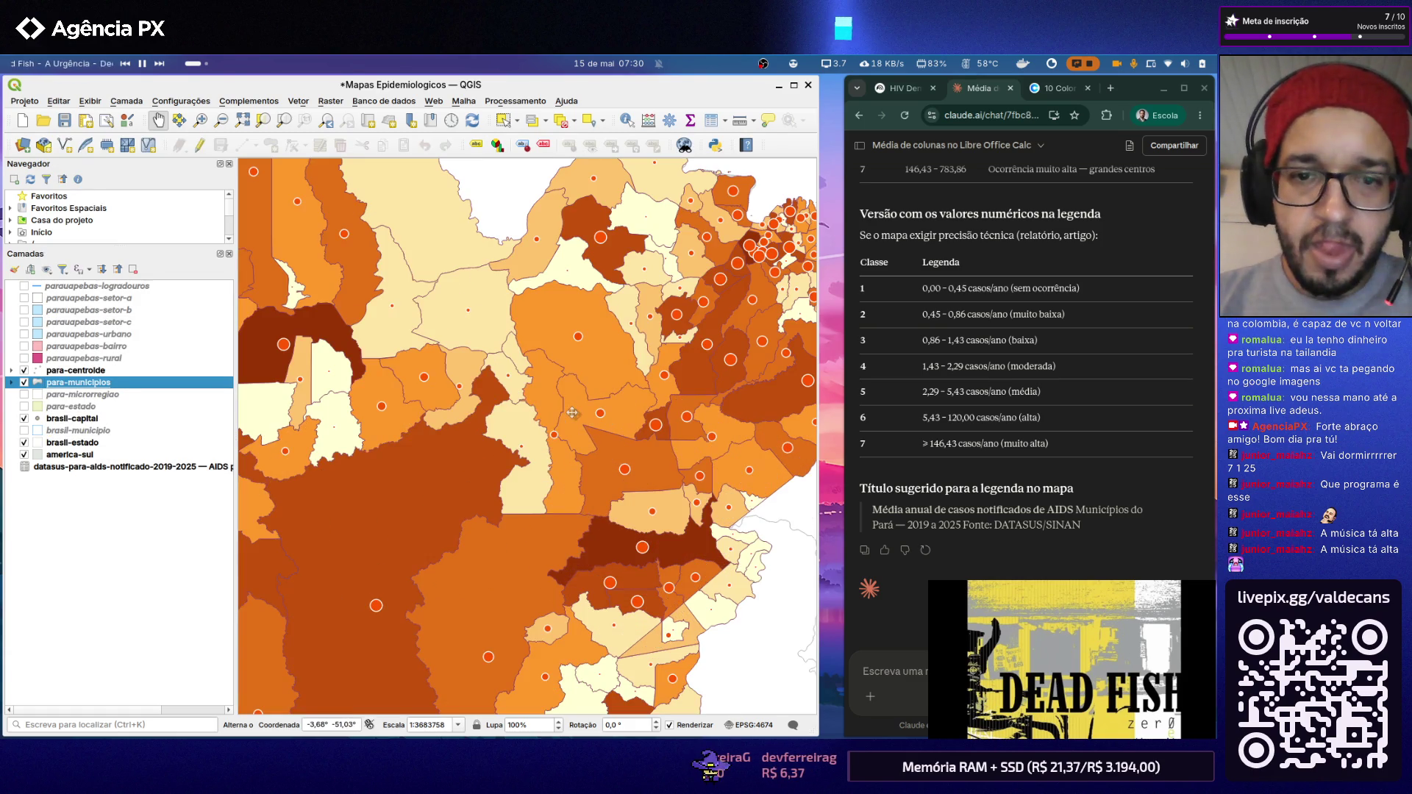
{"action": "scroll", "coordinate": [528, 361], "scroll_direction": "down", "scroll_amount": 1}
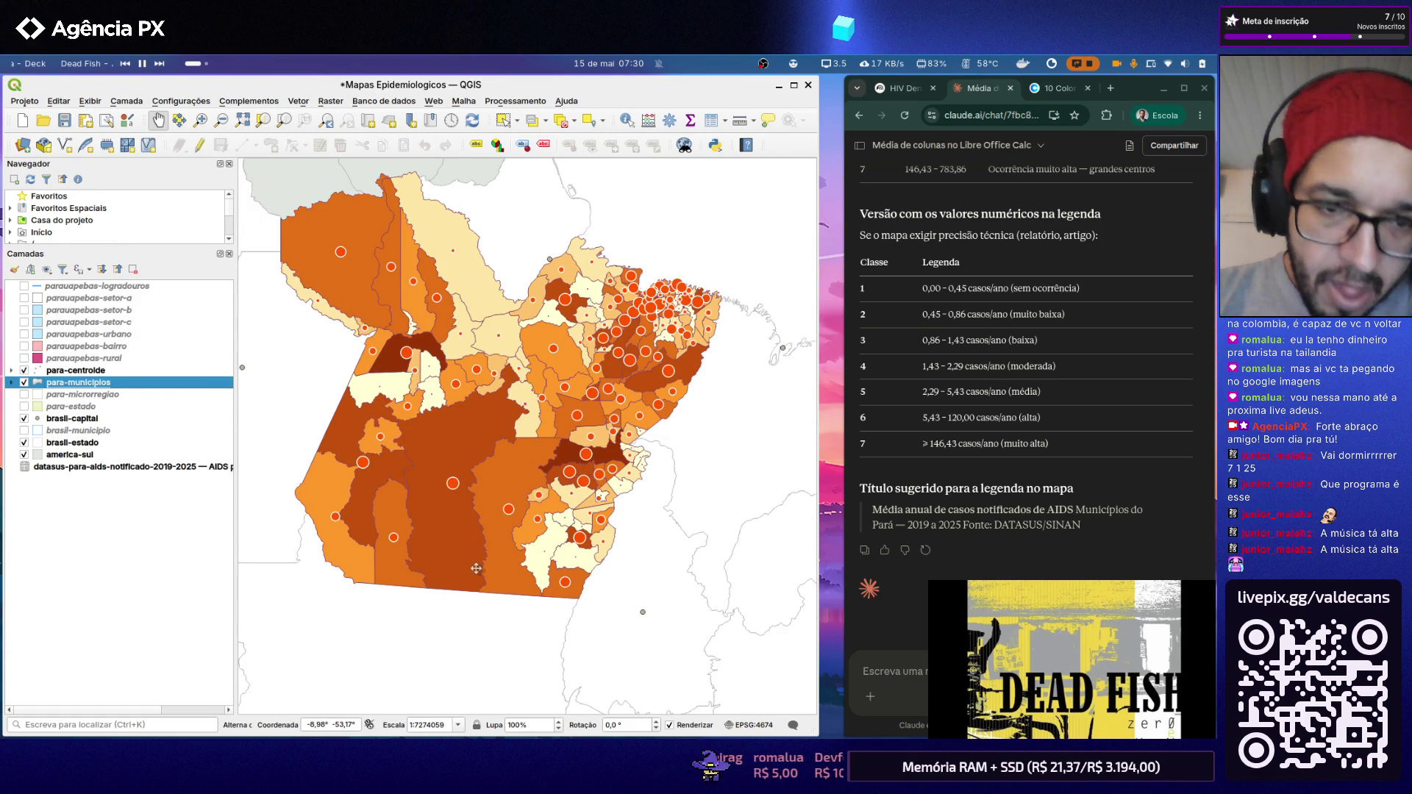
{"action": "scroll", "coordinate": [454, 530], "scroll_direction": "up", "scroll_amount": 1}
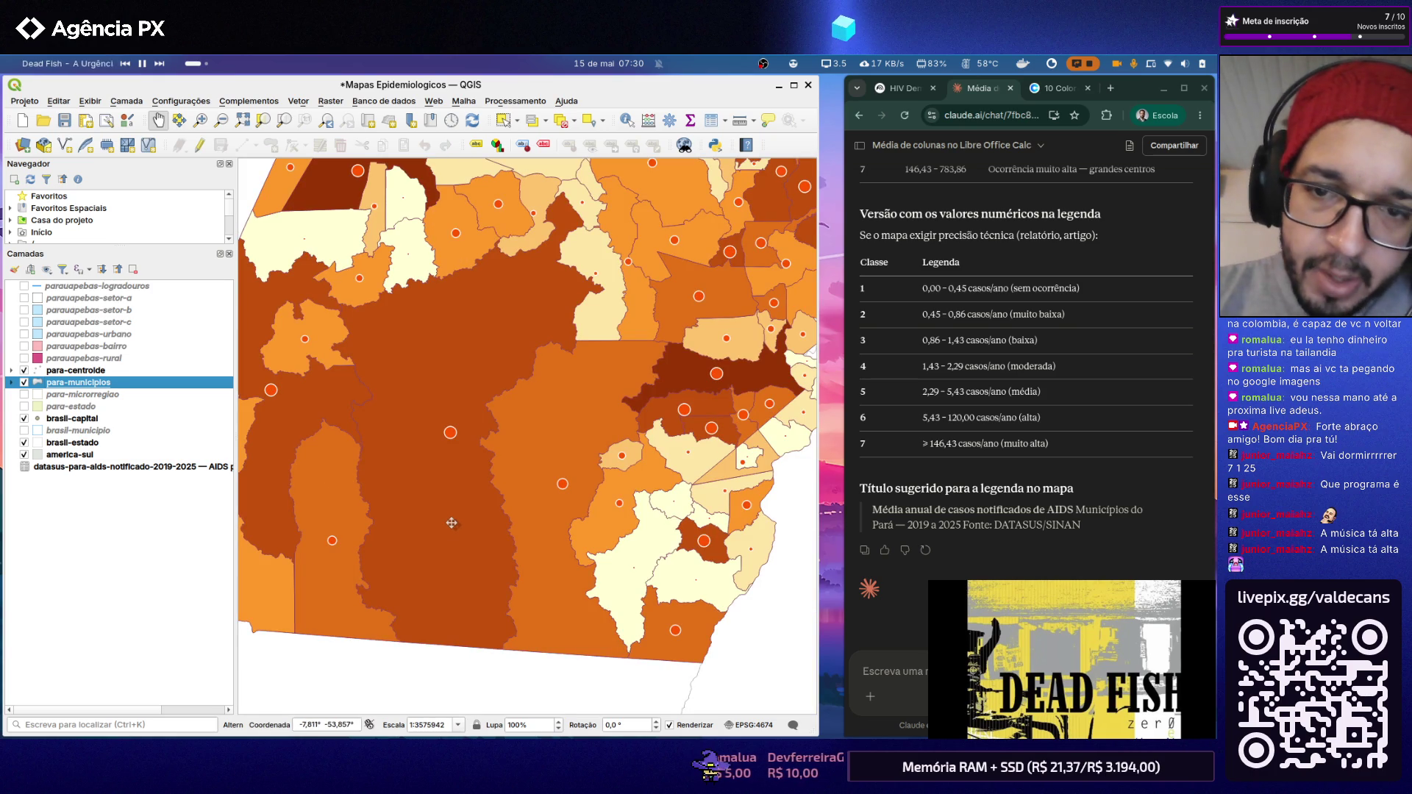
{"action": "scroll", "coordinate": [451, 522], "scroll_direction": "down", "scroll_amount": 1}
{"action": "scroll", "coordinate": [467, 512], "scroll_direction": "down", "scroll_amount": 1}
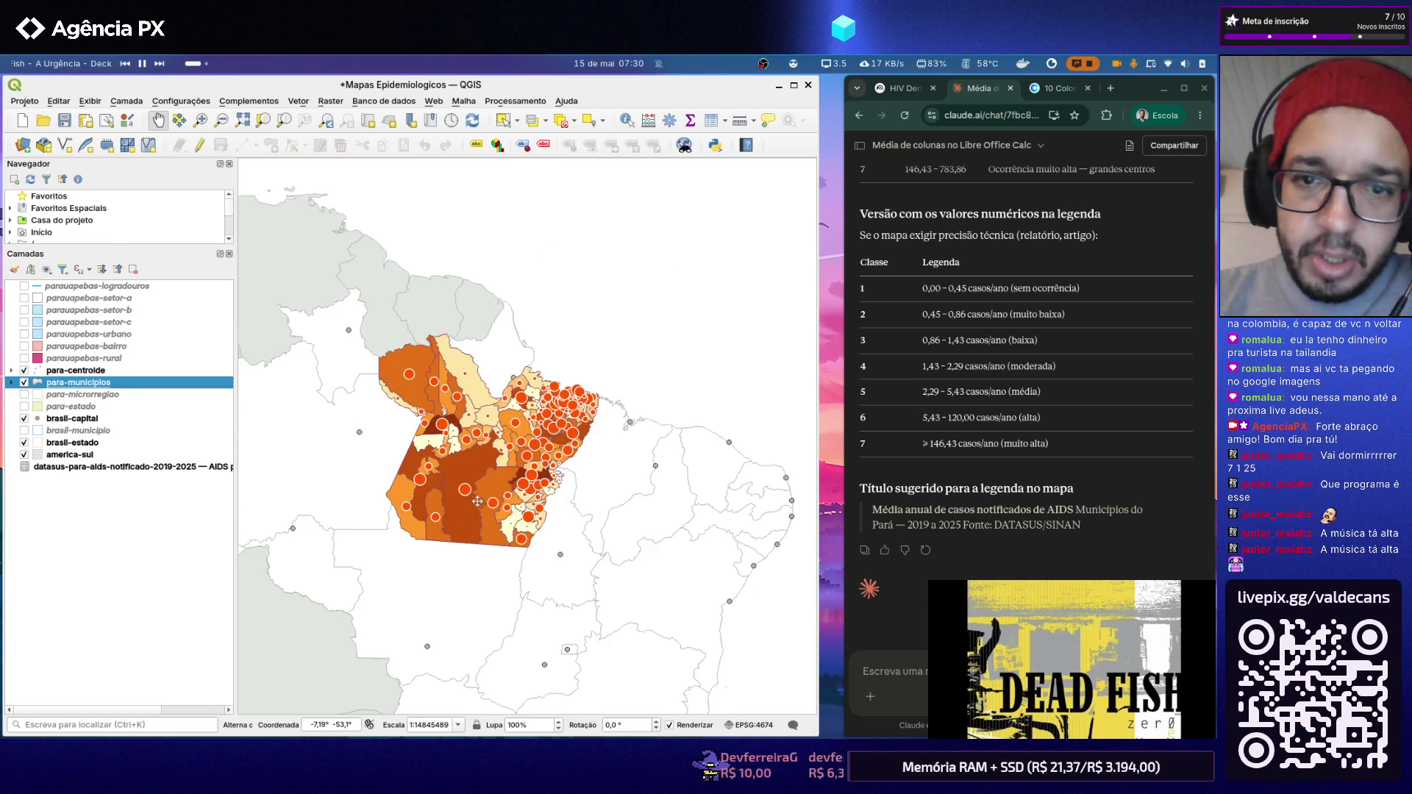
{"action": "scroll", "coordinate": [466, 512], "scroll_direction": "up", "scroll_amount": 1}
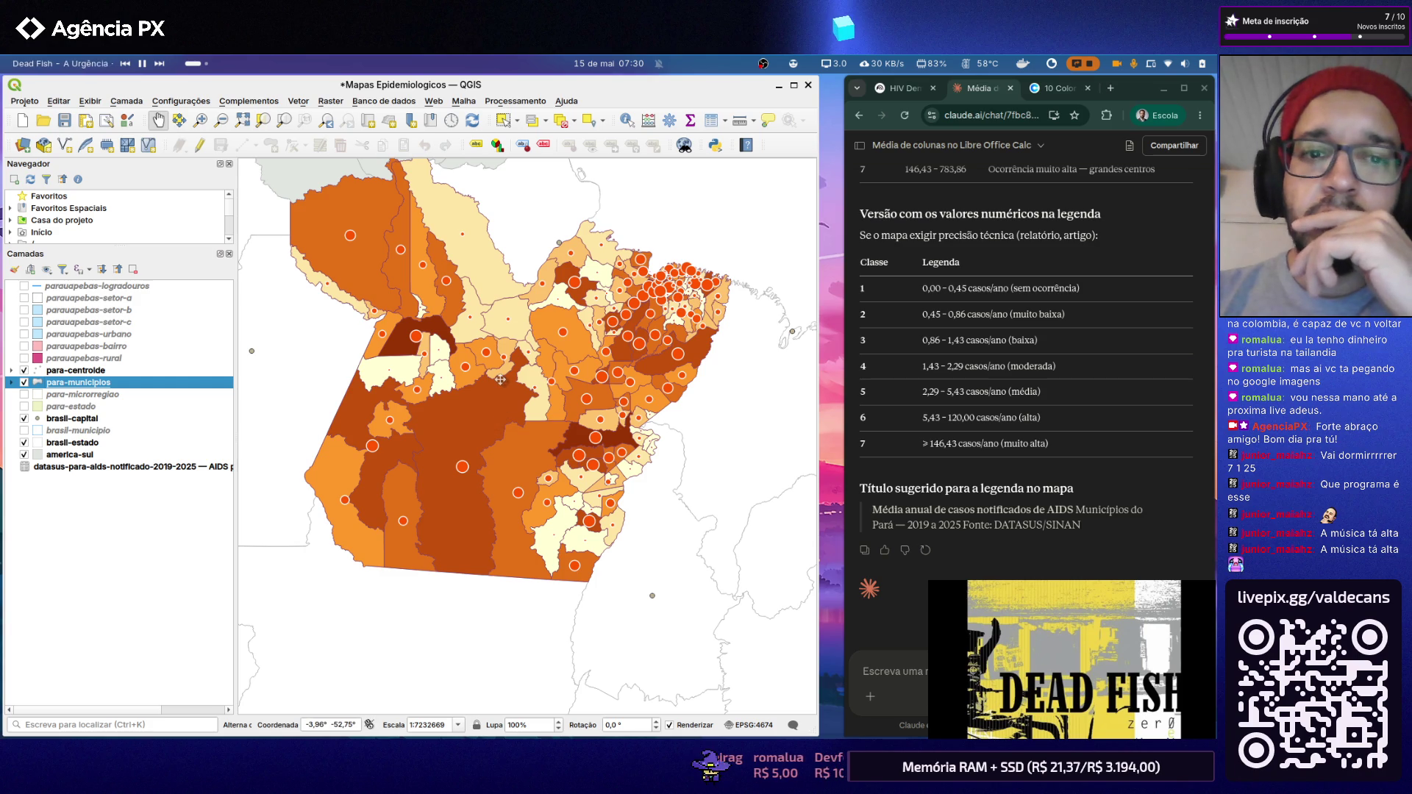
{"action": "scroll", "coordinate": [500, 380], "scroll_direction": "up", "scroll_amount": 2}
{"action": "scroll", "coordinate": [498, 379], "scroll_direction": "down", "scroll_amount": 1}
{"action": "scroll", "coordinate": [496, 378], "scroll_direction": "down", "scroll_amount": 1}
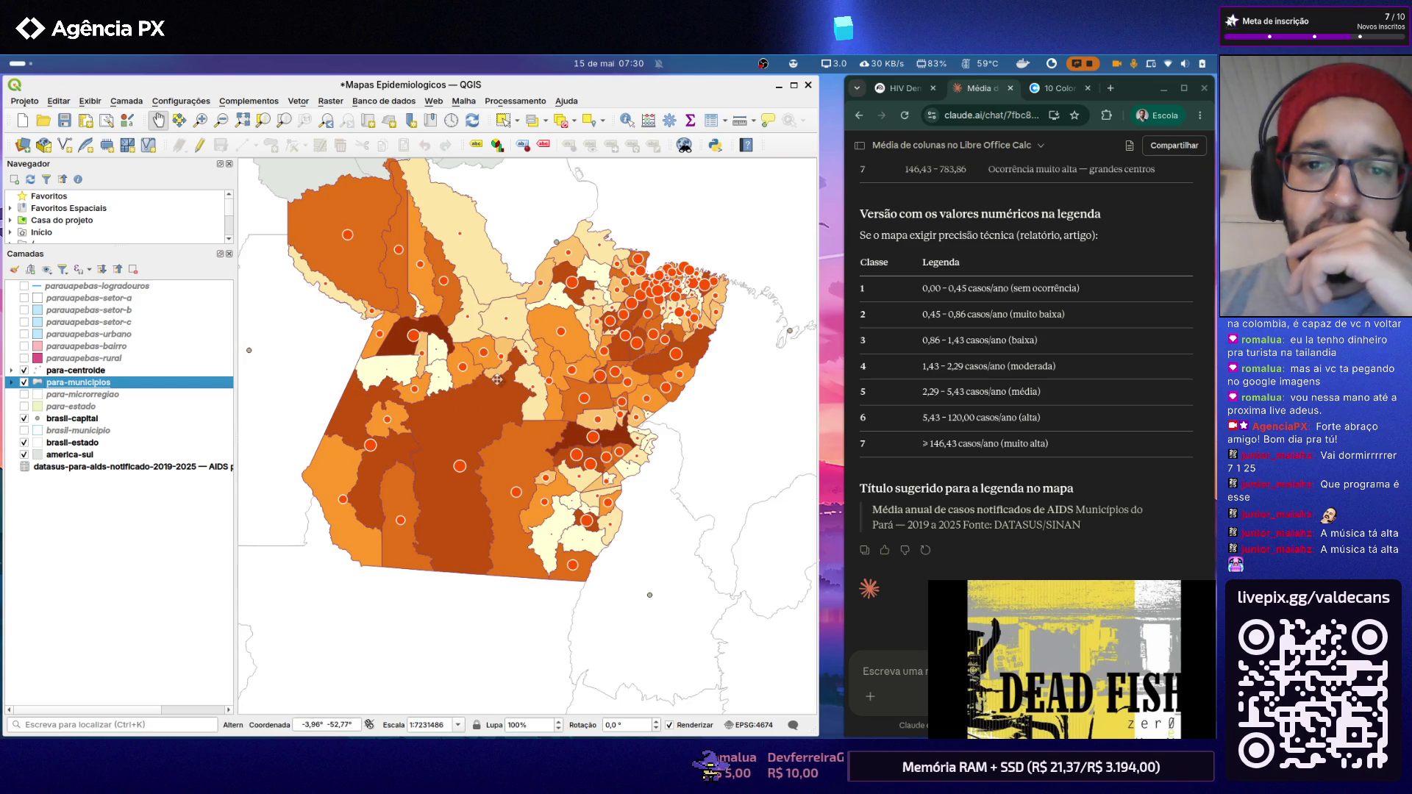
{"action": "scroll", "coordinate": [497, 380], "scroll_direction": "down", "scroll_amount": 1}
{"action": "scroll", "coordinate": [512, 329], "scroll_direction": "up", "scroll_amount": 1}
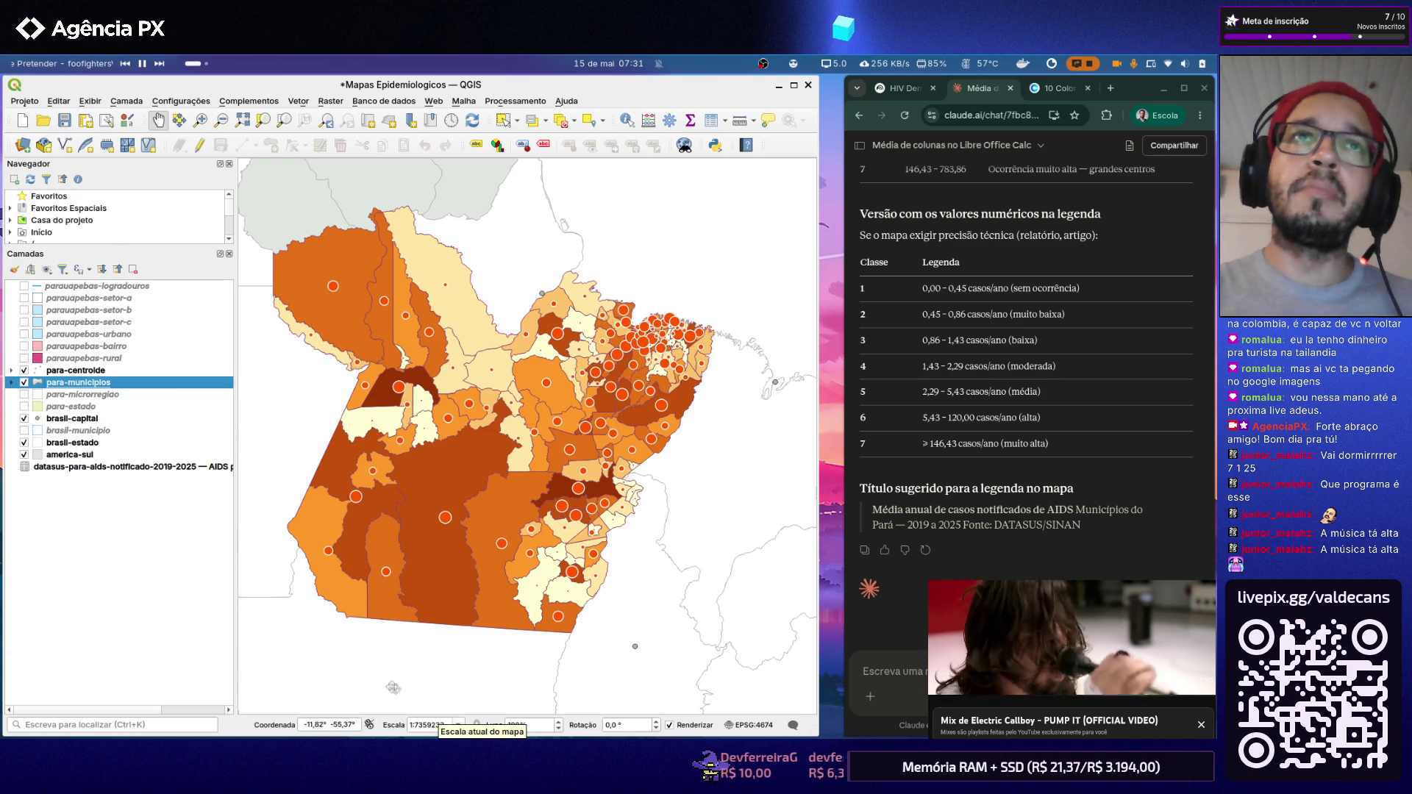
Step: Open the para-centroide marker's detailed symbol settings and select its Marcador Simples layer
{"action": "left_click", "coordinate": [1052, 571]}
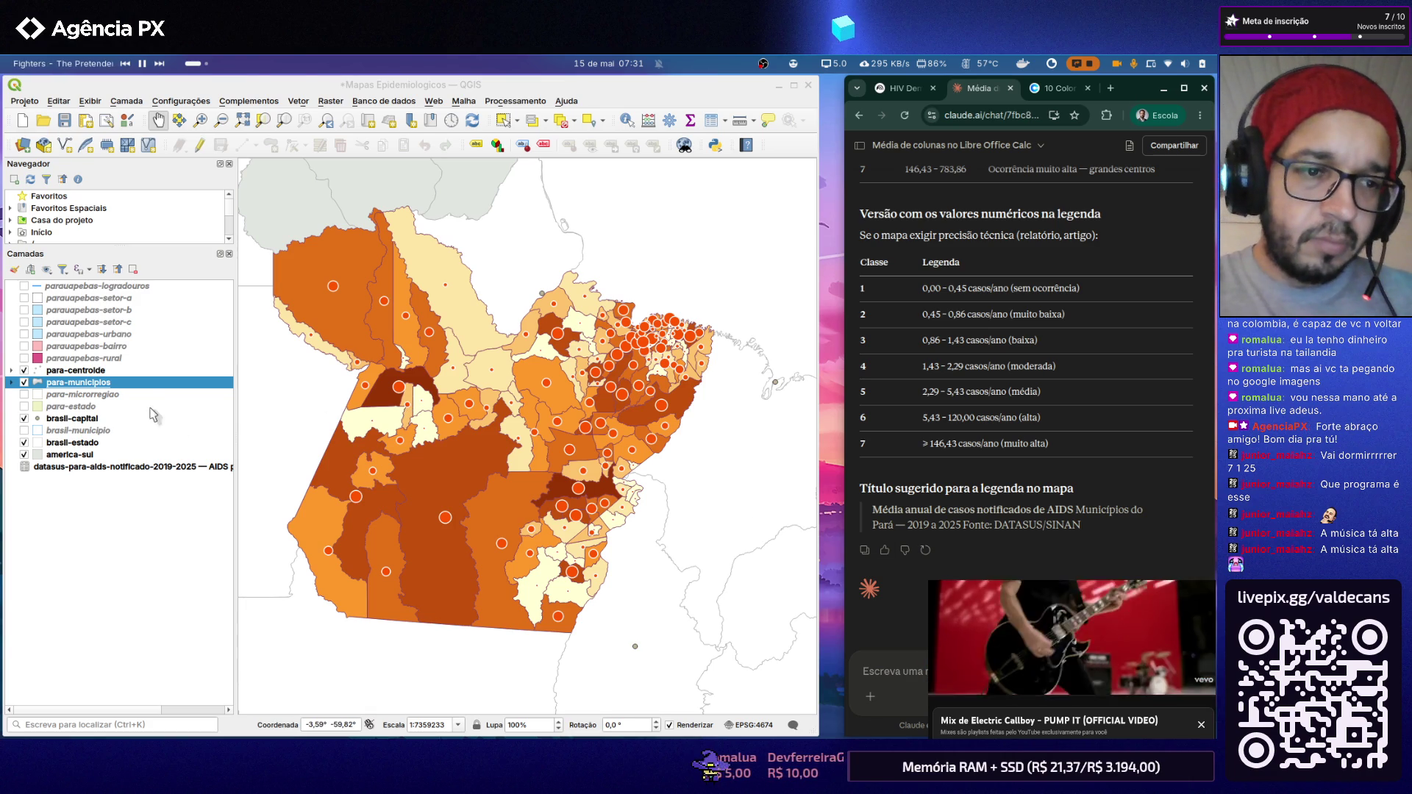
{"action": "double_click", "coordinate": [104, 371]}
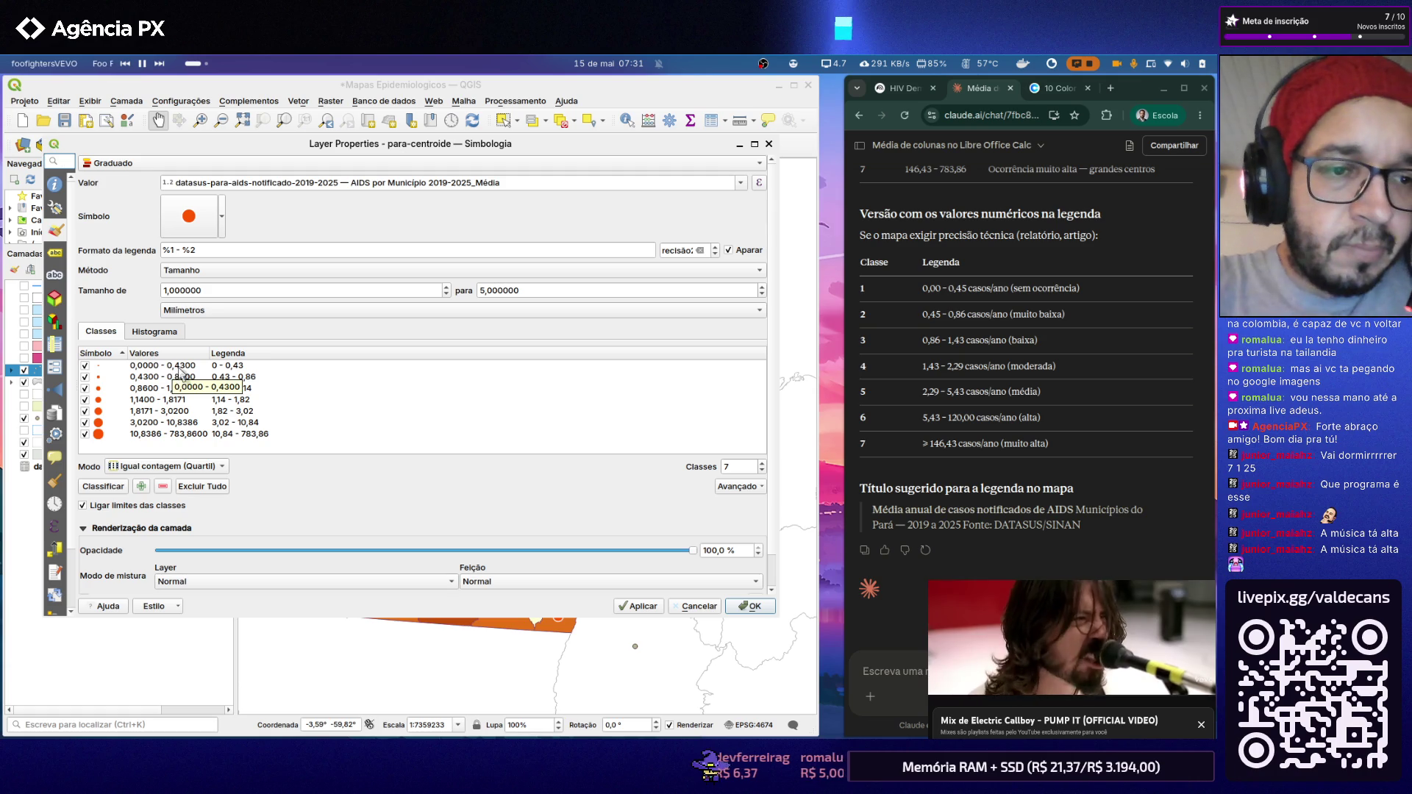
{"action": "left_click", "coordinate": [224, 206]}
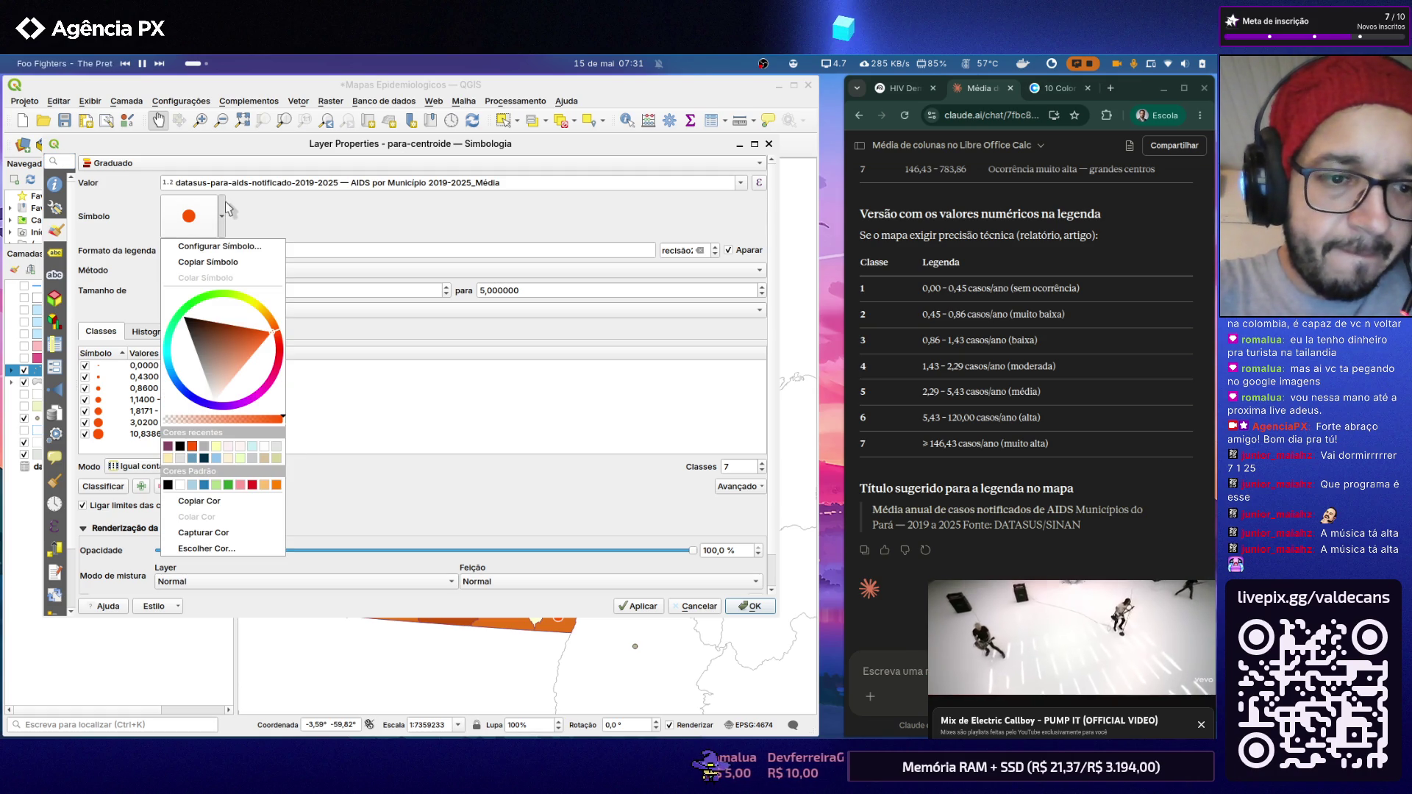
{"action": "left_click", "coordinate": [226, 208]}
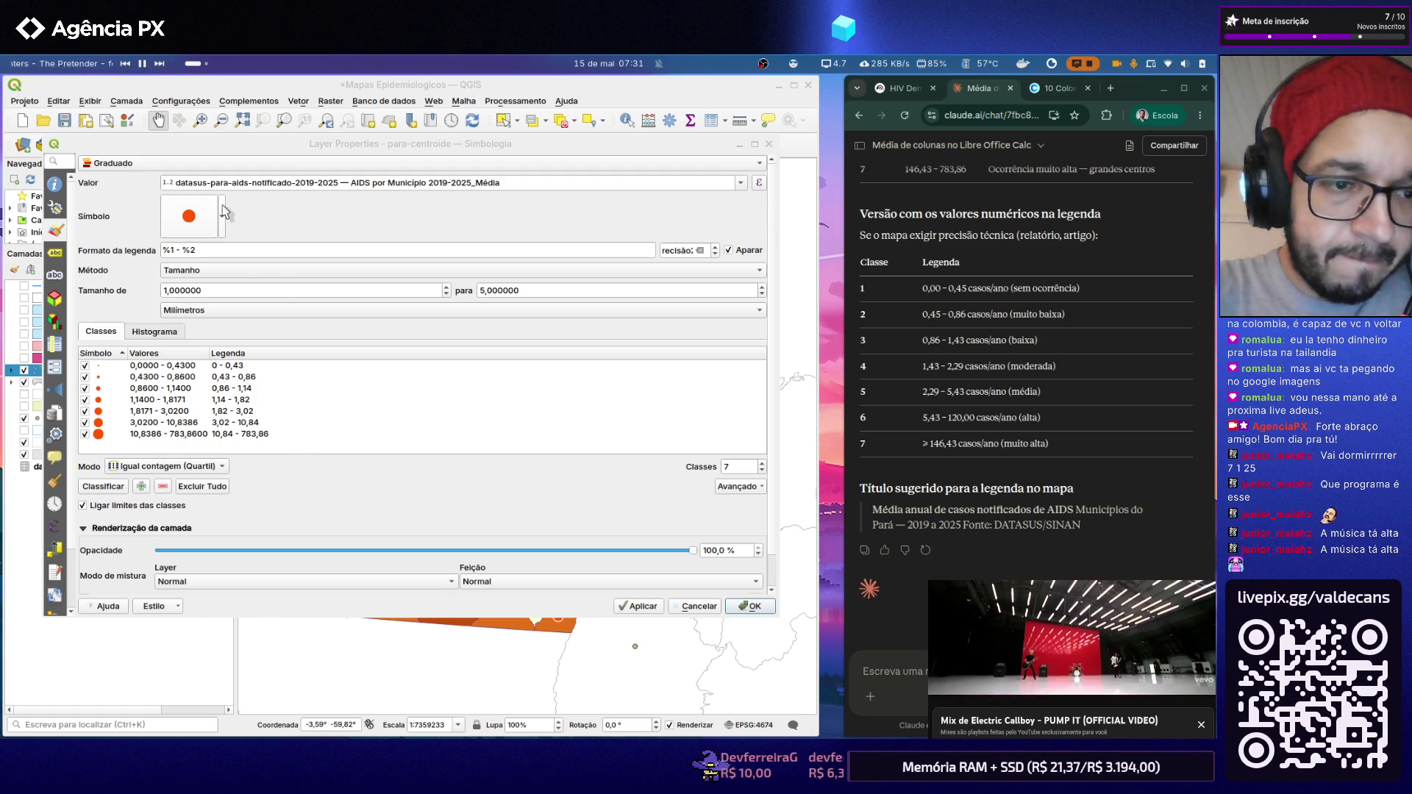
{"action": "left_click", "coordinate": [189, 217]}
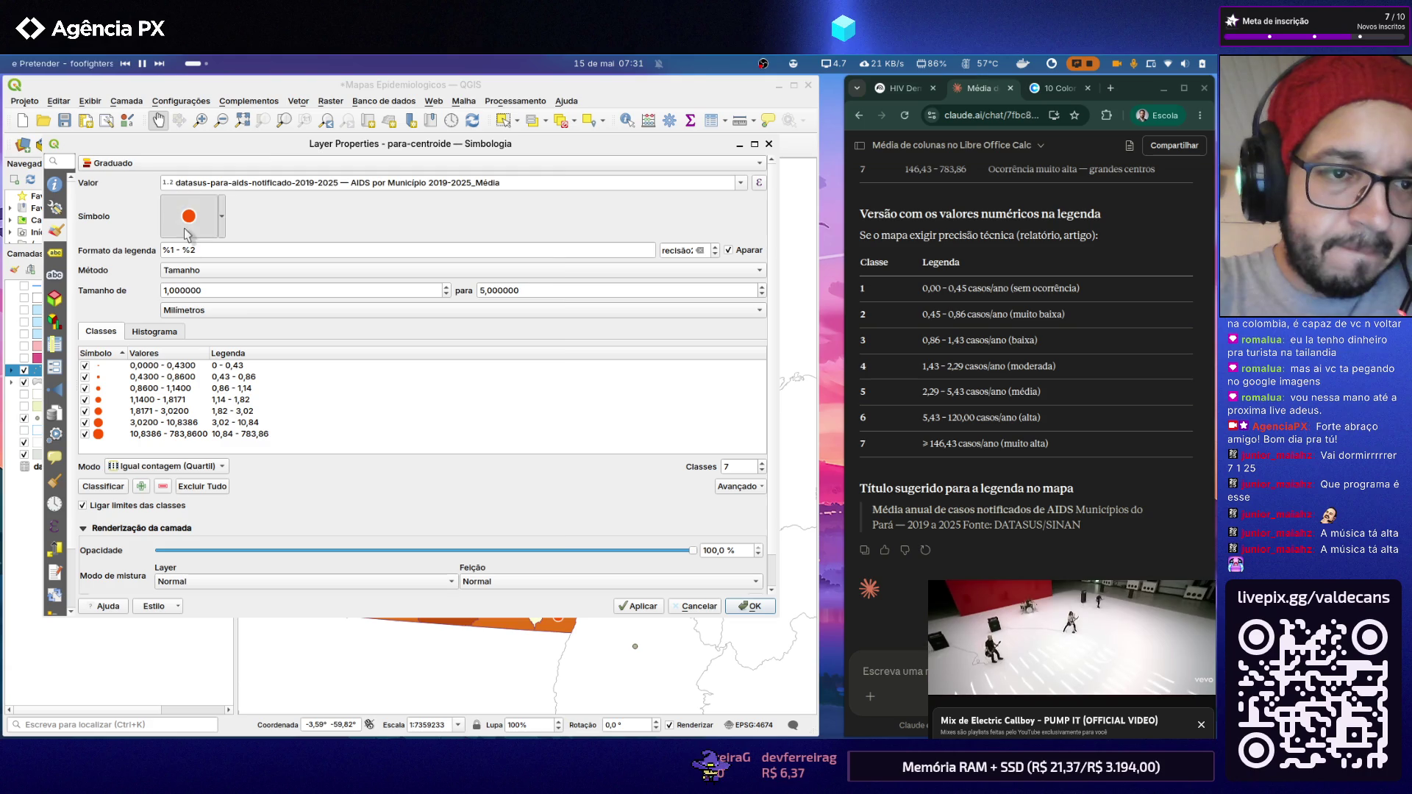
{"action": "left_click", "coordinate": [393, 211]}
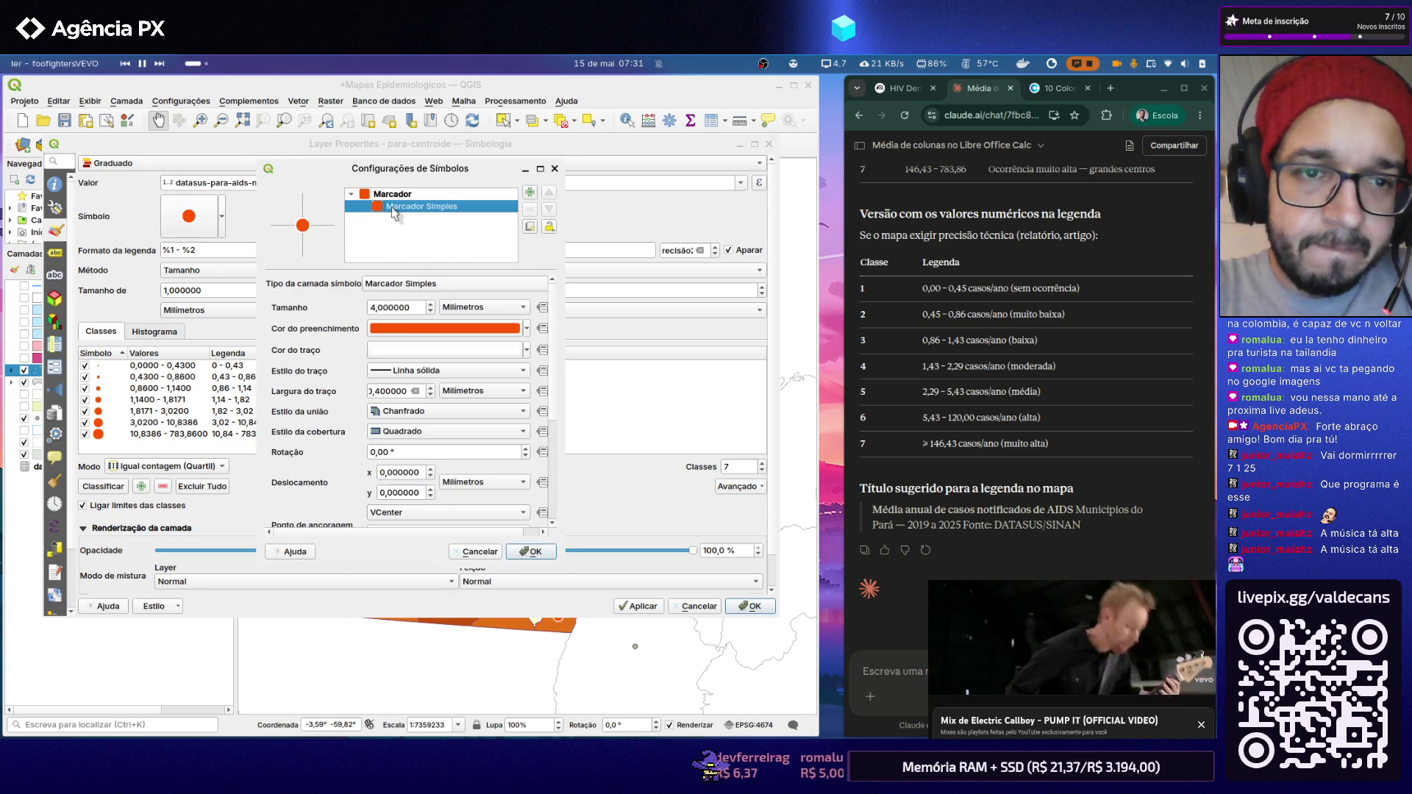
Step: Browse the Colorful, Topography, Showcase and Grayscale symbol libraries for the marker
{"action": "left_click", "coordinate": [391, 195]}
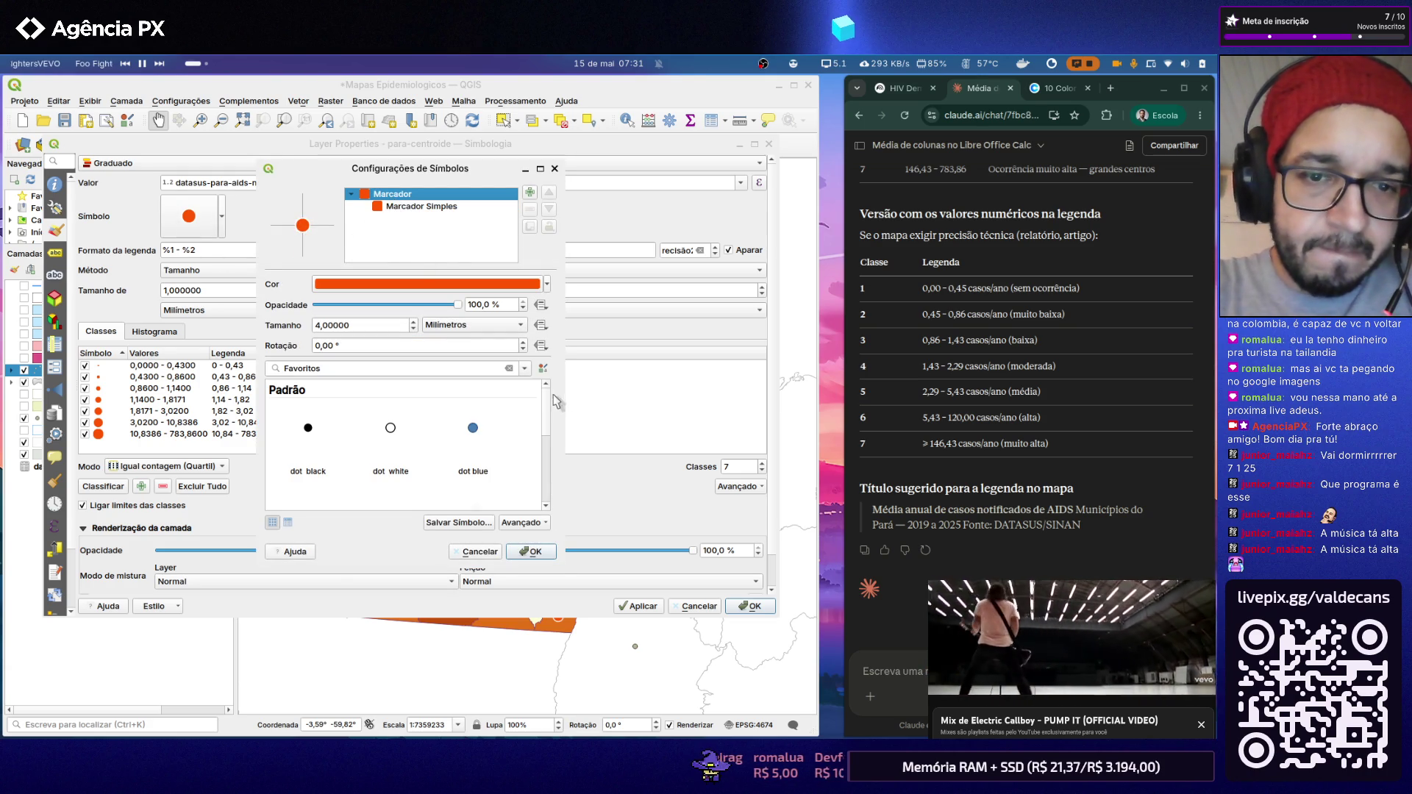
{"action": "mouse_move", "coordinate": [547, 400]}
{"action": "left_mouse_down"}
{"action": "mouse_move", "coordinate": [533, 470]}
{"action": "mouse_move", "coordinate": [545, 390]}
{"action": "left_mouse_up"}
{"action": "left_click", "coordinate": [525, 371]}
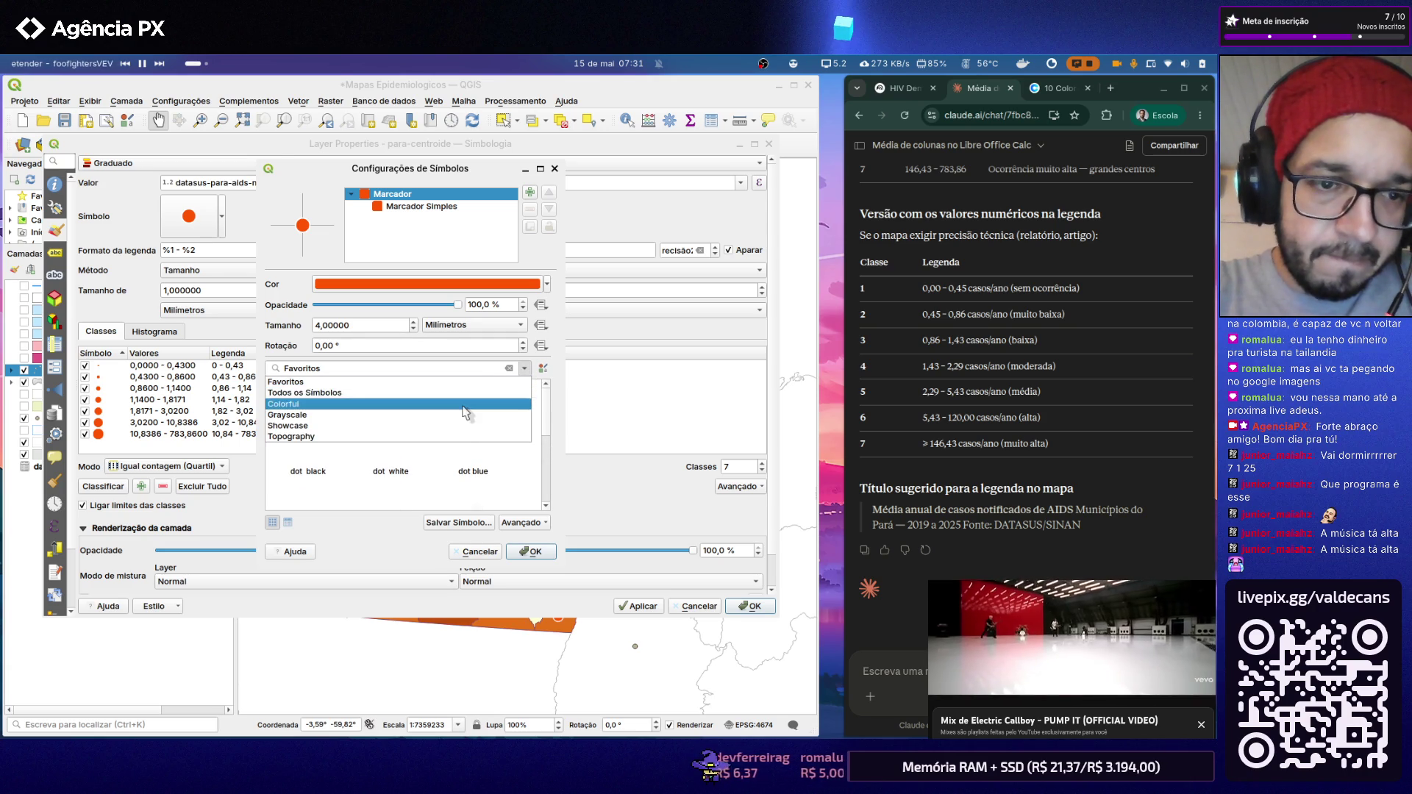
{"action": "left_click", "coordinate": [468, 404]}
{"action": "mouse_move", "coordinate": [546, 406]}
{"action": "left_mouse_down"}
{"action": "mouse_move", "coordinate": [540, 496]}
{"action": "mouse_move", "coordinate": [545, 386]}
{"action": "left_mouse_up"}
{"action": "left_click", "coordinate": [524, 367]}
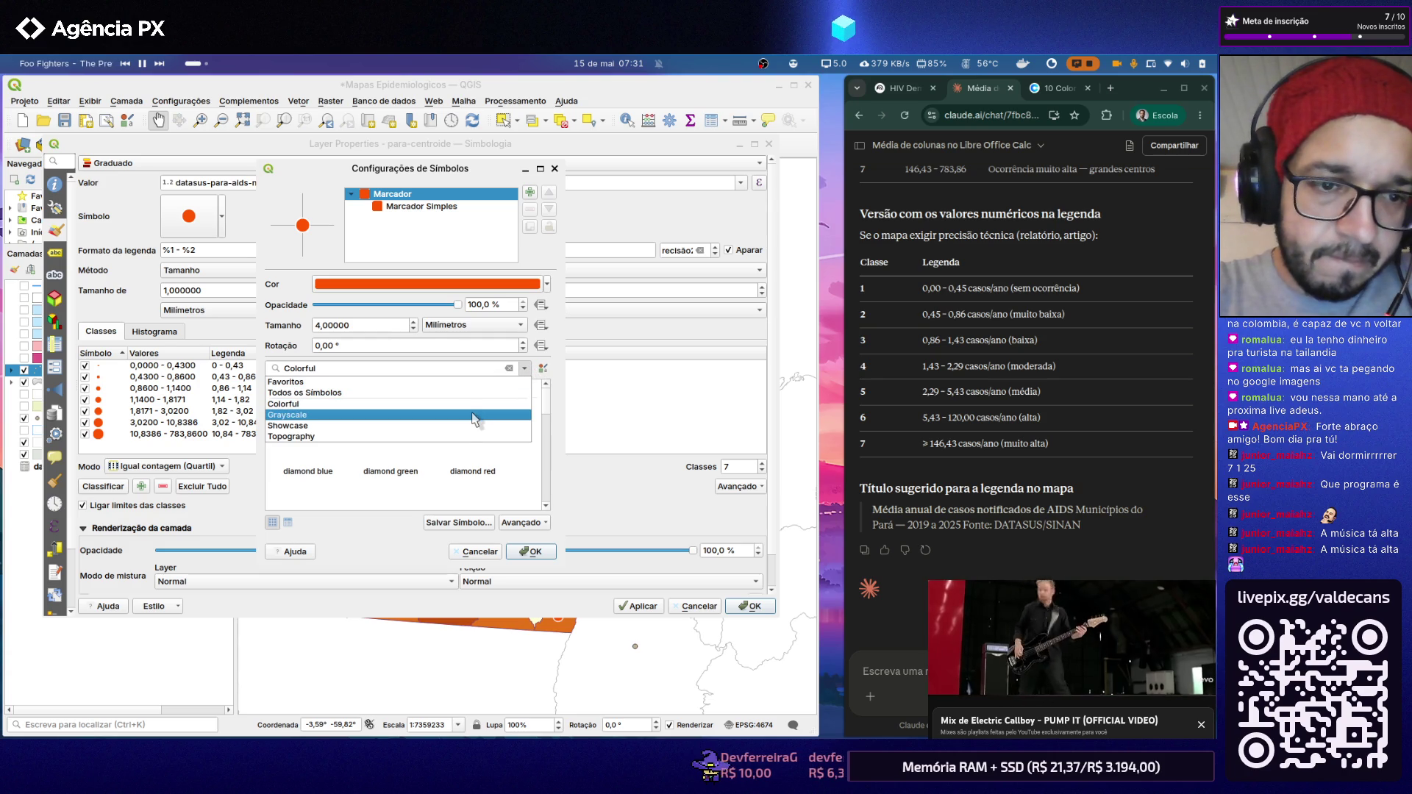
{"action": "left_click", "coordinate": [474, 436]}
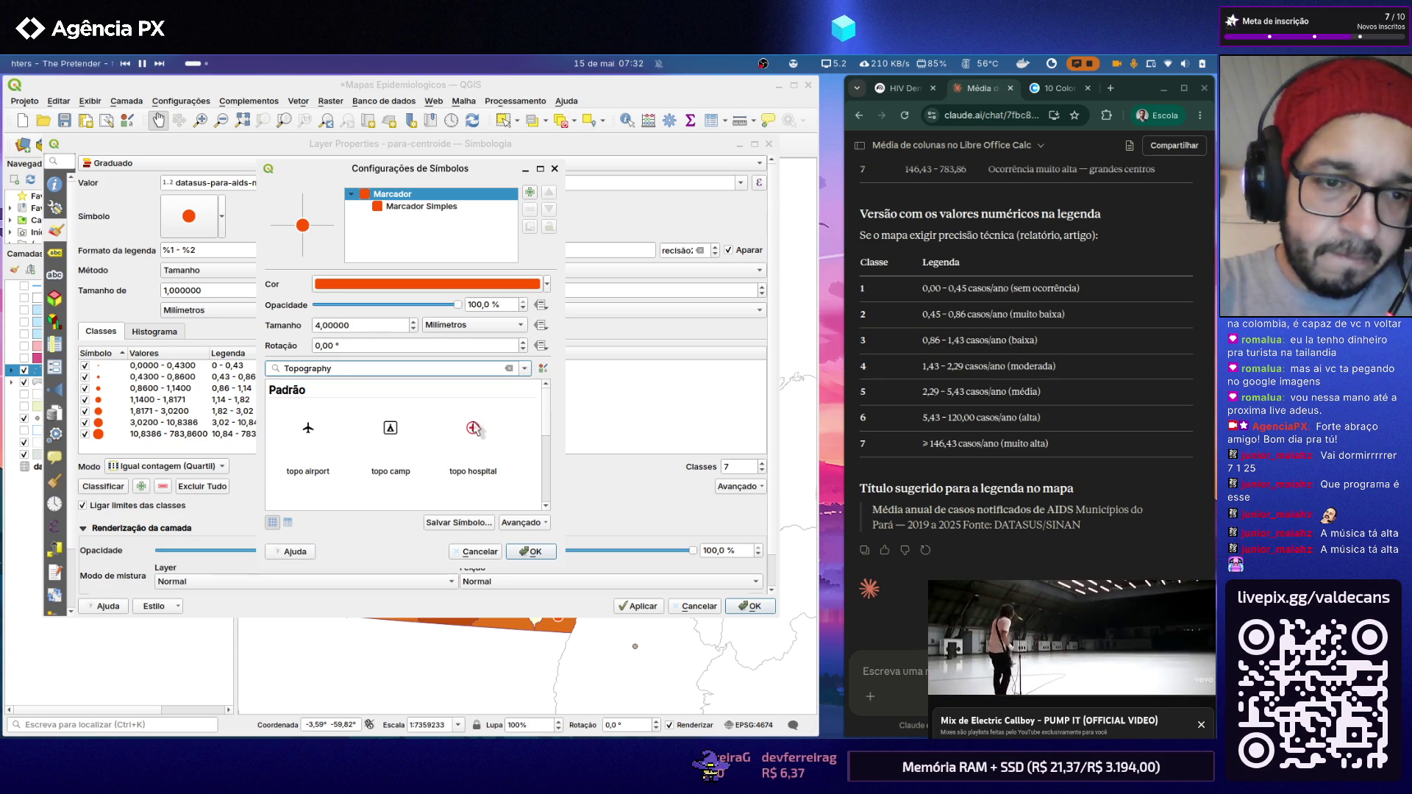
{"action": "left_click", "coordinate": [524, 368]}
{"action": "left_click", "coordinate": [452, 419]}
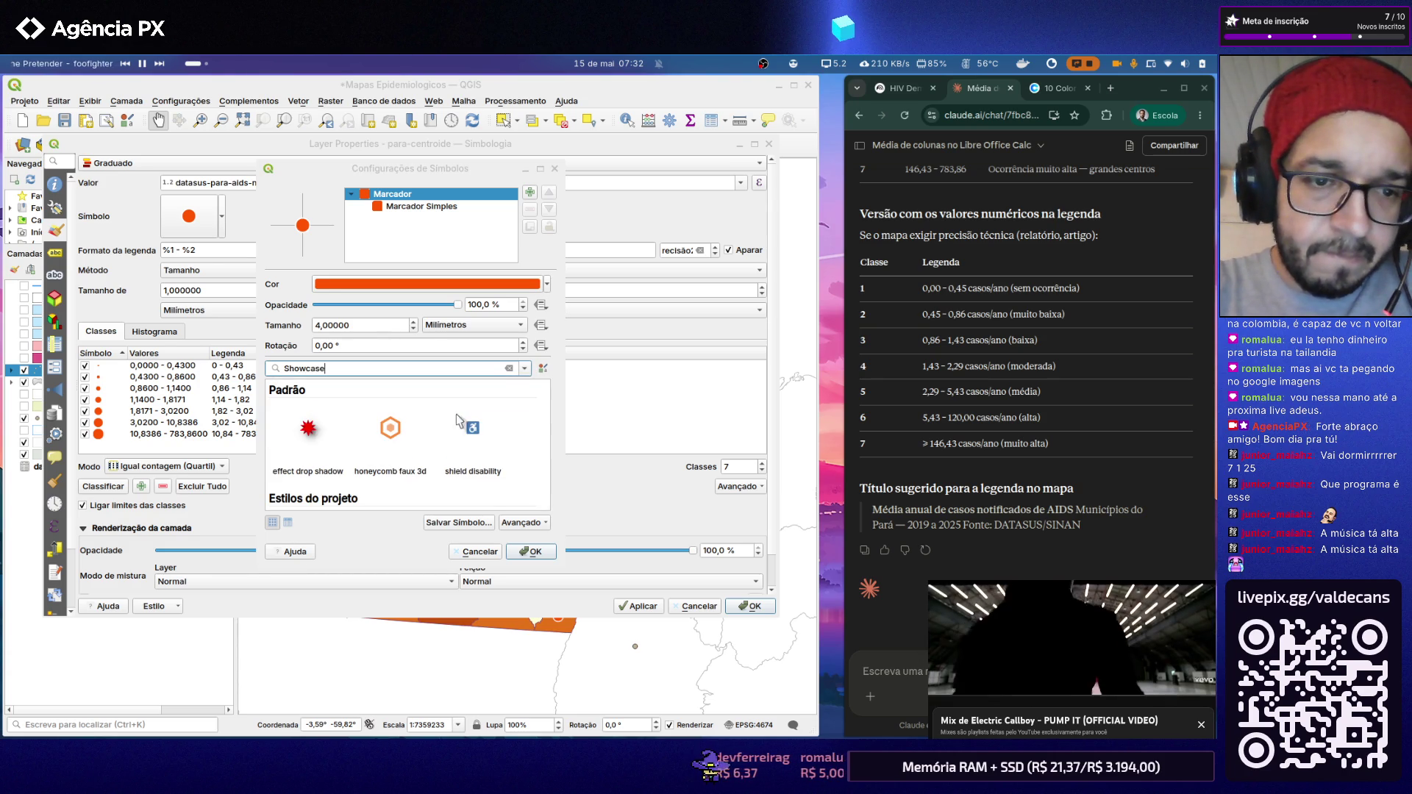
{"action": "left_click", "coordinate": [524, 369]}
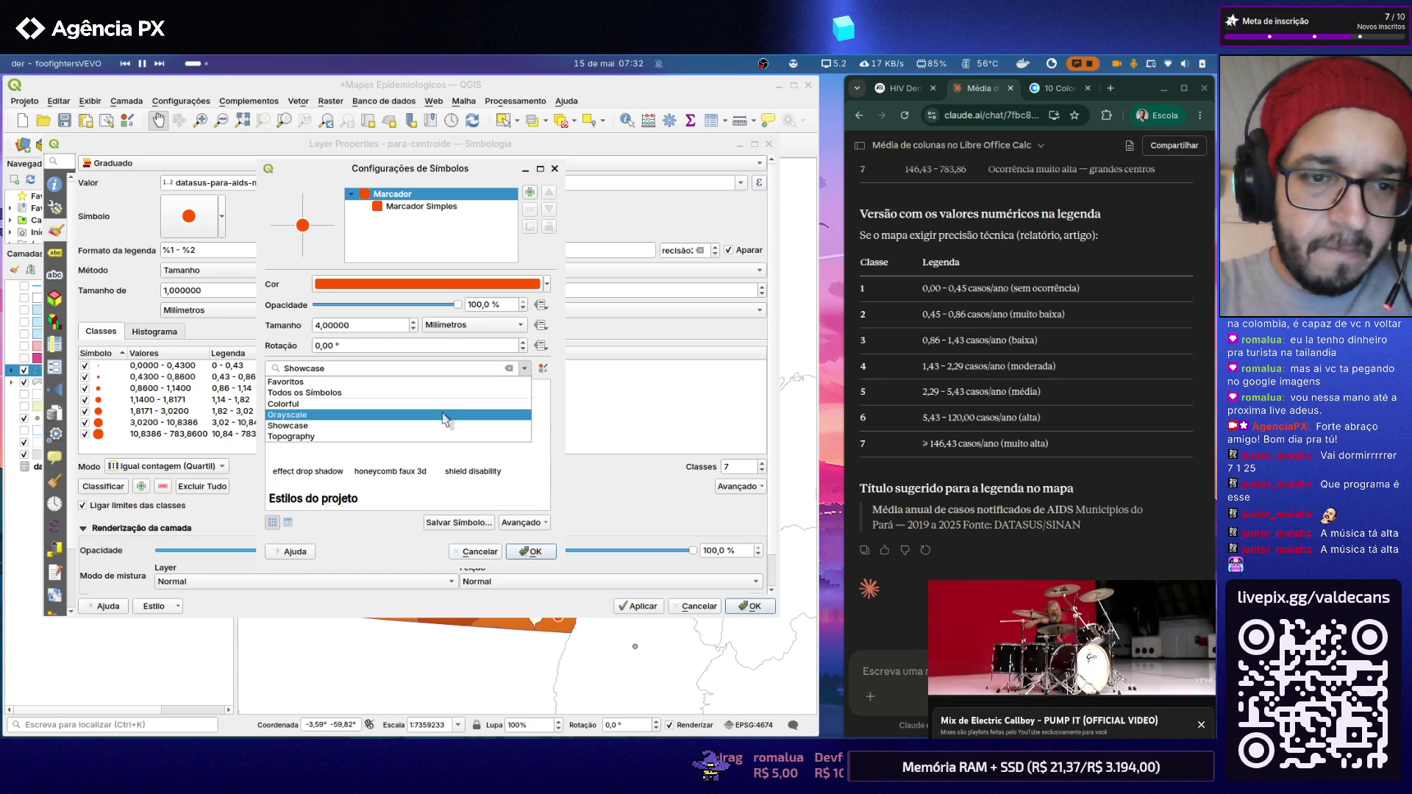
{"action": "left_click", "coordinate": [515, 413]}
{"action": "left_click", "coordinate": [524, 368]}
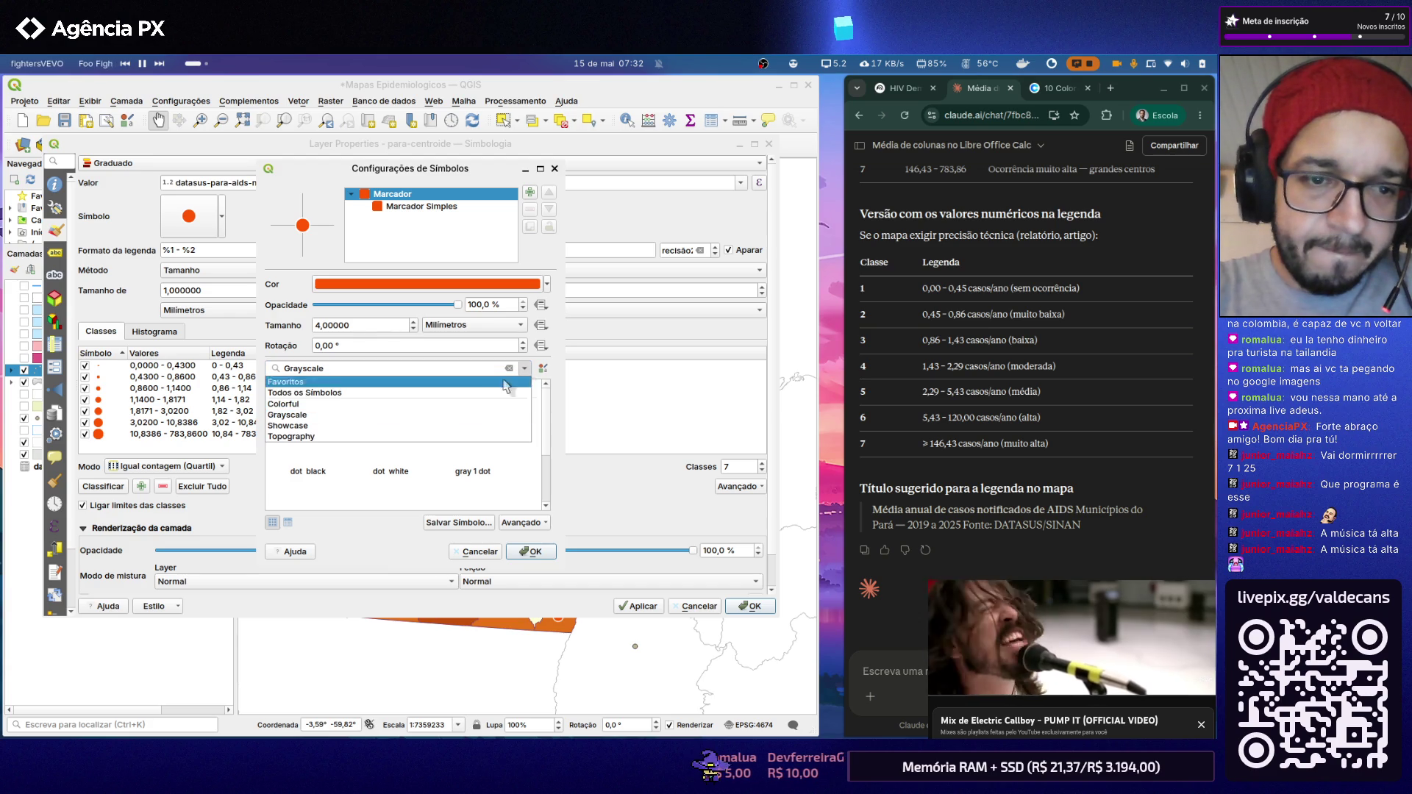
{"action": "left_click", "coordinate": [457, 411]}
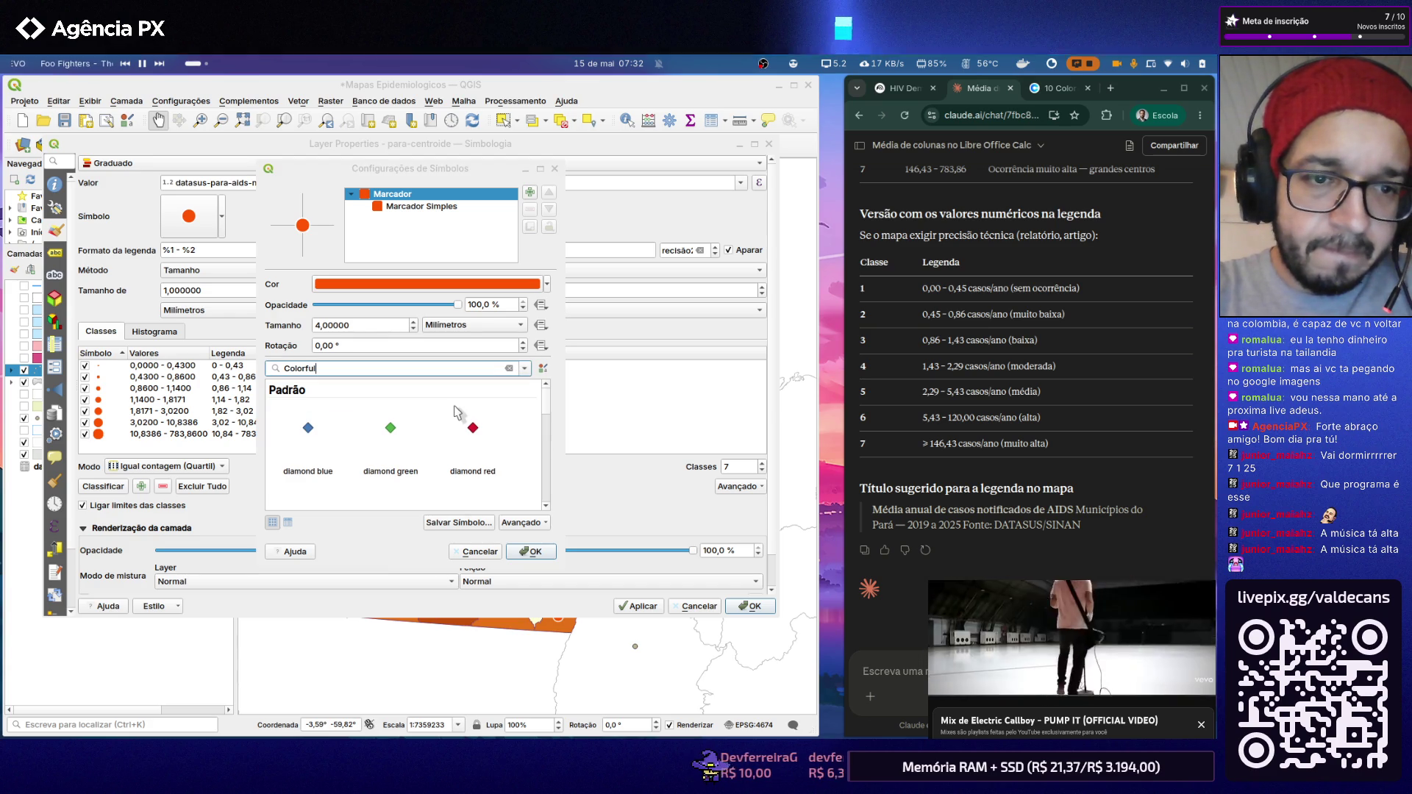
{"action": "scroll", "coordinate": [542, 437], "scroll_direction": "down", "scroll_amount": 2}
{"action": "scroll", "coordinate": [541, 438], "scroll_direction": "up", "scroll_amount": 1}
{"action": "scroll", "coordinate": [541, 418], "scroll_direction": "down", "scroll_amount": 1}
{"action": "scroll", "coordinate": [540, 436], "scroll_direction": "down", "scroll_amount": 1}
{"action": "scroll", "coordinate": [538, 461], "scroll_direction": "down", "scroll_amount": 1}
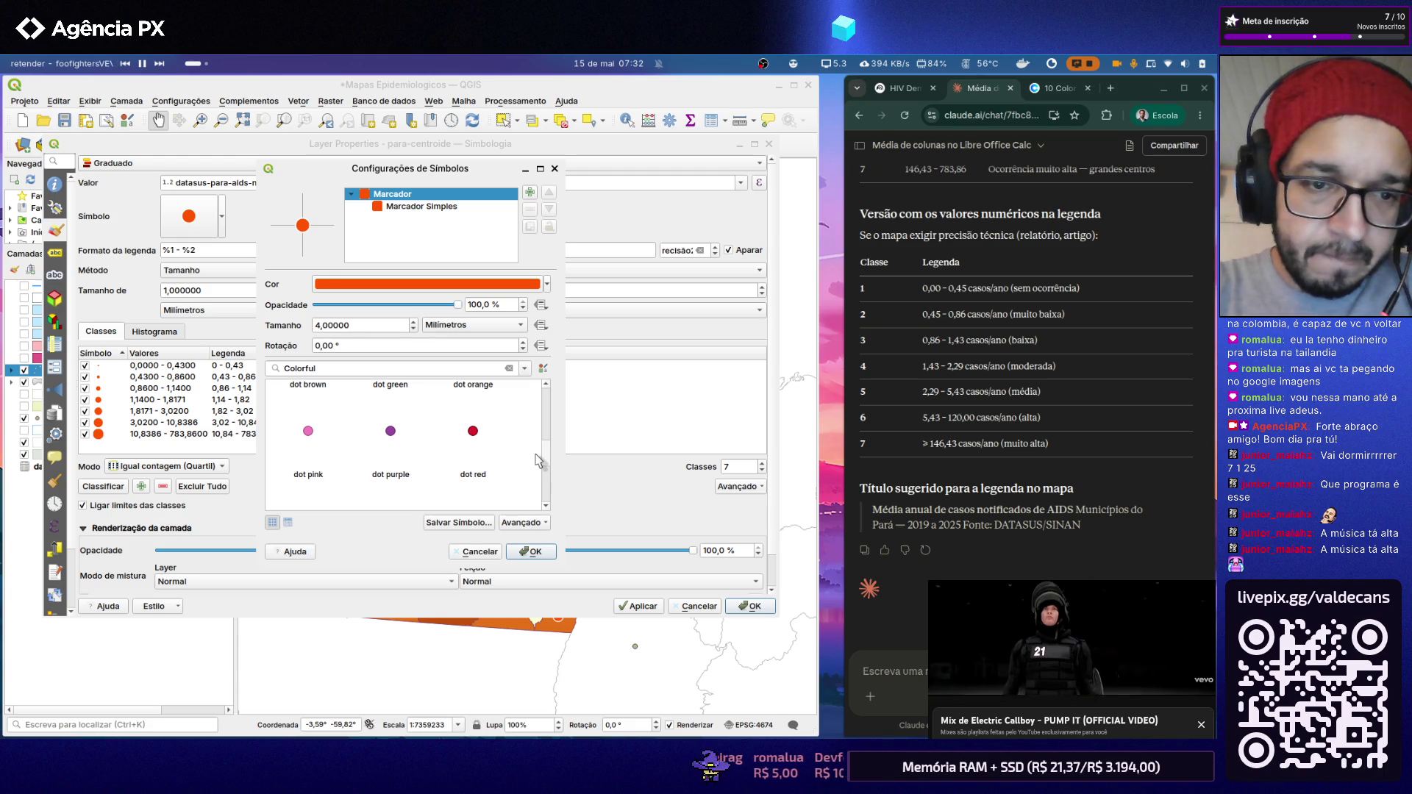
Step: Choose the 'dot red' marker from the Colorful library and confirm it
{"action": "left_click", "coordinate": [475, 434]}
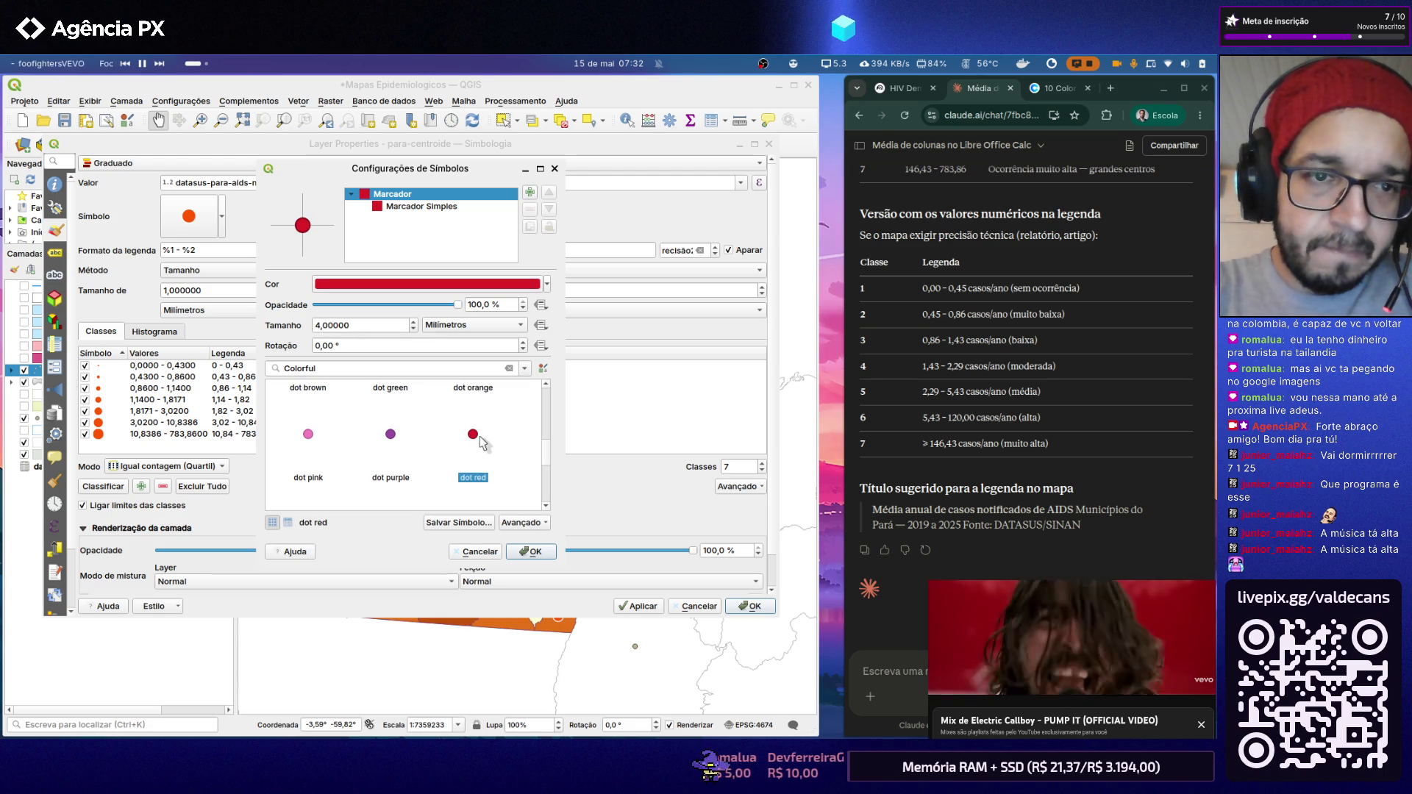
{"action": "scroll", "coordinate": [538, 441], "scroll_direction": "down", "scroll_amount": 2}
{"action": "scroll", "coordinate": [539, 463], "scroll_direction": "down", "scroll_amount": 2}
{"action": "scroll", "coordinate": [538, 475], "scroll_direction": "down", "scroll_amount": 2}
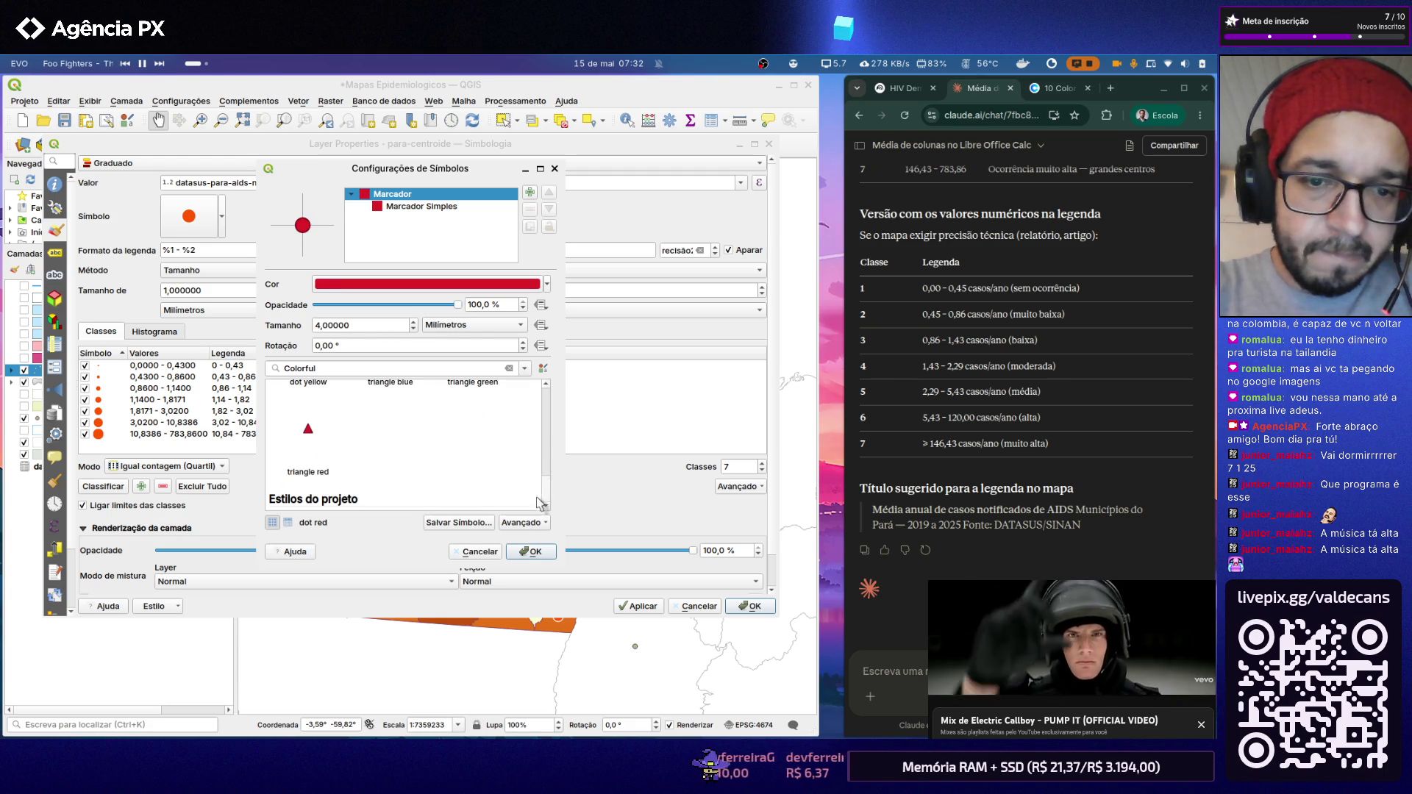
{"action": "left_click", "coordinate": [531, 551]}
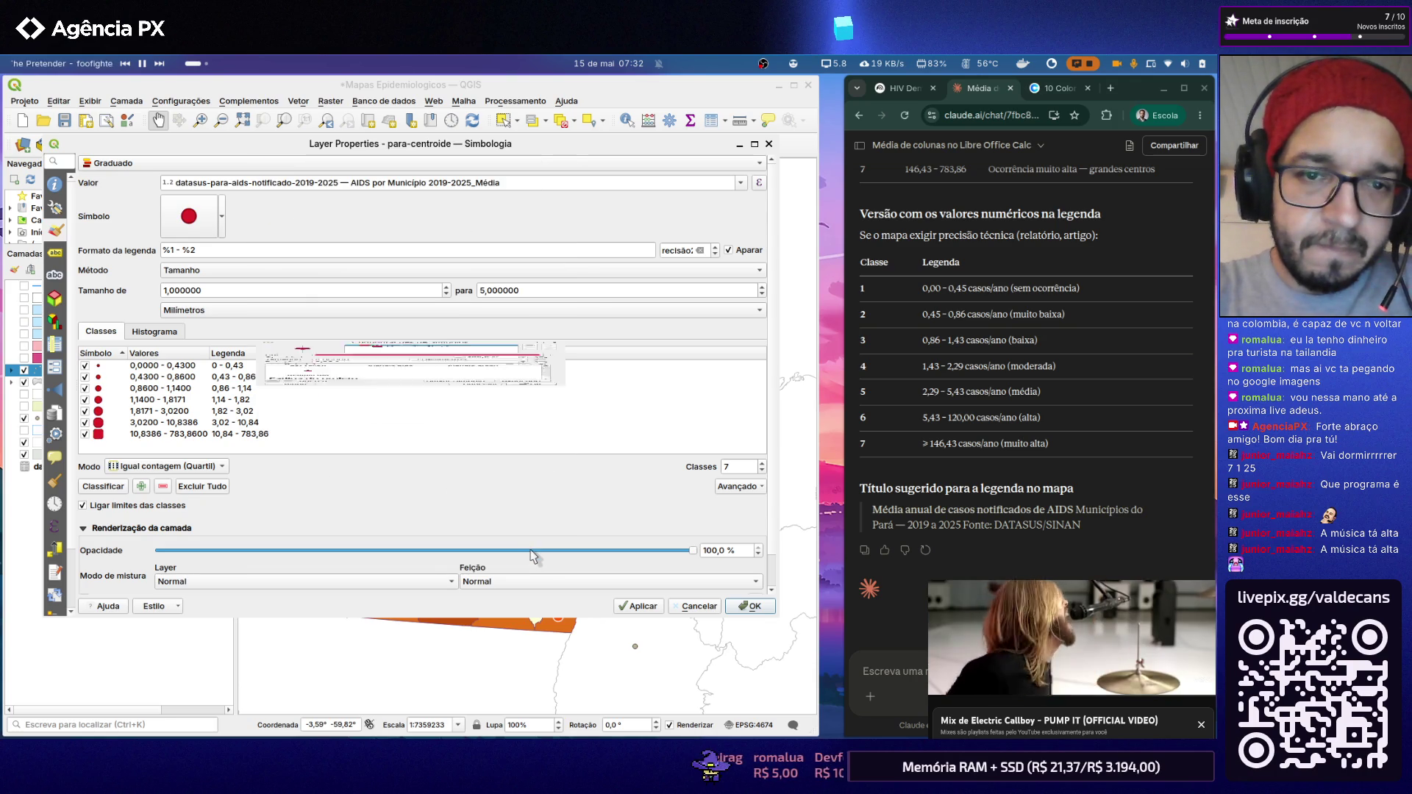
Step: Apply the red graduated markers to the map, then open para-municipios symbology
{"action": "left_click", "coordinate": [741, 606]}
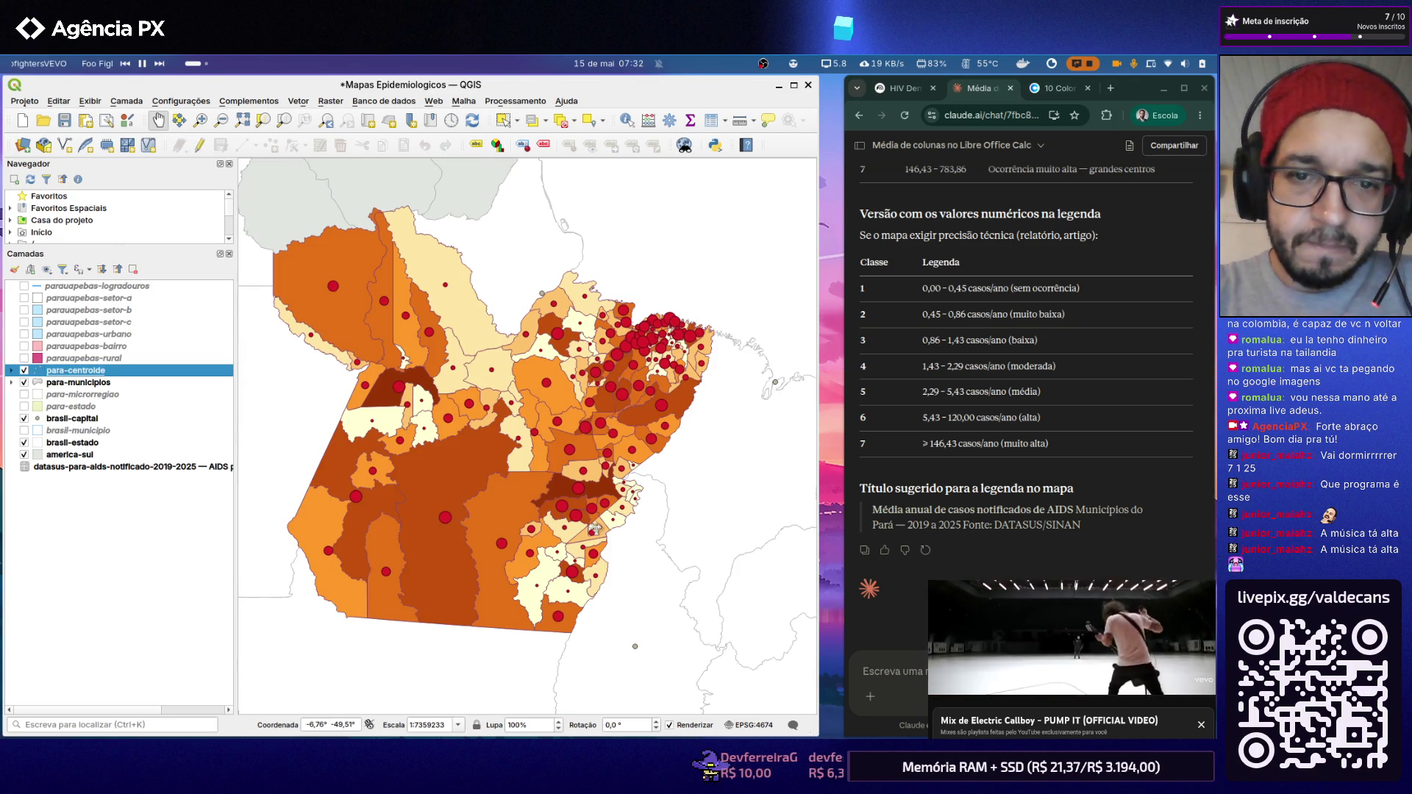
{"action": "scroll", "coordinate": [594, 529], "scroll_direction": "up", "scroll_amount": 1}
{"action": "scroll", "coordinate": [594, 529], "scroll_direction": "down", "scroll_amount": 1}
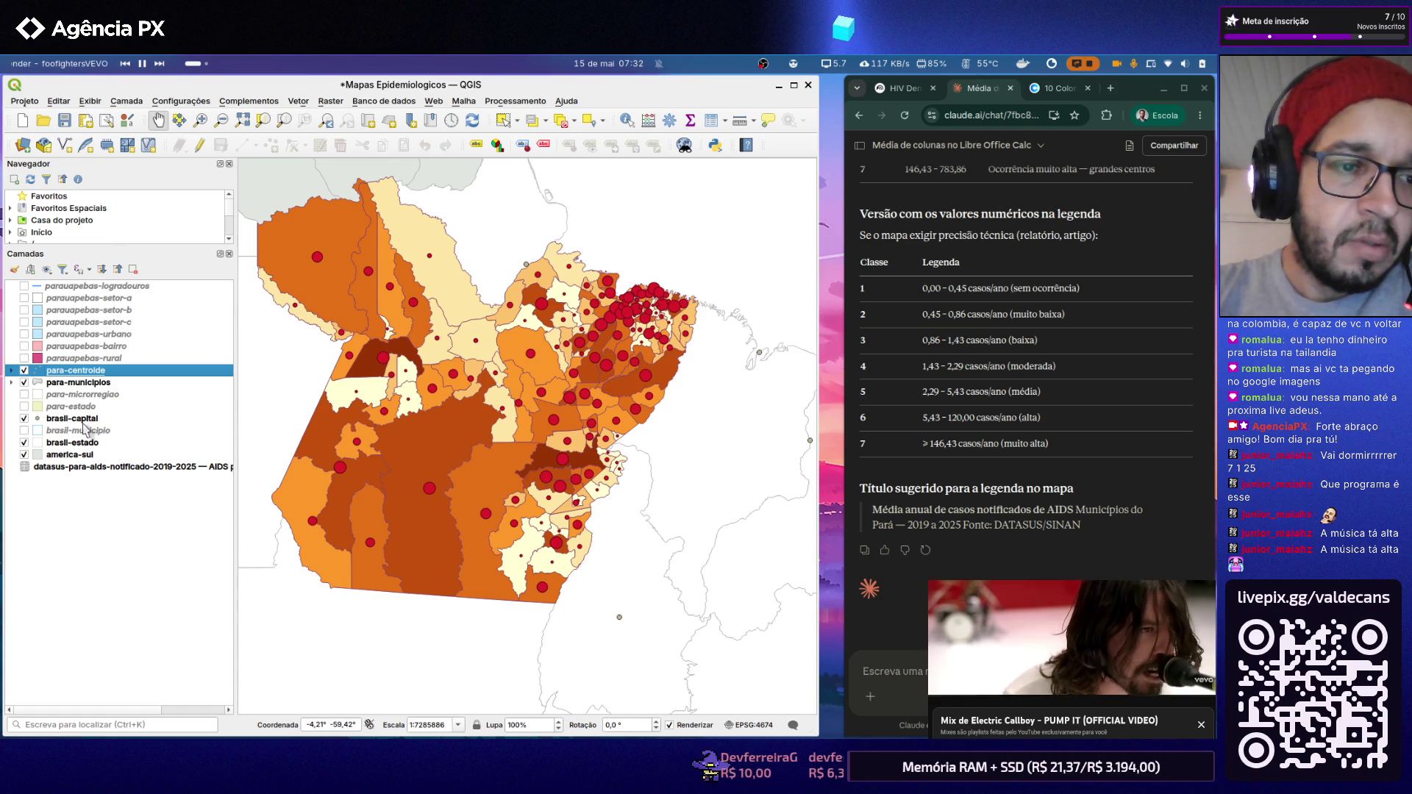
{"action": "double_click", "coordinate": [80, 382]}
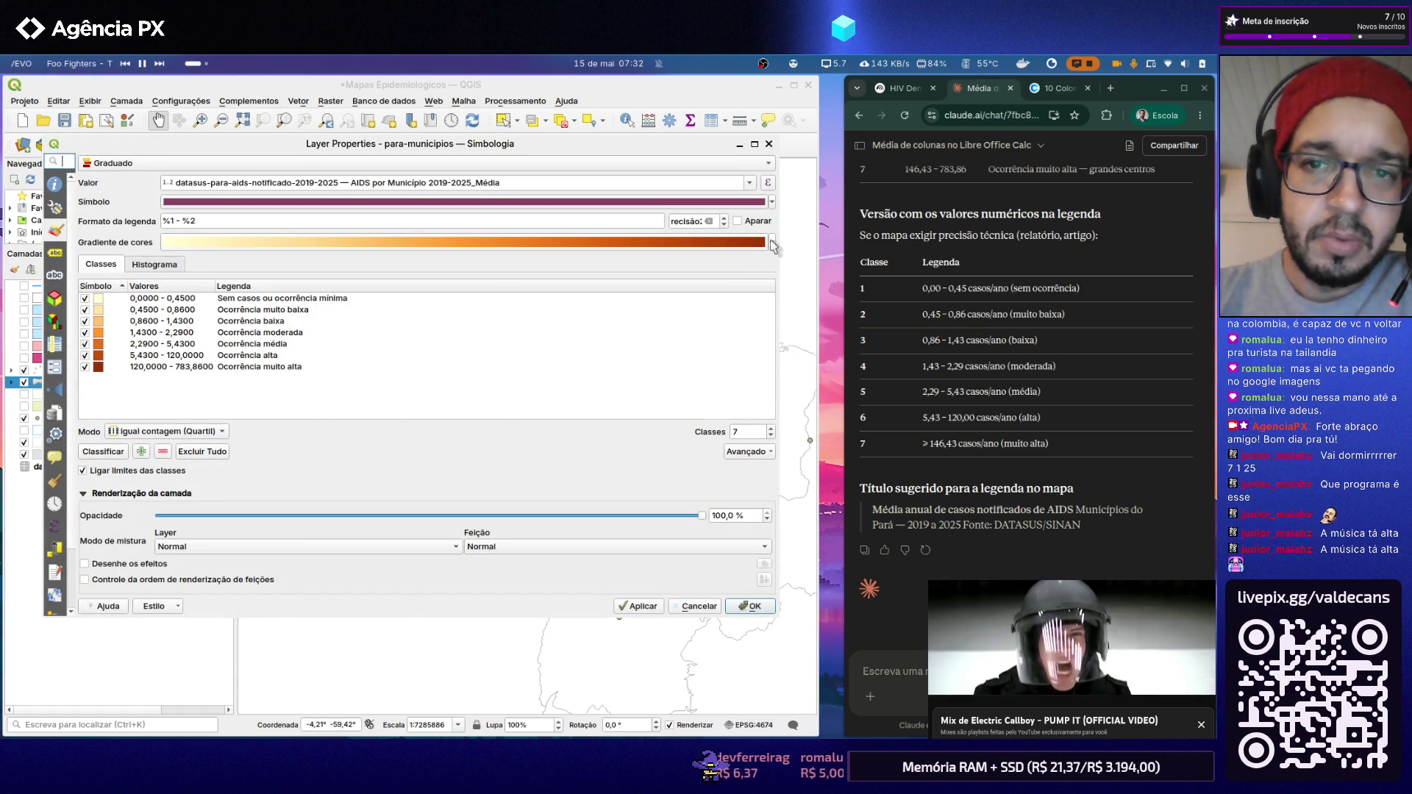
Step: Set the municipality base symbol colour to orange and apply, then reopen its simple fill settings
{"action": "left_click", "coordinate": [771, 202]}
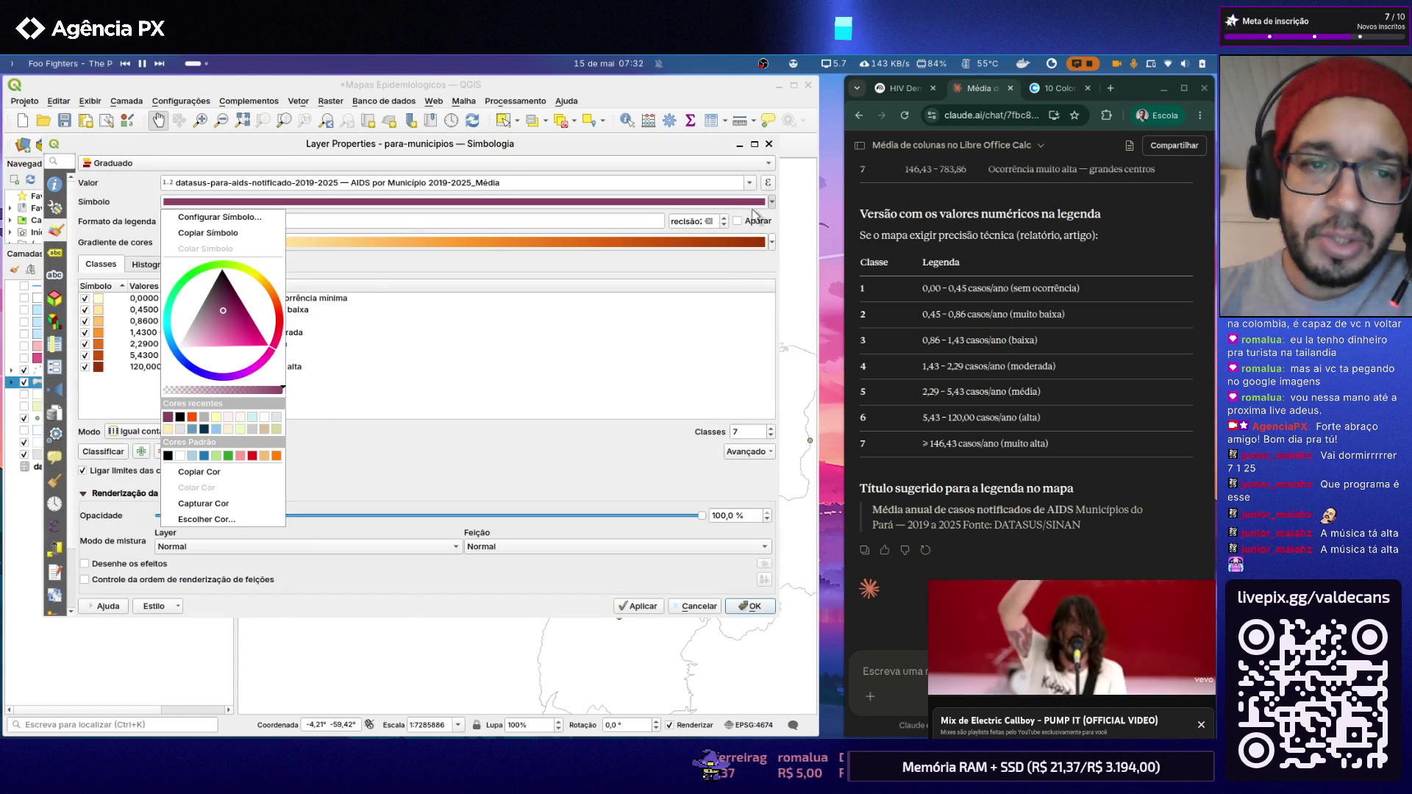
{"action": "left_click", "coordinate": [275, 457]}
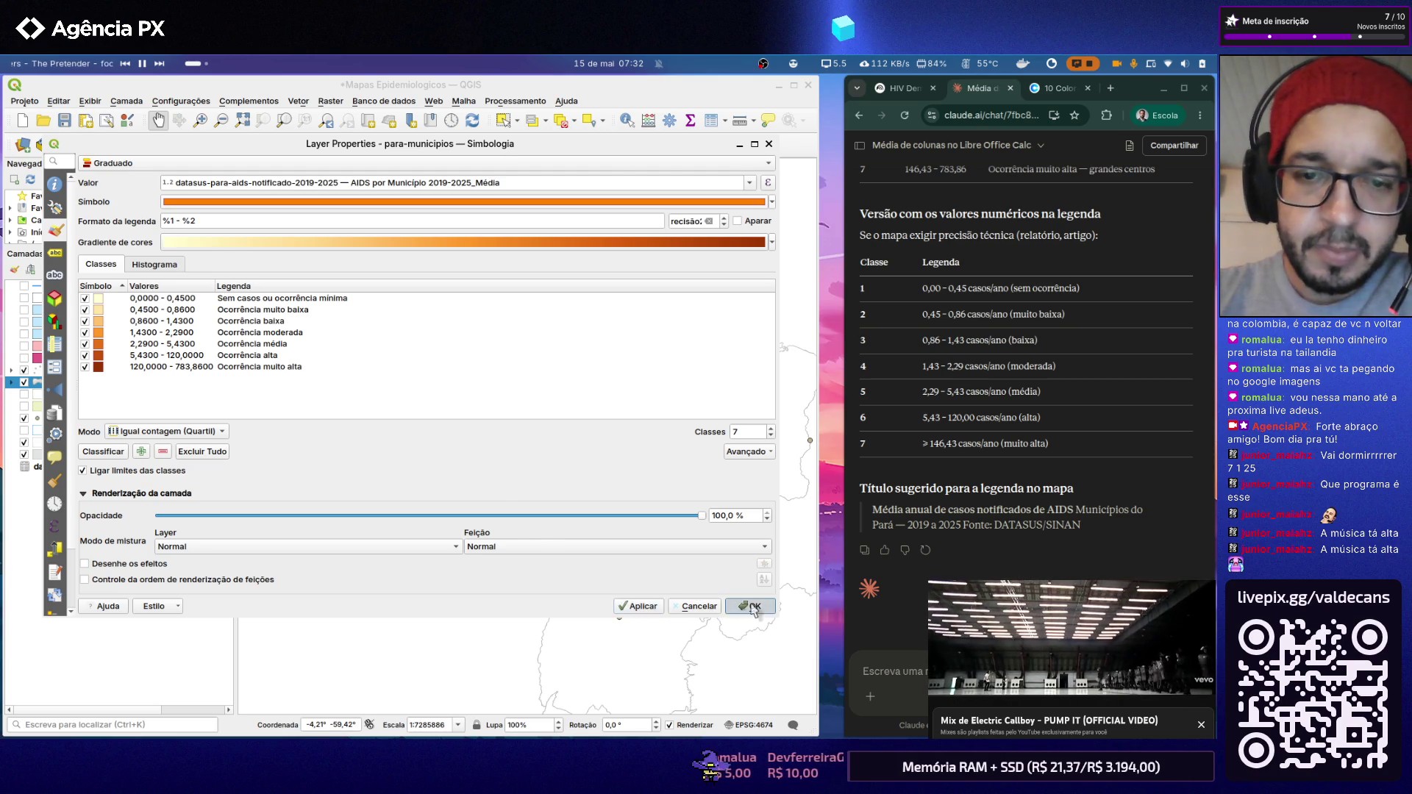
{"action": "left_click", "coordinate": [751, 605]}
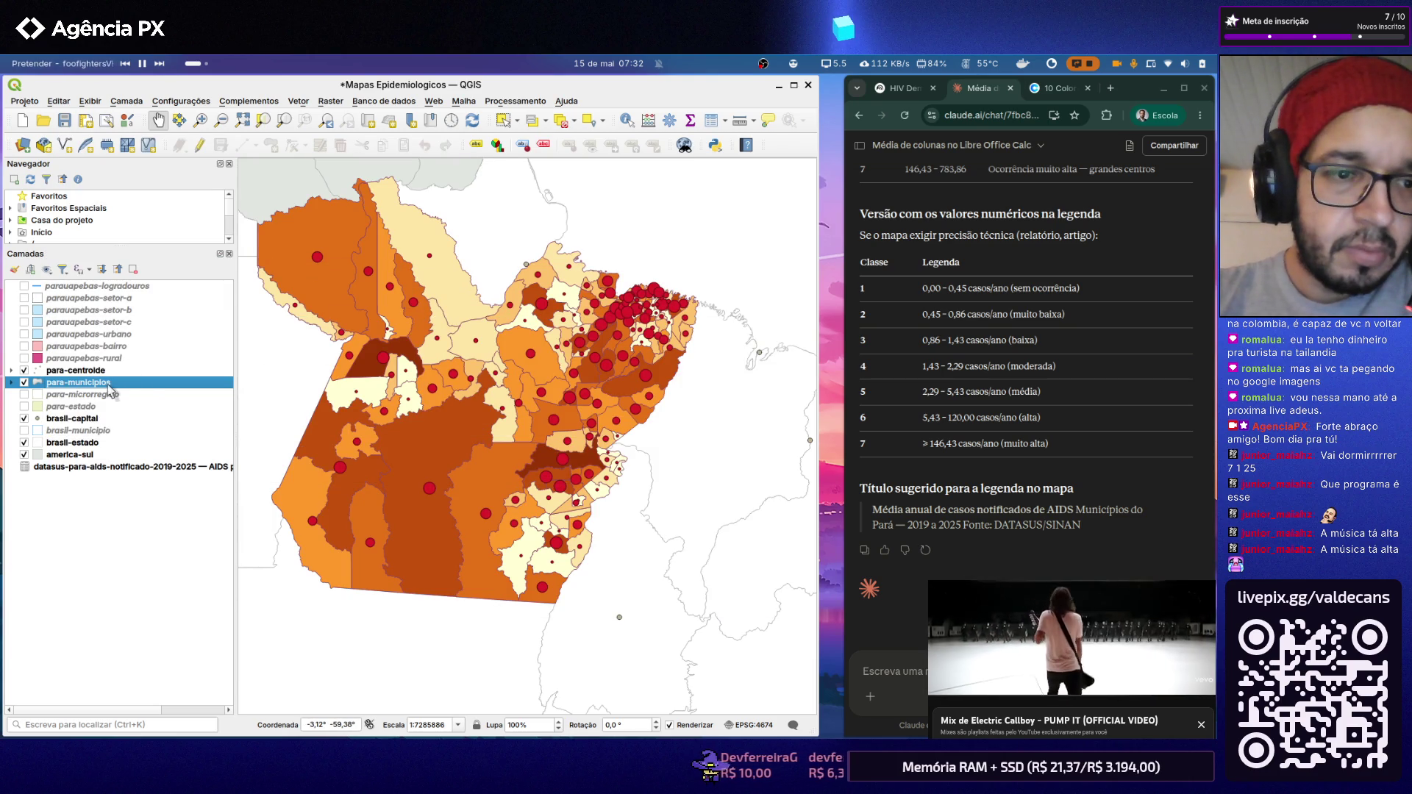
{"action": "double_click", "coordinate": [110, 384]}
{"action": "left_click", "coordinate": [364, 203]}
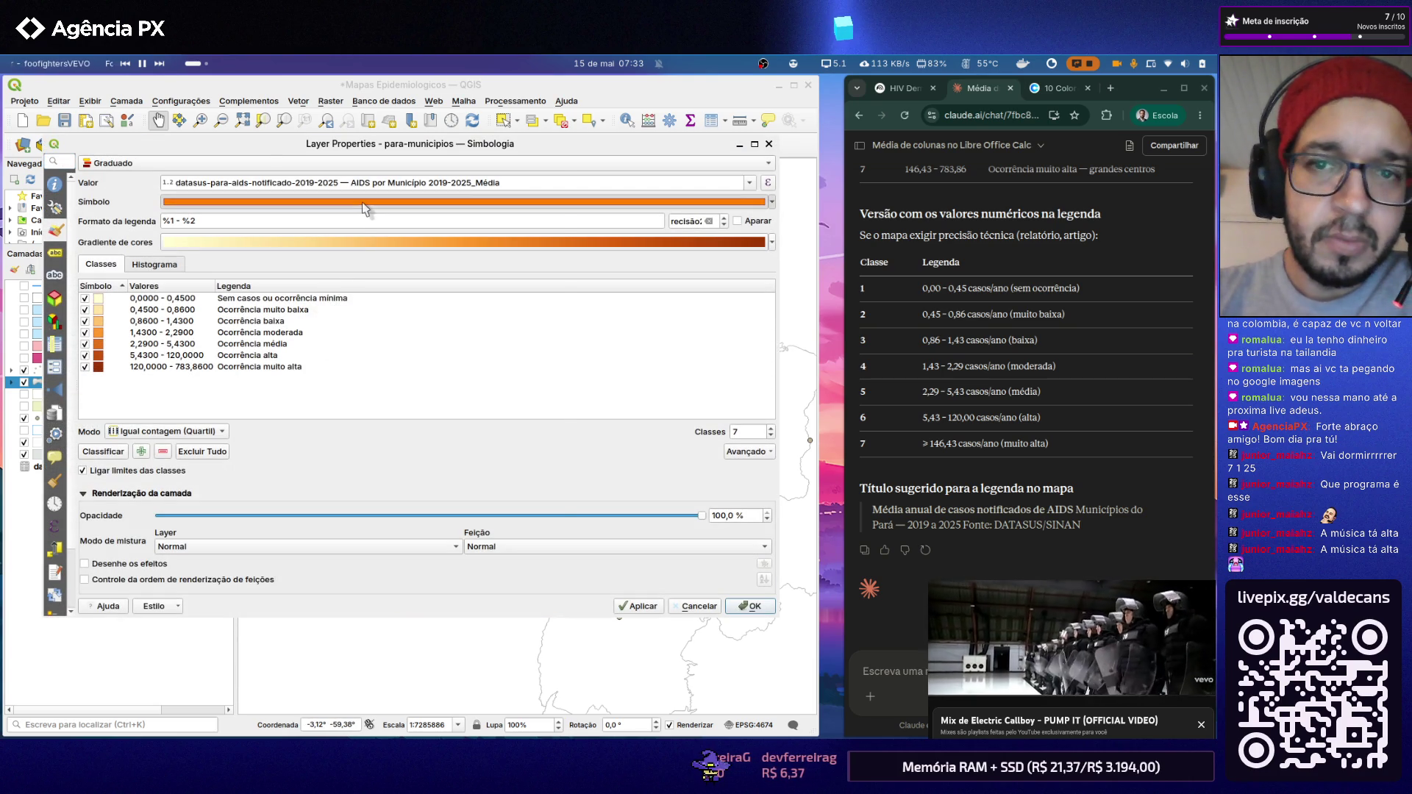
{"action": "left_click", "coordinate": [410, 208]}
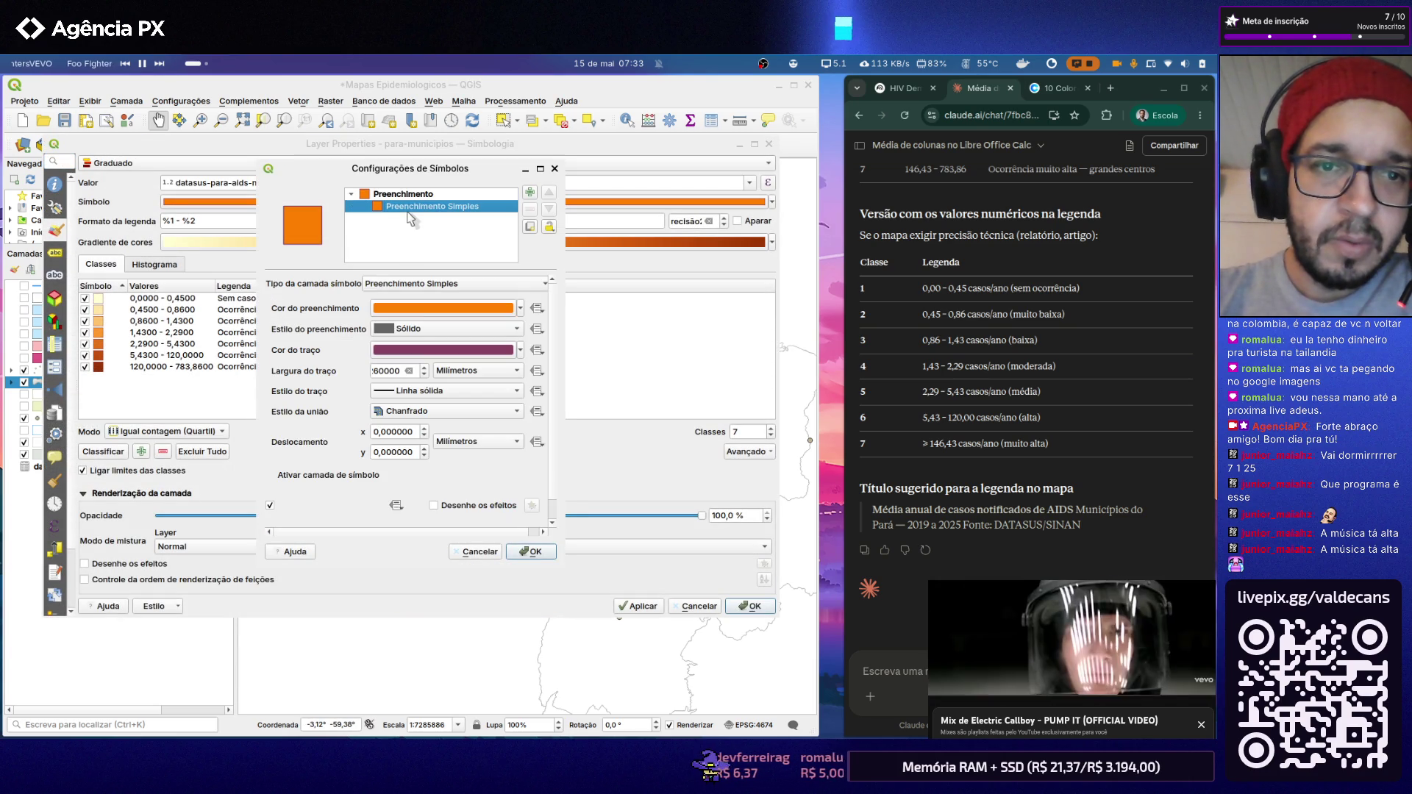
Step: Set the outline to Rouge-Orangé from the AFNOR X-08-010 palette and save it as a custom swatch
{"action": "left_click", "coordinate": [425, 364]}
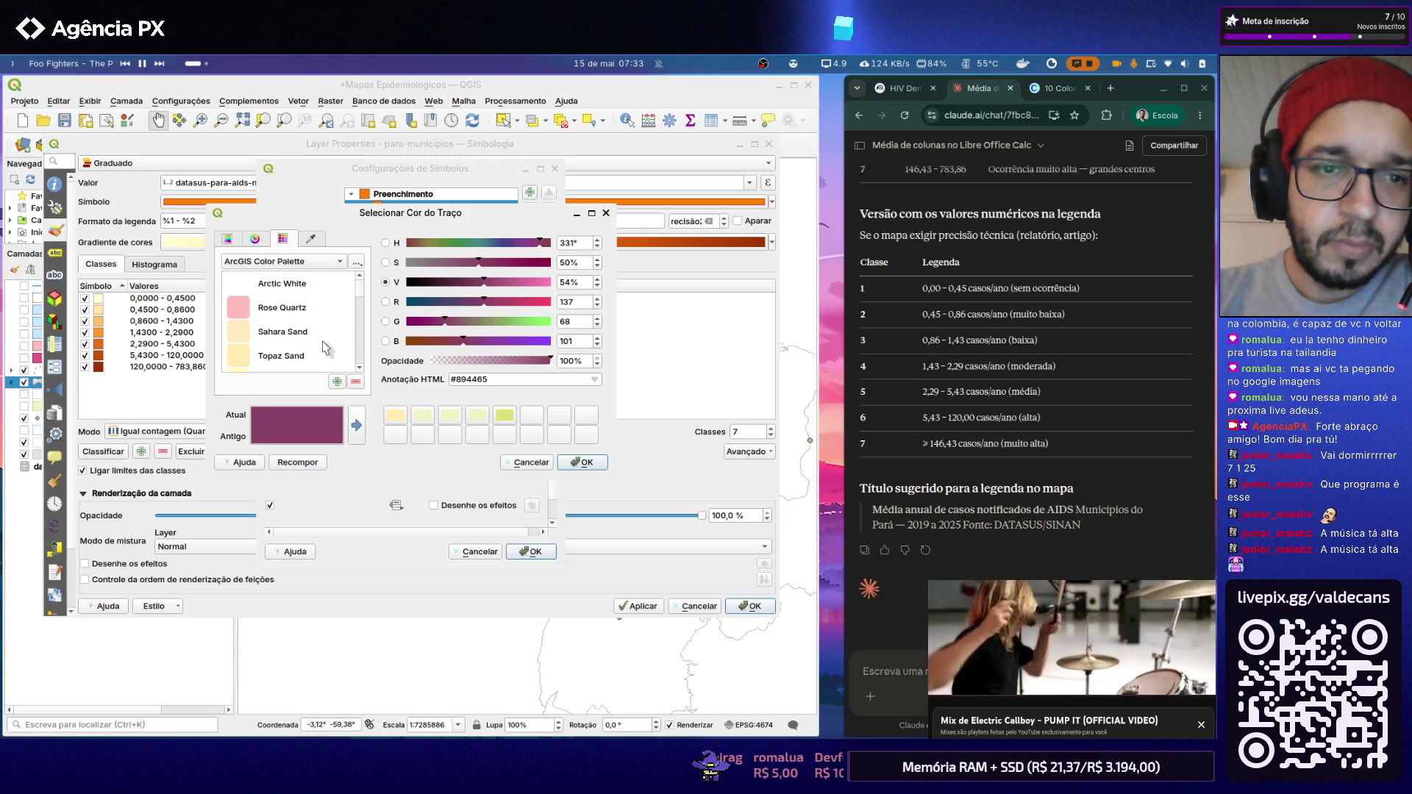
{"action": "left_click_drag", "start_coordinate": [358, 289], "coordinate": [360, 333]}
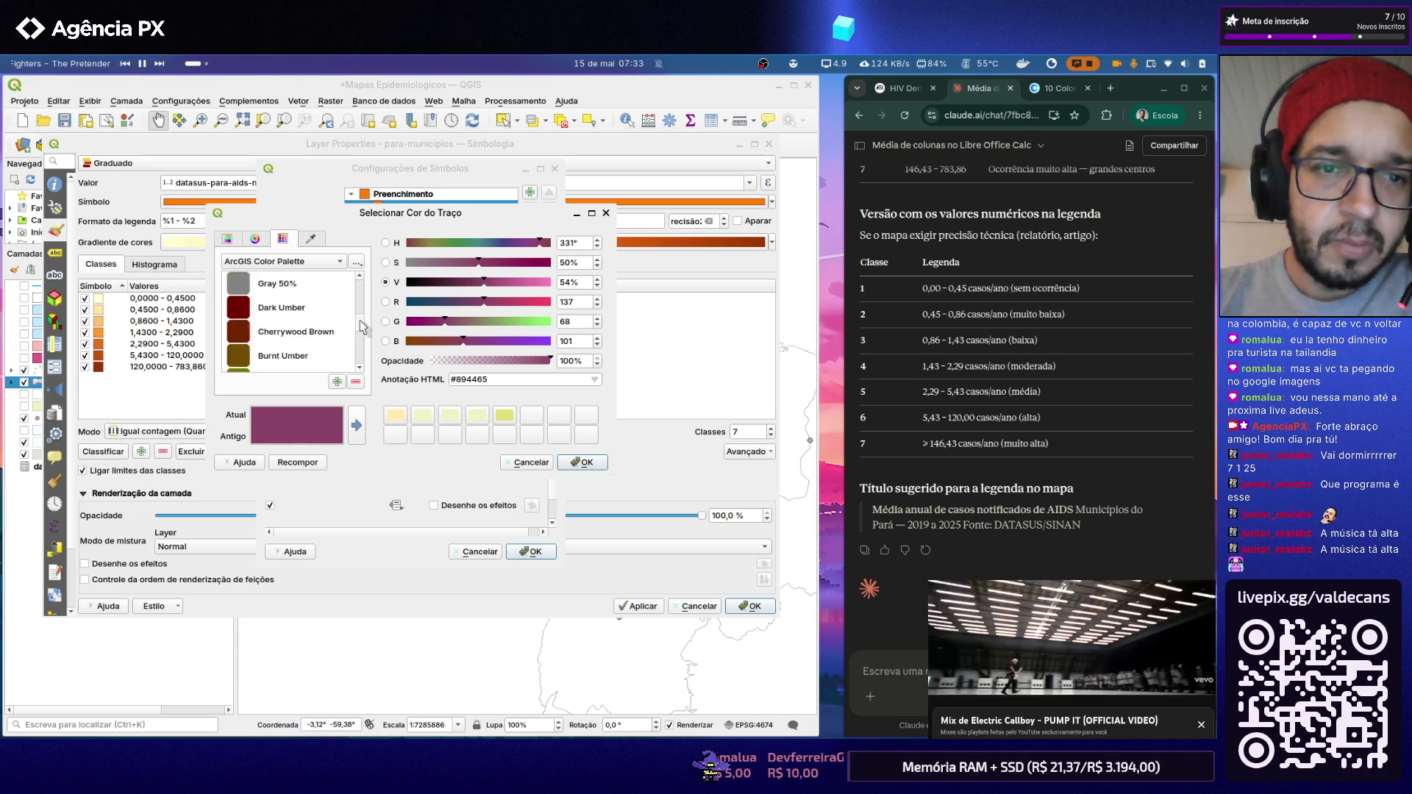
{"action": "left_click", "coordinate": [331, 262]}
{"action": "left_click", "coordinate": [316, 279]}
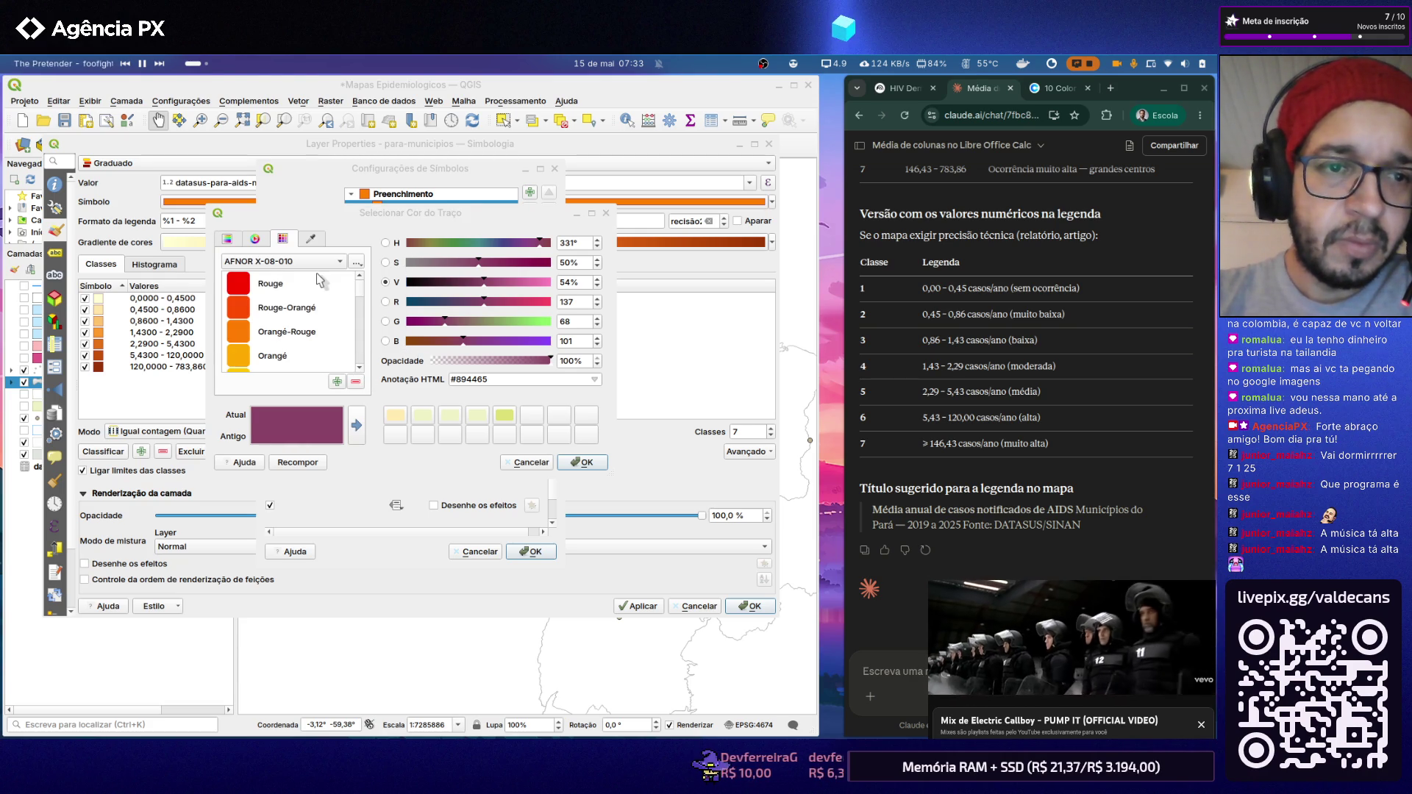
{"action": "scroll", "coordinate": [316, 299], "scroll_direction": "down", "scroll_amount": 1}
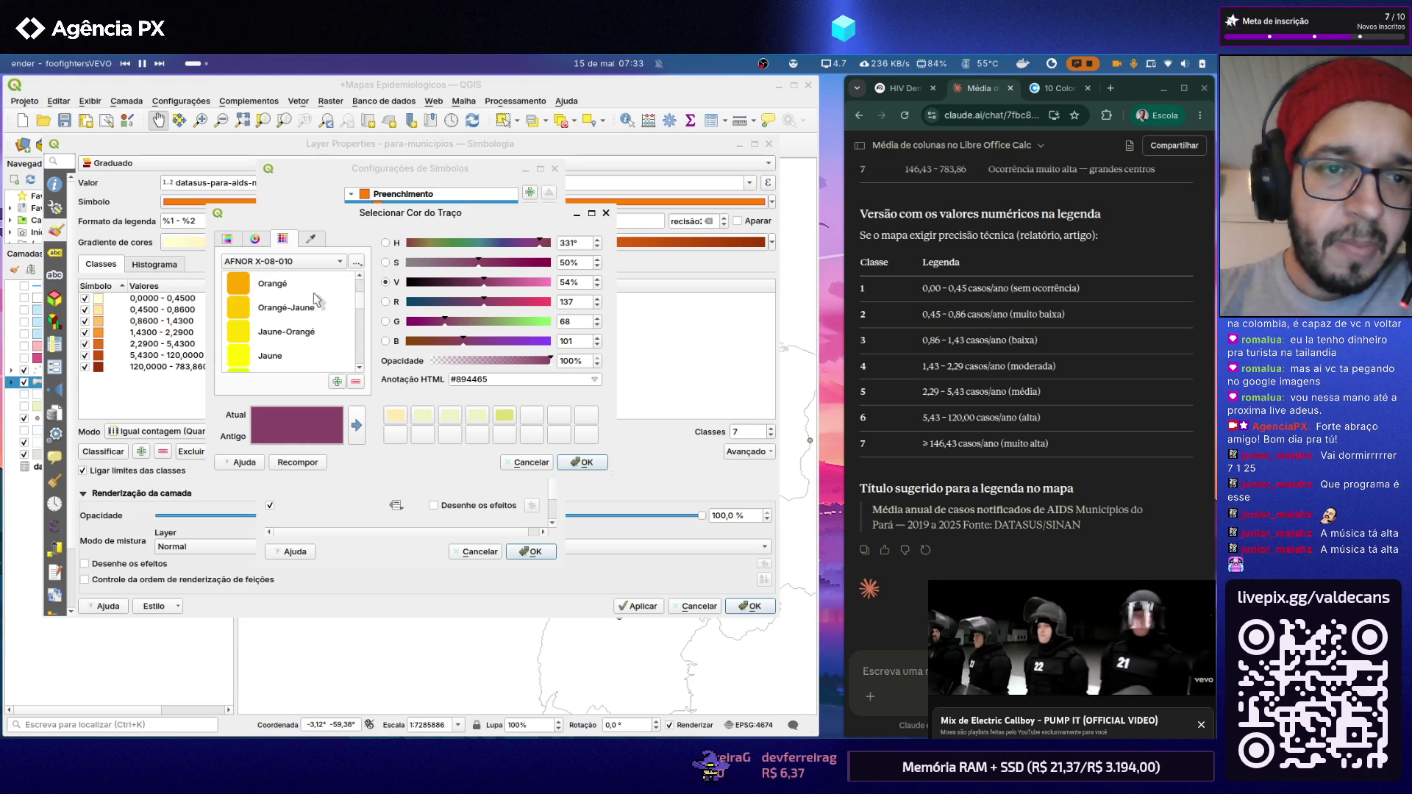
{"action": "scroll", "coordinate": [316, 297], "scroll_direction": "up", "scroll_amount": 1}
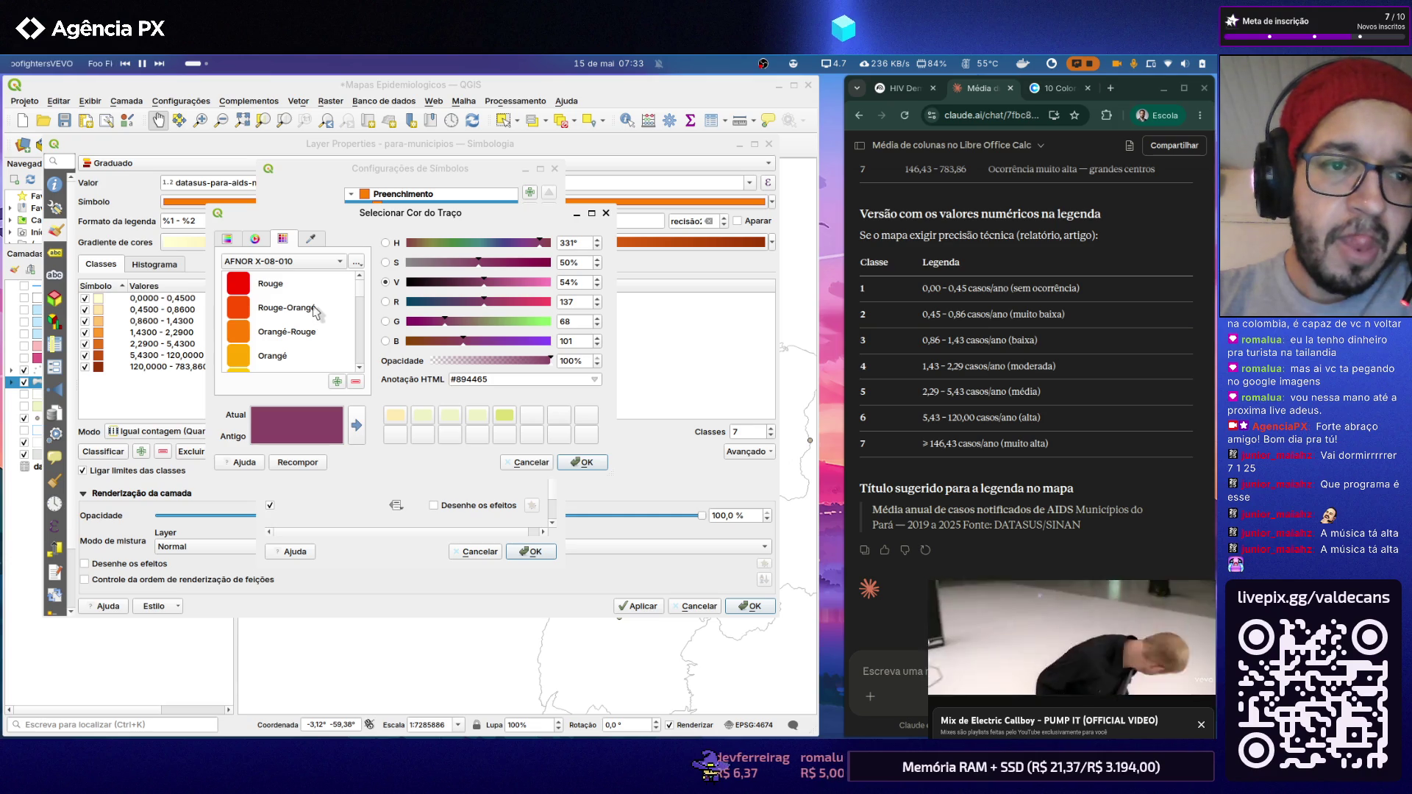
{"action": "left_click", "coordinate": [313, 315]}
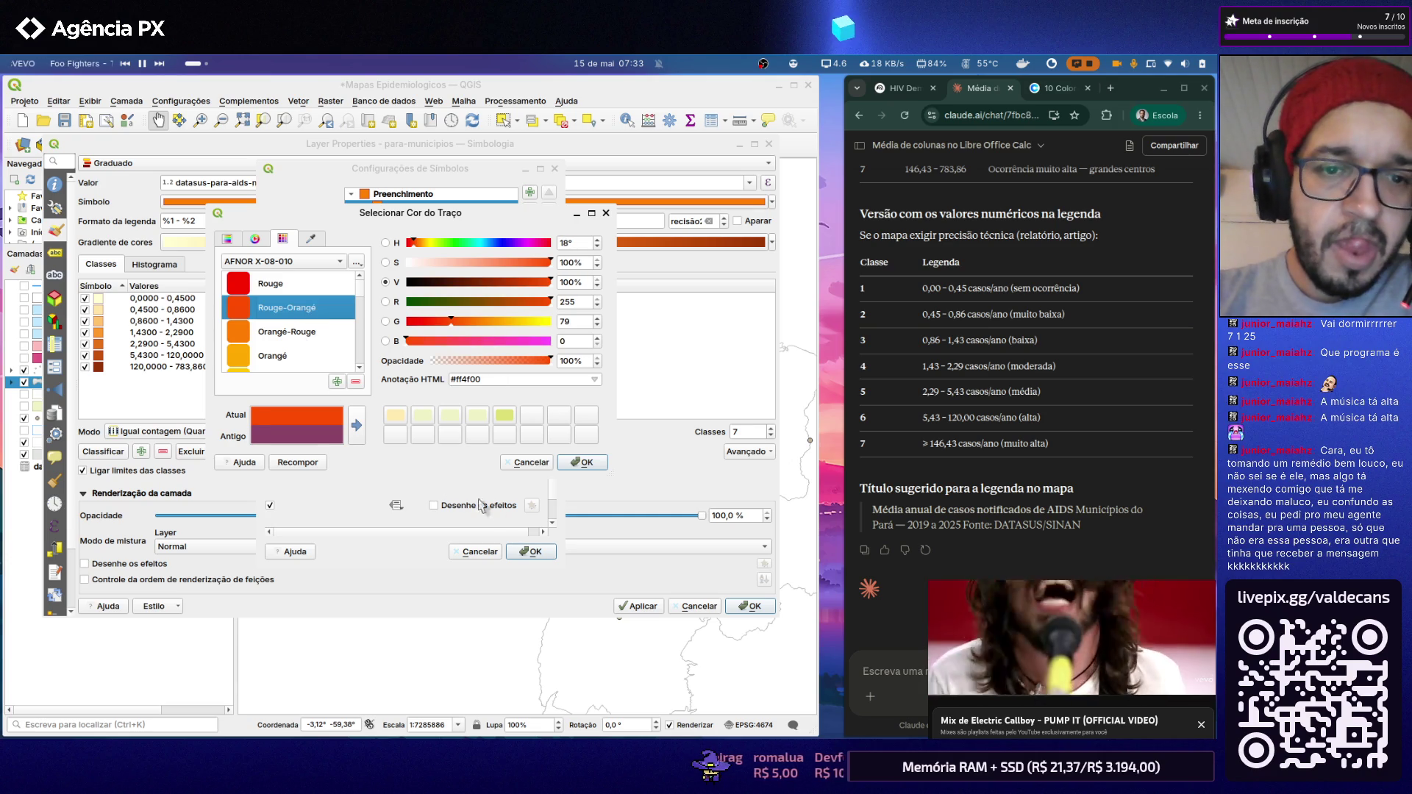
{"action": "left_click", "coordinate": [354, 423]}
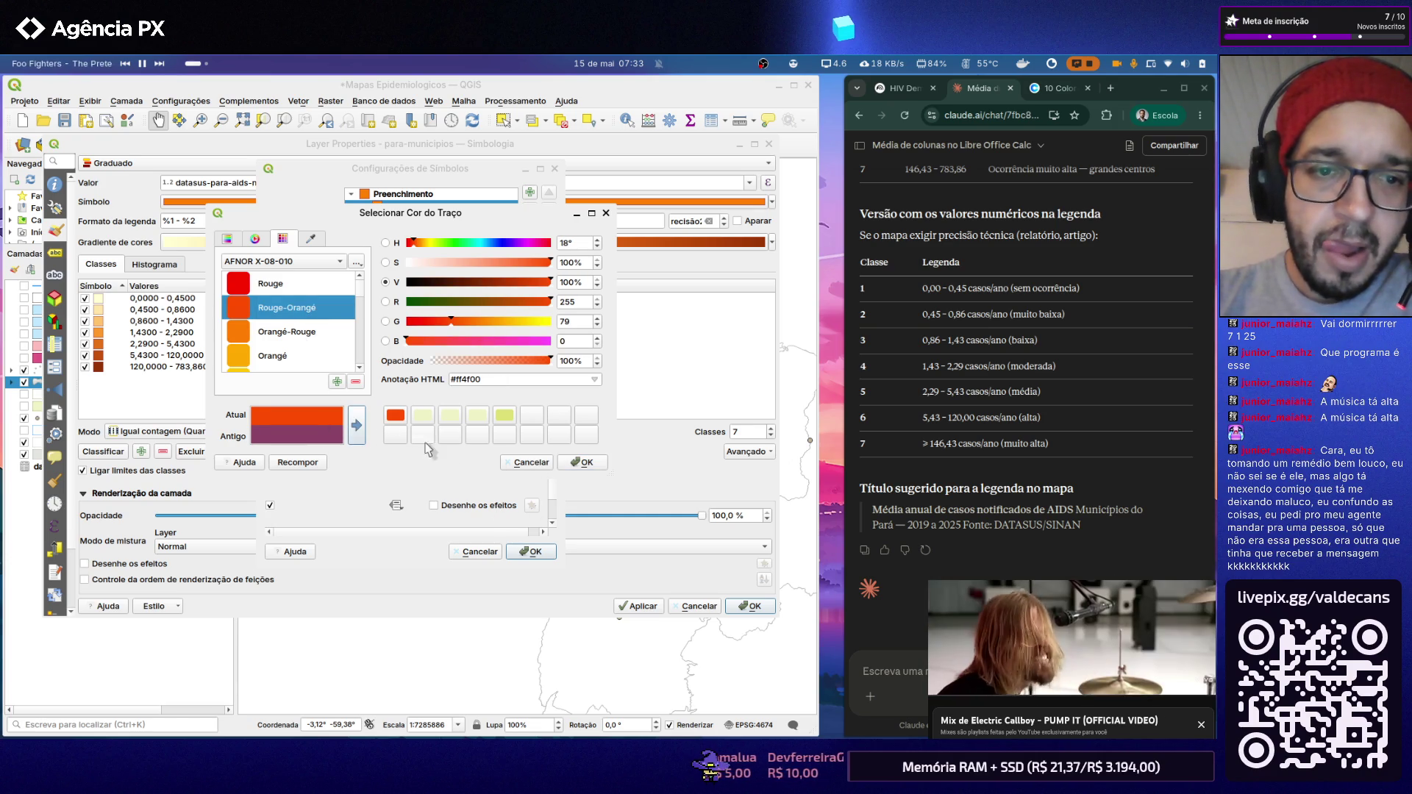
{"action": "left_click", "coordinate": [581, 462]}
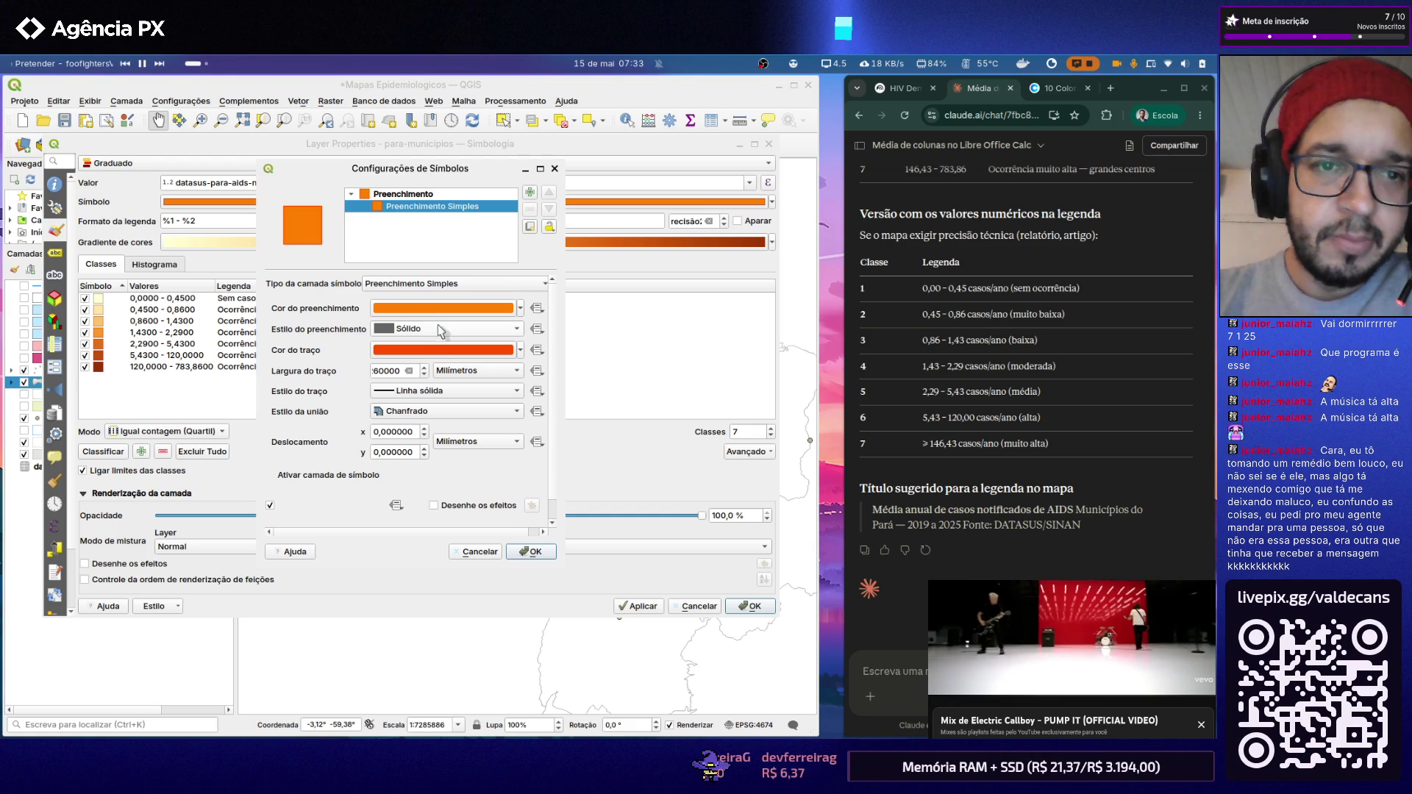
Step: Use the saved orange-red swatch for the fill as well and apply the municipality symbology
{"action": "left_click", "coordinate": [442, 311]}
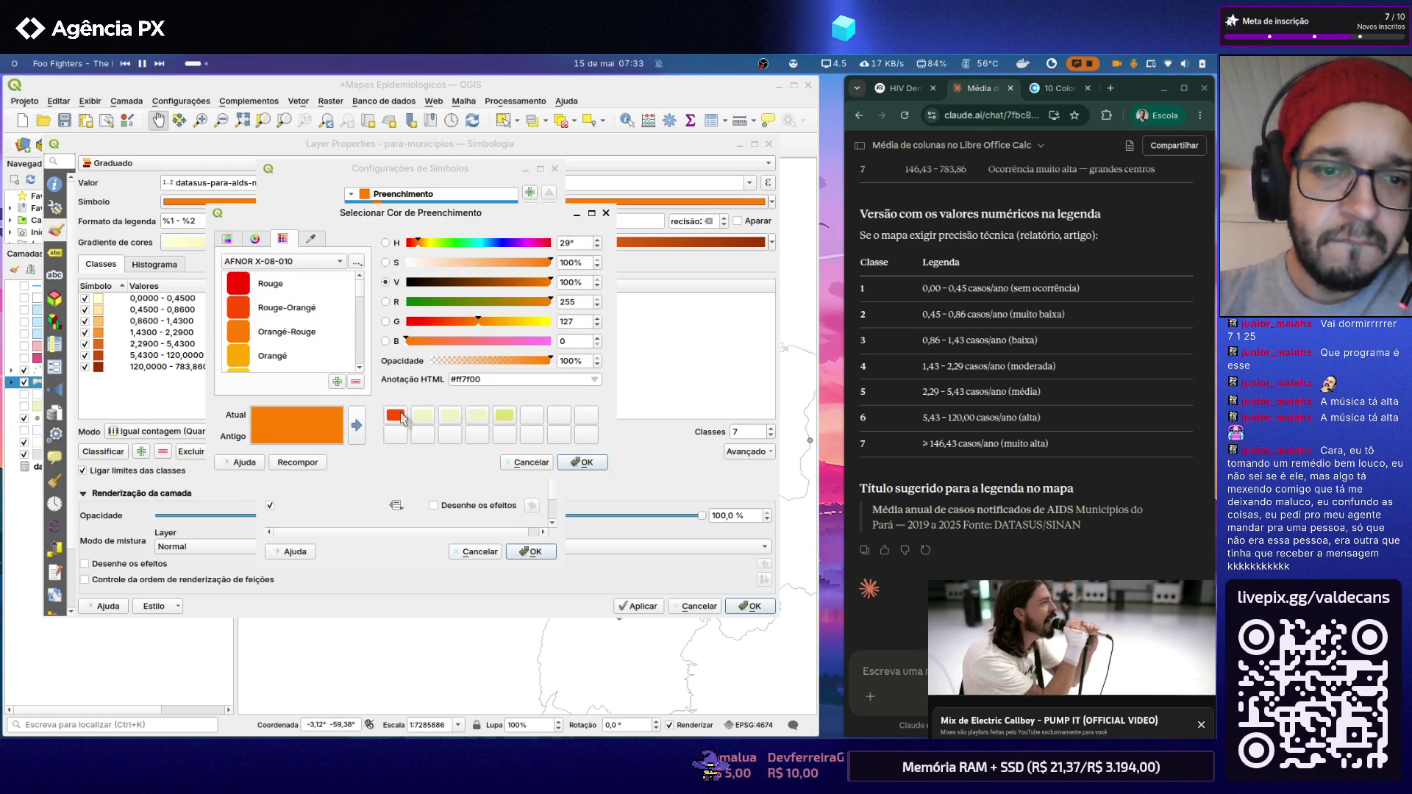
{"action": "left_click", "coordinate": [395, 416]}
{"action": "left_click", "coordinate": [581, 463]}
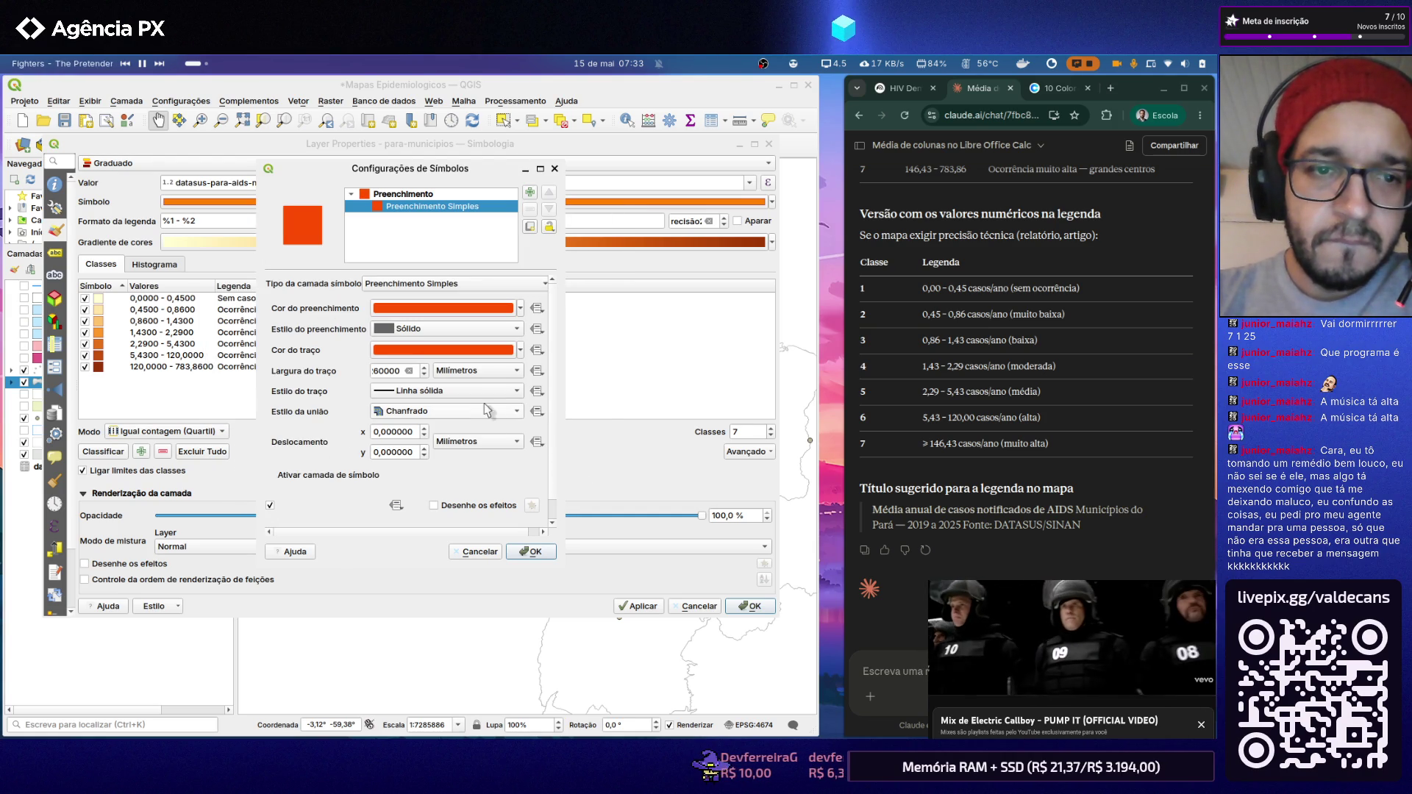
{"action": "left_click", "coordinate": [433, 196]}
{"action": "left_click", "coordinate": [534, 552]}
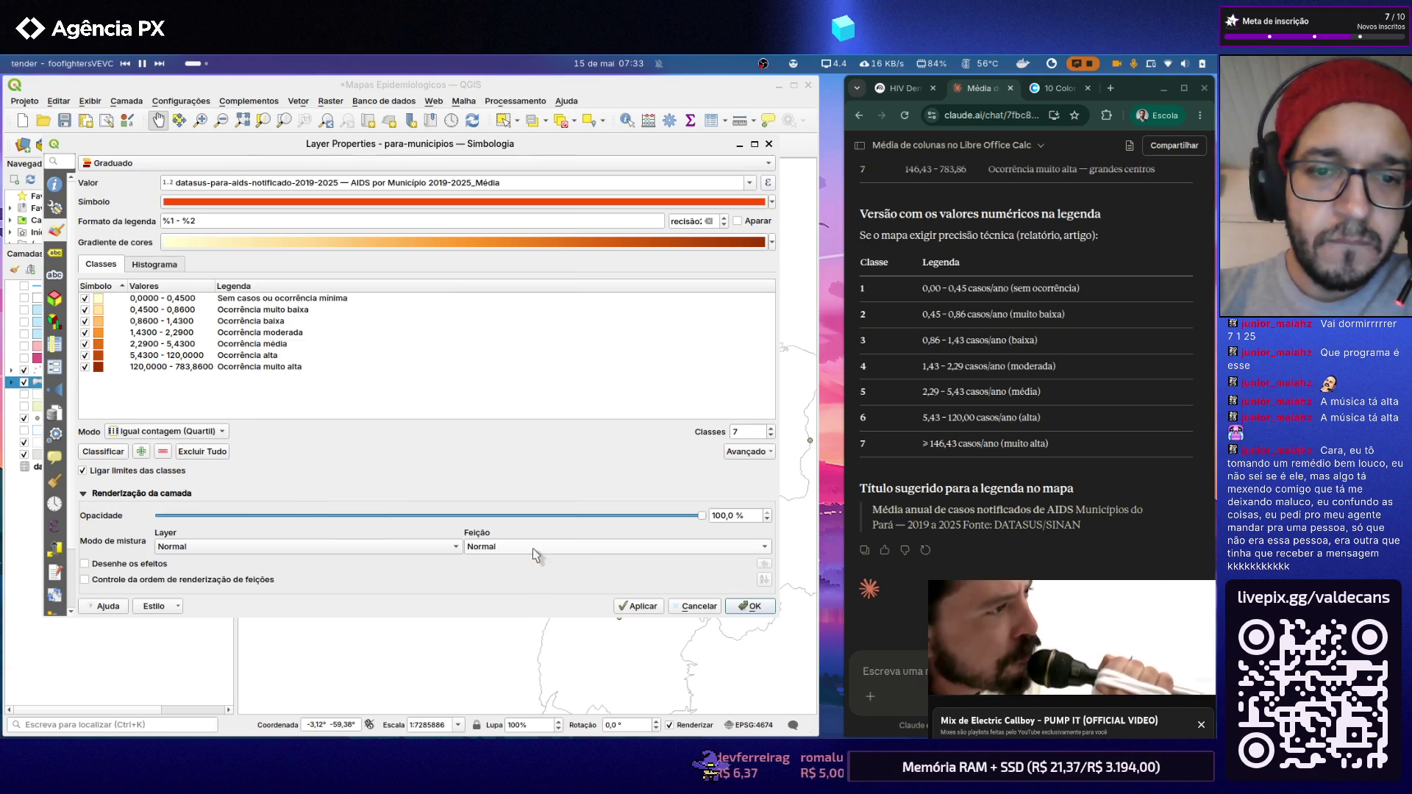
{"action": "left_click", "coordinate": [750, 607]}
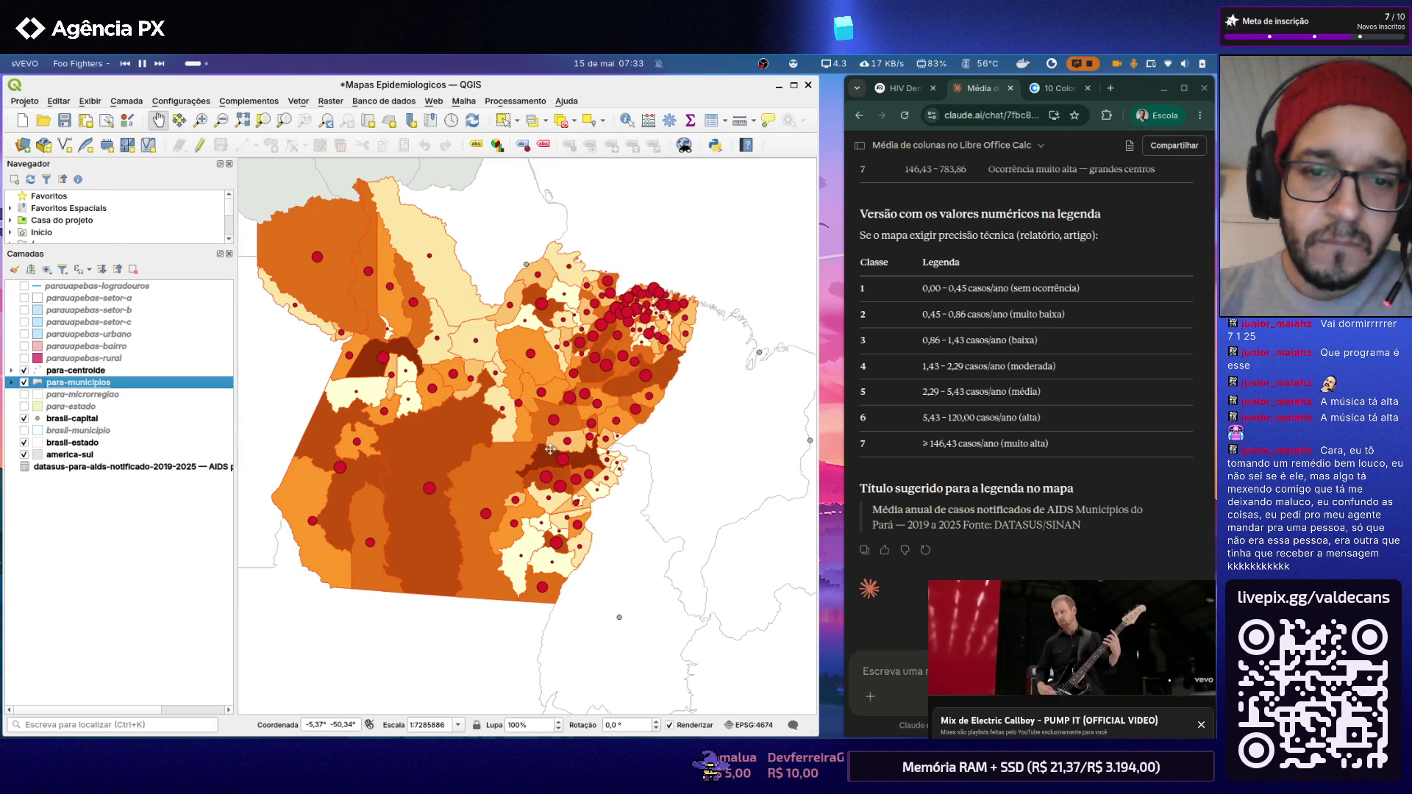
{"action": "scroll", "coordinate": [456, 339], "scroll_direction": "up", "scroll_amount": 1}
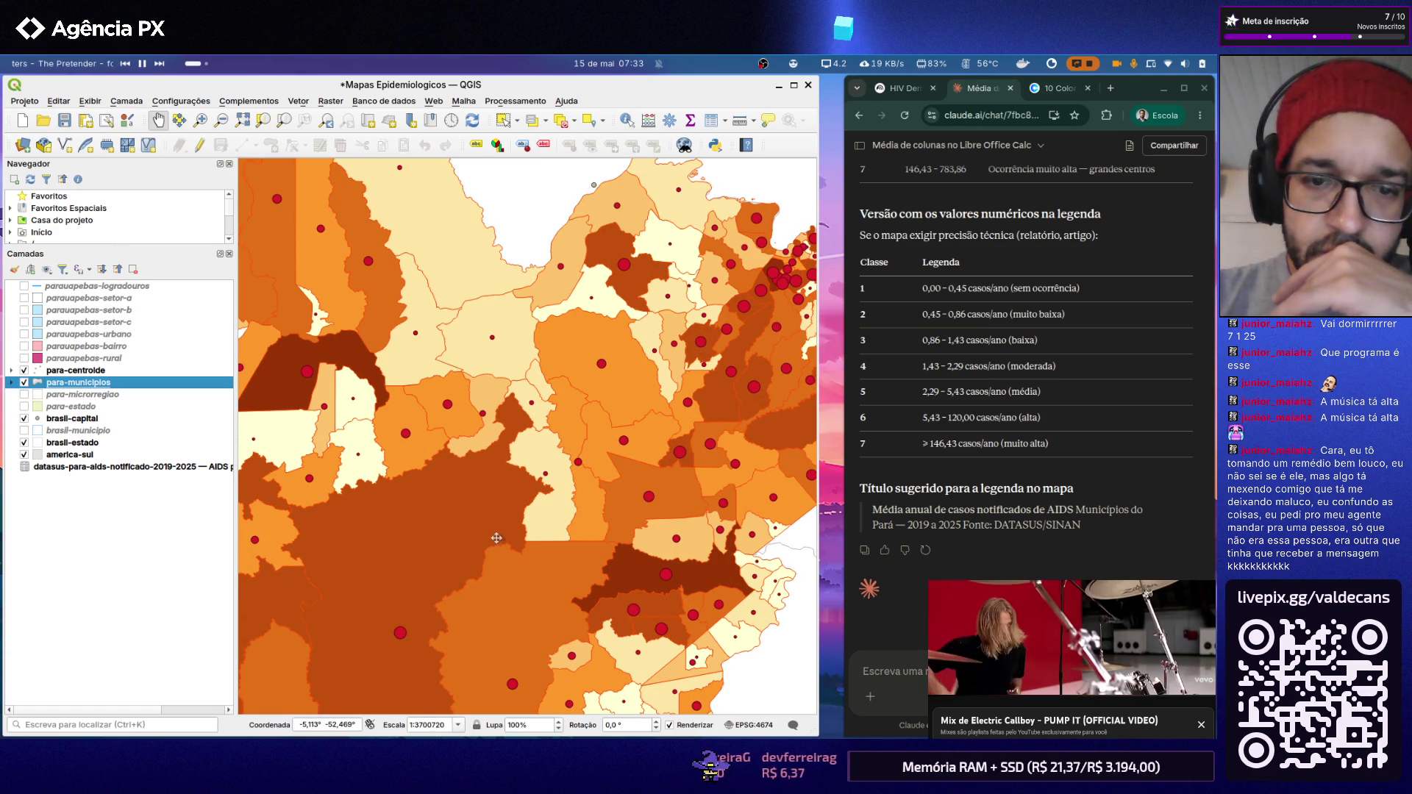
{"action": "scroll", "coordinate": [497, 536], "scroll_direction": "up", "scroll_amount": 1}
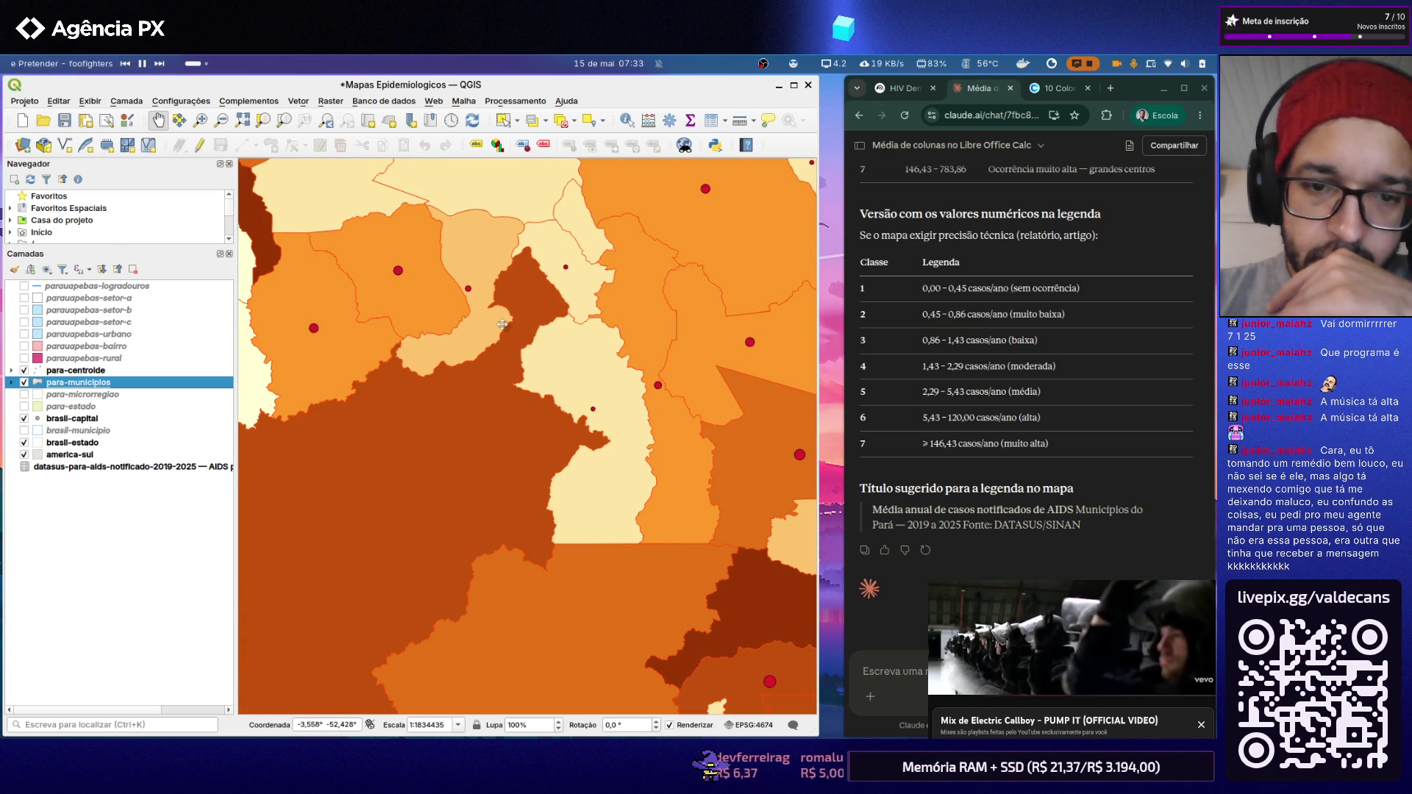
{"action": "scroll", "coordinate": [502, 325], "scroll_direction": "down", "scroll_amount": 2}
{"action": "scroll", "coordinate": [554, 429], "scroll_direction": "down", "scroll_amount": 1}
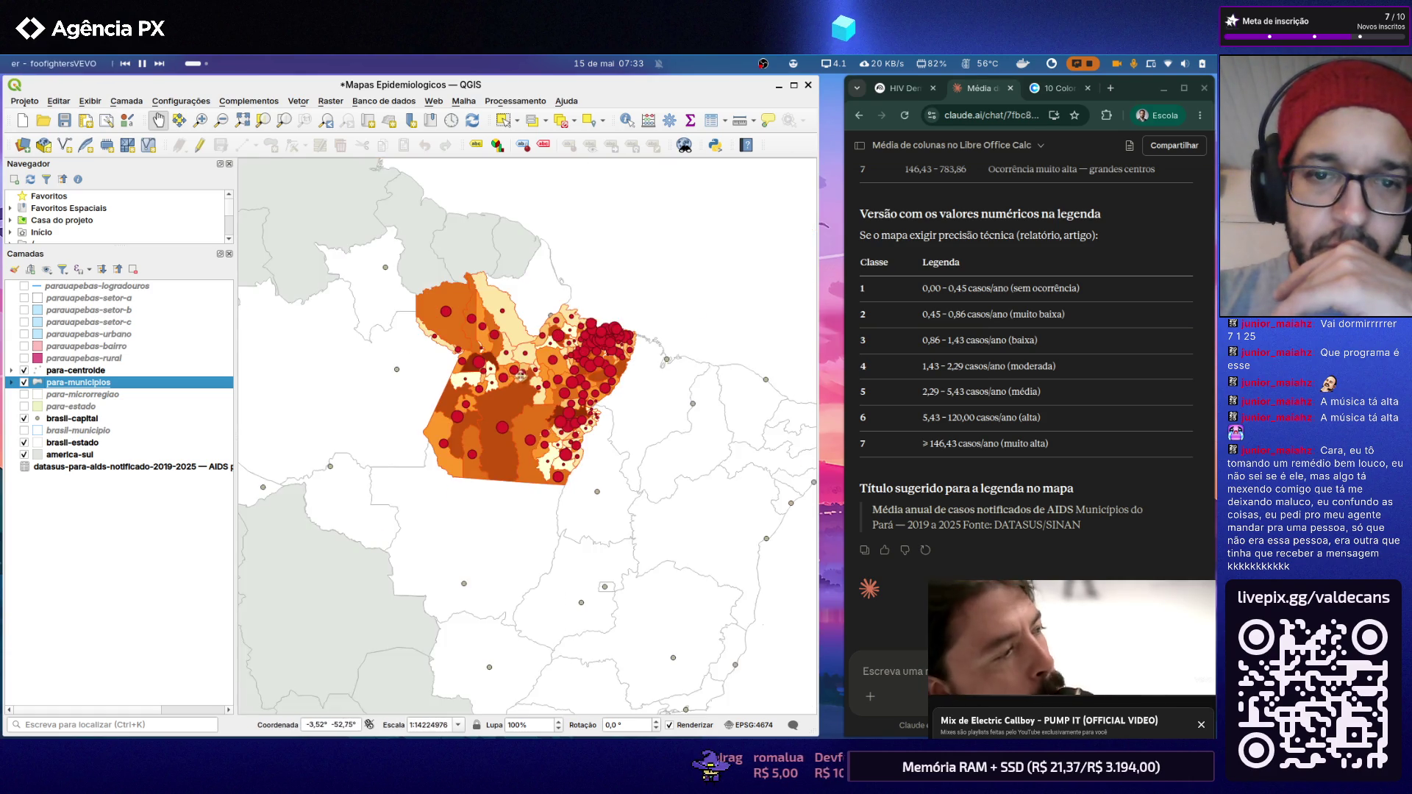
{"action": "scroll", "coordinate": [524, 376], "scroll_direction": "up", "scroll_amount": 1}
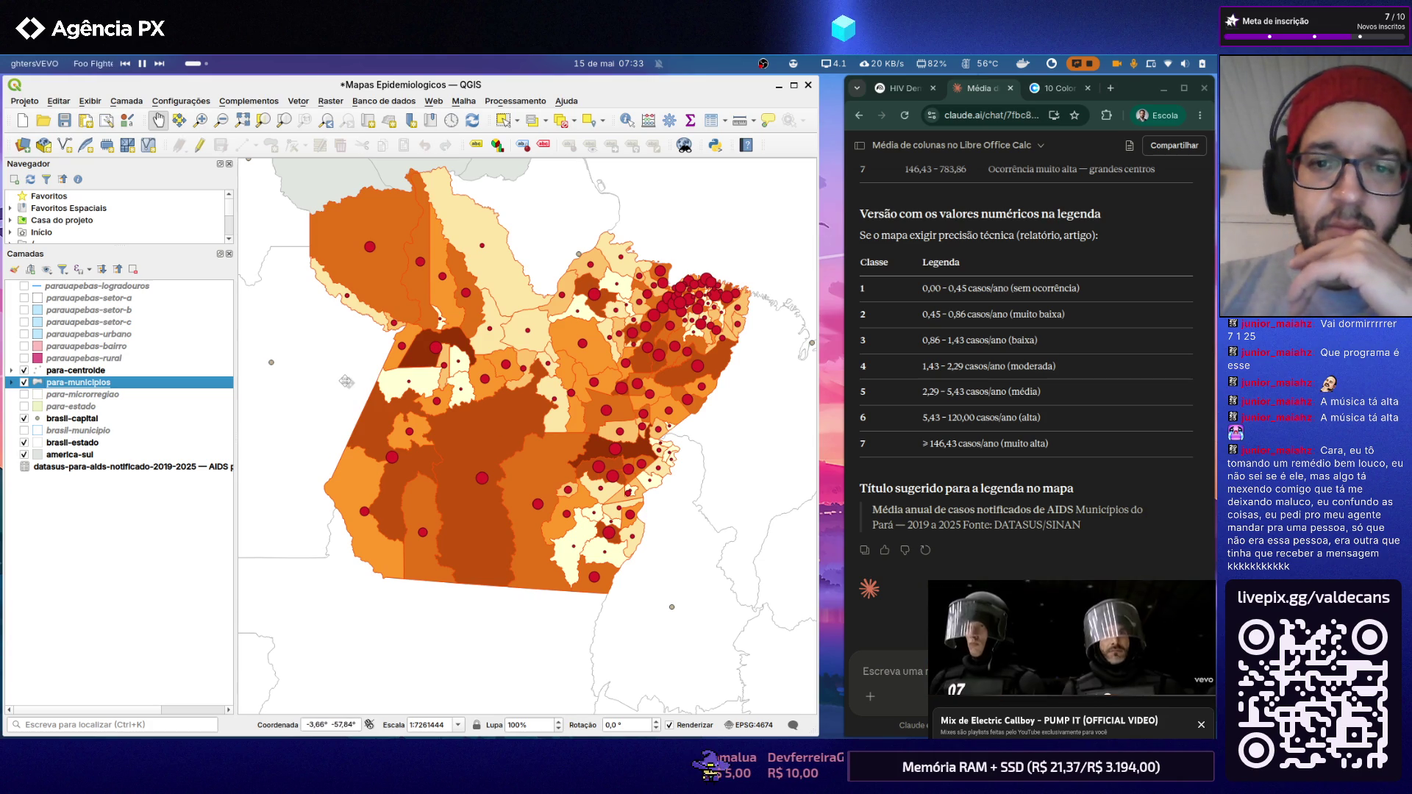
Step: Try the OrRd, Oranges and YlOrBr colour ramps on the municipality classes and apply
{"action": "double_click", "coordinate": [136, 382]}
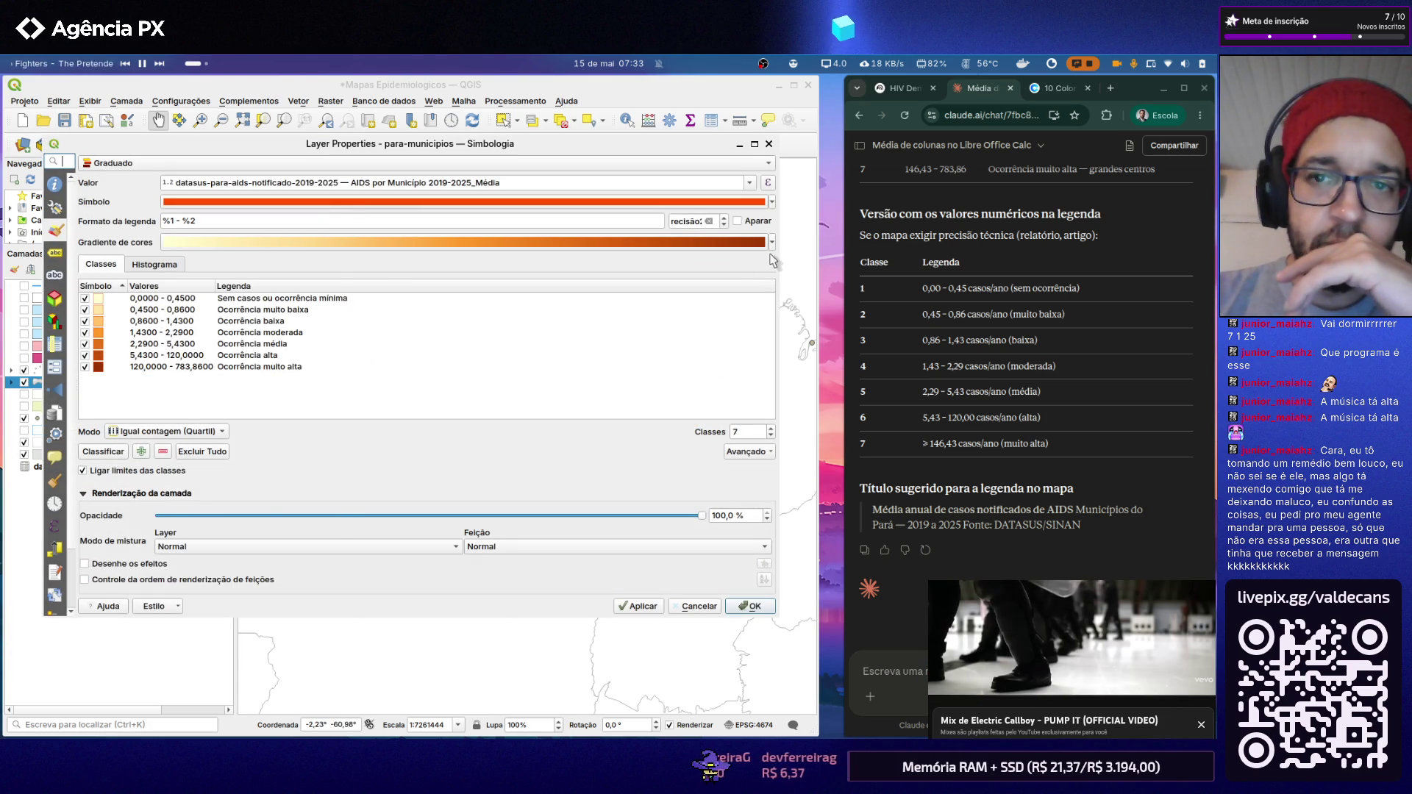
{"action": "left_click", "coordinate": [772, 241]}
{"action": "mouse_move", "coordinate": [232, 484]}
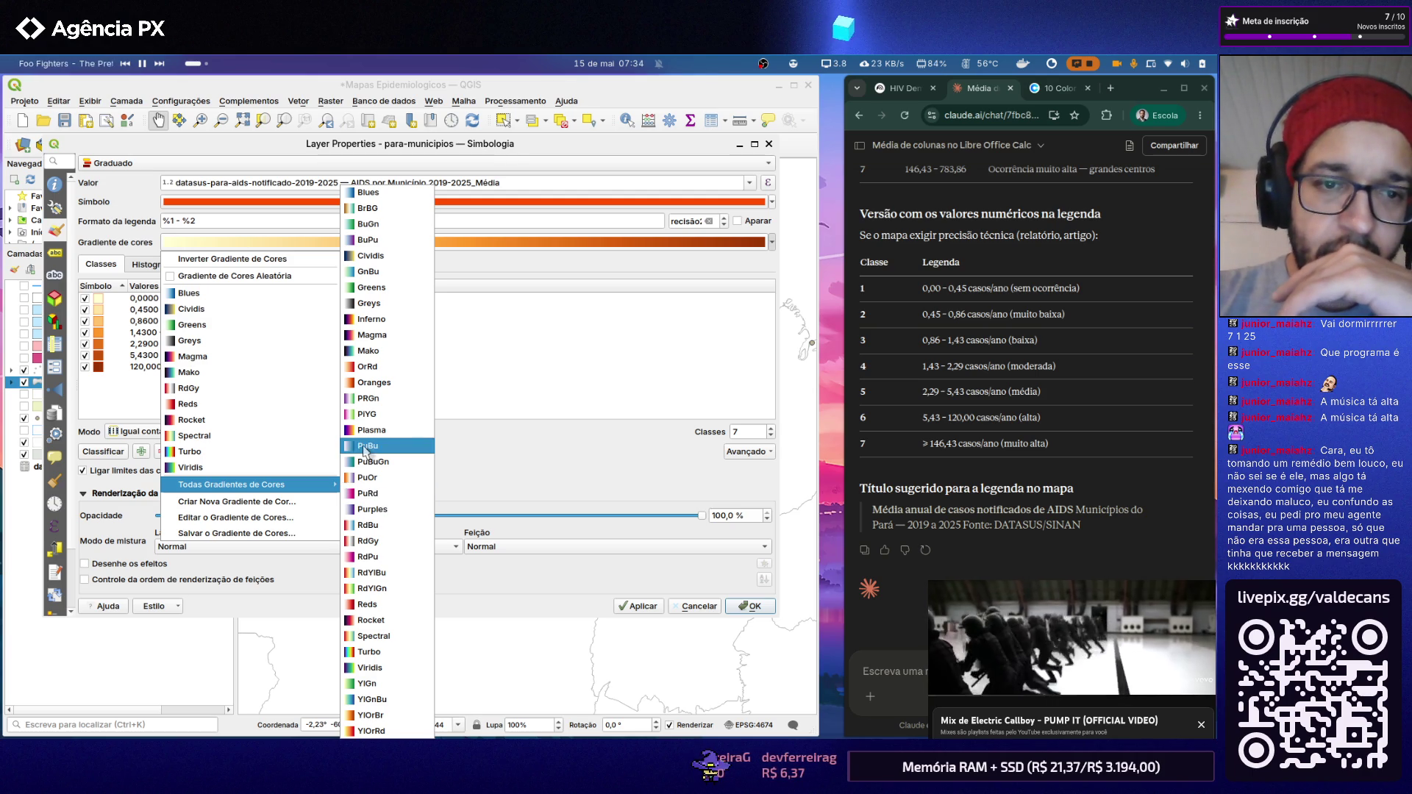
{"action": "left_click", "coordinate": [375, 367]}
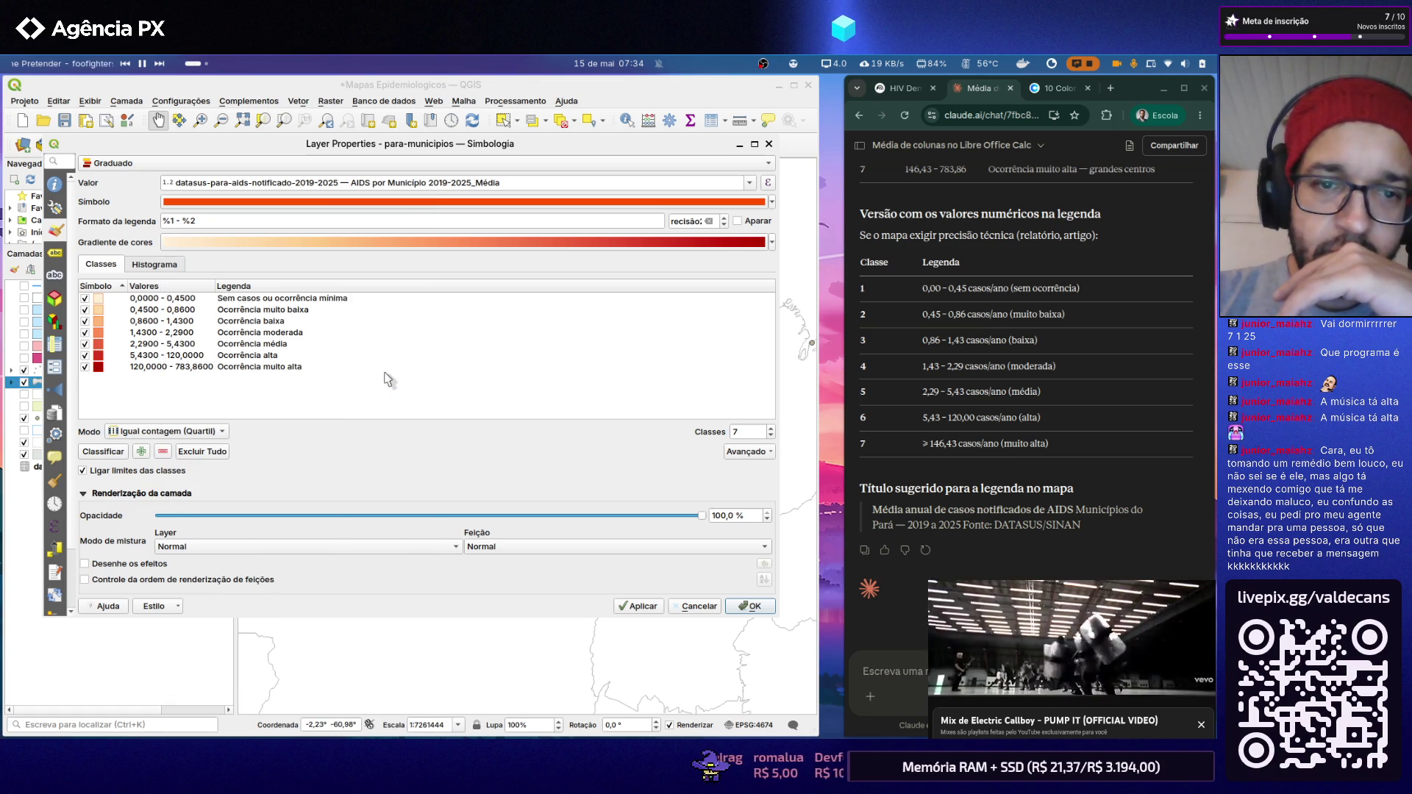
{"action": "left_click", "coordinate": [773, 241]}
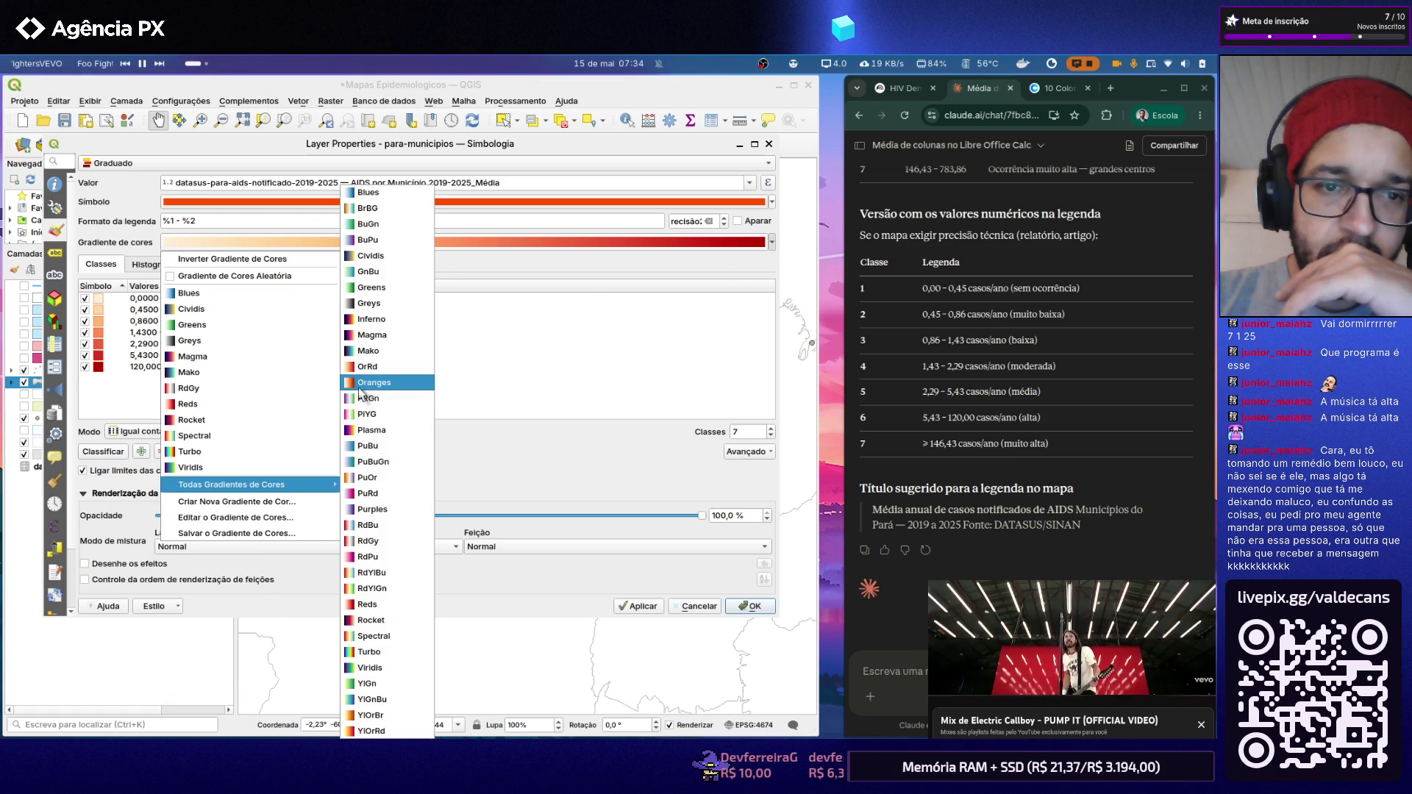
{"action": "left_click", "coordinate": [374, 382]}
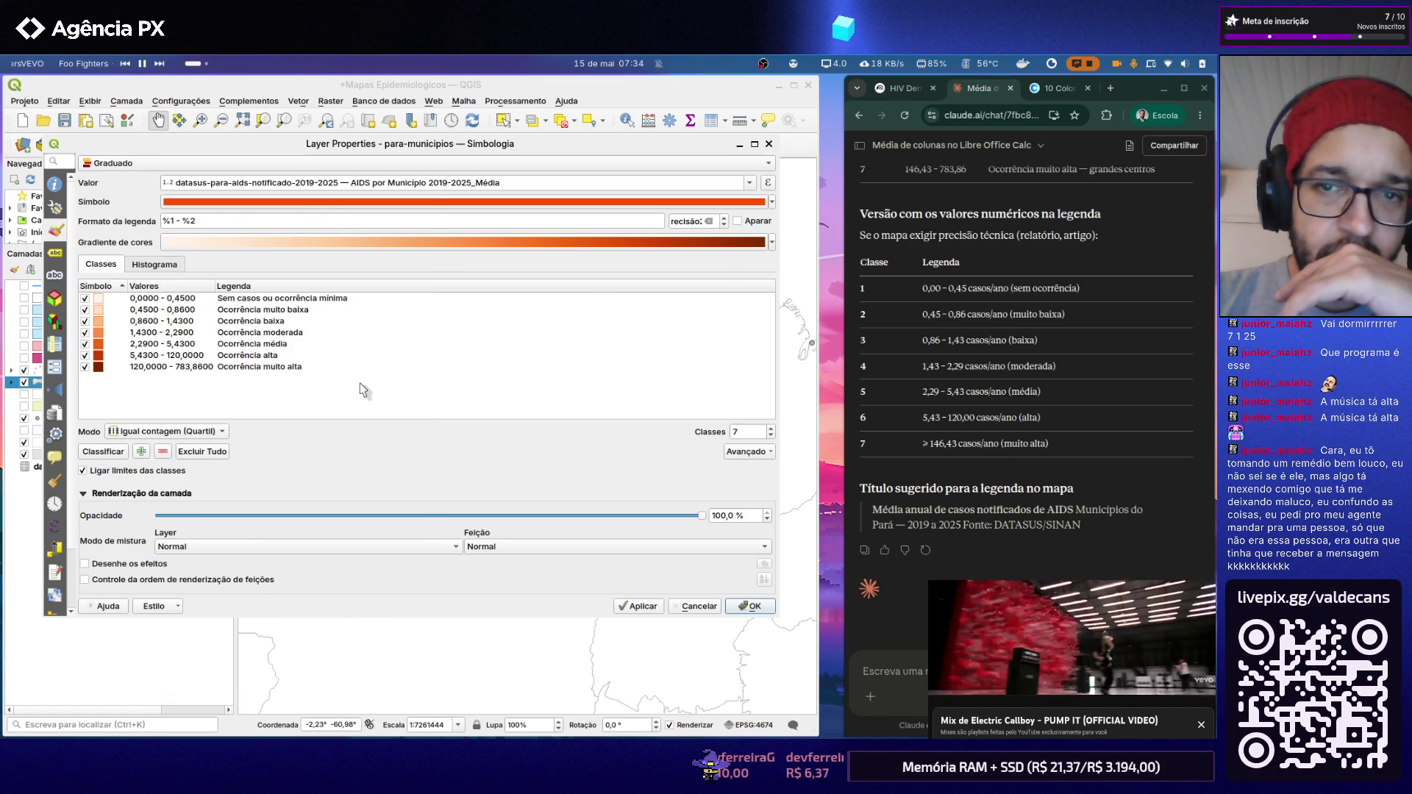
{"action": "left_click", "coordinate": [774, 244]}
{"action": "mouse_move", "coordinate": [232, 484]}
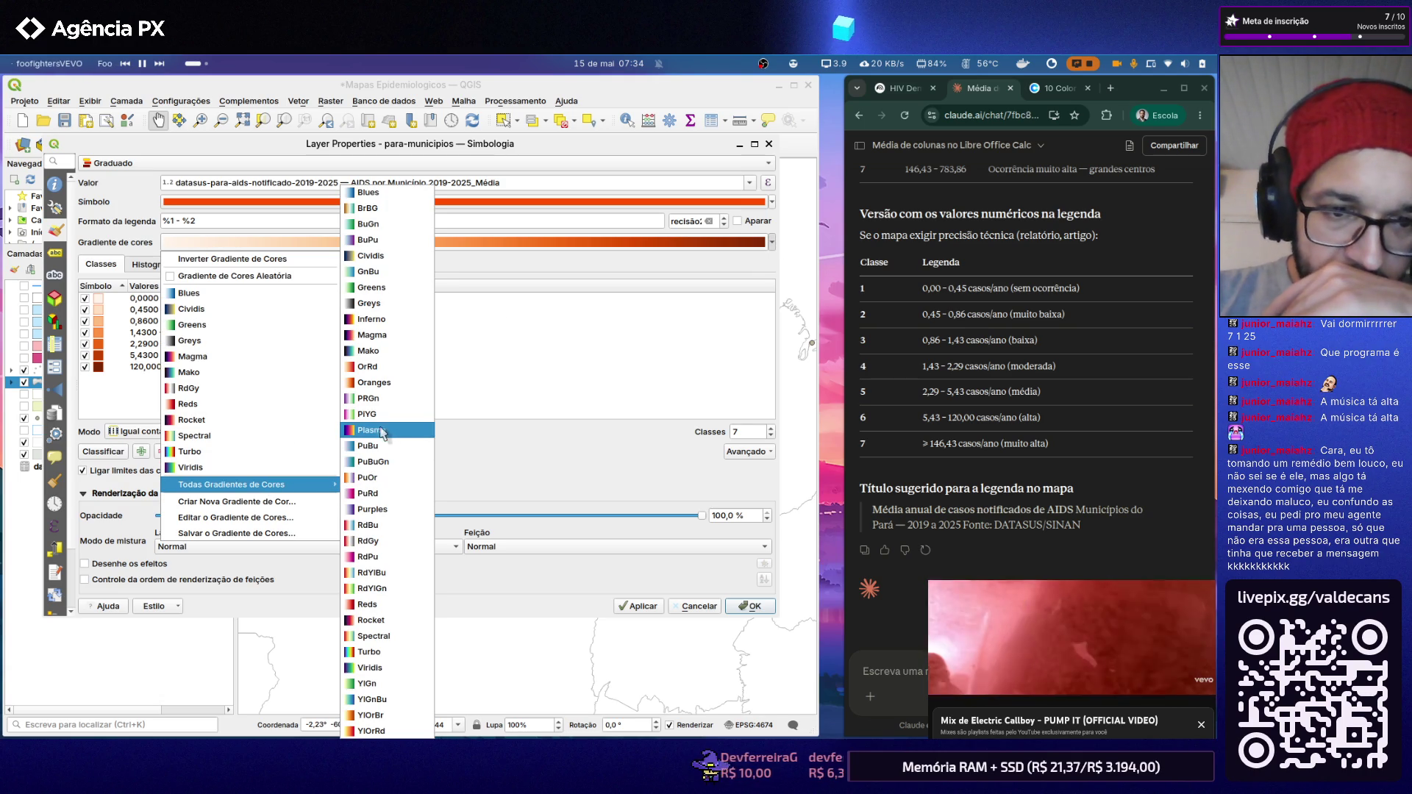
{"action": "left_click", "coordinate": [395, 716]}
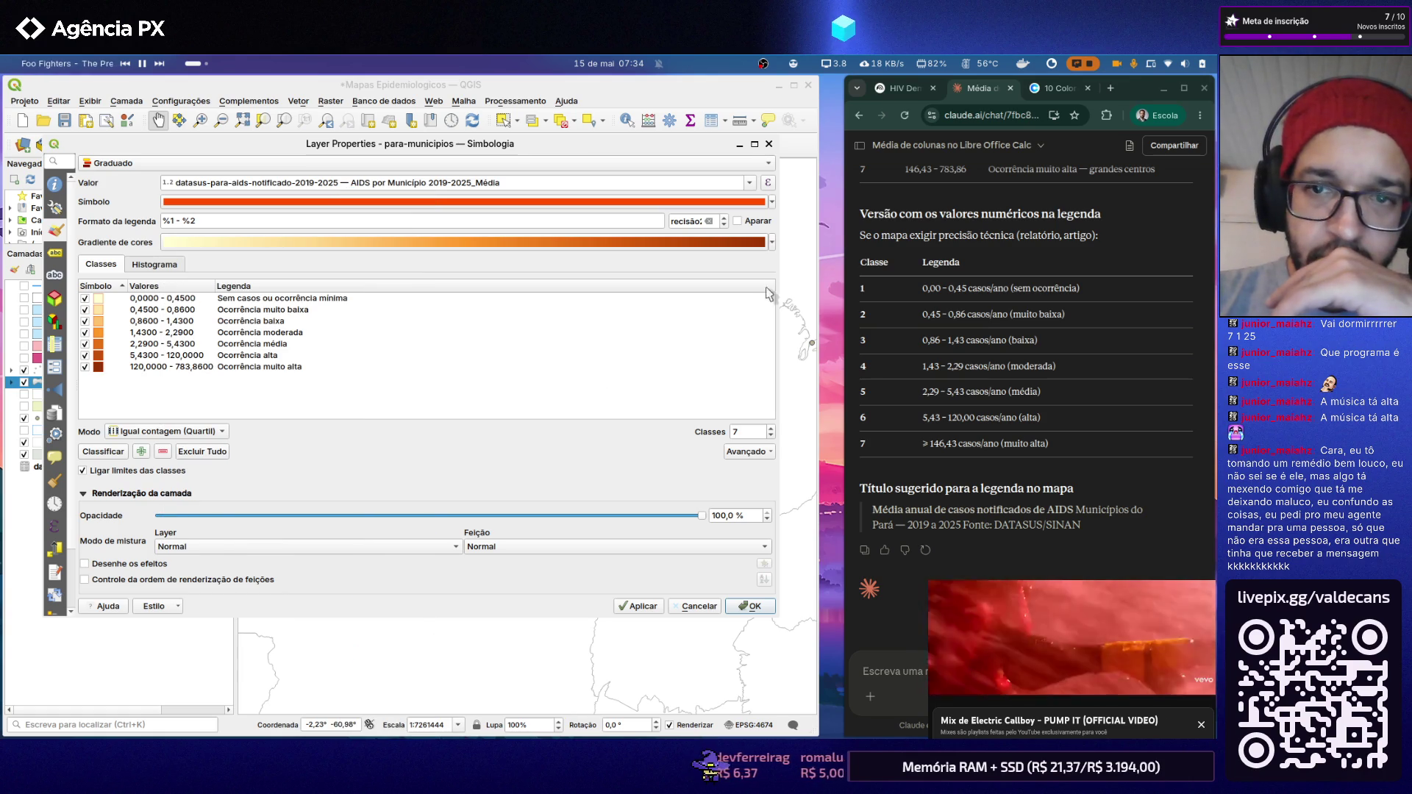
{"action": "left_click", "coordinate": [742, 601]}
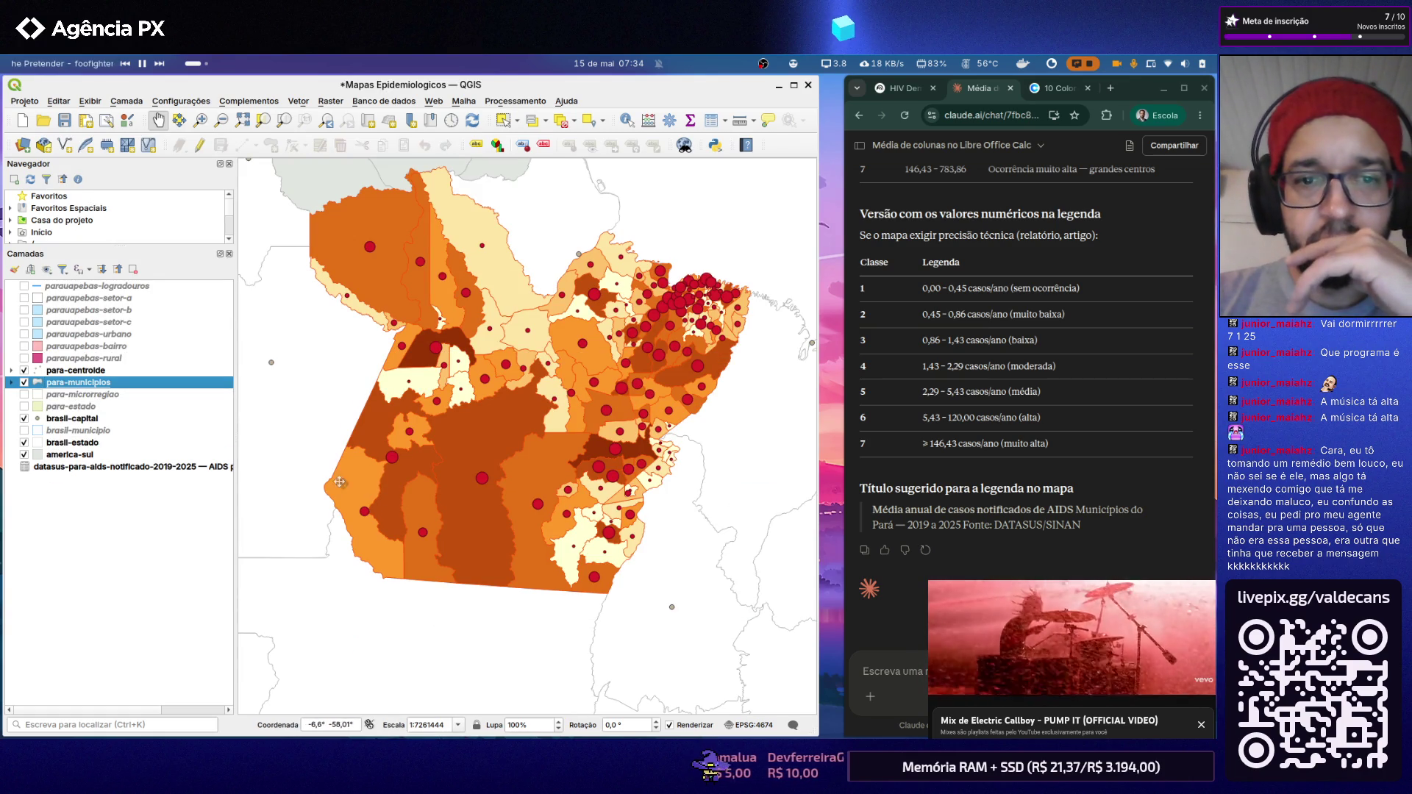
Step: Switch the municipality classes to the YlOrRd colour ramp and apply it
{"action": "double_click", "coordinate": [156, 386]}
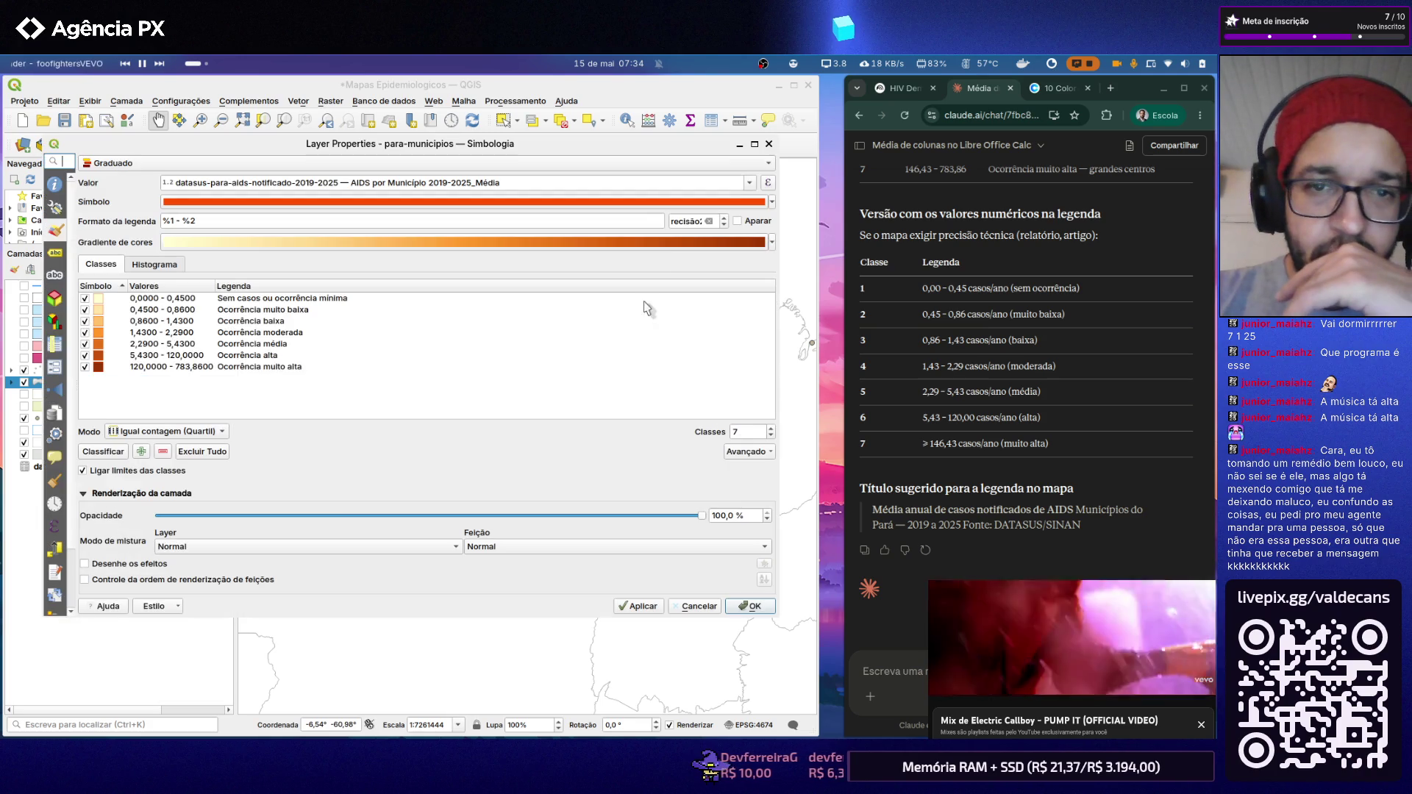
{"action": "left_click", "coordinate": [771, 243]}
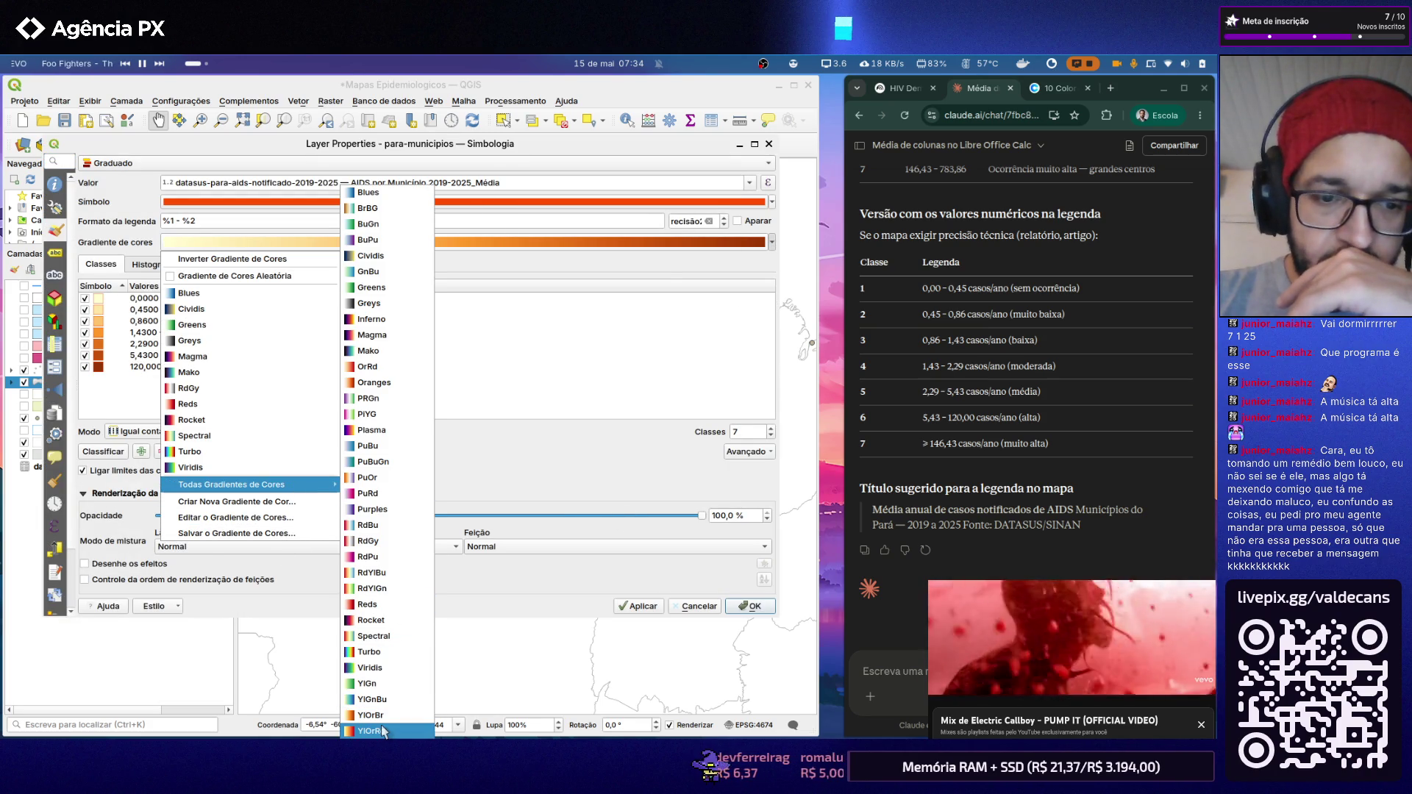
{"action": "left_click", "coordinate": [382, 731]}
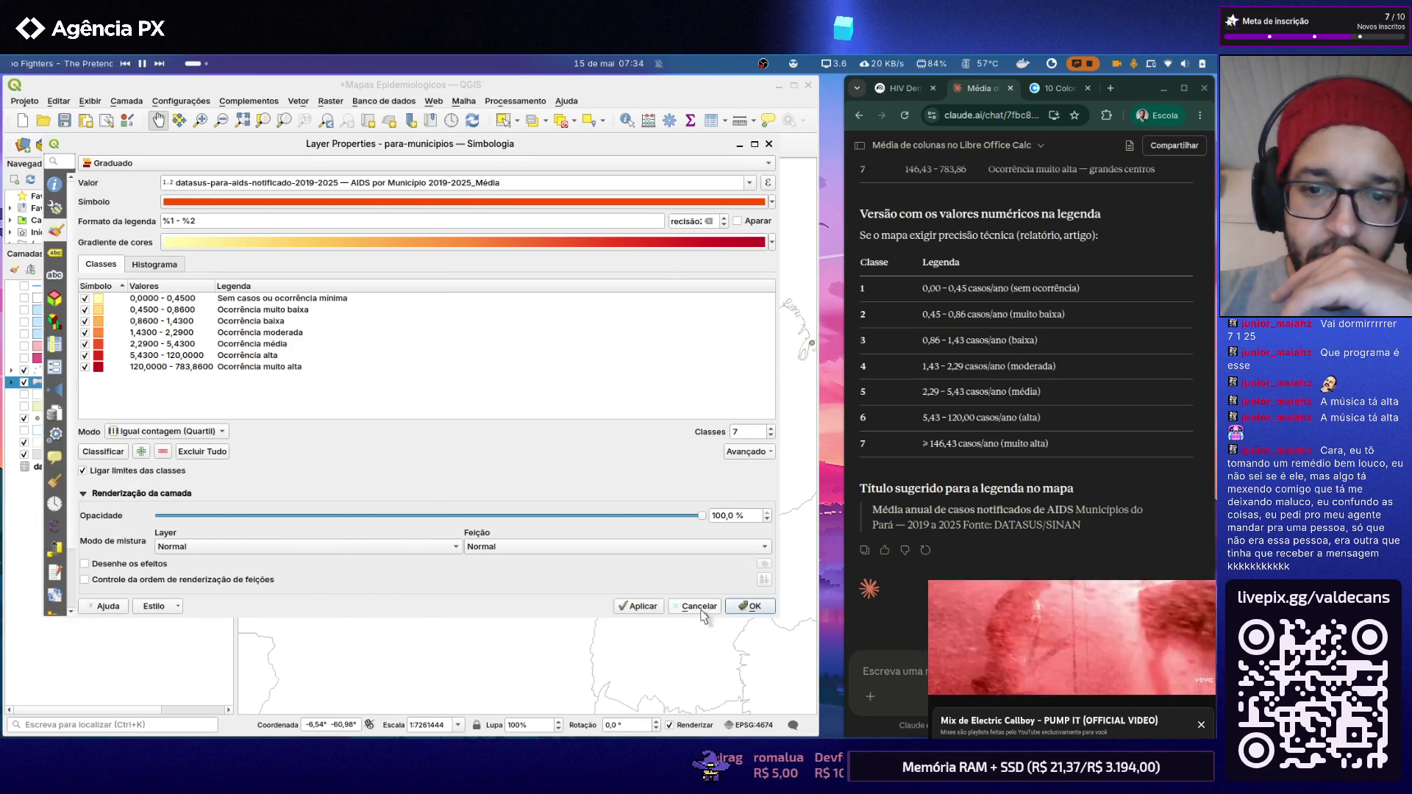
{"action": "left_click", "coordinate": [751, 605]}
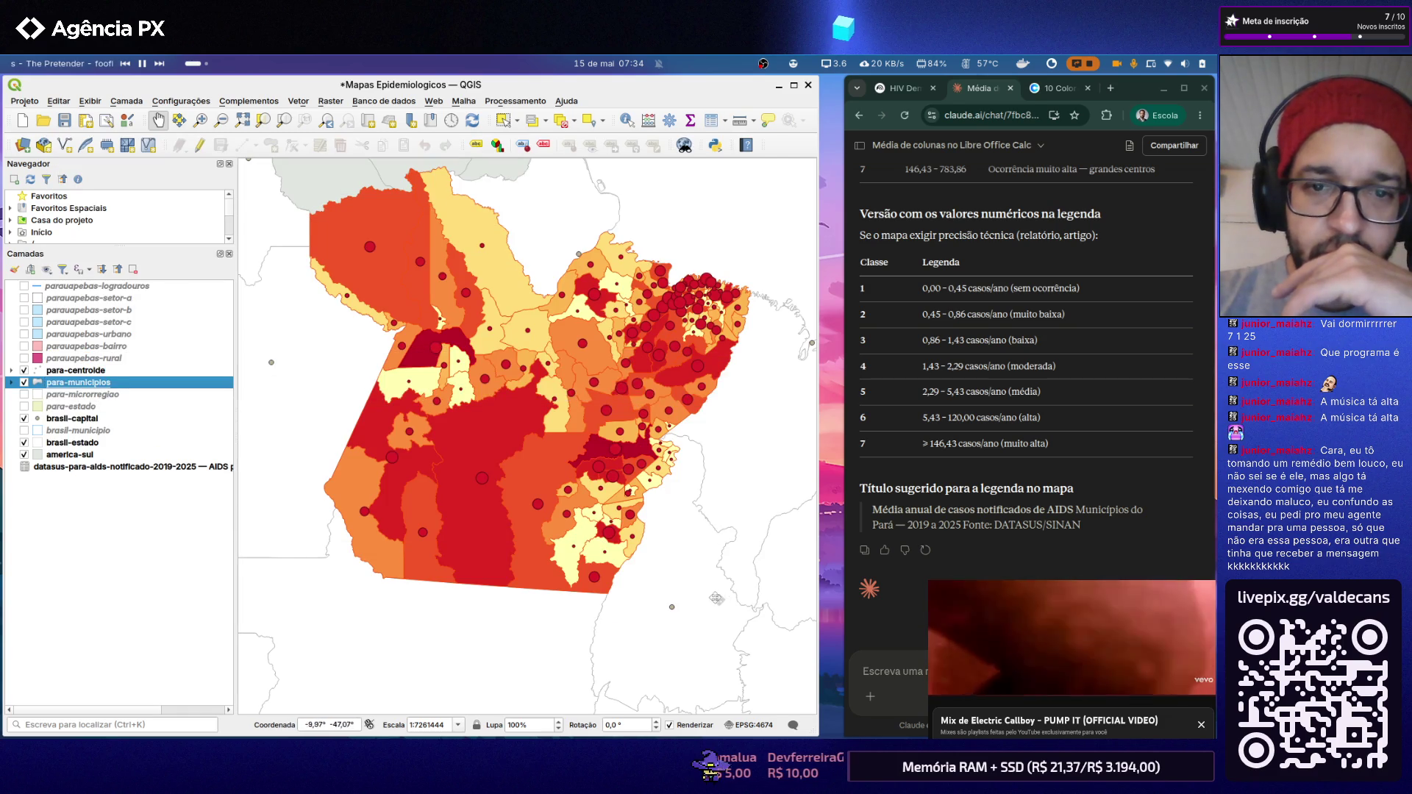
{"action": "left_click_drag", "start_coordinate": [422, 470], "coordinate": [360, 489]}
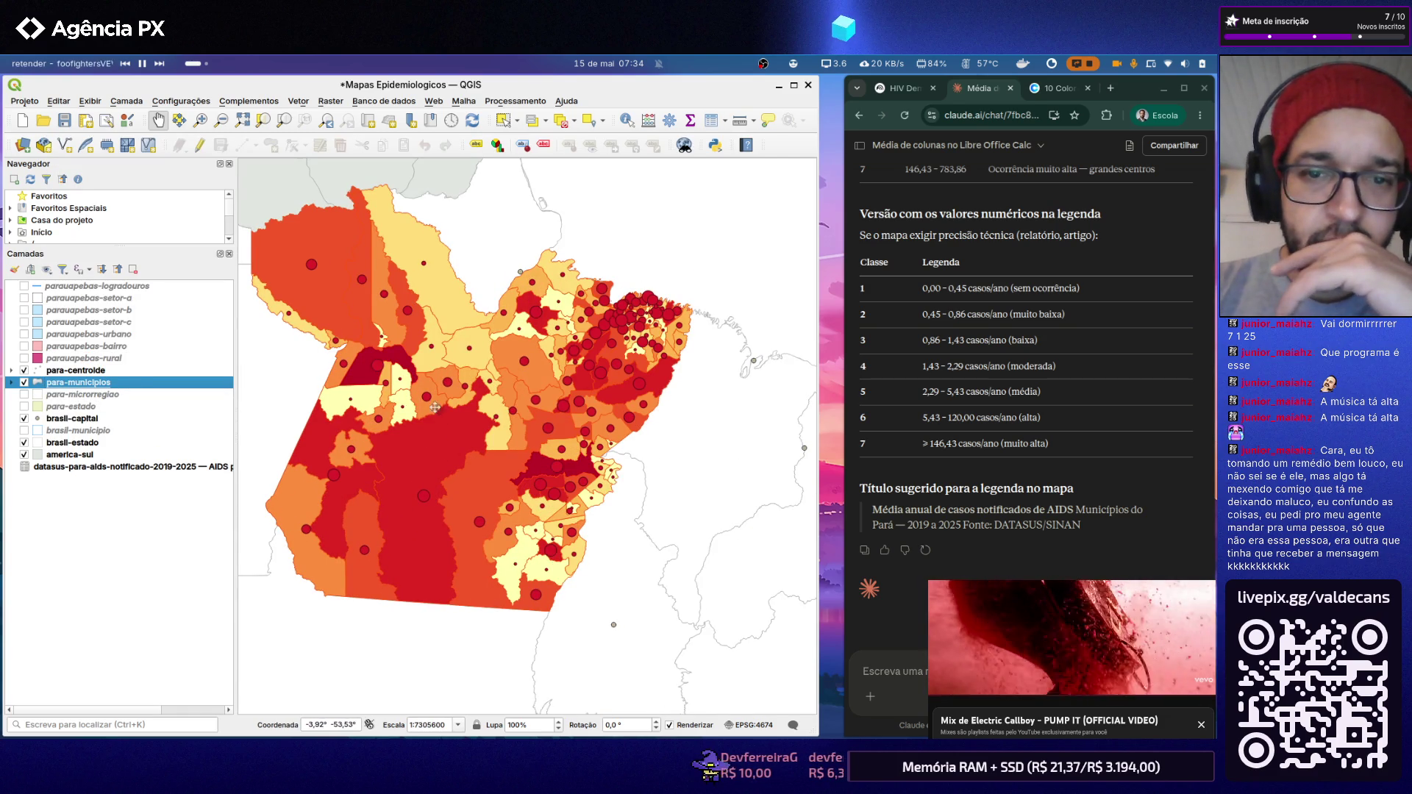
{"action": "scroll", "coordinate": [430, 395], "scroll_direction": "up", "scroll_amount": 1}
{"action": "scroll", "coordinate": [452, 380], "scroll_direction": "up", "scroll_amount": 1}
{"action": "scroll", "coordinate": [471, 366], "scroll_direction": "down", "scroll_amount": 1}
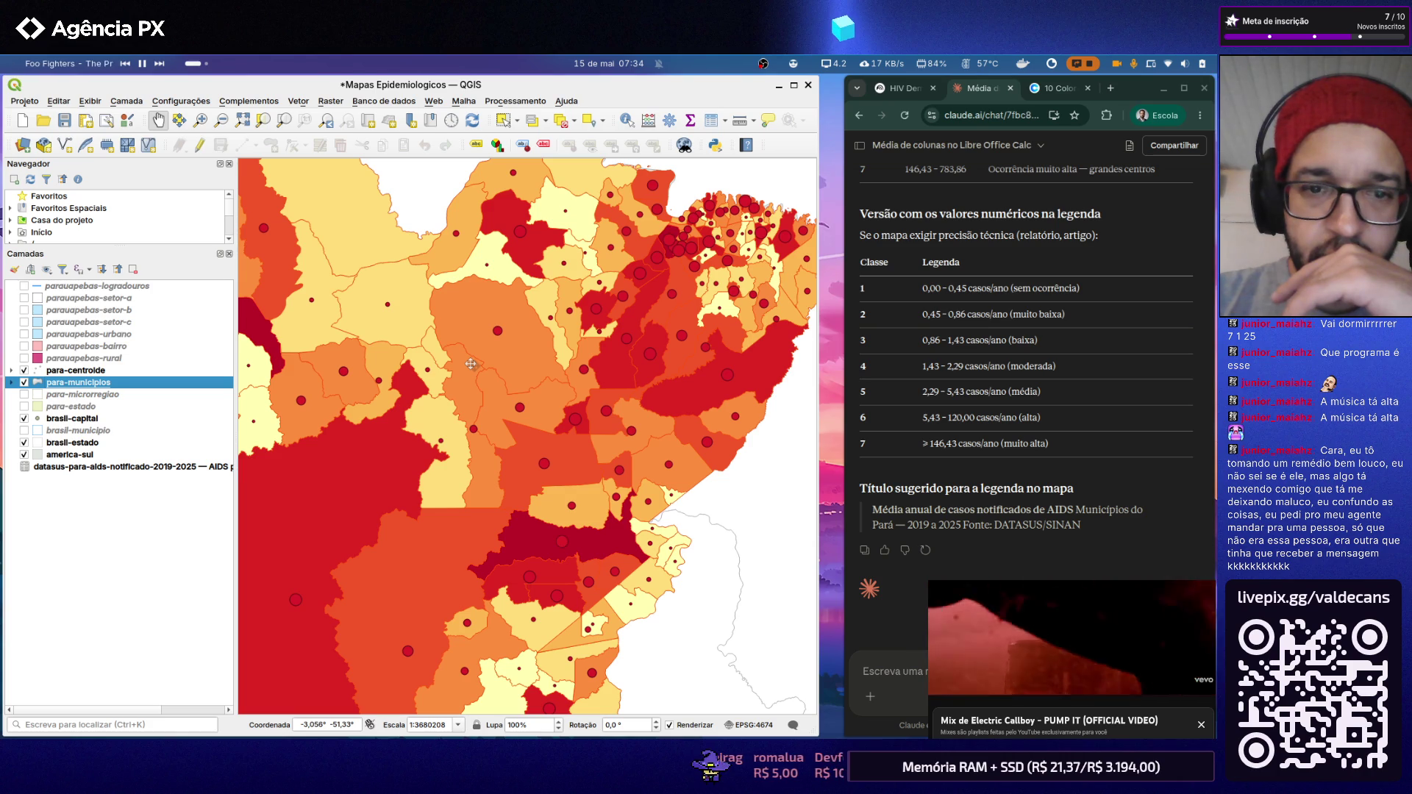
{"action": "scroll", "coordinate": [471, 364], "scroll_direction": "down", "scroll_amount": 1}
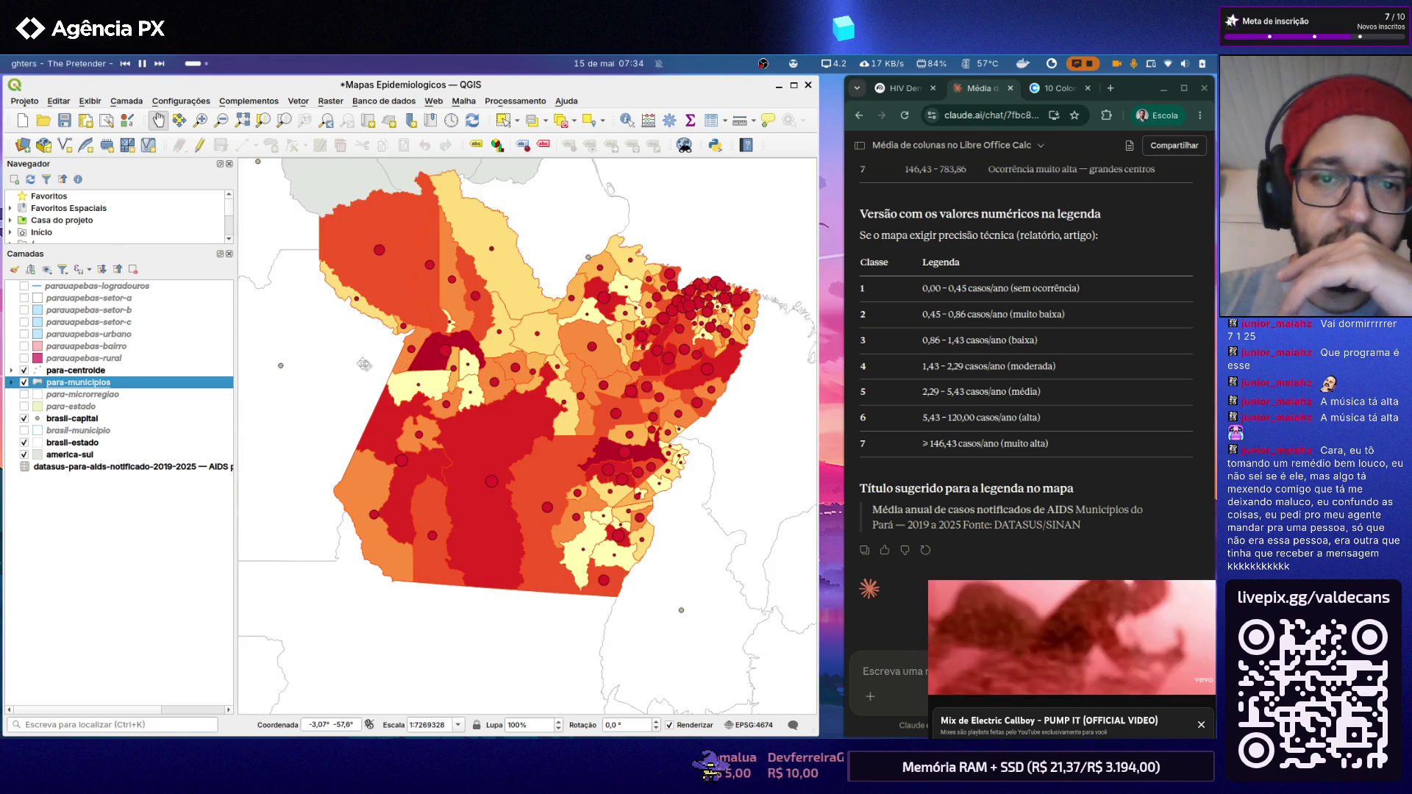
{"action": "scroll", "coordinate": [389, 361], "scroll_direction": "up", "scroll_amount": 1}
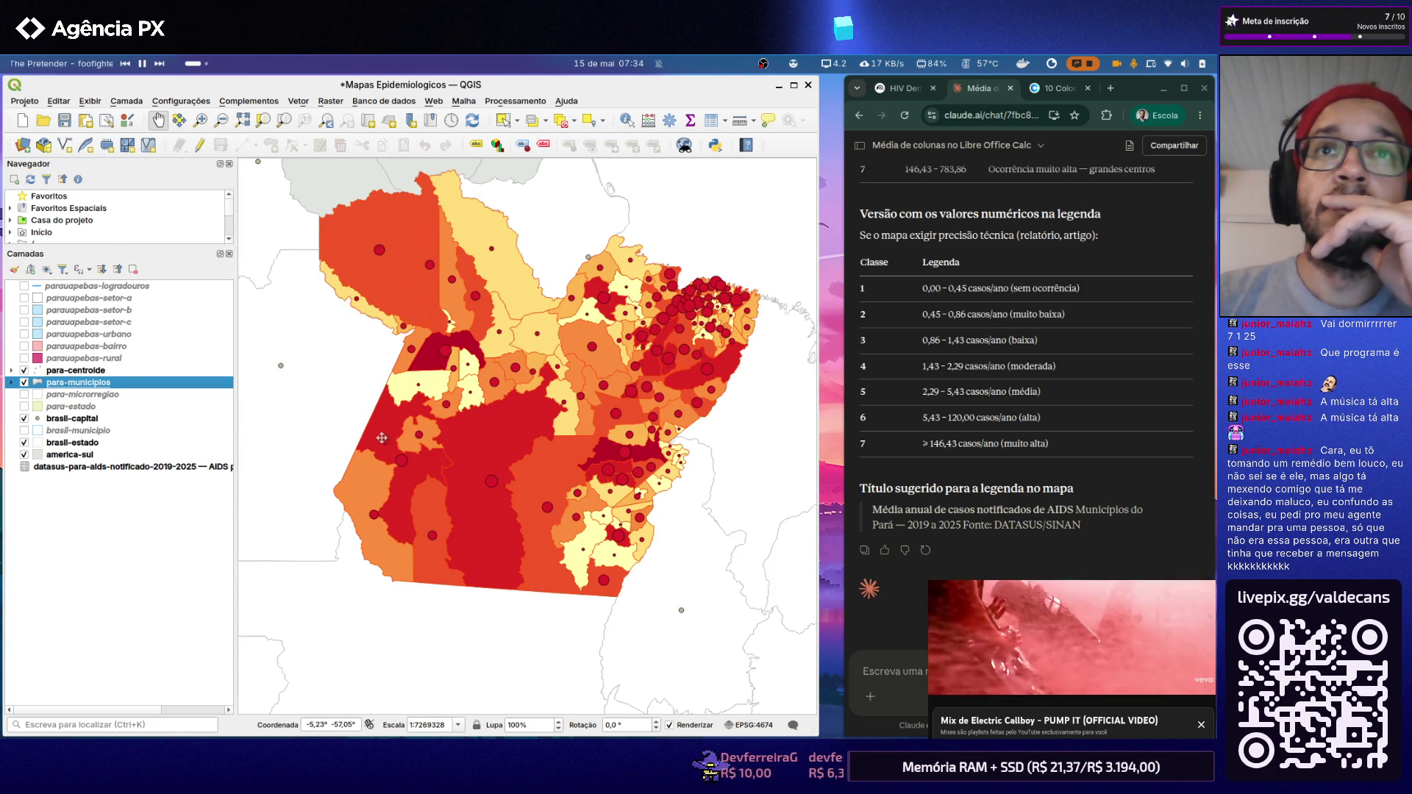
{"action": "scroll", "coordinate": [393, 375], "scroll_direction": "down", "scroll_amount": 1}
{"action": "scroll", "coordinate": [432, 395], "scroll_direction": "up", "scroll_amount": 1}
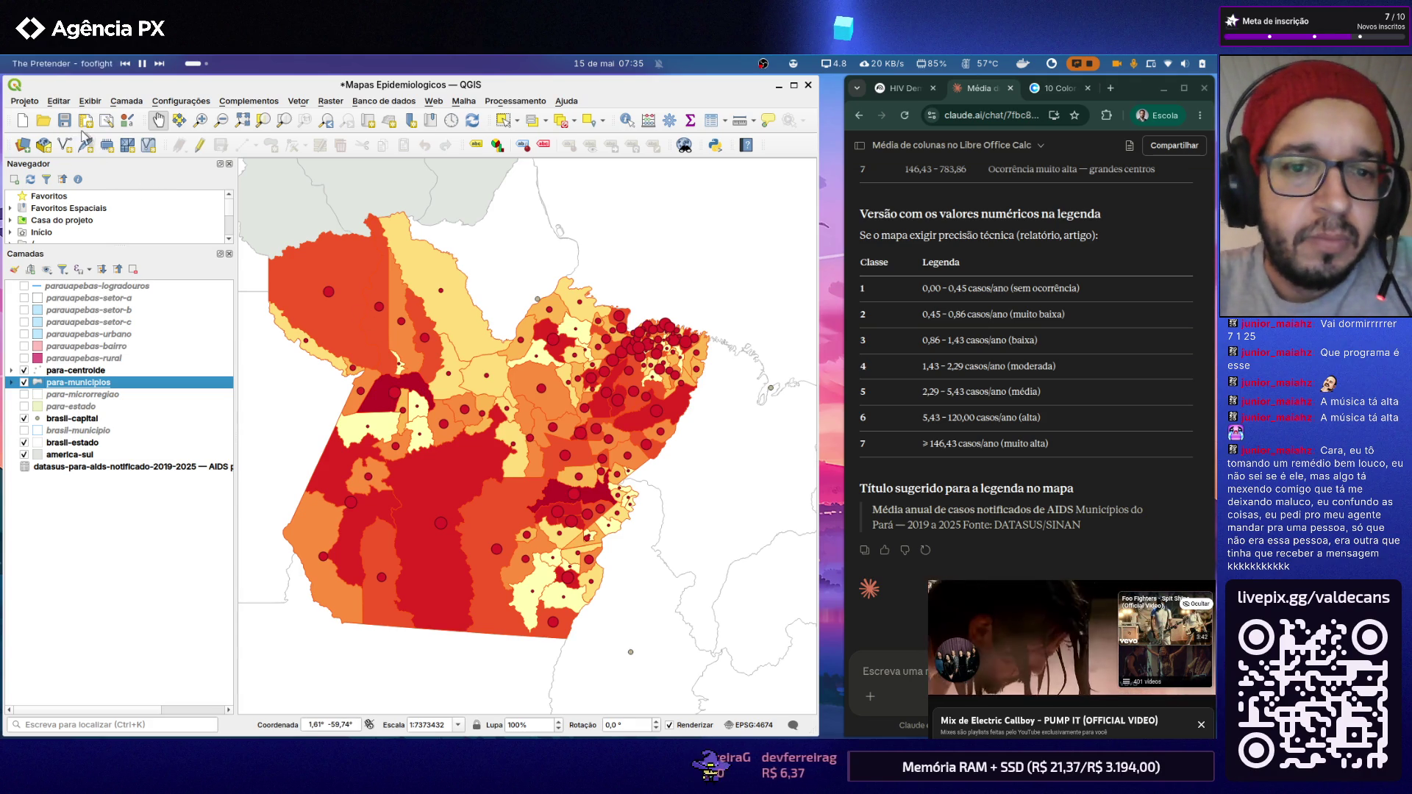
Step: Review the new municipality colours in the Índice Pará layout, then return to the main map window
{"action": "left_click", "coordinate": [25, 100]}
{"action": "mouse_move", "coordinate": [133, 377]}
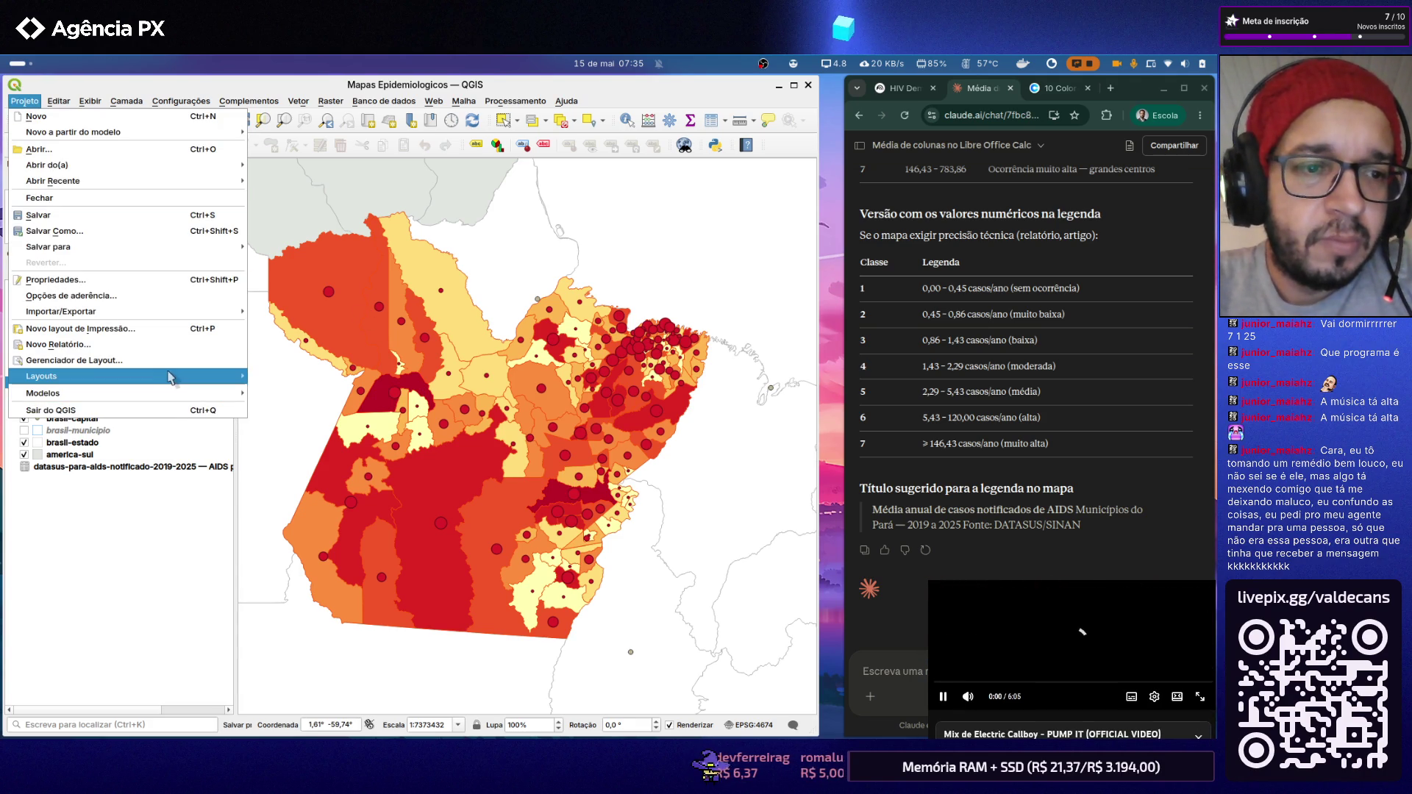
{"action": "left_click", "coordinate": [287, 375]}
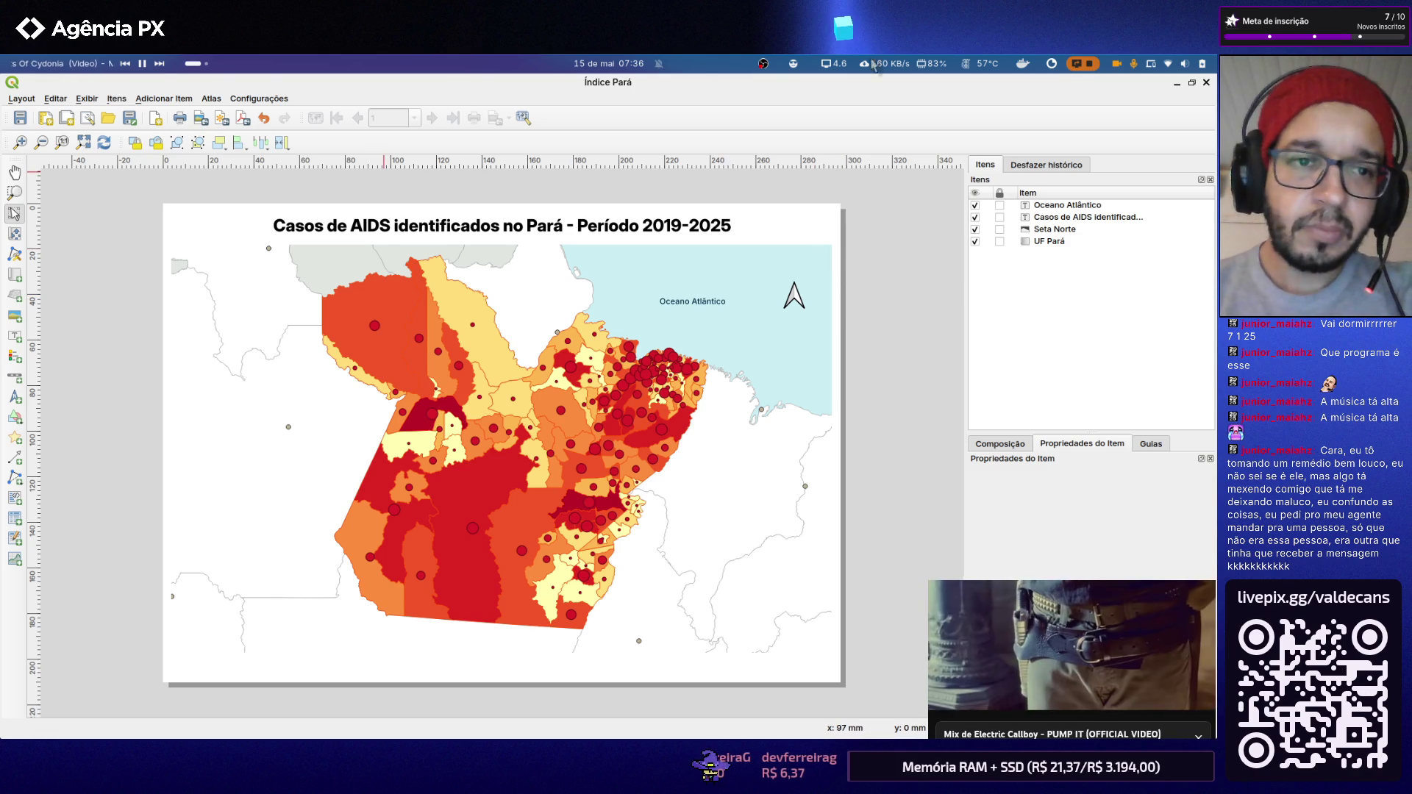
{"action": "key", "text": "alt+Tab"}
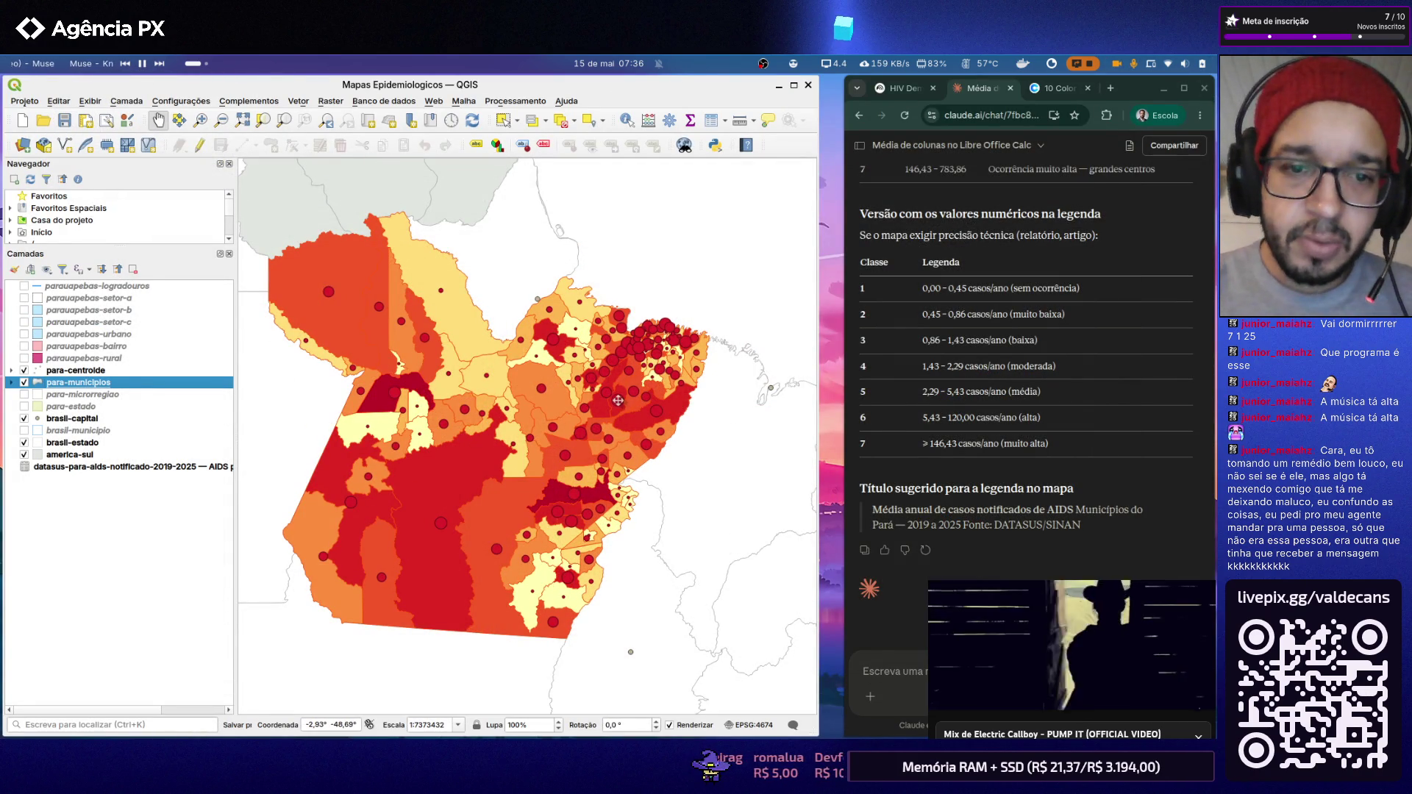
{"action": "left_click", "coordinate": [1003, 555]}
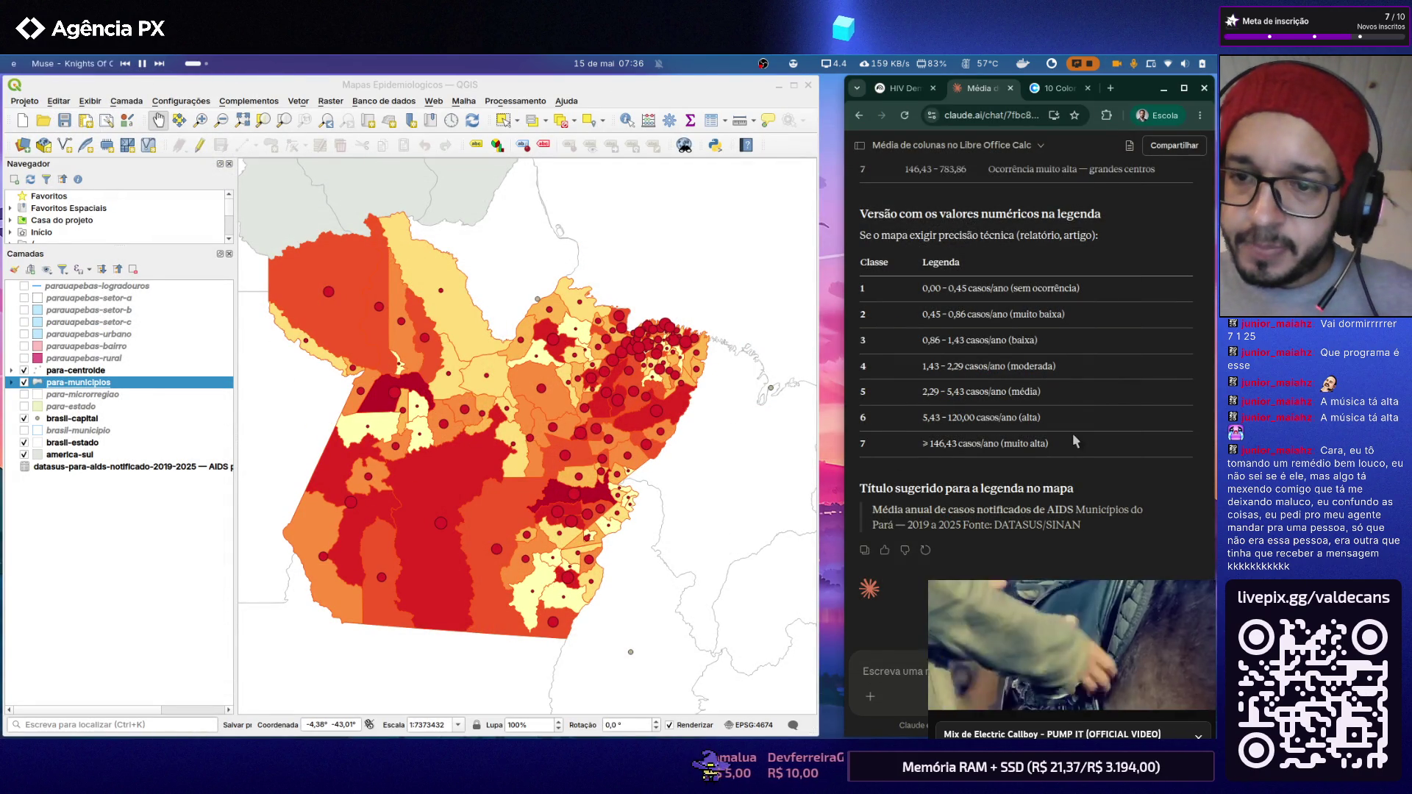
Step: Enable Single Labels for the america-sul layer in its labelling settings
{"action": "left_click", "coordinate": [234, 364]}
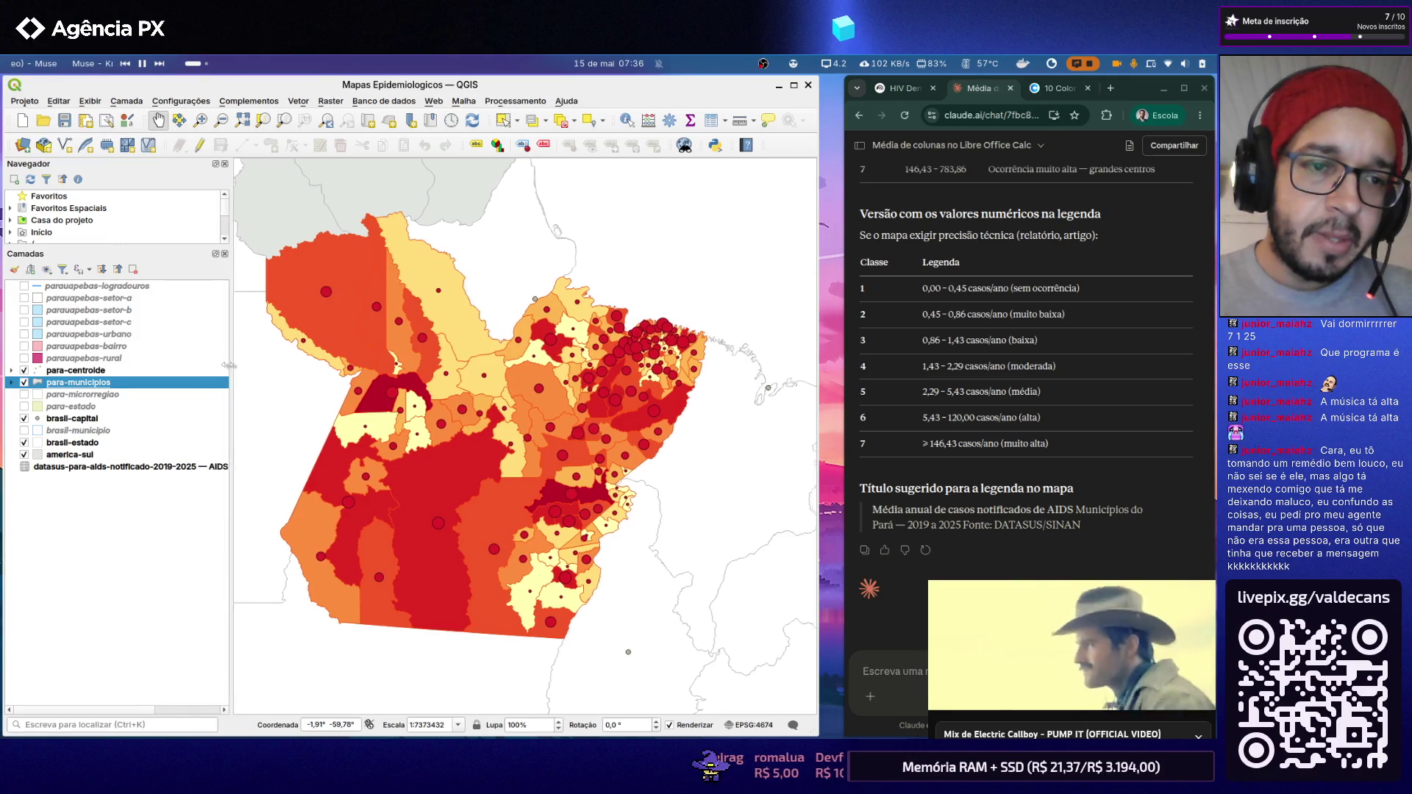
{"action": "left_click_drag", "start_coordinate": [233, 364], "coordinate": [170, 360]}
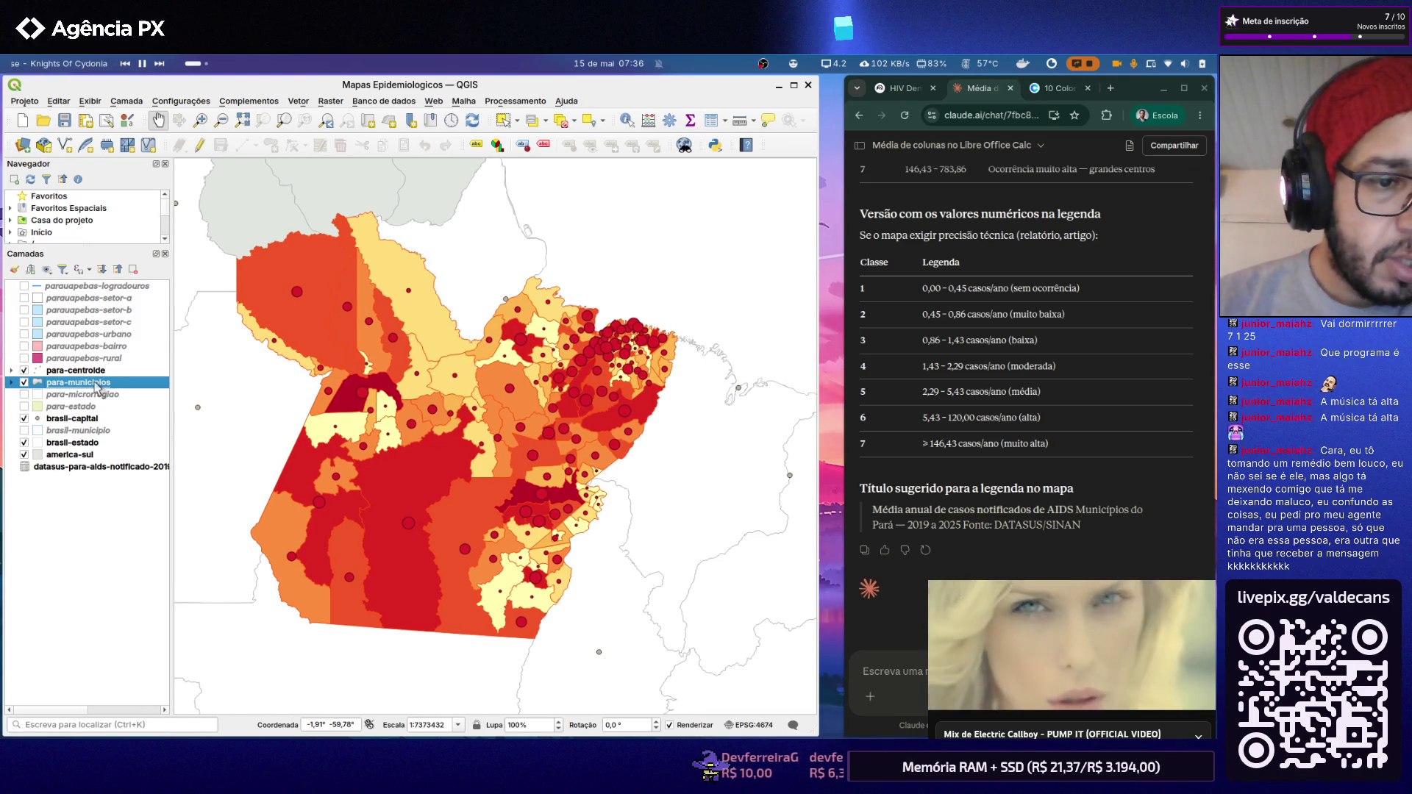
{"action": "left_click", "coordinate": [86, 420]}
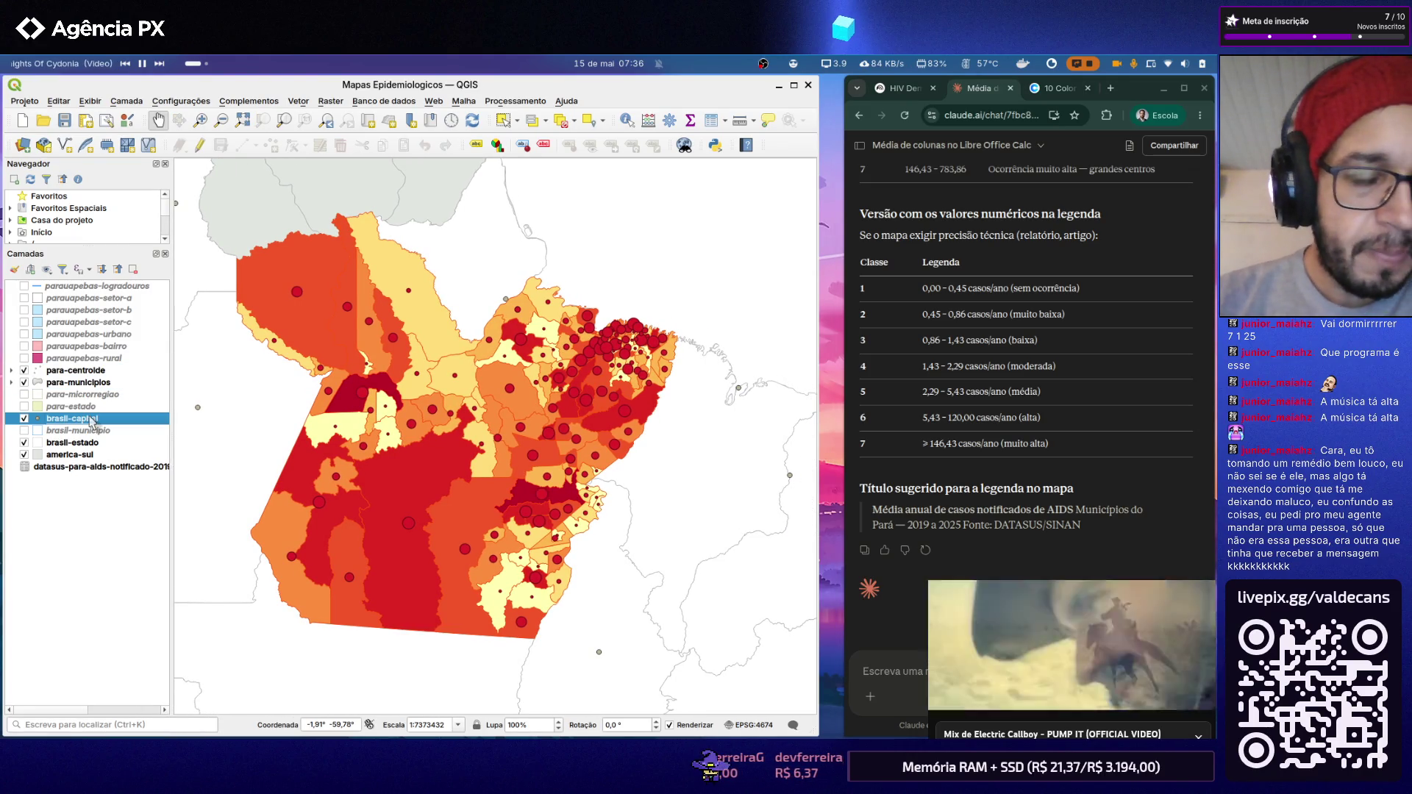
{"action": "left_click", "coordinate": [91, 454]}
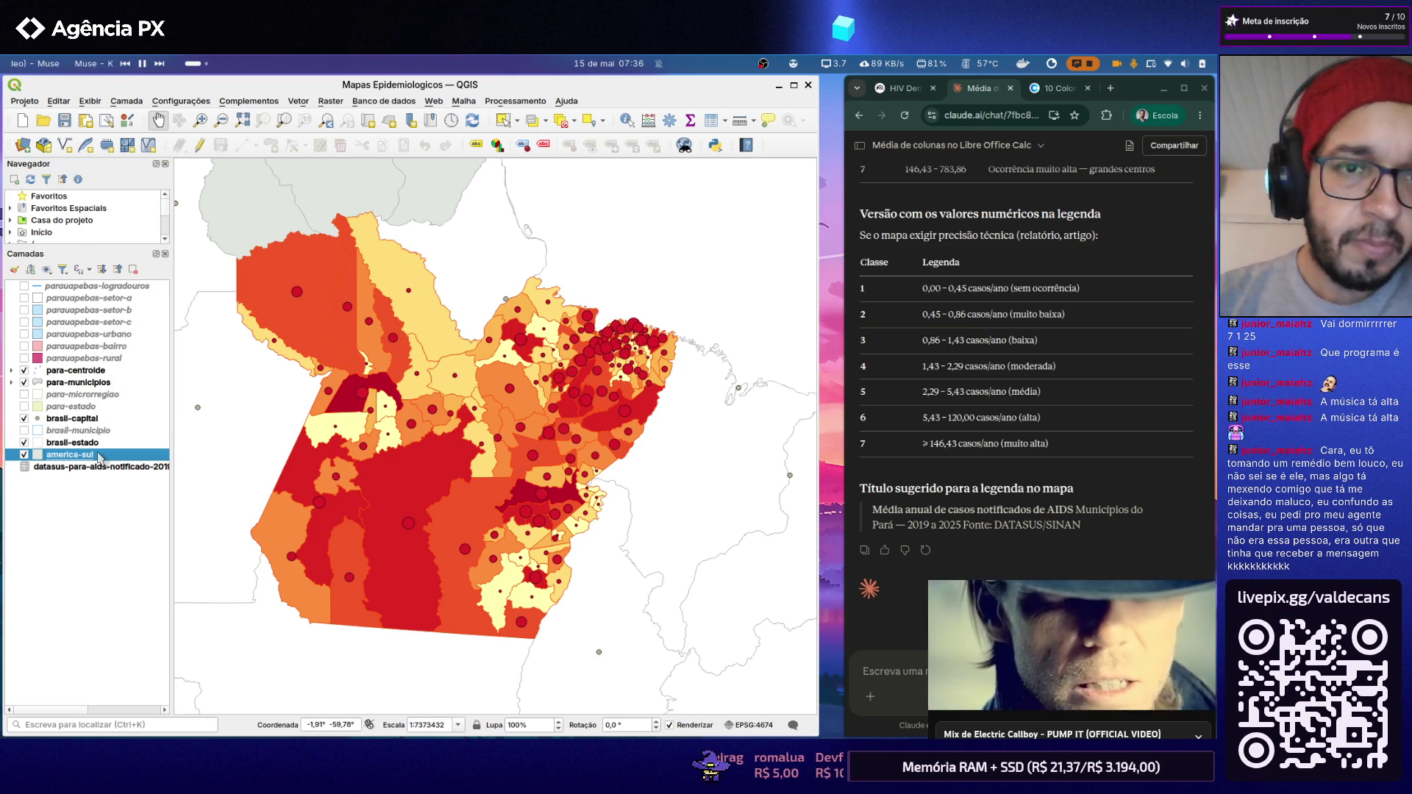
{"action": "double_click", "coordinate": [100, 456]}
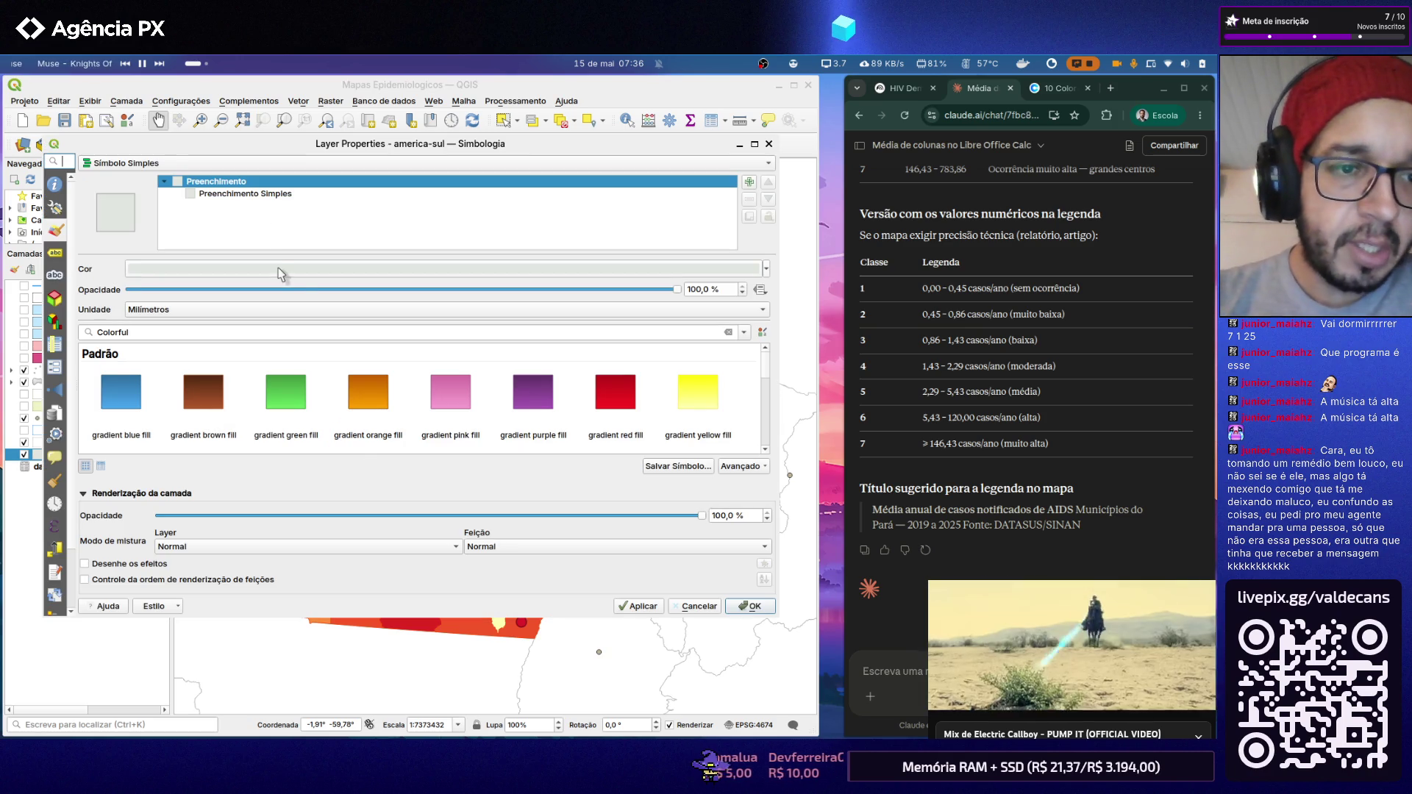
{"action": "left_click", "coordinate": [67, 252]}
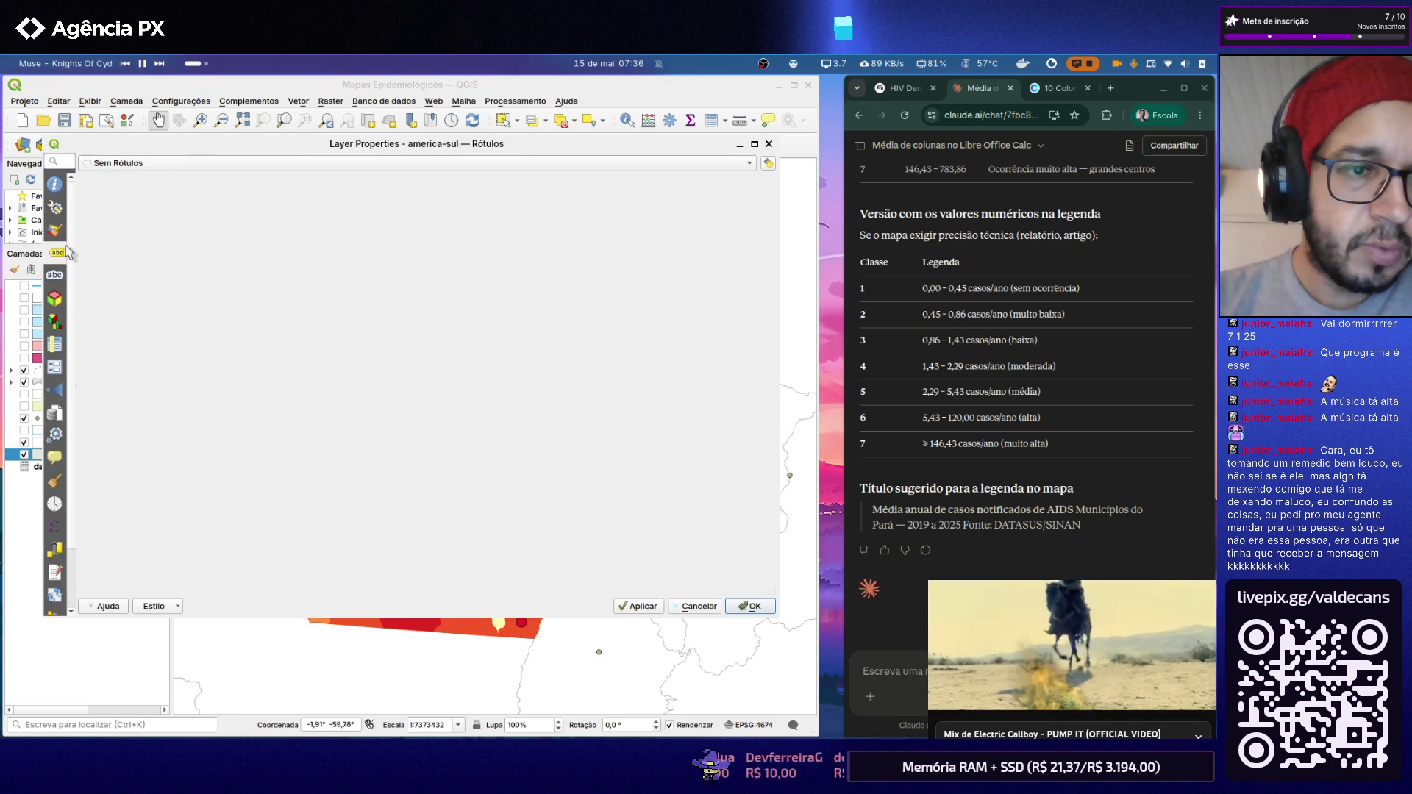
{"action": "left_click", "coordinate": [155, 166]}
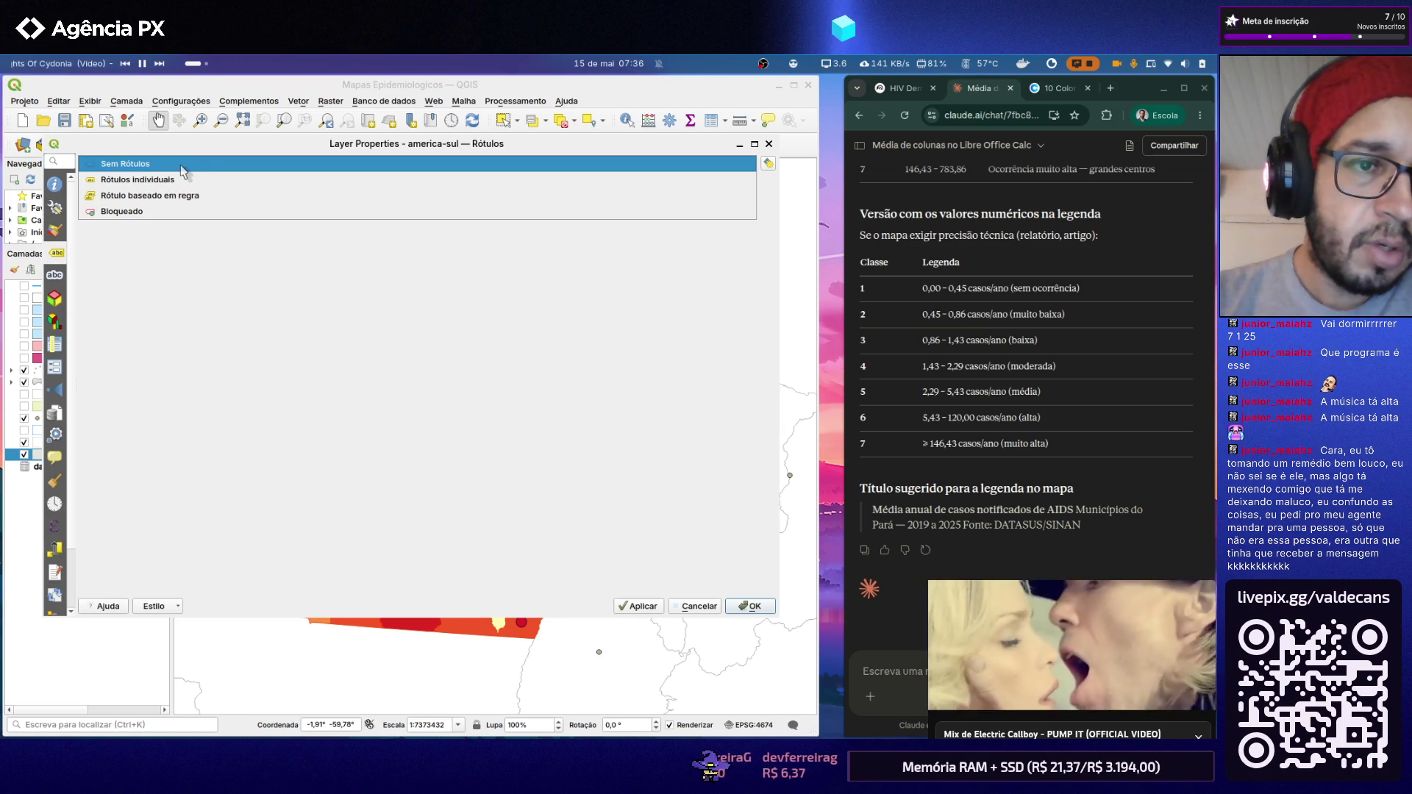
{"action": "left_click", "coordinate": [181, 180]}
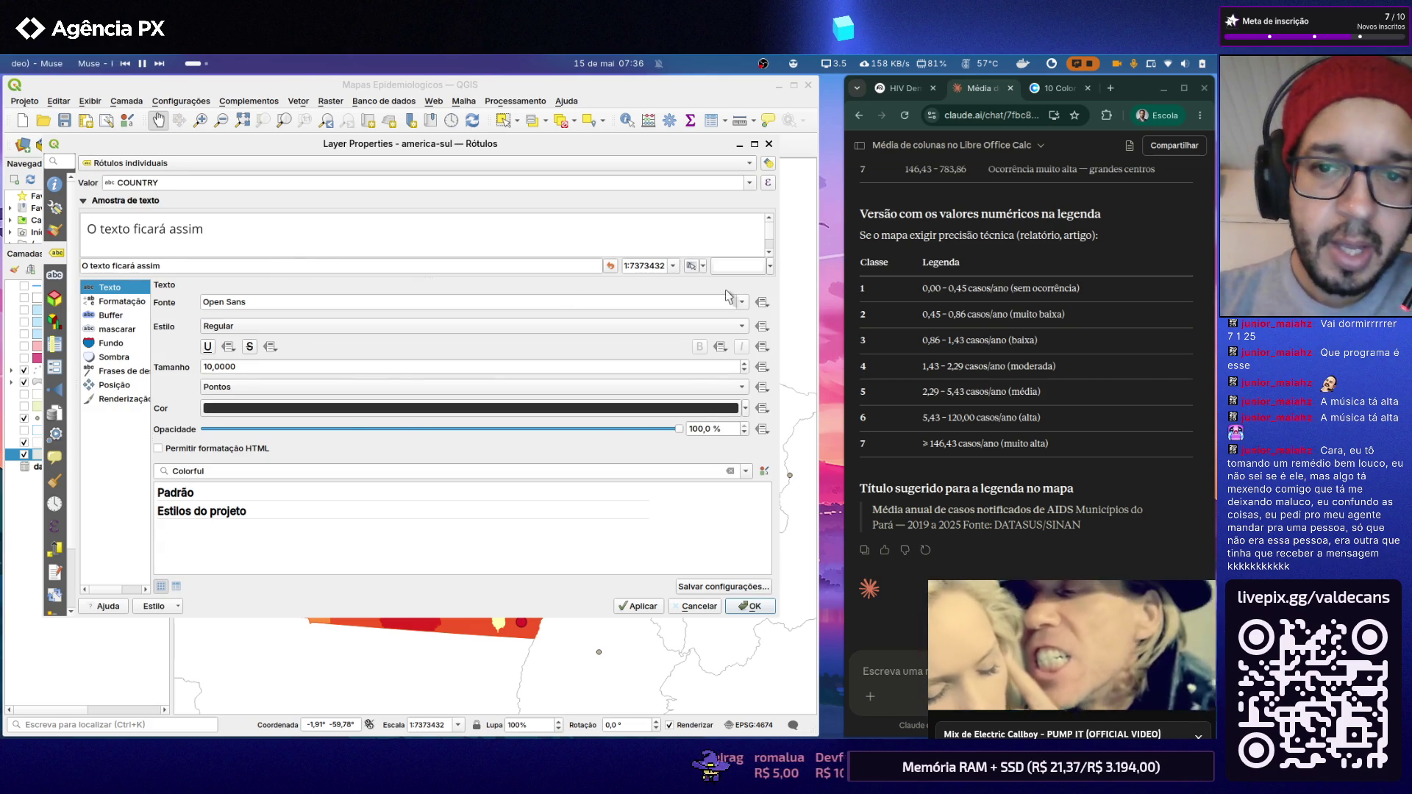
Step: Set the country labels to the Inter Display font with COUNTRY as the value and apply them
{"action": "left_click", "coordinate": [744, 305]}
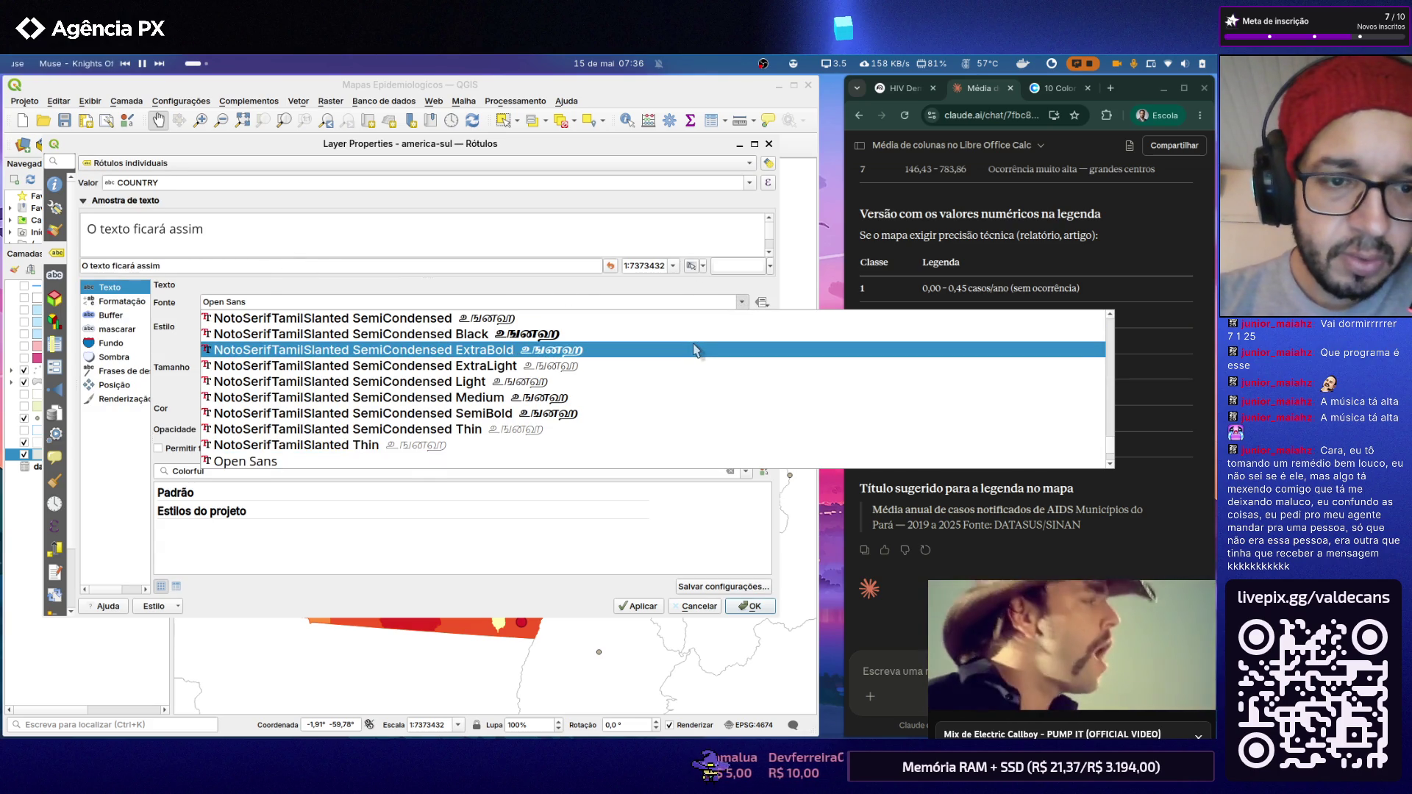
{"action": "scroll", "coordinate": [694, 354], "scroll_direction": "down", "scroll_amount": 2}
{"action": "scroll", "coordinate": [684, 370], "scroll_direction": "down", "scroll_amount": 2}
{"action": "scroll", "coordinate": [683, 376], "scroll_direction": "down", "scroll_amount": 2}
{"action": "scroll", "coordinate": [618, 353], "scroll_direction": "down", "scroll_amount": 3}
{"action": "scroll", "coordinate": [567, 356], "scroll_direction": "up", "scroll_amount": 3}
{"action": "scroll", "coordinate": [564, 359], "scroll_direction": "up", "scroll_amount": 3}
{"action": "scroll", "coordinate": [563, 358], "scroll_direction": "up", "scroll_amount": 3}
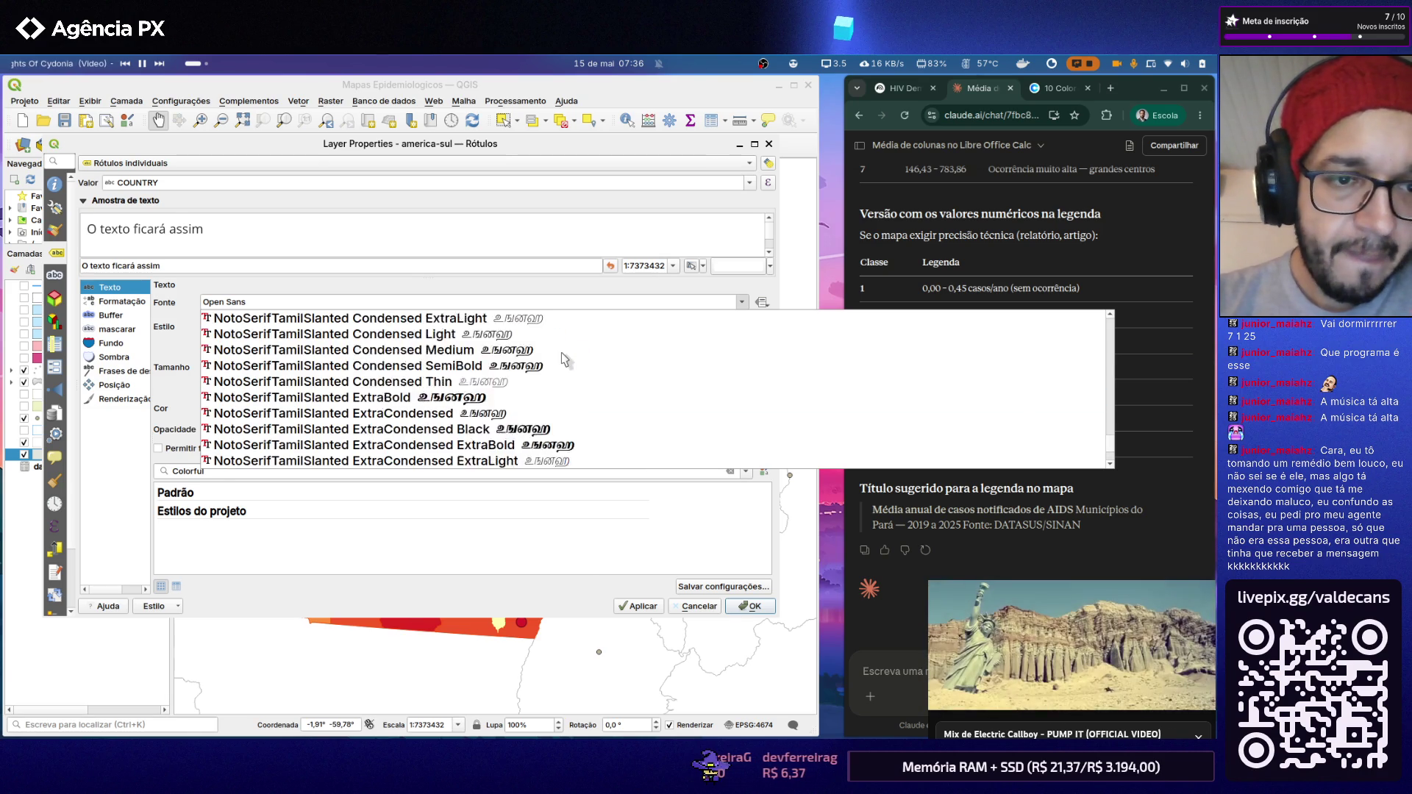
{"action": "scroll", "coordinate": [562, 351], "scroll_direction": "up", "scroll_amount": 3}
{"action": "scroll", "coordinate": [561, 351], "scroll_direction": "up", "scroll_amount": 3}
{"action": "scroll", "coordinate": [561, 352], "scroll_direction": "up", "scroll_amount": 3}
{"action": "scroll", "coordinate": [562, 352], "scroll_direction": "up", "scroll_amount": 3}
{"action": "scroll", "coordinate": [562, 351], "scroll_direction": "up", "scroll_amount": 3}
{"action": "scroll", "coordinate": [563, 353], "scroll_direction": "up", "scroll_amount": 3}
{"action": "scroll", "coordinate": [564, 355], "scroll_direction": "up", "scroll_amount": 3}
{"action": "scroll", "coordinate": [564, 356], "scroll_direction": "up", "scroll_amount": 3}
{"action": "scroll", "coordinate": [564, 357], "scroll_direction": "up", "scroll_amount": 3}
{"action": "scroll", "coordinate": [563, 356], "scroll_direction": "up", "scroll_amount": 3}
{"action": "scroll", "coordinate": [564, 357], "scroll_direction": "up", "scroll_amount": 3}
{"action": "scroll", "coordinate": [565, 355], "scroll_direction": "up", "scroll_amount": 3}
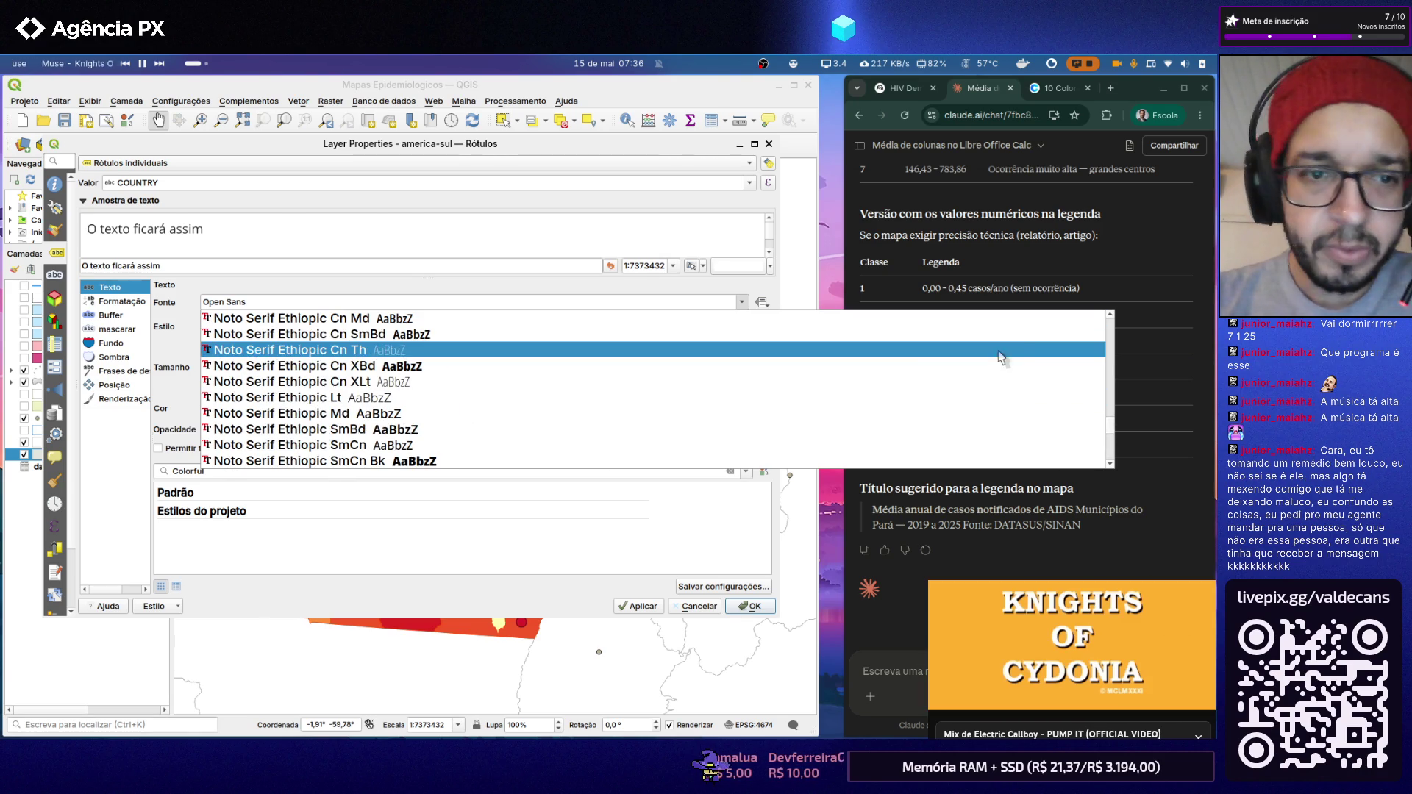
{"action": "left_click_drag", "start_coordinate": [1109, 423], "coordinate": [1115, 335]}
{"action": "scroll", "coordinate": [685, 370], "scroll_direction": "up", "scroll_amount": 3}
{"action": "scroll", "coordinate": [685, 369], "scroll_direction": "up", "scroll_amount": 1}
{"action": "scroll", "coordinate": [685, 369], "scroll_direction": "up", "scroll_amount": 3}
{"action": "scroll", "coordinate": [686, 364], "scroll_direction": "up", "scroll_amount": 1}
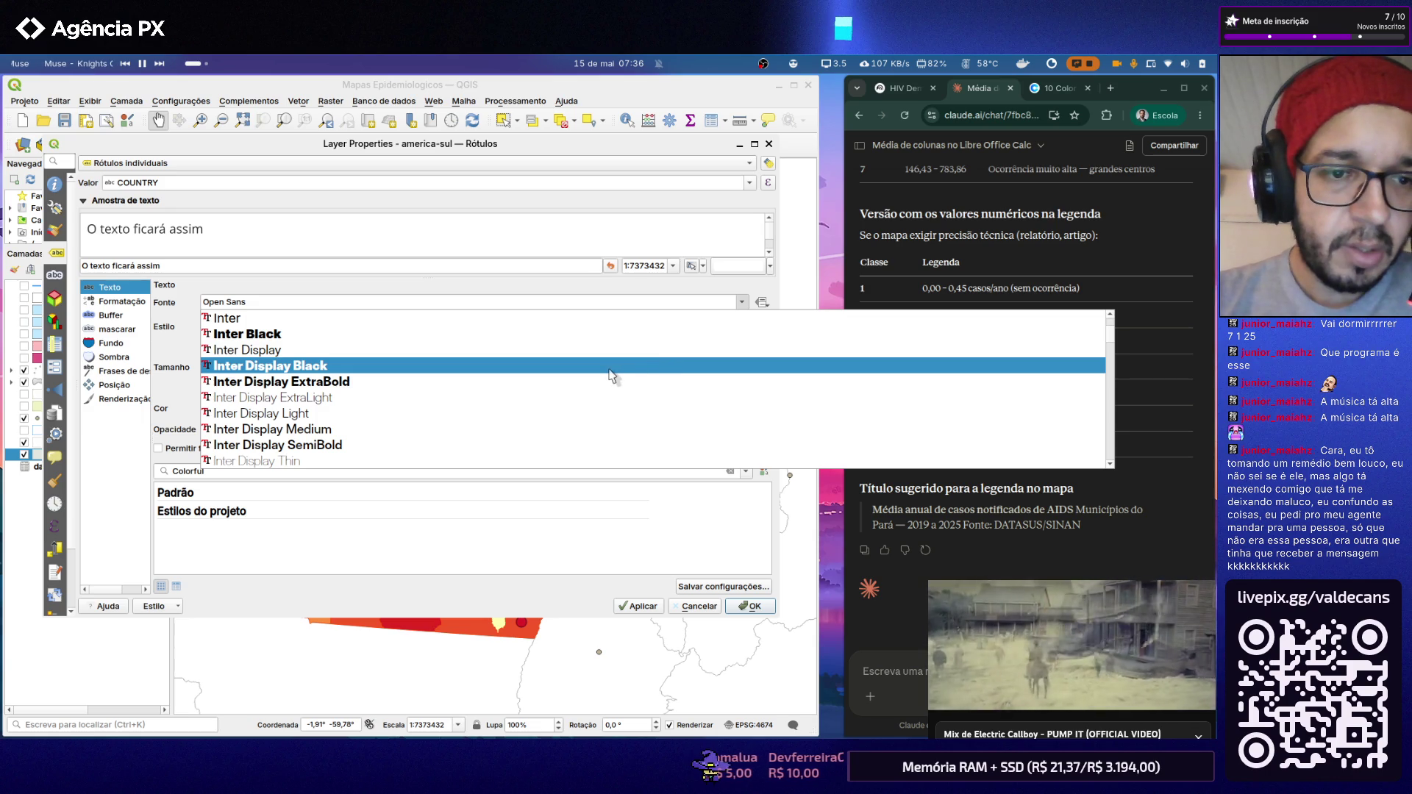
{"action": "left_click", "coordinate": [541, 351]}
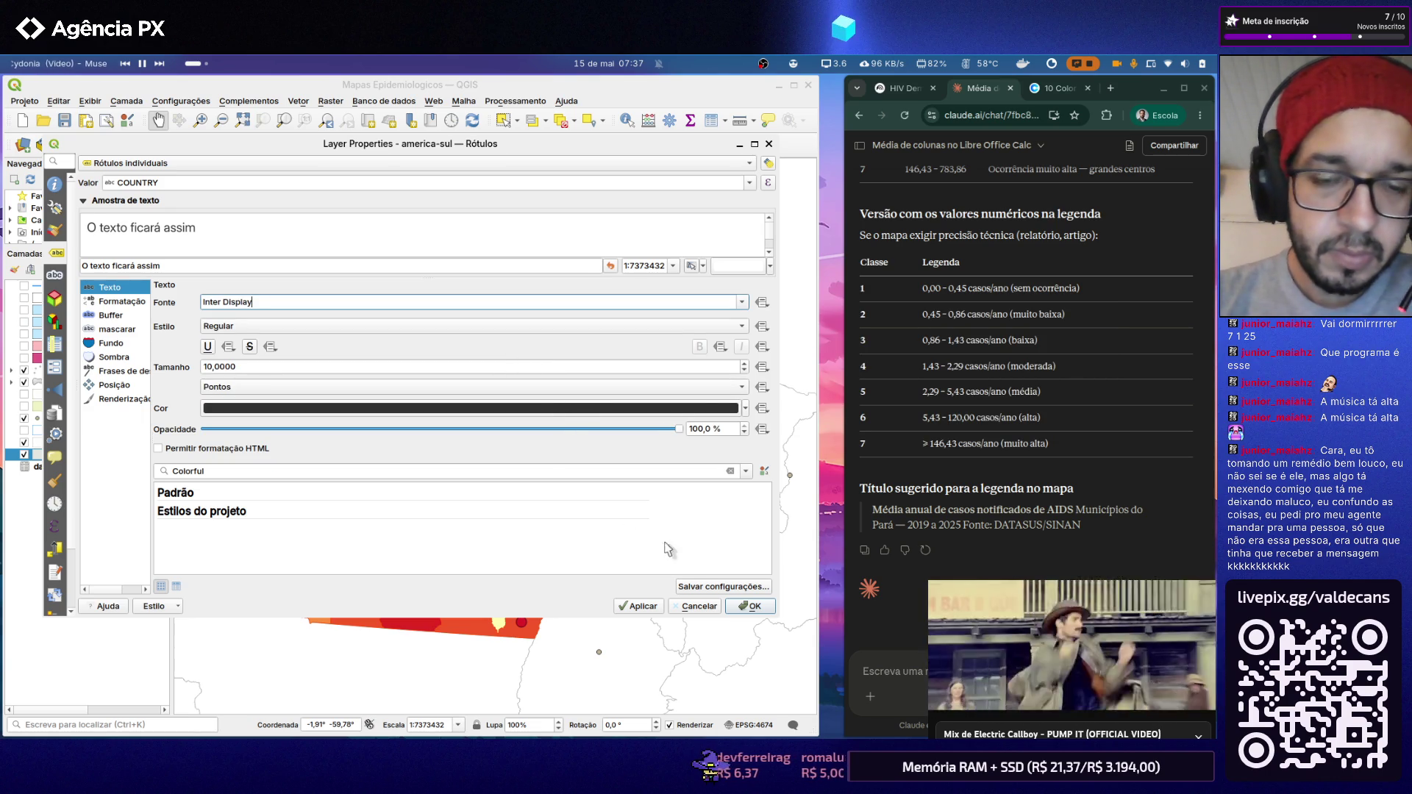
{"action": "left_click", "coordinate": [642, 605]}
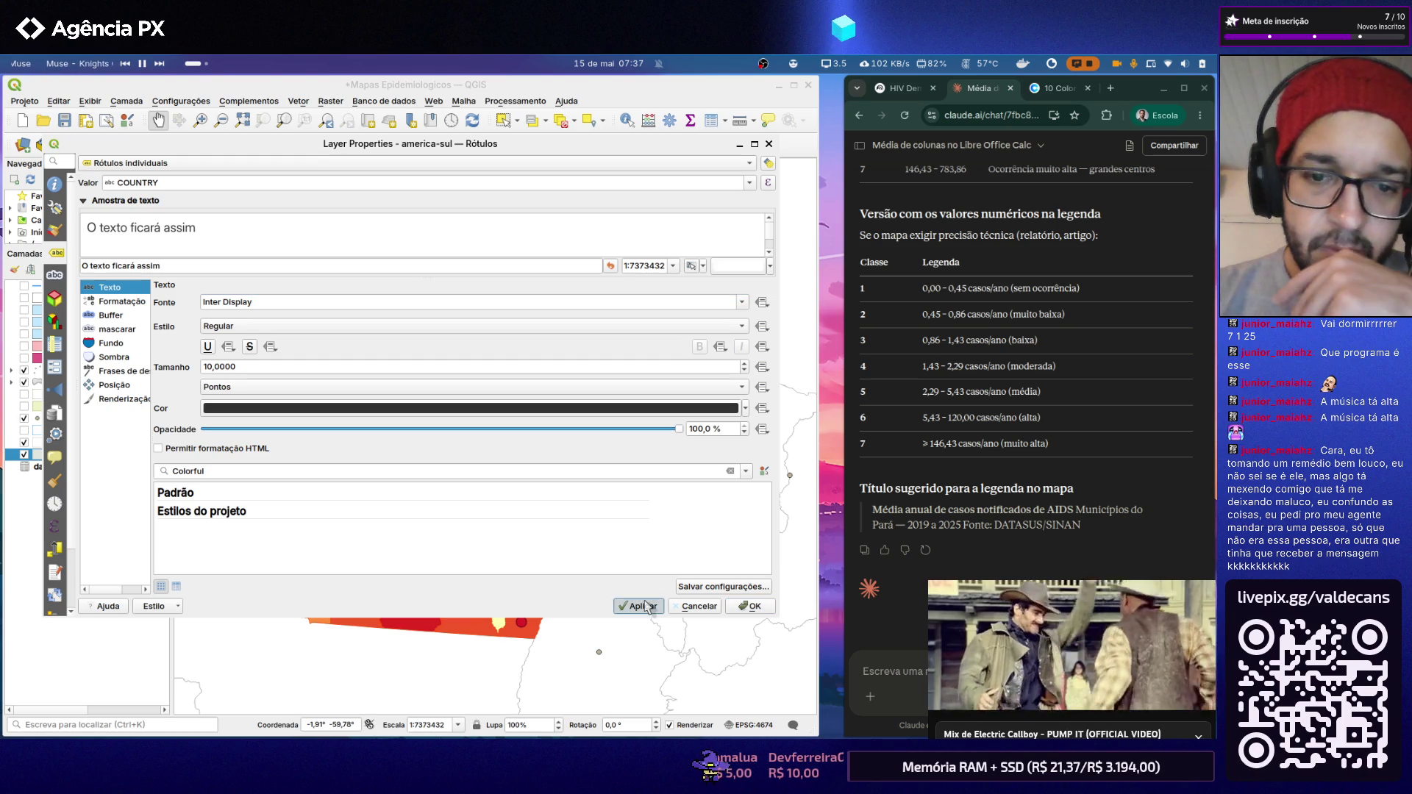
{"action": "left_click", "coordinate": [648, 608]}
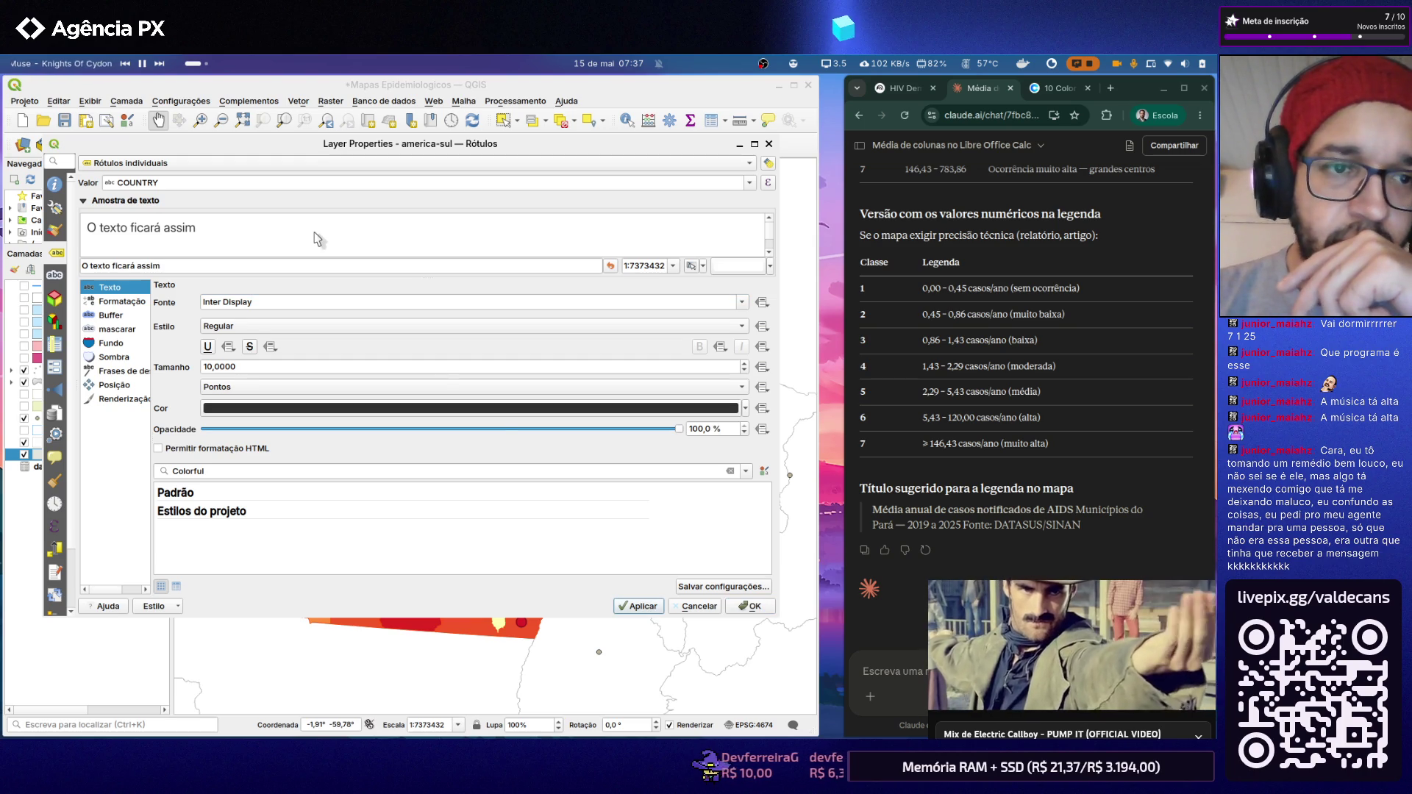
{"action": "left_click", "coordinate": [748, 184]}
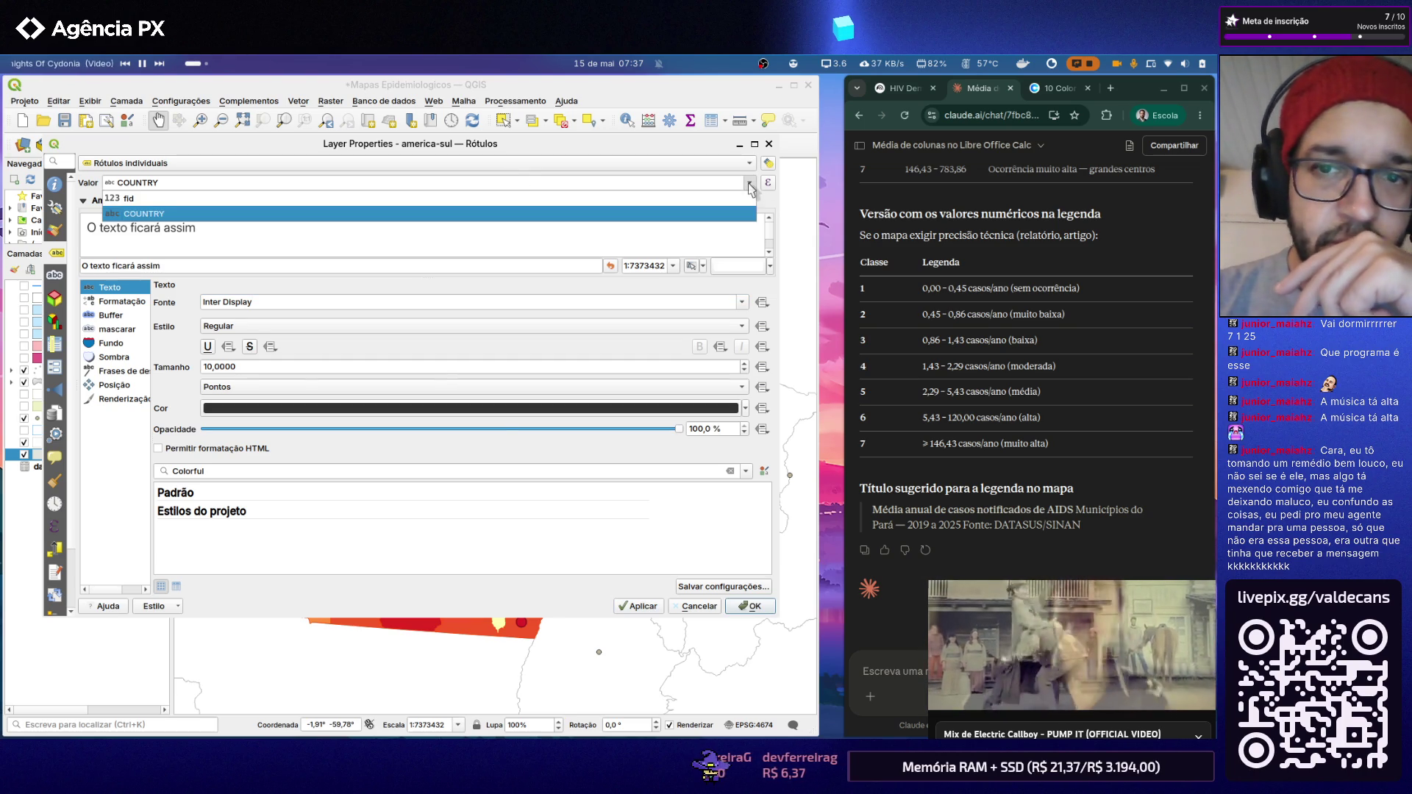
{"action": "left_click", "coordinate": [726, 211]}
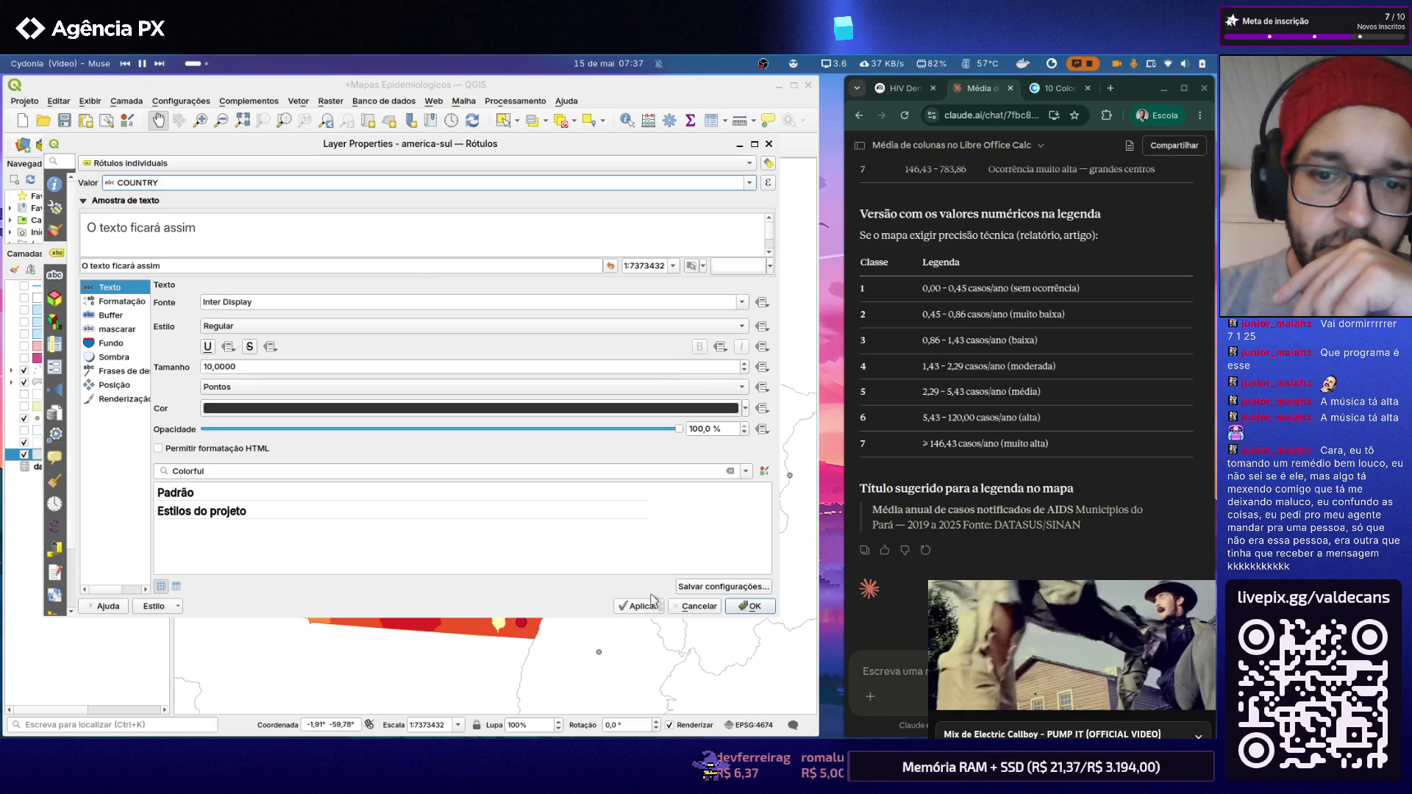
{"action": "left_click", "coordinate": [730, 605]}
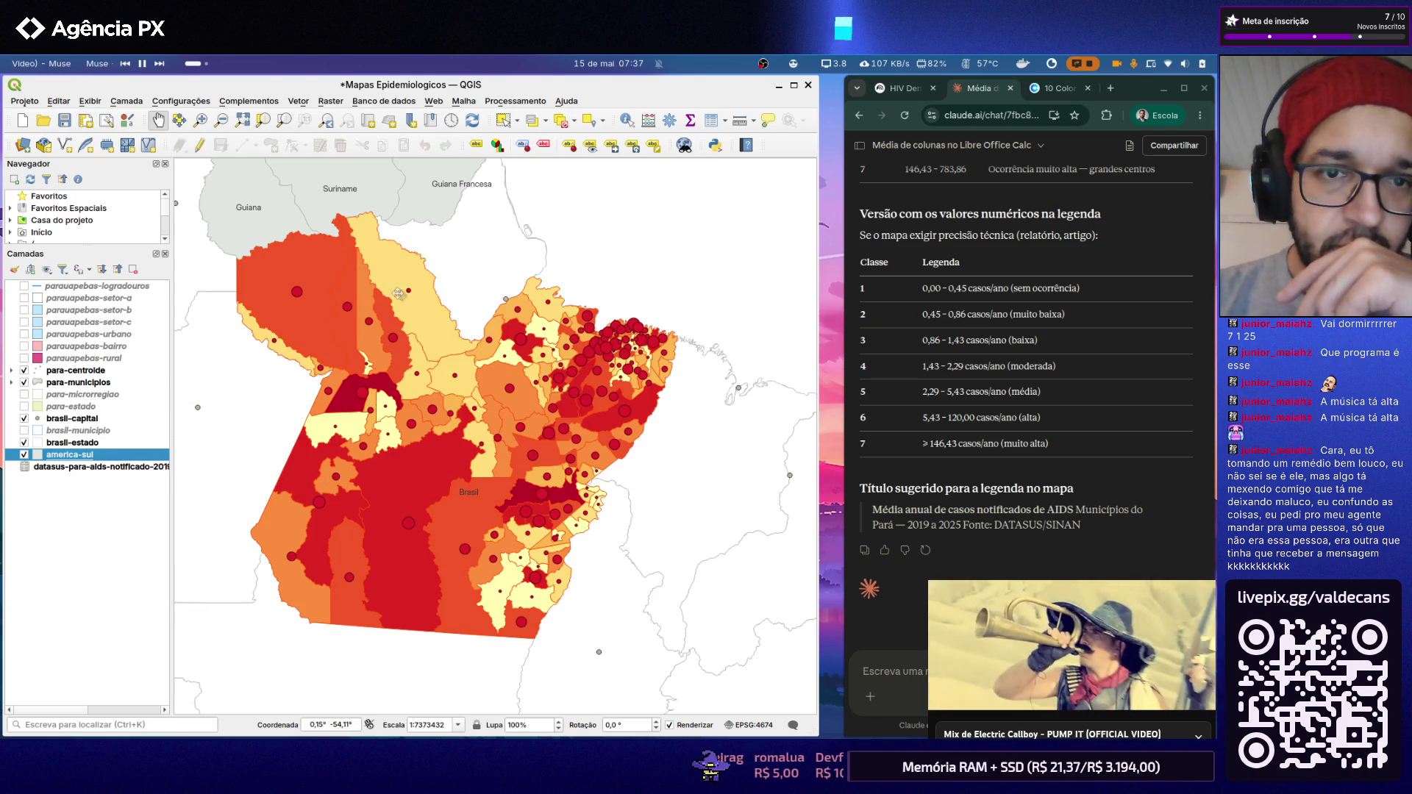
{"action": "scroll", "coordinate": [356, 213], "scroll_direction": "down", "scroll_amount": 1}
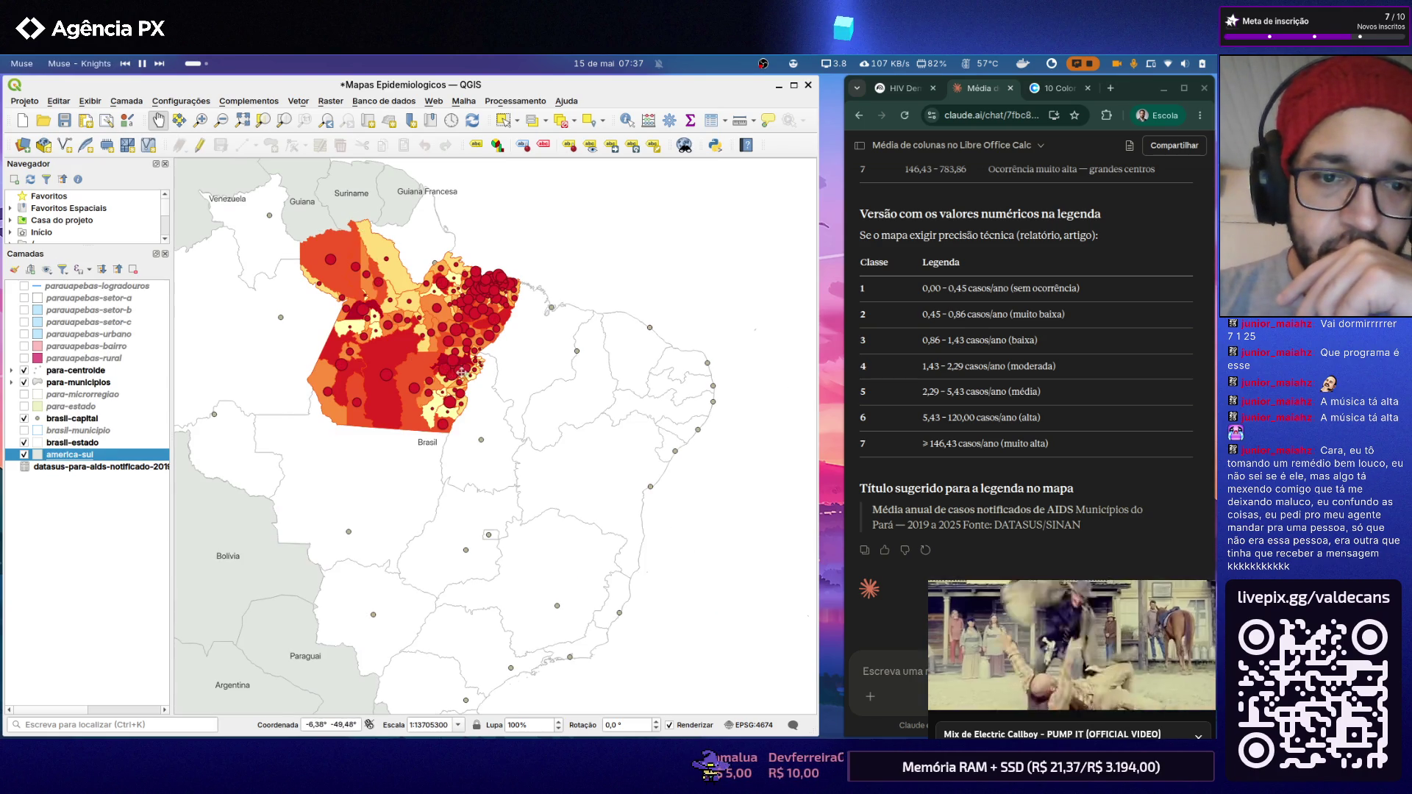
{"action": "scroll", "coordinate": [458, 372], "scroll_direction": "down", "scroll_amount": 1}
{"action": "scroll", "coordinate": [360, 294], "scroll_direction": "up", "scroll_amount": 1}
{"action": "scroll", "coordinate": [485, 299], "scroll_direction": "up", "scroll_amount": 1}
{"action": "scroll", "coordinate": [540, 279], "scroll_direction": "up", "scroll_amount": 1}
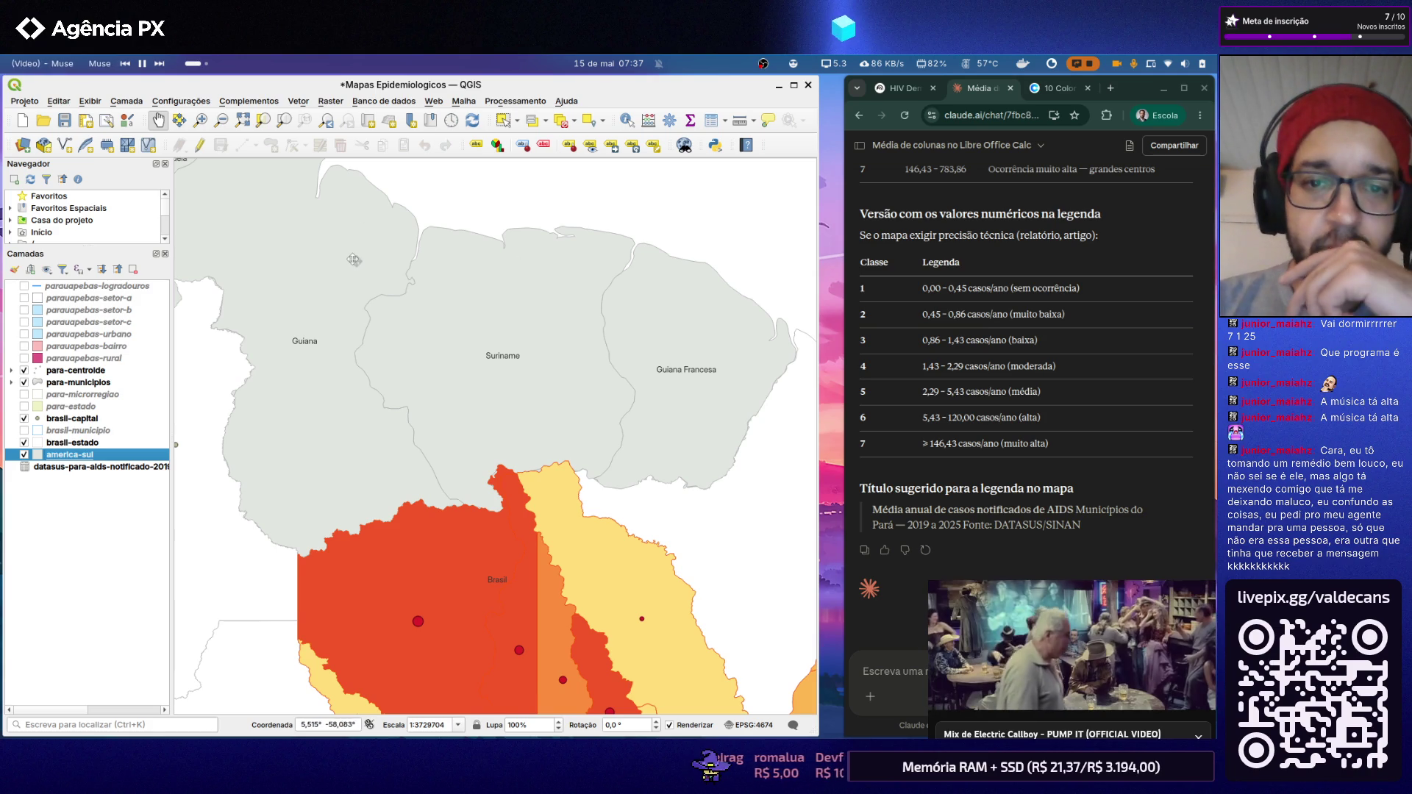
{"action": "scroll", "coordinate": [359, 254], "scroll_direction": "down", "scroll_amount": 1}
{"action": "scroll", "coordinate": [380, 331], "scroll_direction": "down", "scroll_amount": 1}
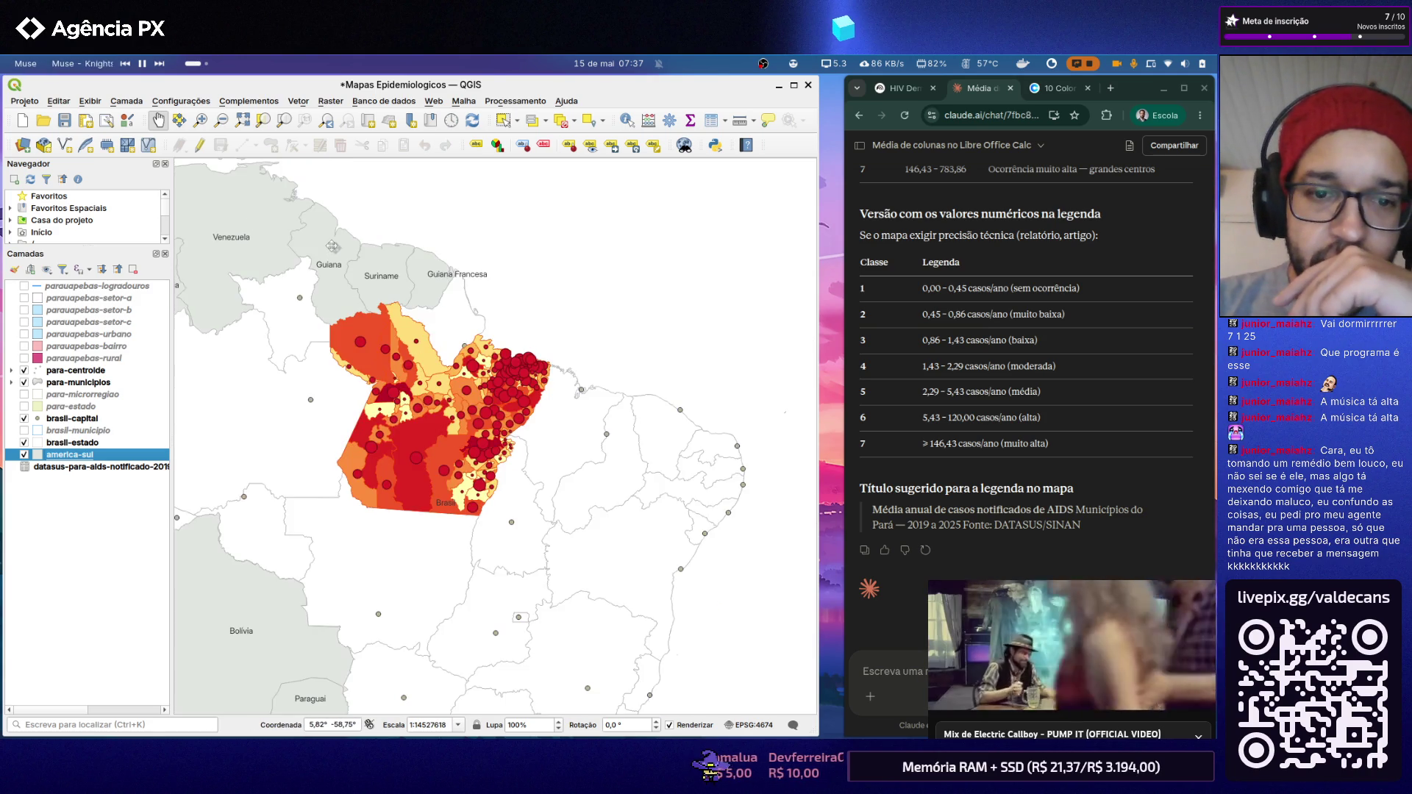
{"action": "scroll", "coordinate": [396, 385], "scroll_direction": "up", "scroll_amount": 1}
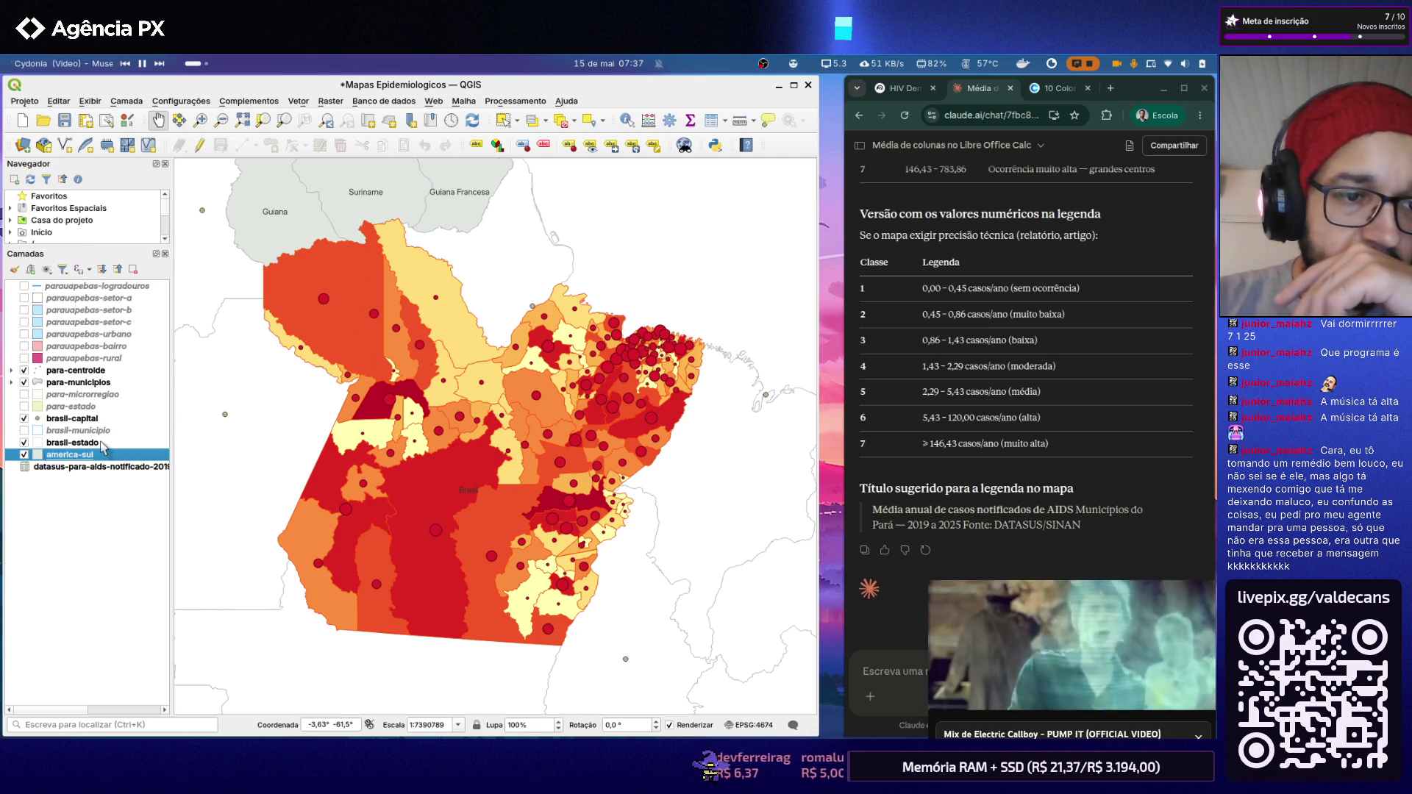
Step: Enable Single Labels for brasil-estado with the Inter Display Medium font
{"action": "double_click", "coordinate": [73, 443]}
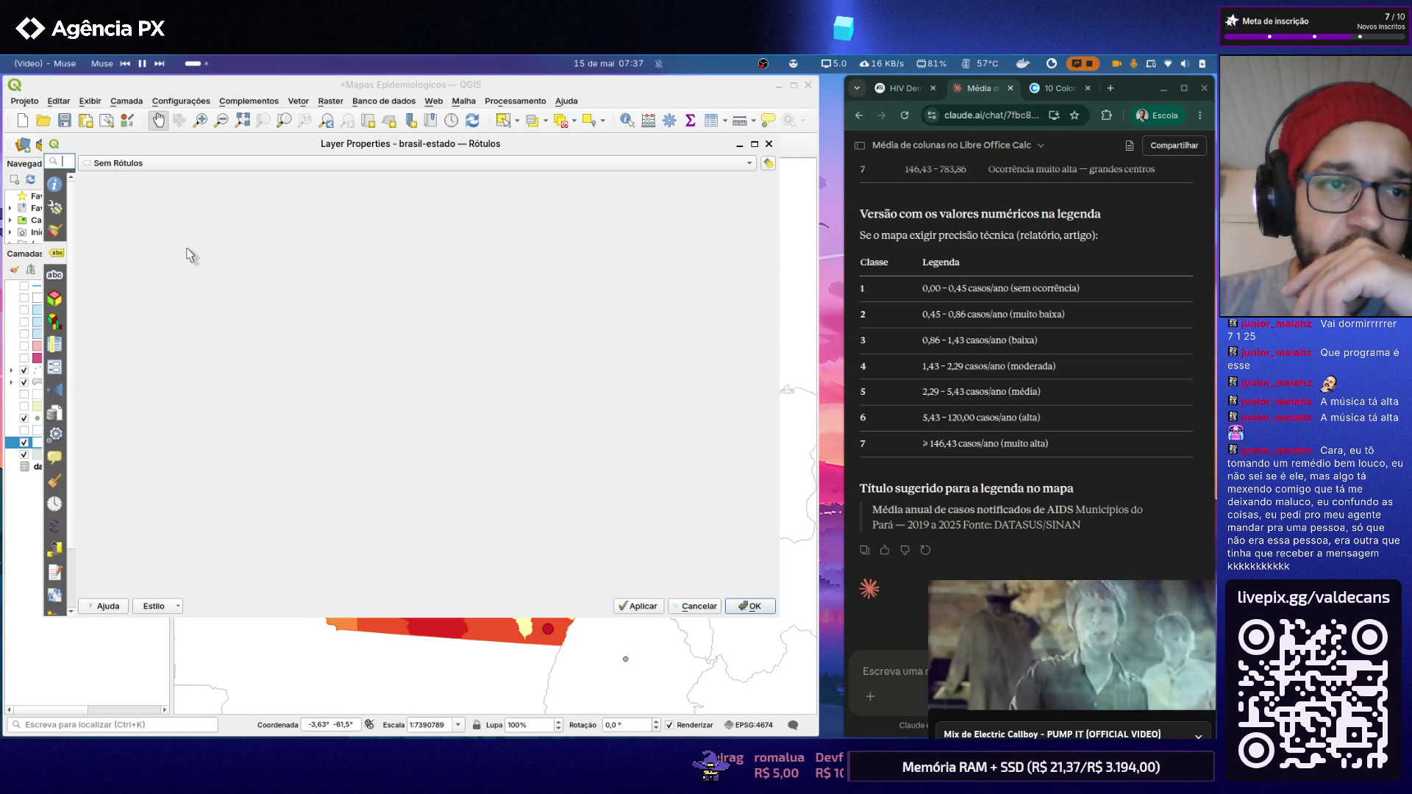
{"action": "left_click", "coordinate": [271, 163]}
{"action": "left_click", "coordinate": [267, 179]}
{"action": "triple_click", "coordinate": [712, 301]}
{"action": "type", "text": "i"}
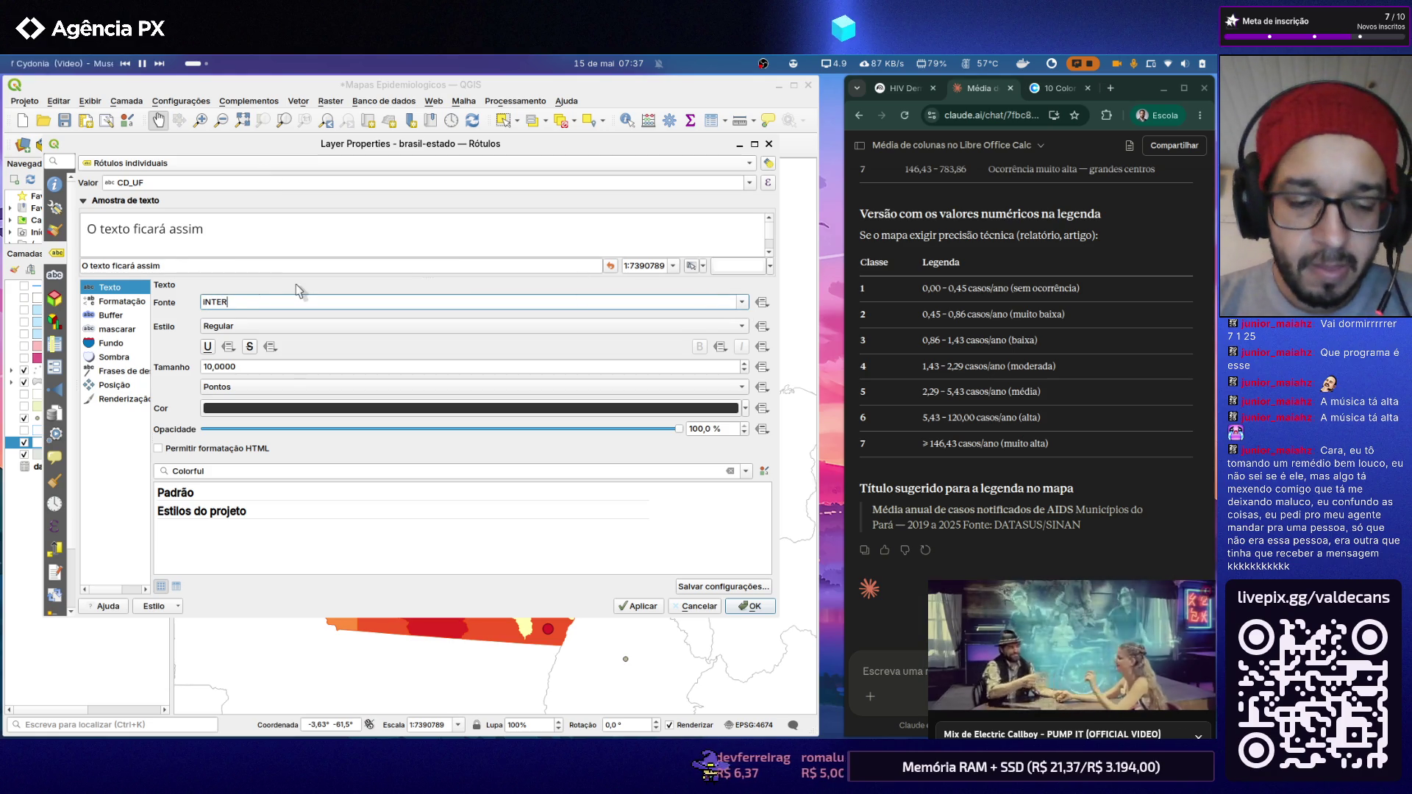
{"action": "key", "text": "Return"}
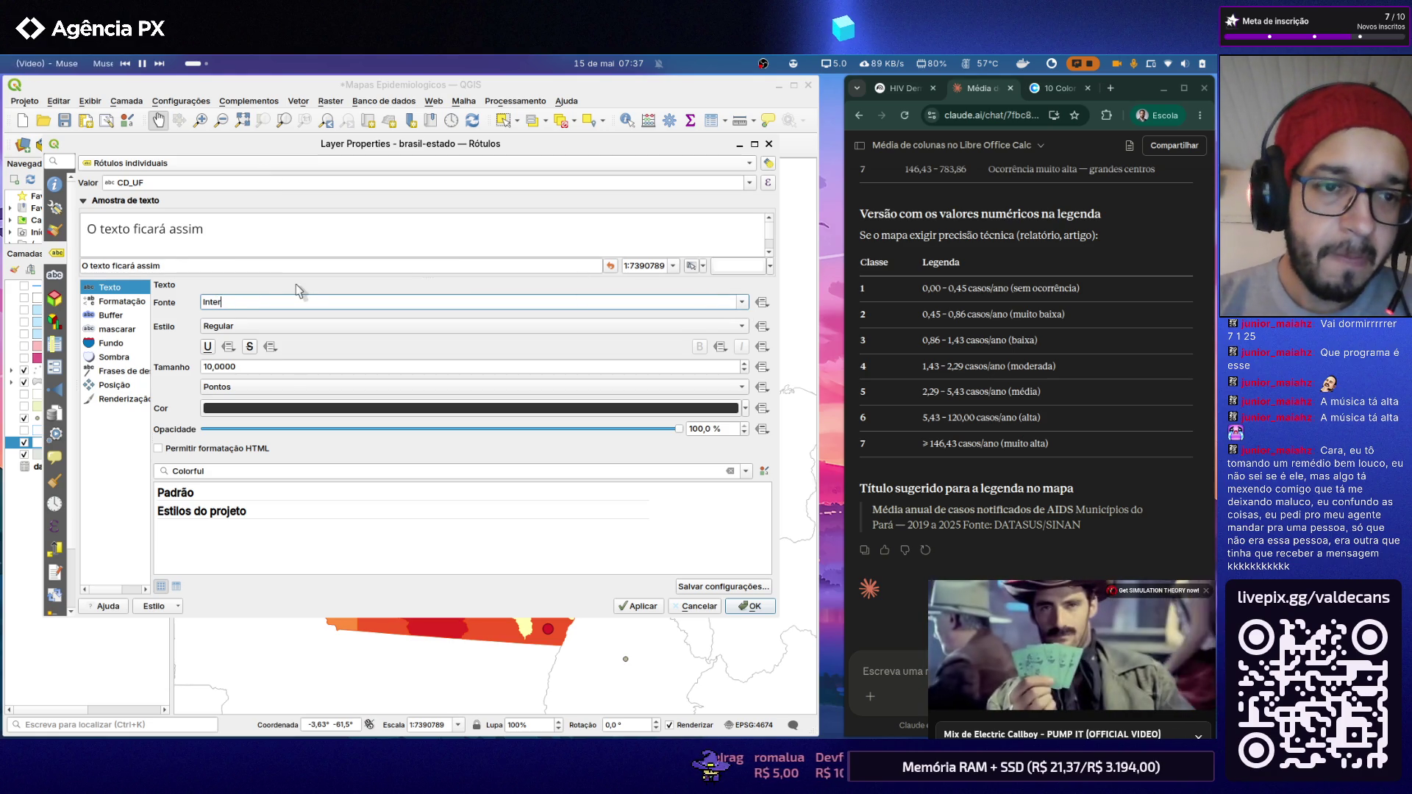
{"action": "left_click", "coordinate": [742, 303]}
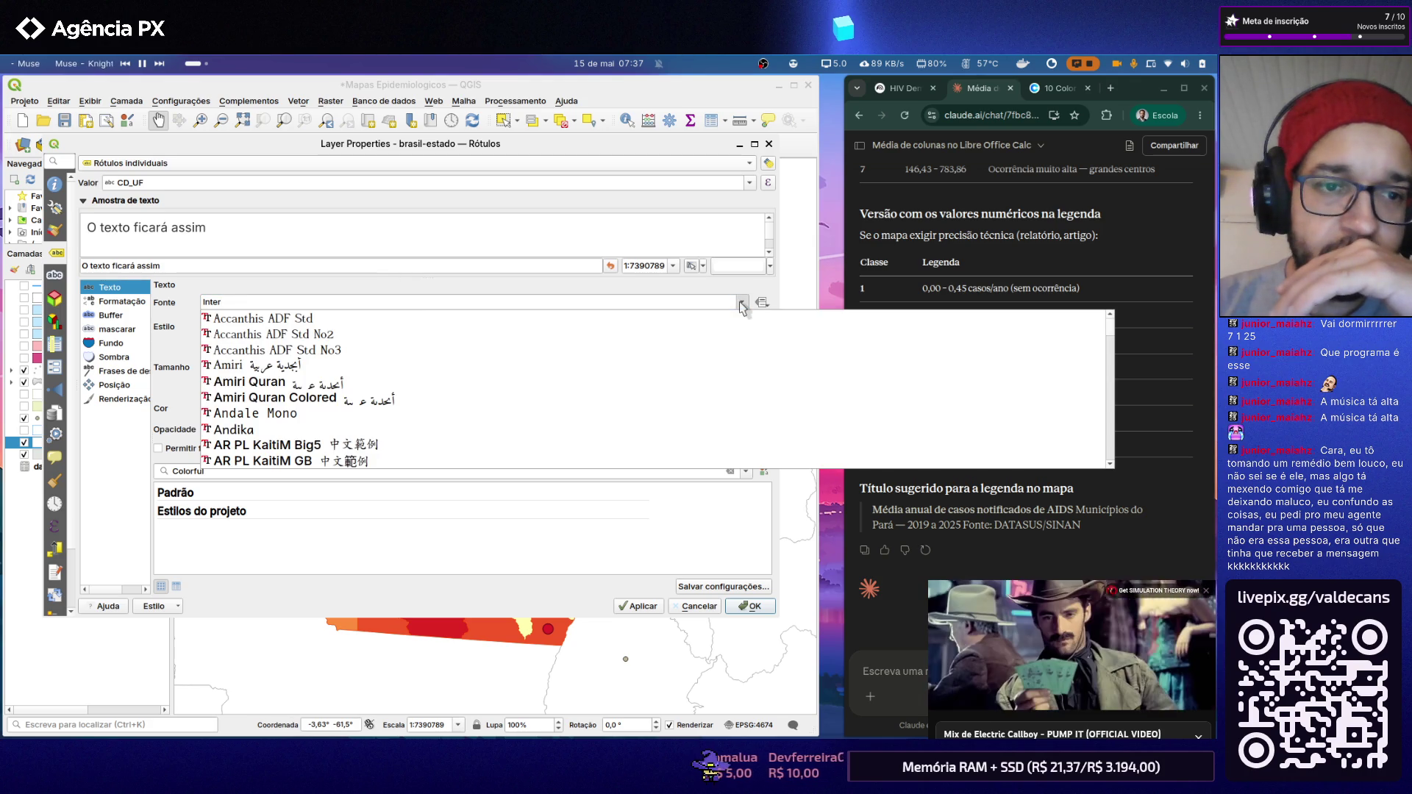
{"action": "scroll", "coordinate": [665, 351], "scroll_direction": "down", "scroll_amount": 5}
{"action": "scroll", "coordinate": [663, 352], "scroll_direction": "down", "scroll_amount": 3}
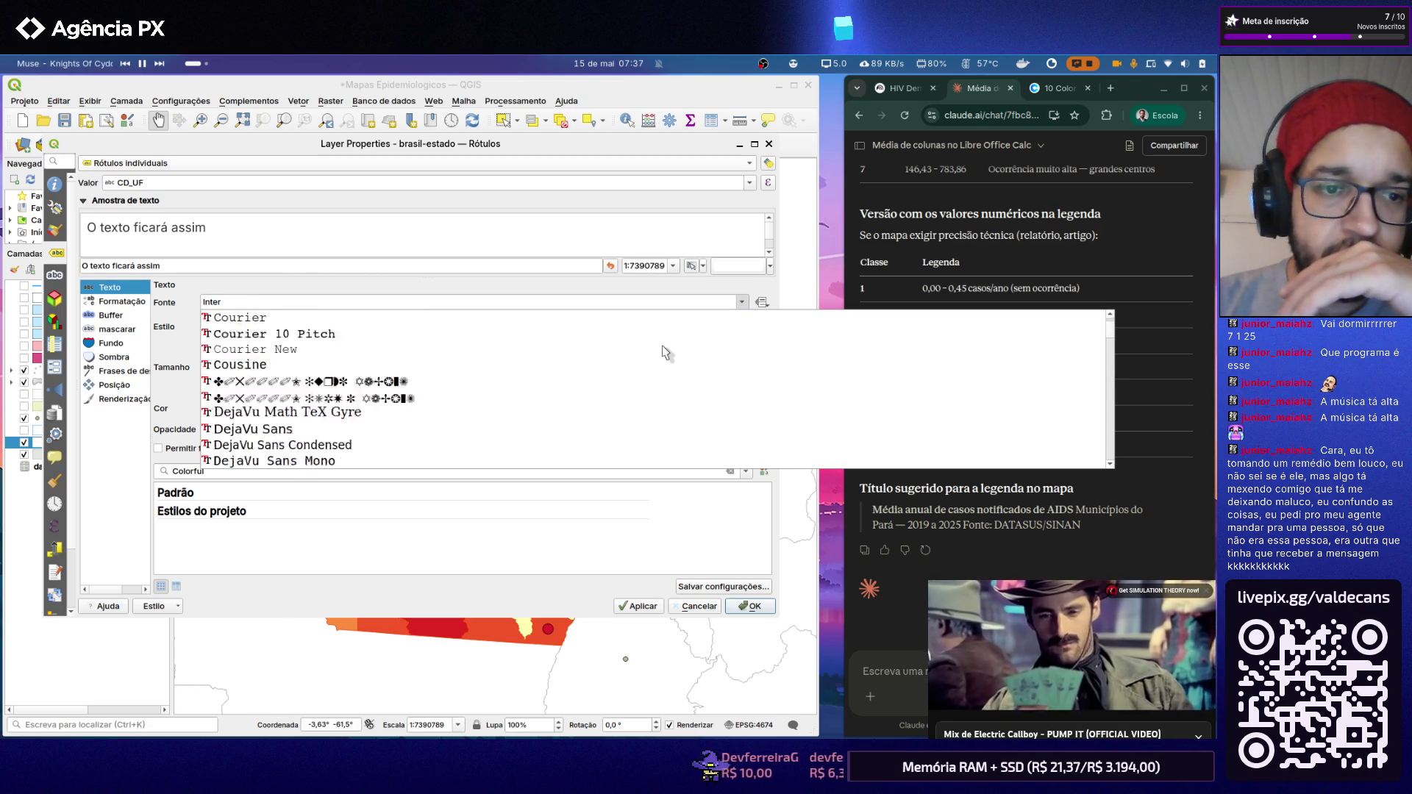
{"action": "scroll", "coordinate": [663, 352], "scroll_direction": "down", "scroll_amount": 5}
{"action": "scroll", "coordinate": [662, 352], "scroll_direction": "down", "scroll_amount": 5}
{"action": "scroll", "coordinate": [663, 352], "scroll_direction": "down", "scroll_amount": 5}
{"action": "scroll", "coordinate": [663, 351], "scroll_direction": "up", "scroll_amount": 3}
{"action": "scroll", "coordinate": [650, 353], "scroll_direction": "down", "scroll_amount": 1}
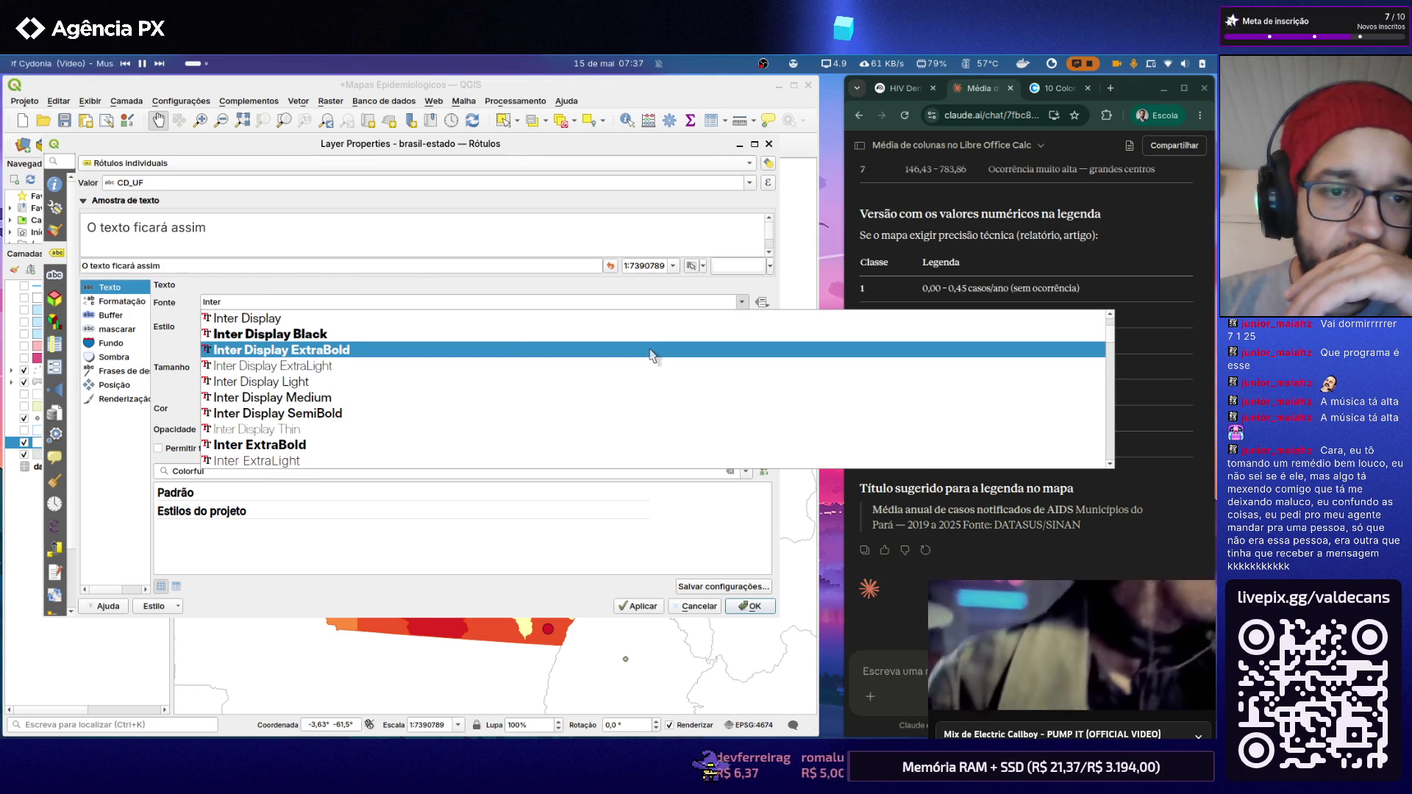
{"action": "left_click", "coordinate": [588, 397]}
{"action": "triple_click", "coordinate": [380, 303]}
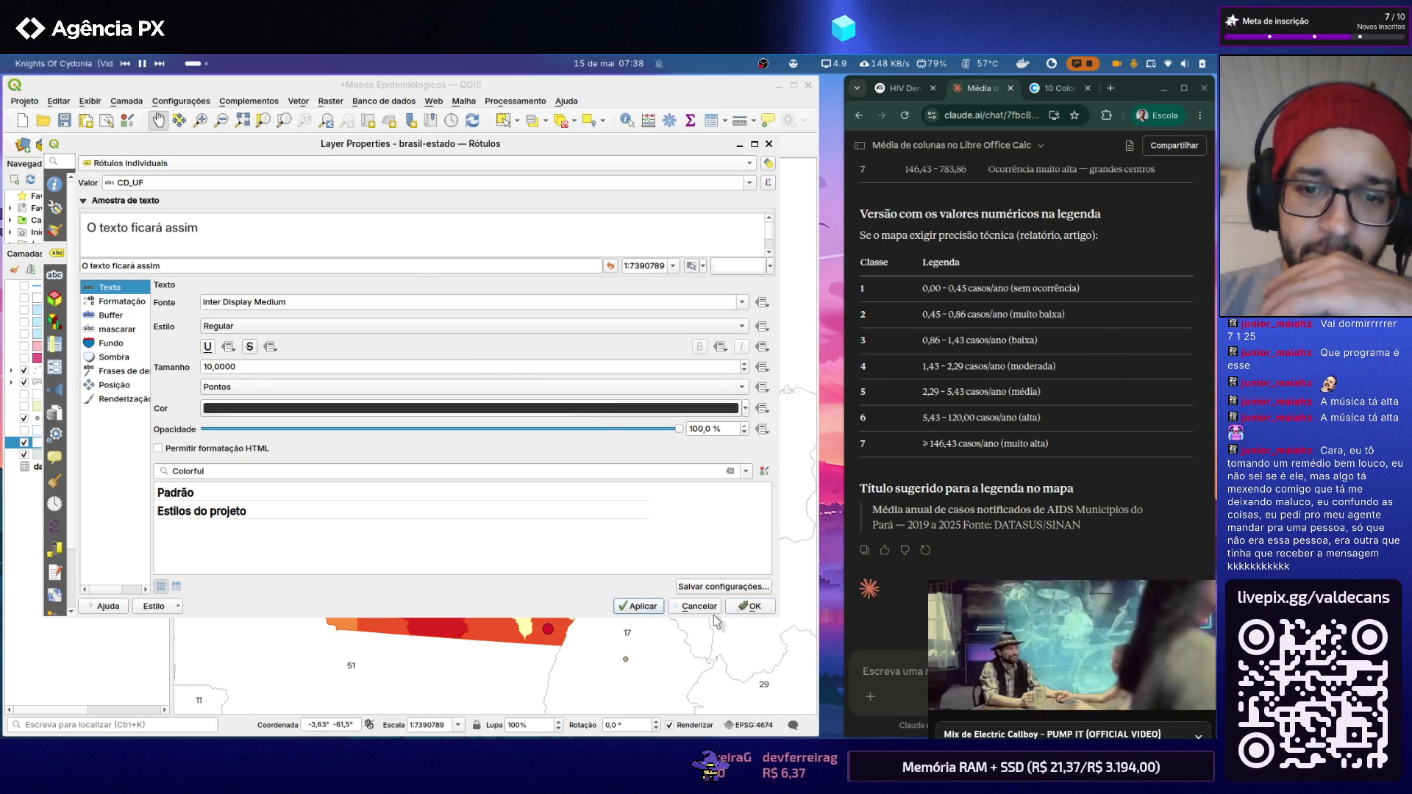
{"action": "left_click", "coordinate": [750, 606]}
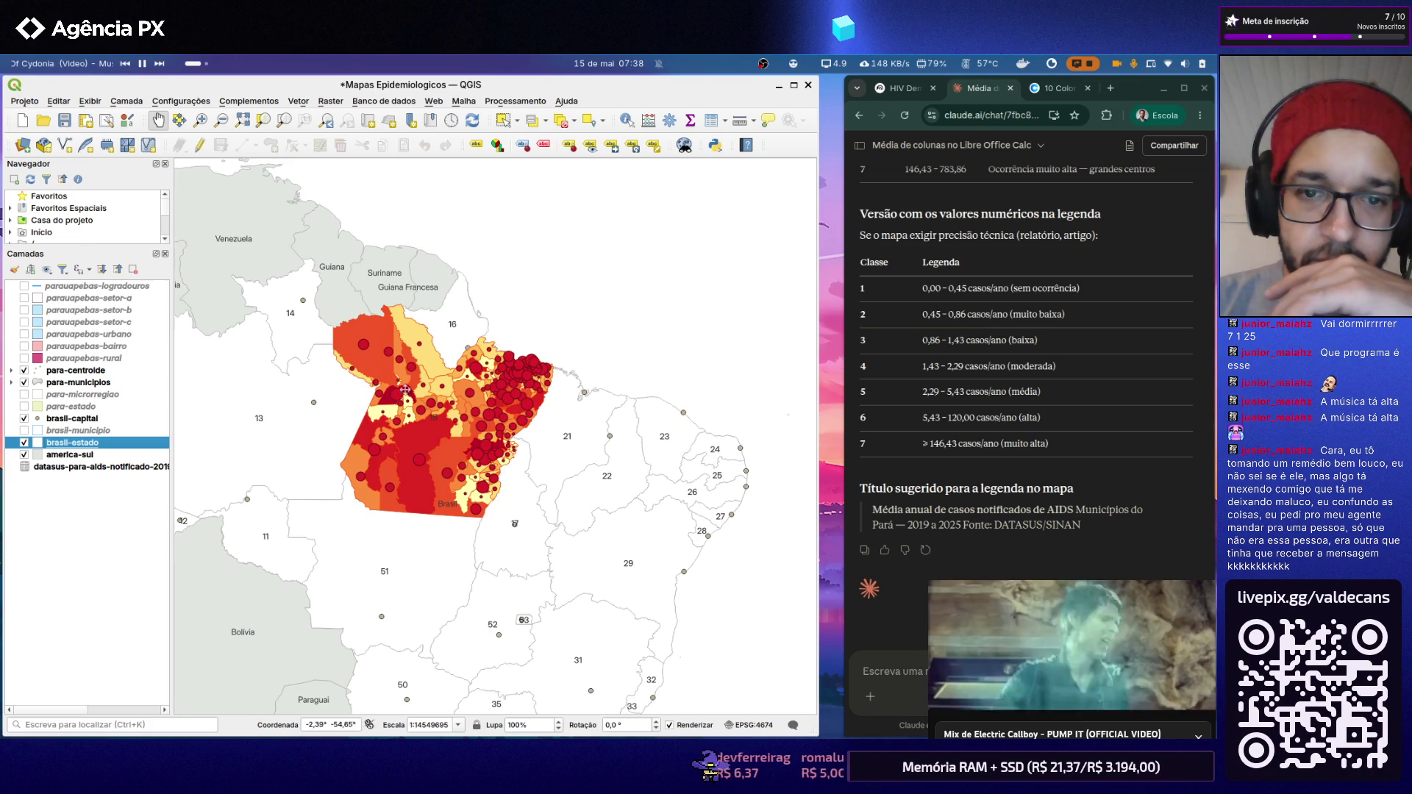
Step: Label the states by the NM_UF name field instead of codes and apply, recentring on Pará
{"action": "left_click_drag", "start_coordinate": [613, 483], "coordinate": [454, 425]}
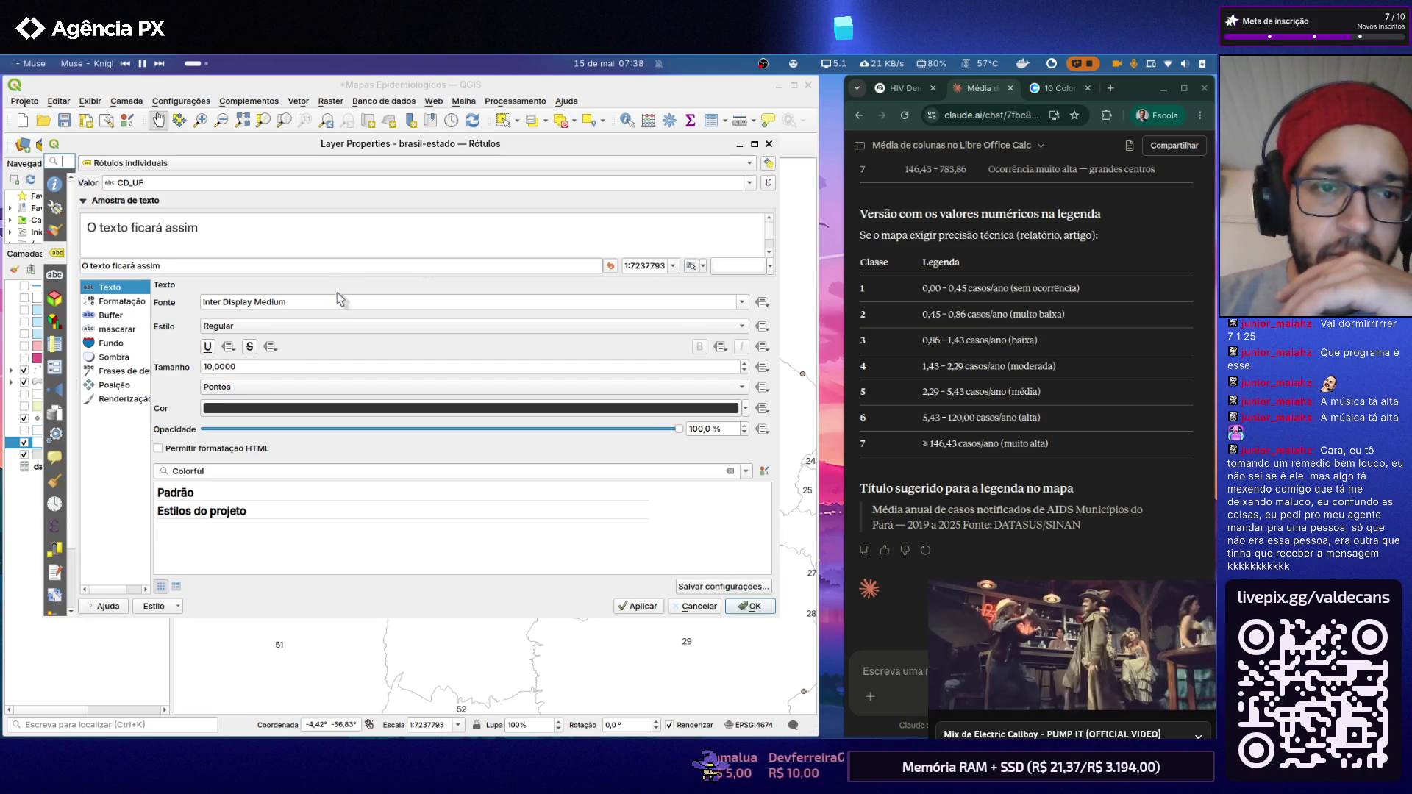
{"action": "left_click", "coordinate": [750, 183]}
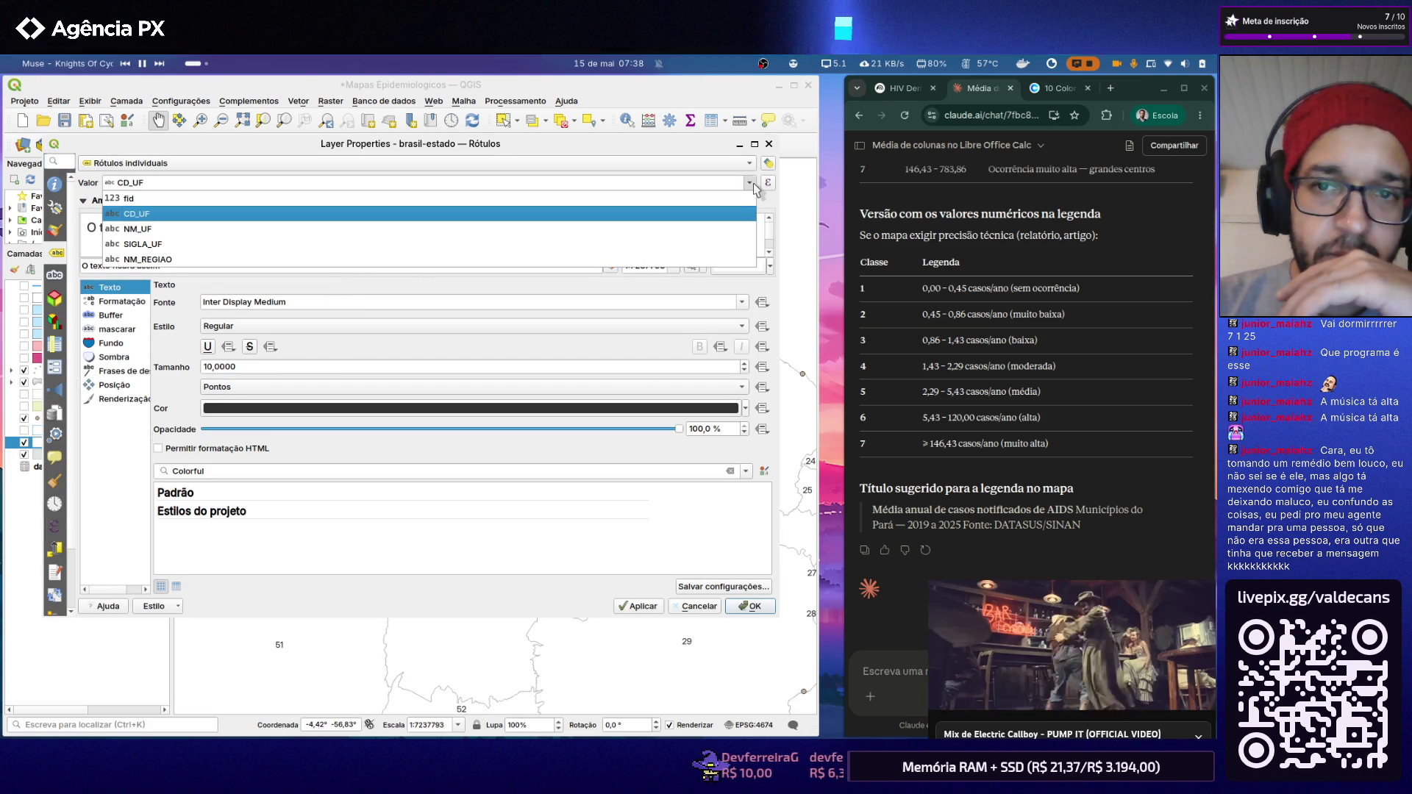
{"action": "left_click", "coordinate": [695, 228]}
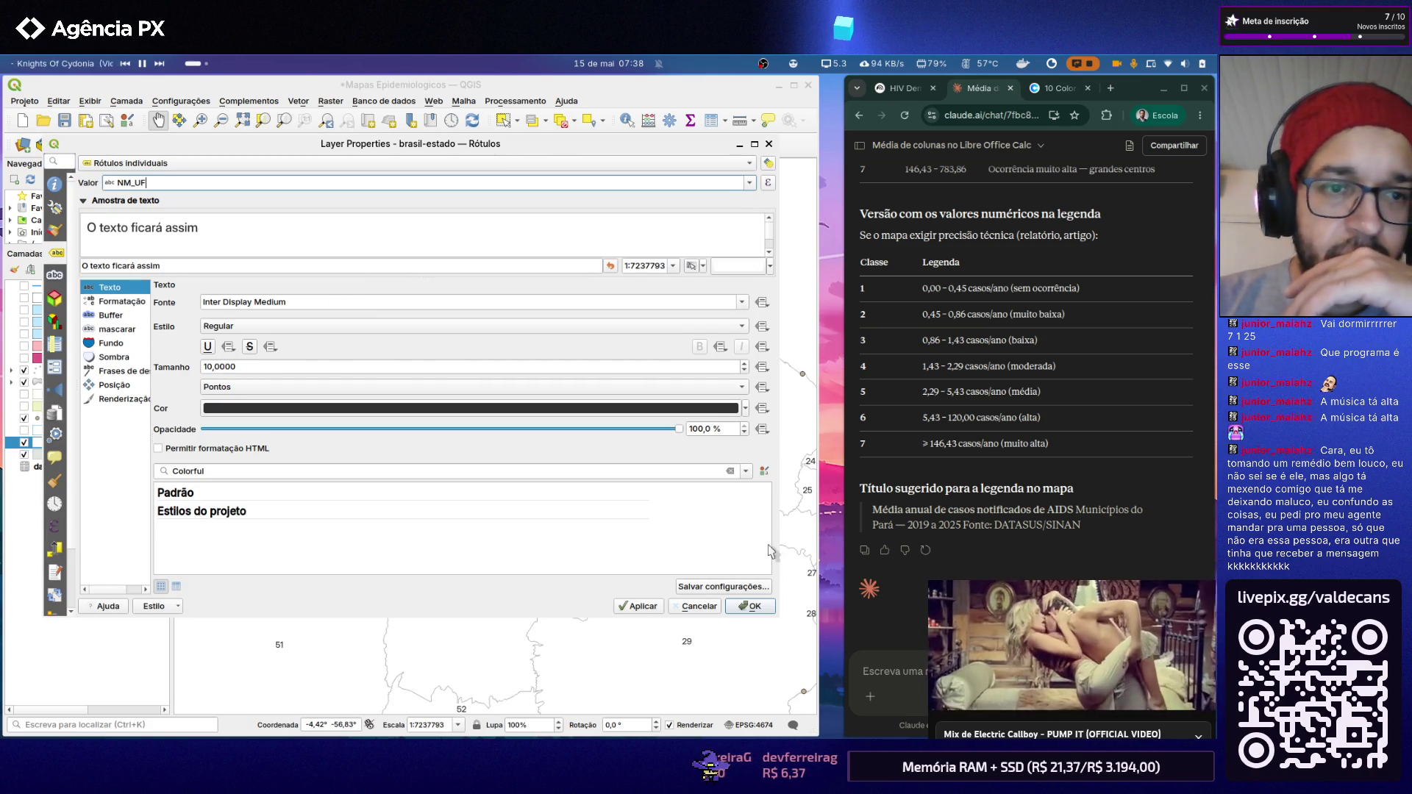
{"action": "left_click", "coordinate": [640, 606]}
{"action": "left_click", "coordinate": [749, 606]}
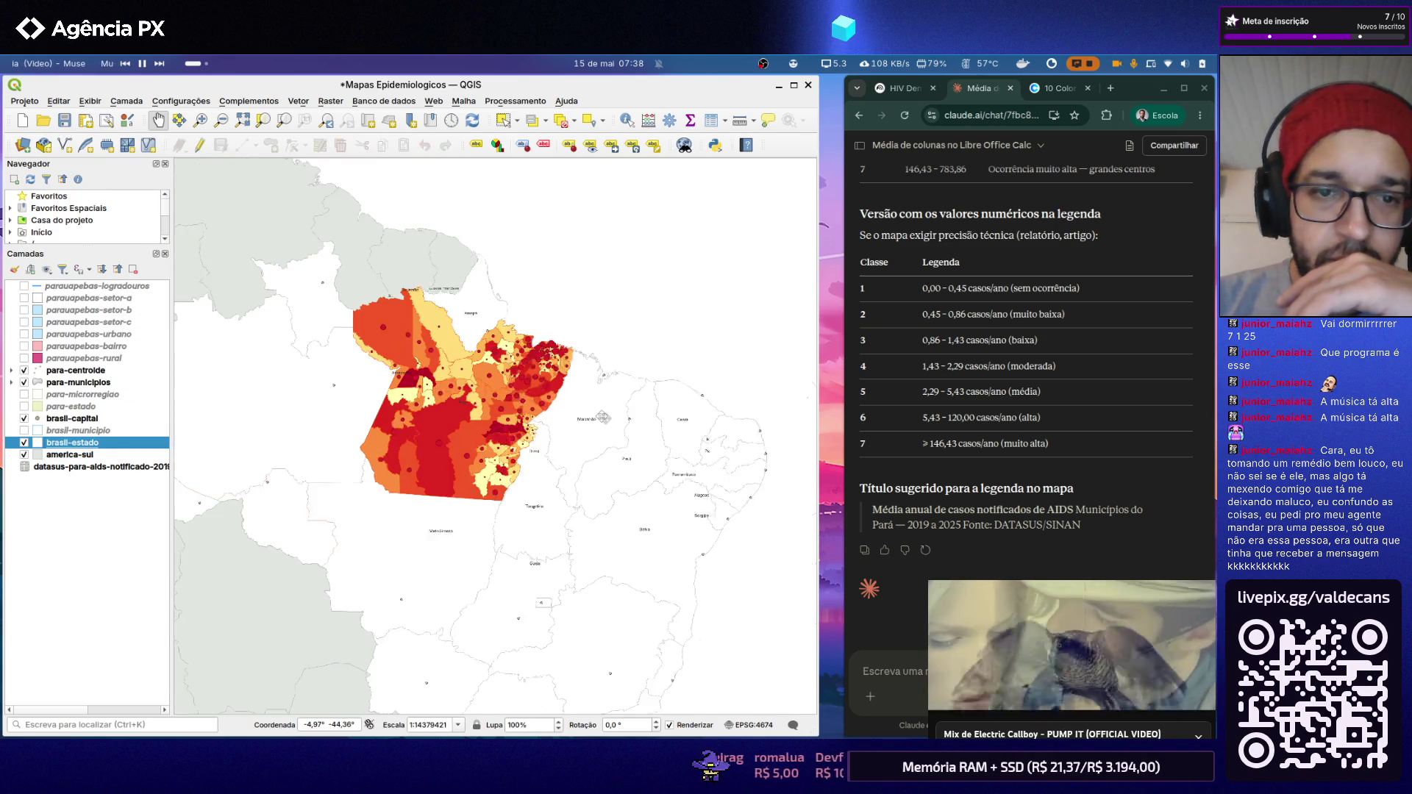
{"action": "left_click_drag", "start_coordinate": [394, 389], "coordinate": [498, 403]}
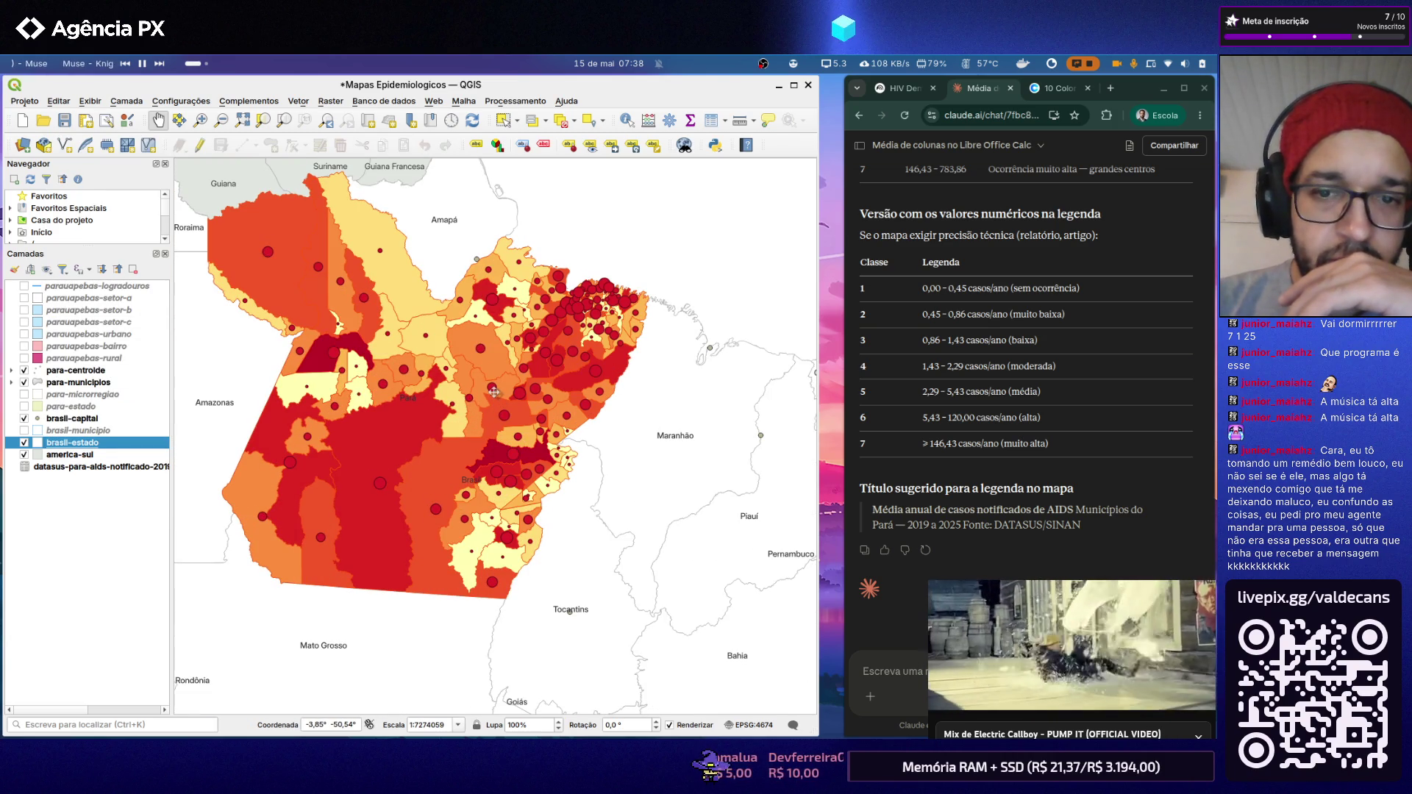
{"action": "scroll", "coordinate": [494, 391], "scroll_direction": "down", "scroll_amount": 1}
{"action": "scroll", "coordinate": [426, 382], "scroll_direction": "up", "scroll_amount": 1}
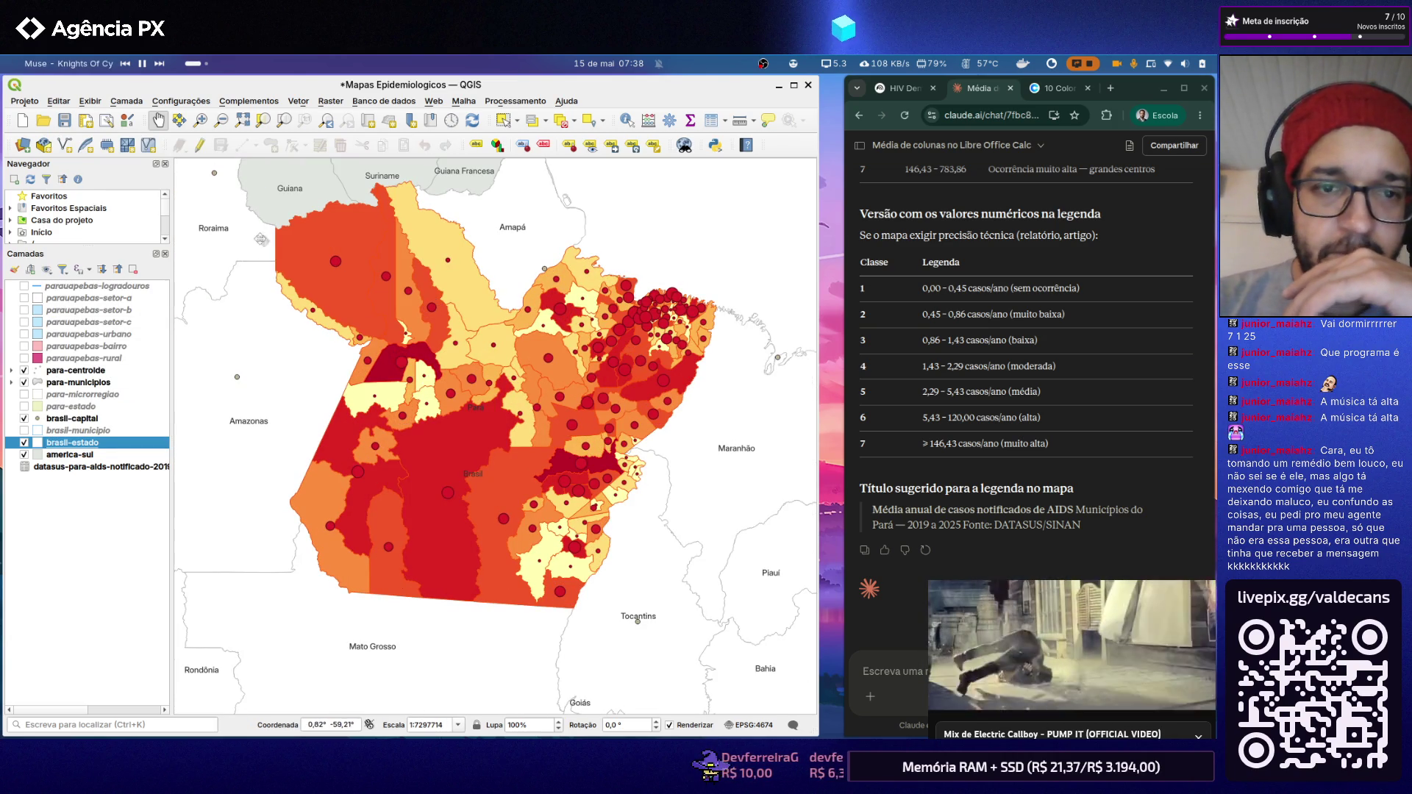
Step: Choose the Índice Pará layout from the project's saved print layouts
{"action": "left_click", "coordinate": [26, 101]}
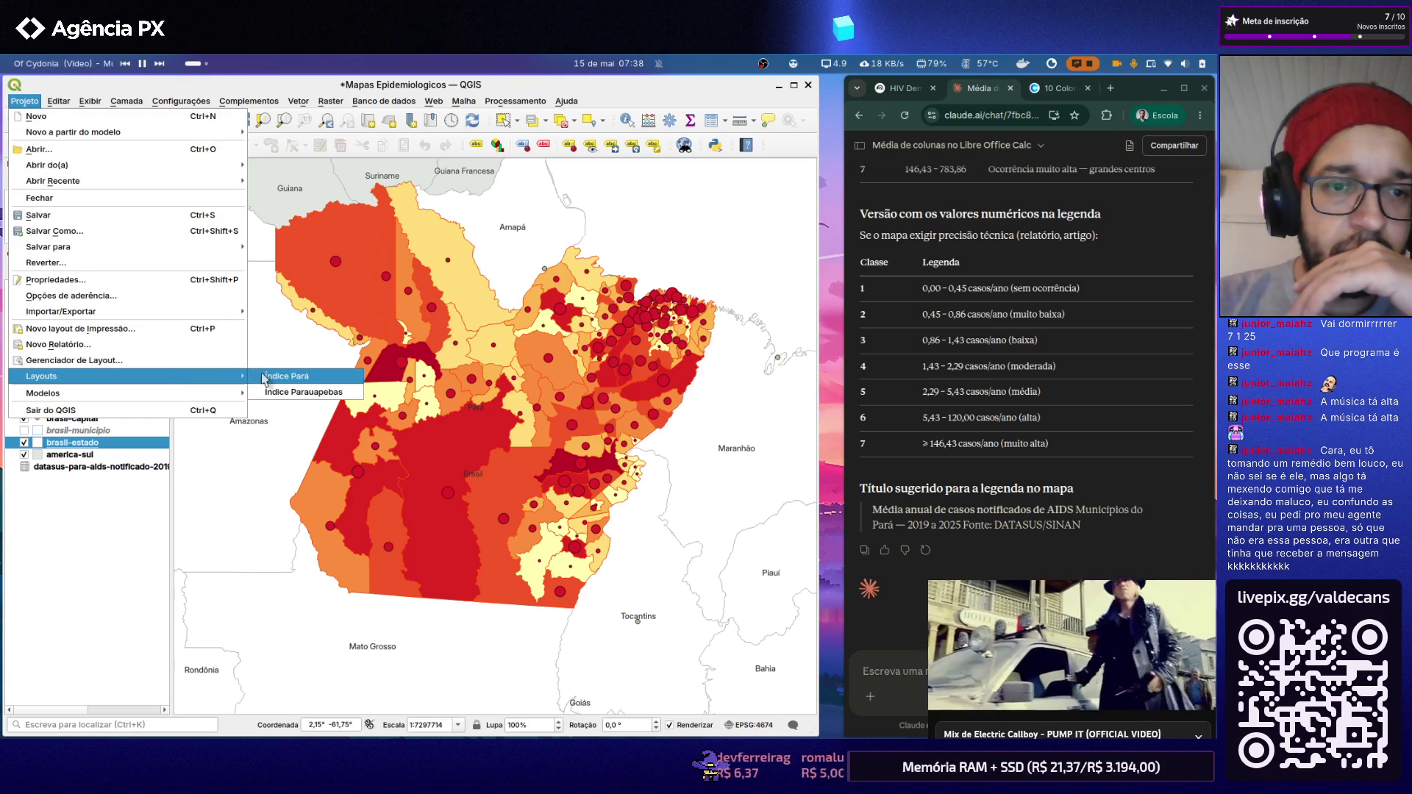
{"action": "mouse_move", "coordinate": [132, 377]}
{"action": "left_click", "coordinate": [264, 380]}
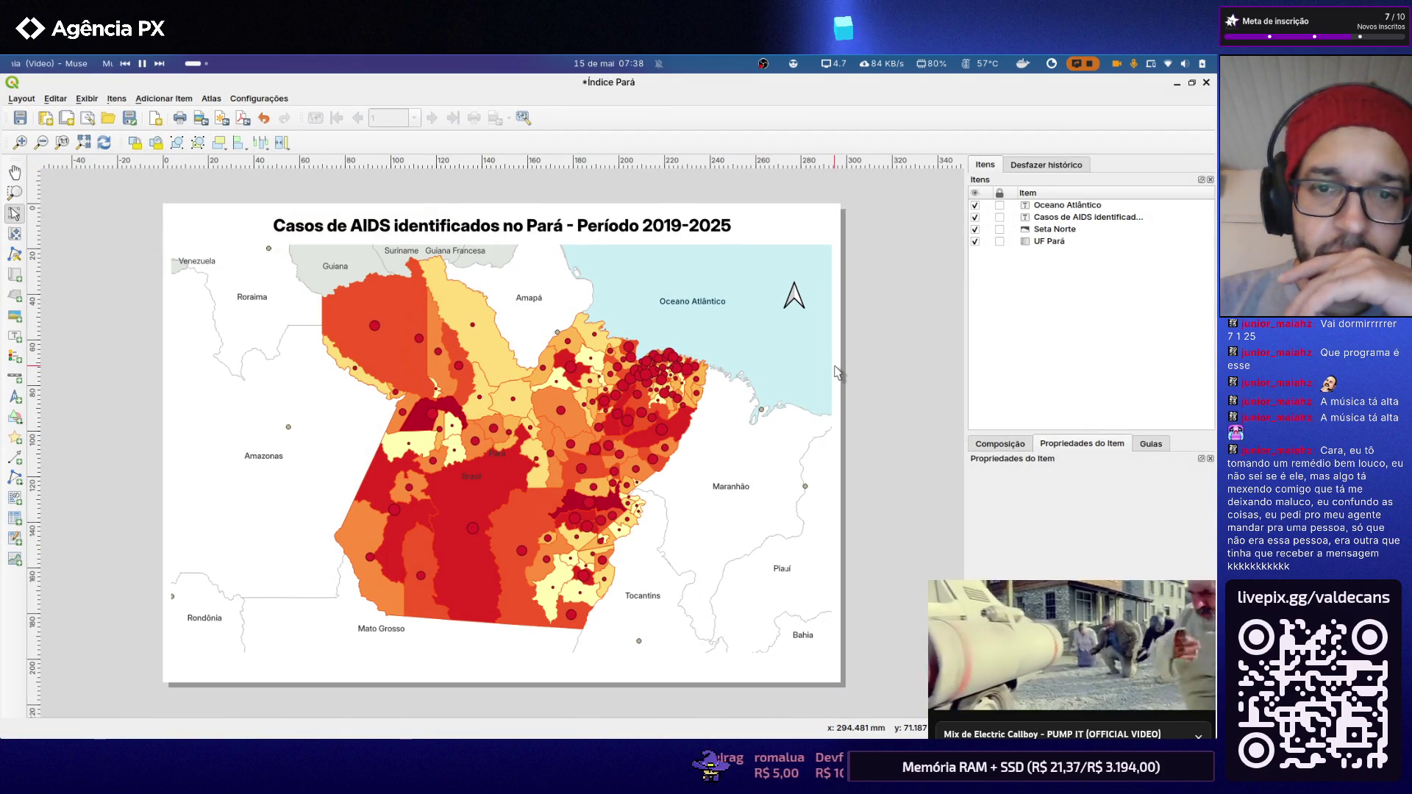
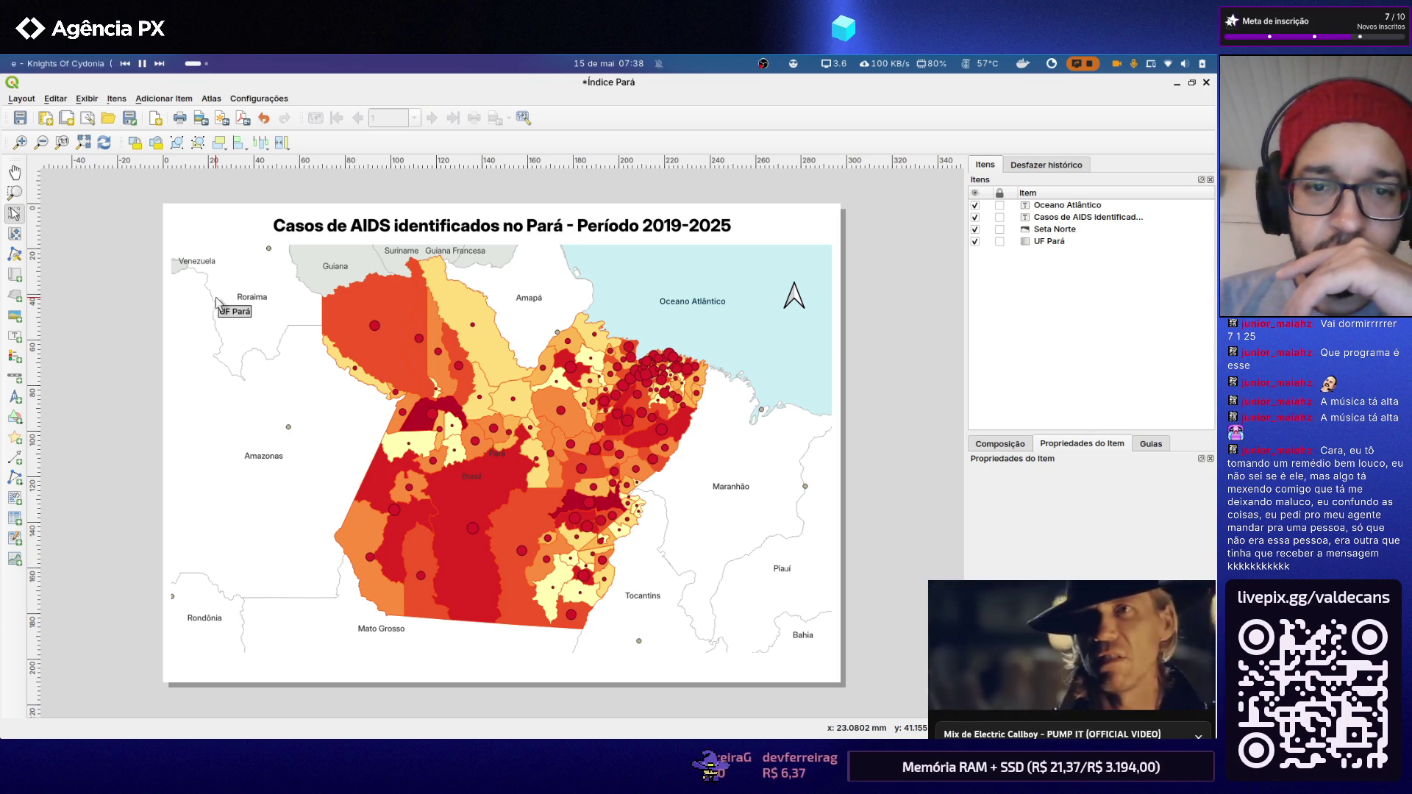
Step: Close the layout and set brasil-estado label text to Gray 40% from the ArcGIS palette
{"action": "left_click", "coordinate": [1205, 83]}
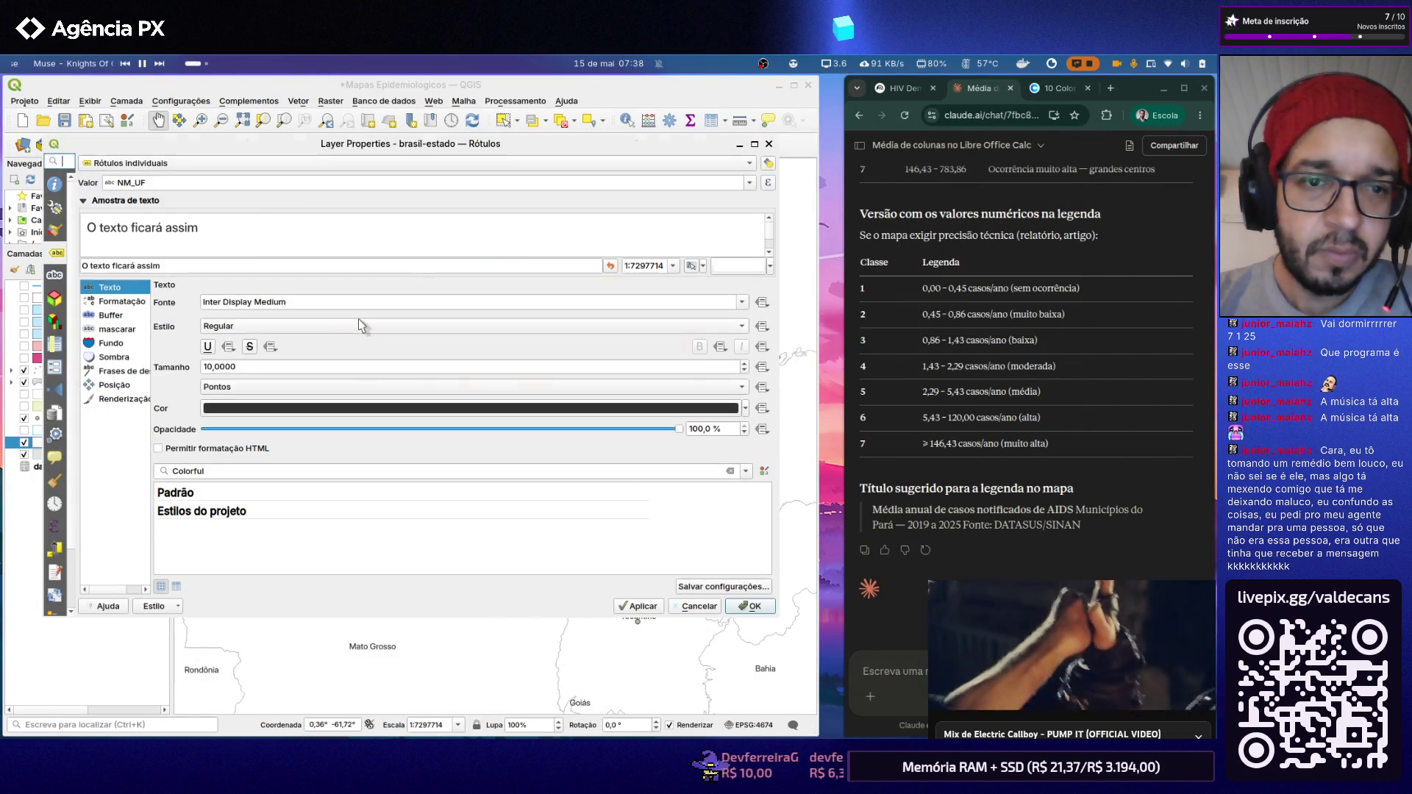
{"action": "scroll", "coordinate": [308, 346], "scroll_direction": "down", "scroll_amount": 3}
{"action": "scroll", "coordinate": [304, 336], "scroll_direction": "up", "scroll_amount": 3}
{"action": "scroll", "coordinate": [300, 332], "scroll_direction": "down", "scroll_amount": 5}
{"action": "scroll", "coordinate": [296, 323], "scroll_direction": "down", "scroll_amount": 2}
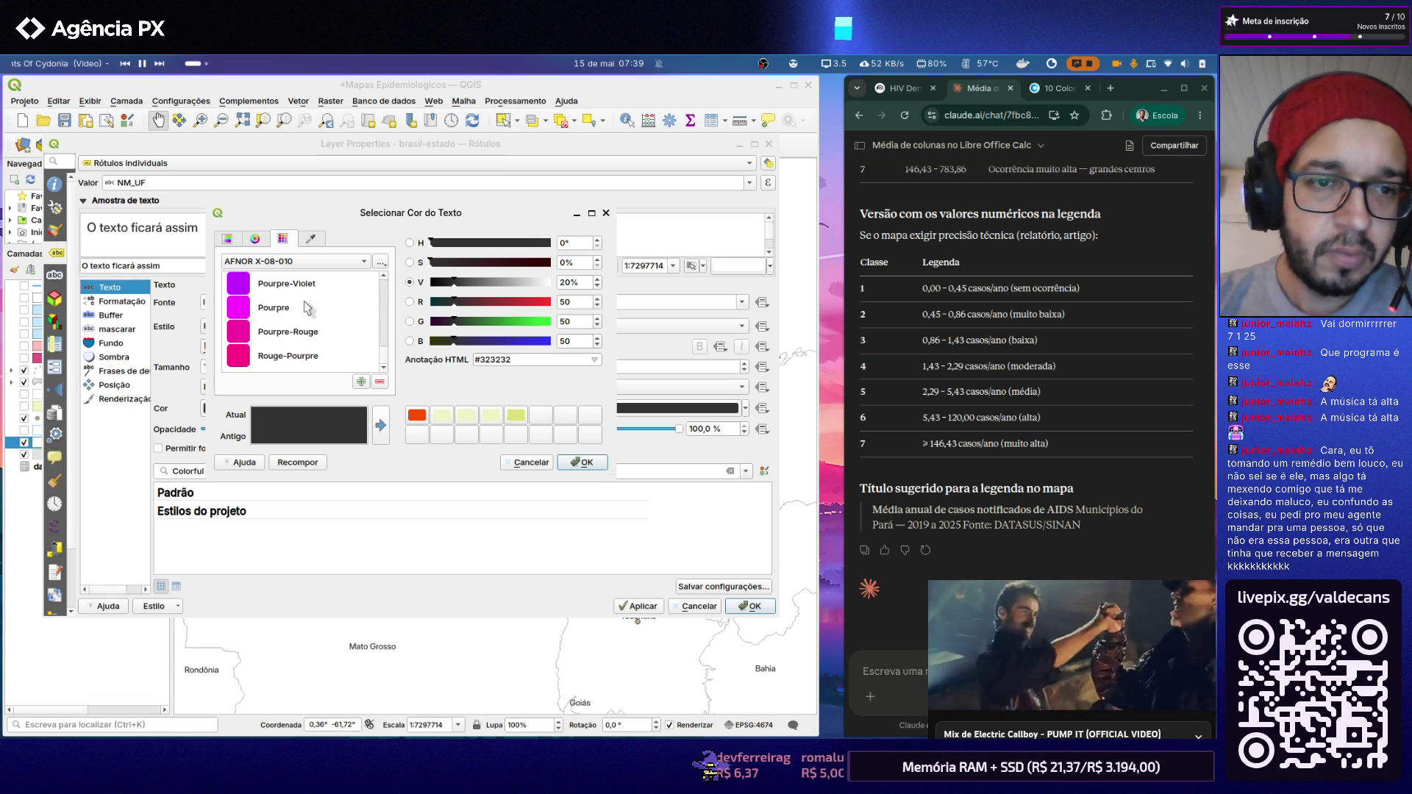
{"action": "left_click", "coordinate": [309, 264]}
{"action": "left_click", "coordinate": [305, 294]}
{"action": "scroll", "coordinate": [313, 321], "scroll_direction": "down", "scroll_amount": 3}
{"action": "scroll", "coordinate": [313, 323], "scroll_direction": "down", "scroll_amount": 2}
{"action": "scroll", "coordinate": [313, 328], "scroll_direction": "down", "scroll_amount": 3}
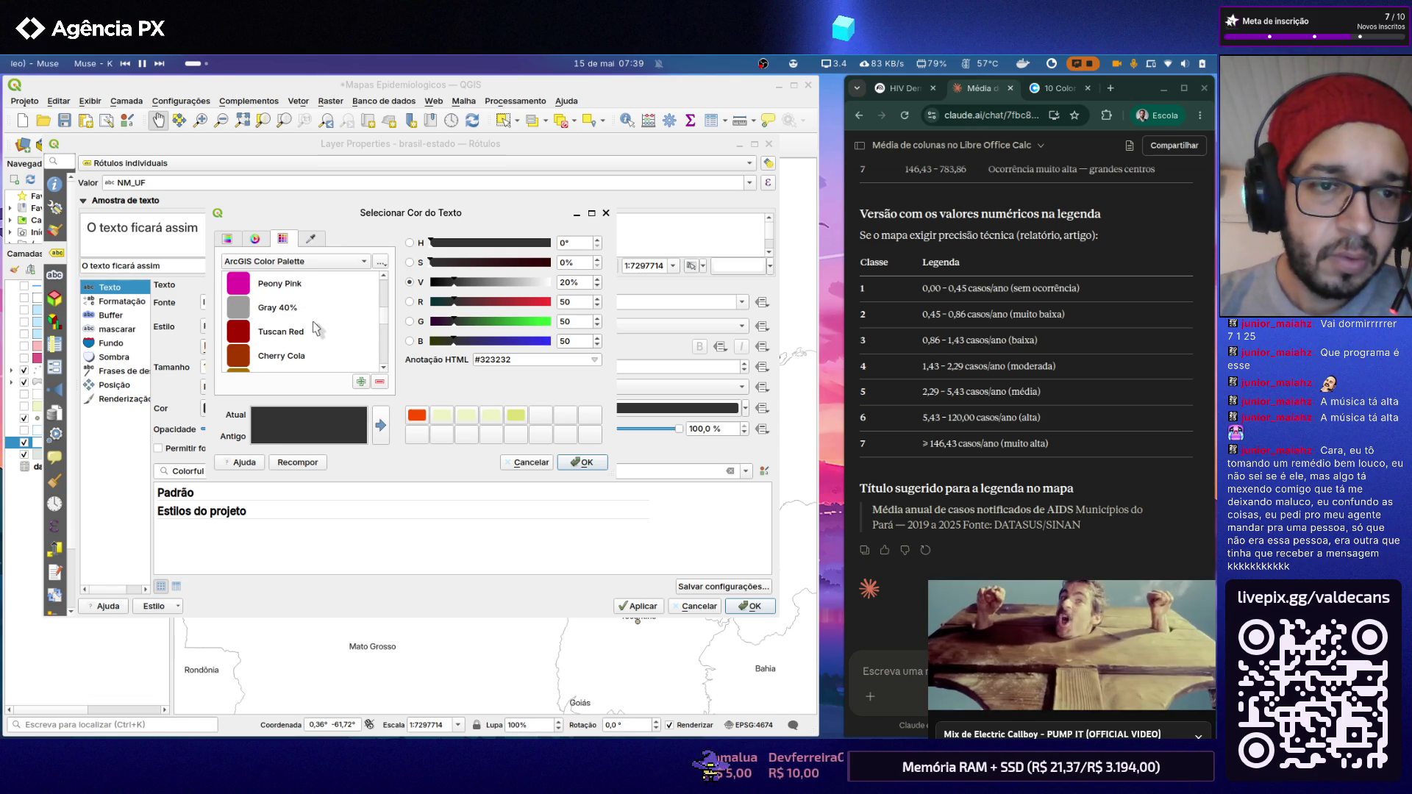
{"action": "left_click", "coordinate": [309, 308]}
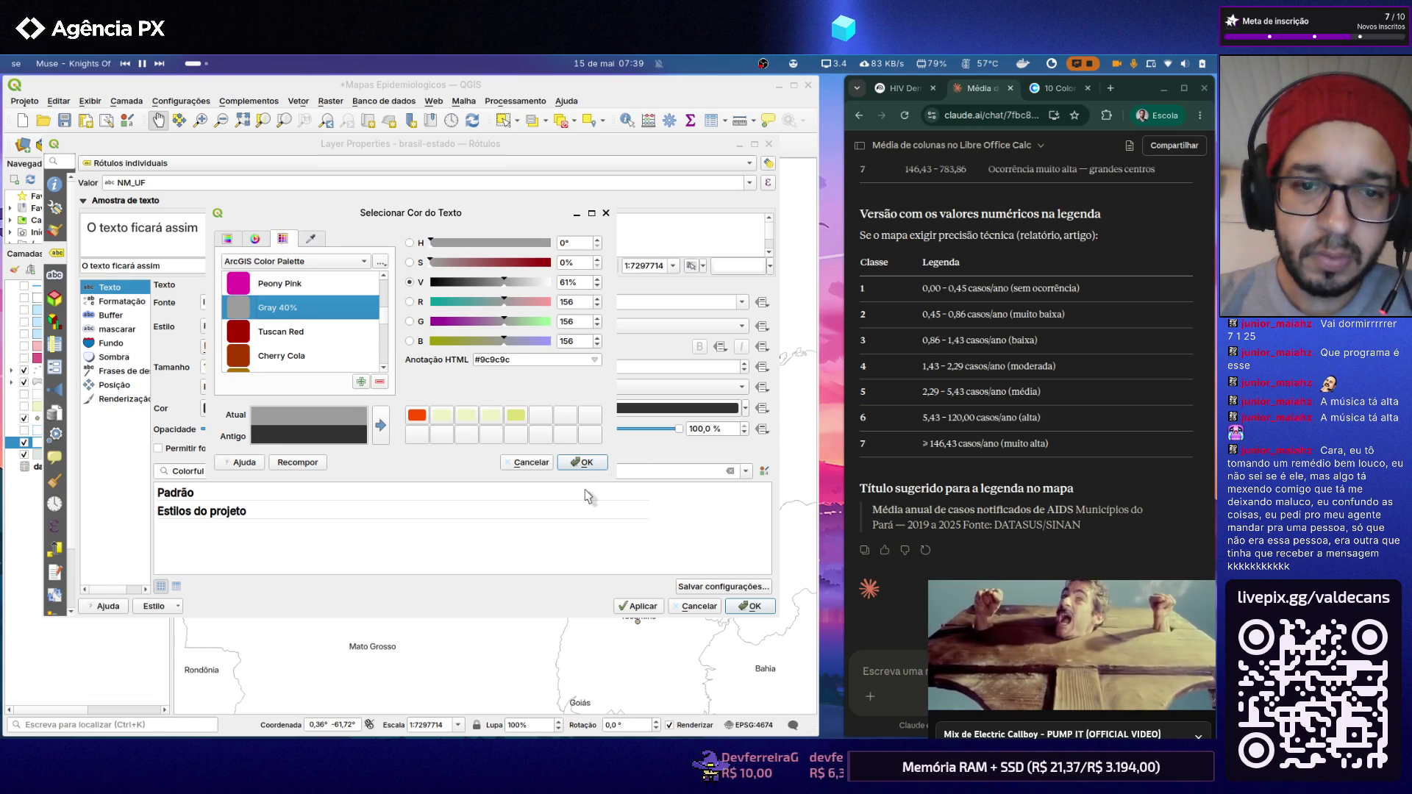
{"action": "left_click", "coordinate": [381, 425]}
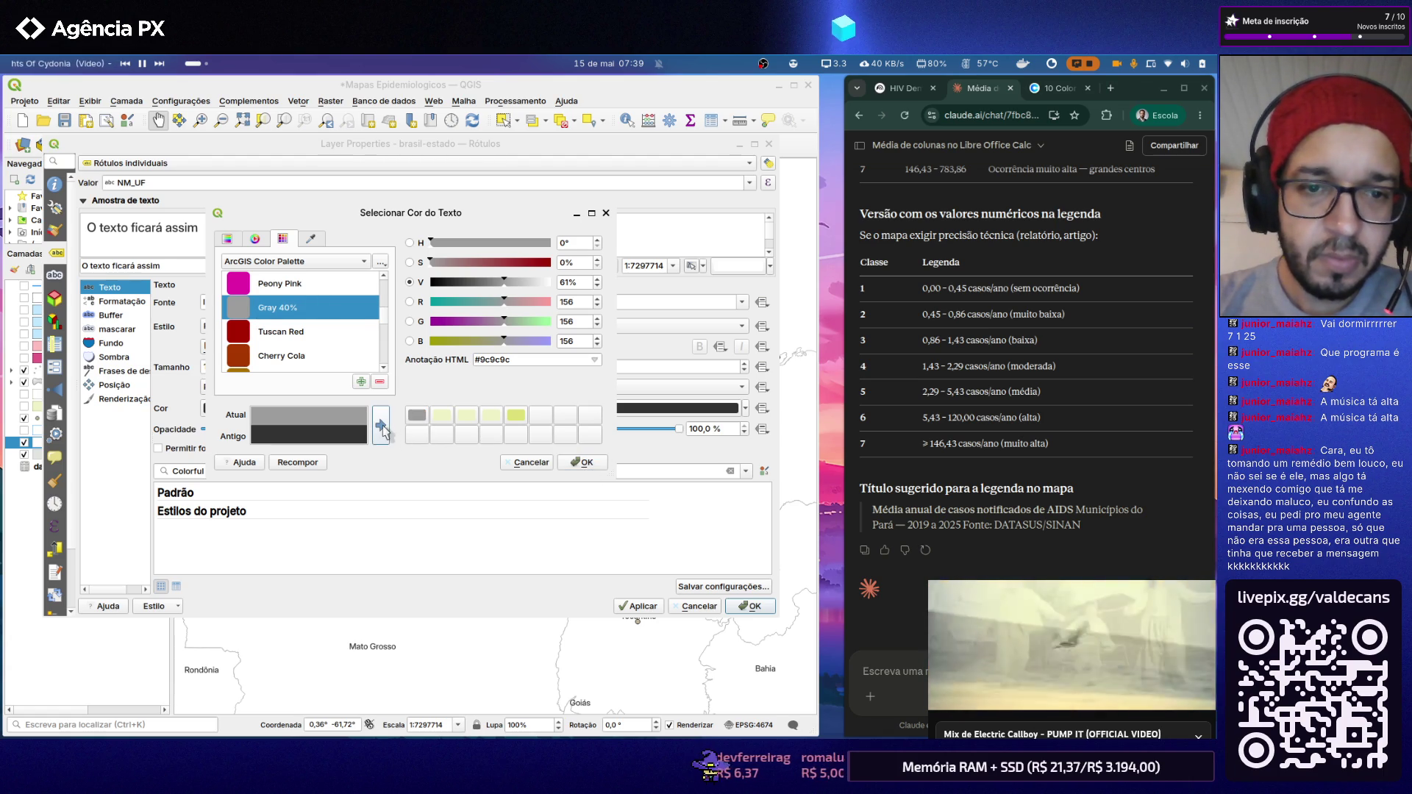
{"action": "left_click", "coordinate": [582, 461]}
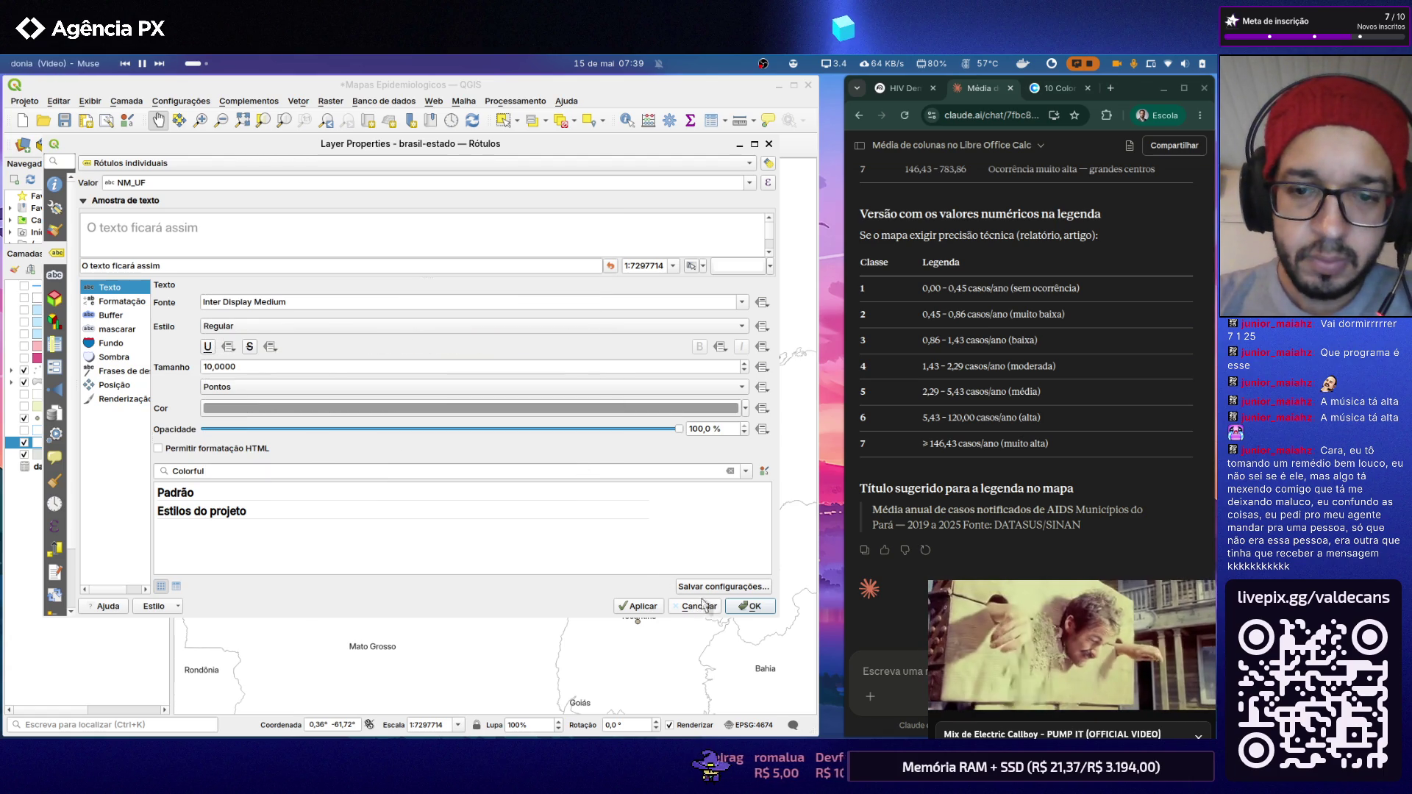
{"action": "left_click", "coordinate": [641, 608]}
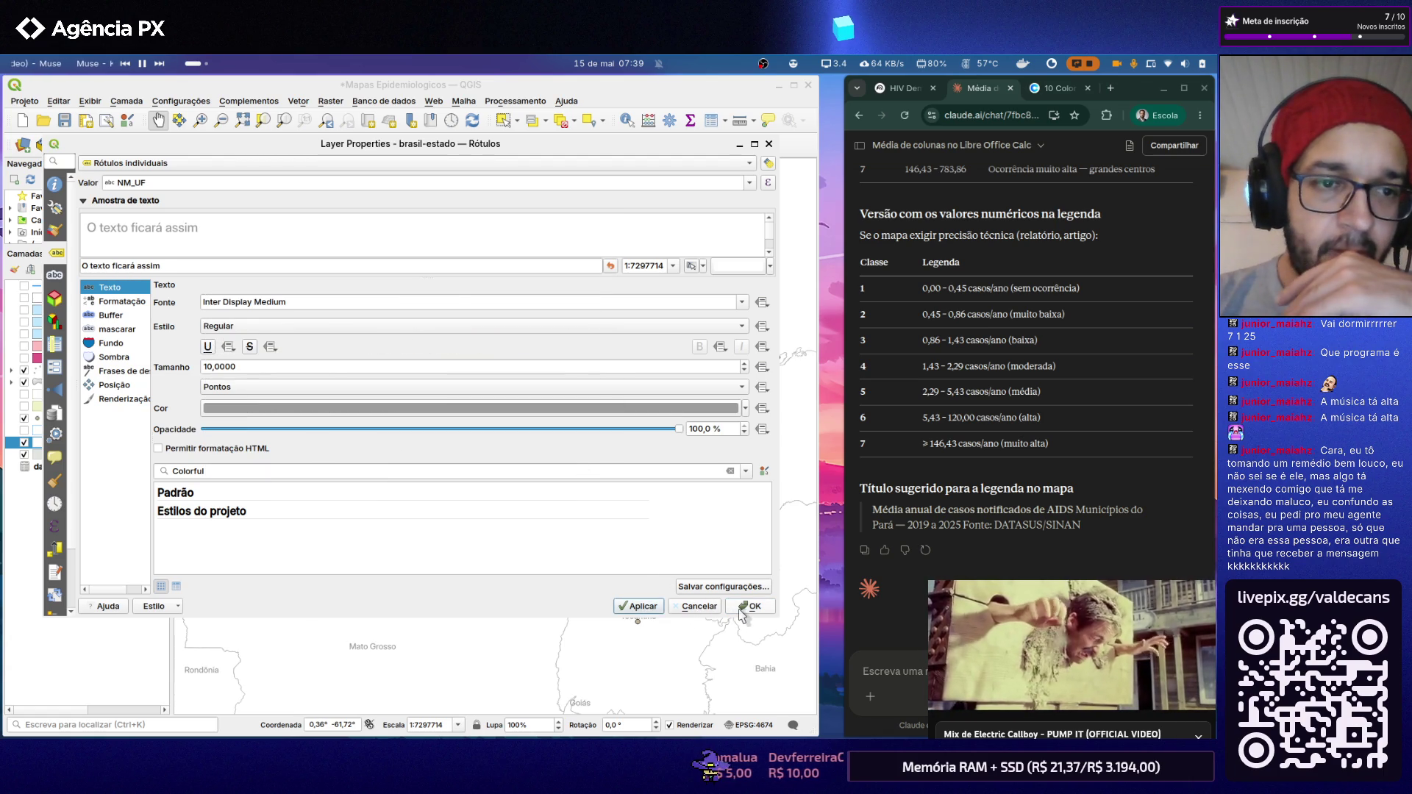
{"action": "left_click", "coordinate": [304, 302]}
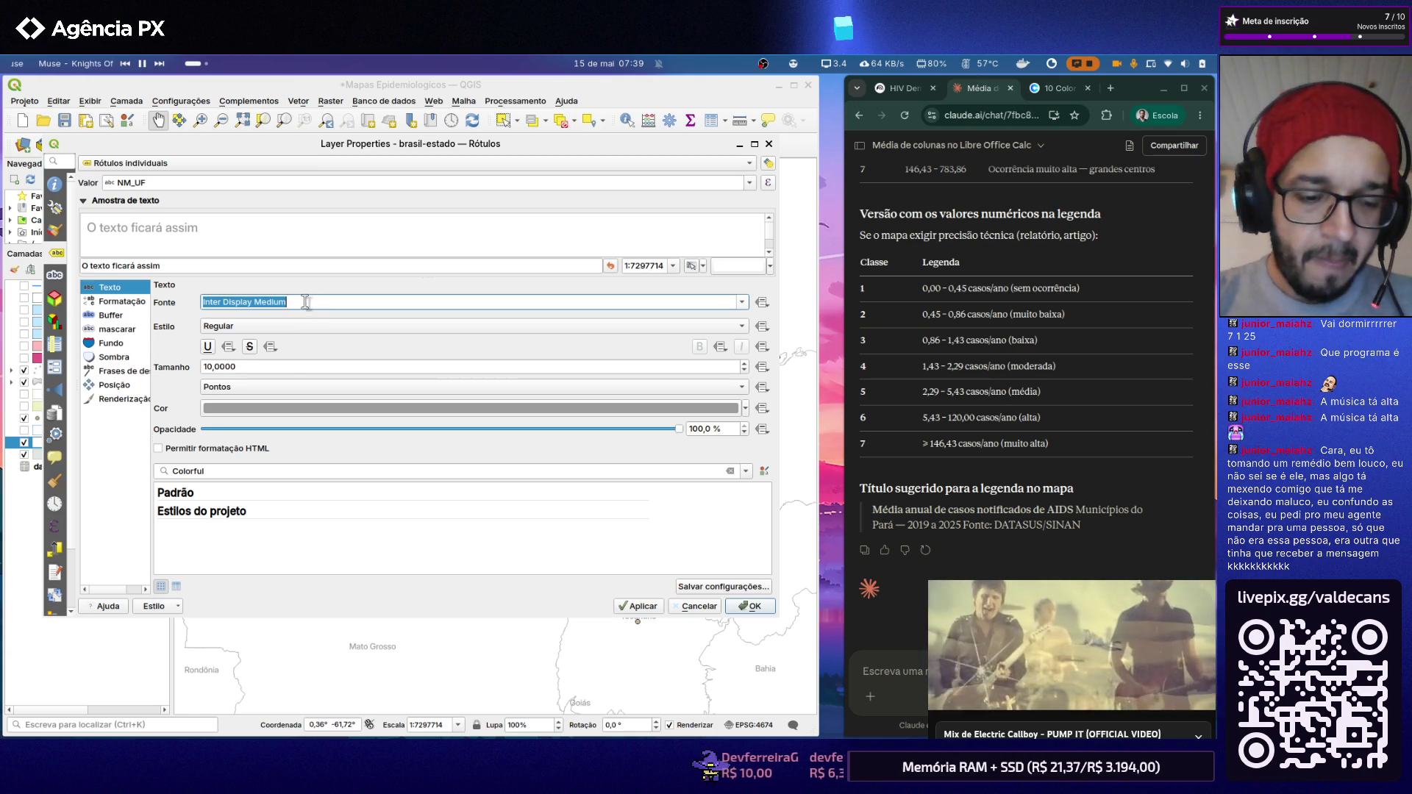
{"action": "left_click", "coordinate": [641, 606]}
{"action": "left_click", "coordinate": [751, 605]}
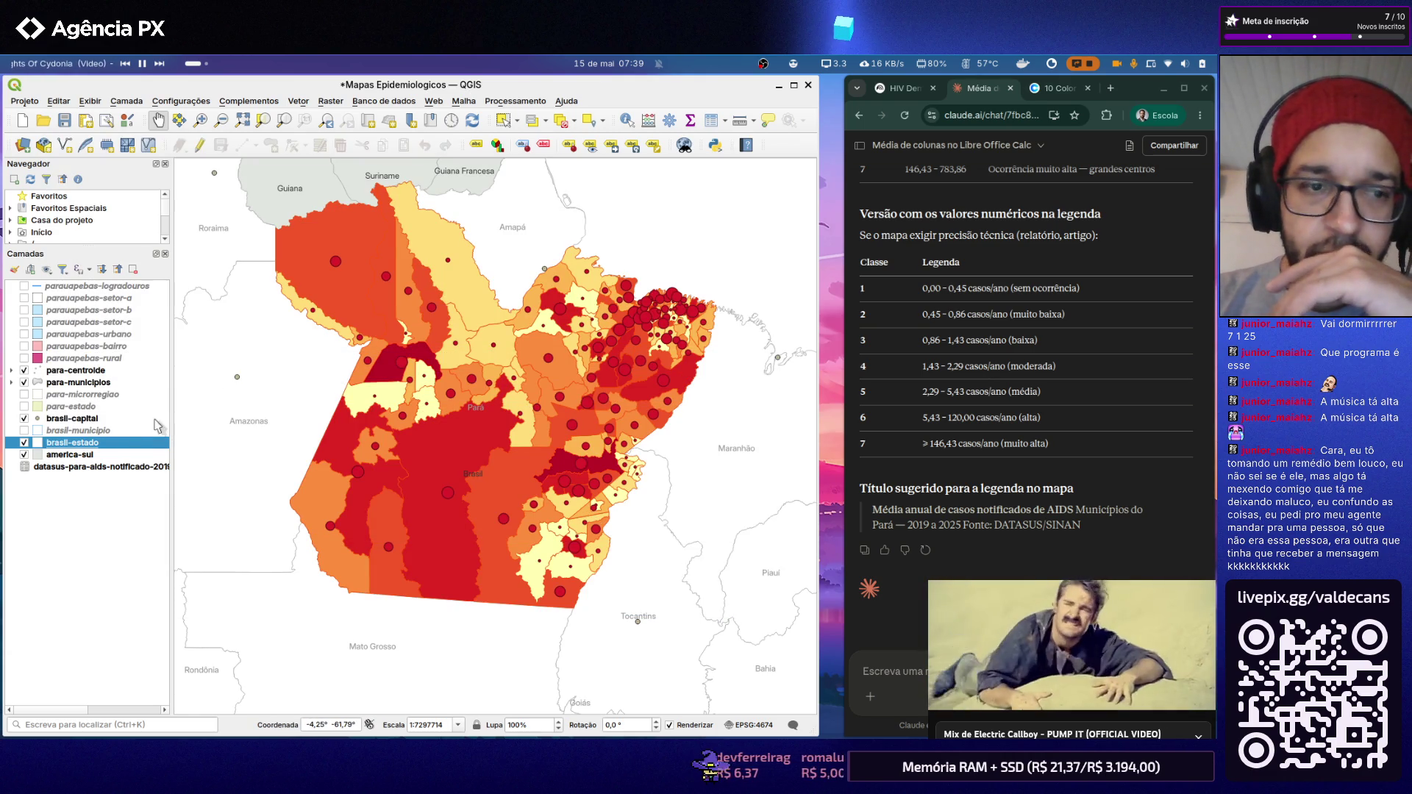
Step: Change the brasil-estado label colour again to the lighter Gray 30% and apply it
{"action": "double_click", "coordinate": [111, 441]}
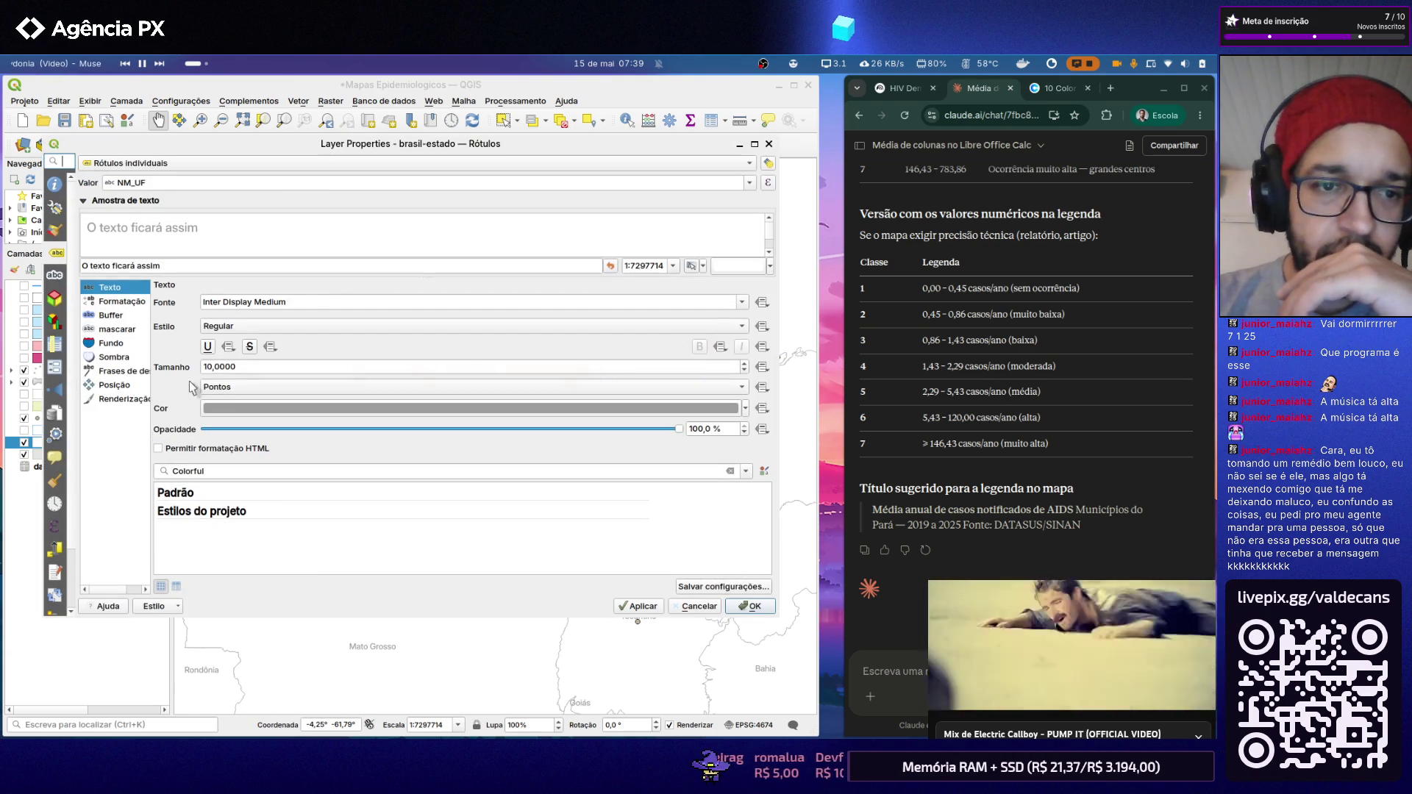
{"action": "left_click", "coordinate": [242, 409]}
{"action": "scroll", "coordinate": [294, 364], "scroll_direction": "down", "scroll_amount": 2}
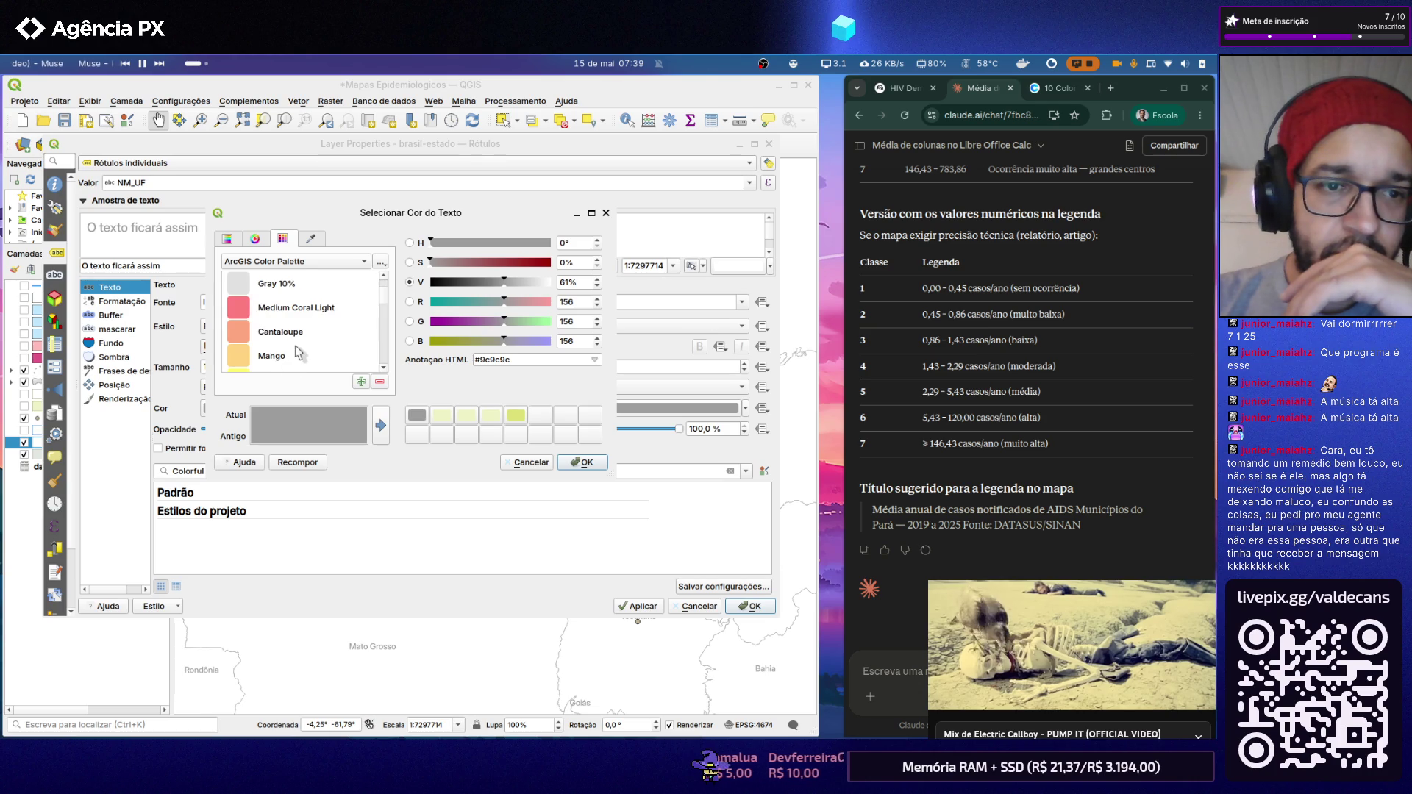
{"action": "scroll", "coordinate": [295, 361], "scroll_direction": "down", "scroll_amount": 2}
{"action": "scroll", "coordinate": [294, 358], "scroll_direction": "down", "scroll_amount": 2}
{"action": "scroll", "coordinate": [296, 350], "scroll_direction": "down", "scroll_amount": 2}
{"action": "scroll", "coordinate": [296, 351], "scroll_direction": "down", "scroll_amount": 2}
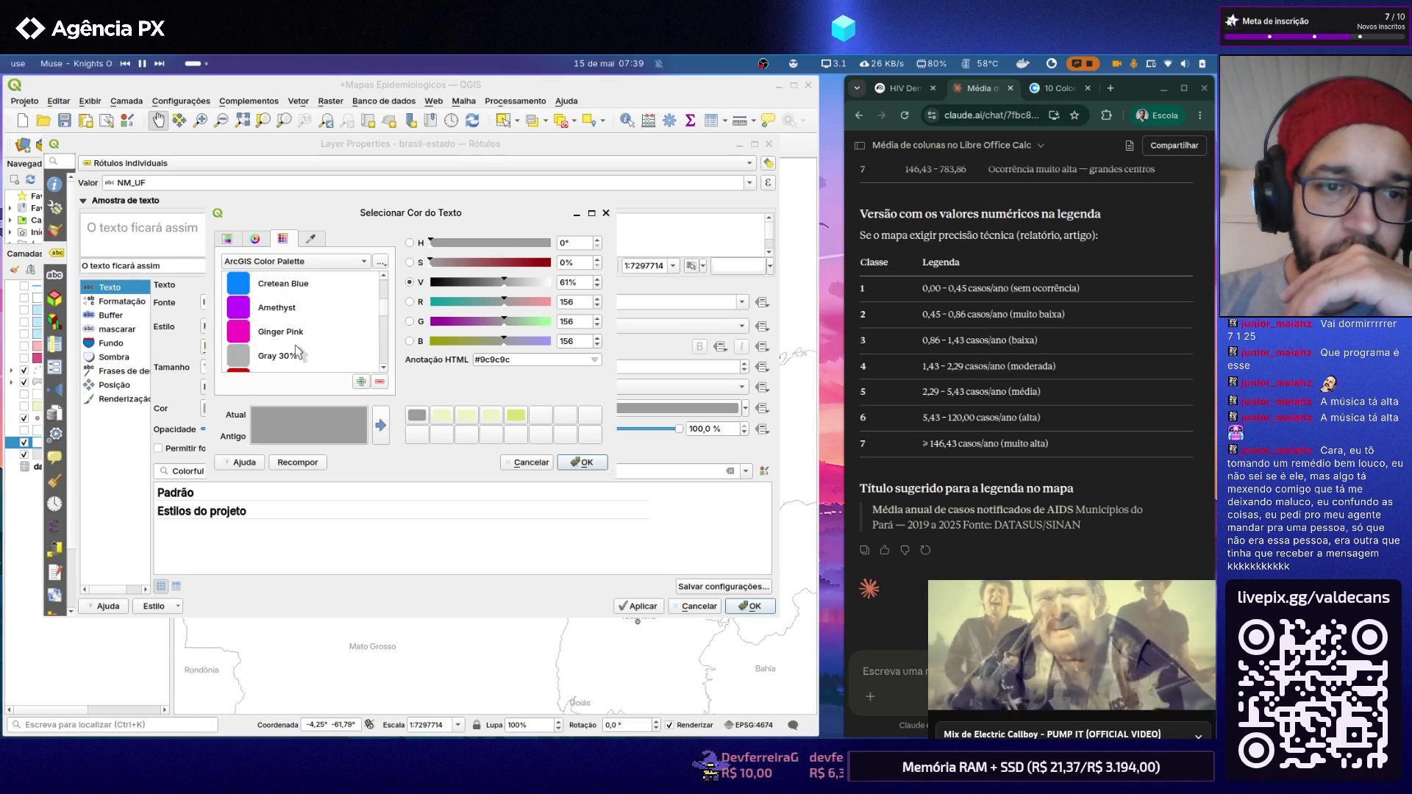
{"action": "left_click", "coordinate": [308, 365]}
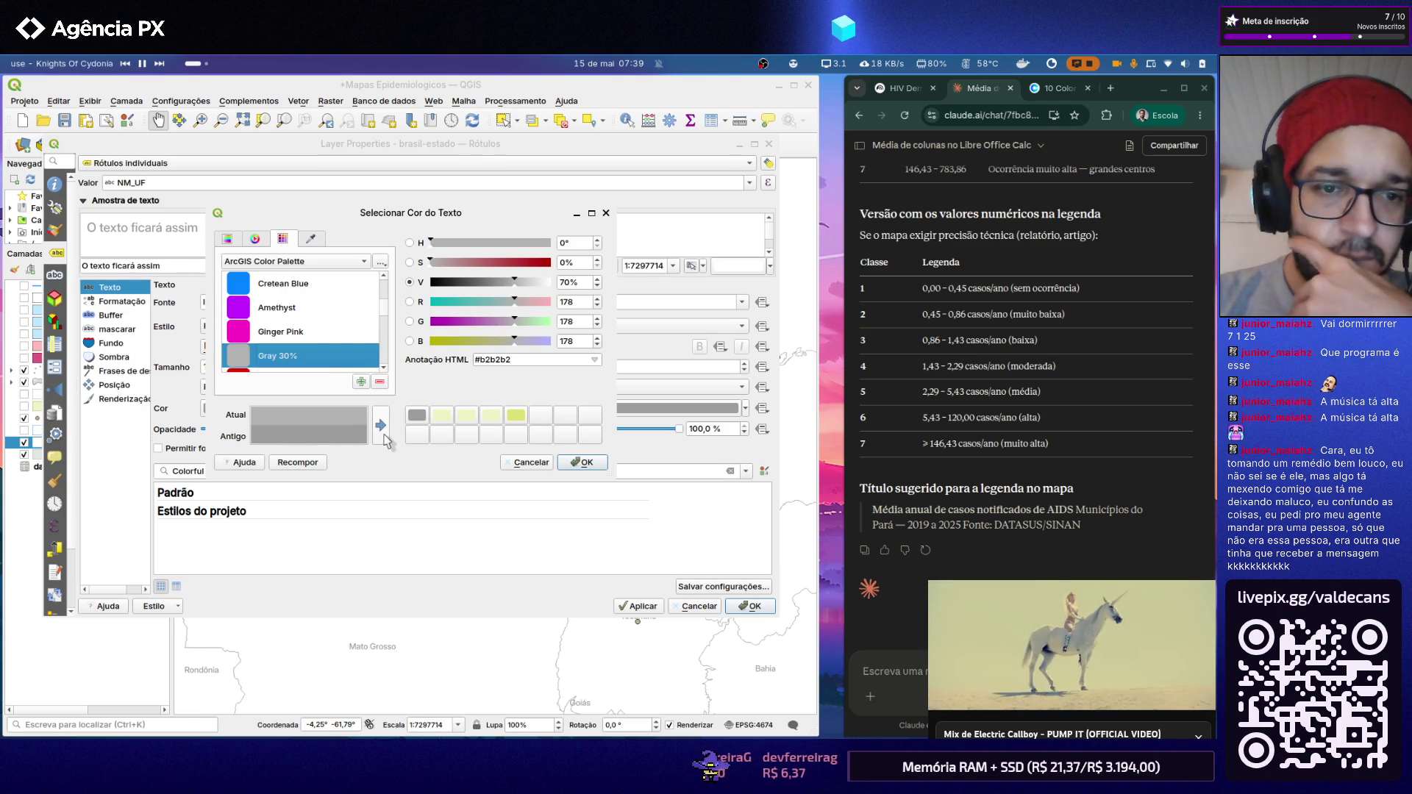
{"action": "left_click", "coordinate": [582, 462]}
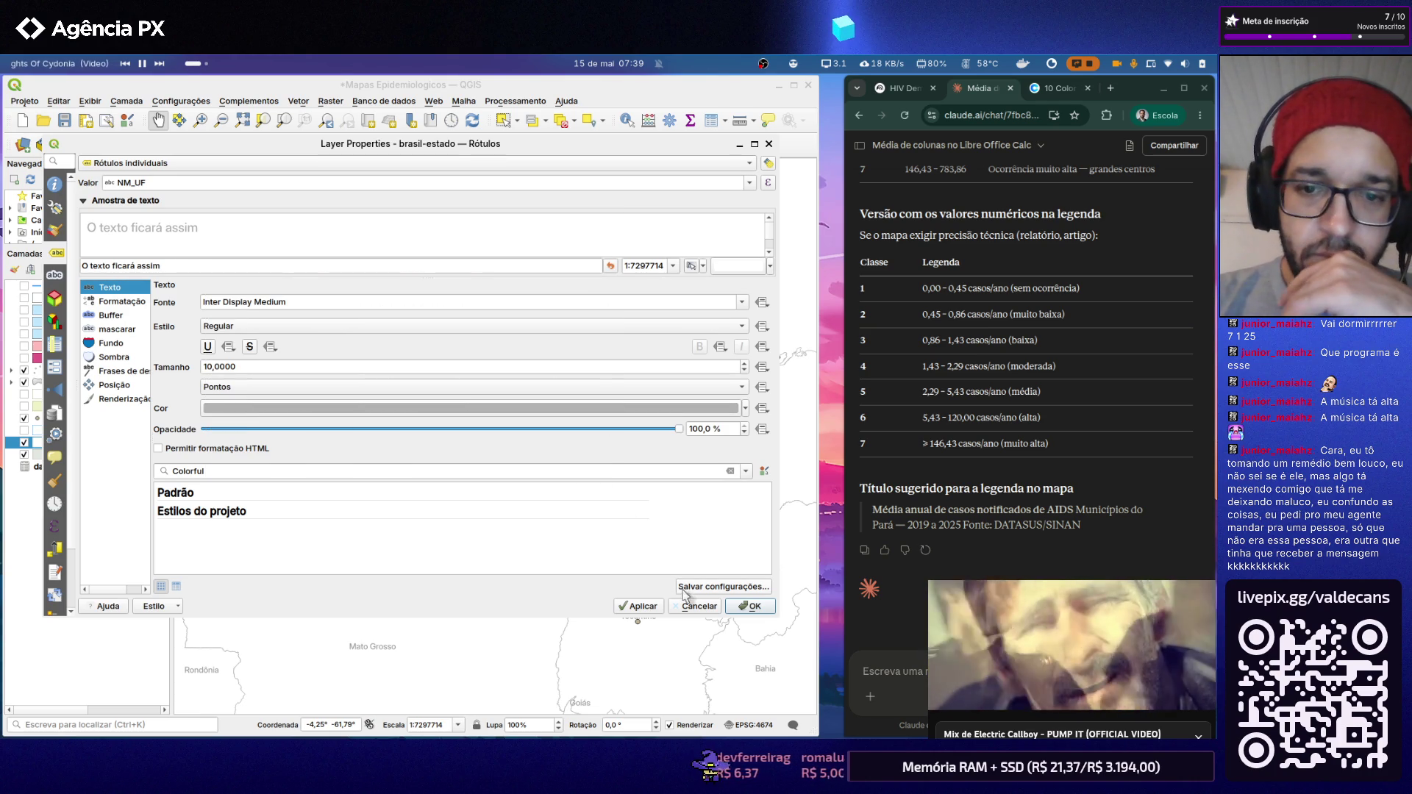
{"action": "left_click", "coordinate": [634, 606]}
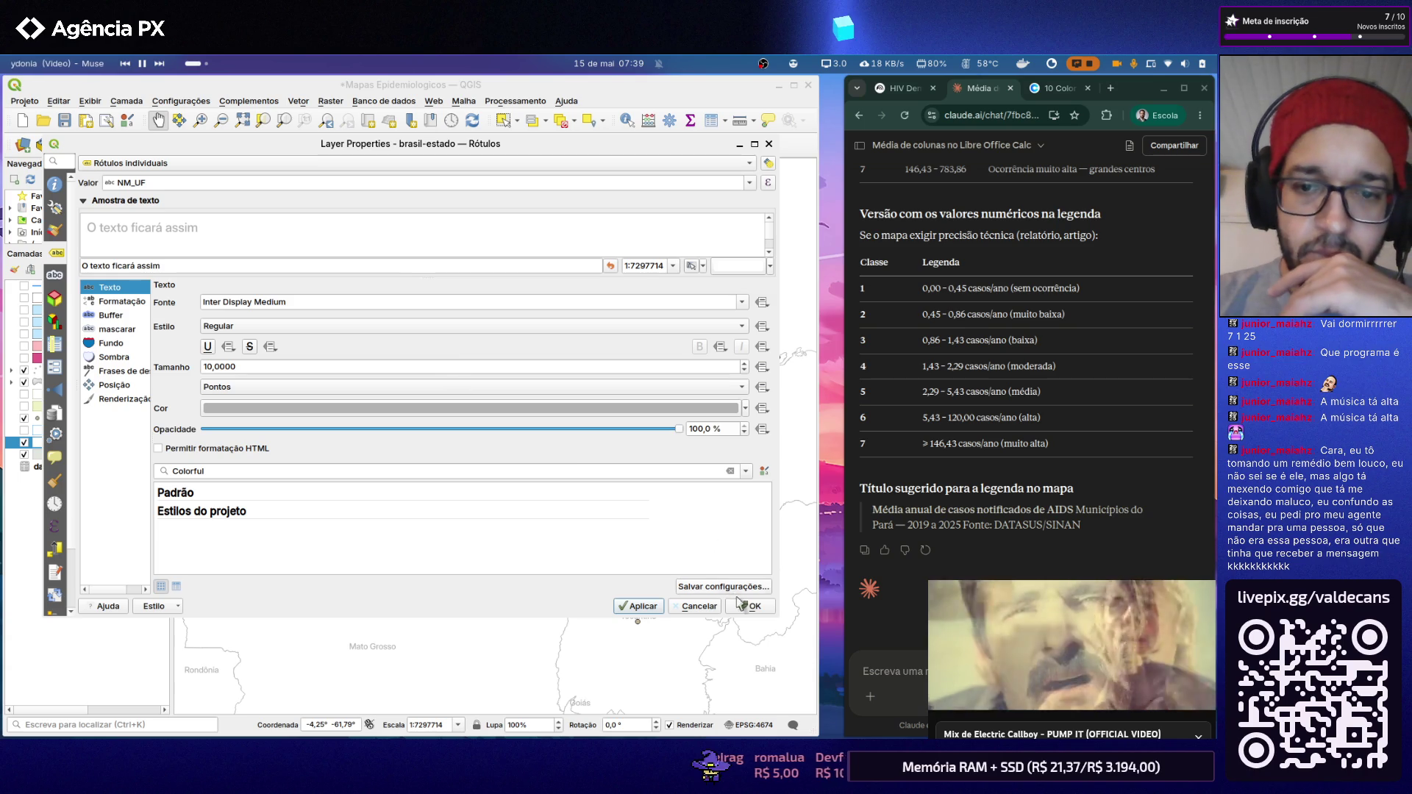
{"action": "left_click", "coordinate": [747, 606]}
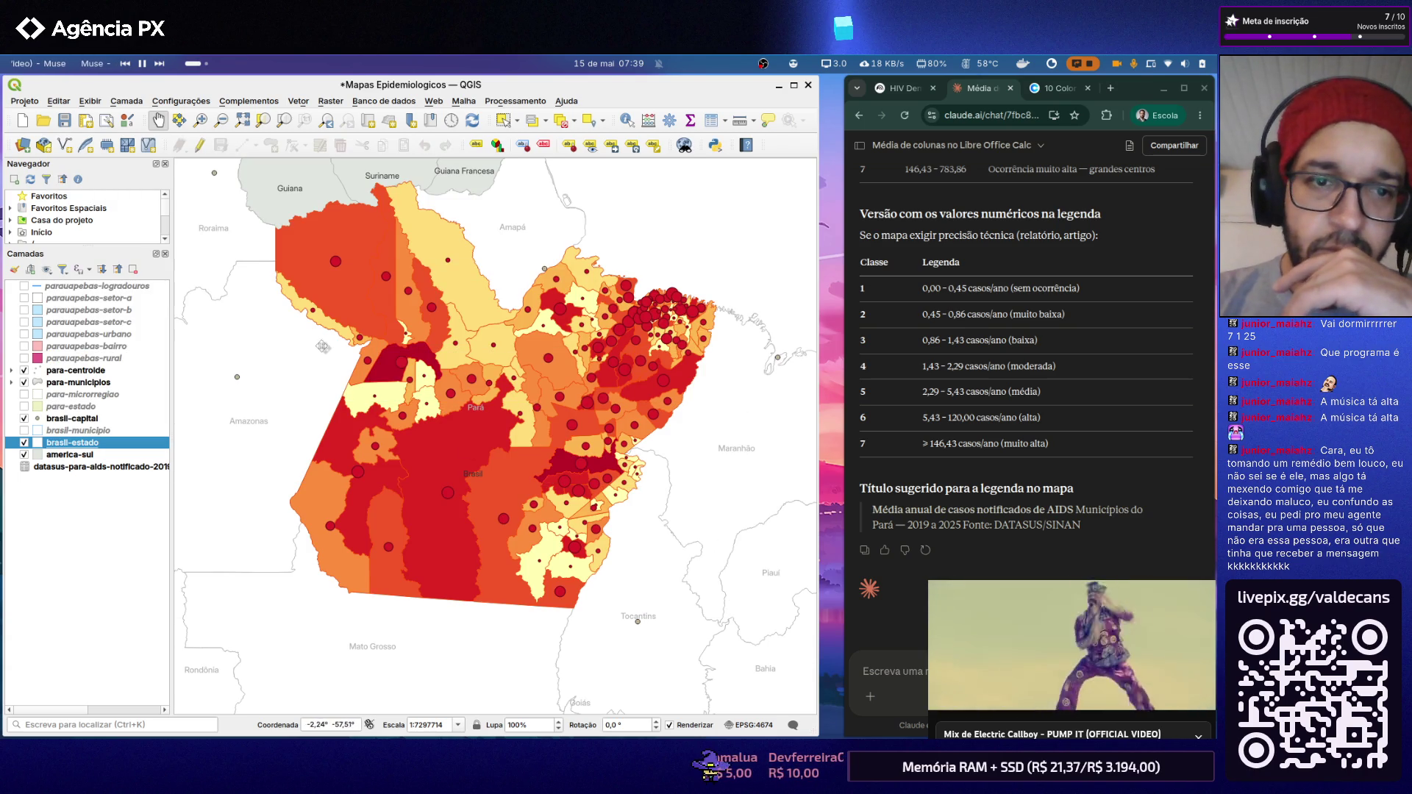
Step: Set the america-sul country label text to the light grey swatch and confirm, then go to the Projeto menu
{"action": "double_click", "coordinate": [84, 444]}
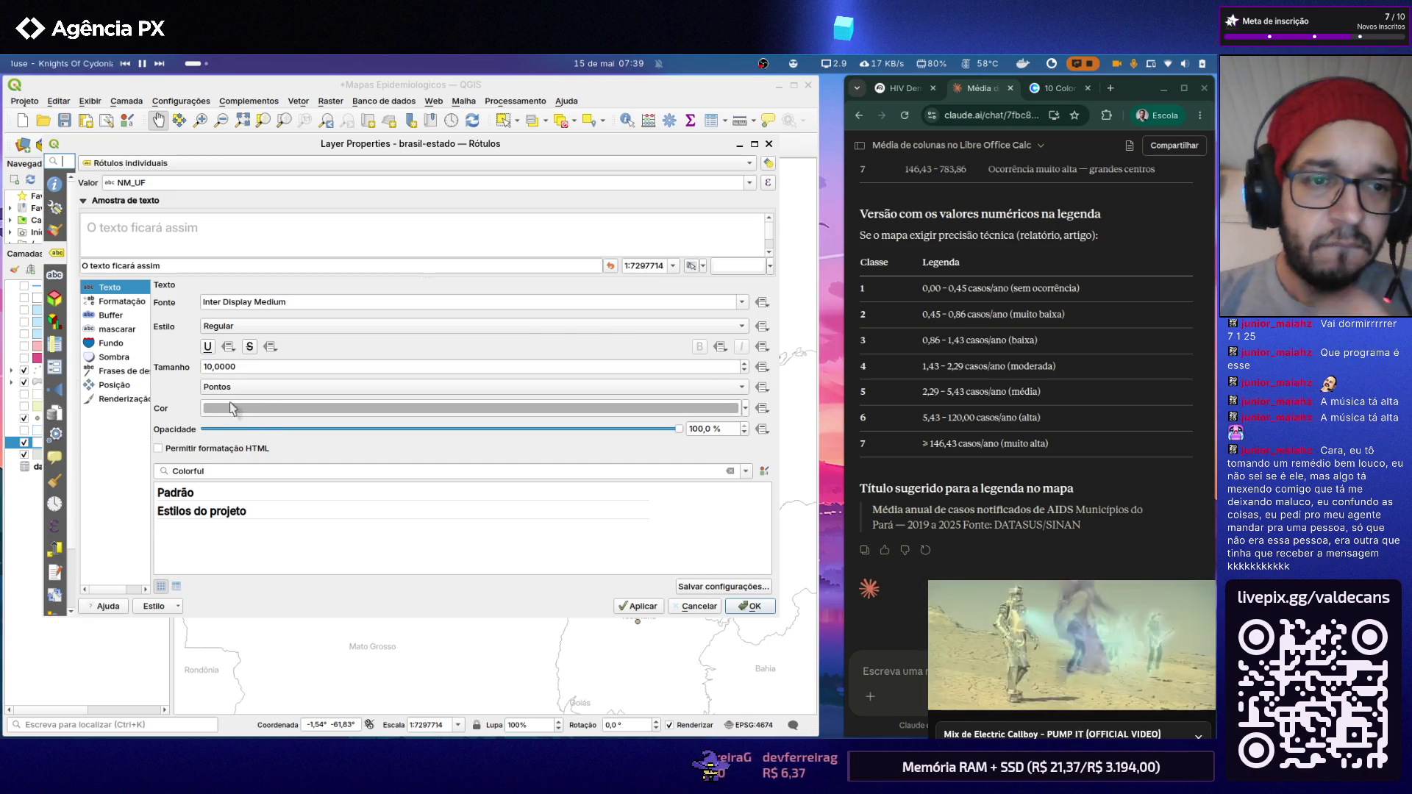
{"action": "key", "text": "Escape"}
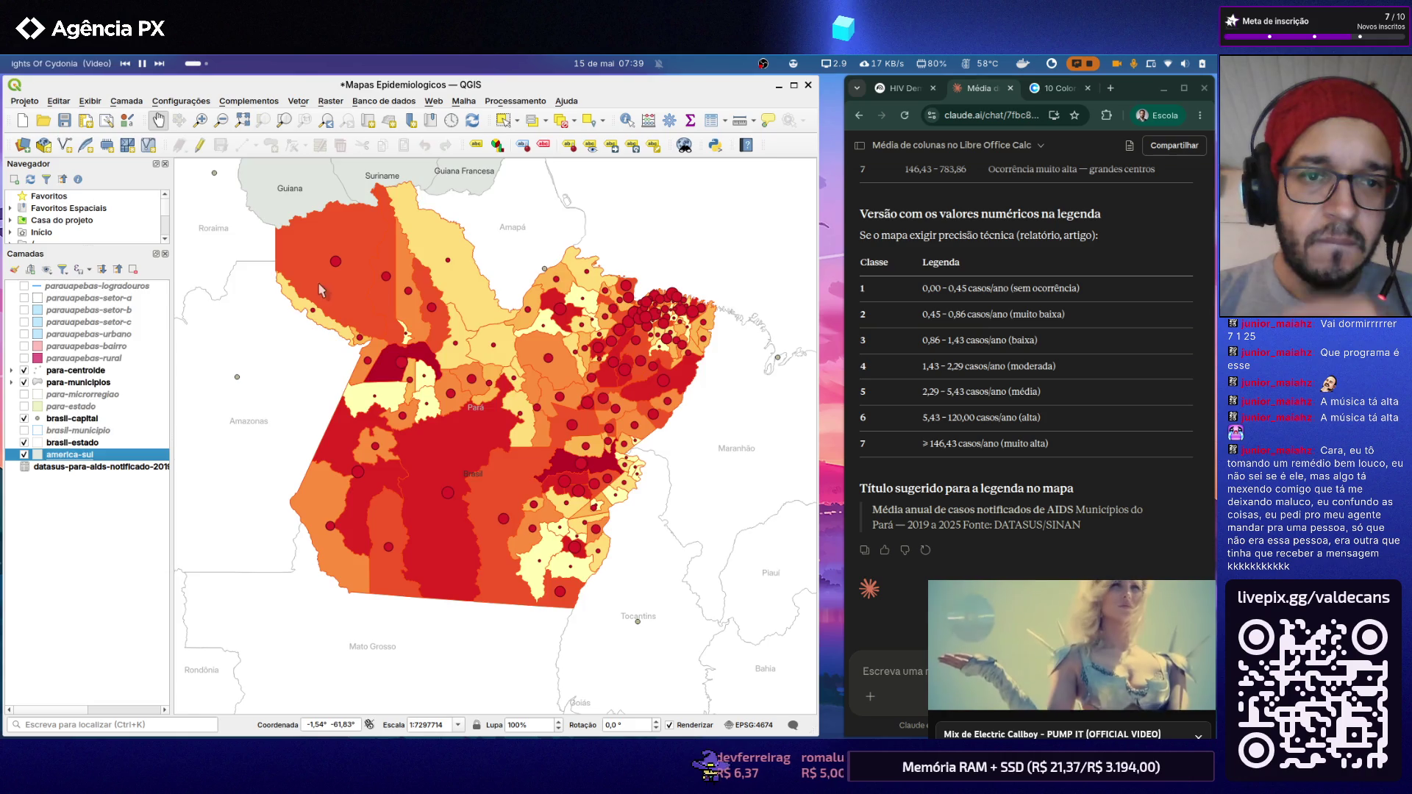
{"action": "left_click", "coordinate": [367, 409]}
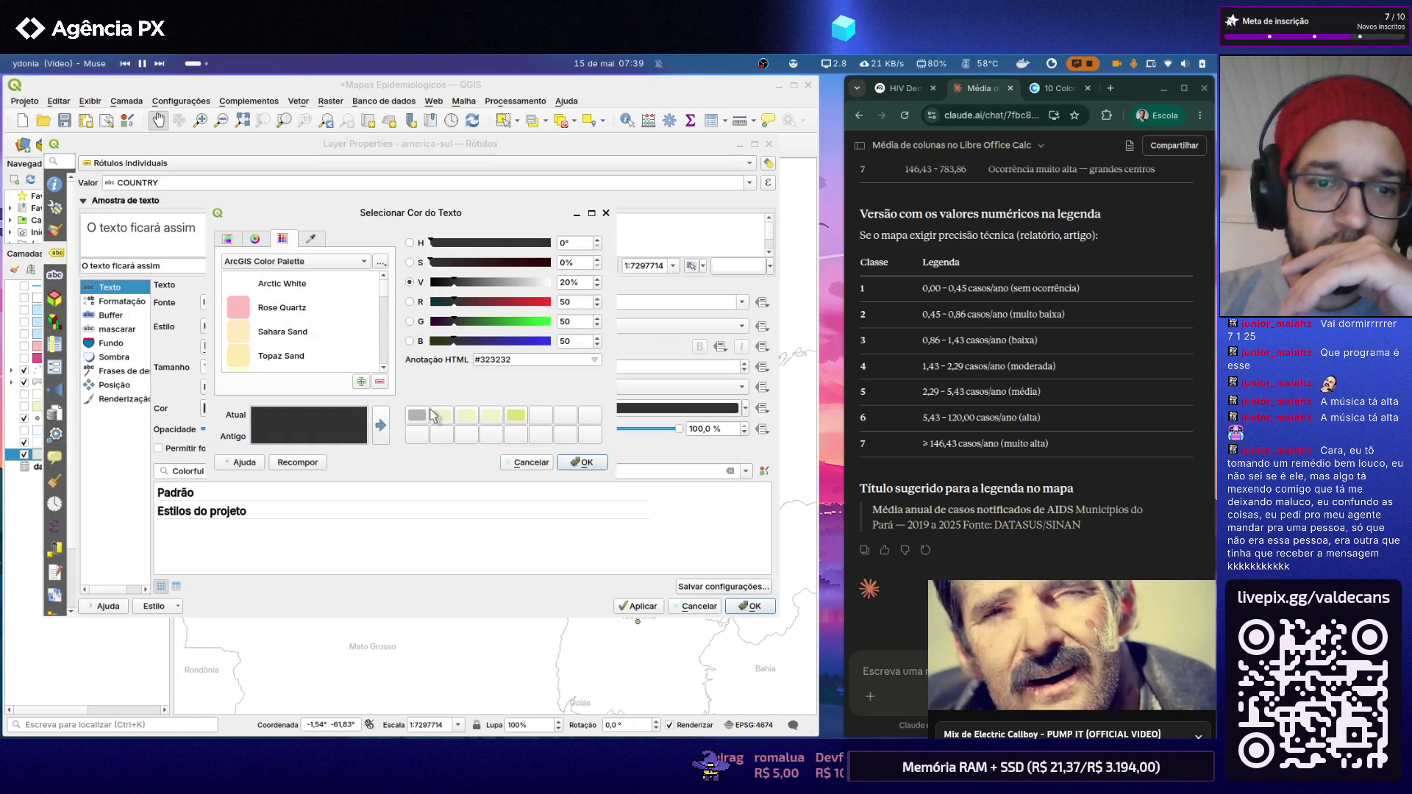
{"action": "left_click", "coordinate": [416, 415]}
{"action": "left_click", "coordinate": [580, 462]}
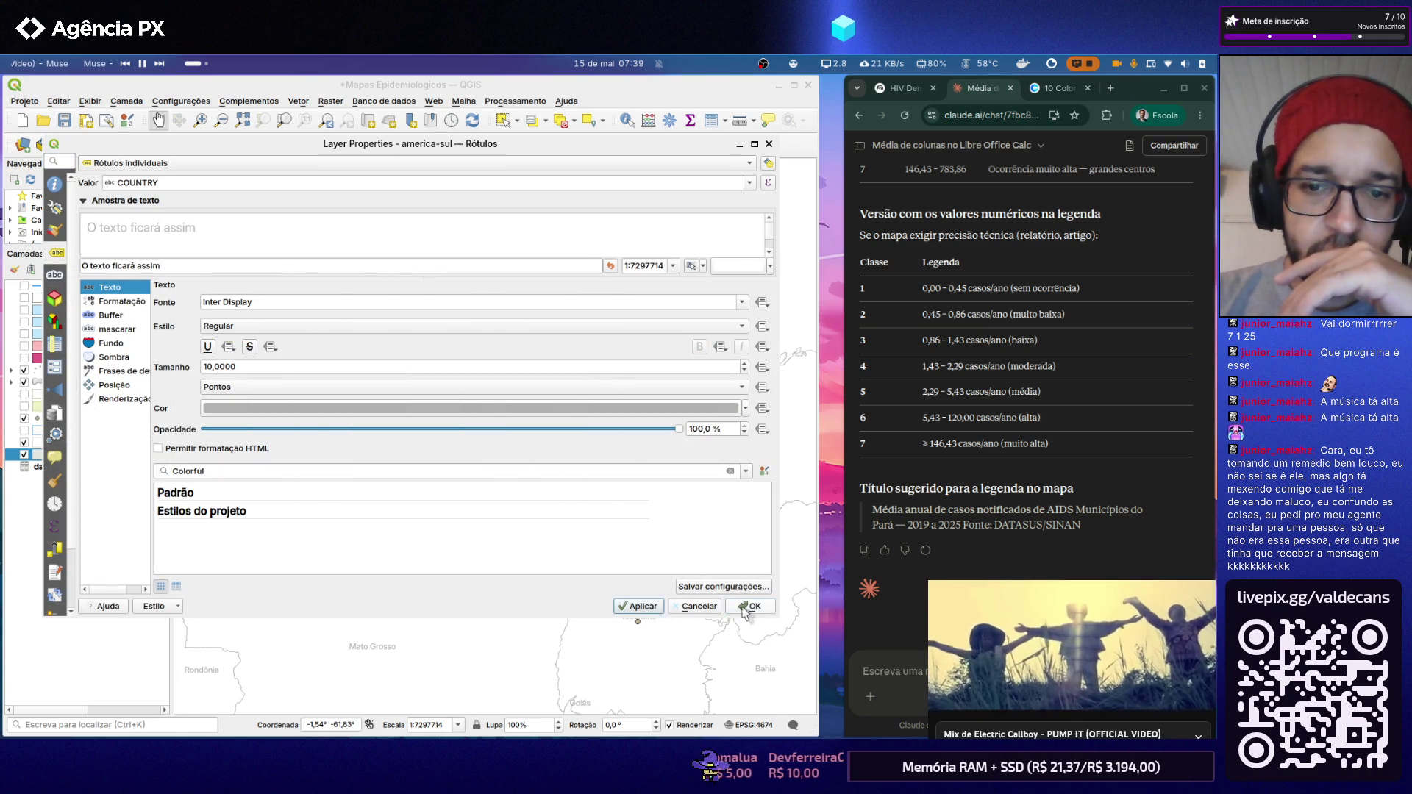
{"action": "left_click", "coordinate": [748, 606]}
{"action": "scroll", "coordinate": [393, 453], "scroll_direction": "down", "scroll_amount": 1}
{"action": "scroll", "coordinate": [418, 393], "scroll_direction": "up", "scroll_amount": 1}
{"action": "left_click", "coordinate": [25, 102]}
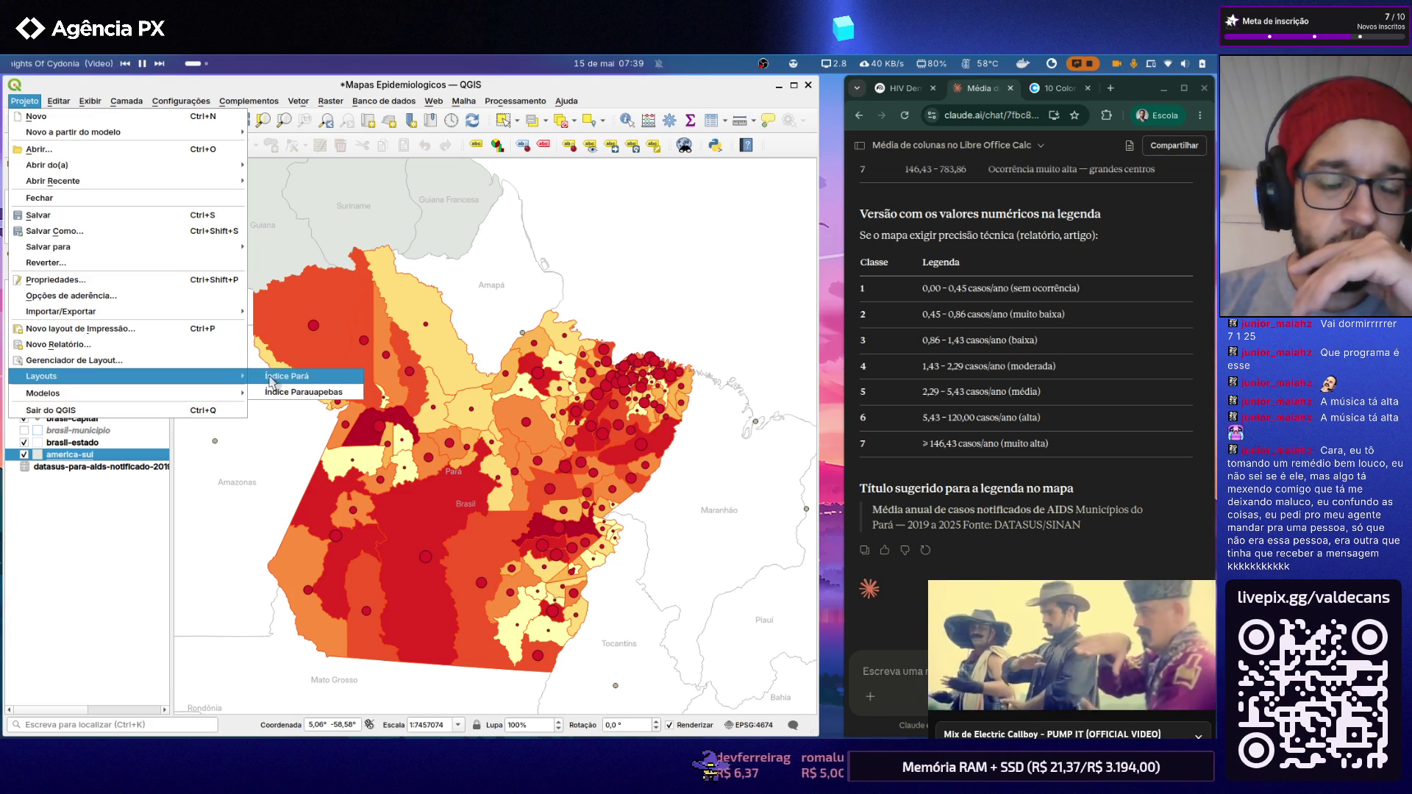
Step: Open the Índice Pará layout and select its Oceano Atlântico label
{"action": "mouse_move", "coordinate": [41, 376]}
{"action": "left_click", "coordinate": [273, 382]}
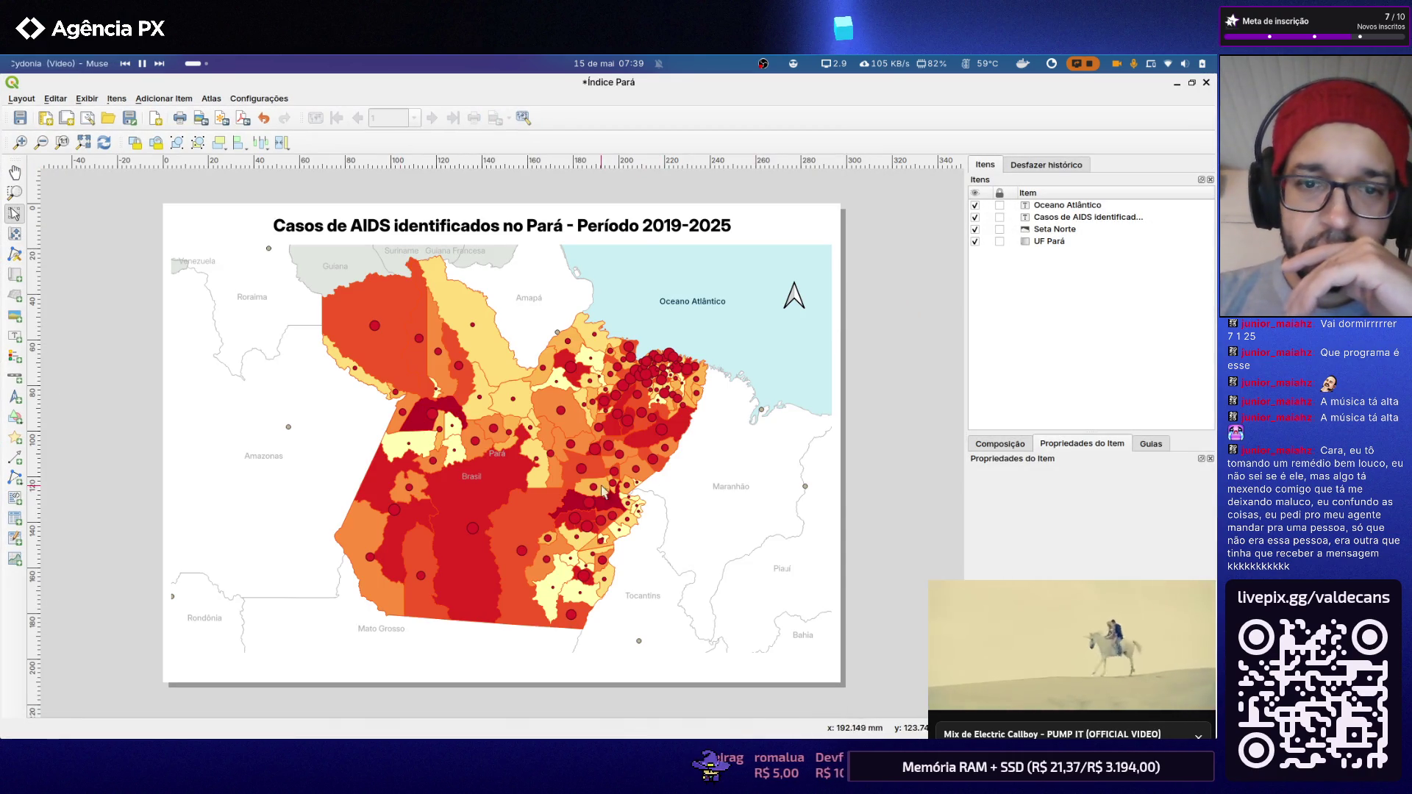
{"action": "scroll", "coordinate": [530, 483], "scroll_direction": "up", "scroll_amount": 1}
{"action": "scroll", "coordinate": [527, 484], "scroll_direction": "down", "scroll_amount": 1}
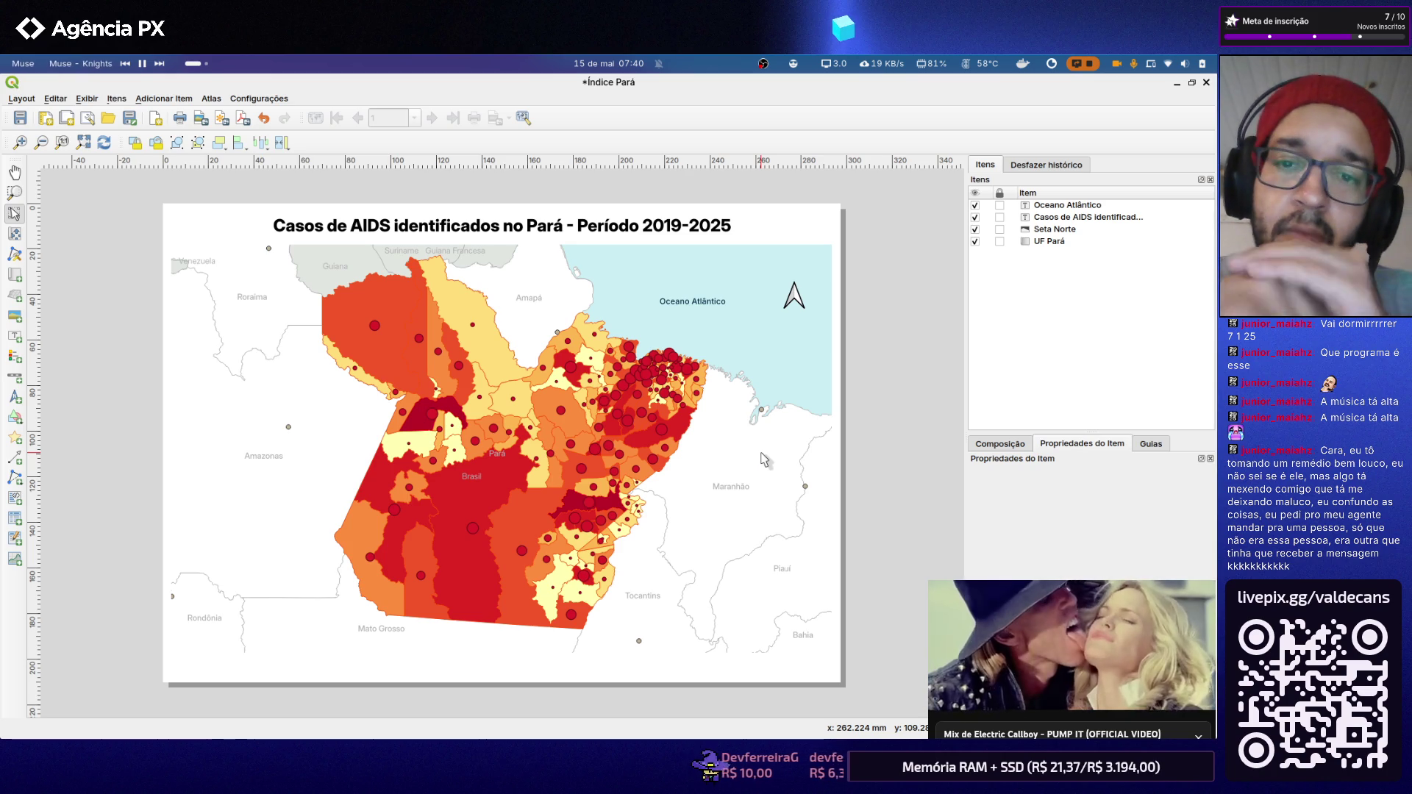
{"action": "left_click", "coordinate": [702, 306]}
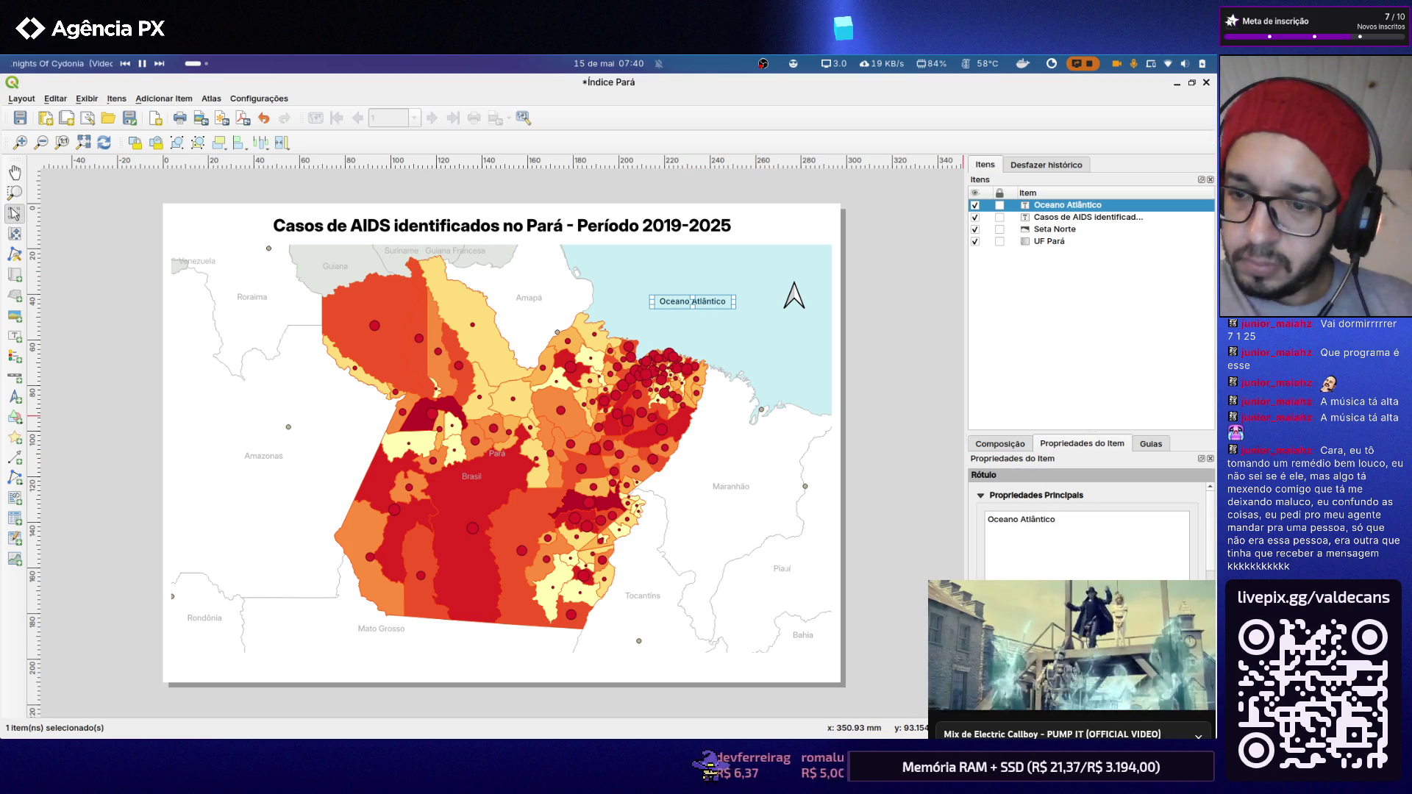
{"action": "scroll", "coordinate": [1087, 529], "scroll_direction": "down", "scroll_amount": 3}
{"action": "scroll", "coordinate": [1087, 529], "scroll_direction": "down", "scroll_amount": 2}
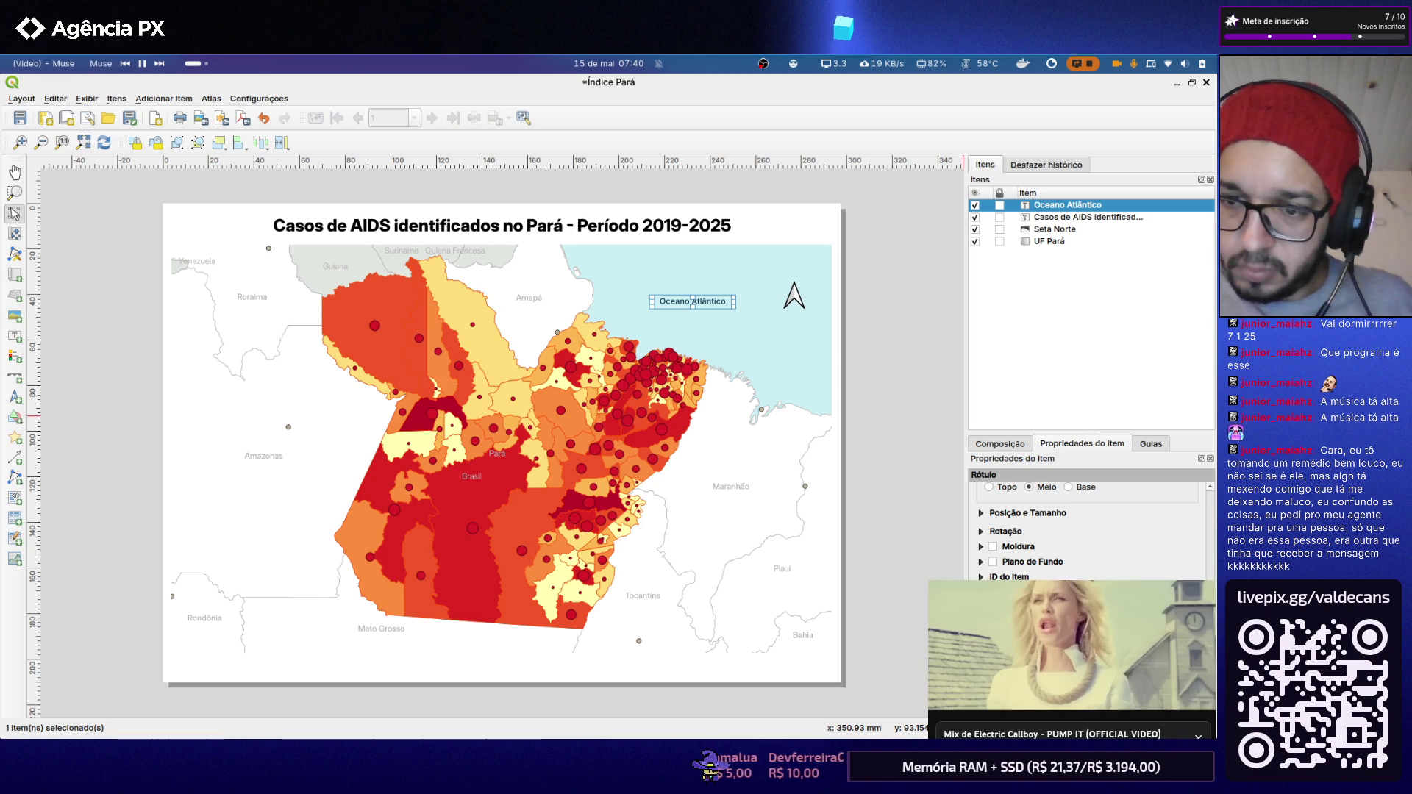
{"action": "scroll", "coordinate": [1182, 560], "scroll_direction": "down", "scroll_amount": 3}
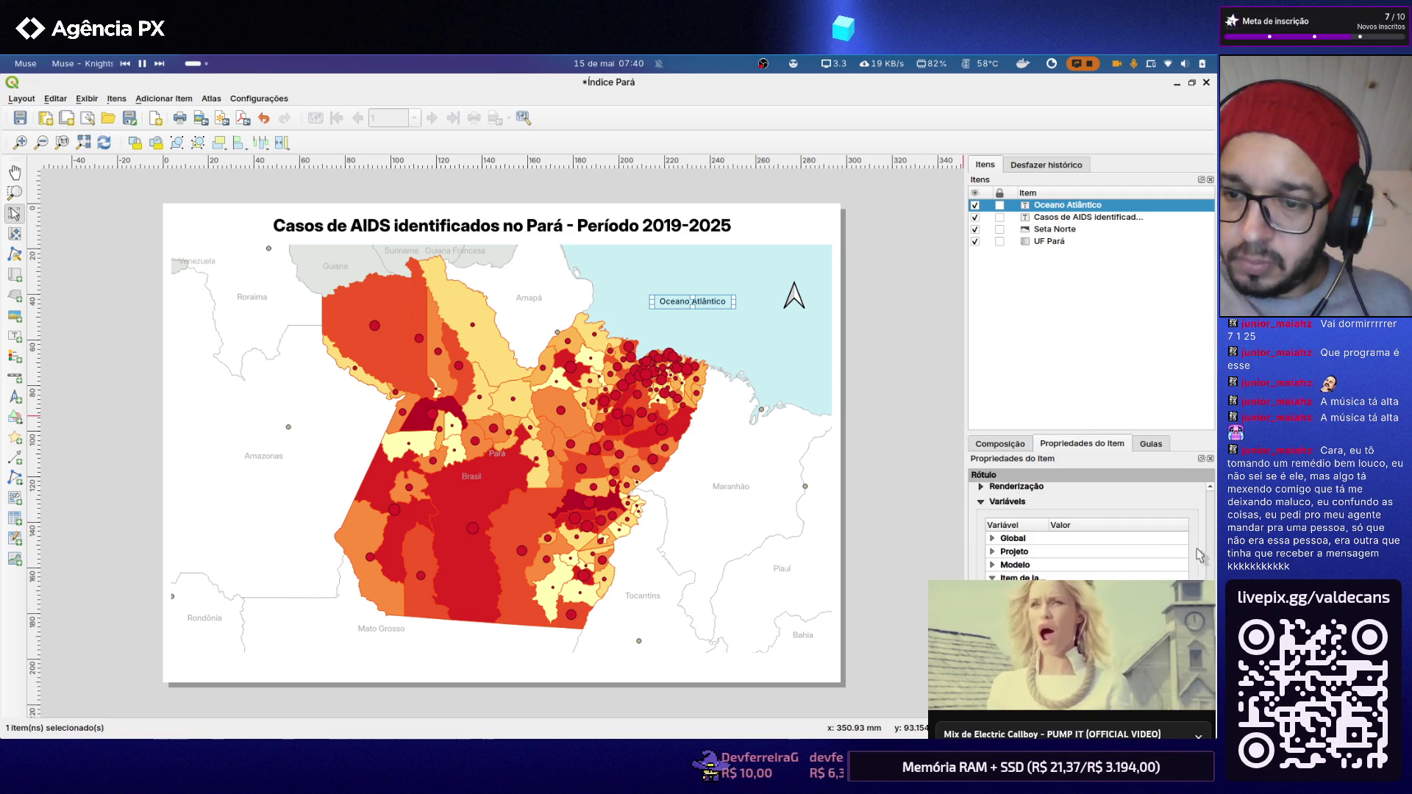
{"action": "scroll", "coordinate": [1201, 557], "scroll_direction": "up", "scroll_amount": 3}
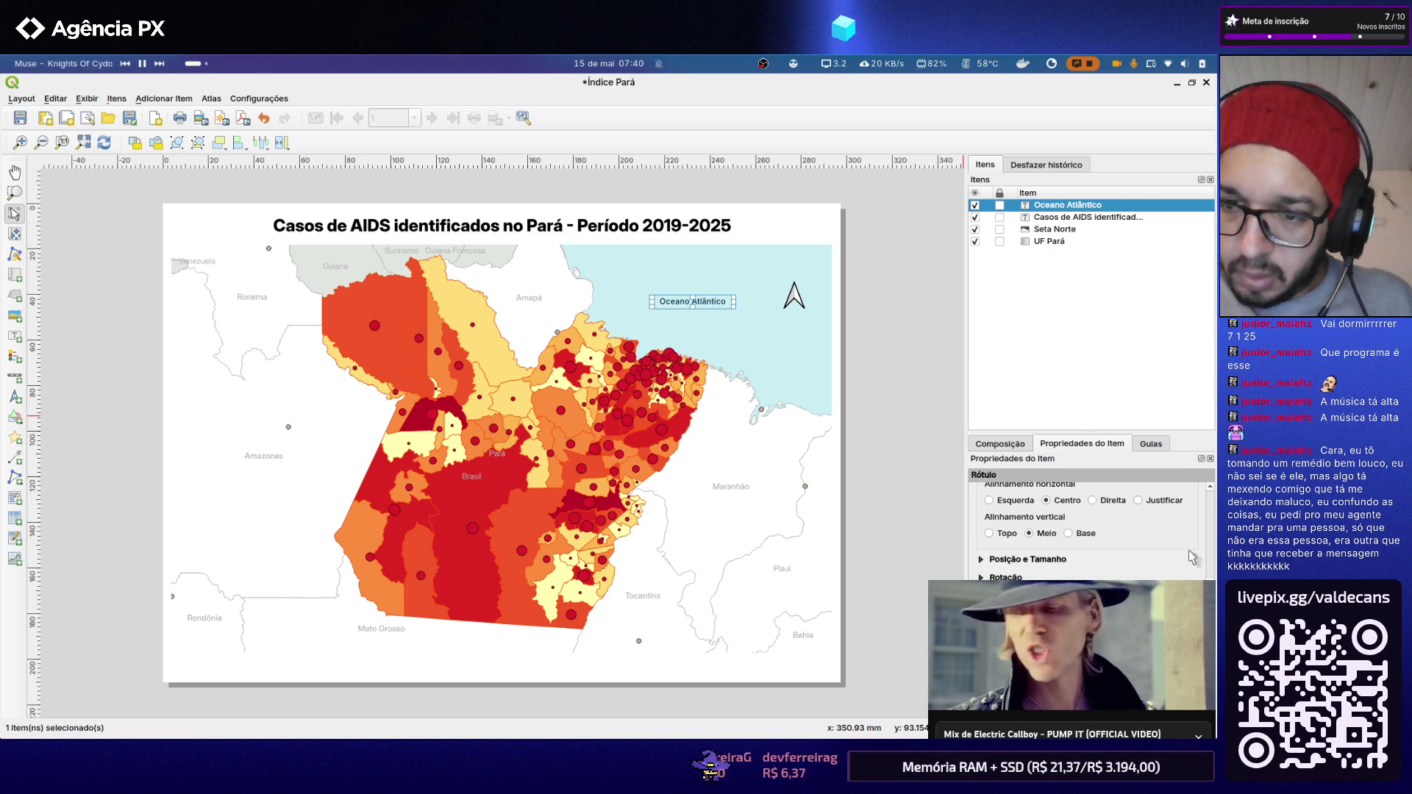
{"action": "scroll", "coordinate": [1086, 523], "scroll_direction": "up", "scroll_amount": 2}
{"action": "scroll", "coordinate": [1086, 523], "scroll_direction": "up", "scroll_amount": 2}
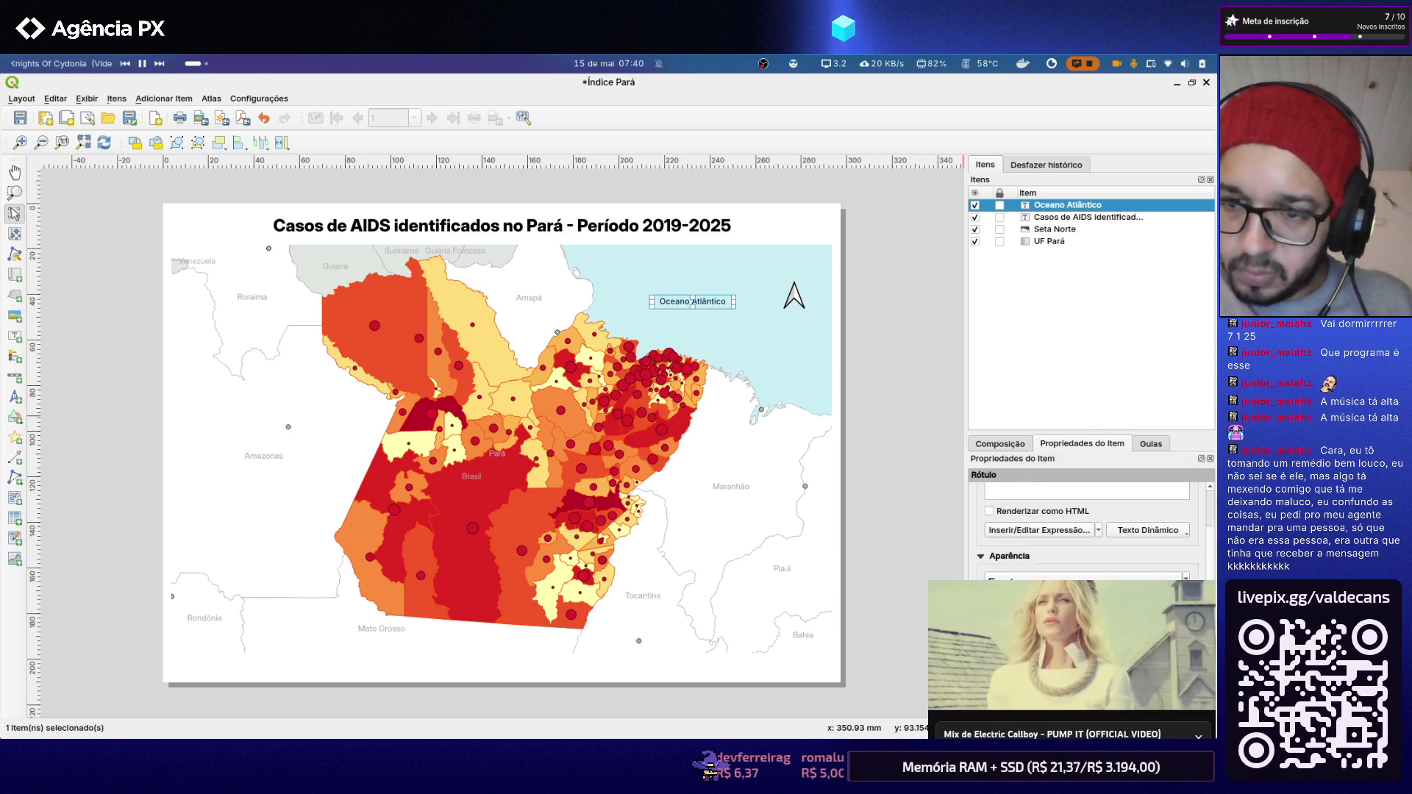
{"action": "scroll", "coordinate": [1086, 523], "scroll_direction": "up", "scroll_amount": 1}
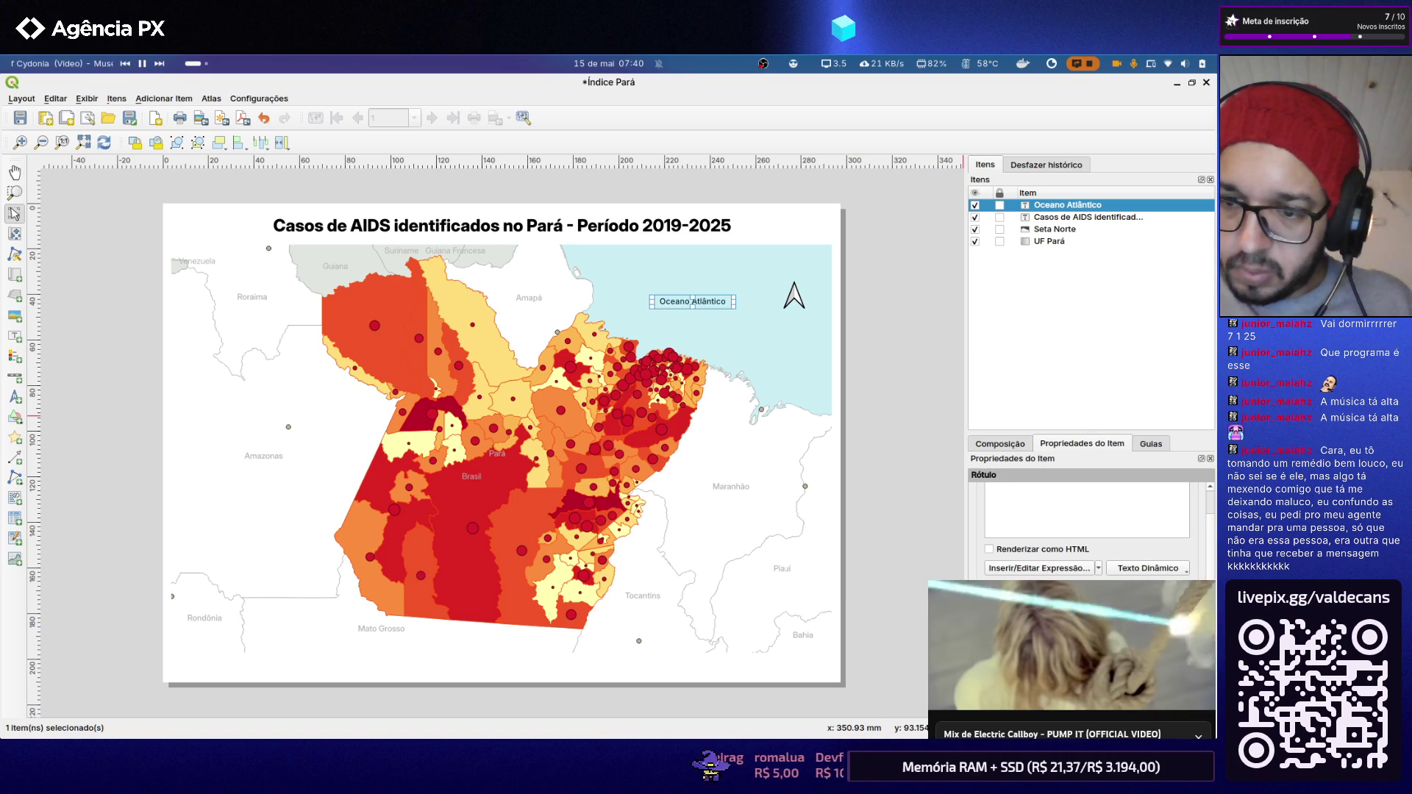
Step: Try several ArcGIS blues and greys for the Oceano Atlântico text, settling on Gray 50%
{"action": "left_click", "coordinate": [1087, 604]}
{"action": "left_click", "coordinate": [1092, 624]}
{"action": "scroll", "coordinate": [1113, 551], "scroll_direction": "down", "scroll_amount": 1}
{"action": "scroll", "coordinate": [1112, 552], "scroll_direction": "down", "scroll_amount": 1}
{"action": "scroll", "coordinate": [1113, 551], "scroll_direction": "down", "scroll_amount": 1}
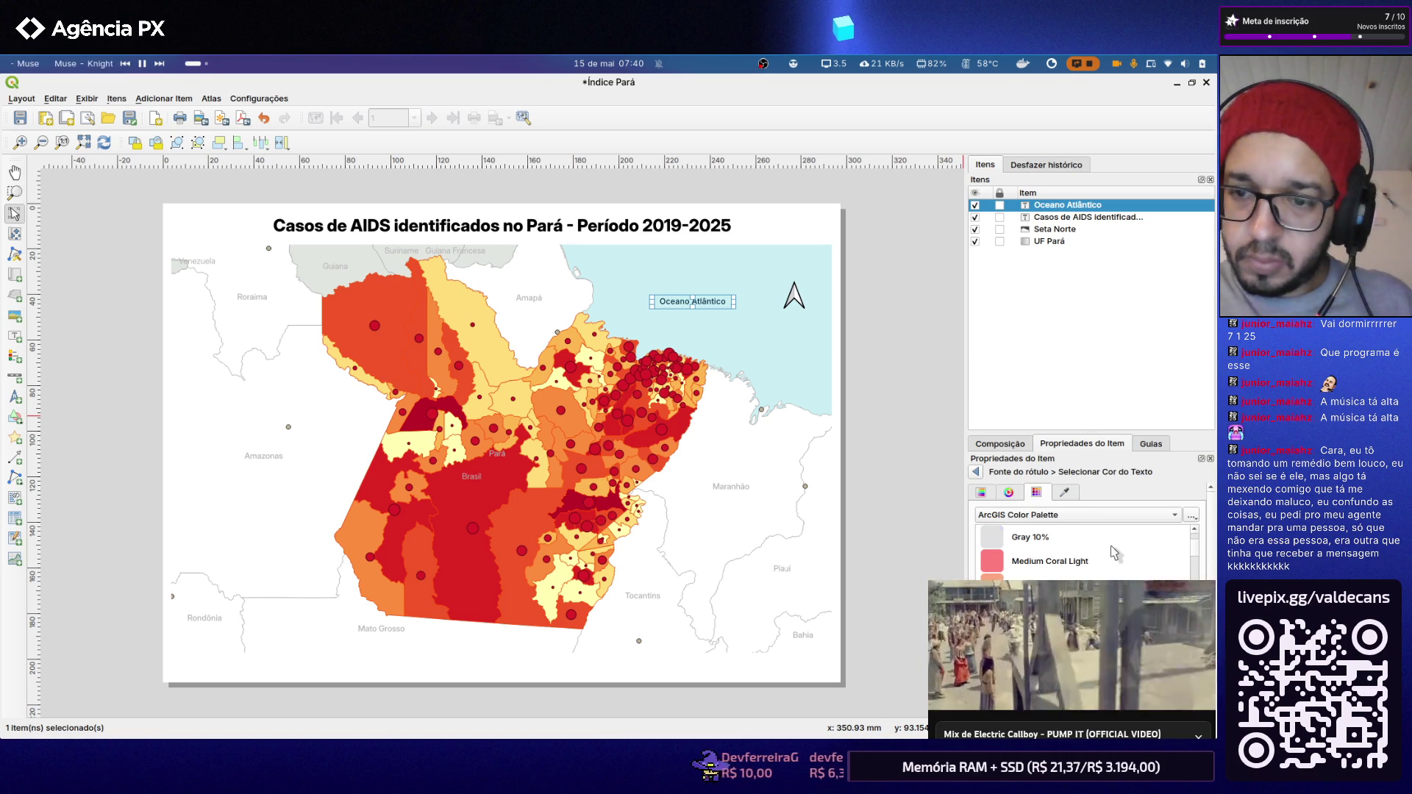
{"action": "scroll", "coordinate": [1113, 551], "scroll_direction": "down", "scroll_amount": 1}
{"action": "scroll", "coordinate": [1113, 551], "scroll_direction": "down", "scroll_amount": 2}
{"action": "scroll", "coordinate": [1113, 552], "scroll_direction": "down", "scroll_amount": 1}
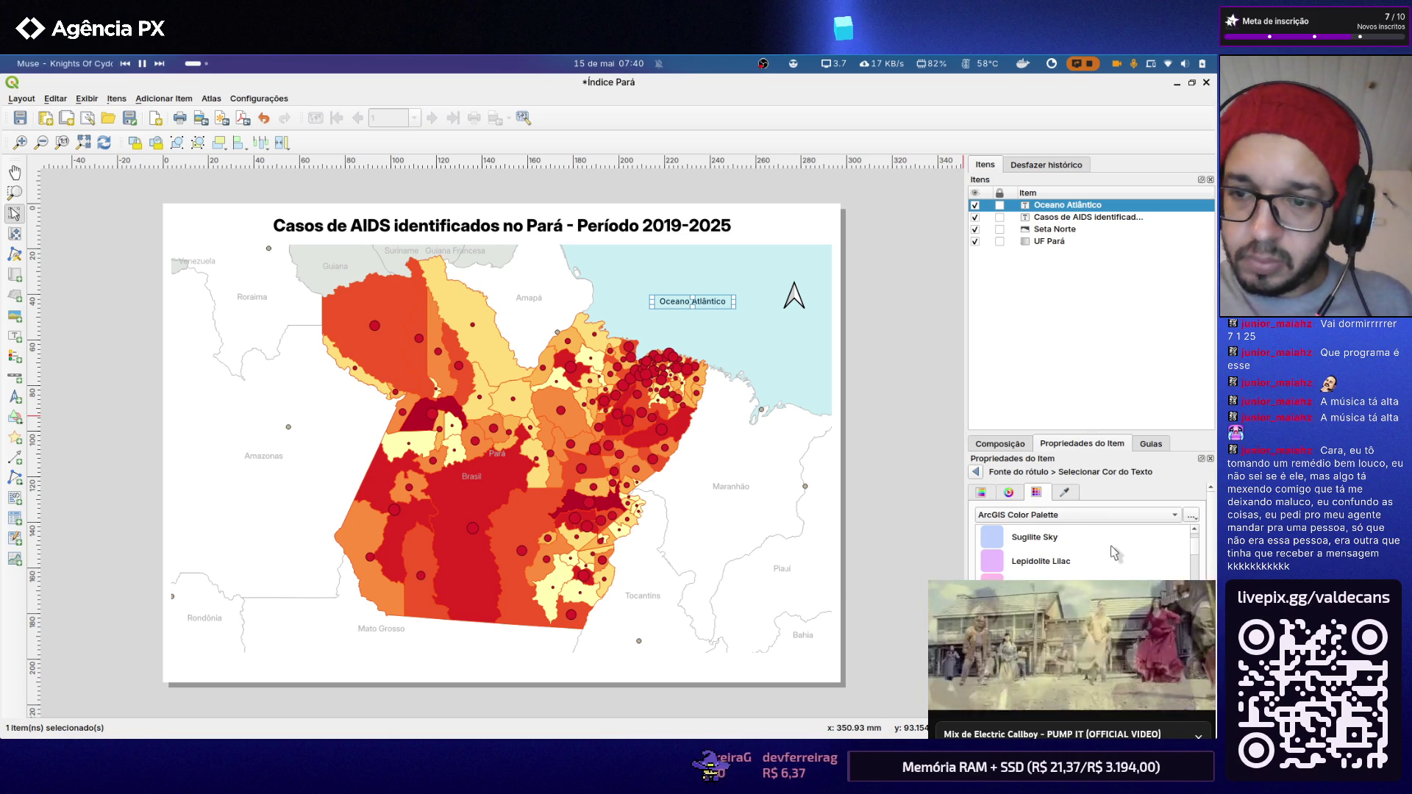
{"action": "scroll", "coordinate": [1113, 551], "scroll_direction": "down", "scroll_amount": 1}
{"action": "scroll", "coordinate": [1113, 553], "scroll_direction": "down", "scroll_amount": 1}
{"action": "scroll", "coordinate": [1113, 551], "scroll_direction": "down", "scroll_amount": 1}
{"action": "left_click", "coordinate": [1050, 541]}
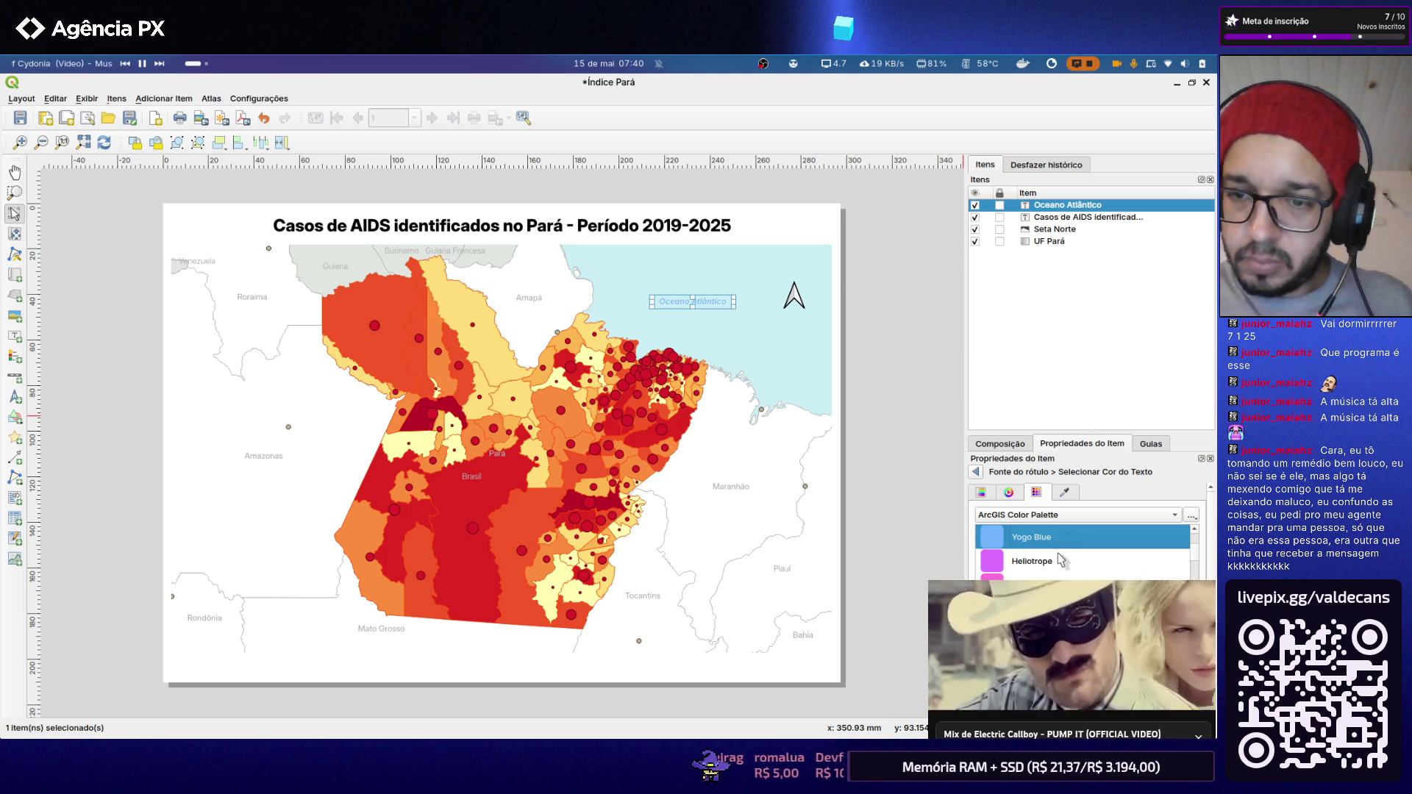
{"action": "scroll", "coordinate": [1061, 559], "scroll_direction": "down", "scroll_amount": 1}
{"action": "scroll", "coordinate": [1059, 554], "scroll_direction": "down", "scroll_amount": 1}
{"action": "scroll", "coordinate": [1057, 552], "scroll_direction": "down", "scroll_amount": 1}
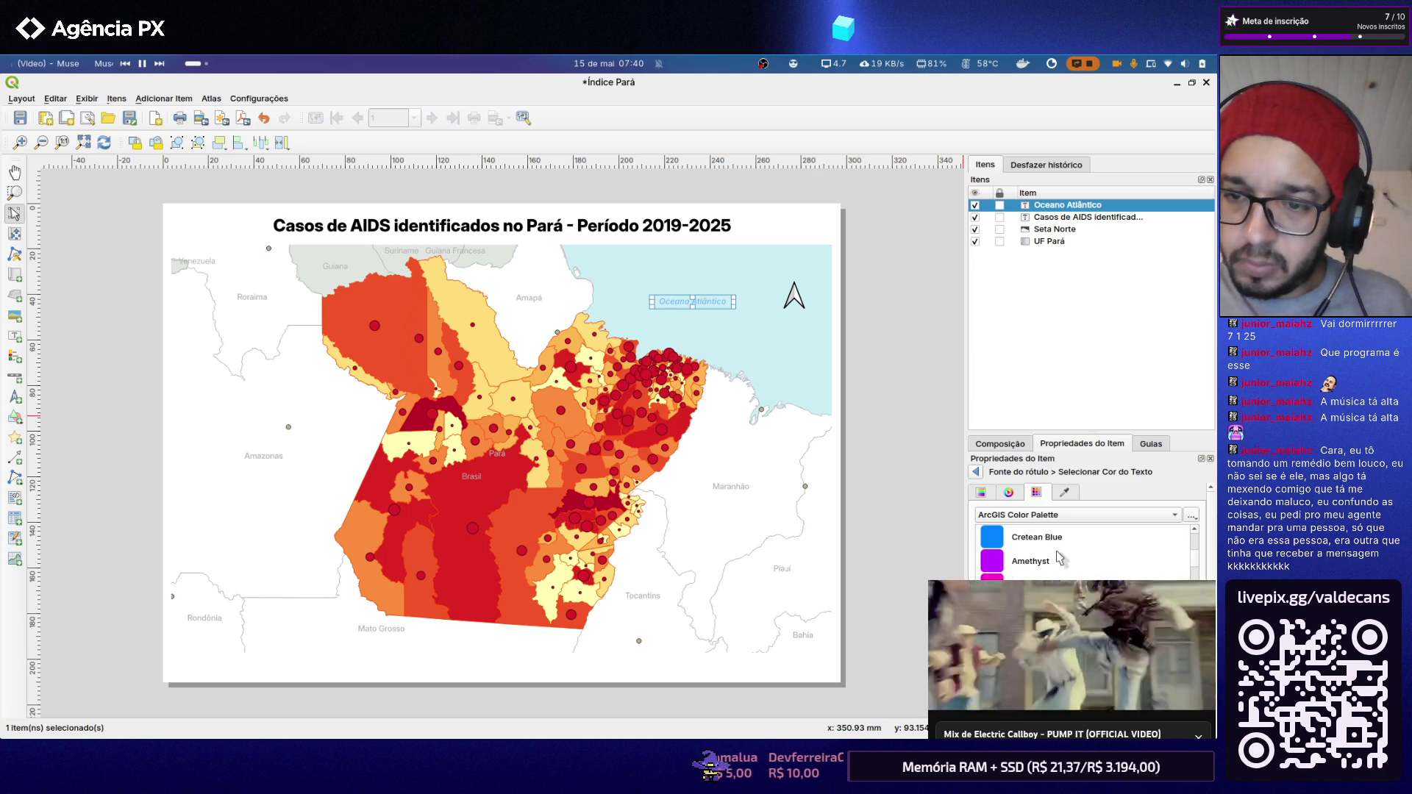
{"action": "left_click", "coordinate": [1055, 549]}
{"action": "scroll", "coordinate": [1057, 548], "scroll_direction": "down", "scroll_amount": 1}
{"action": "scroll", "coordinate": [1056, 550], "scroll_direction": "down", "scroll_amount": 1}
{"action": "scroll", "coordinate": [1054, 553], "scroll_direction": "down", "scroll_amount": 1}
{"action": "left_click", "coordinate": [1052, 554]}
{"action": "scroll", "coordinate": [1052, 554], "scroll_direction": "down", "scroll_amount": 1}
{"action": "scroll", "coordinate": [1053, 553], "scroll_direction": "down", "scroll_amount": 1}
{"action": "left_click", "coordinate": [1053, 553]}
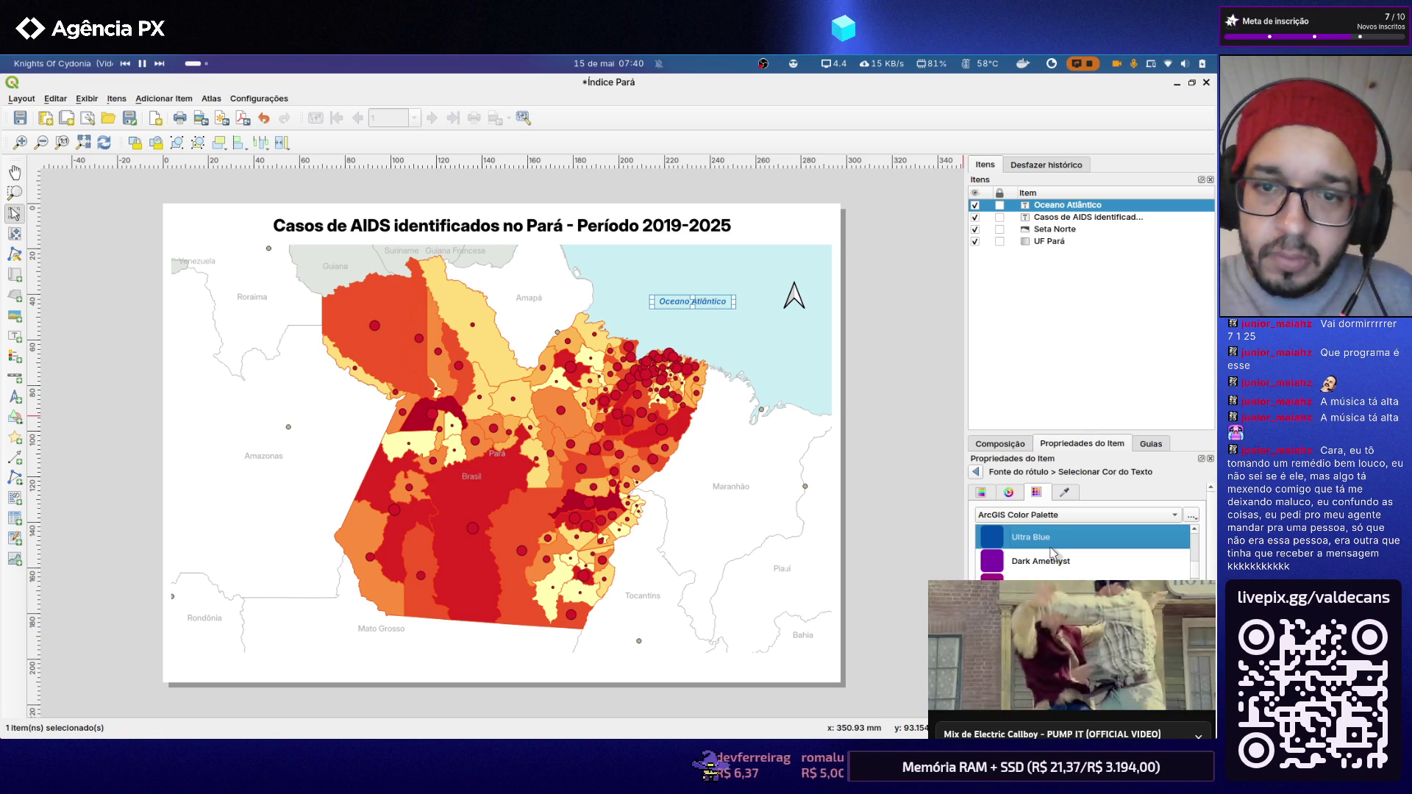
{"action": "scroll", "coordinate": [1059, 571], "scroll_direction": "down", "scroll_amount": 1}
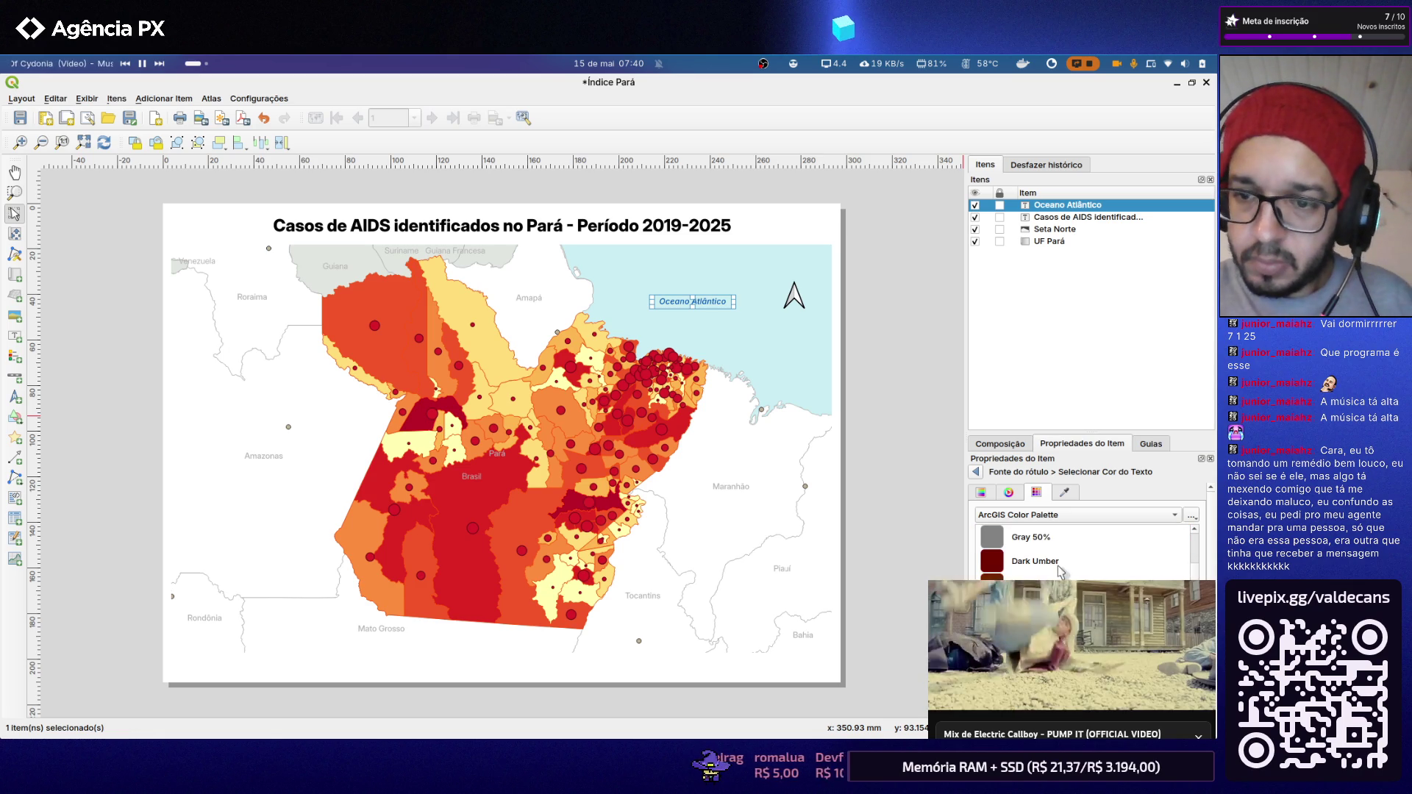
{"action": "left_click", "coordinate": [1052, 548]}
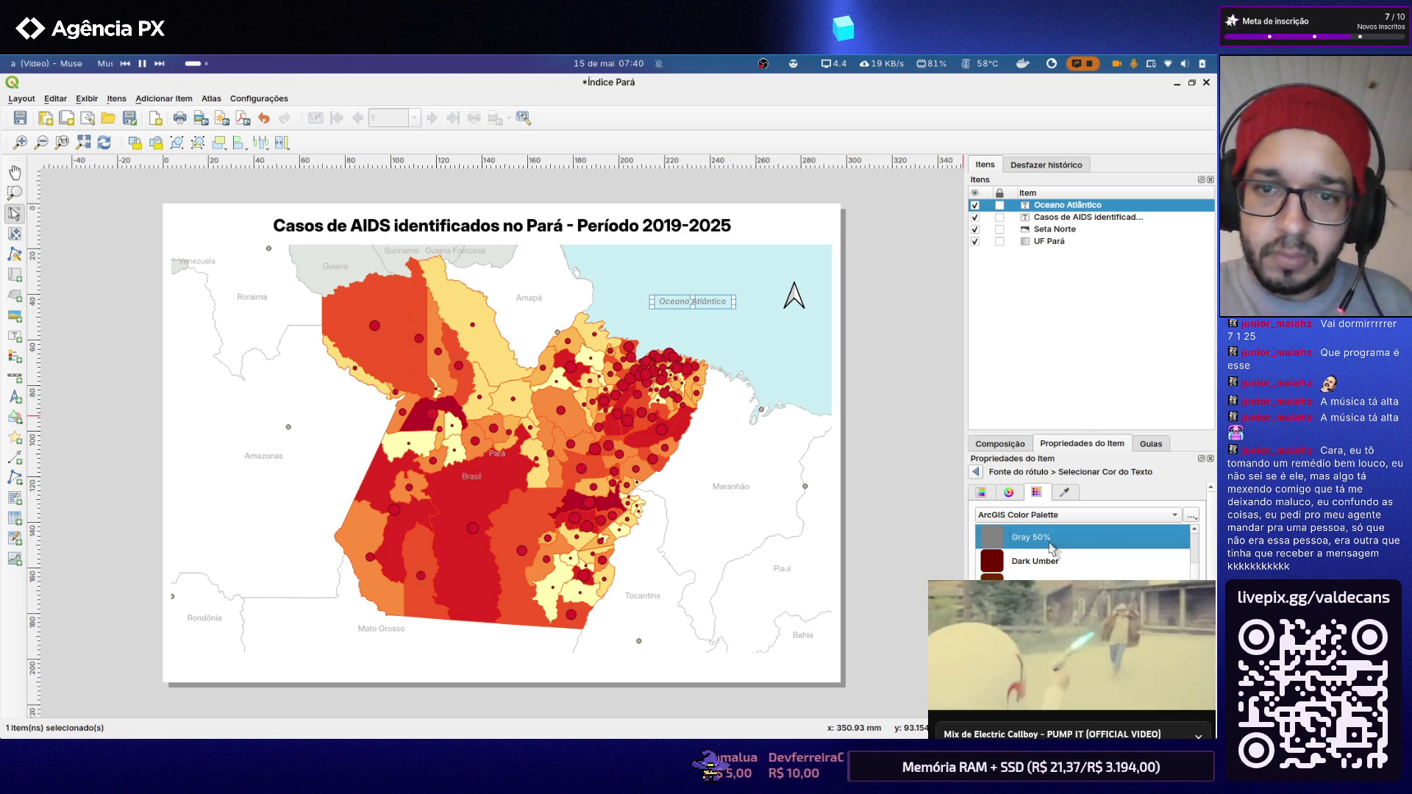
{"action": "scroll", "coordinate": [1051, 549], "scroll_direction": "down", "scroll_amount": 1}
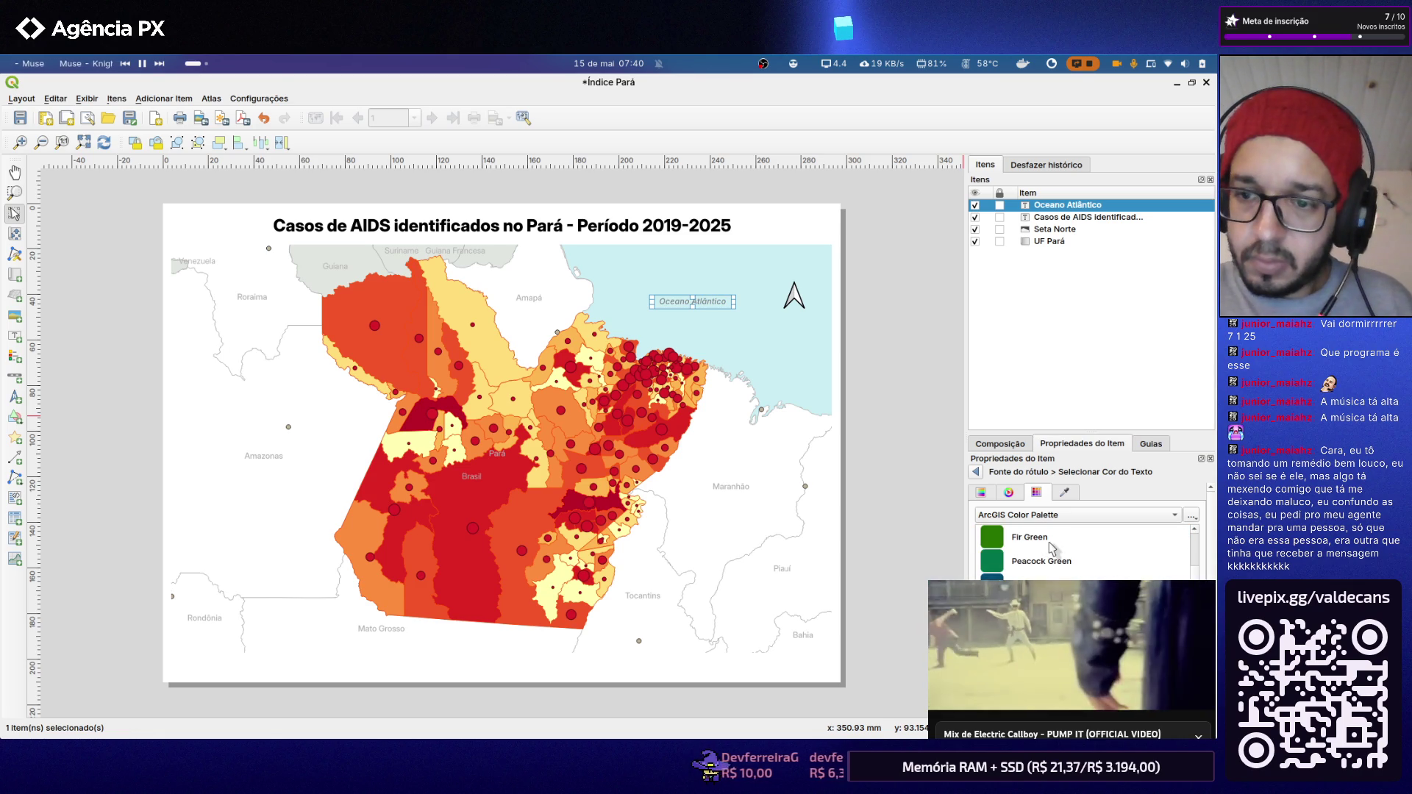
{"action": "scroll", "coordinate": [1051, 548], "scroll_direction": "down", "scroll_amount": 1}
{"action": "scroll", "coordinate": [1052, 548], "scroll_direction": "down", "scroll_amount": 1}
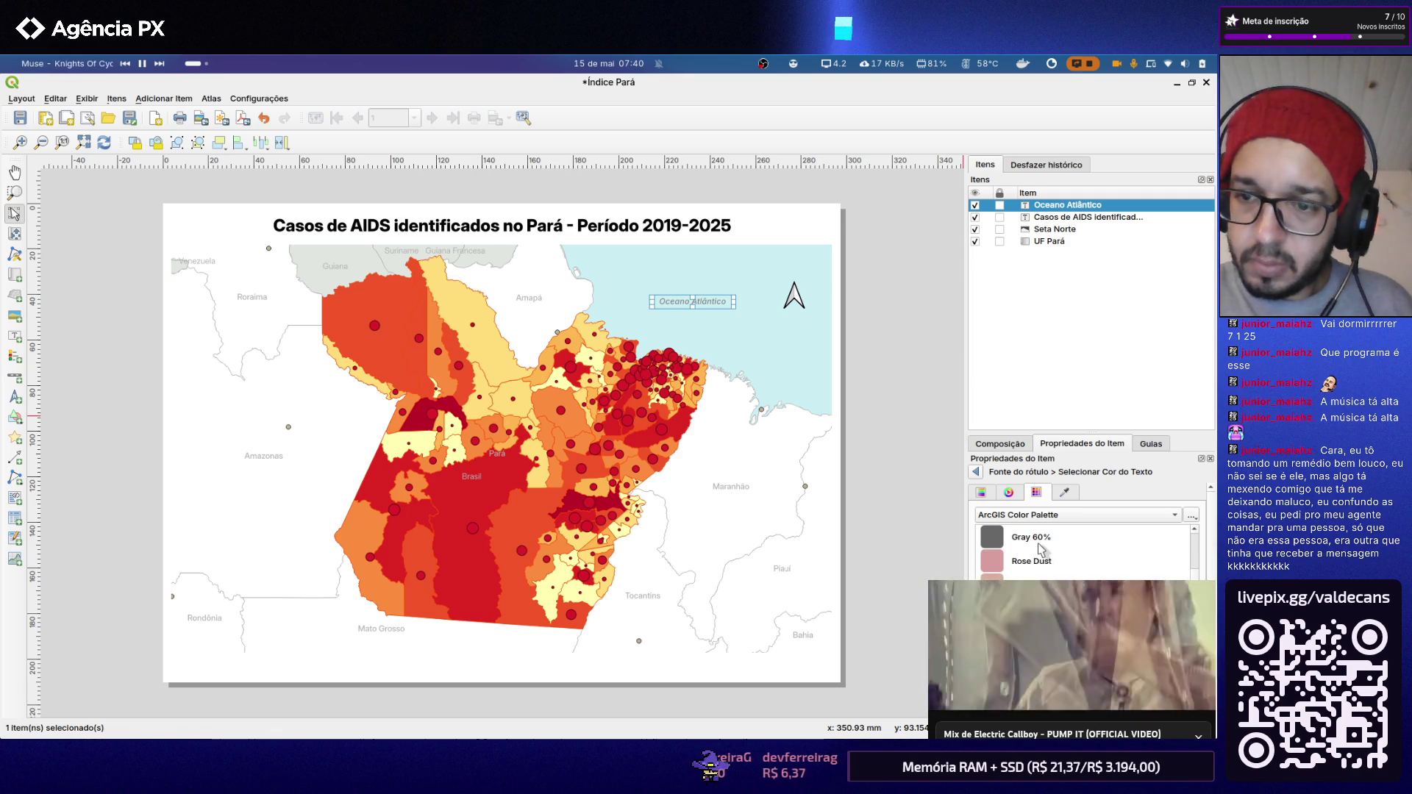
{"action": "left_click", "coordinate": [1040, 548]}
{"action": "scroll", "coordinate": [1038, 548], "scroll_direction": "up", "scroll_amount": 1}
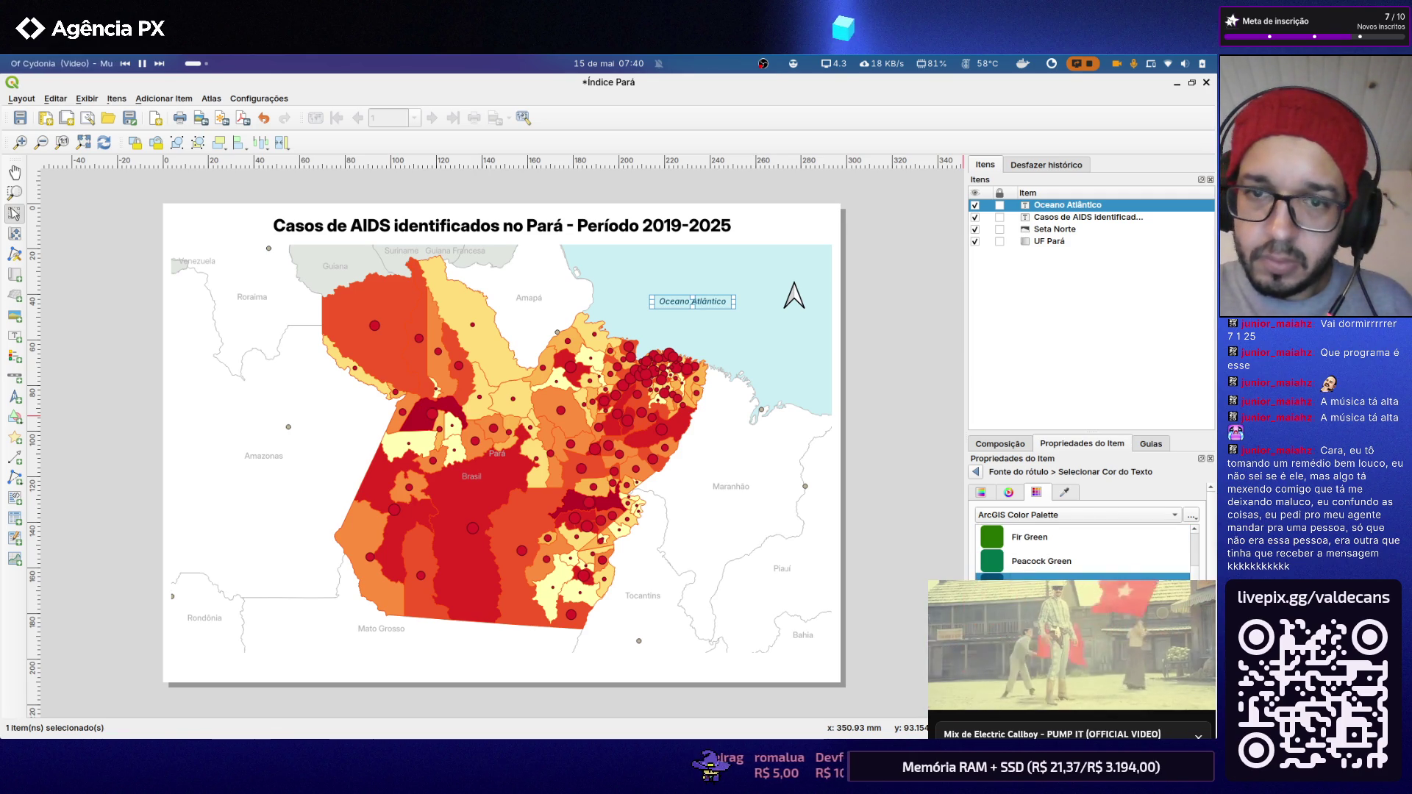
{"action": "scroll", "coordinate": [1082, 549], "scroll_direction": "up", "scroll_amount": 1}
{"action": "scroll", "coordinate": [1080, 548], "scroll_direction": "up", "scroll_amount": 1}
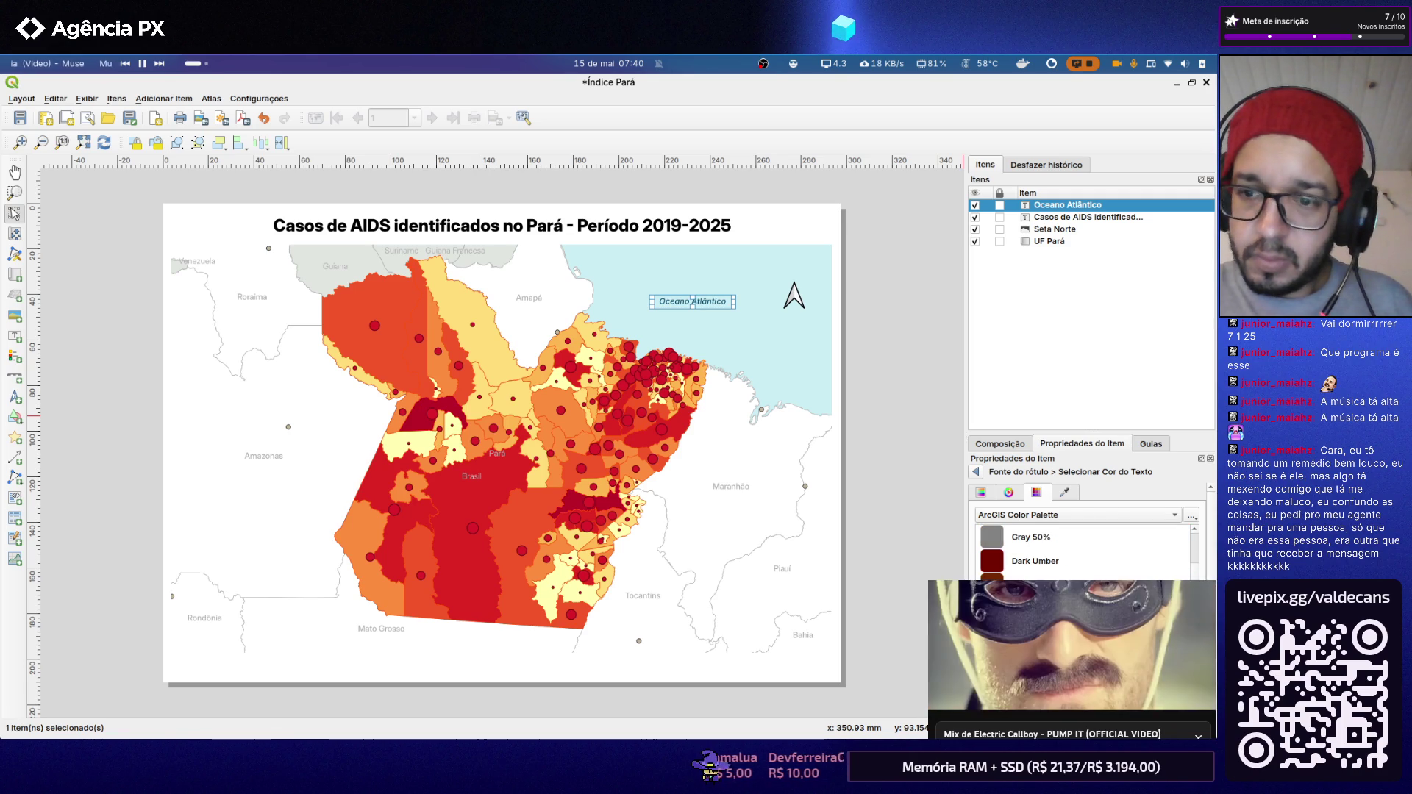
{"action": "left_click", "coordinate": [1031, 540]}
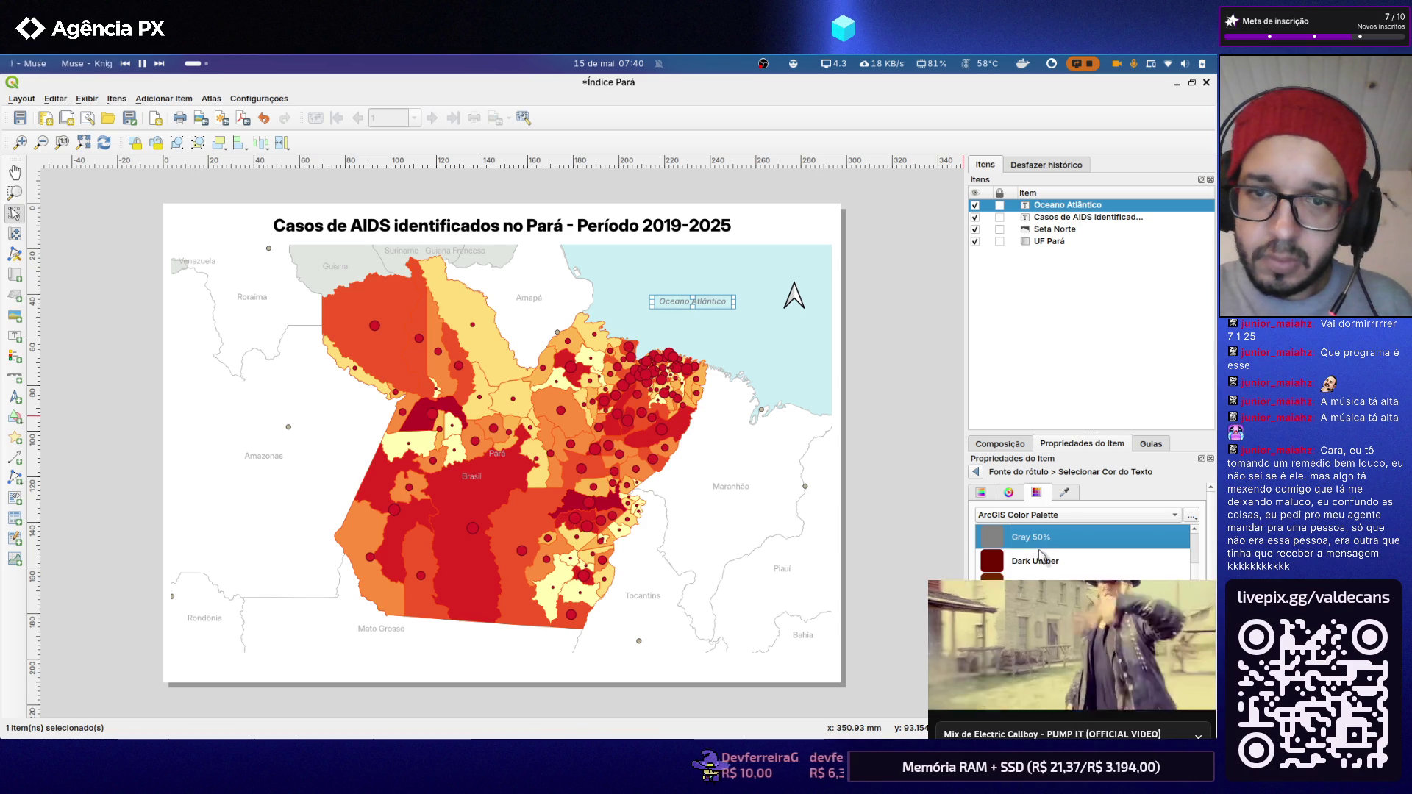
{"action": "left_click", "coordinate": [887, 348]}
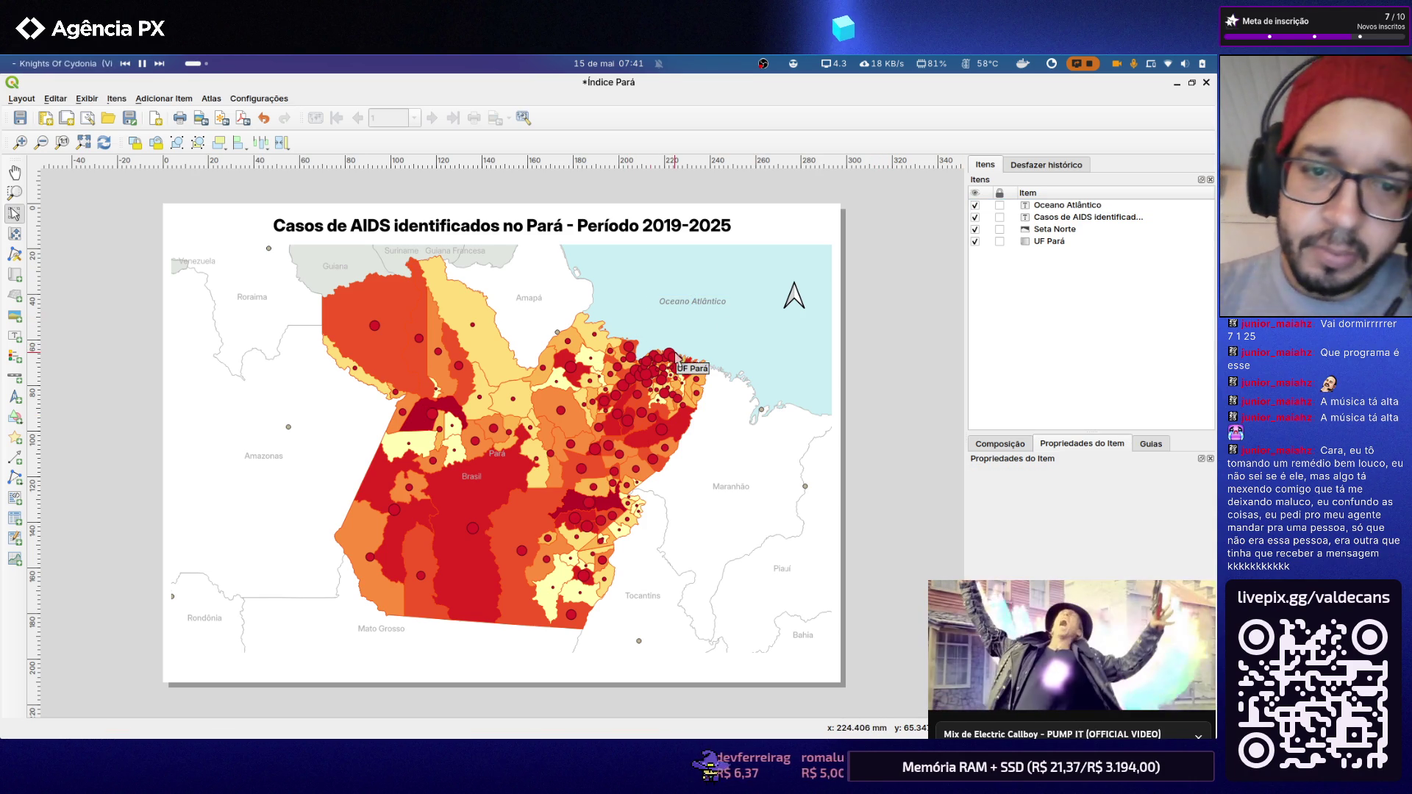
{"action": "scroll", "coordinate": [514, 444], "scroll_direction": "up", "scroll_amount": 2}
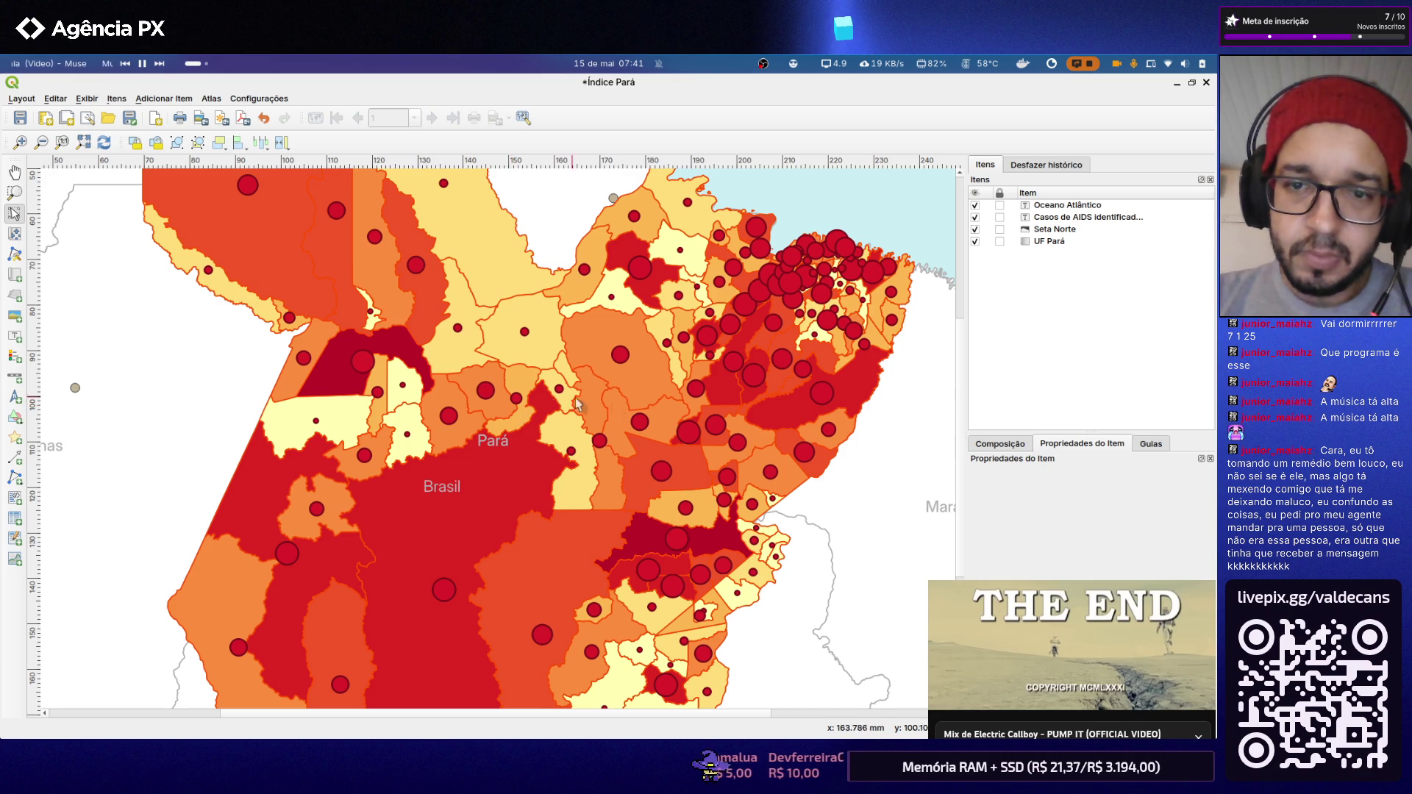
{"action": "scroll", "coordinate": [630, 375], "scroll_direction": "down", "scroll_amount": 3}
{"action": "scroll", "coordinate": [666, 425], "scroll_direction": "up", "scroll_amount": 3}
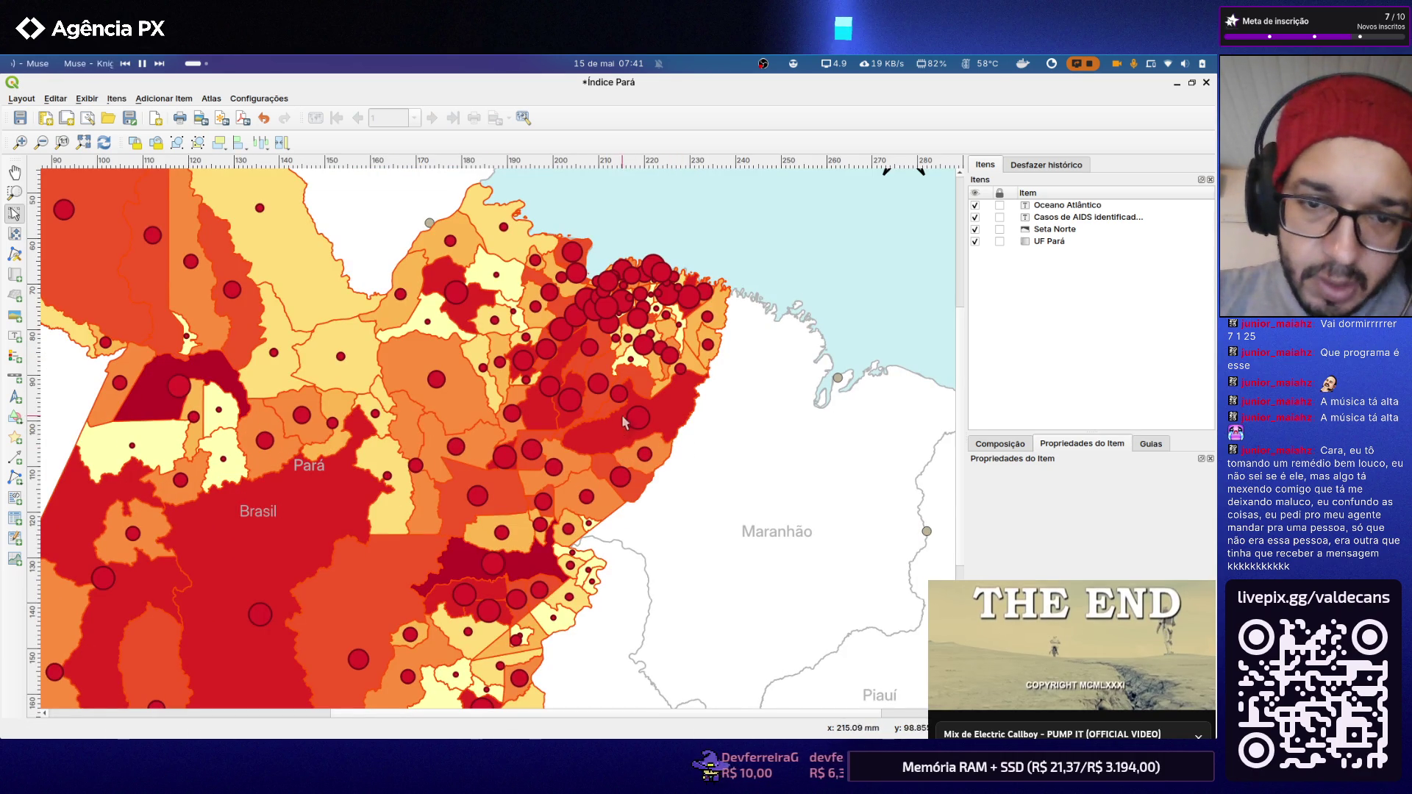
{"action": "scroll", "coordinate": [459, 457], "scroll_direction": "up", "scroll_amount": 2}
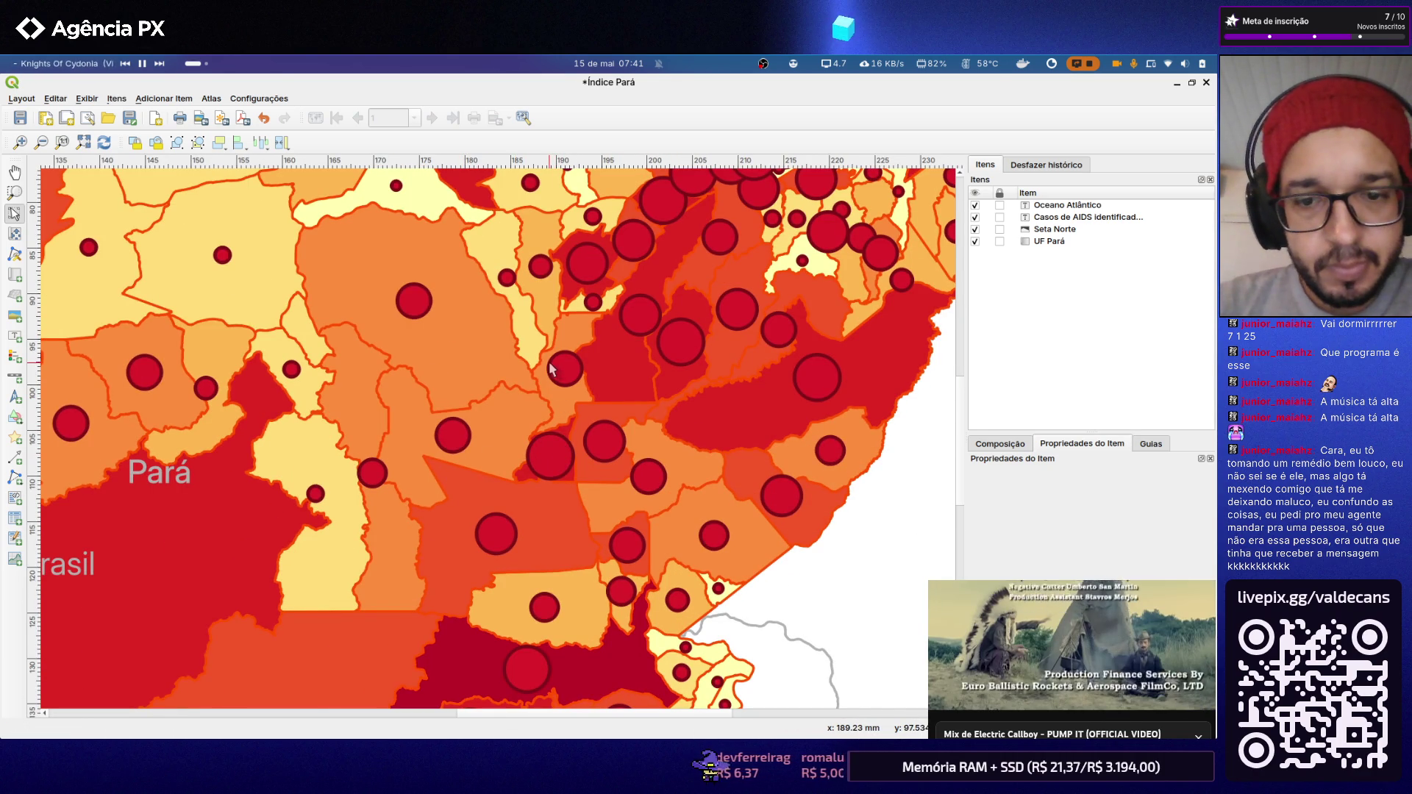
{"action": "scroll", "coordinate": [552, 370], "scroll_direction": "down", "scroll_amount": 2}
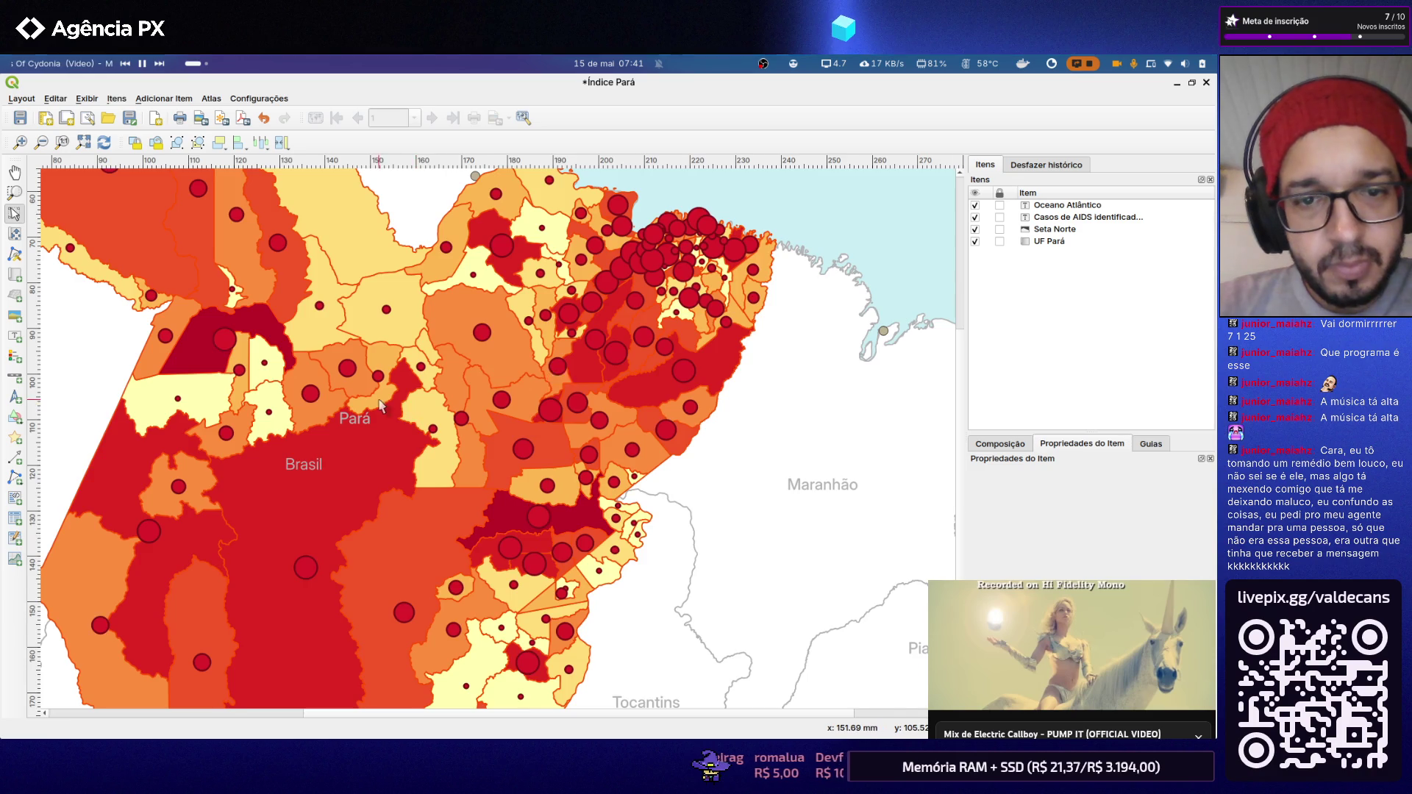
{"action": "scroll", "coordinate": [378, 399], "scroll_direction": "up", "scroll_amount": 2}
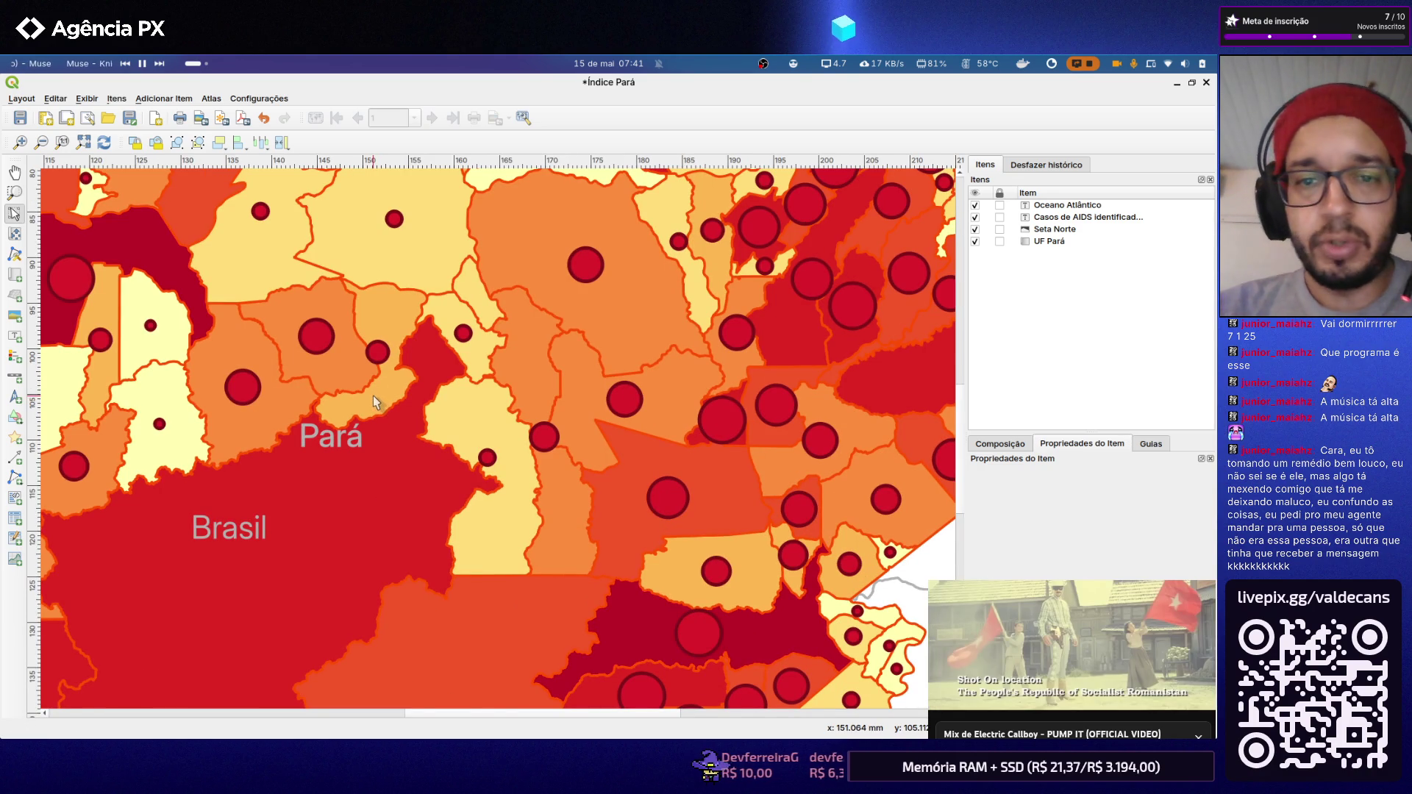
{"action": "scroll", "coordinate": [375, 404], "scroll_direction": "down", "scroll_amount": 2}
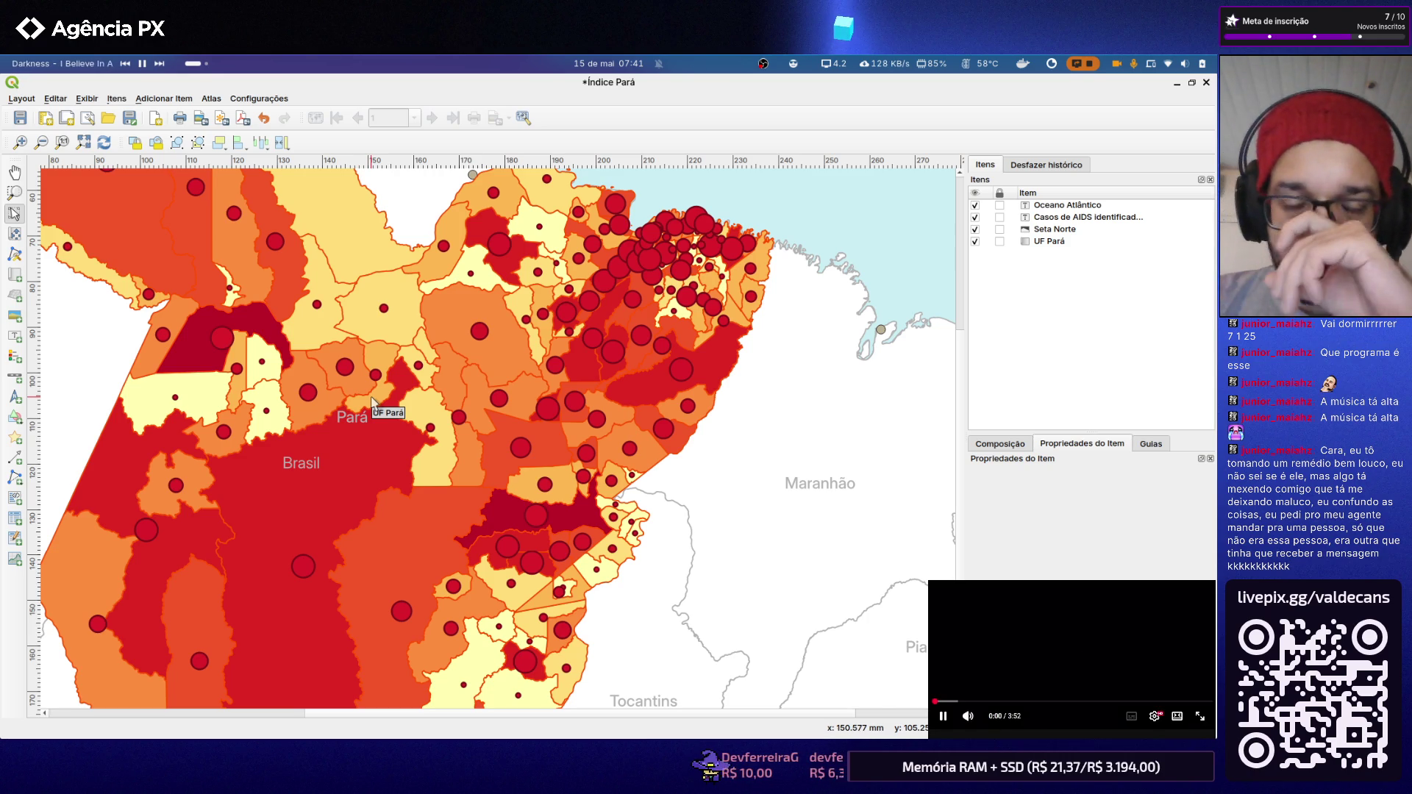
{"action": "scroll", "coordinate": [329, 418], "scroll_direction": "up", "scroll_amount": 2}
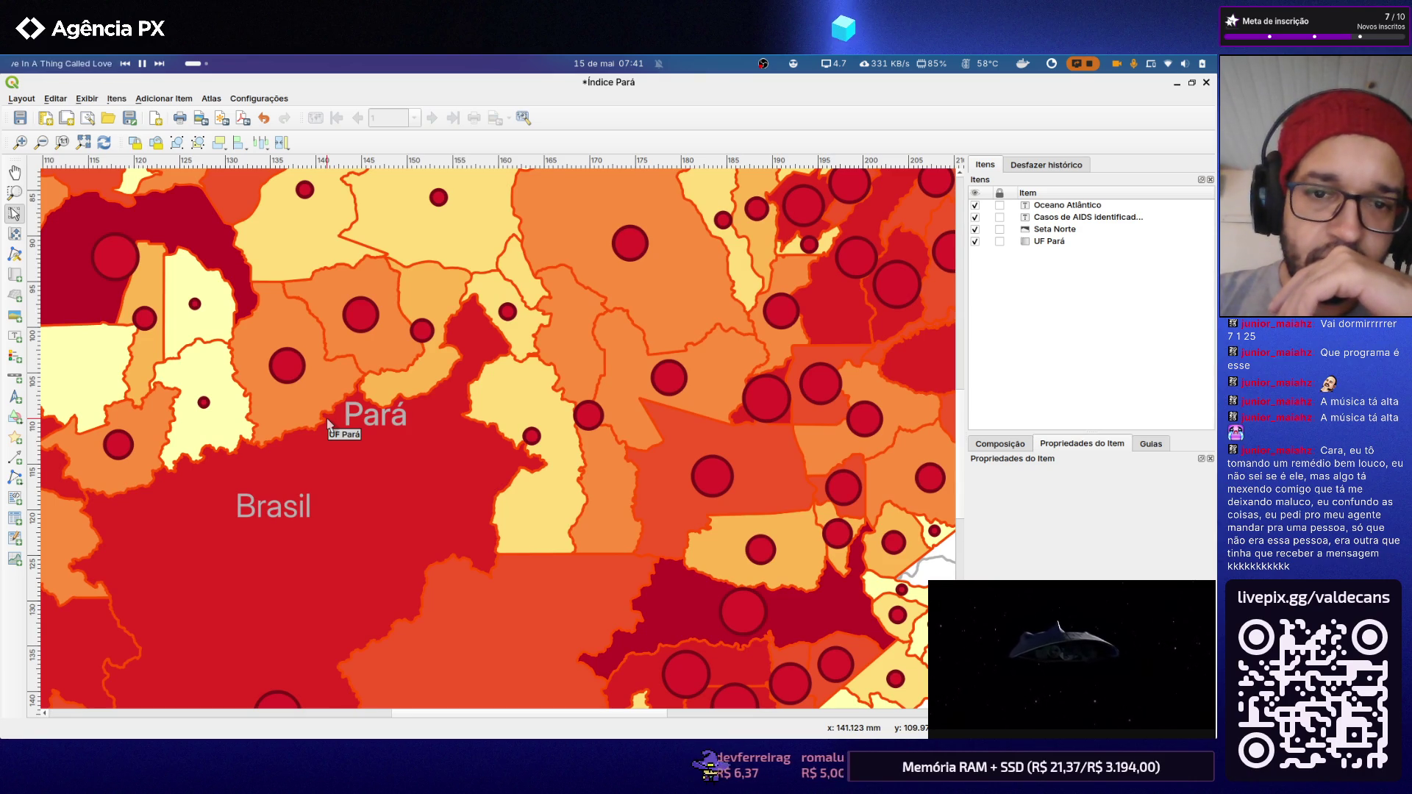
{"action": "scroll", "coordinate": [329, 420], "scroll_direction": "down", "scroll_amount": 2}
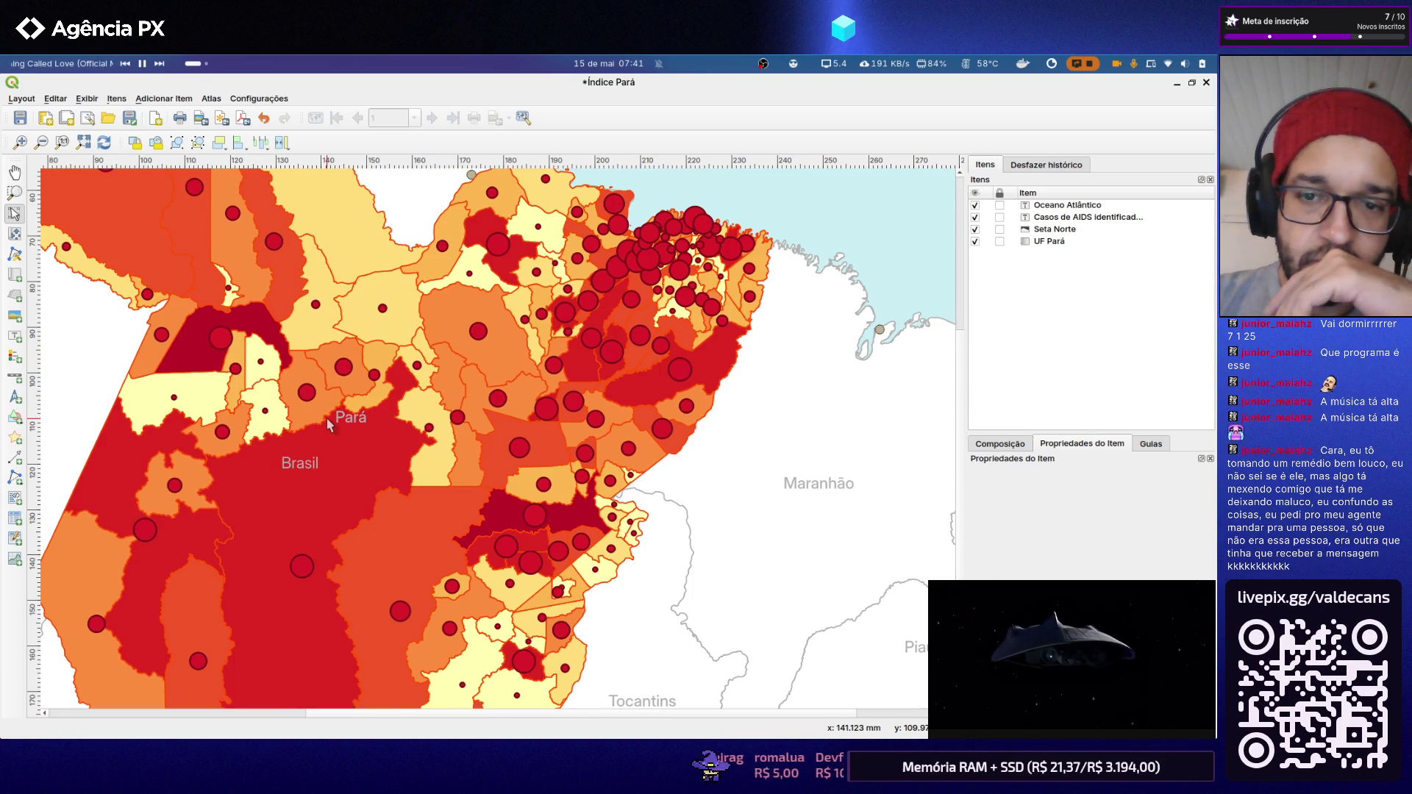
{"action": "scroll", "coordinate": [488, 521], "scroll_direction": "down", "scroll_amount": 2}
{"action": "scroll", "coordinate": [521, 559], "scroll_direction": "up", "scroll_amount": 2}
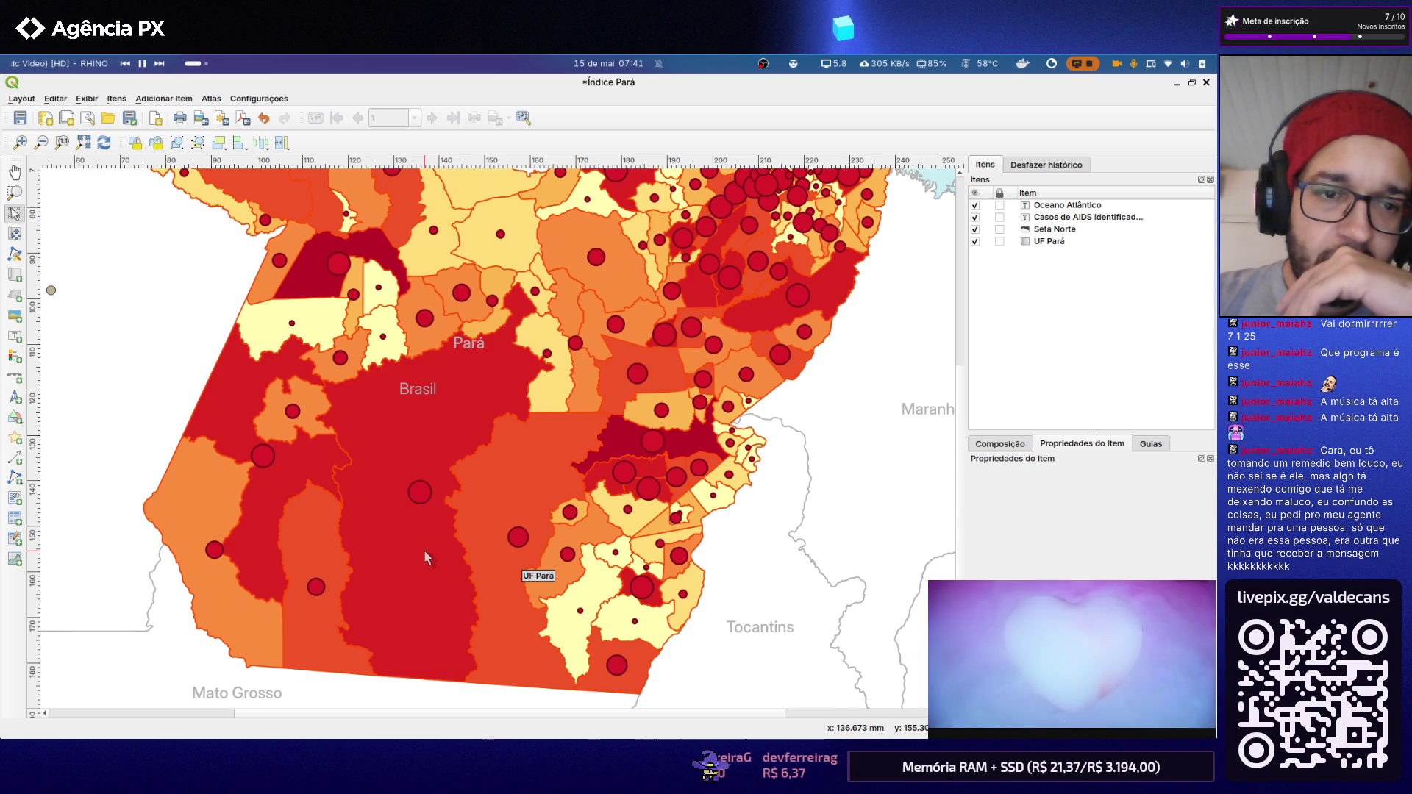
{"action": "scroll", "coordinate": [522, 561], "scroll_direction": "down", "scroll_amount": 2}
{"action": "scroll", "coordinate": [422, 530], "scroll_direction": "up", "scroll_amount": 2}
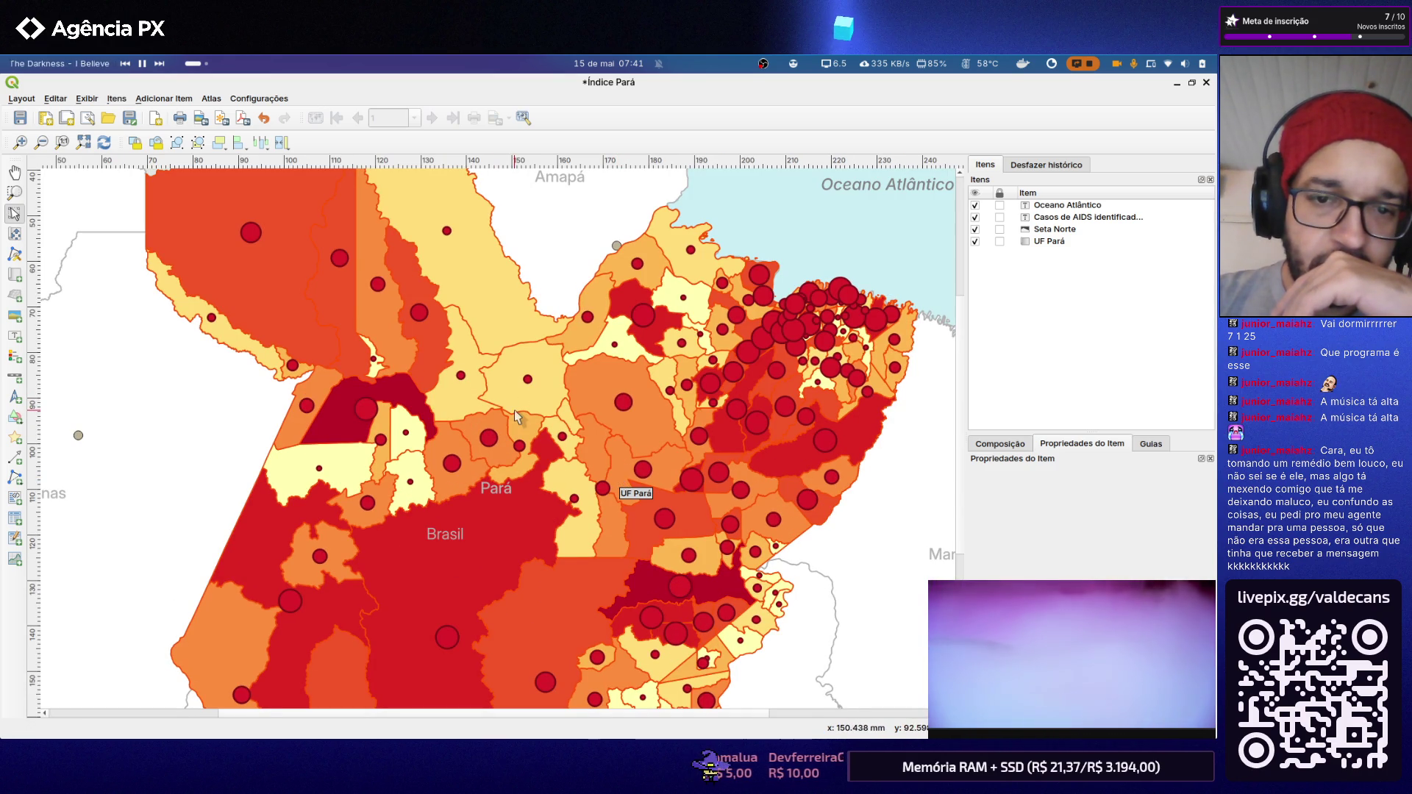
{"action": "scroll", "coordinate": [537, 514], "scroll_direction": "down", "scroll_amount": 2}
{"action": "scroll", "coordinate": [537, 515], "scroll_direction": "up", "scroll_amount": 4}
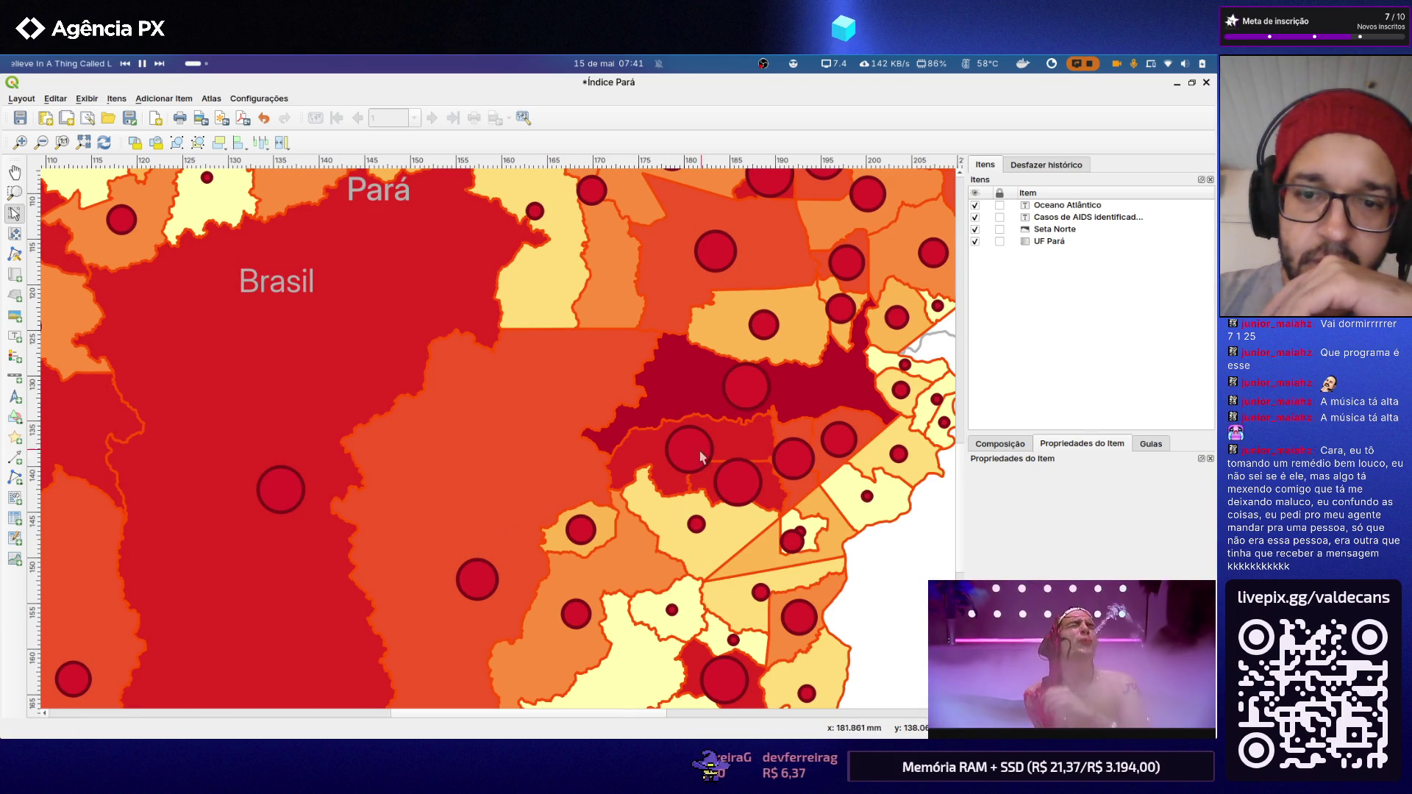
{"action": "scroll", "coordinate": [373, 402], "scroll_direction": "down", "scroll_amount": 2}
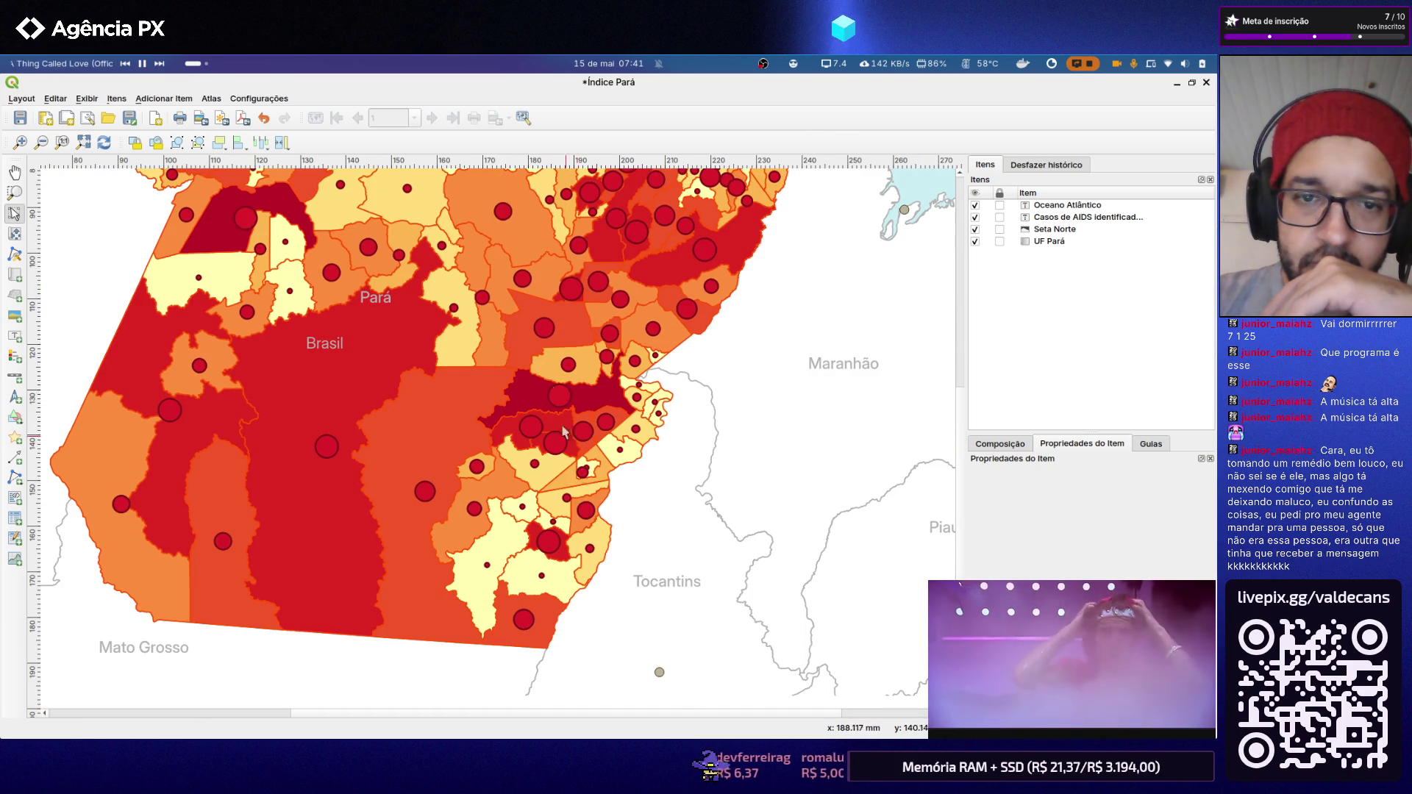
{"action": "scroll", "coordinate": [523, 288], "scroll_direction": "up", "scroll_amount": 2}
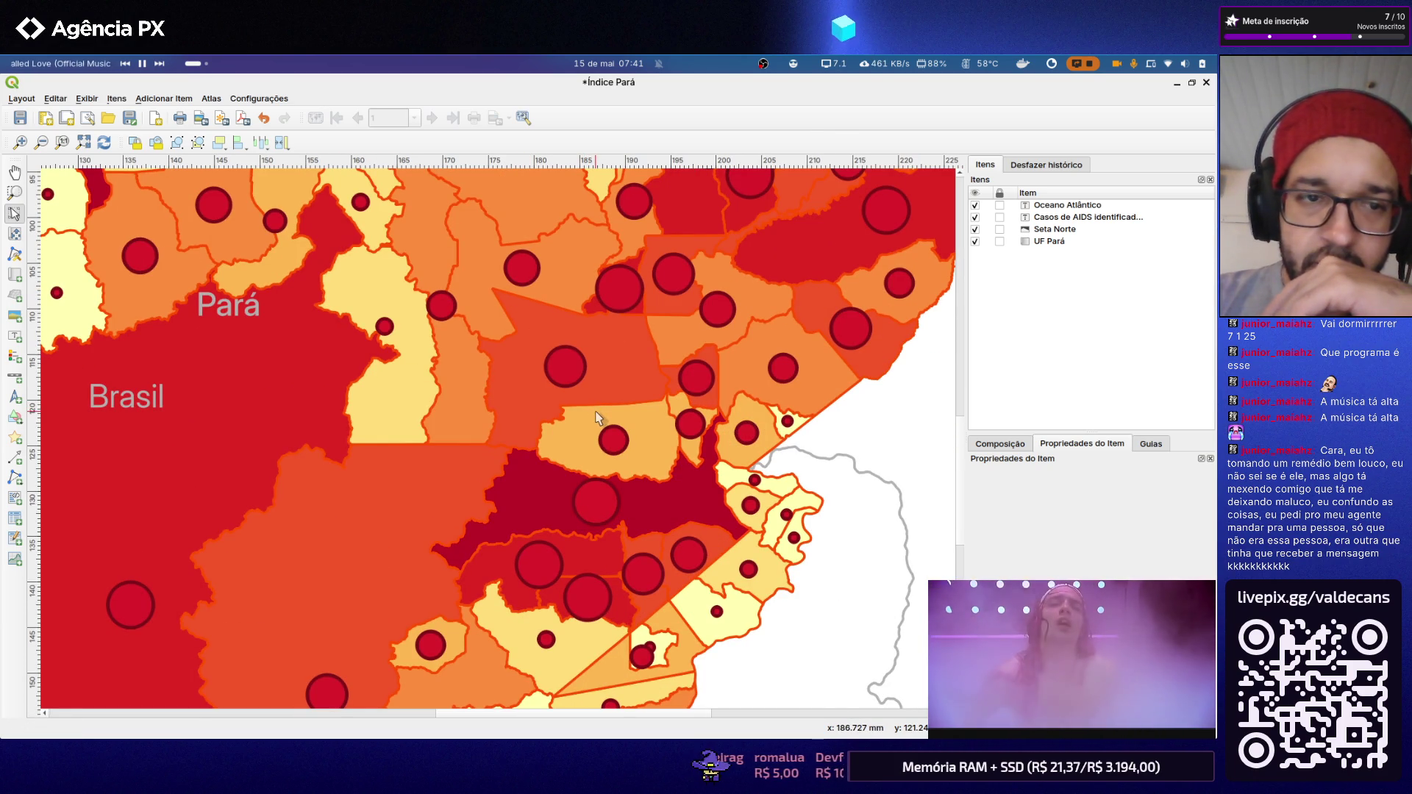
{"action": "scroll", "coordinate": [596, 416], "scroll_direction": "down", "scroll_amount": 2}
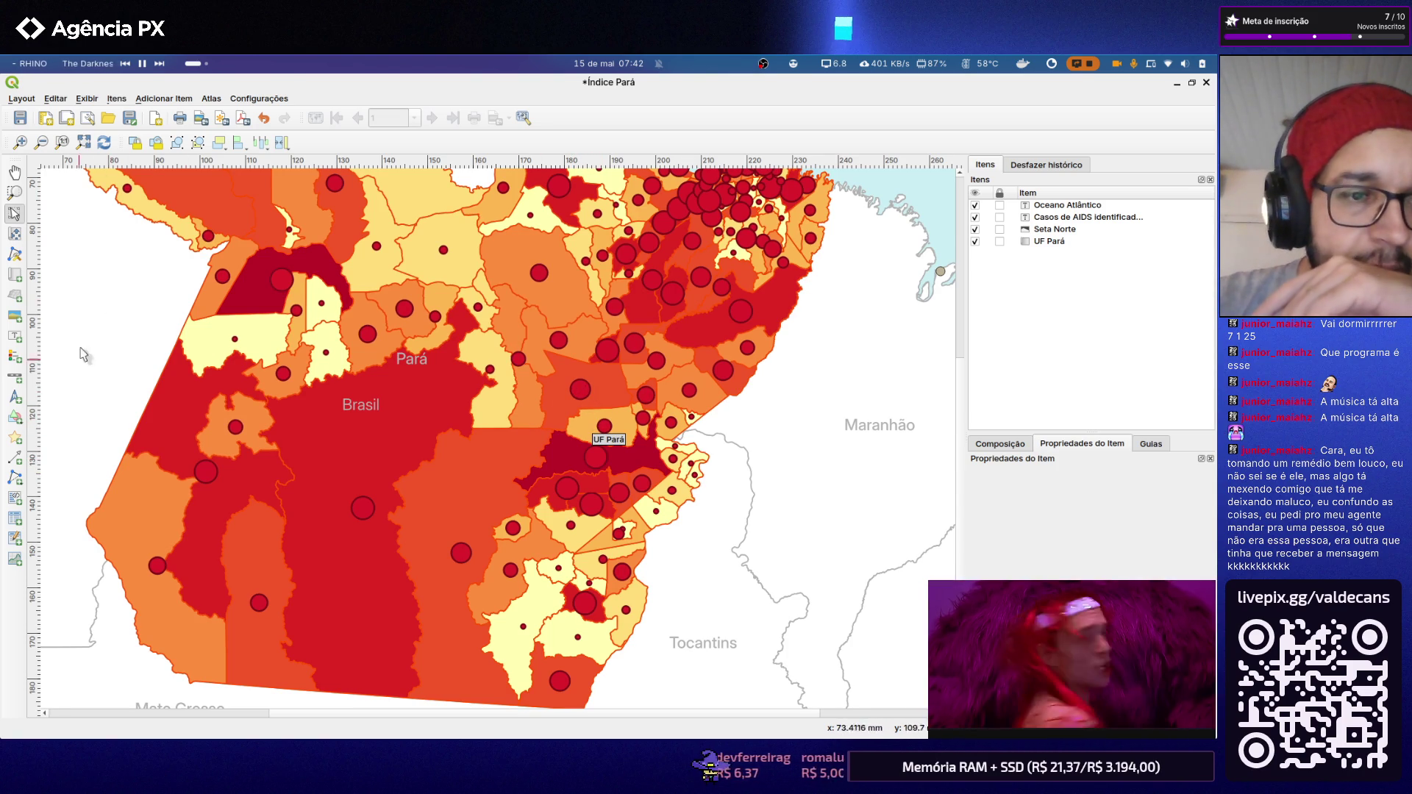
Step: Switch from the layout back to the main QGIS project window
{"action": "key", "text": "alt+Tab"}
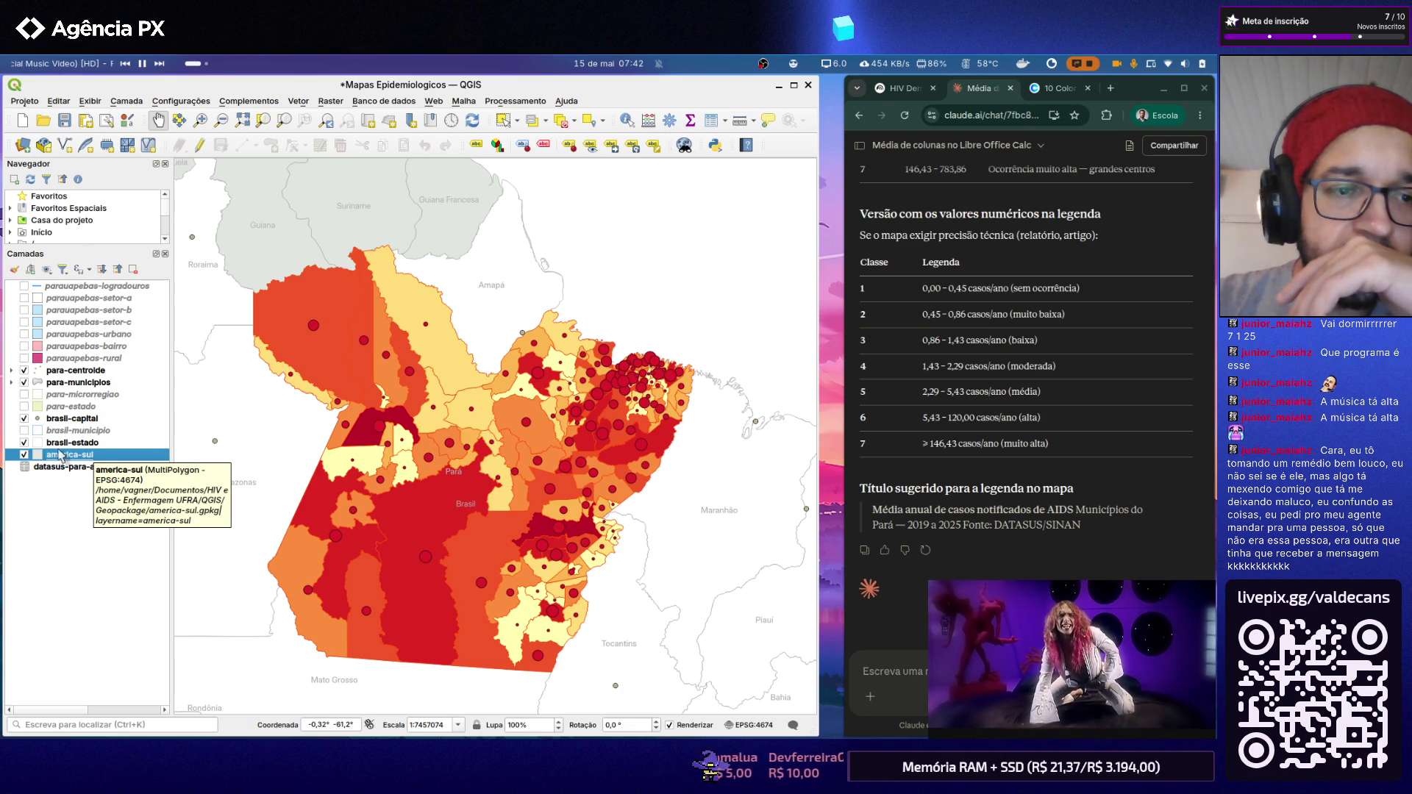
Step: Review and confirm brasil-estado label settings, then open para-municipios layer properties
{"action": "left_click", "coordinate": [66, 443]}
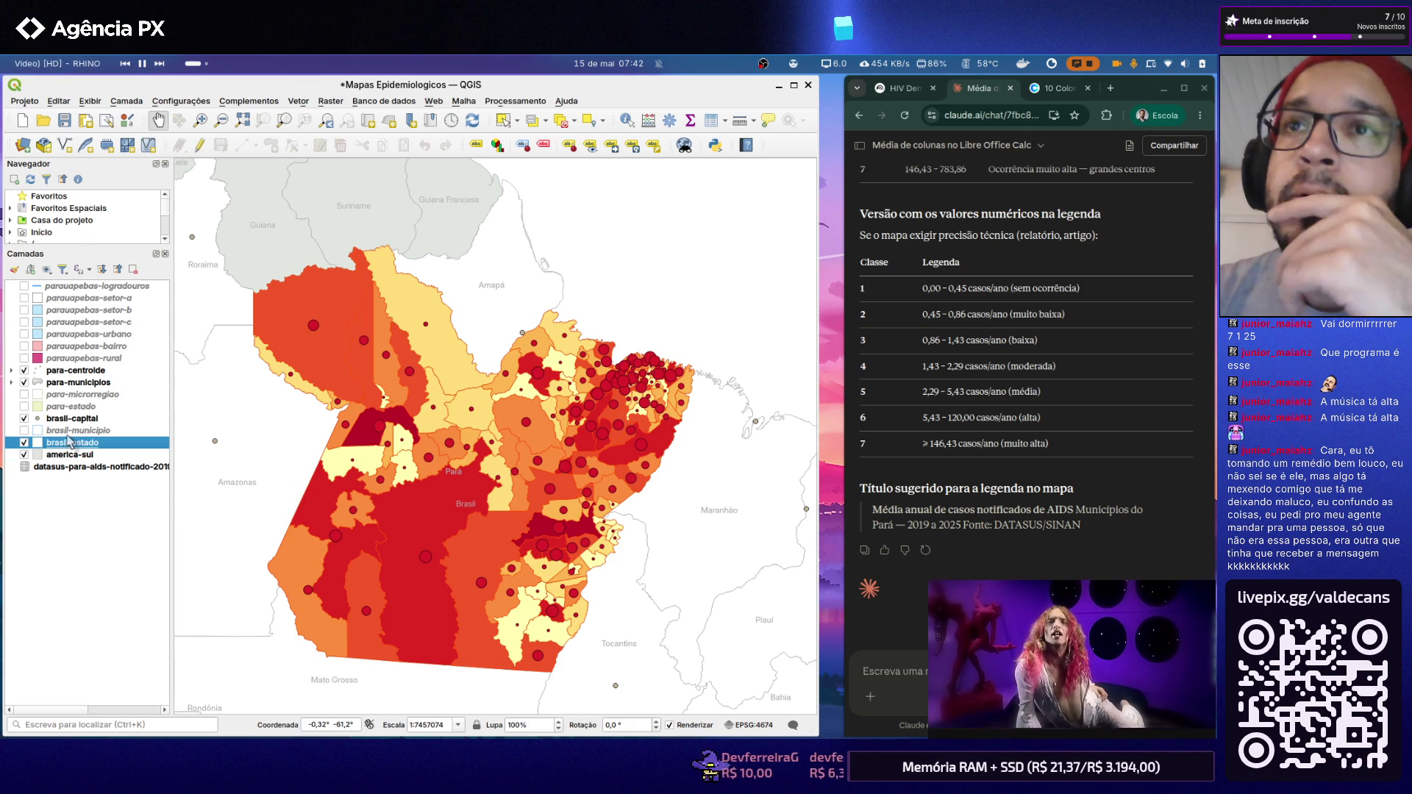
{"action": "double_click", "coordinate": [66, 442]}
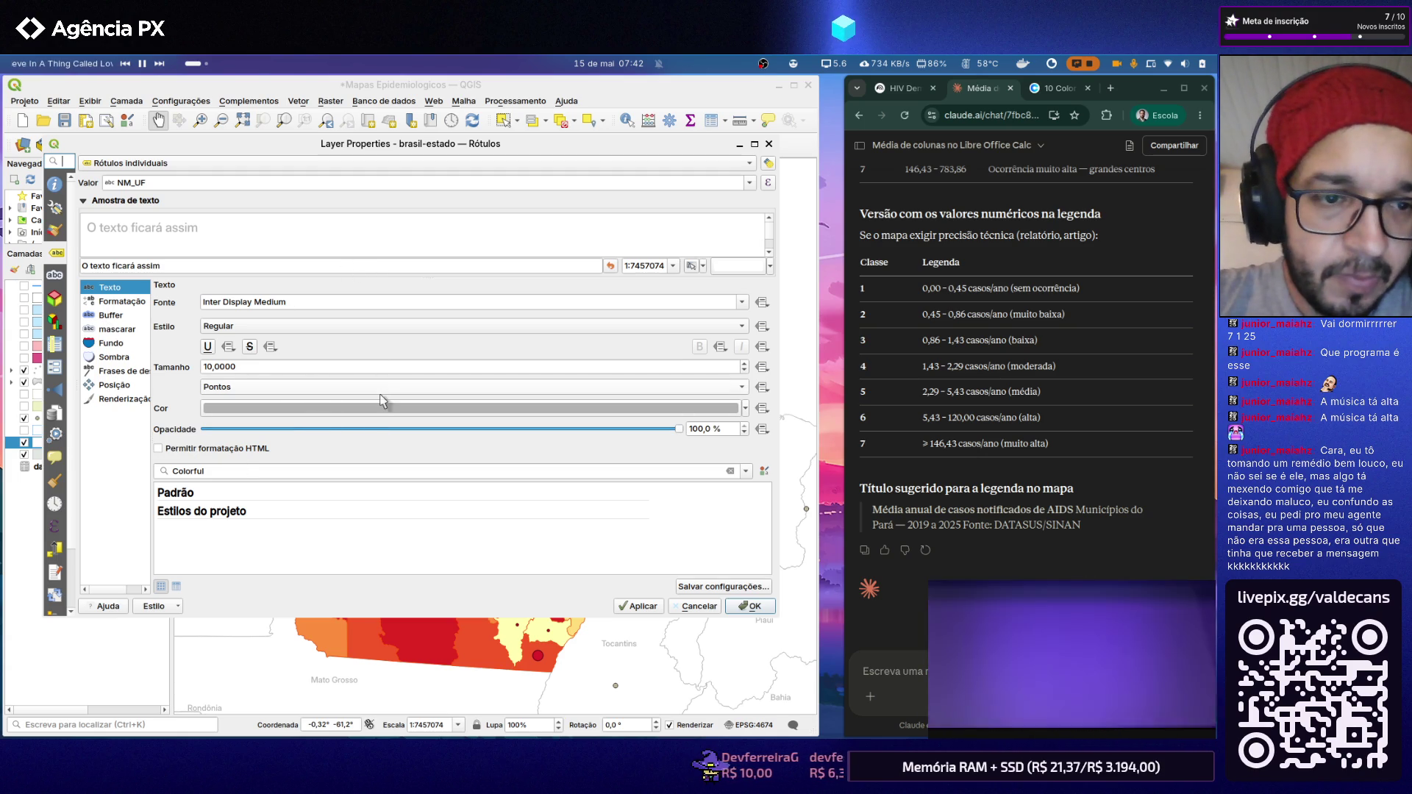
{"action": "left_click", "coordinate": [749, 605]}
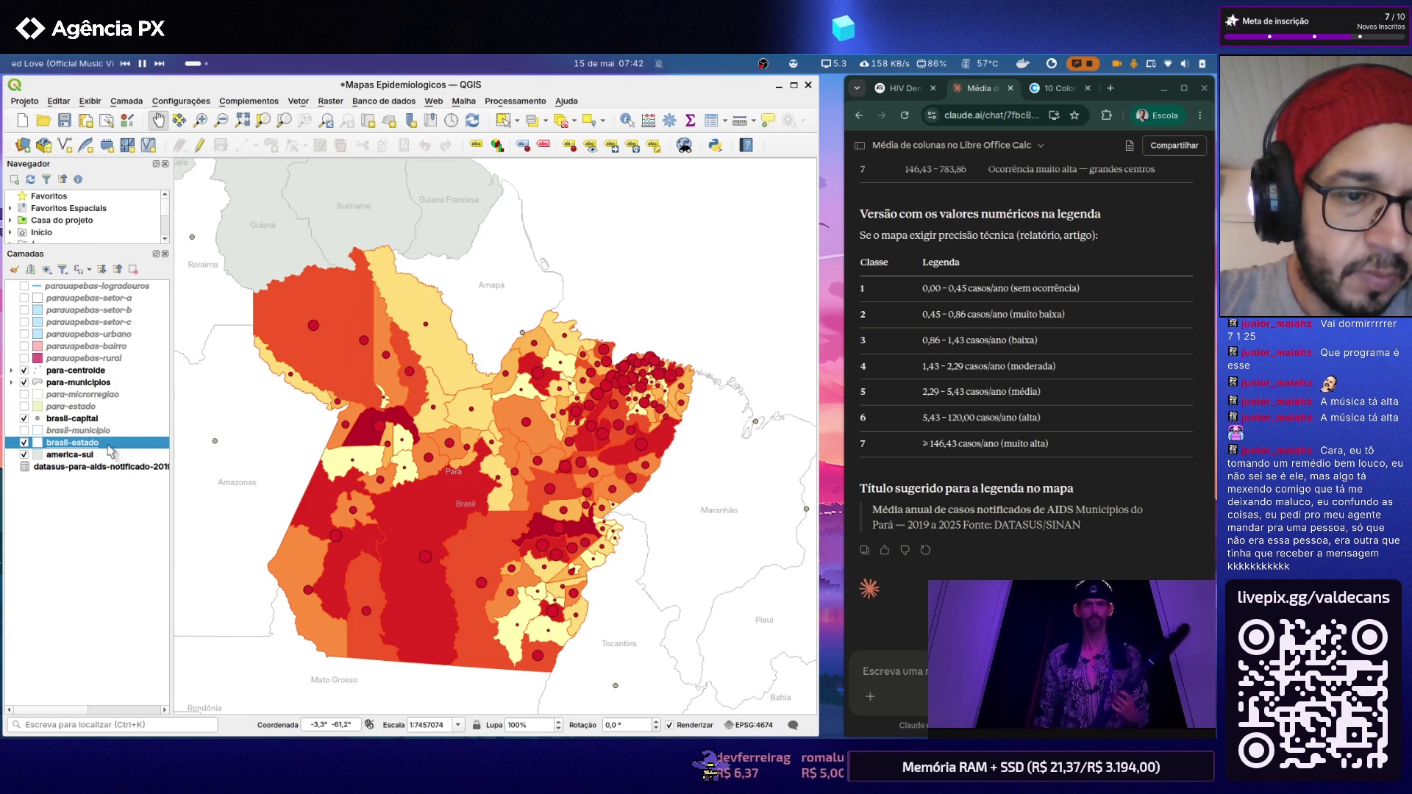
{"action": "left_click", "coordinate": [87, 383]}
{"action": "double_click", "coordinate": [79, 383]}
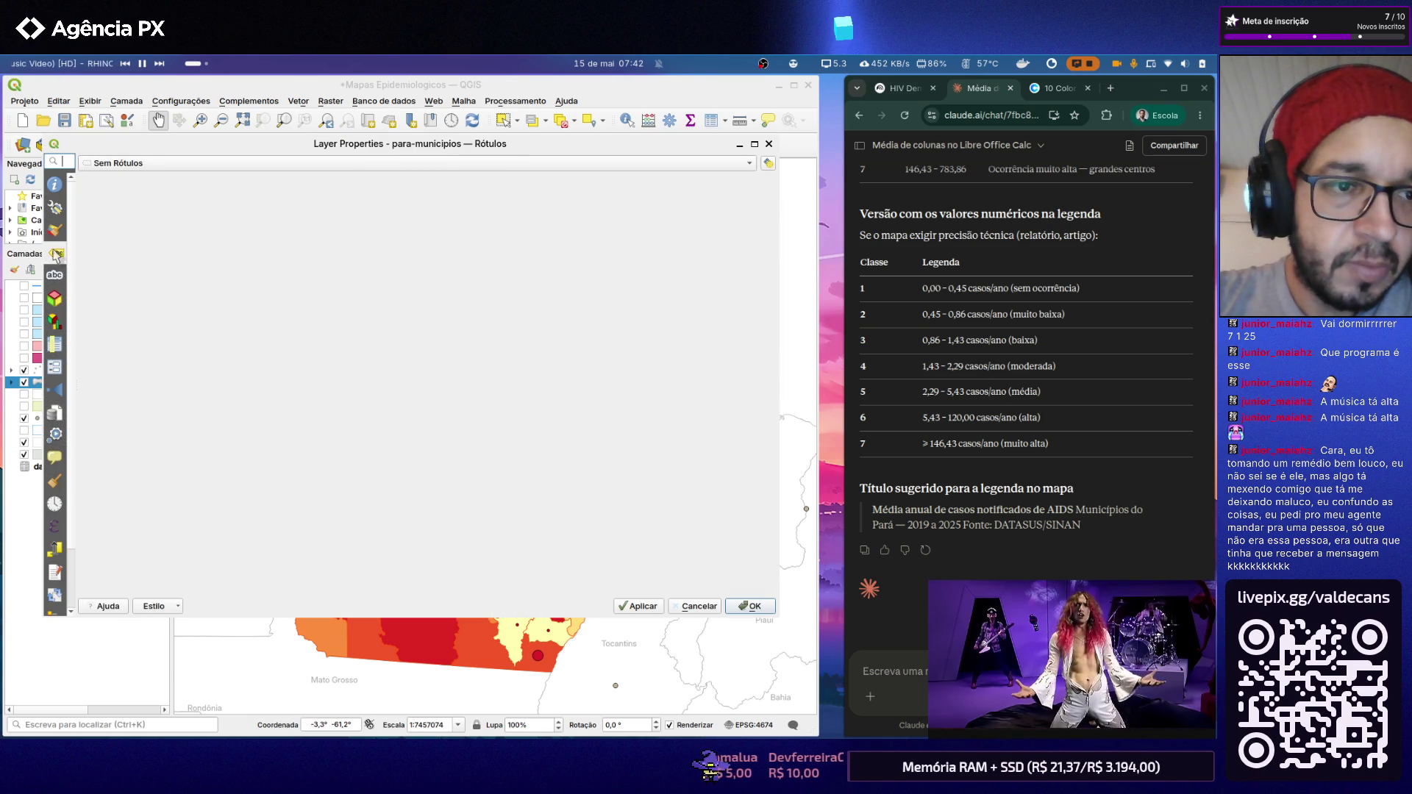
Step: Set the para-municipios simple fill style to Sem pincel so only outlines show, and apply
{"action": "left_click", "coordinate": [55, 231]}
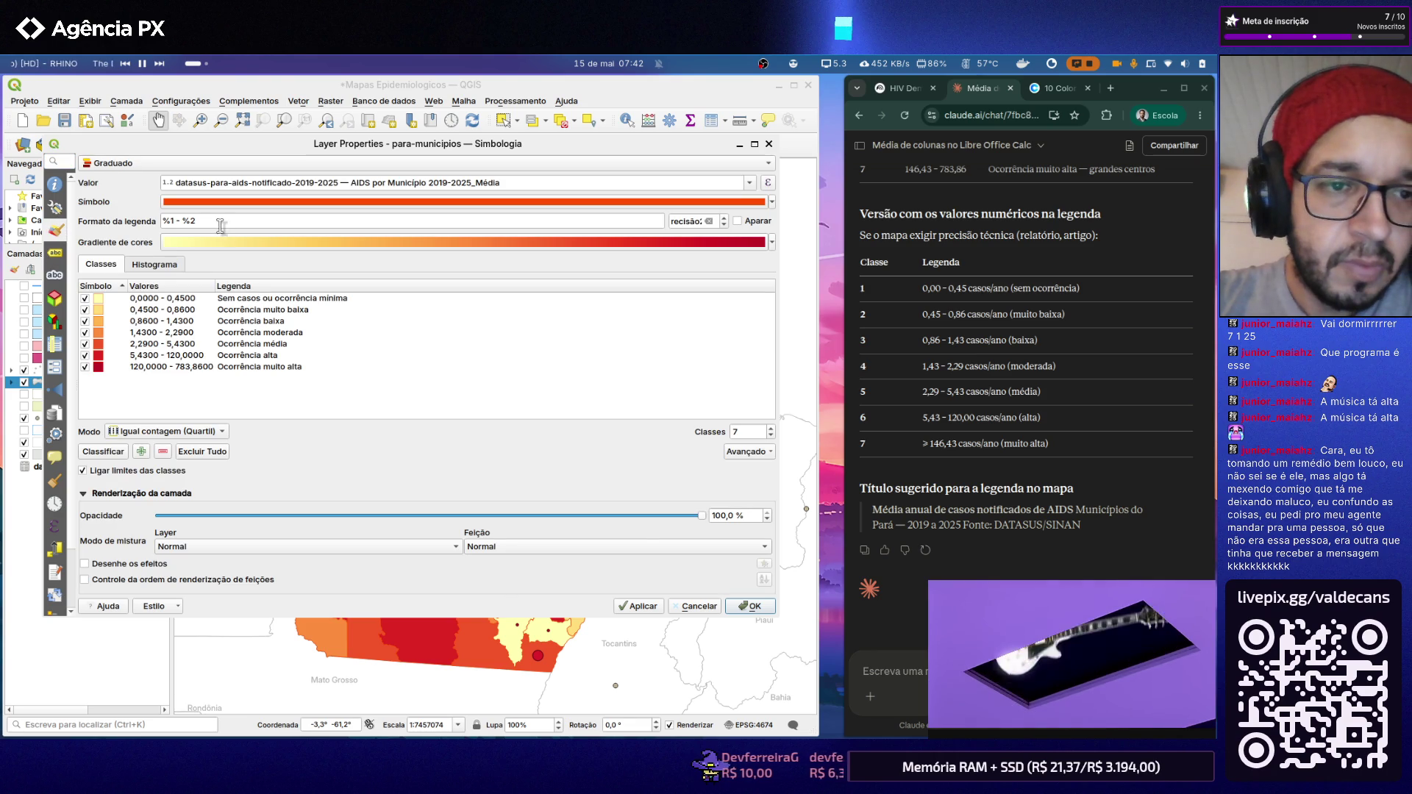
{"action": "left_click", "coordinate": [425, 202]}
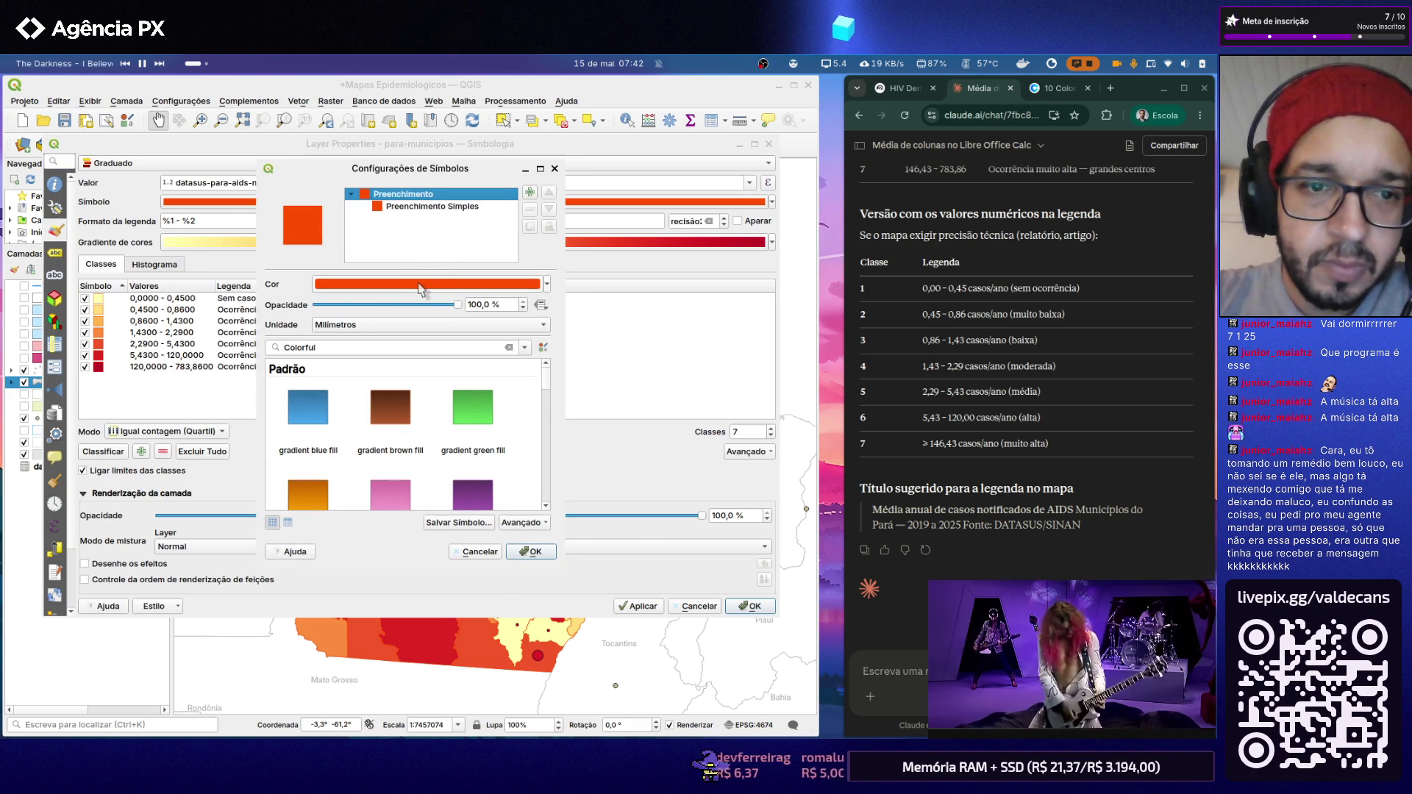
{"action": "left_click", "coordinate": [429, 208]}
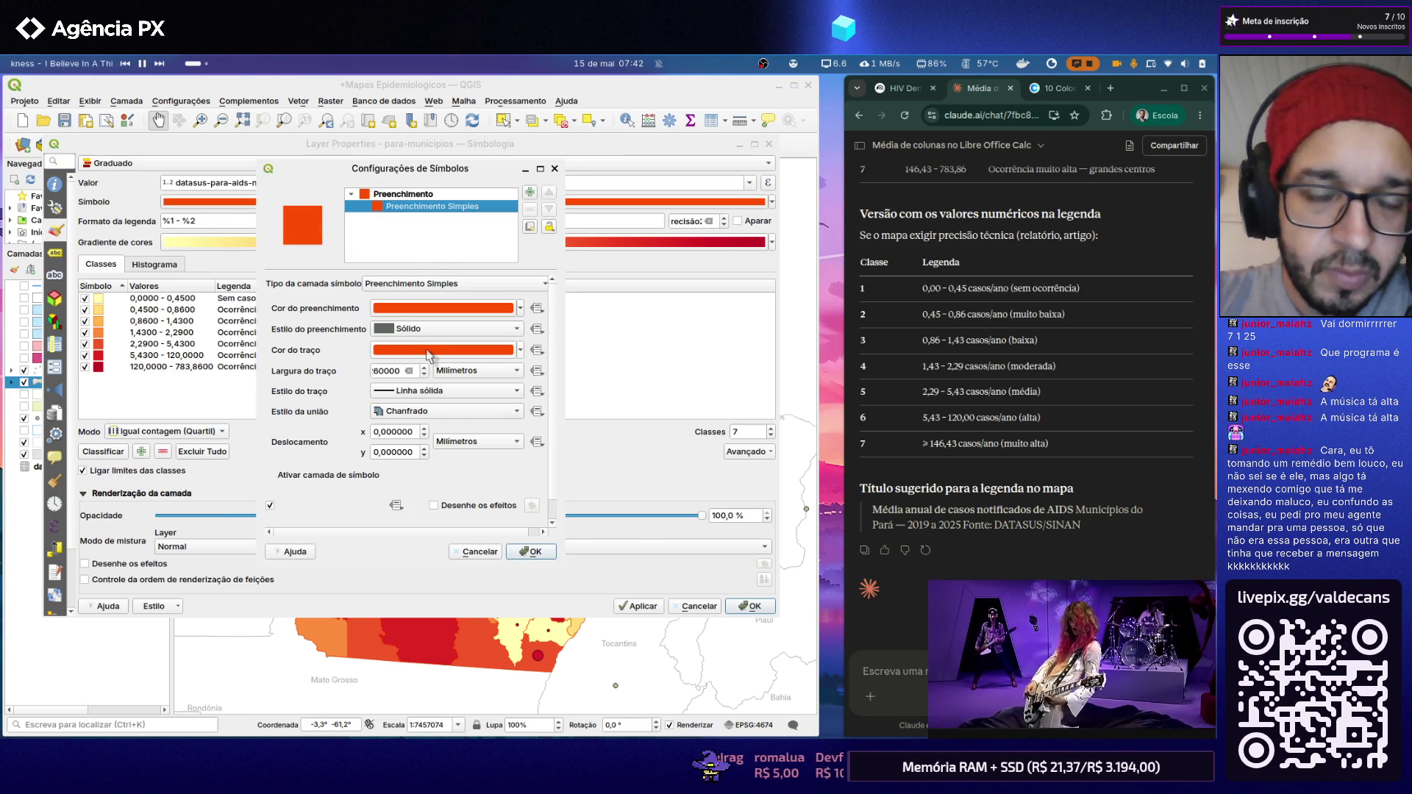
{"action": "left_click", "coordinate": [515, 330]}
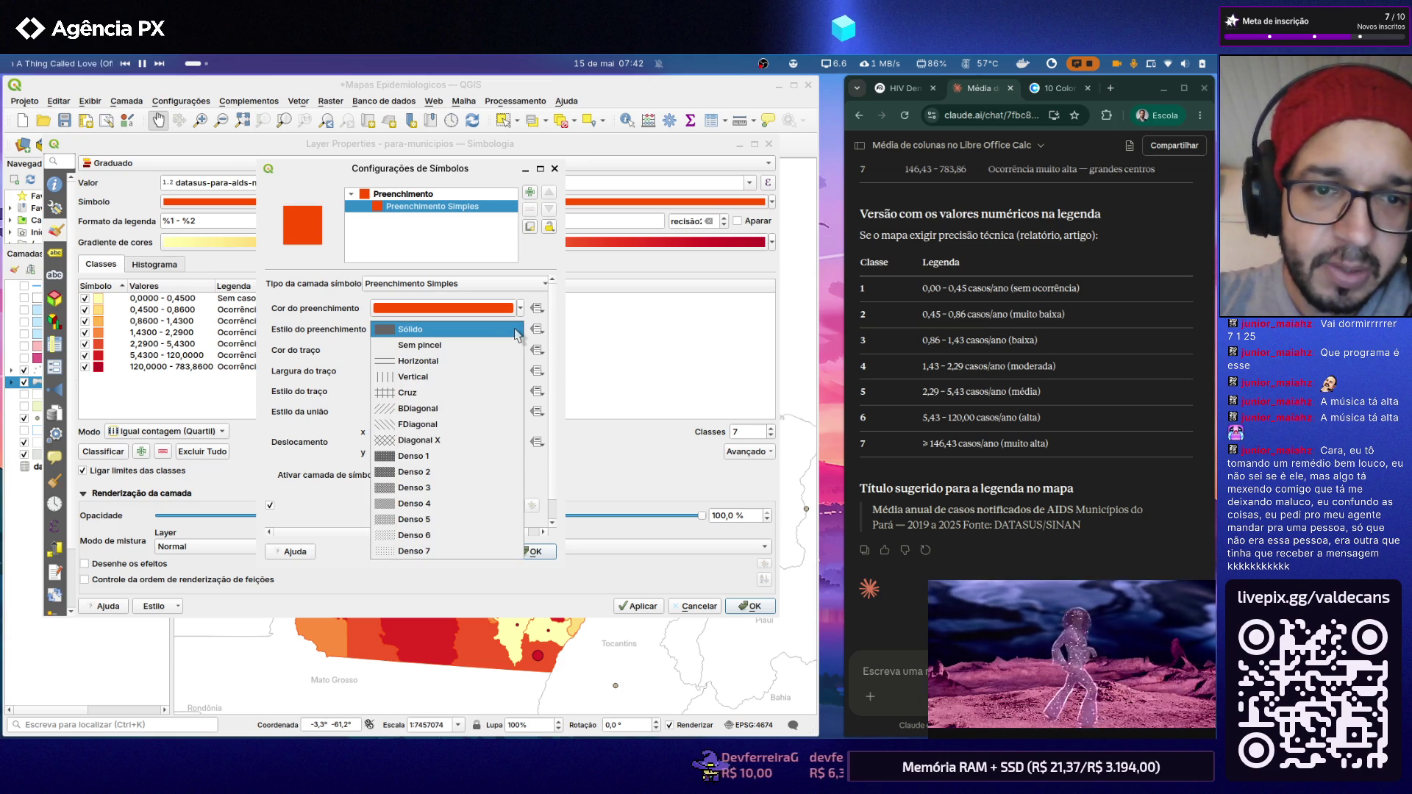
{"action": "left_click", "coordinate": [493, 347]}
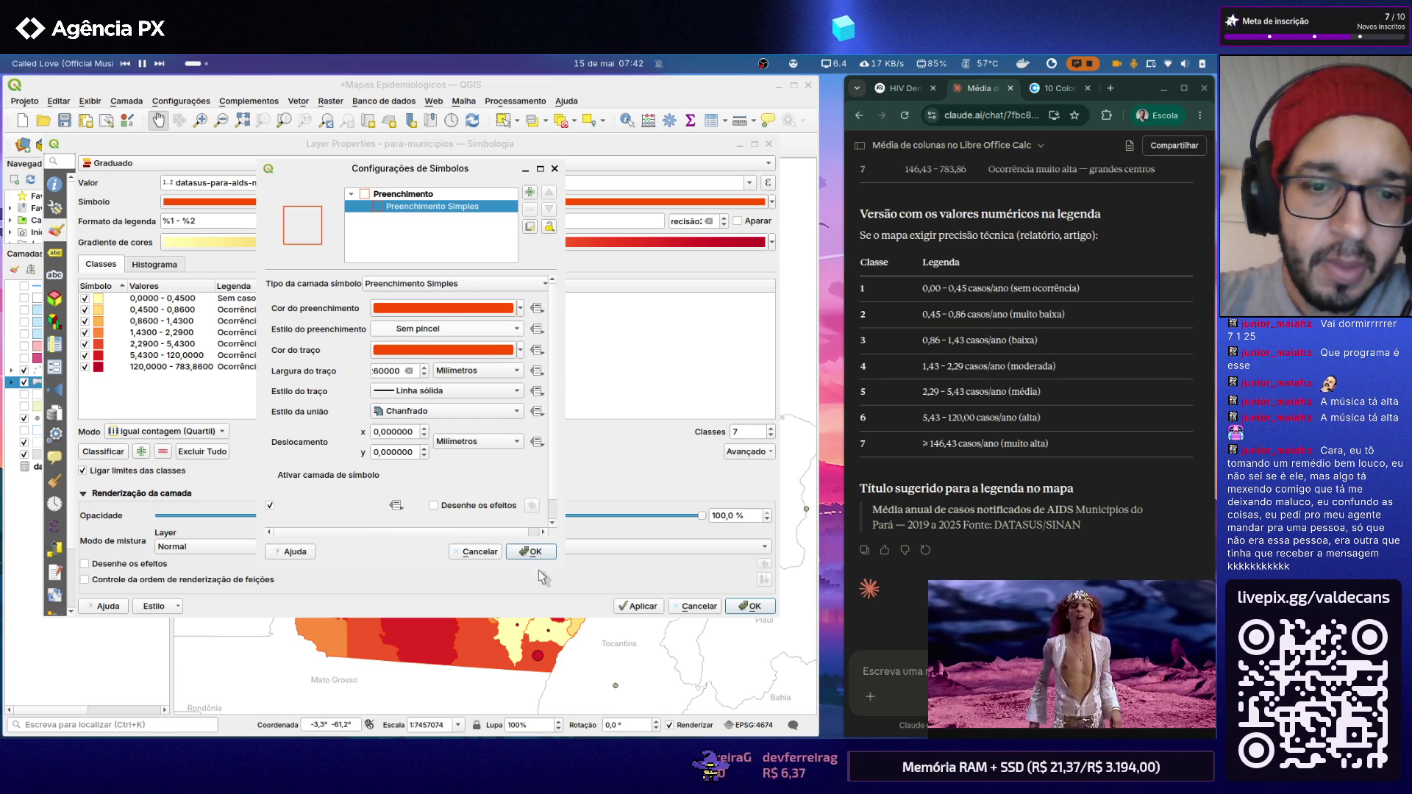
{"action": "left_click", "coordinate": [532, 552]}
{"action": "left_click", "coordinate": [640, 607]}
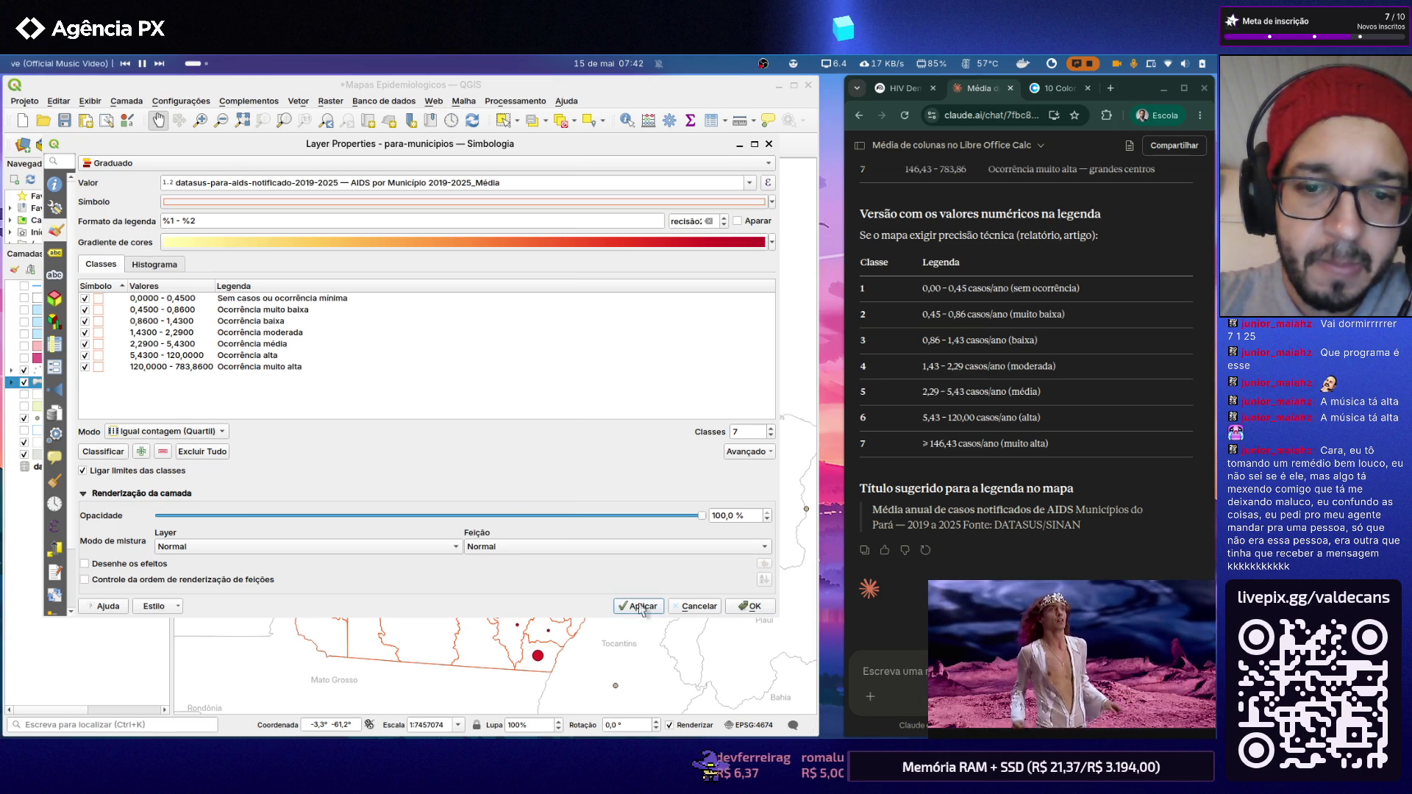
{"action": "left_click", "coordinate": [748, 606]}
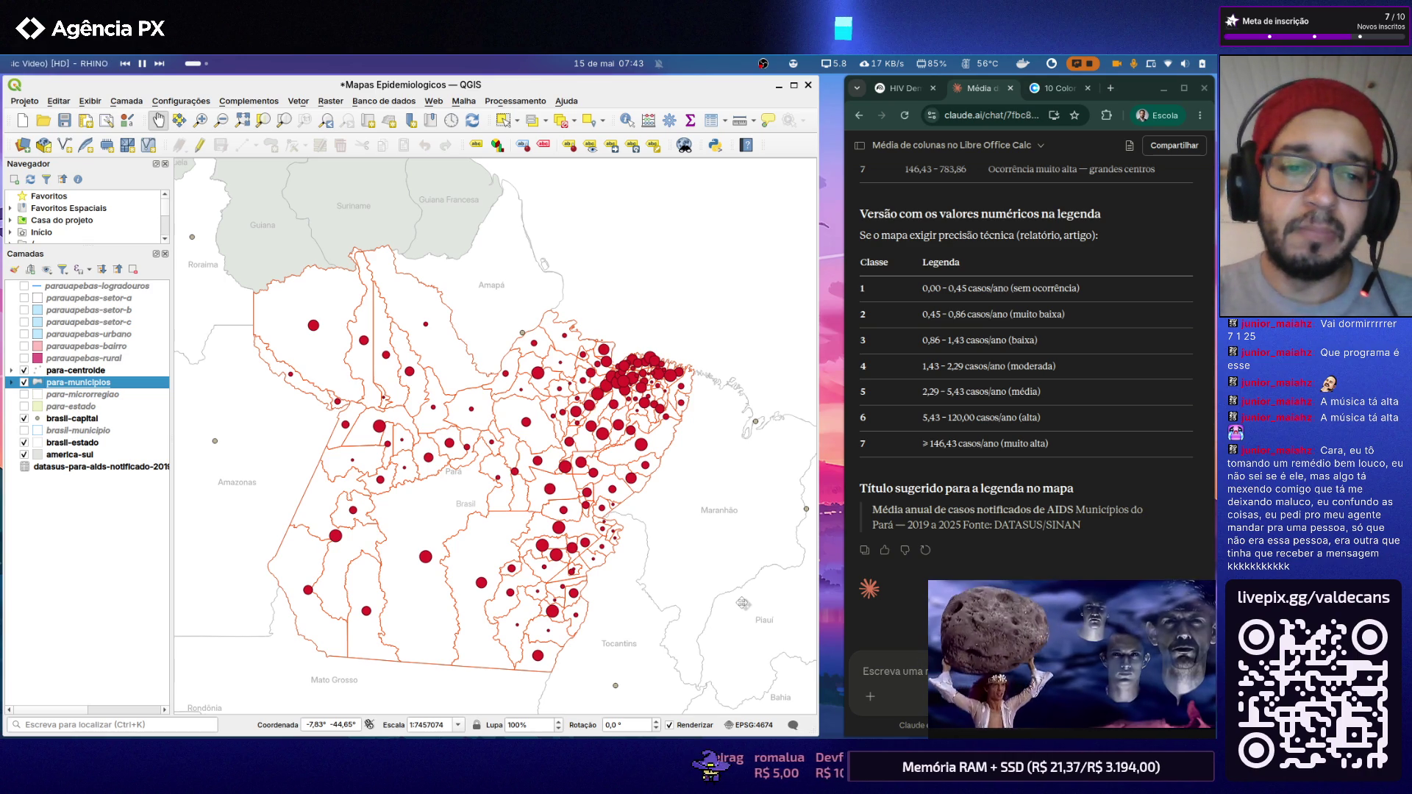
{"action": "left_click", "coordinate": [544, 453]}
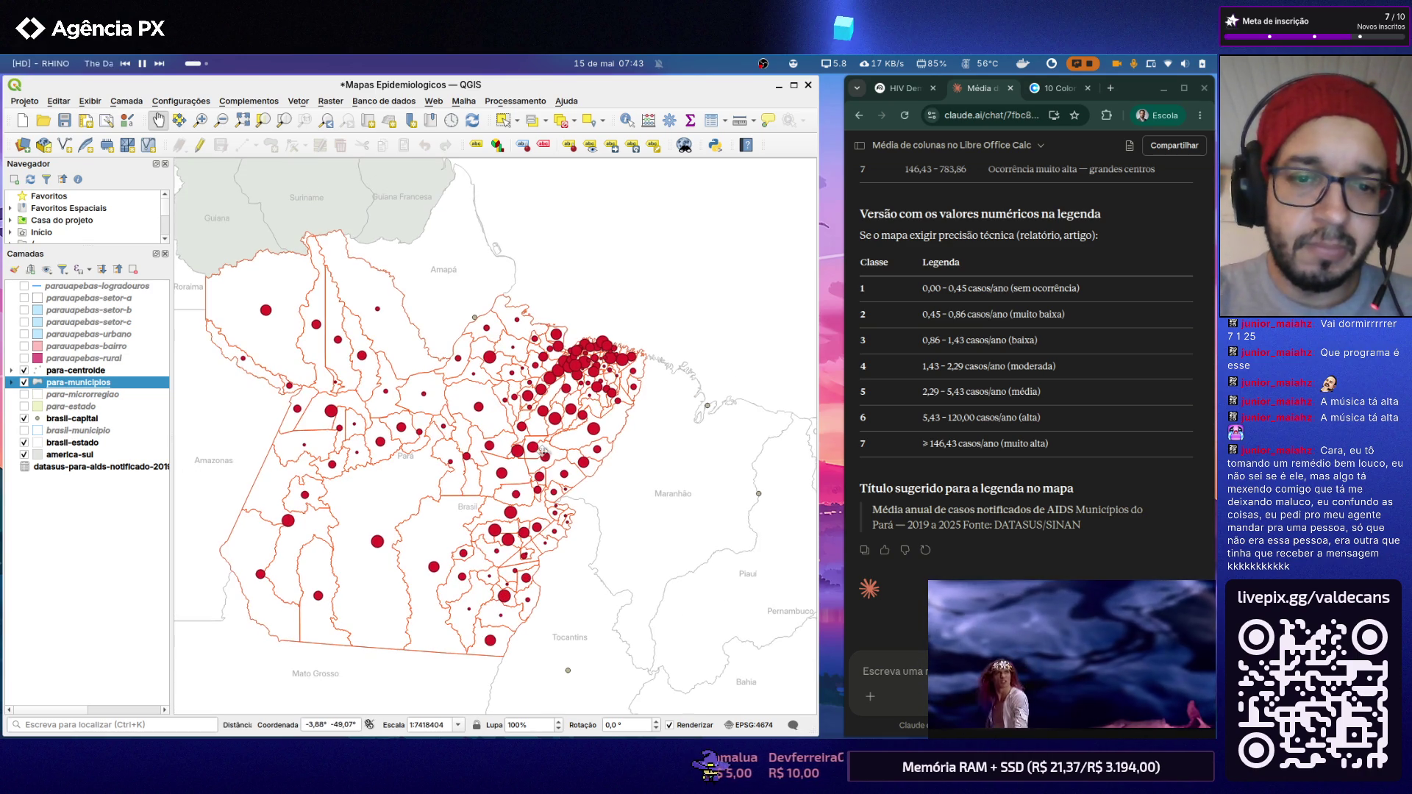
{"action": "scroll", "coordinate": [552, 452], "scroll_direction": "down", "scroll_amount": 1}
{"action": "scroll", "coordinate": [453, 464], "scroll_direction": "up", "scroll_amount": 1}
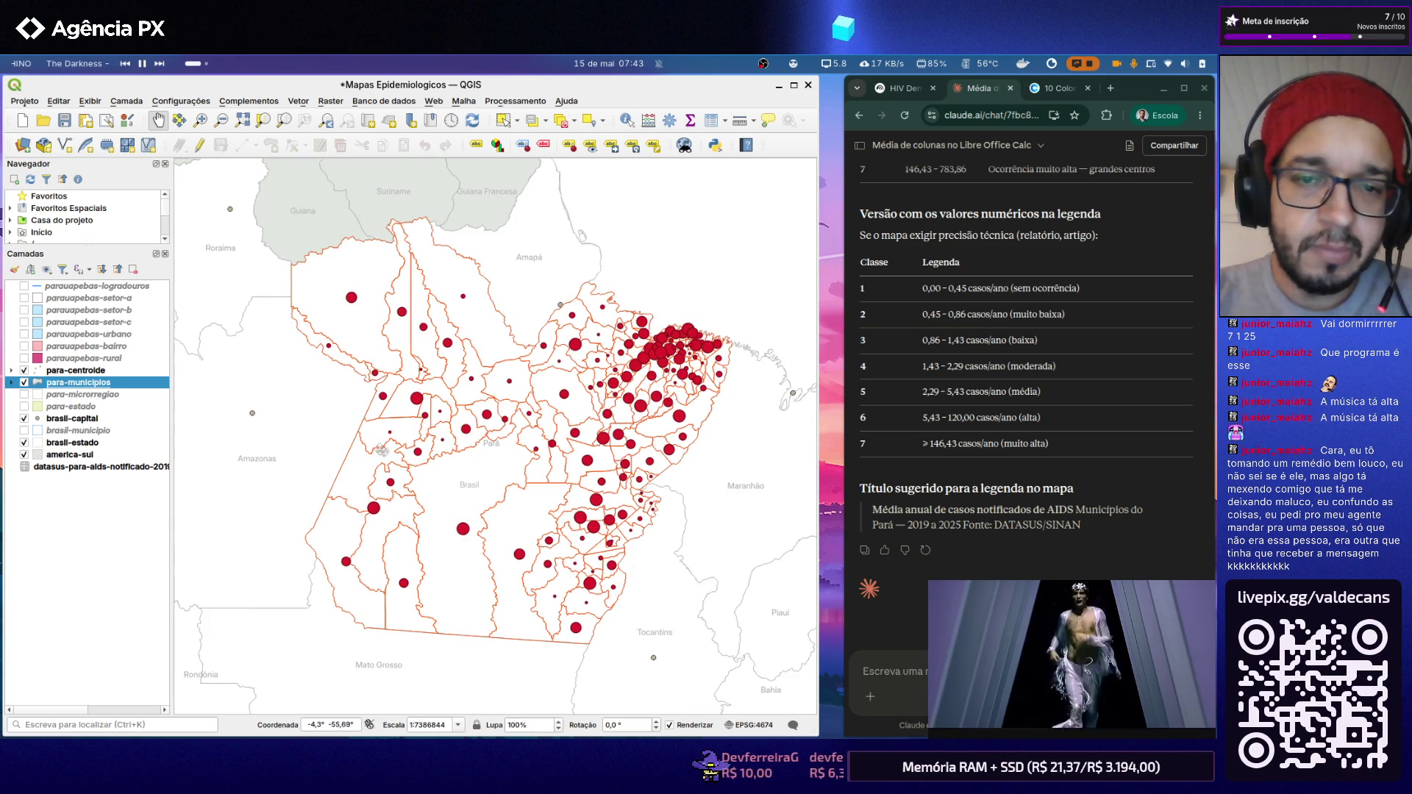
Step: Set the para-municipios simple fill style to the dotted Denso 4 pattern and apply
{"action": "double_click", "coordinate": [72, 383]}
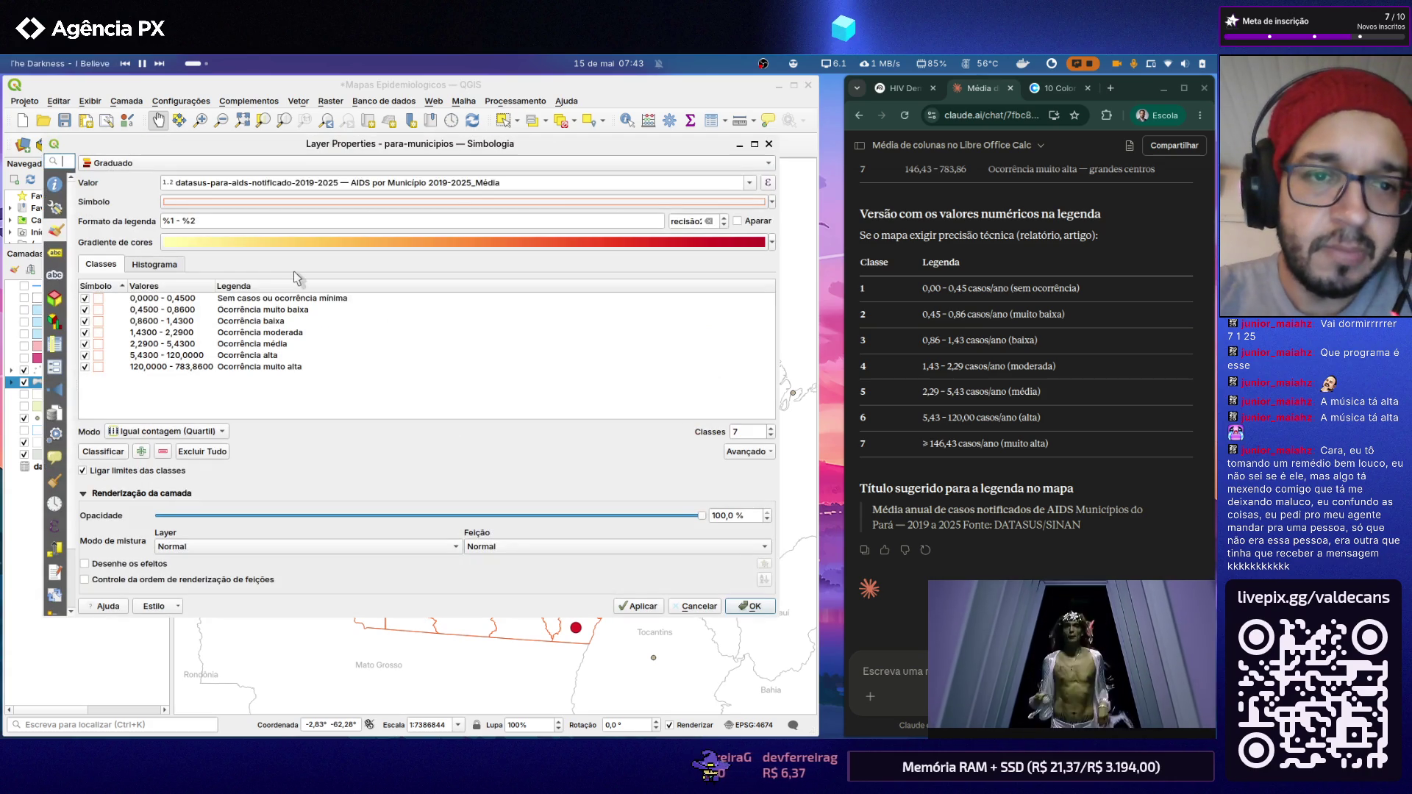
{"action": "left_click", "coordinate": [319, 204]}
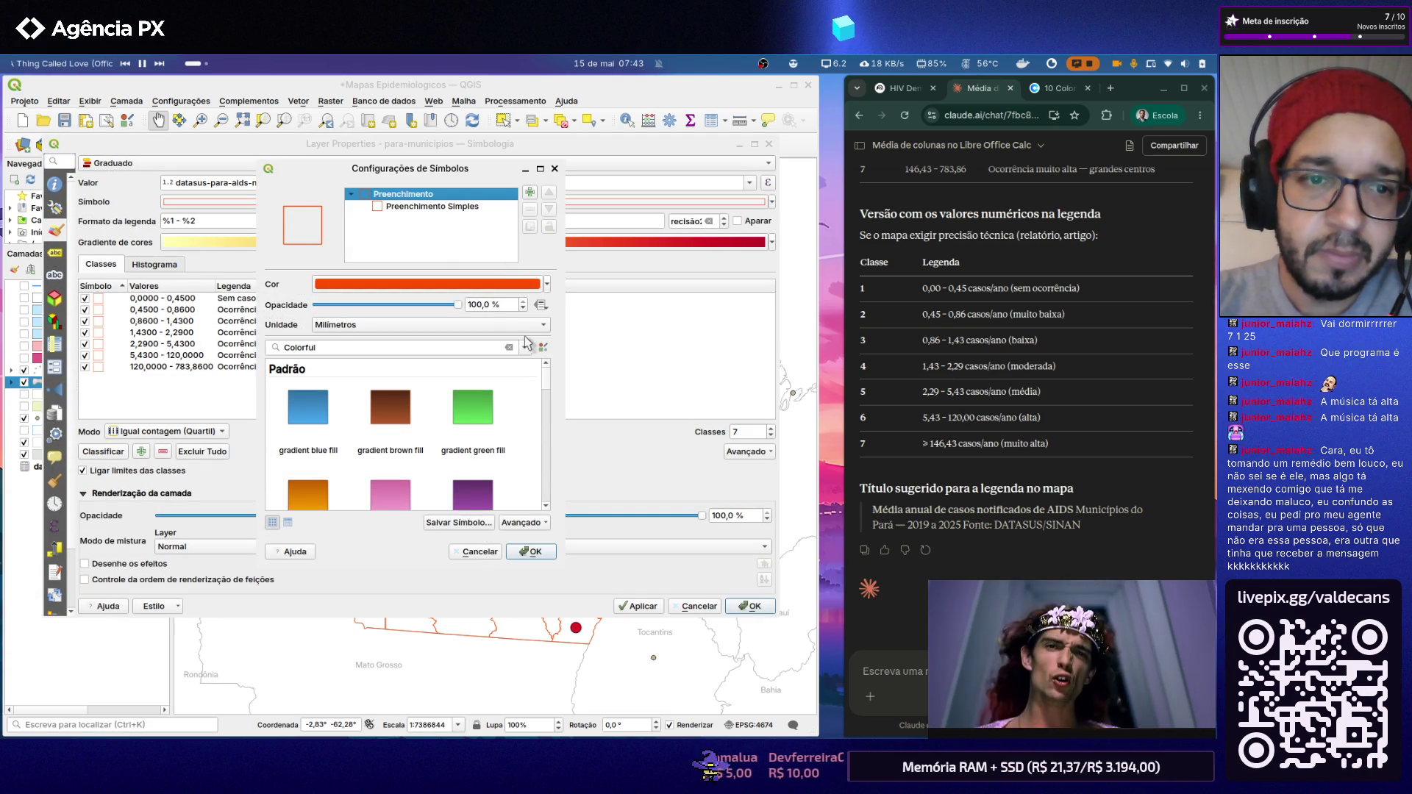
{"action": "left_click", "coordinate": [452, 206]}
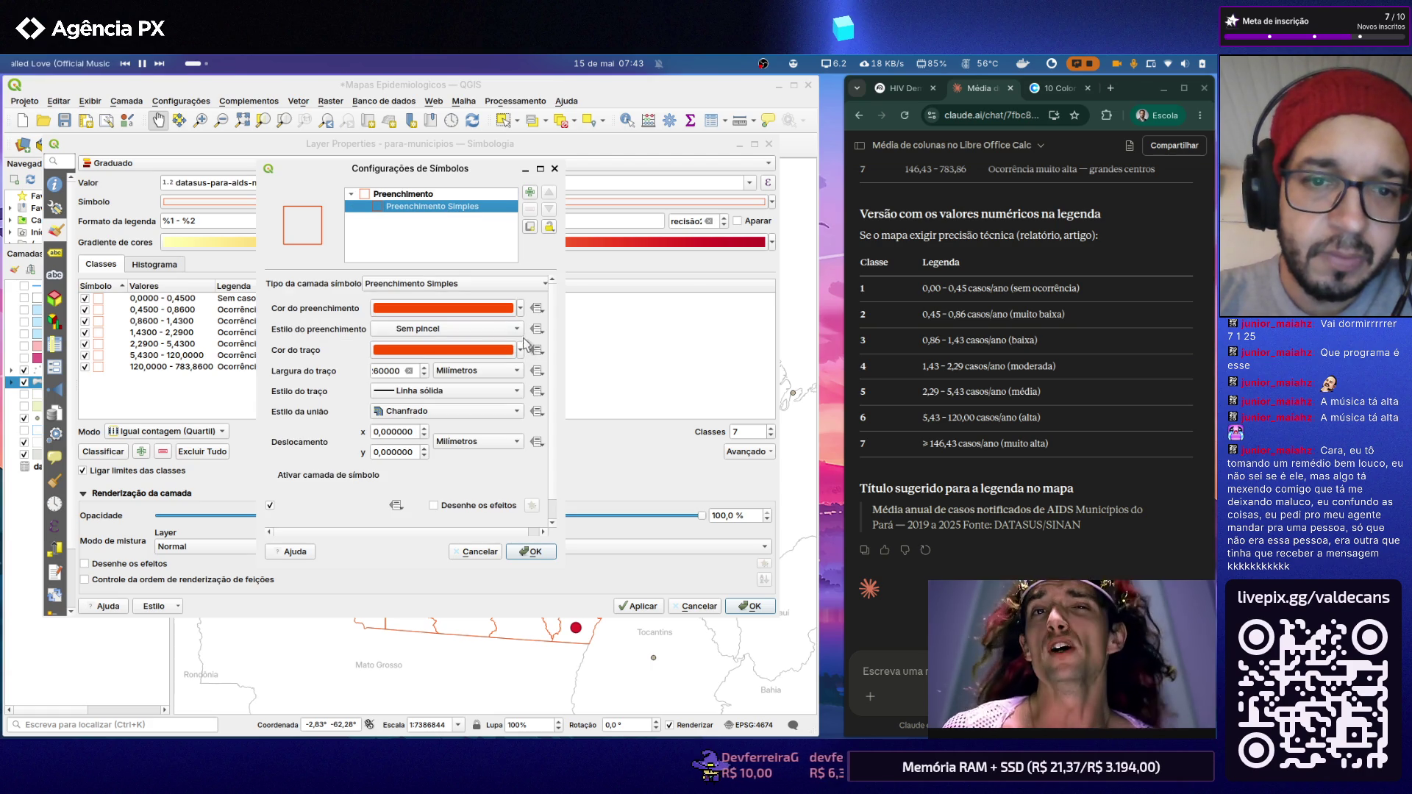
{"action": "left_click", "coordinate": [519, 330]}
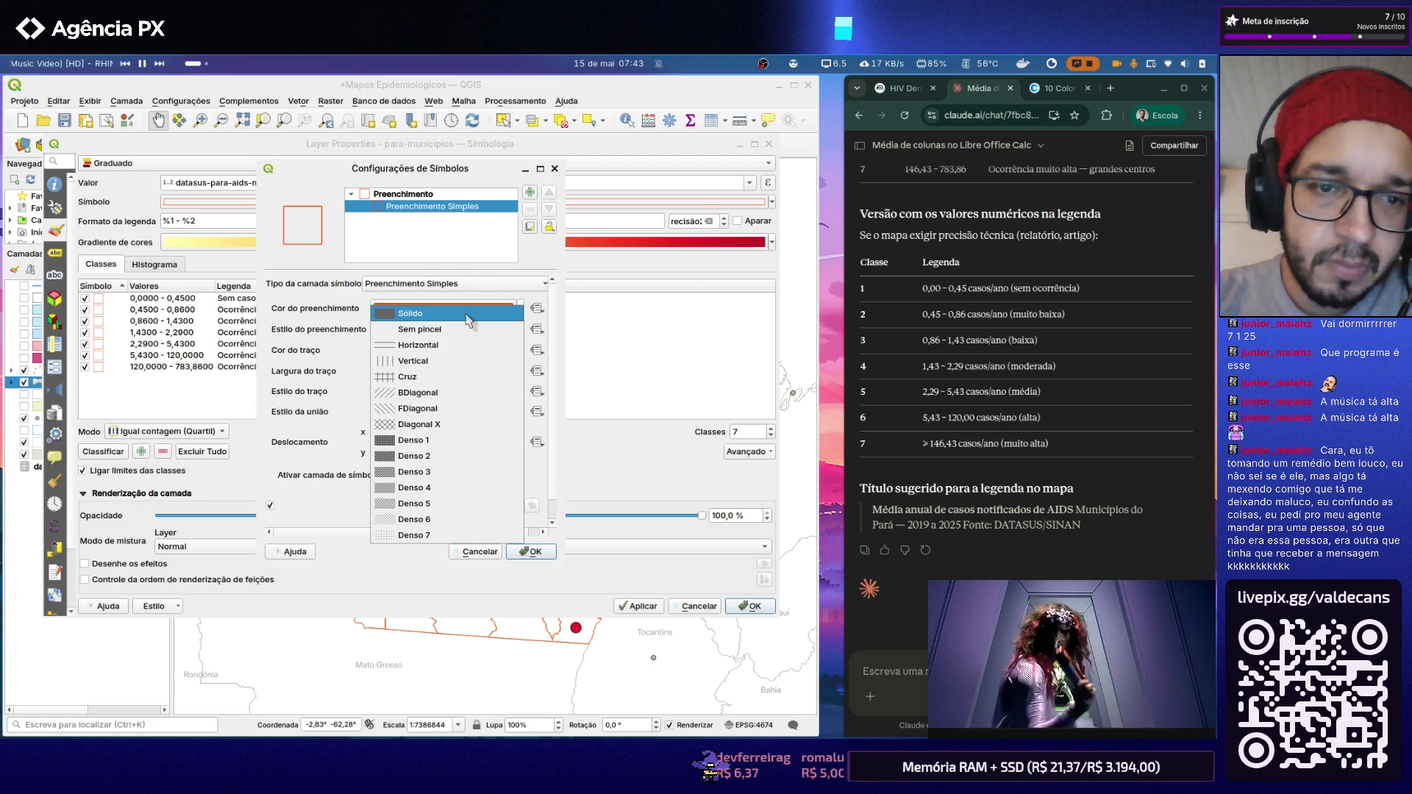
{"action": "left_click", "coordinate": [445, 486]}
{"action": "left_click", "coordinate": [529, 551]}
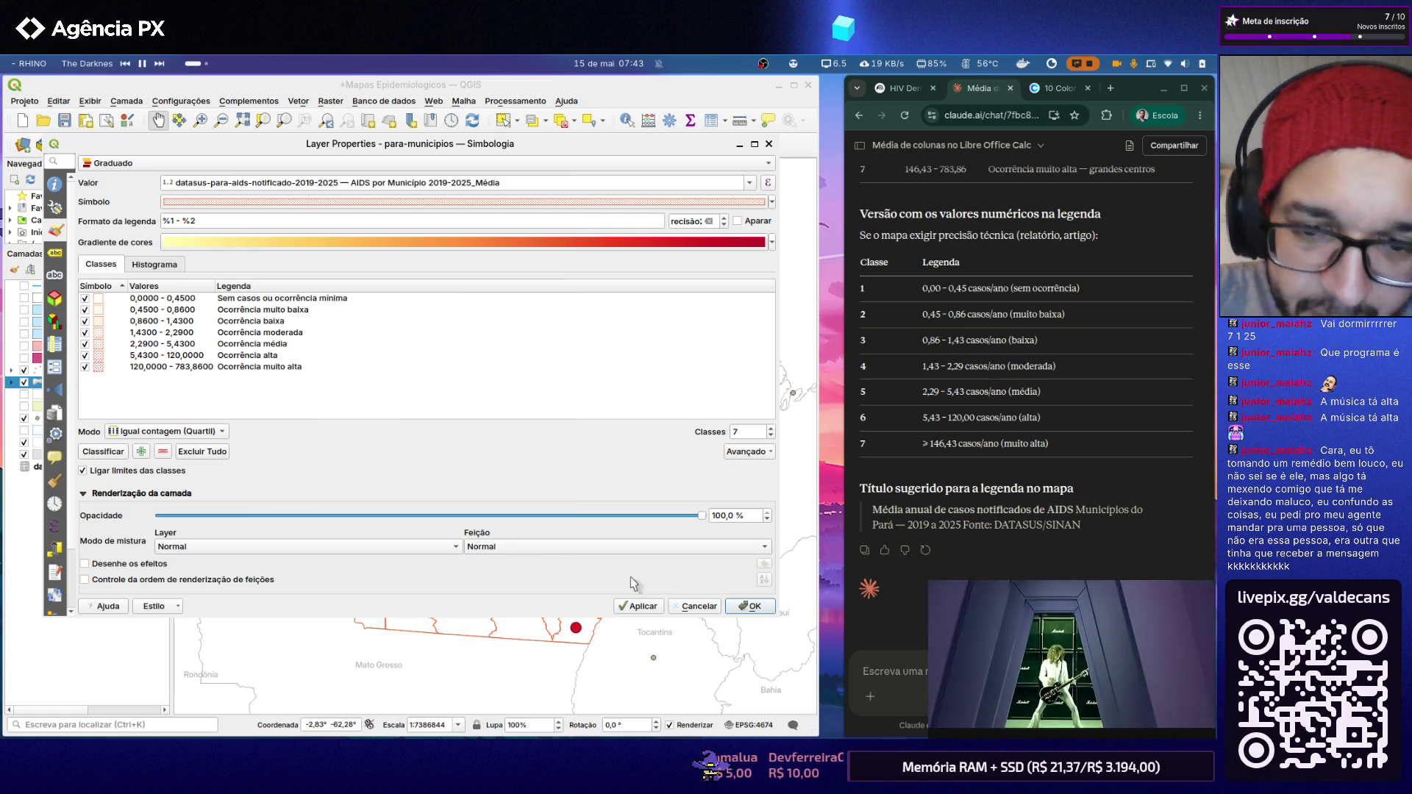
{"action": "left_click", "coordinate": [747, 605]}
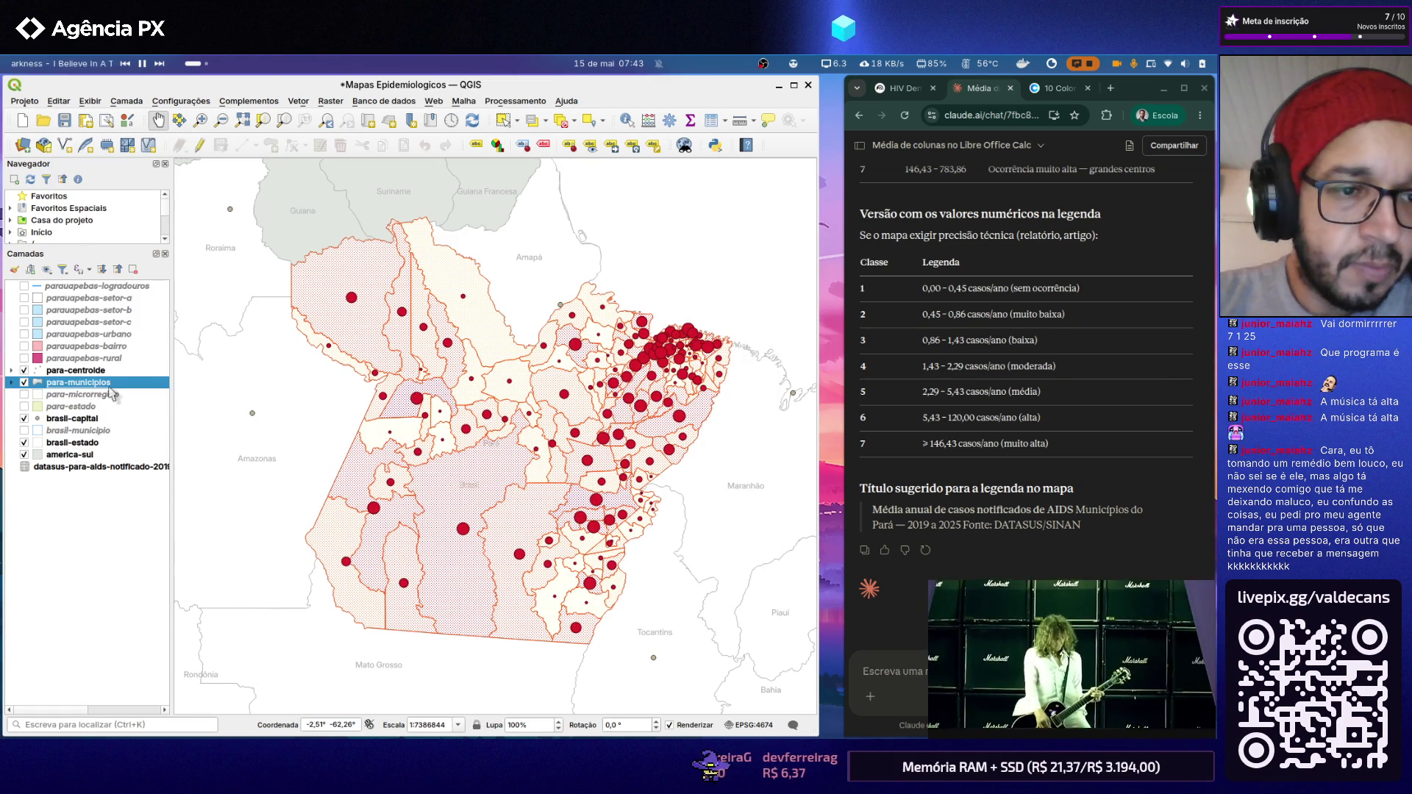
Step: Change the para-municipios fill style to the denser Denso 3 pattern, apply, and reopen its properties
{"action": "double_click", "coordinate": [135, 382]}
{"action": "left_click", "coordinate": [342, 203]}
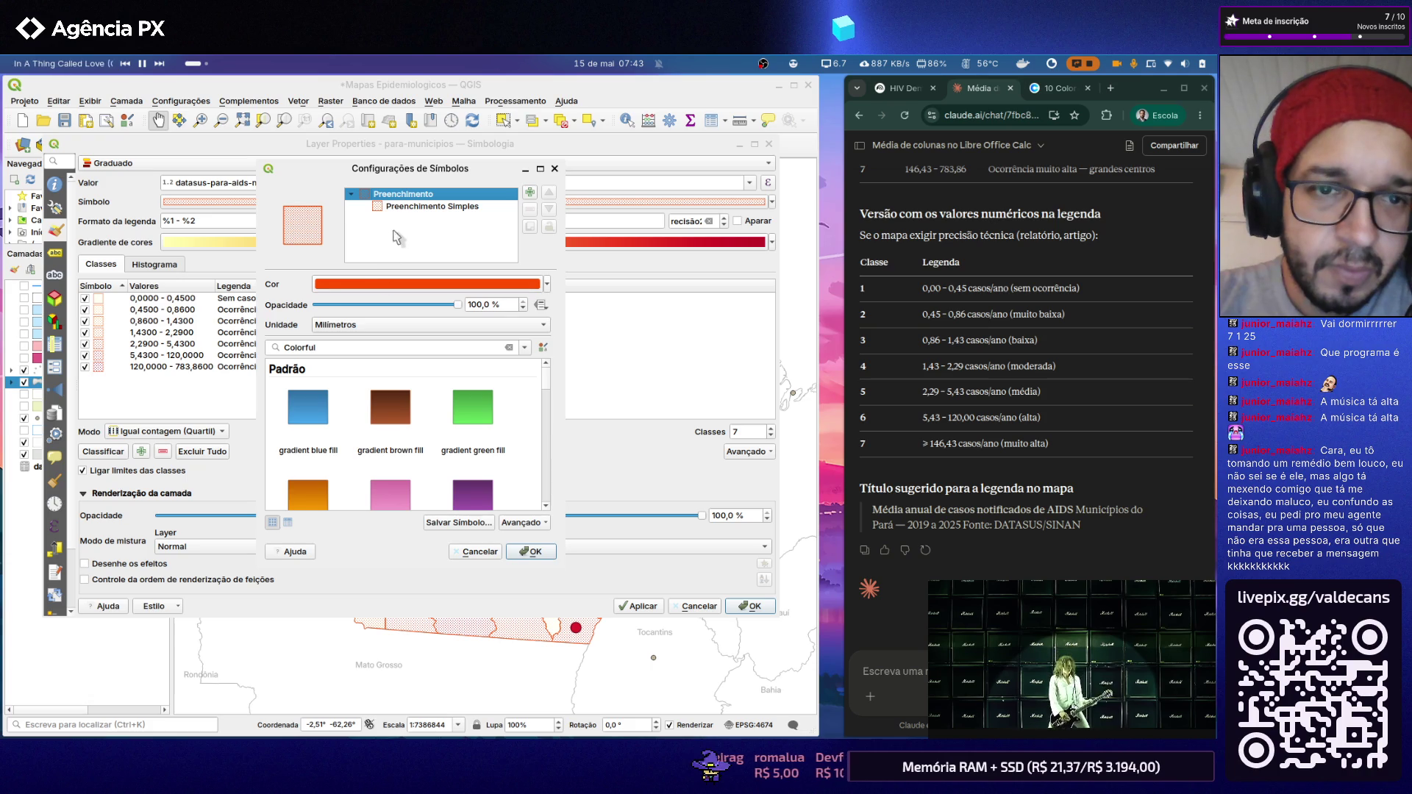
{"action": "left_click", "coordinate": [409, 208]}
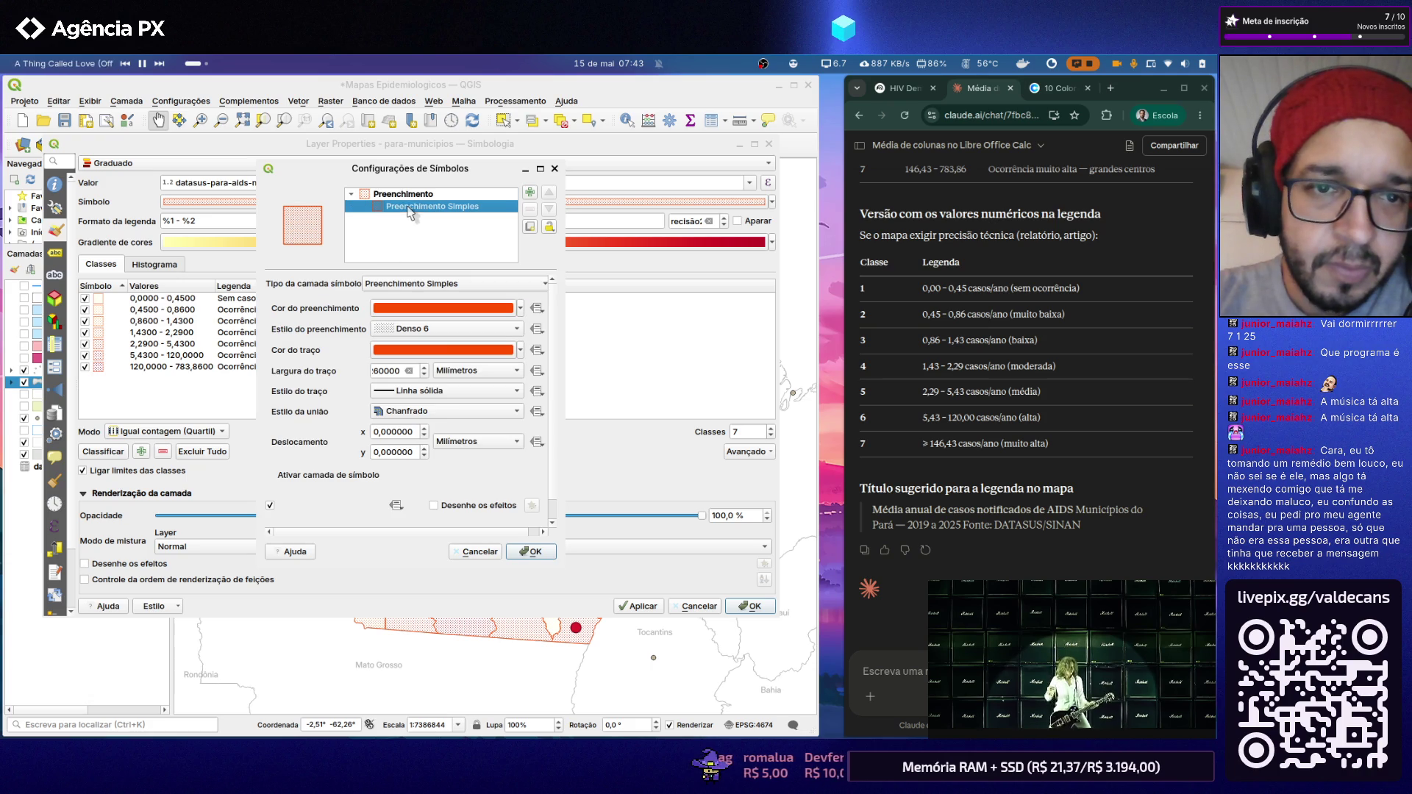
{"action": "left_click", "coordinate": [416, 335]}
{"action": "left_click", "coordinate": [420, 351]}
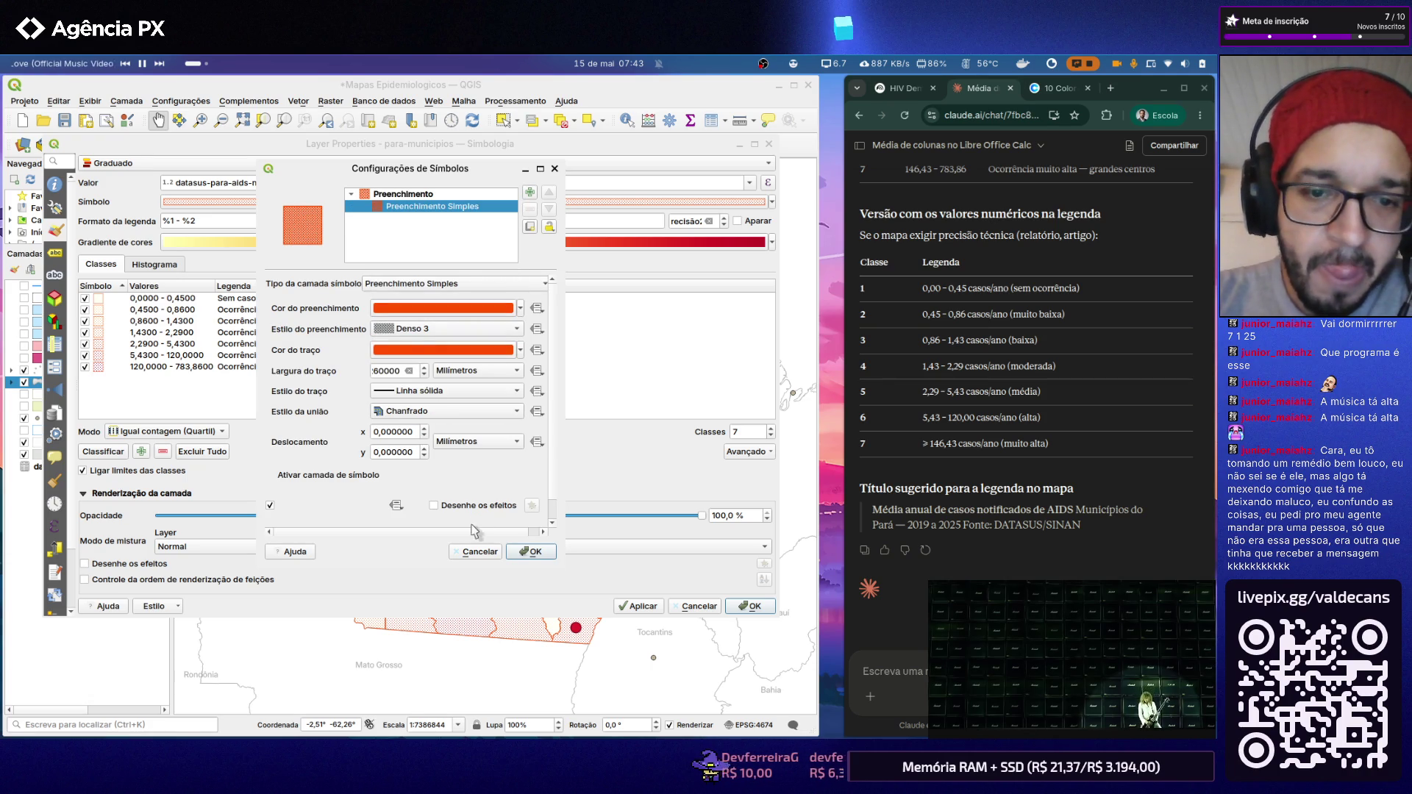
{"action": "left_click", "coordinate": [529, 552]}
{"action": "left_click", "coordinate": [645, 610]}
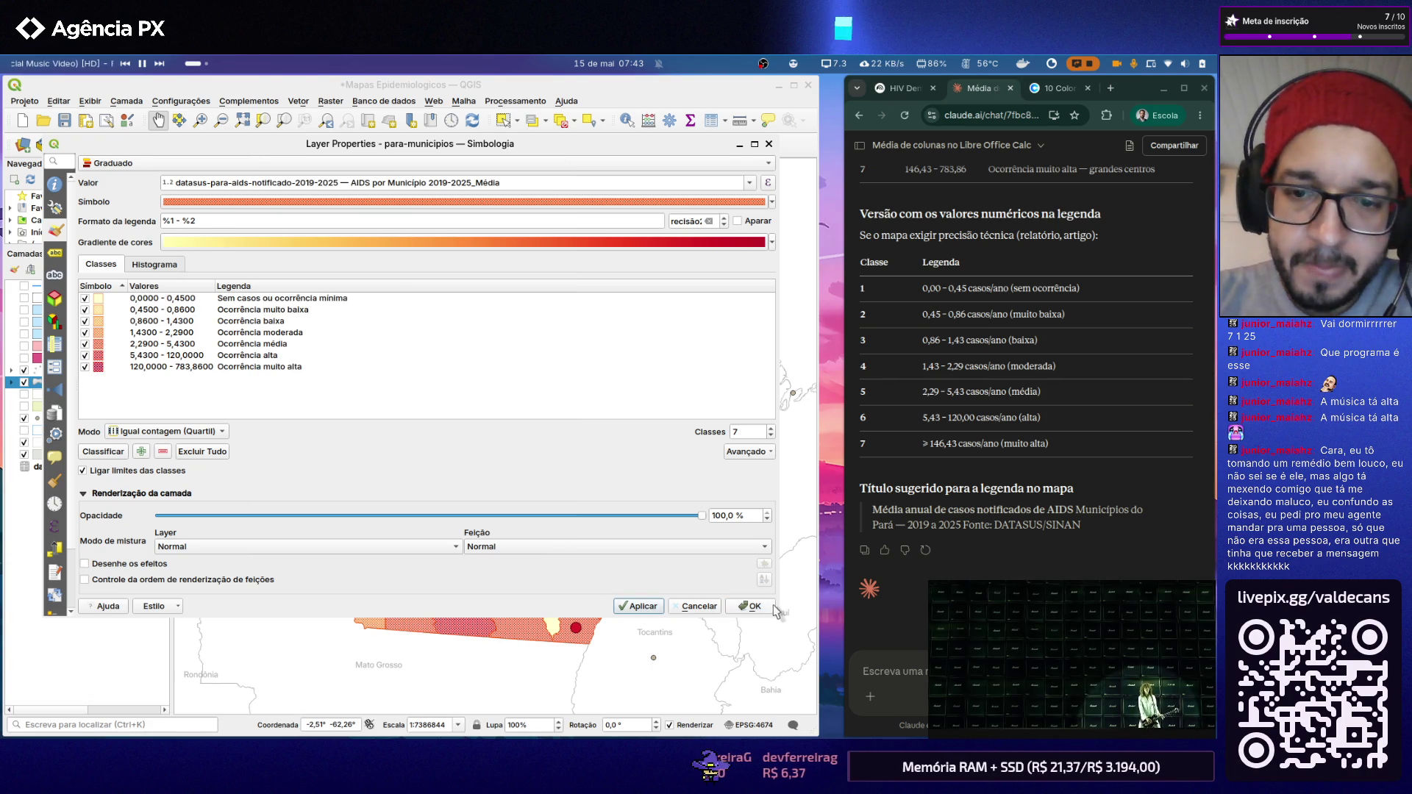
{"action": "left_click", "coordinate": [750, 606]}
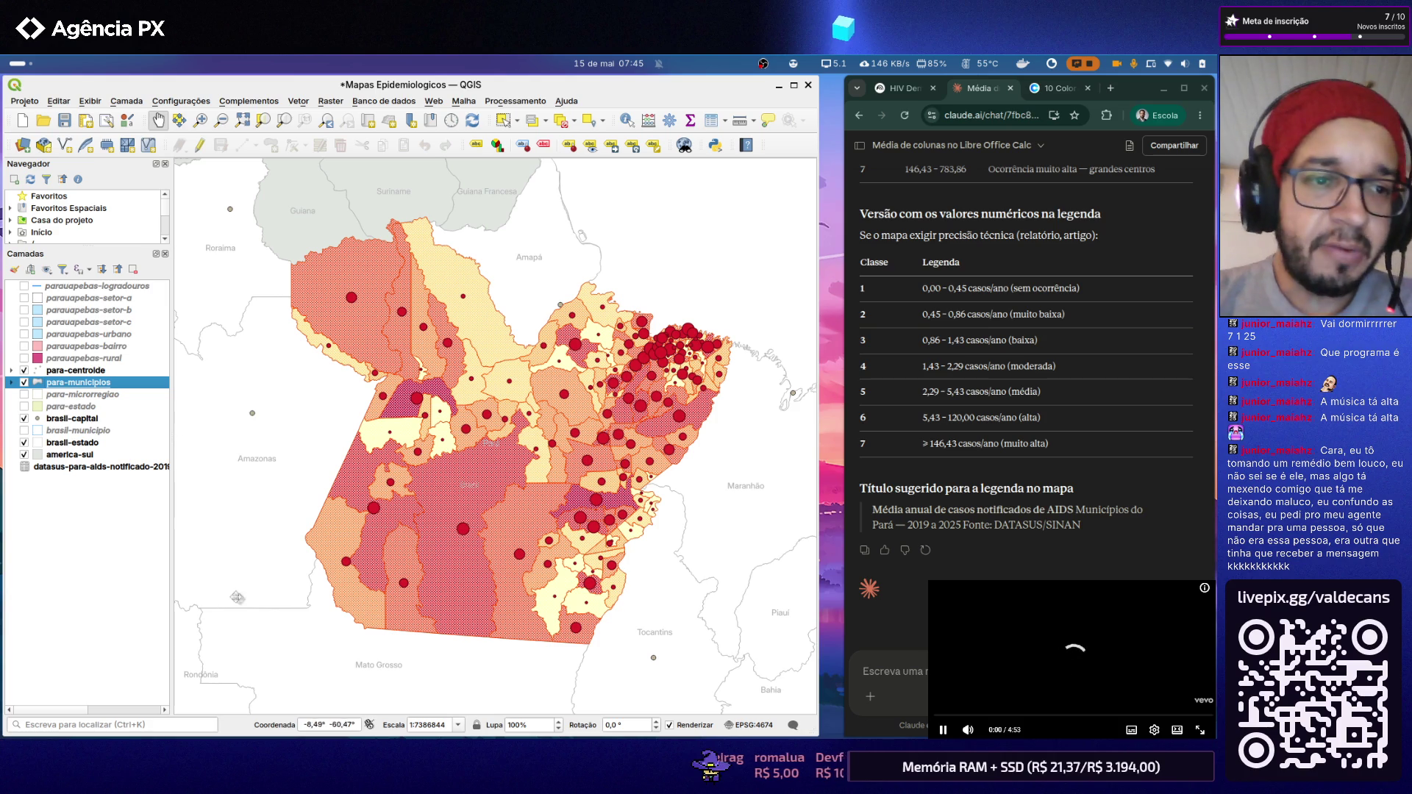
{"action": "double_click", "coordinate": [80, 383]}
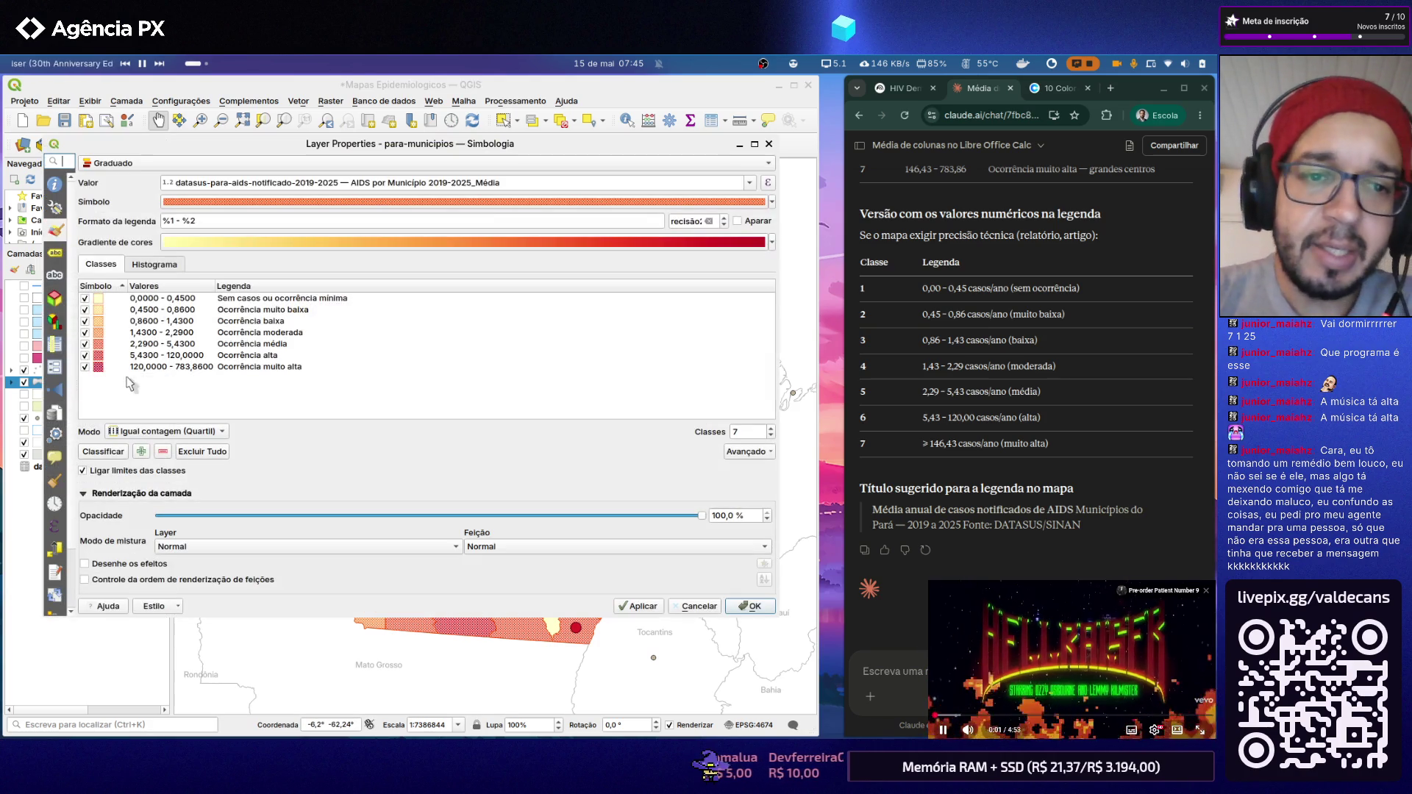
Step: Inspect the symbol and fill colour choosers without changes and set the fill style to Sólido
{"action": "left_click", "coordinate": [764, 203]}
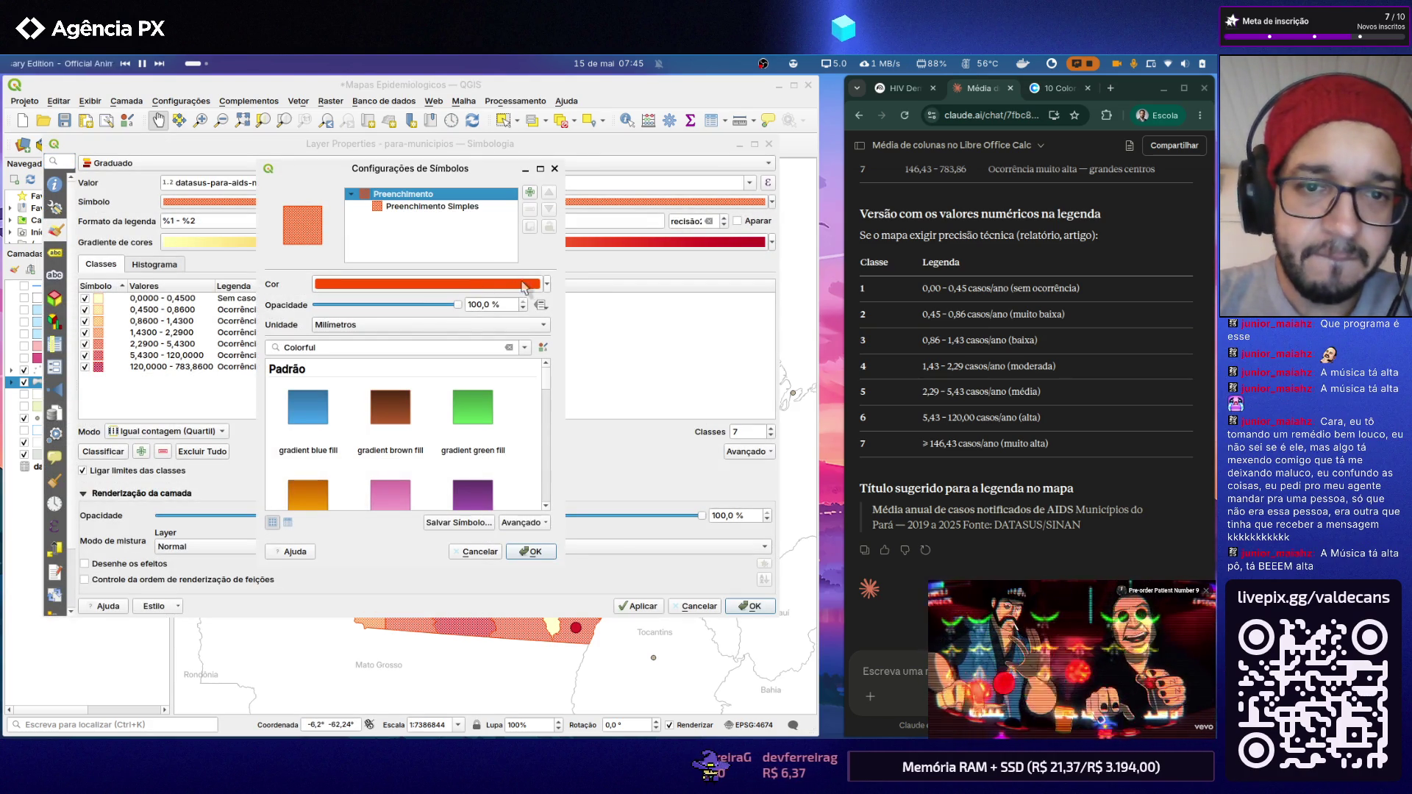
{"action": "left_click", "coordinate": [467, 293]}
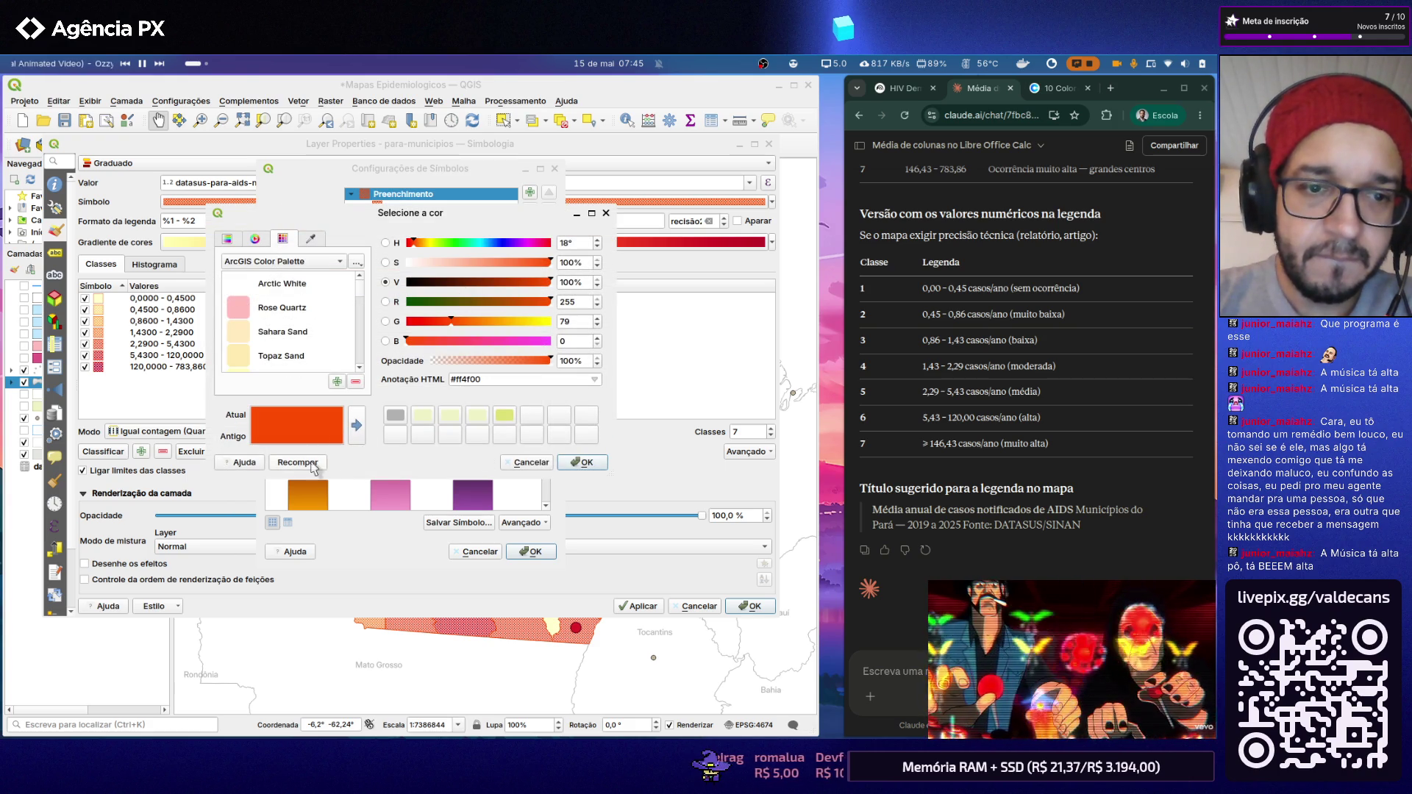
{"action": "left_click", "coordinate": [527, 462]}
{"action": "left_click", "coordinate": [431, 206]}
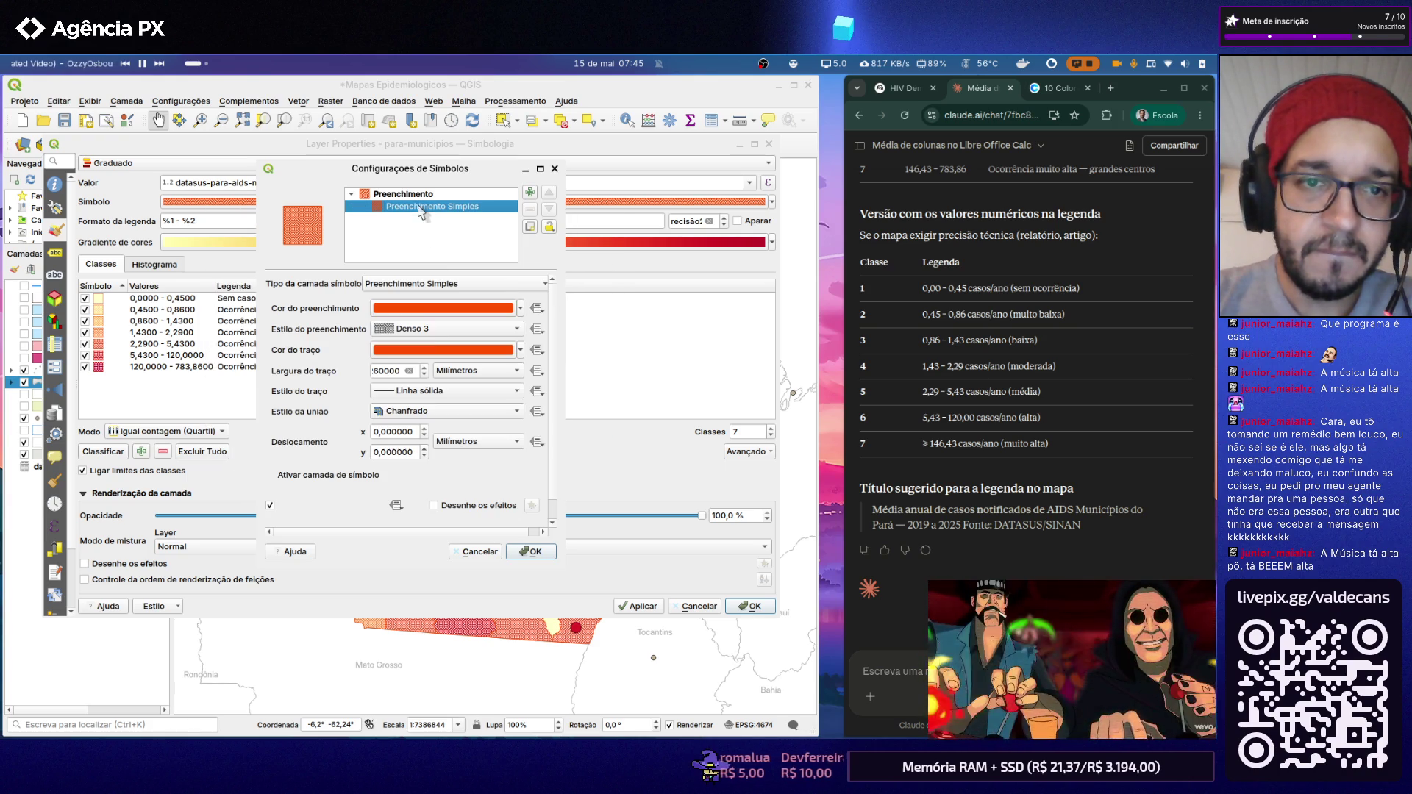
{"action": "left_click", "coordinate": [465, 331]}
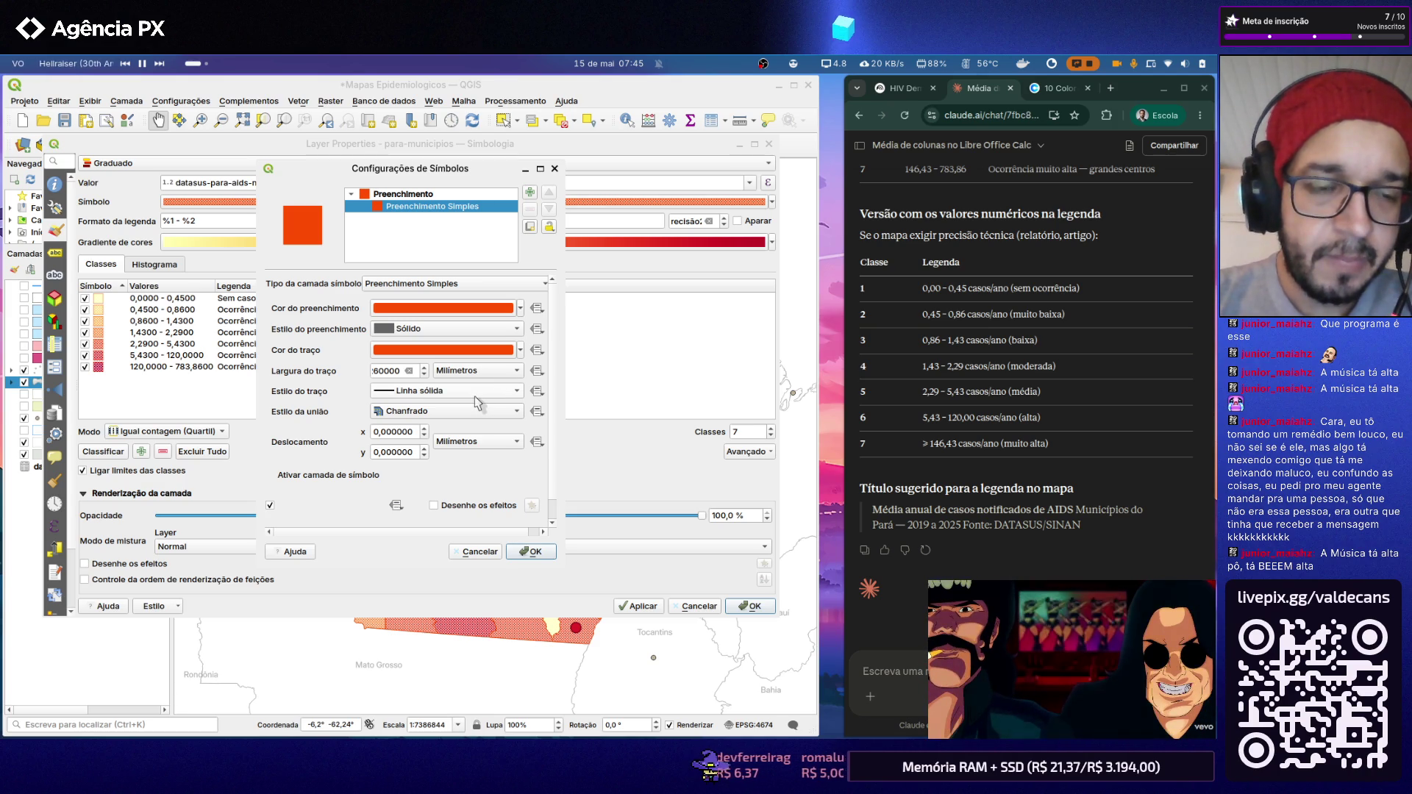
{"action": "left_click", "coordinate": [523, 311]}
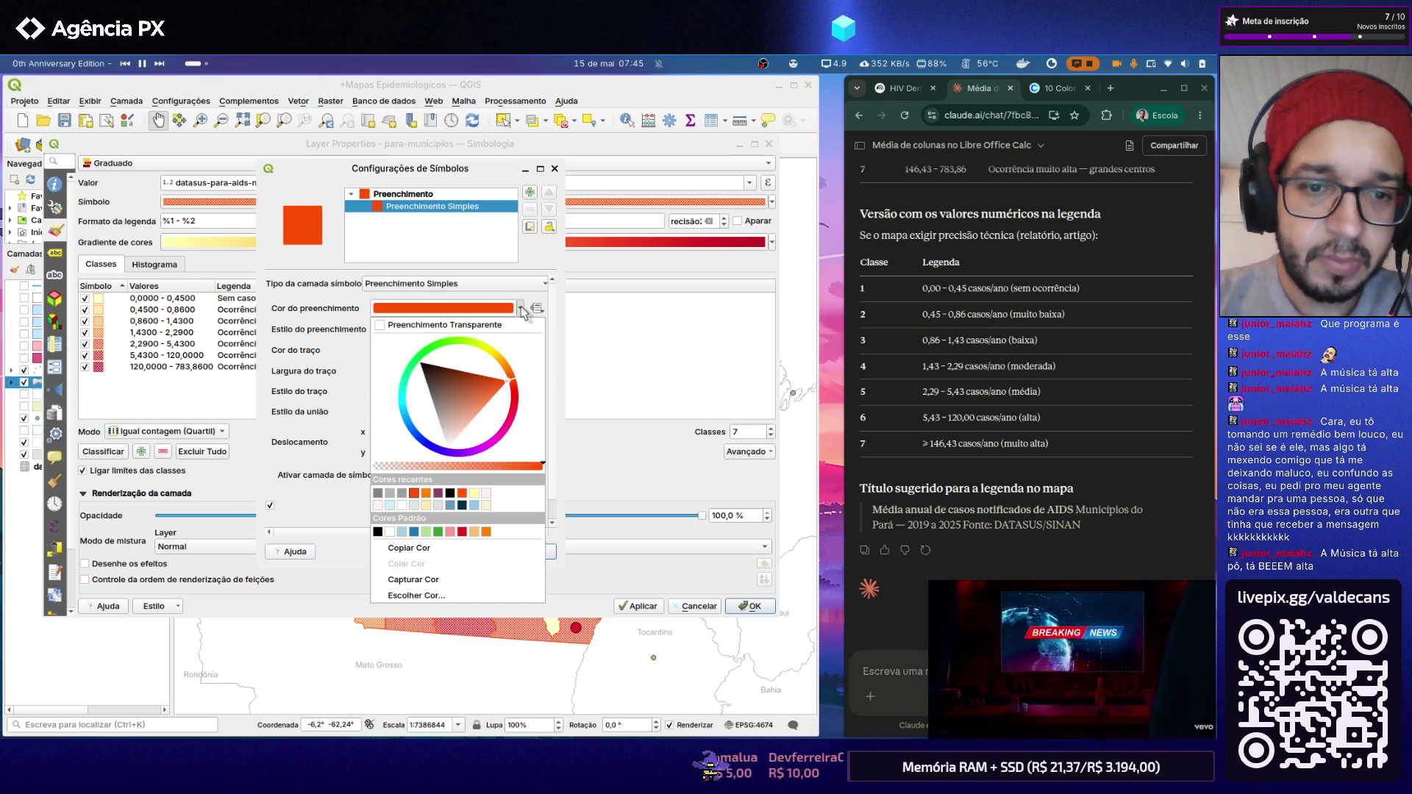
{"action": "left_click", "coordinate": [524, 311]}
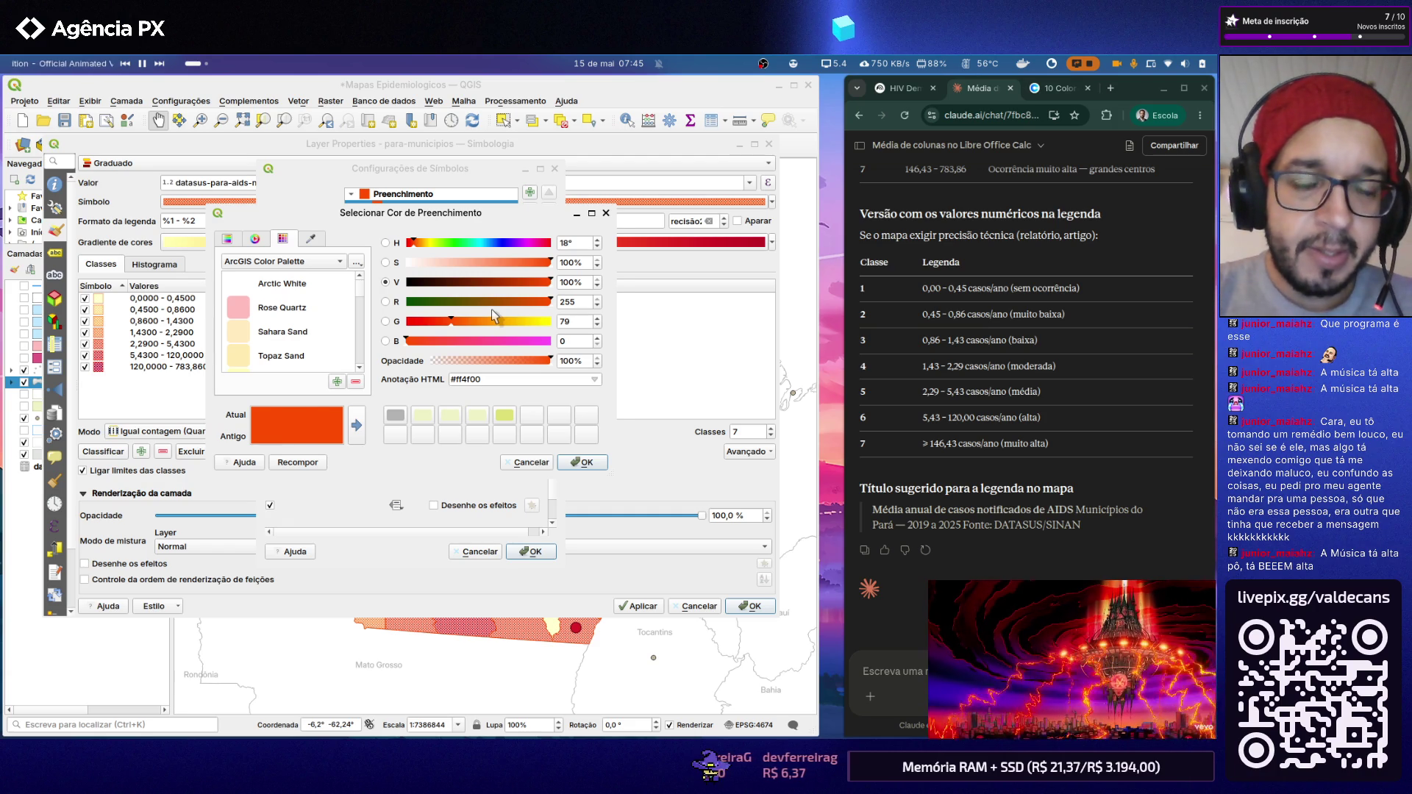
{"action": "key", "text": "Return"}
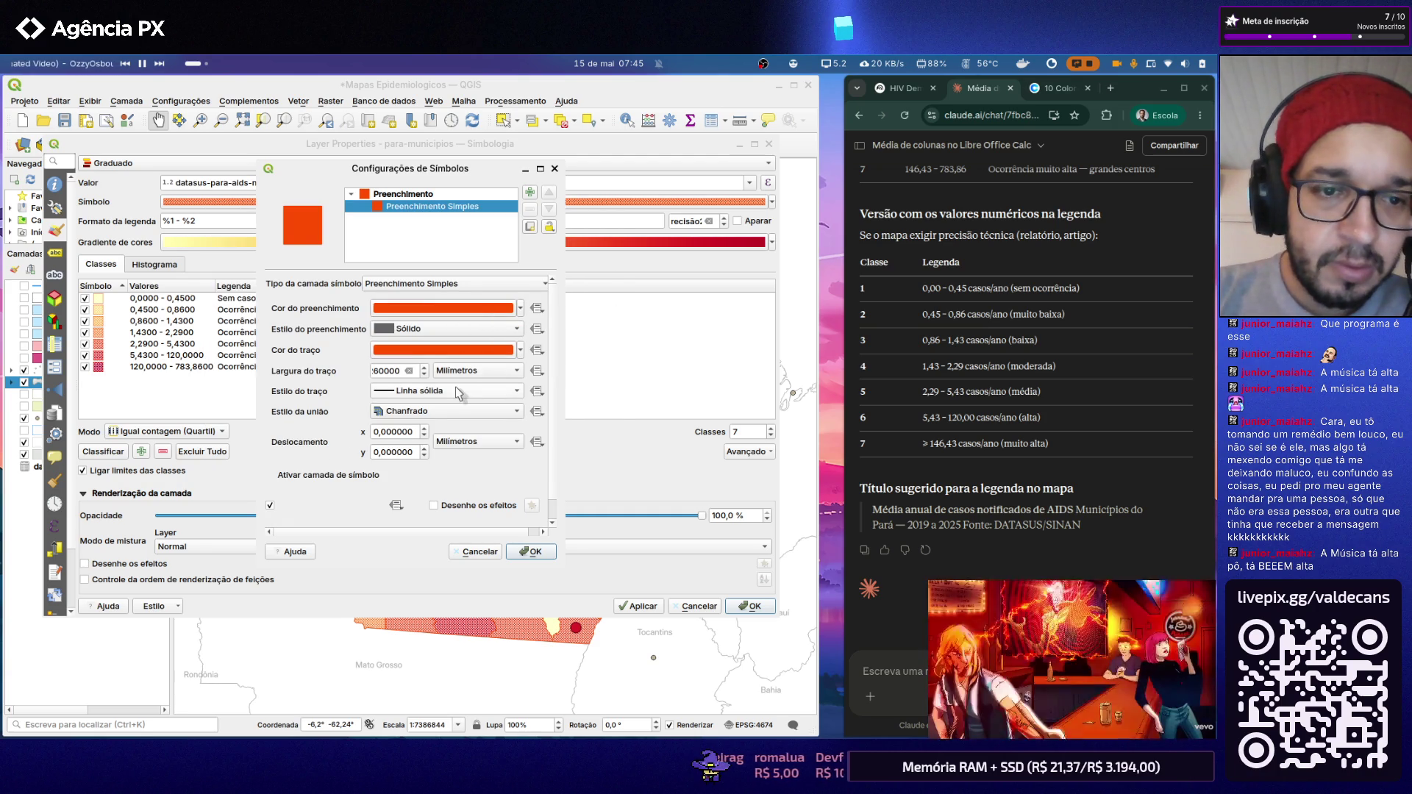
Step: Set the stroke width to 5 mm, apply the thick outlines and close the layer properties
{"action": "double_click", "coordinate": [389, 371]}
{"action": "type", "text": "5"}
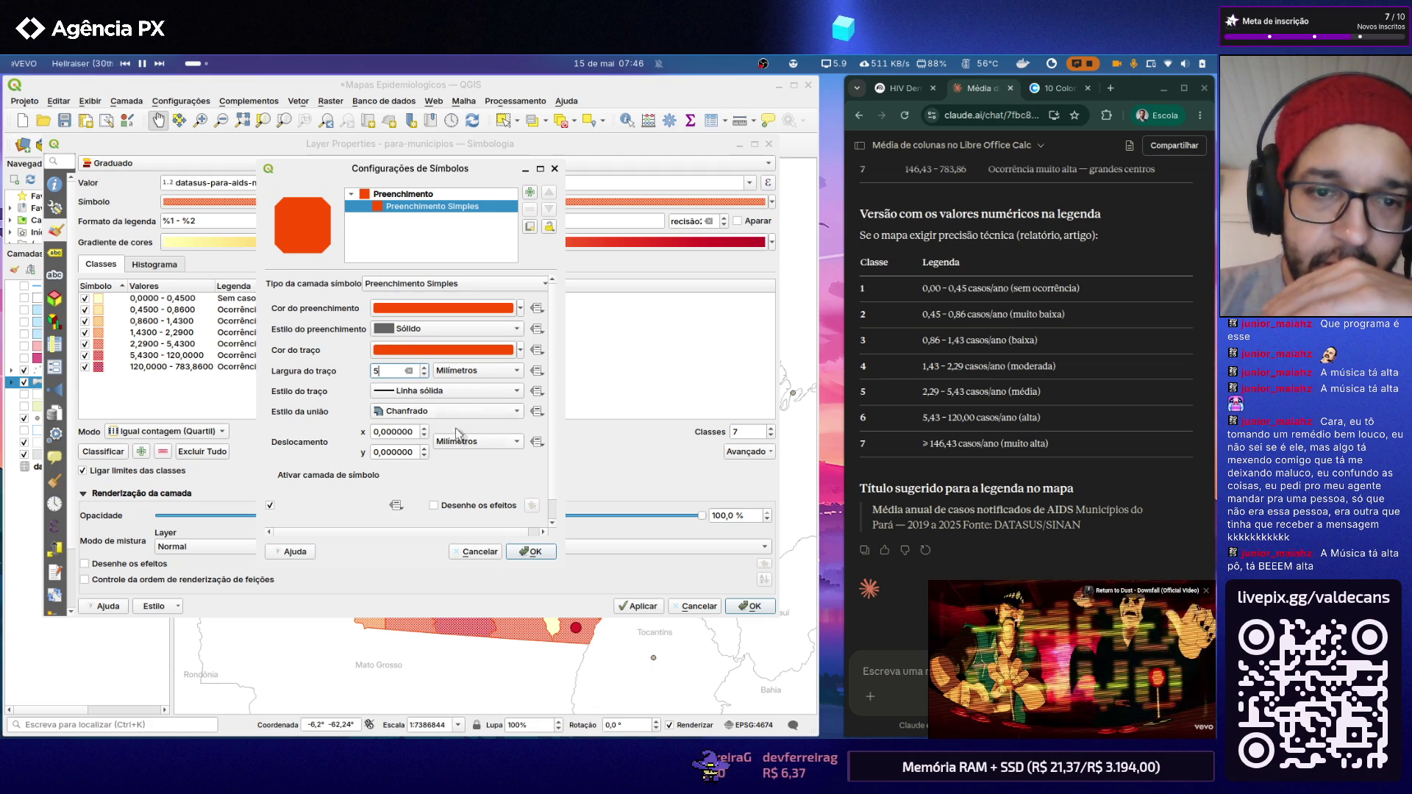
{"action": "left_click", "coordinate": [533, 554]}
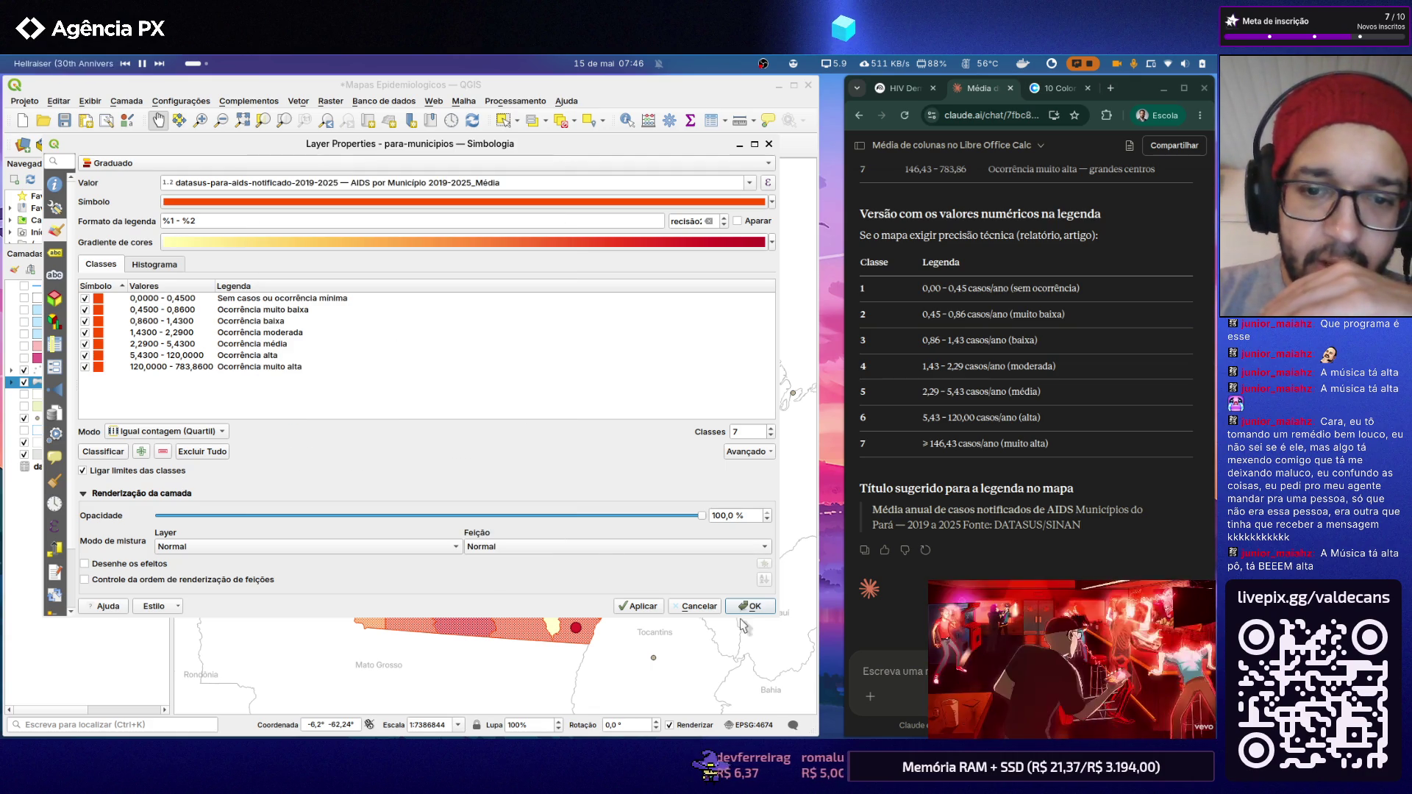
{"action": "left_click", "coordinate": [645, 606]}
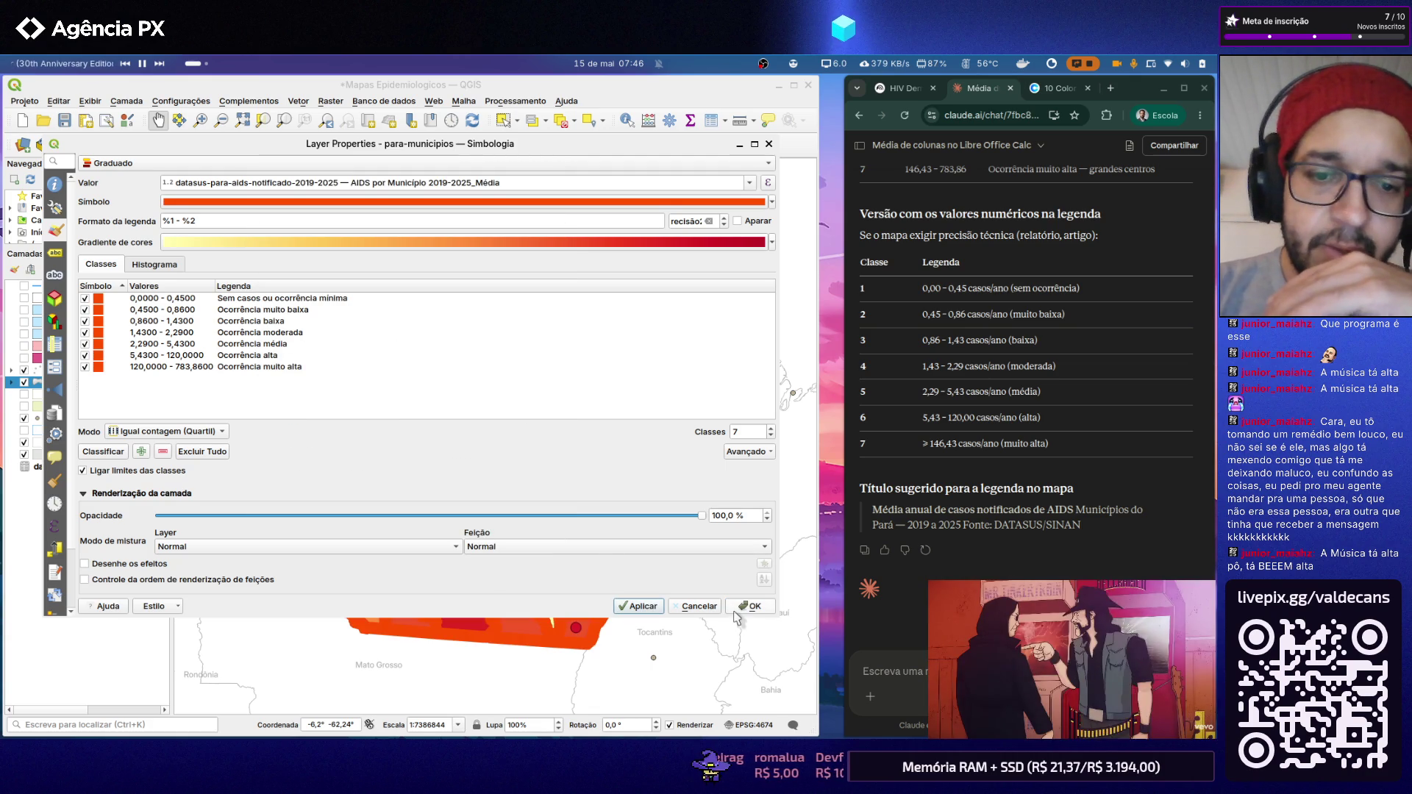
{"action": "key", "text": "Return"}
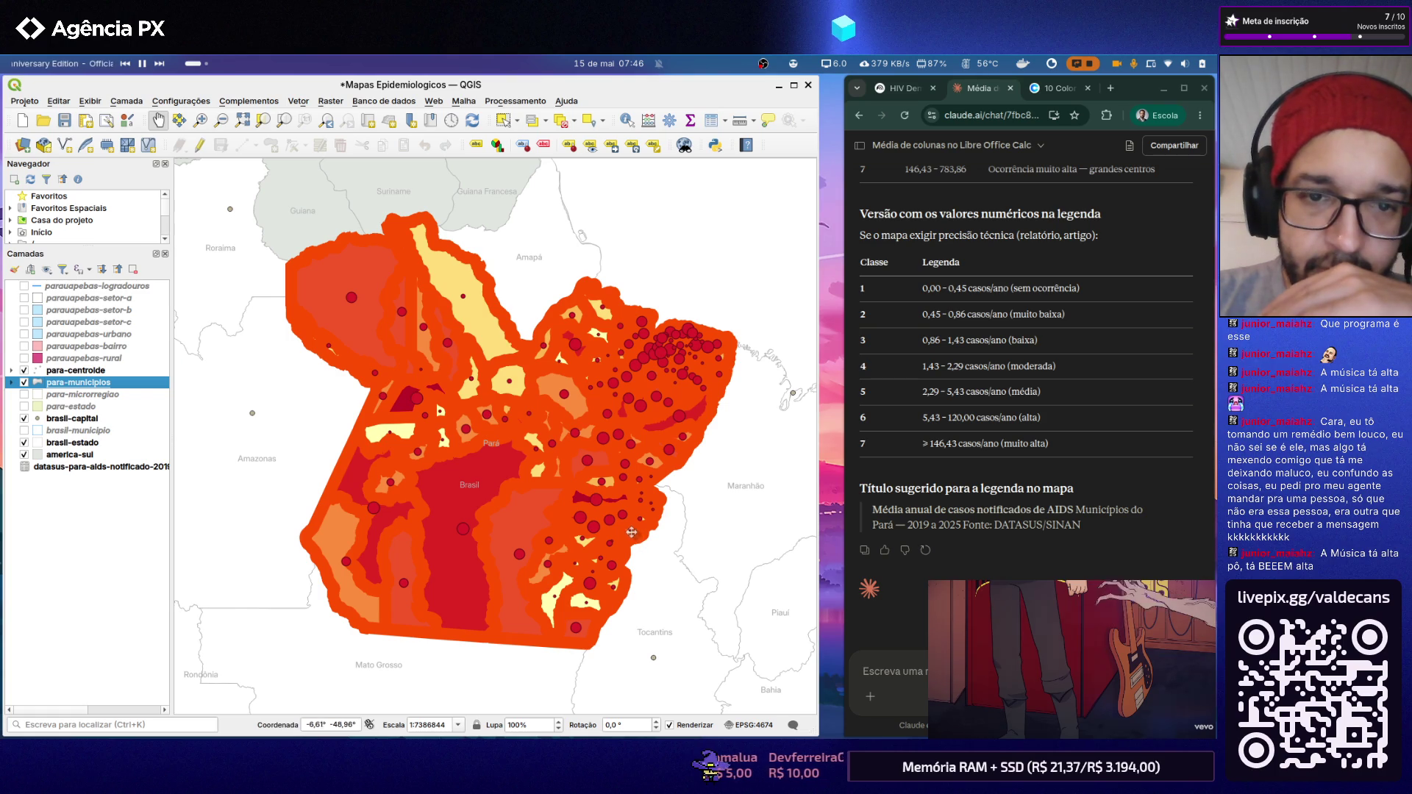
Step: Edit the shared symbol of para-municipios and reach its Simple Fill stroke settings
{"action": "double_click", "coordinate": [125, 383]}
{"action": "left_click", "coordinate": [364, 202]}
{"action": "left_click", "coordinate": [387, 287]}
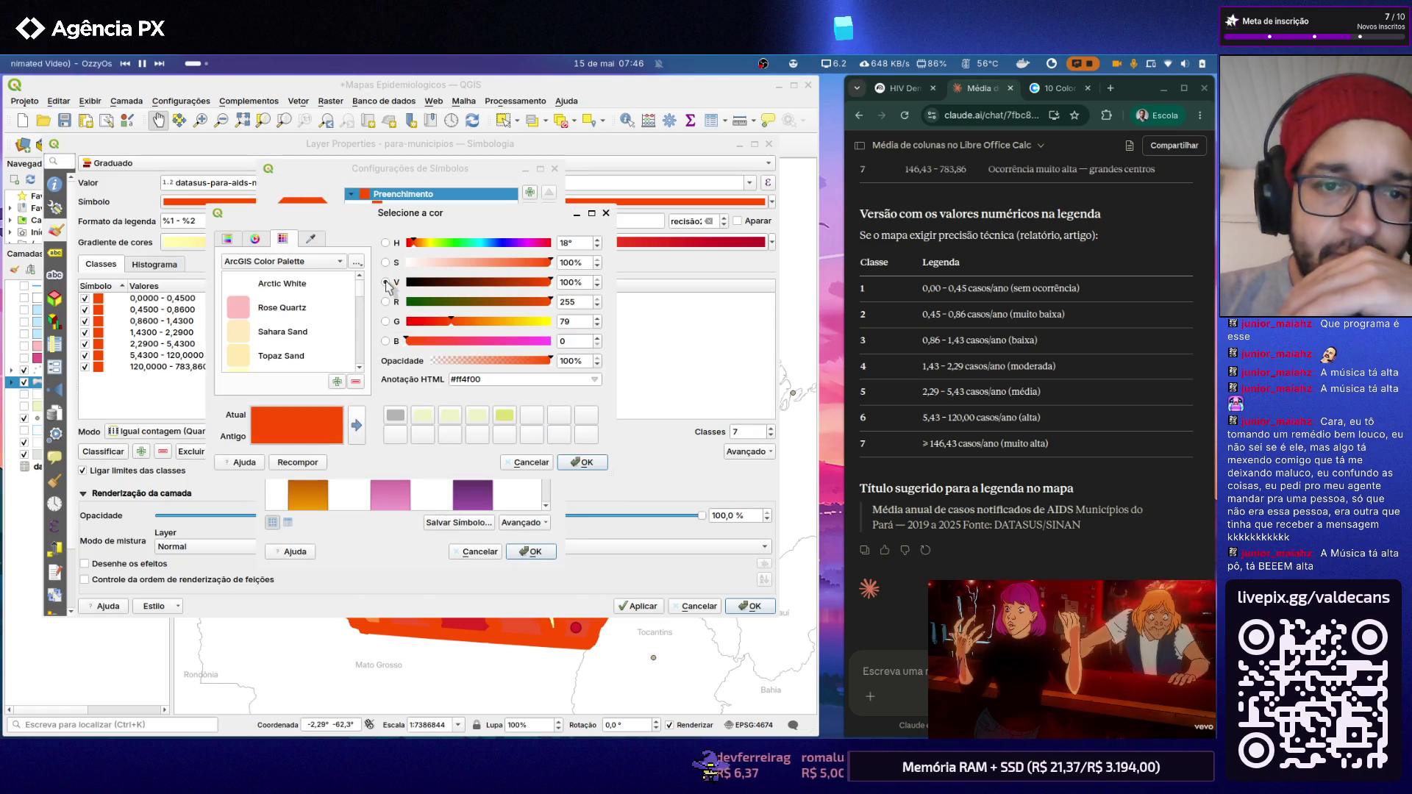
{"action": "left_click", "coordinate": [529, 462]}
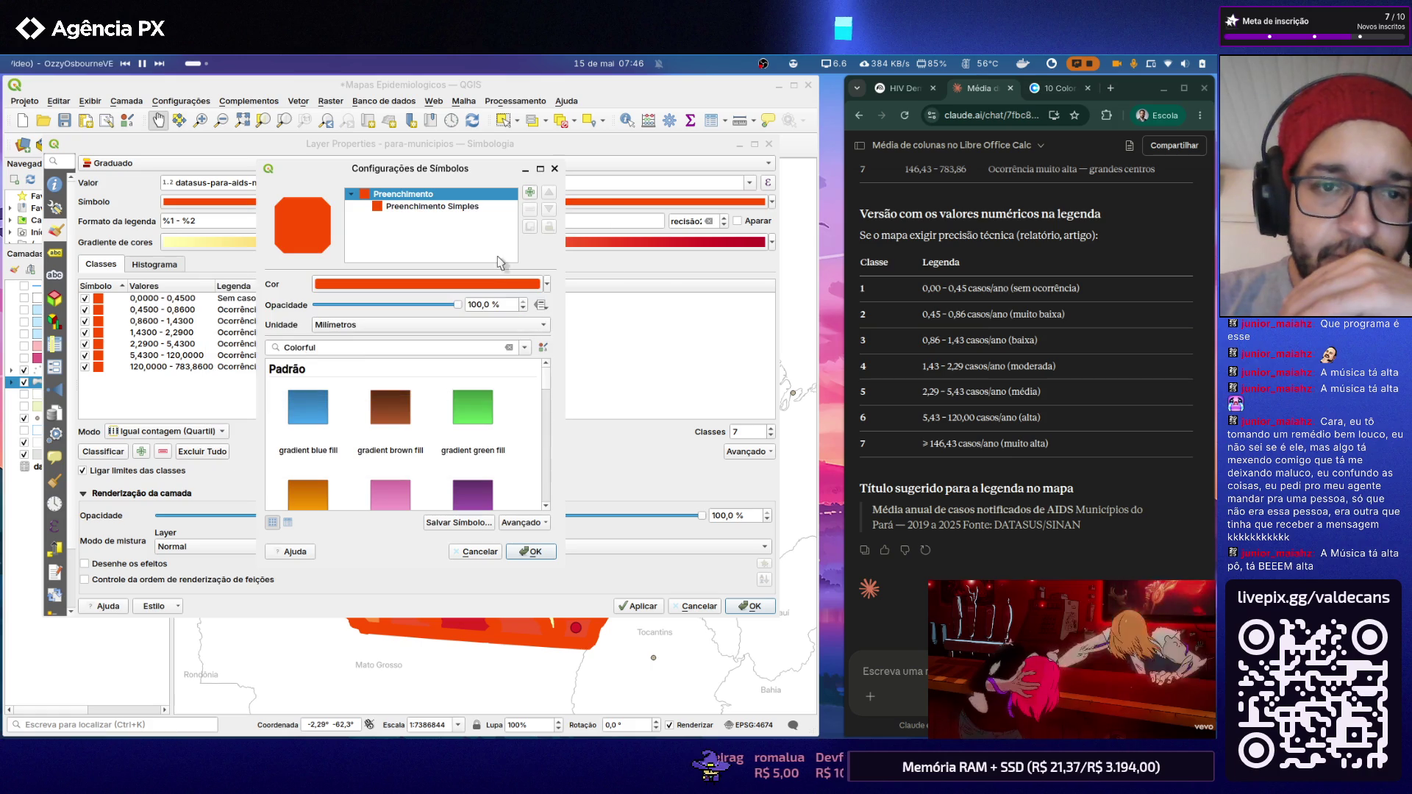
{"action": "left_click", "coordinate": [461, 206]}
Step: Set the municipality outline width to 1 mm and apply it to the map
{"action": "double_click", "coordinate": [400, 372]}
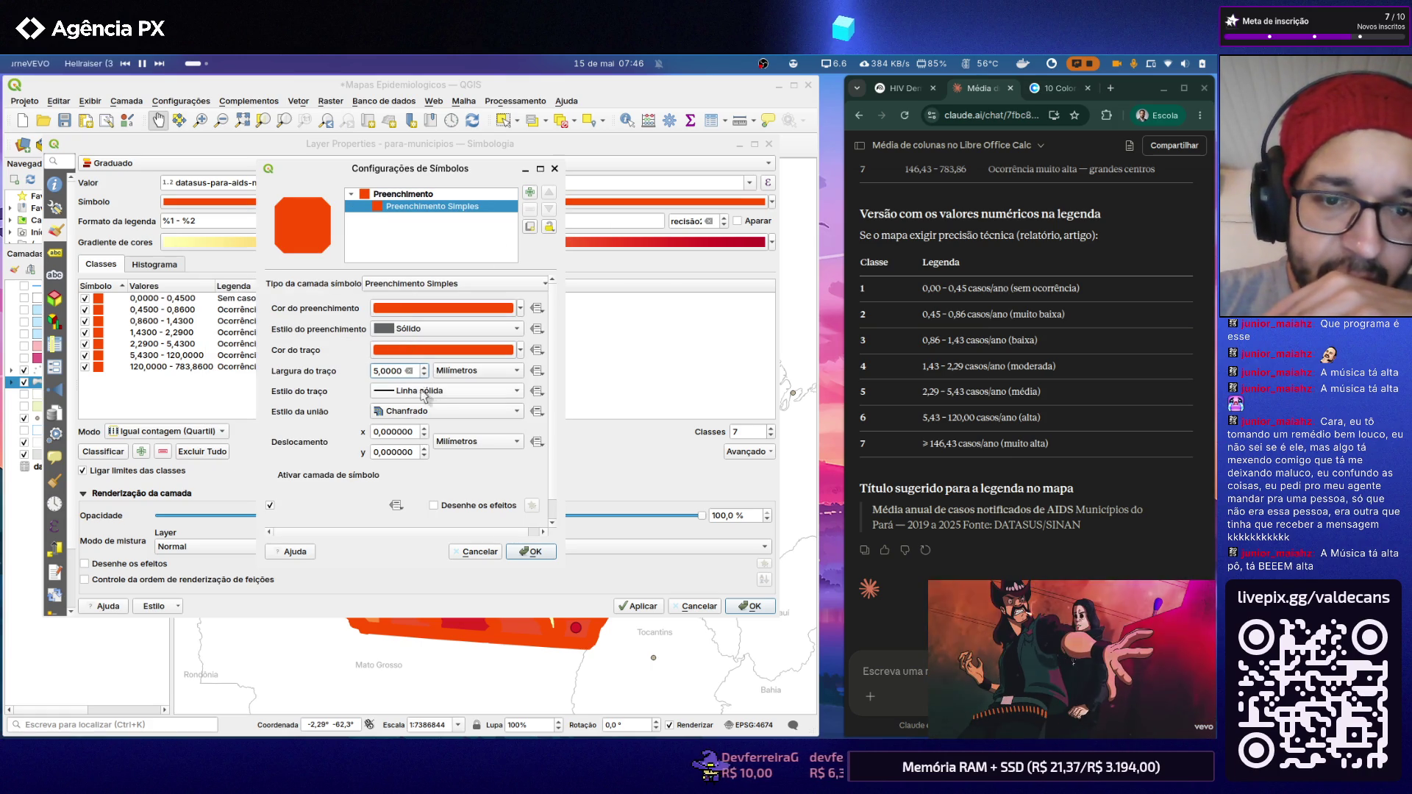
{"action": "double_click", "coordinate": [406, 375]}
{"action": "type", "text": "1"}
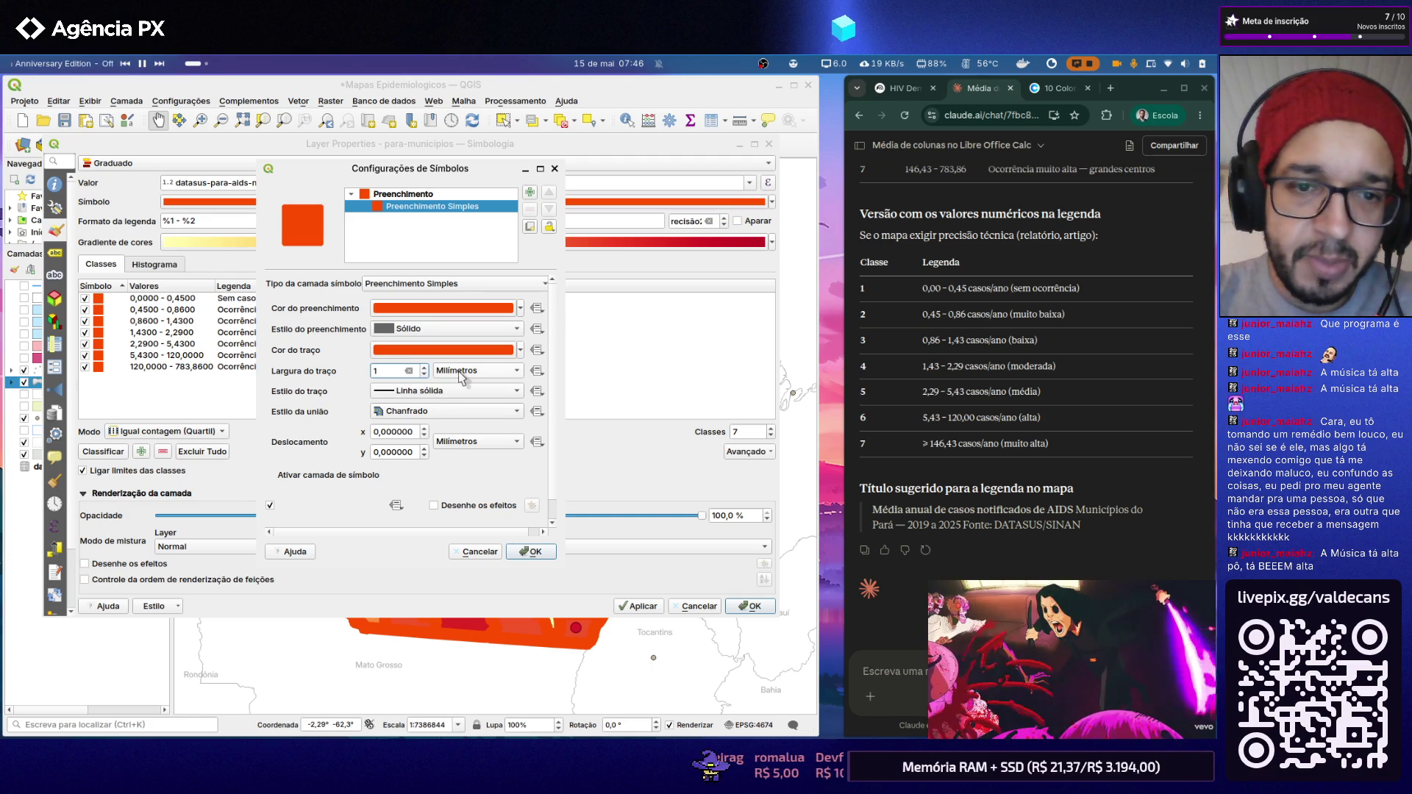
{"action": "key", "text": "Return"}
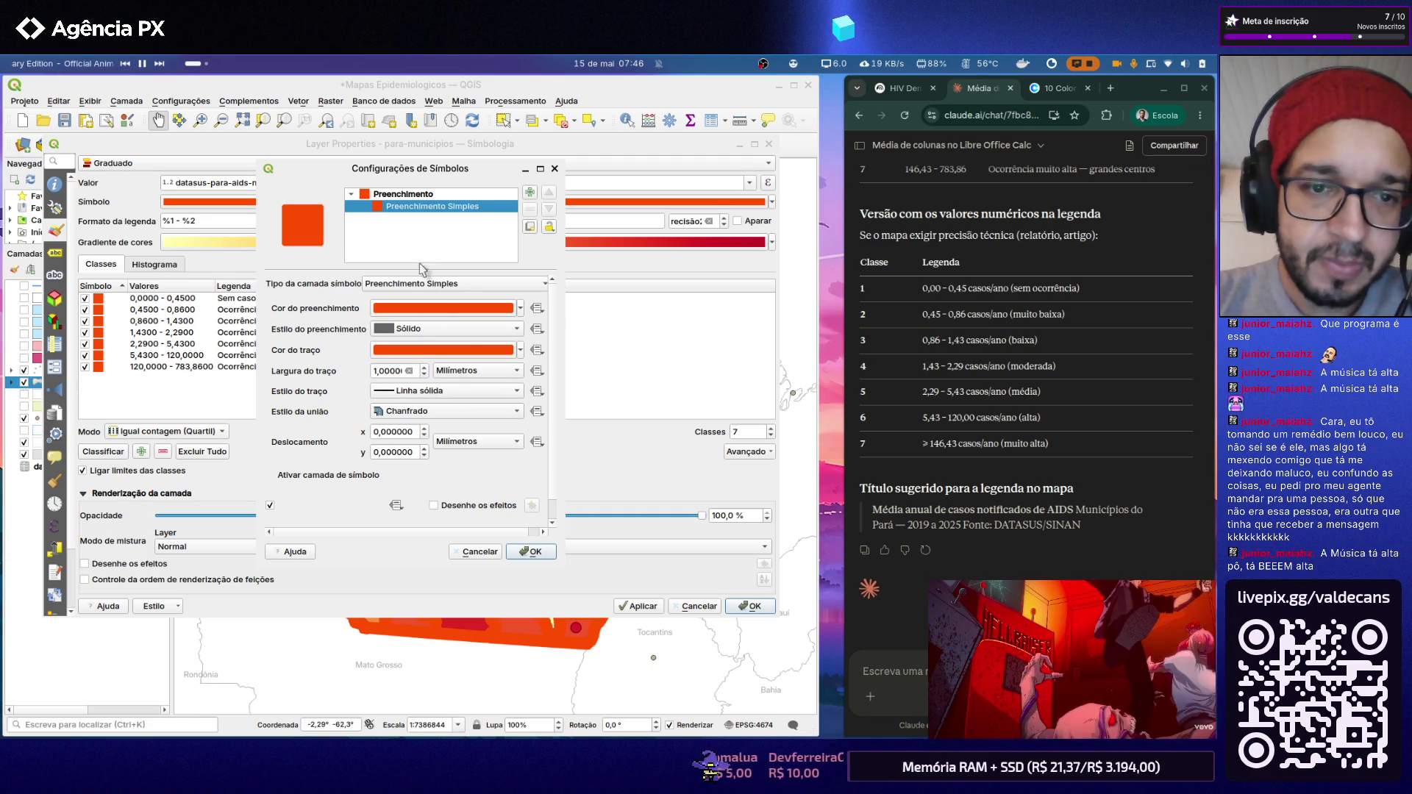
{"action": "left_click", "coordinate": [527, 553]}
{"action": "left_click", "coordinate": [631, 605]}
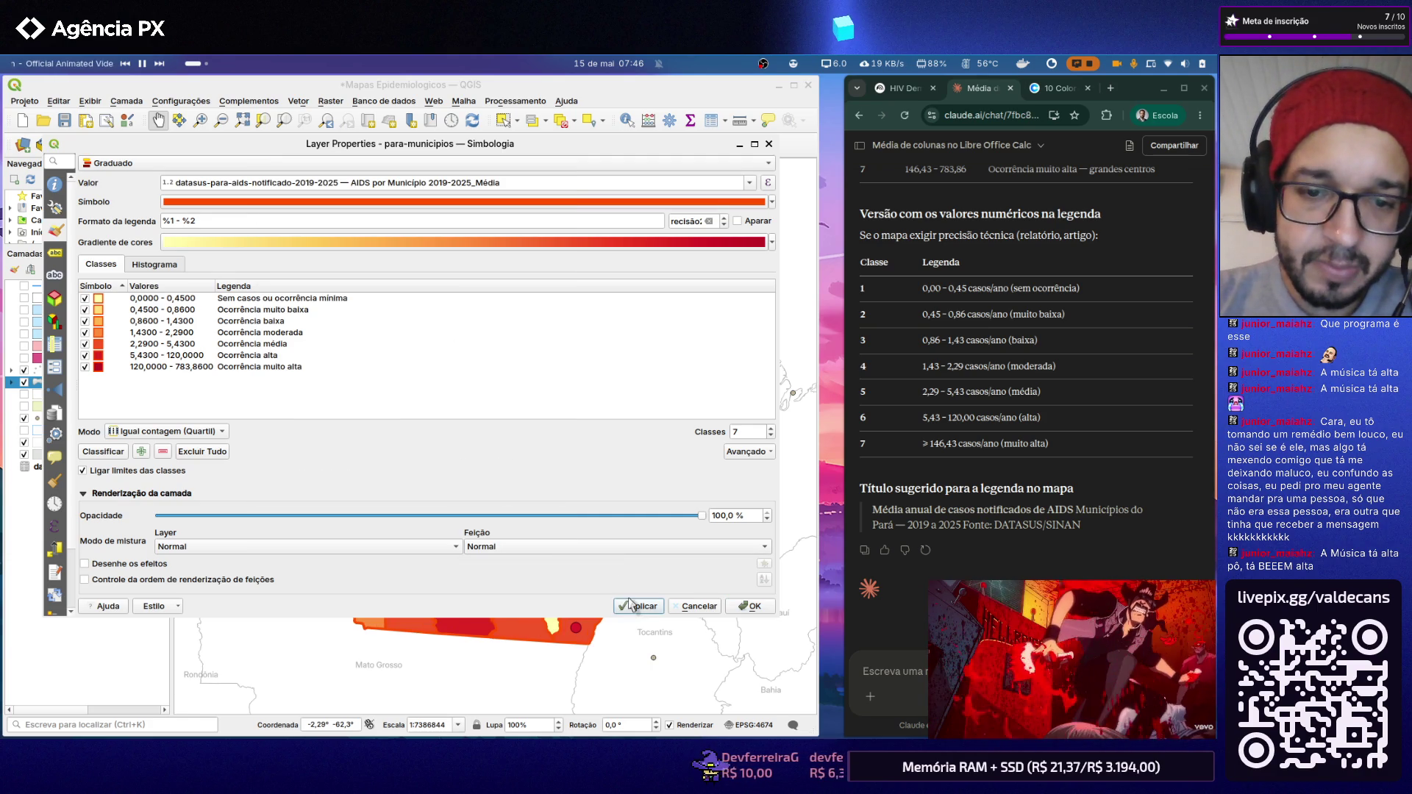
{"action": "left_click", "coordinate": [750, 606]}
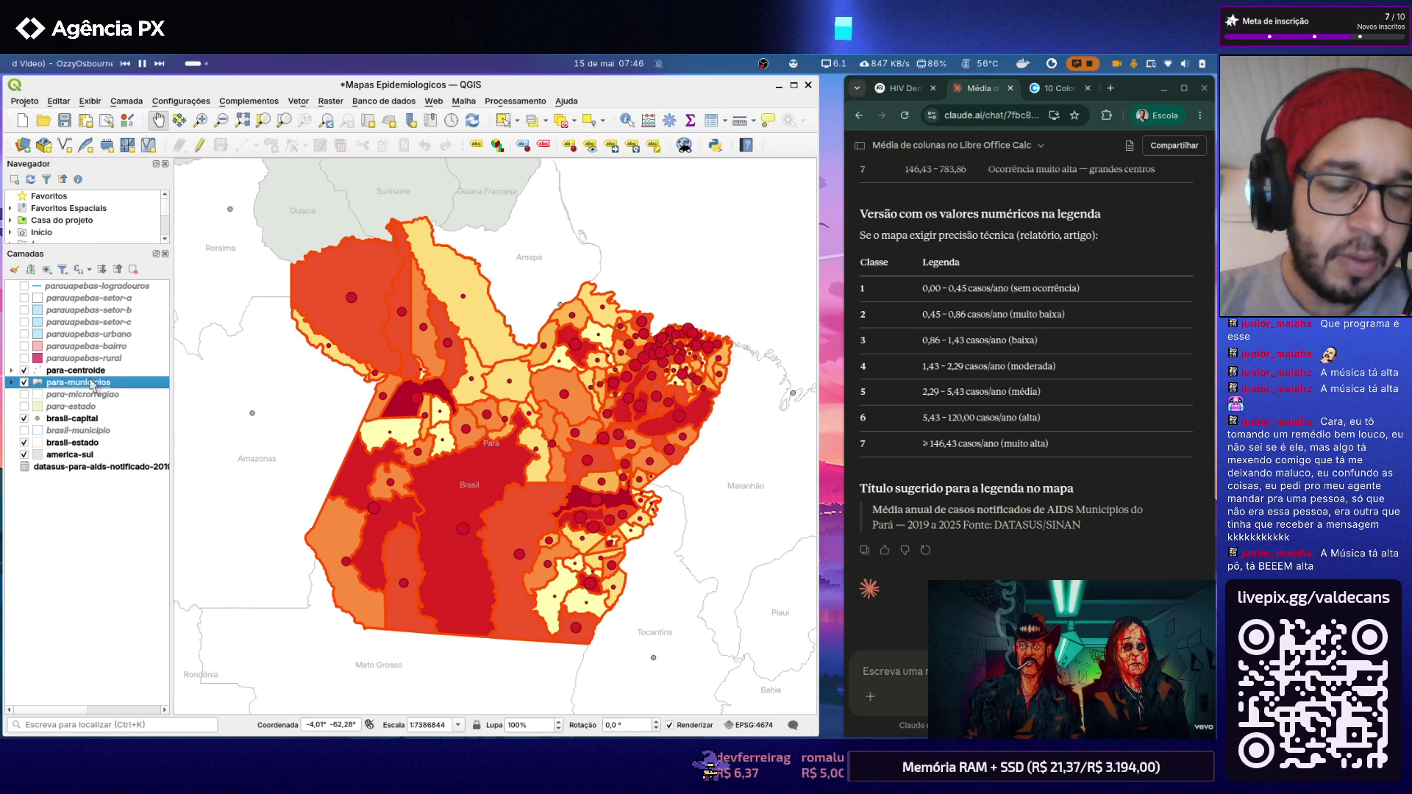
Step: Reopen the para-municipios symbol and go to its Simple Fill stroke settings
{"action": "double_click", "coordinate": [90, 384]}
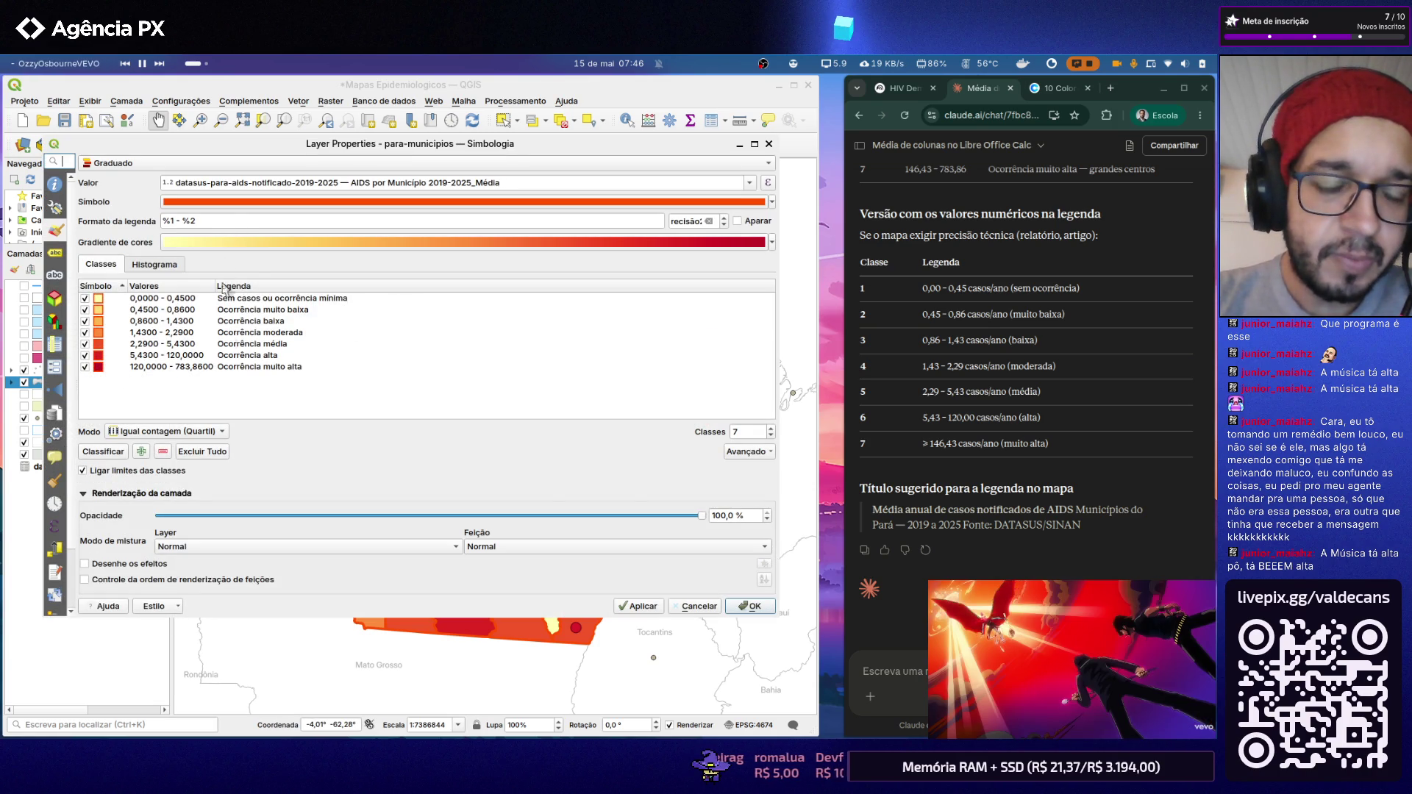
{"action": "left_click", "coordinate": [308, 204]}
{"action": "left_click", "coordinate": [546, 283]}
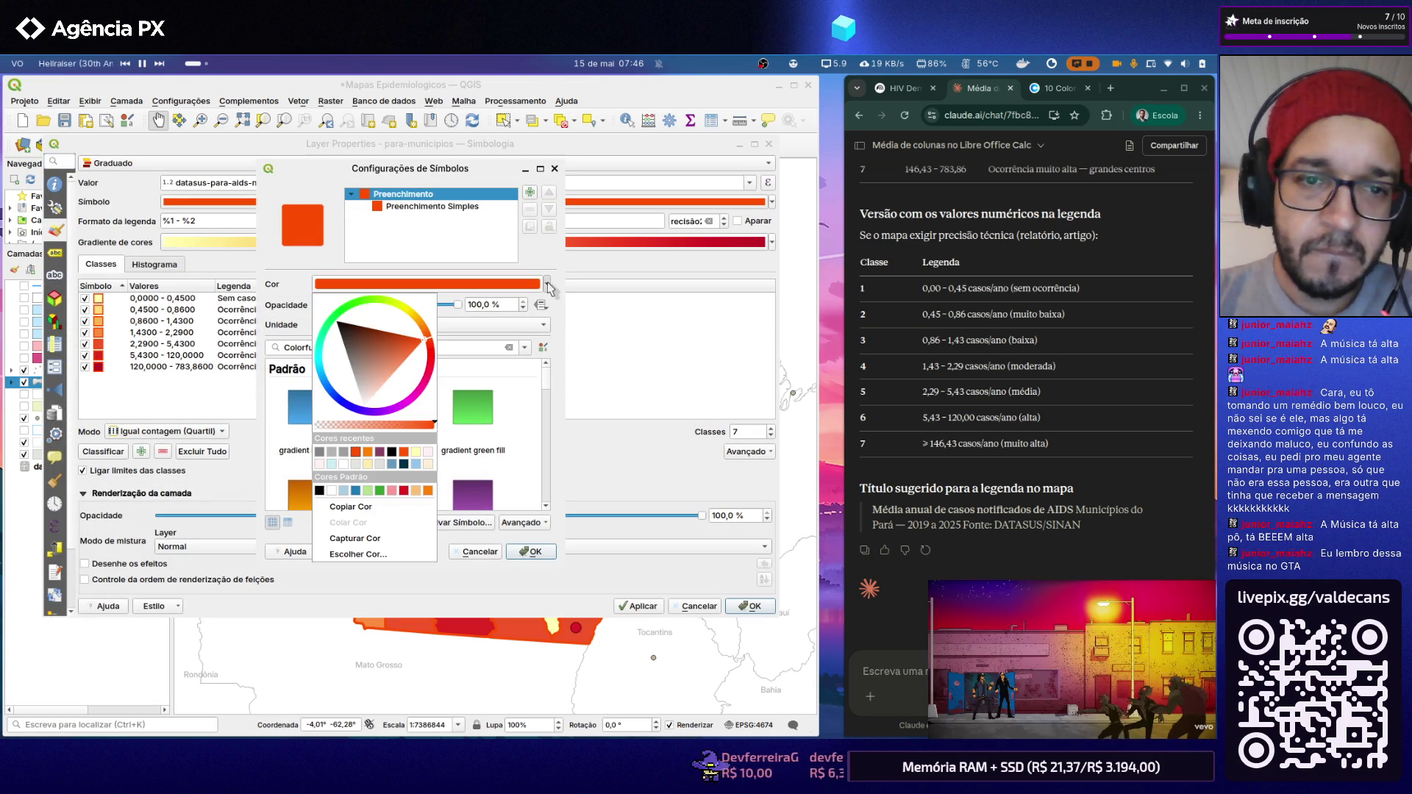
{"action": "key", "text": "Escape"}
{"action": "left_click", "coordinate": [424, 207]}
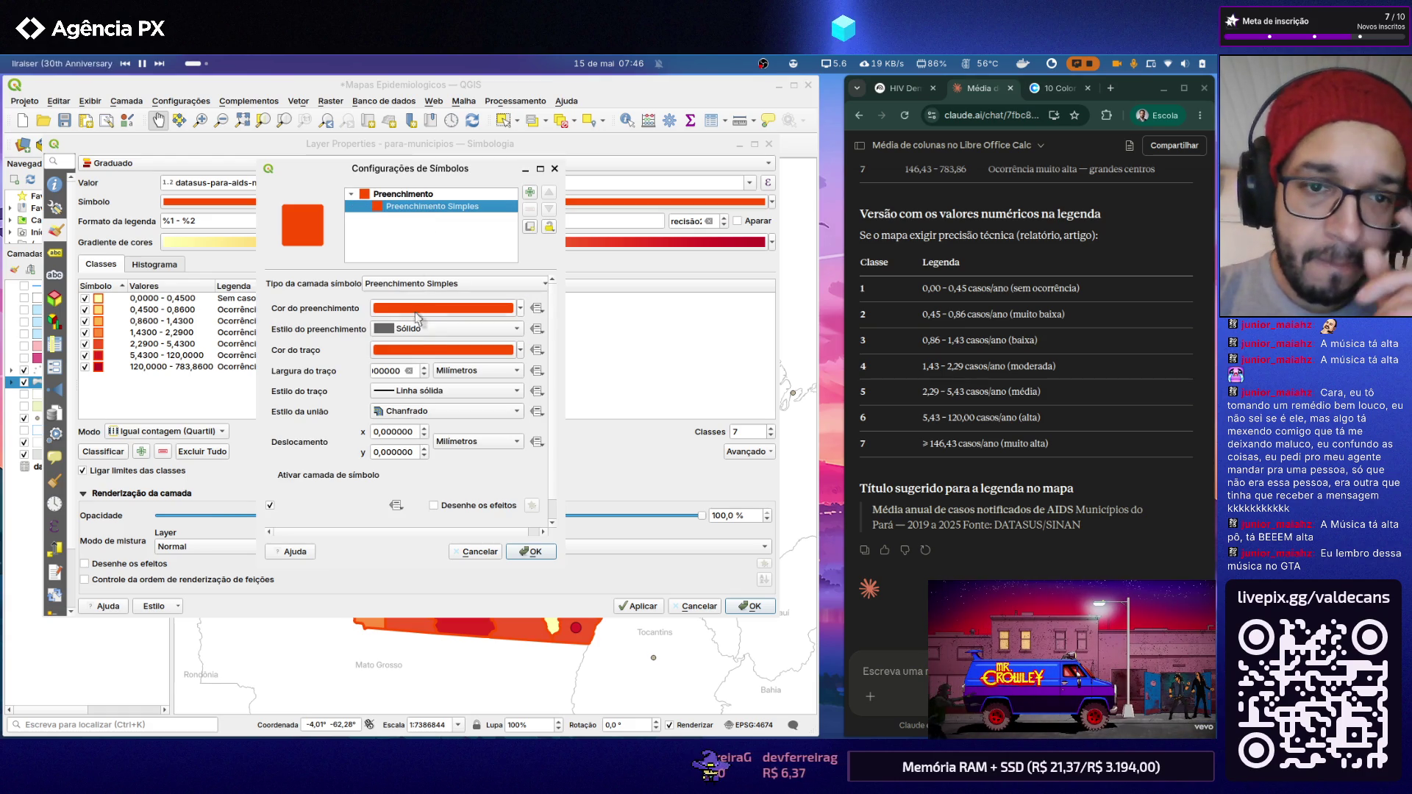
Step: Lower the outline width to 0.5 mm with the spinbox and apply it to the map
{"action": "left_click", "coordinate": [386, 370]}
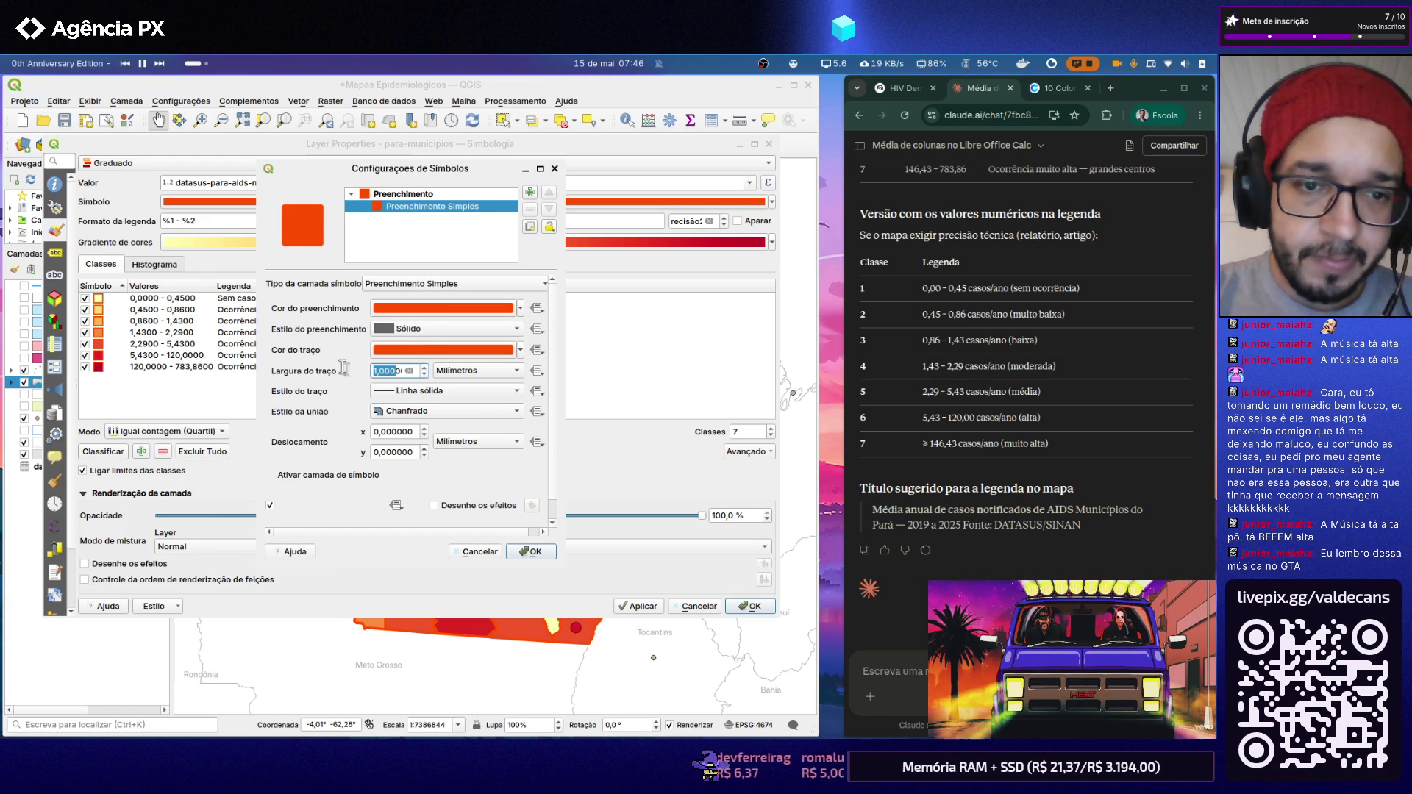
{"action": "left_click", "coordinate": [423, 375]}
{"action": "type", "text": "0,5000"}
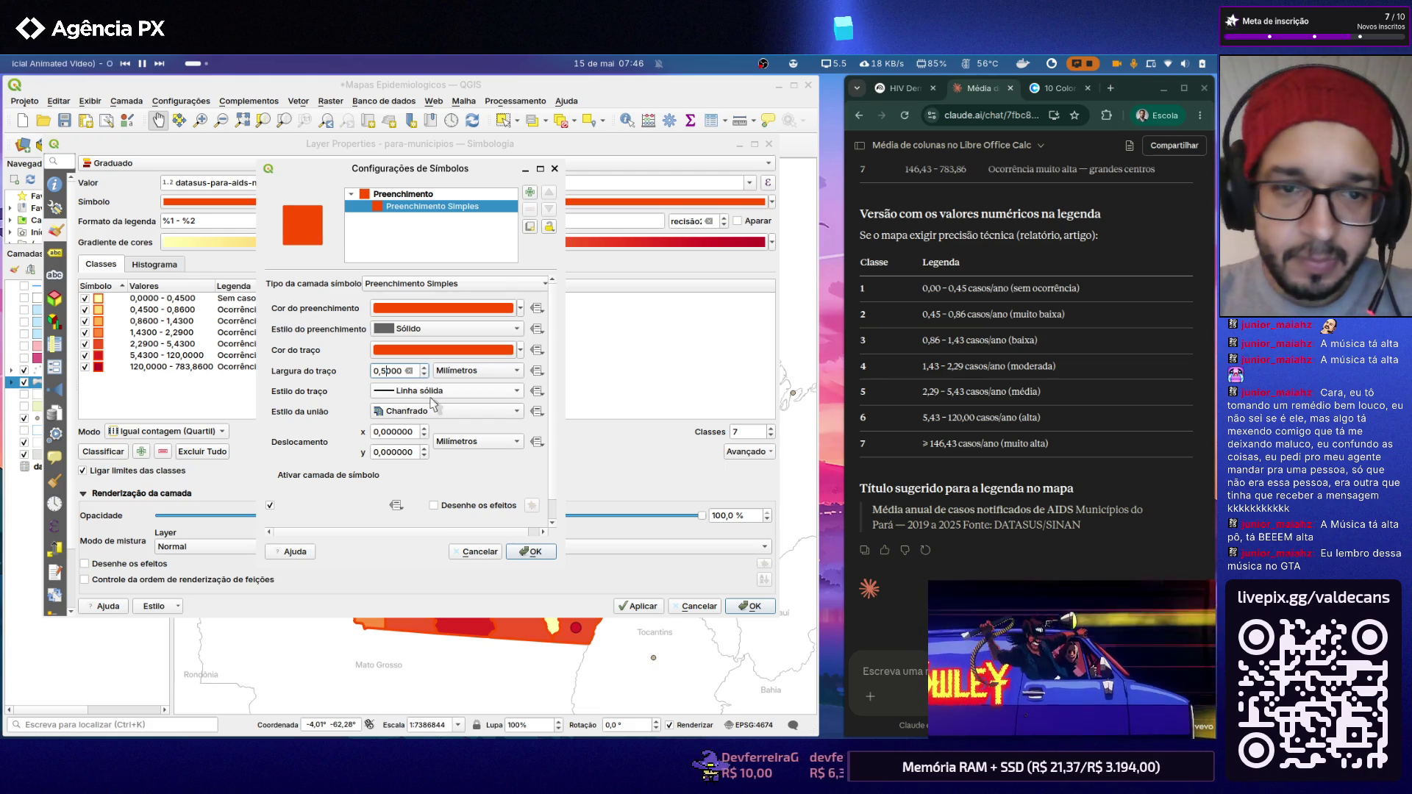
{"action": "left_click", "coordinate": [531, 551]}
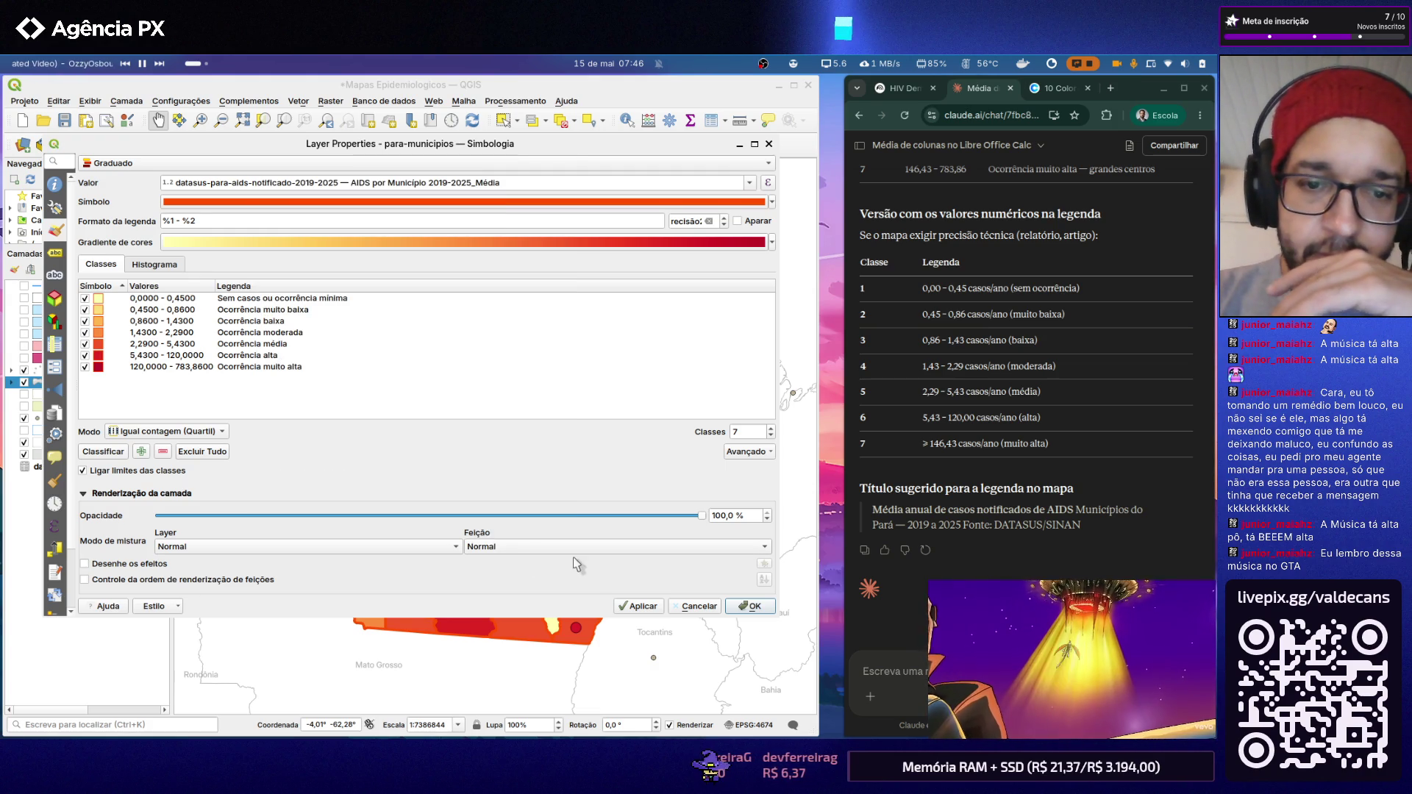
{"action": "left_click", "coordinate": [649, 609]}
{"action": "left_click", "coordinate": [751, 607]}
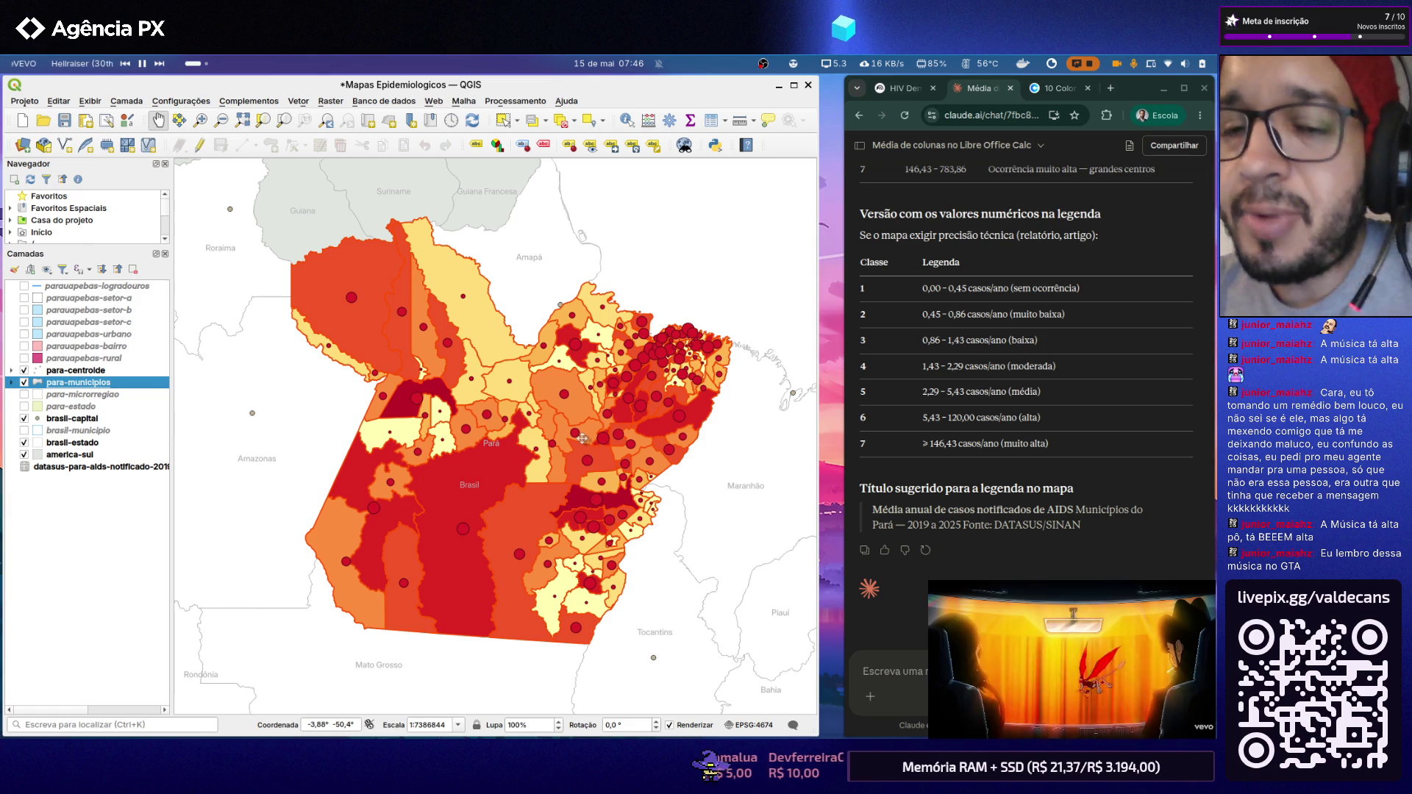
{"action": "scroll", "coordinate": [529, 439], "scroll_direction": "up", "scroll_amount": 1}
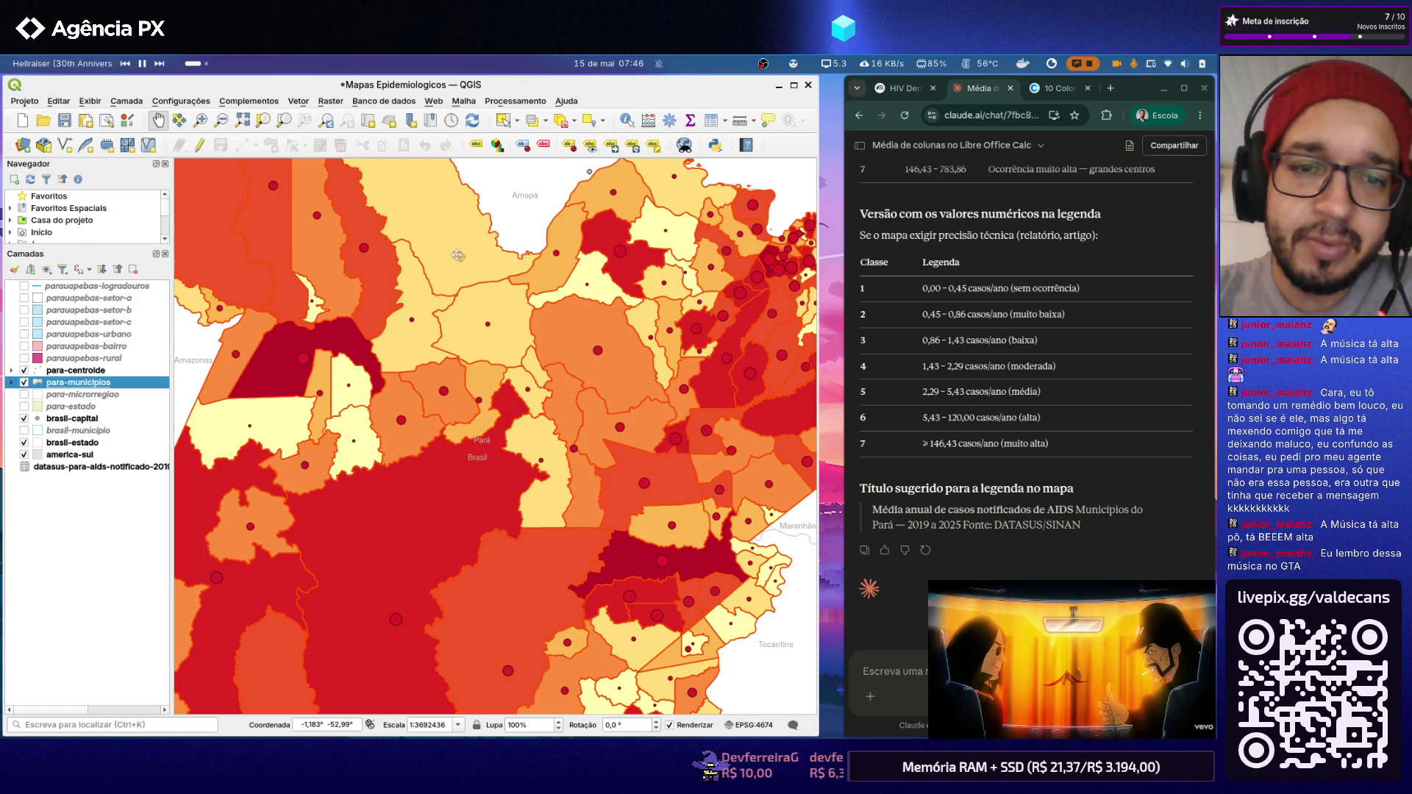
{"action": "scroll", "coordinate": [430, 279], "scroll_direction": "up", "scroll_amount": 1}
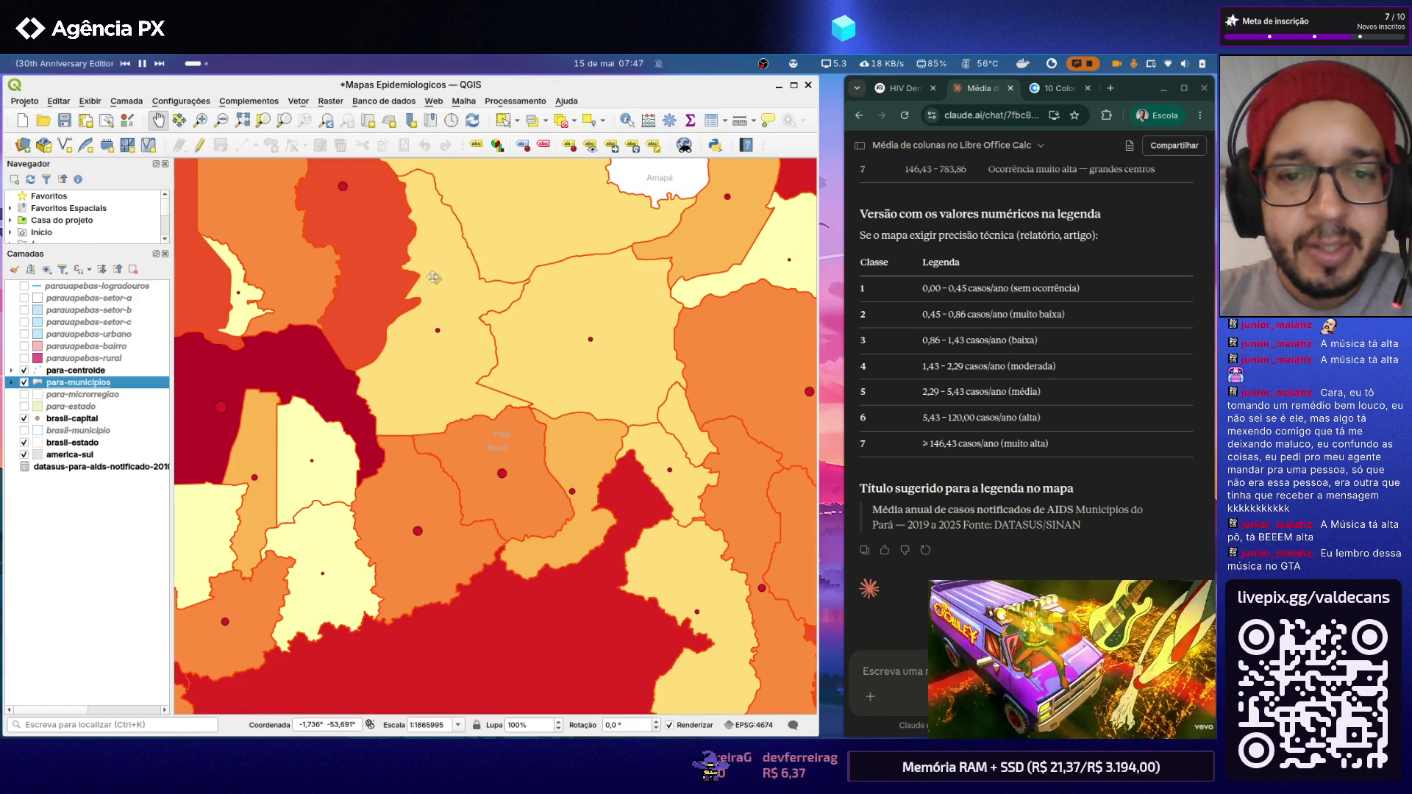
{"action": "left_click_drag", "start_coordinate": [443, 209], "coordinate": [436, 252]}
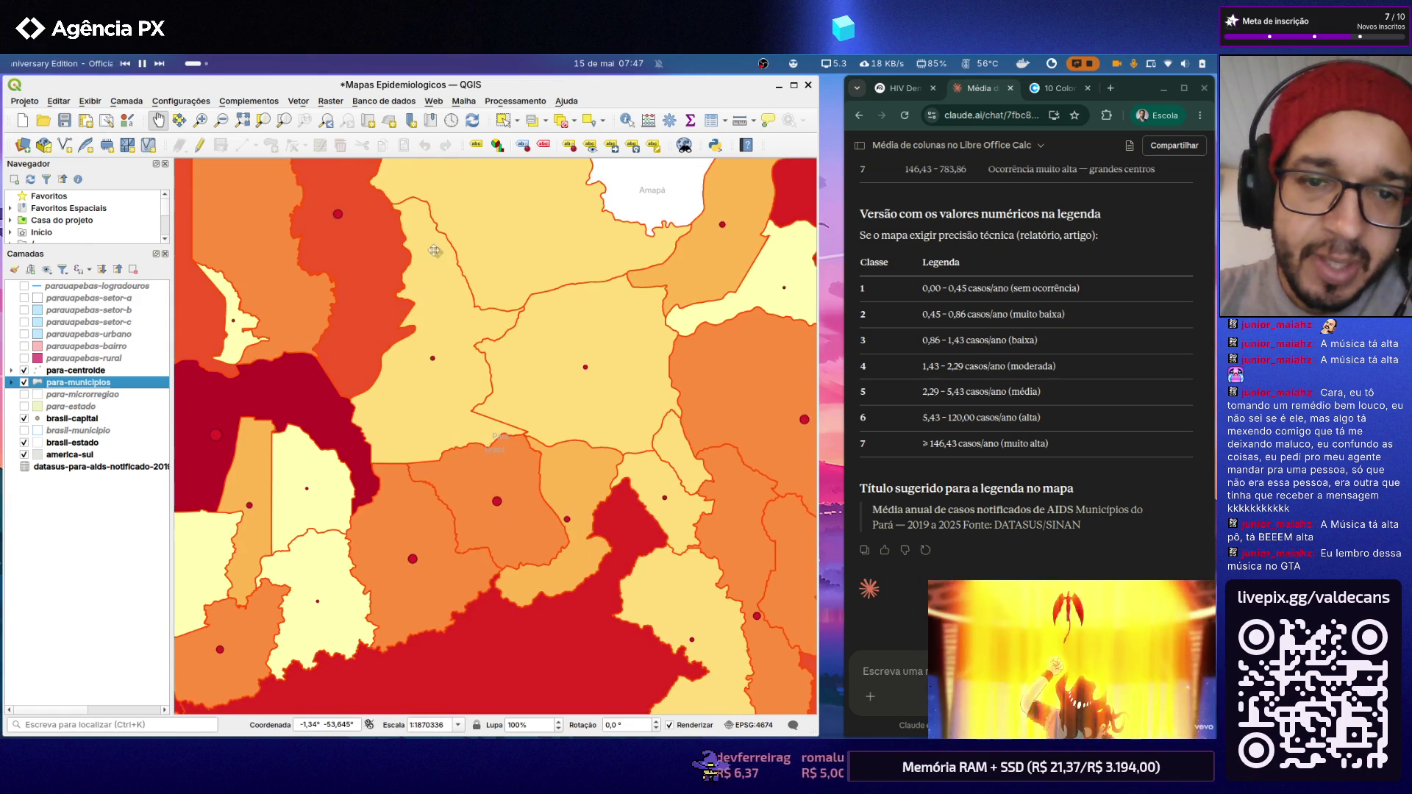
{"action": "scroll", "coordinate": [575, 334], "scroll_direction": "down", "scroll_amount": 1}
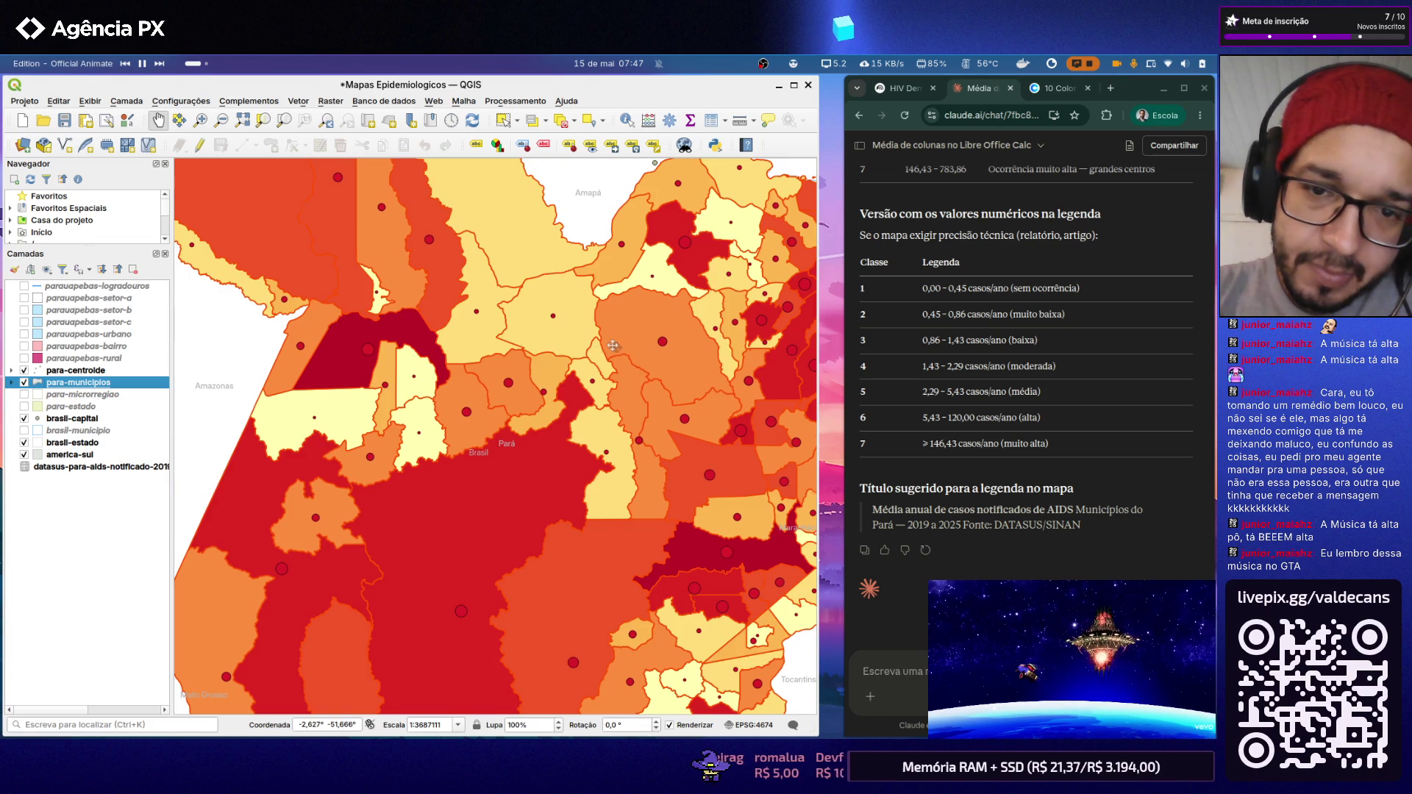
{"action": "scroll", "coordinate": [612, 346], "scroll_direction": "up", "scroll_amount": 1}
{"action": "scroll", "coordinate": [408, 331], "scroll_direction": "down", "scroll_amount": 2}
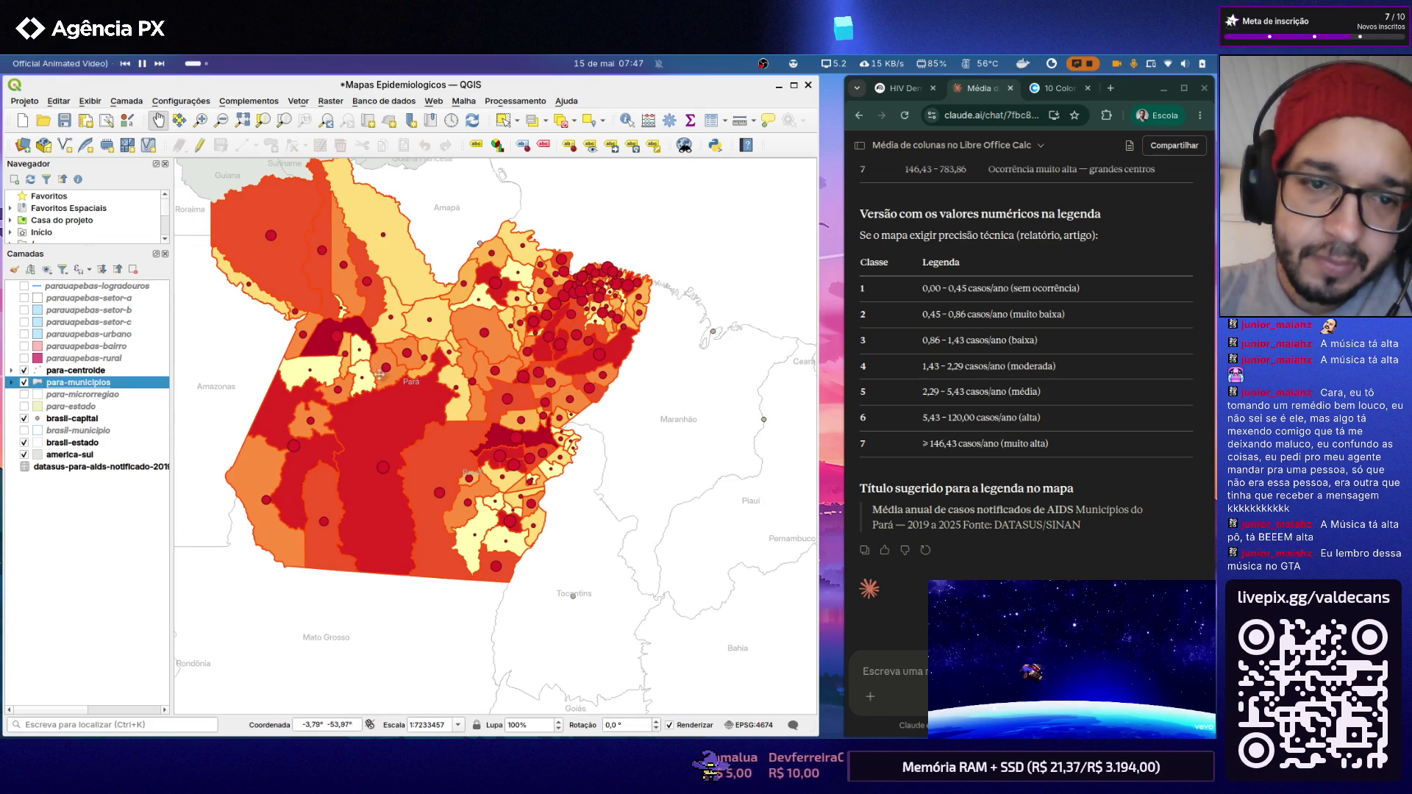
{"action": "scroll", "coordinate": [336, 383], "scroll_direction": "up", "scroll_amount": 1}
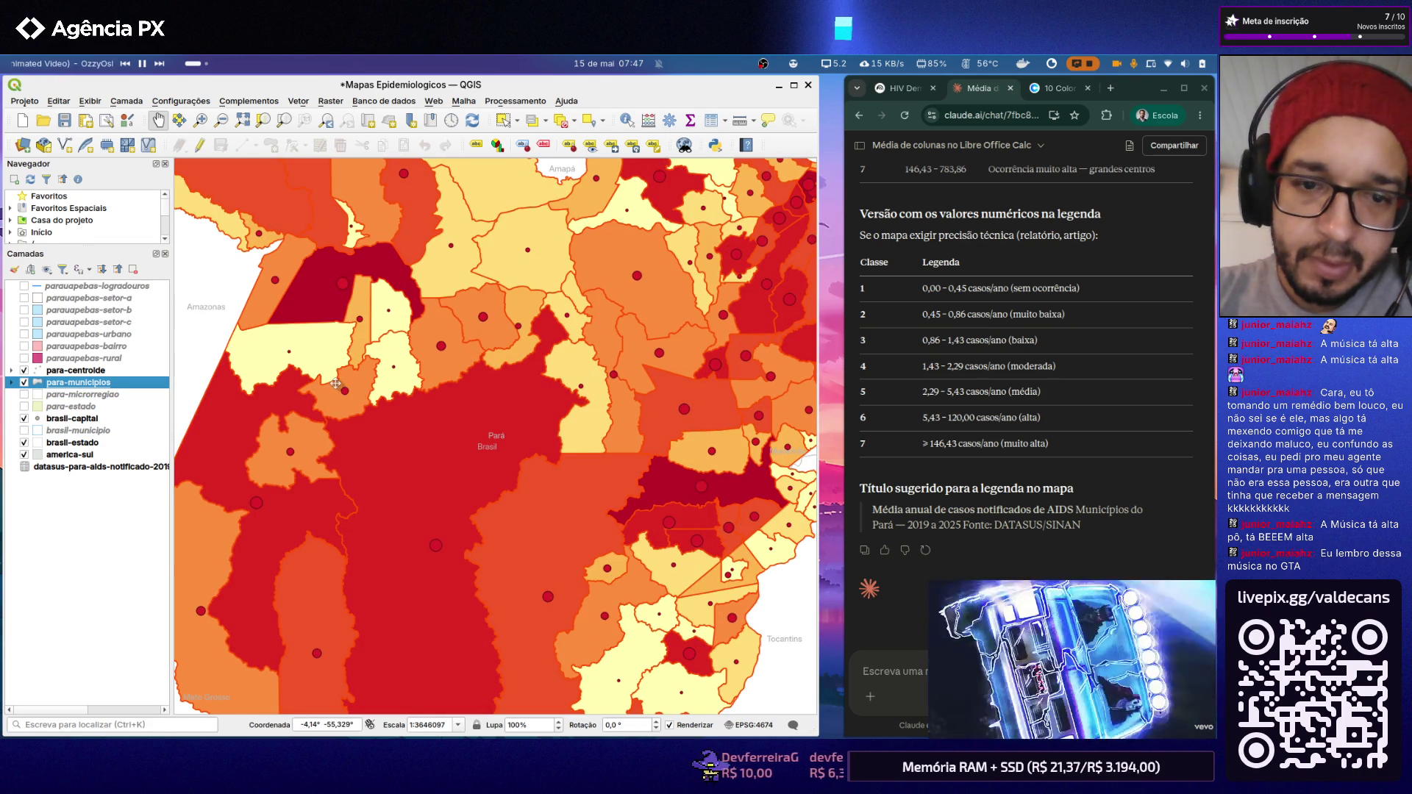
{"action": "scroll", "coordinate": [336, 383], "scroll_direction": "down", "scroll_amount": 1}
{"action": "left_click", "coordinate": [25, 100]}
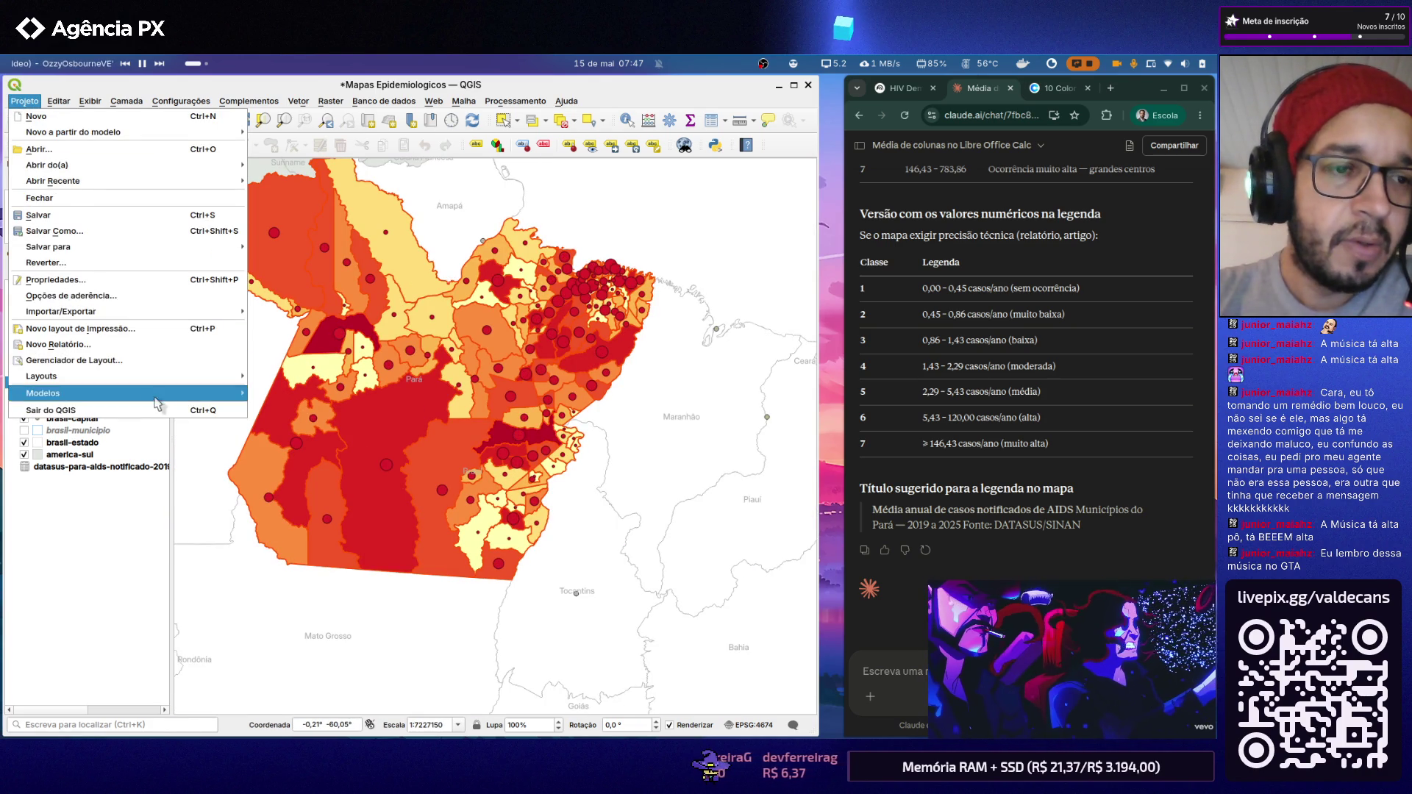
{"action": "mouse_move", "coordinate": [127, 392]}
{"action": "left_click", "coordinate": [266, 377]}
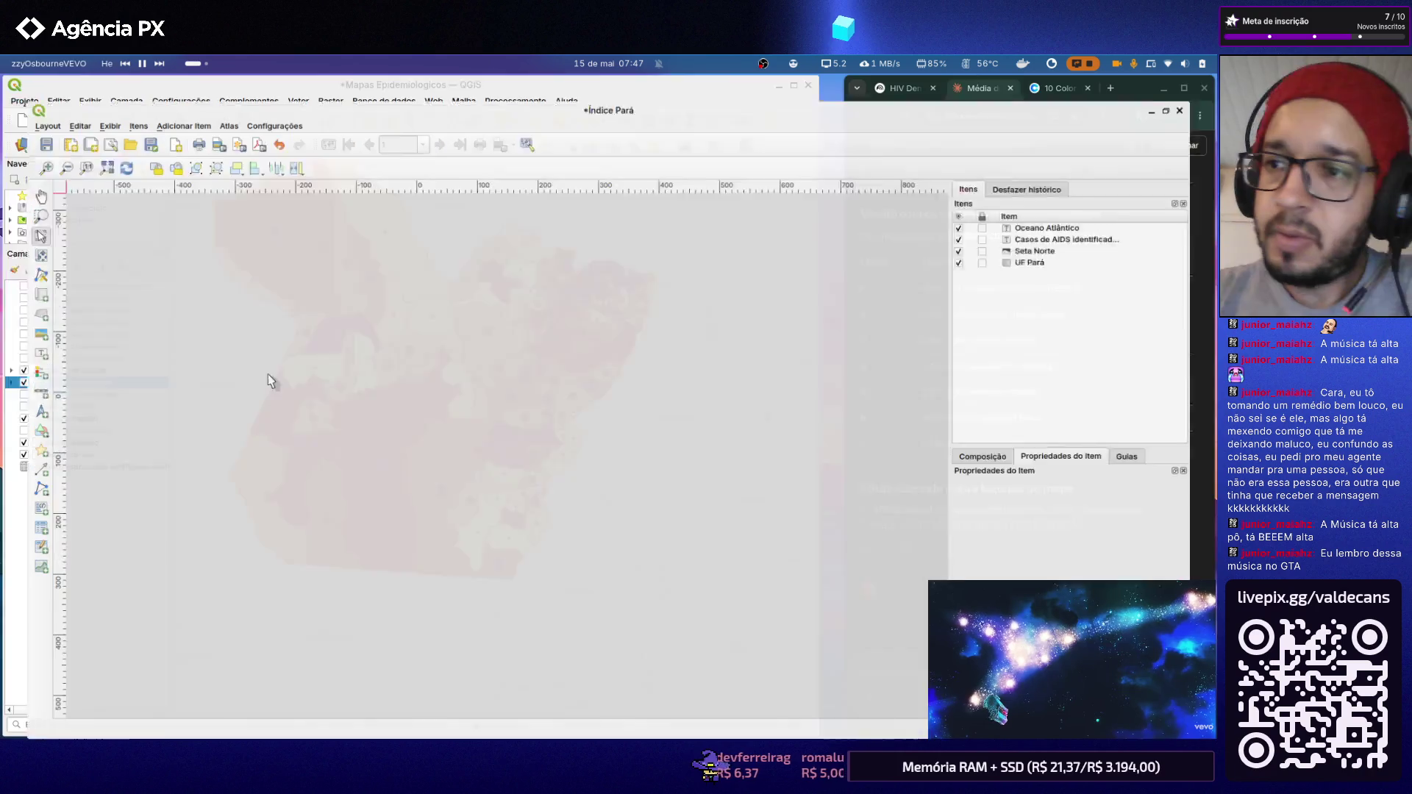
{"action": "scroll", "coordinate": [469, 524], "scroll_direction": "up", "scroll_amount": 3}
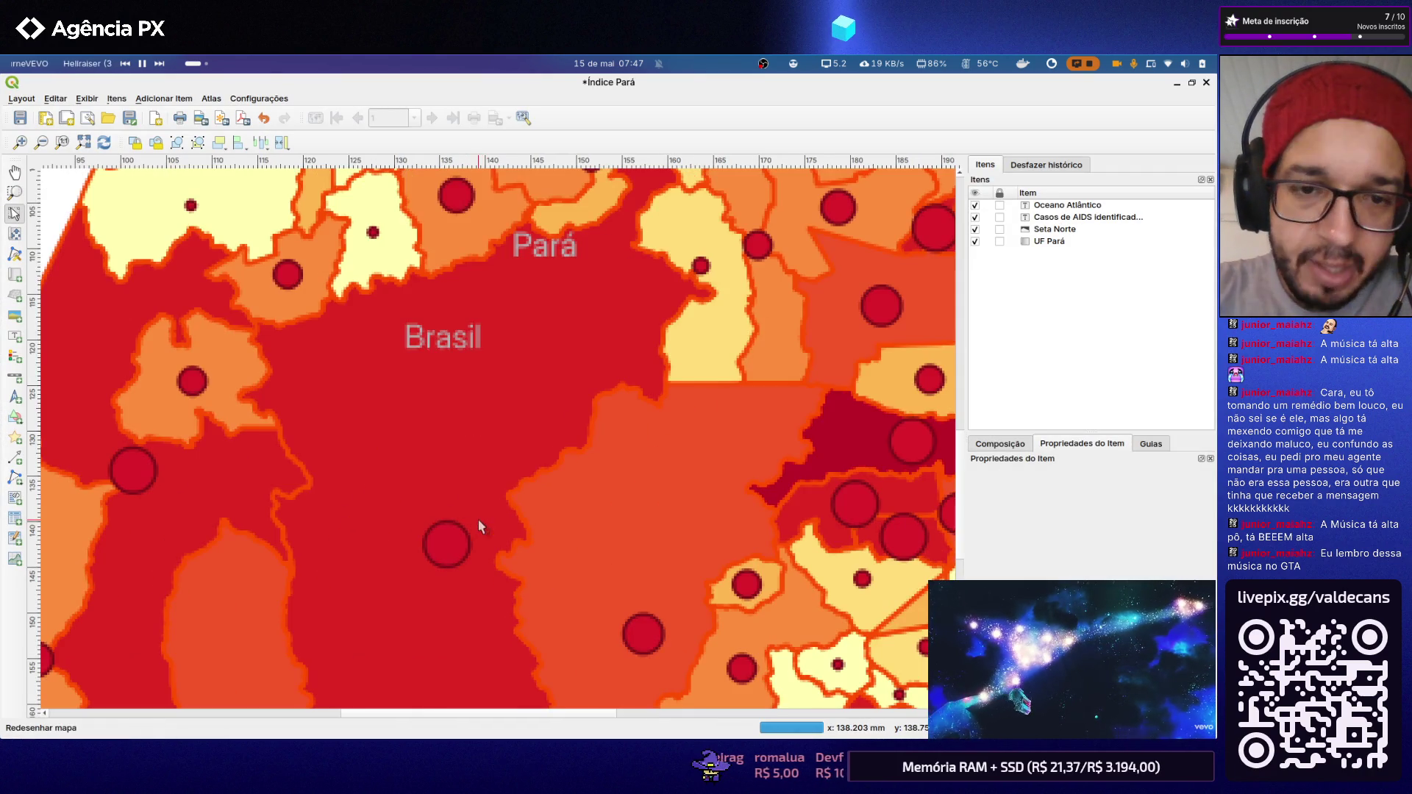
{"action": "scroll", "coordinate": [478, 459], "scroll_direction": "down", "scroll_amount": 2}
{"action": "scroll", "coordinate": [480, 458], "scroll_direction": "down", "scroll_amount": 1}
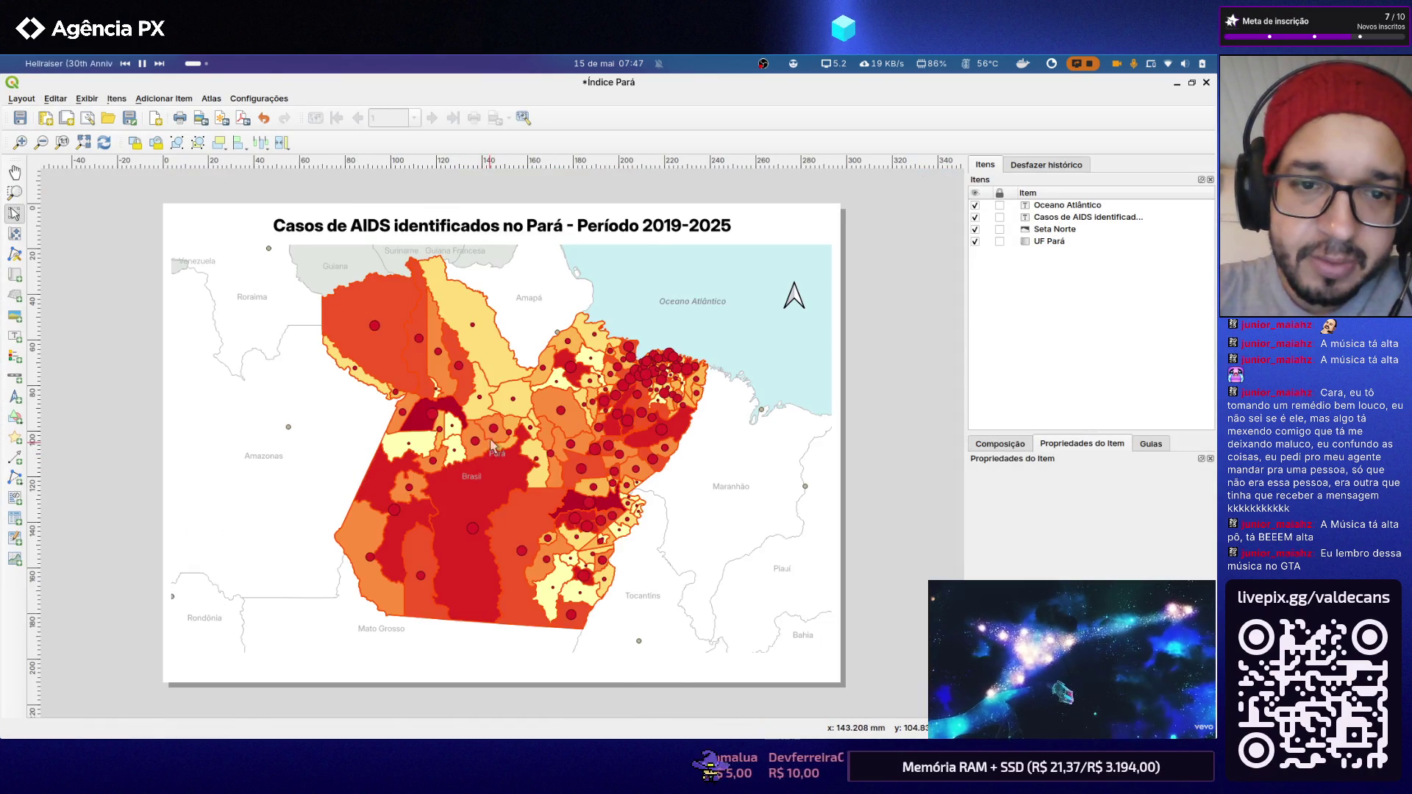
{"action": "scroll", "coordinate": [492, 455], "scroll_direction": "up", "scroll_amount": 1}
{"action": "scroll", "coordinate": [524, 441], "scroll_direction": "up", "scroll_amount": 1}
{"action": "scroll", "coordinate": [519, 446], "scroll_direction": "down", "scroll_amount": 1}
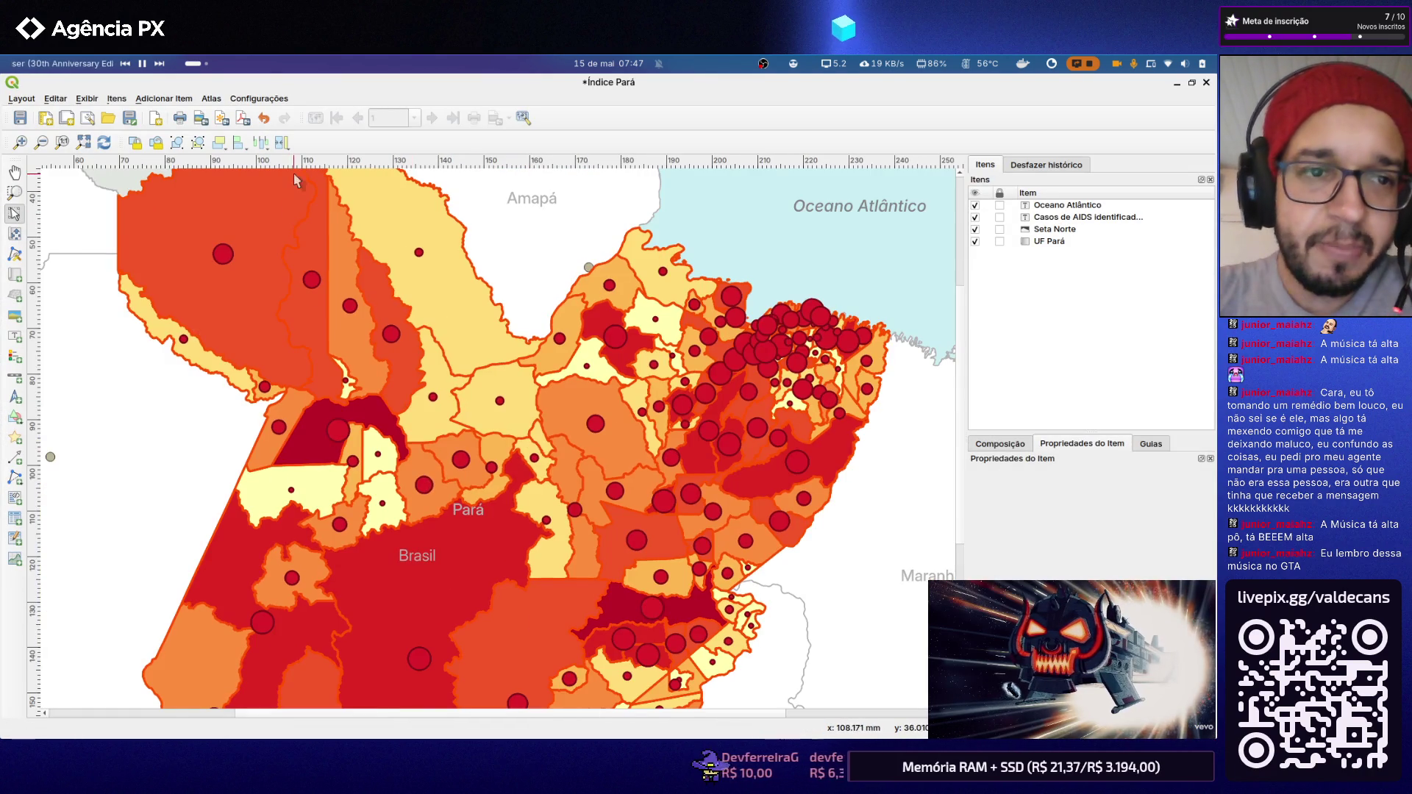
{"action": "left_click", "coordinate": [1205, 84]}
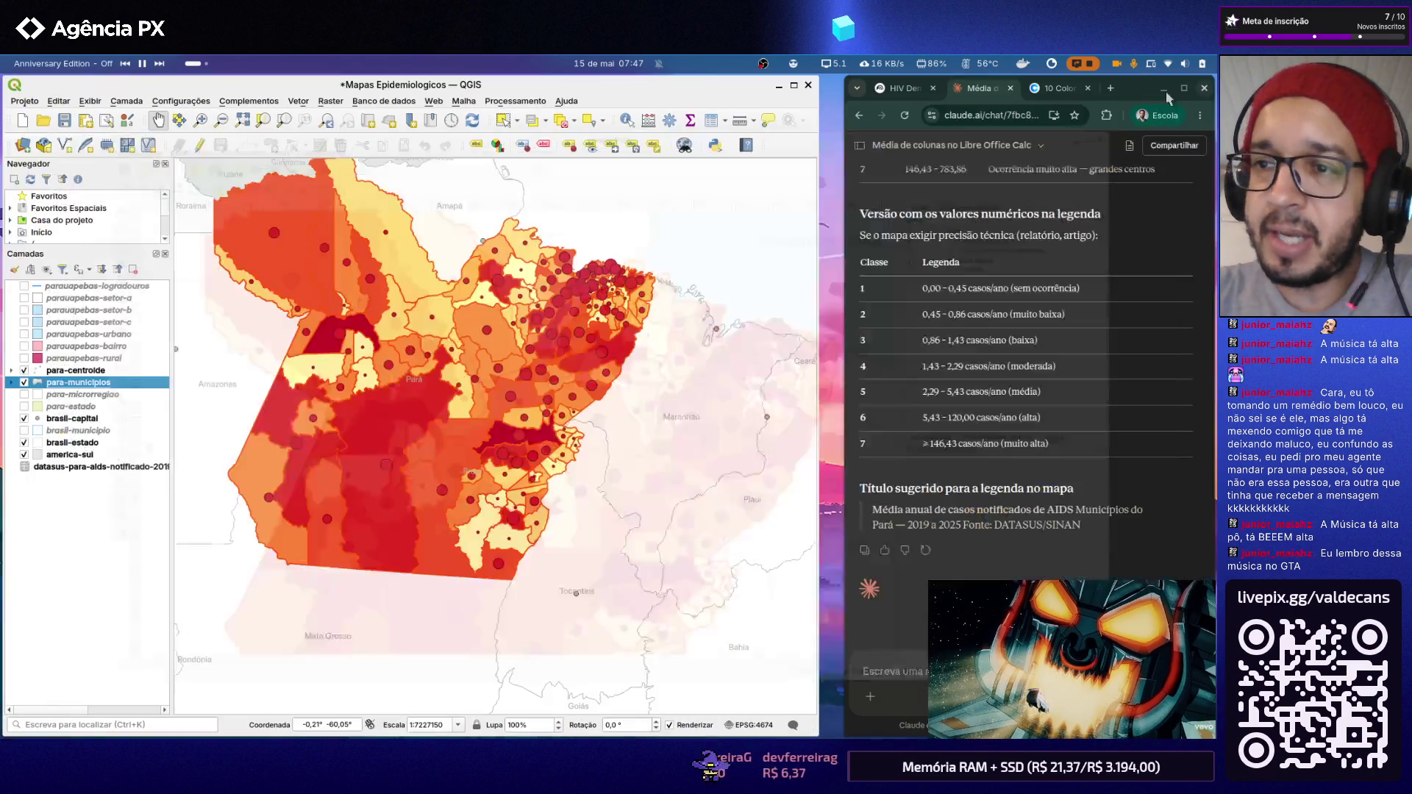
Step: Open the para-municipios symbol again and select its Simple Fill layer
{"action": "left_click", "coordinate": [24, 101]}
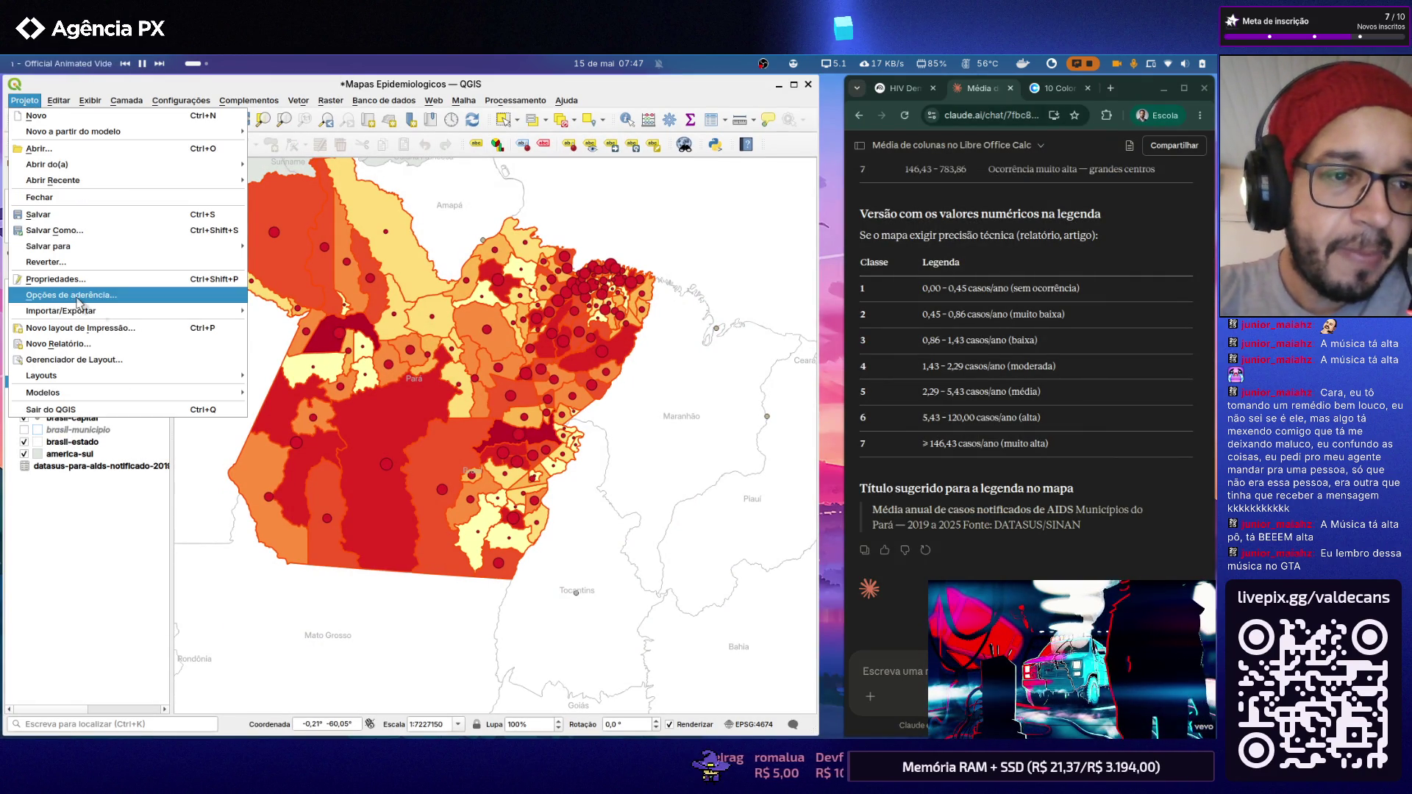
{"action": "key", "text": "Escape"}
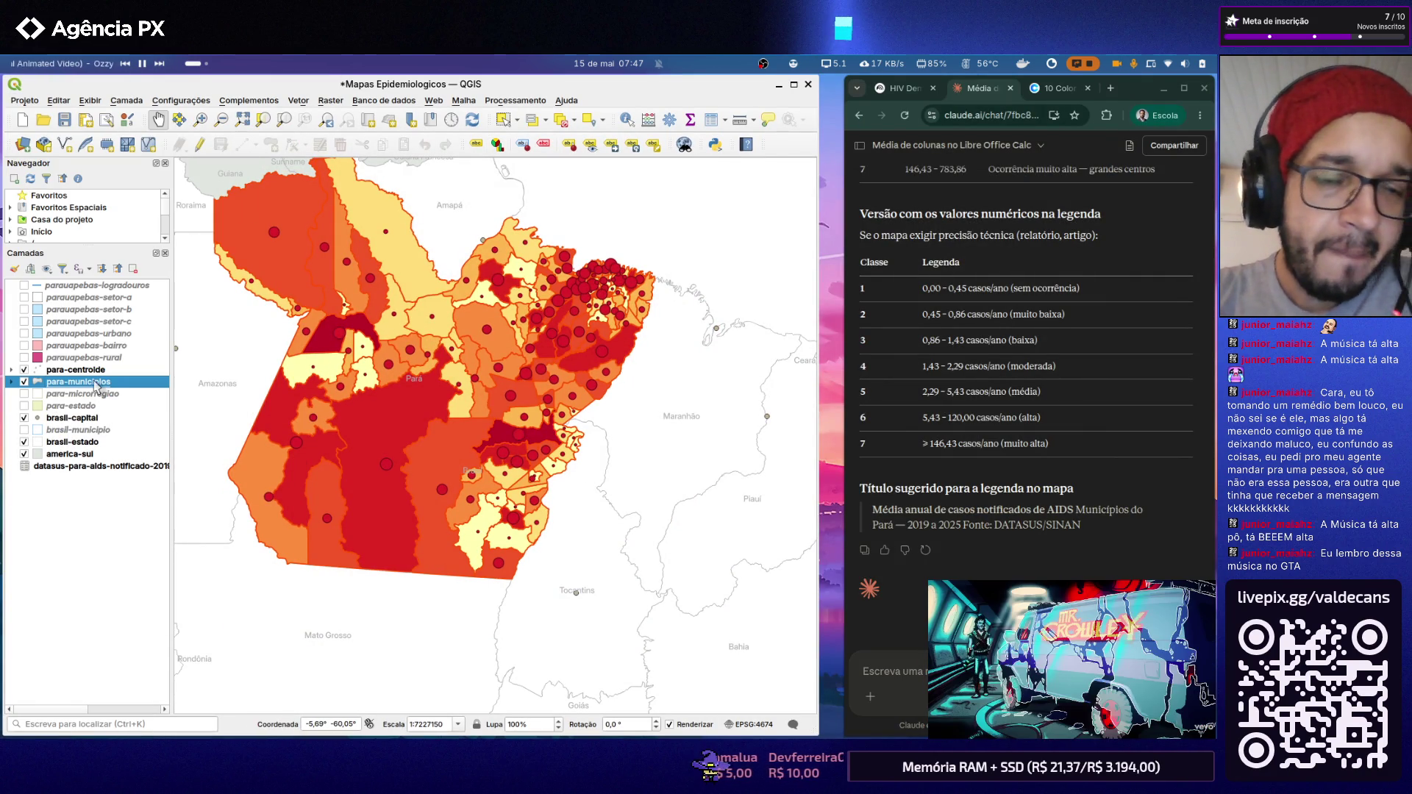
{"action": "double_click", "coordinate": [97, 383]}
{"action": "left_click", "coordinate": [486, 200]}
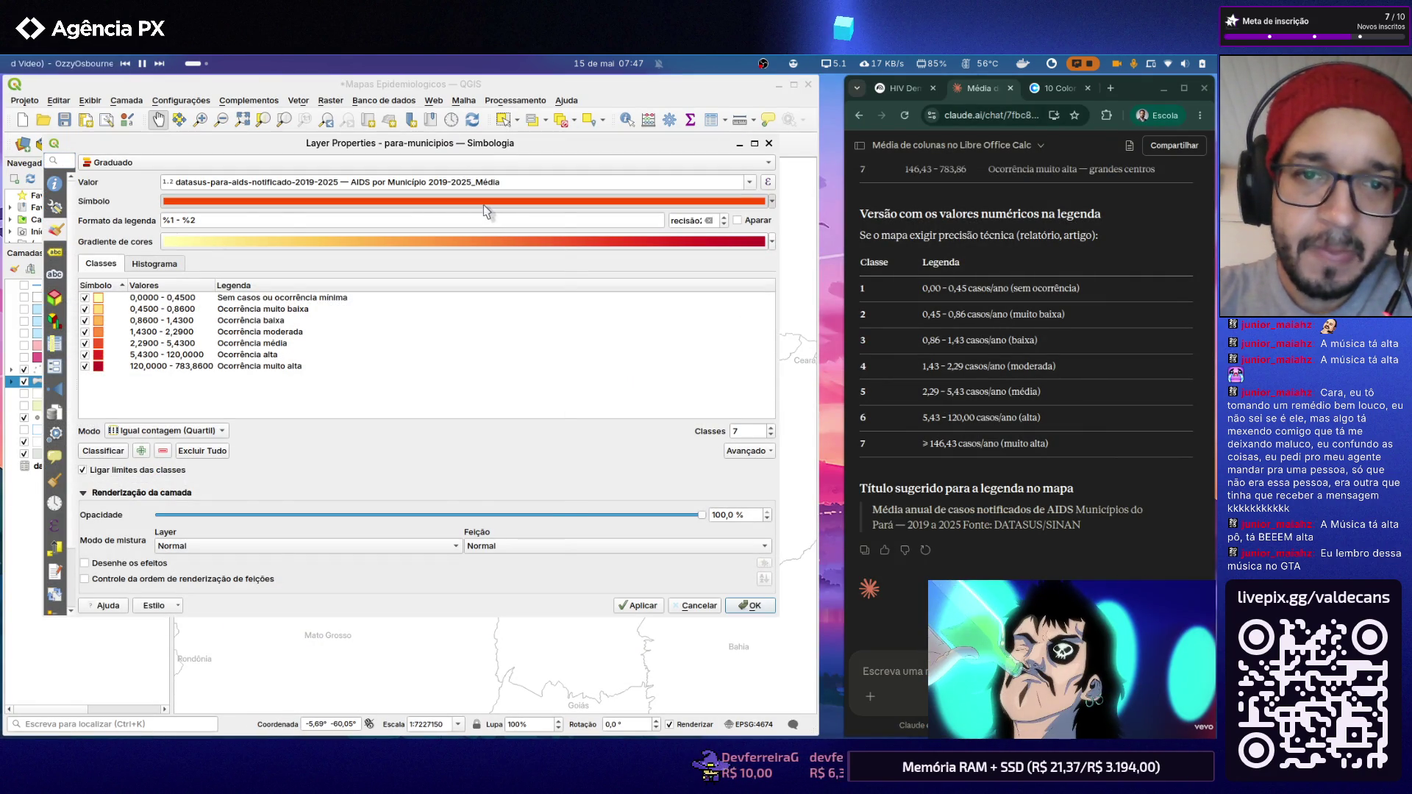
{"action": "left_click", "coordinate": [545, 285]}
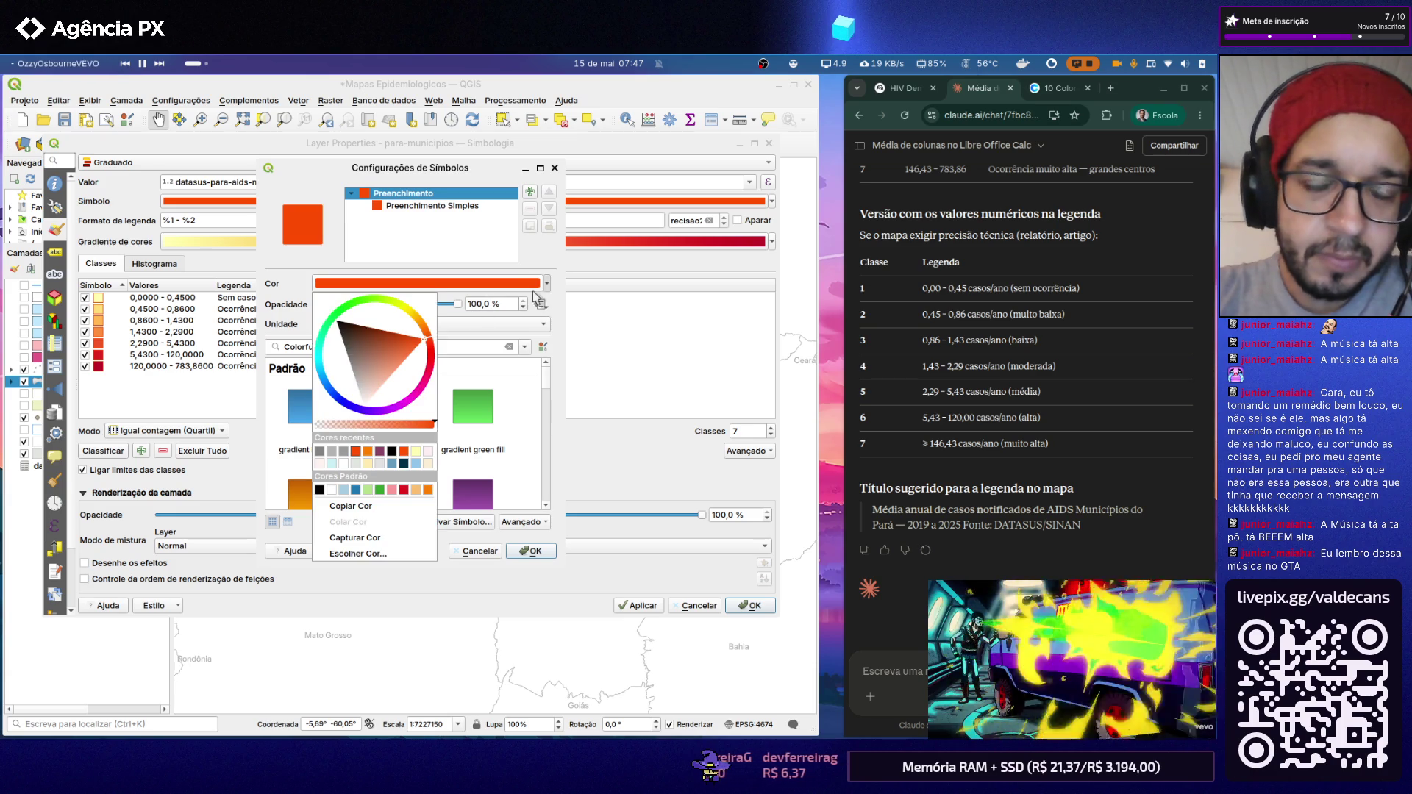
{"action": "left_click", "coordinate": [547, 285]}
{"action": "left_click", "coordinate": [454, 208]}
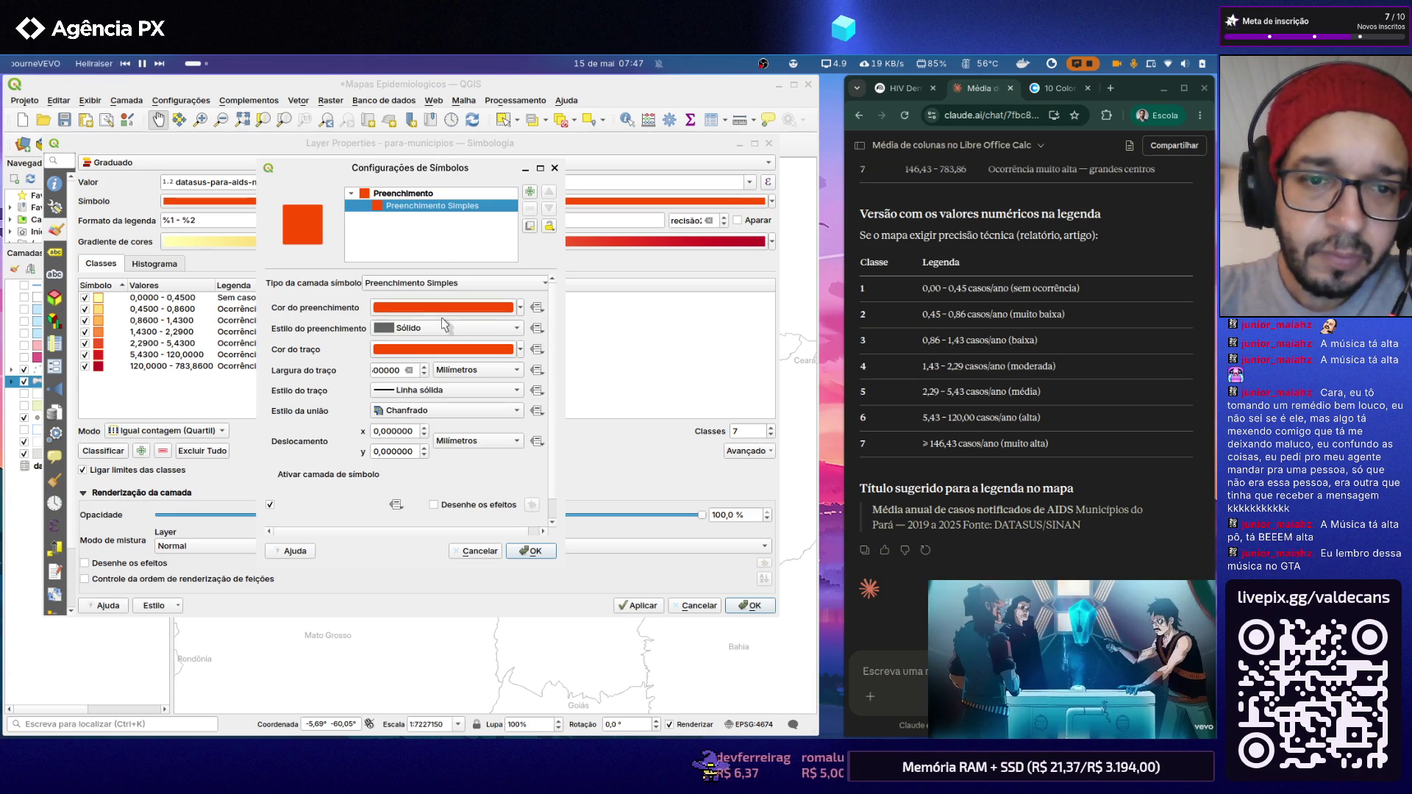
Step: Set the outline width to 0.3 mm and apply the symbology to the municipalities
{"action": "left_click_drag", "start_coordinate": [406, 379], "coordinate": [345, 370]}
{"action": "scroll", "coordinate": [391, 378], "scroll_direction": "down", "scroll_amount": 1}
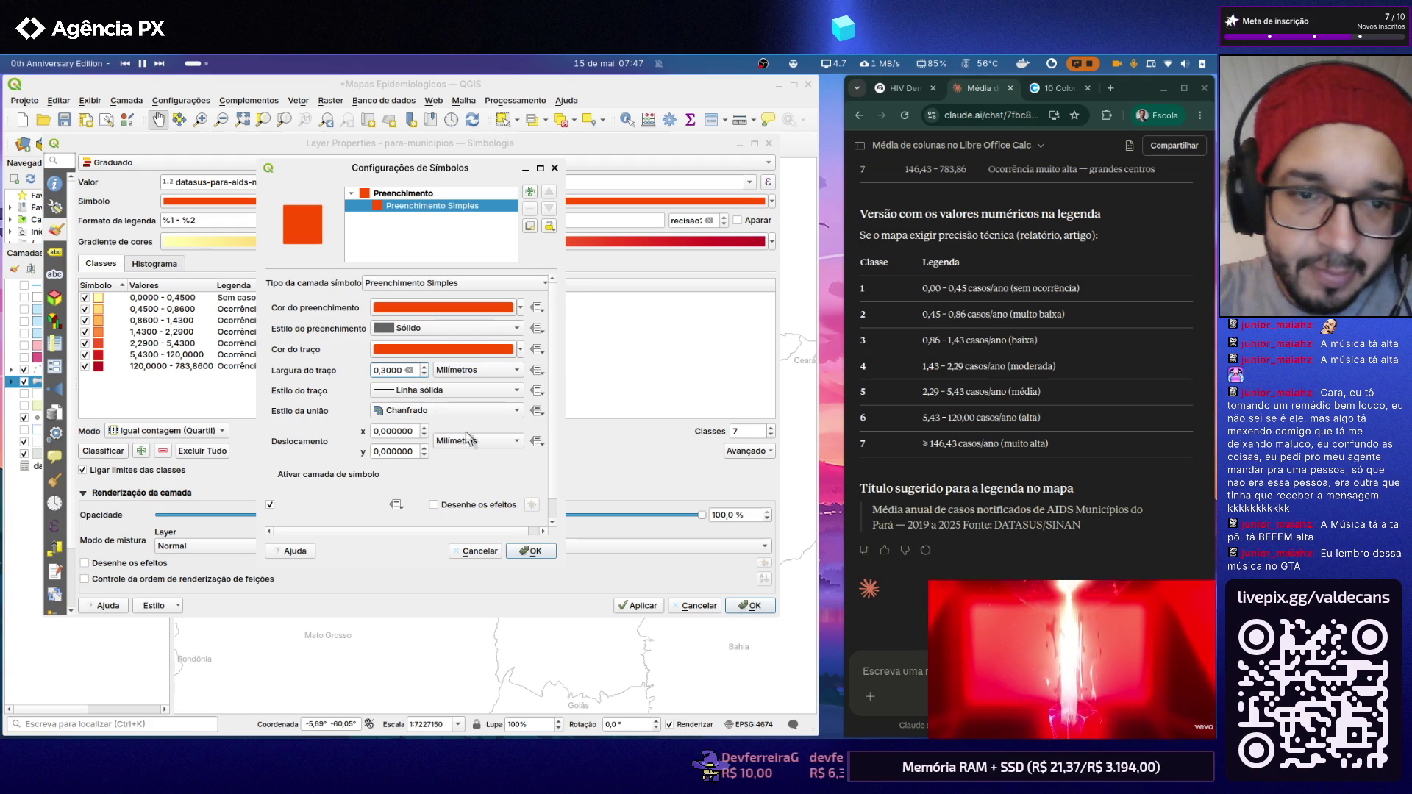
{"action": "left_click", "coordinate": [529, 550]}
{"action": "left_click", "coordinate": [637, 604]}
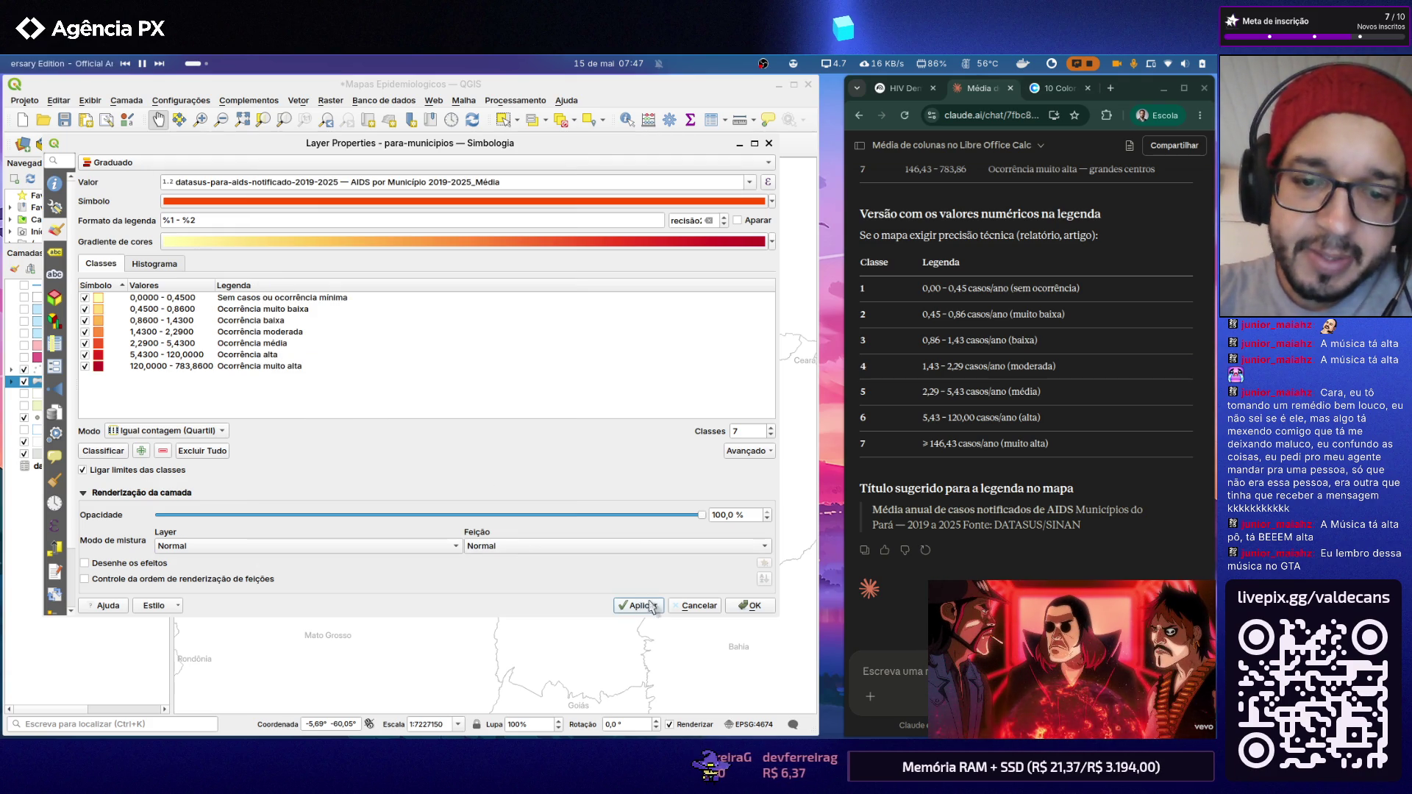
{"action": "left_click", "coordinate": [748, 605]}
{"action": "scroll", "coordinate": [429, 333], "scroll_direction": "up", "scroll_amount": 1}
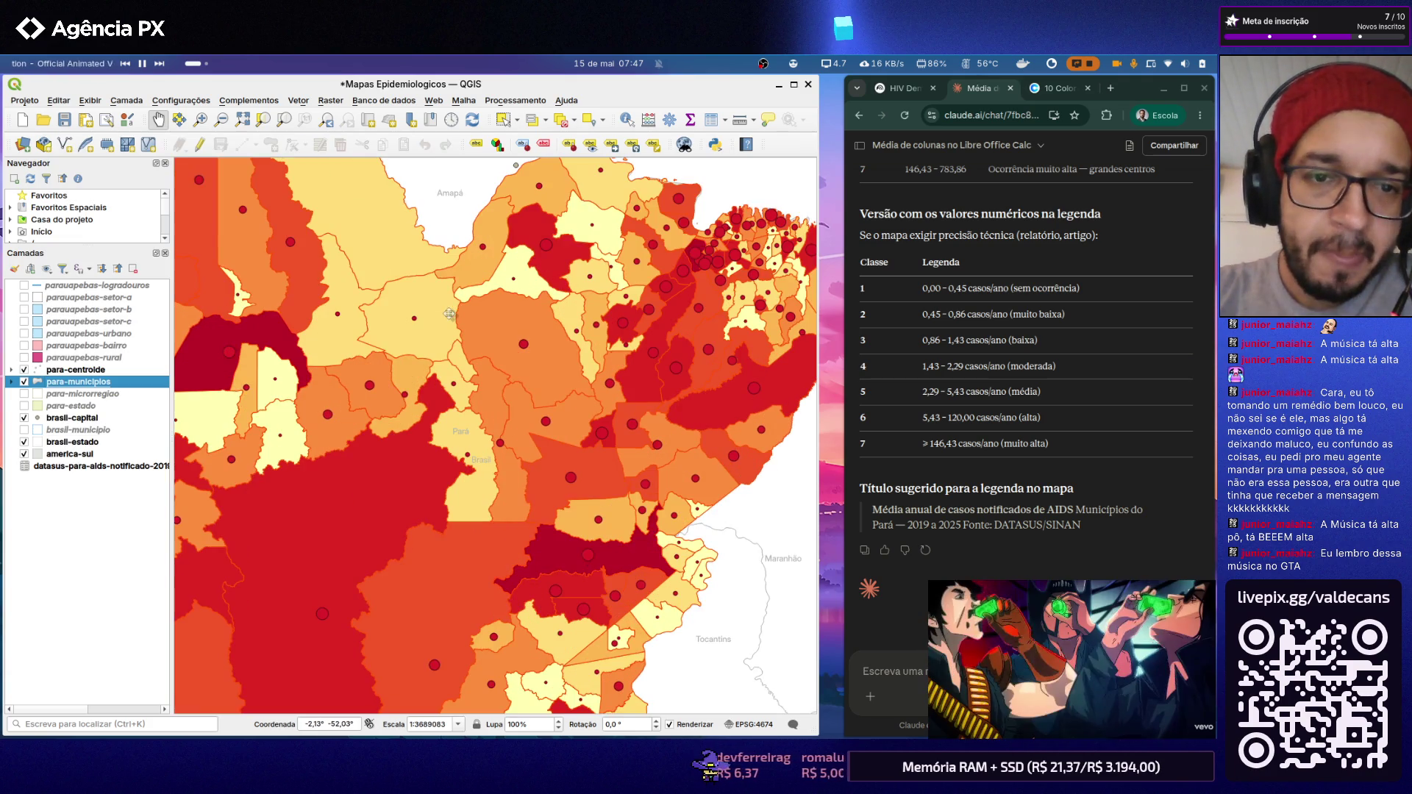
{"action": "left_click", "coordinate": [24, 101]}
{"action": "mouse_move", "coordinate": [42, 375]}
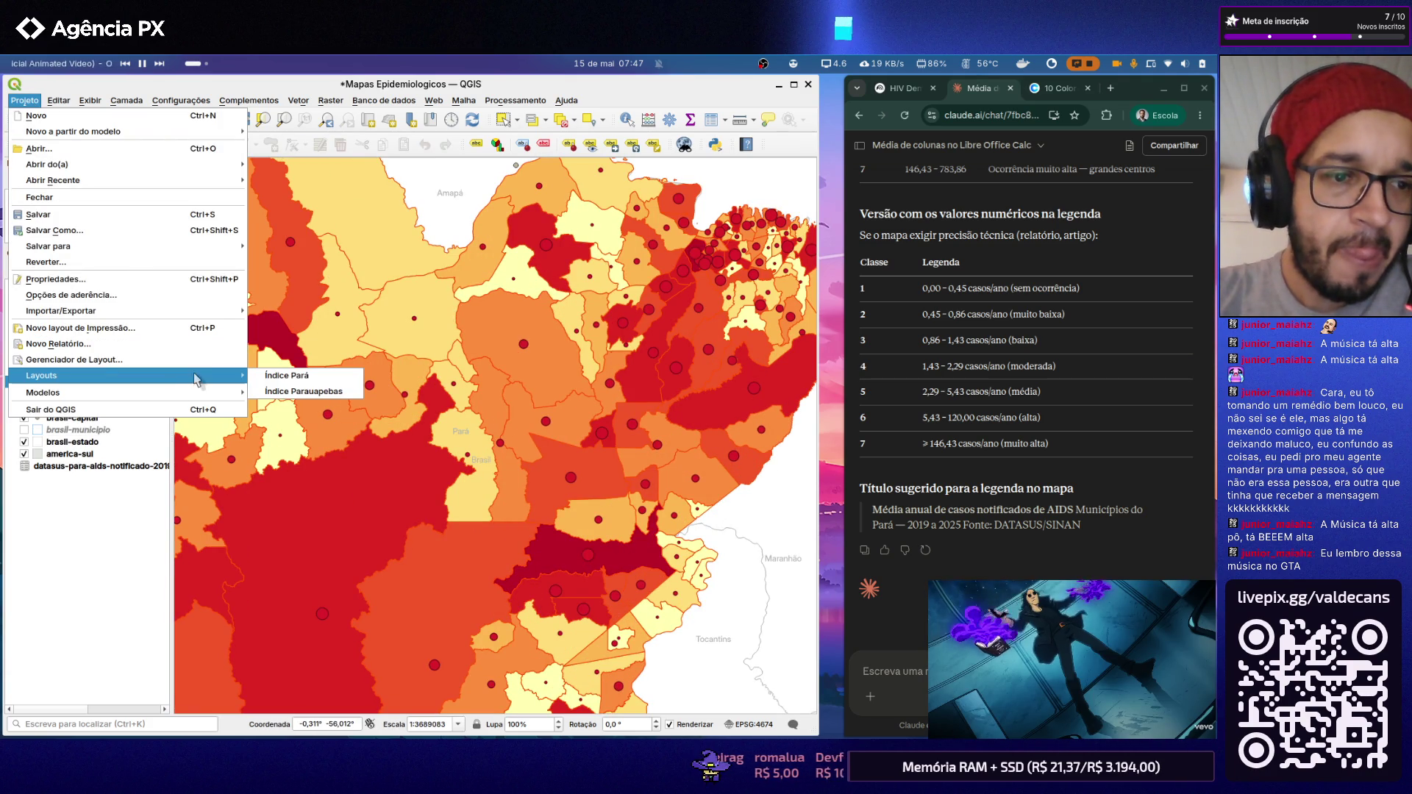
{"action": "left_click", "coordinate": [282, 390]}
{"action": "scroll", "coordinate": [515, 508], "scroll_direction": "up", "scroll_amount": 2}
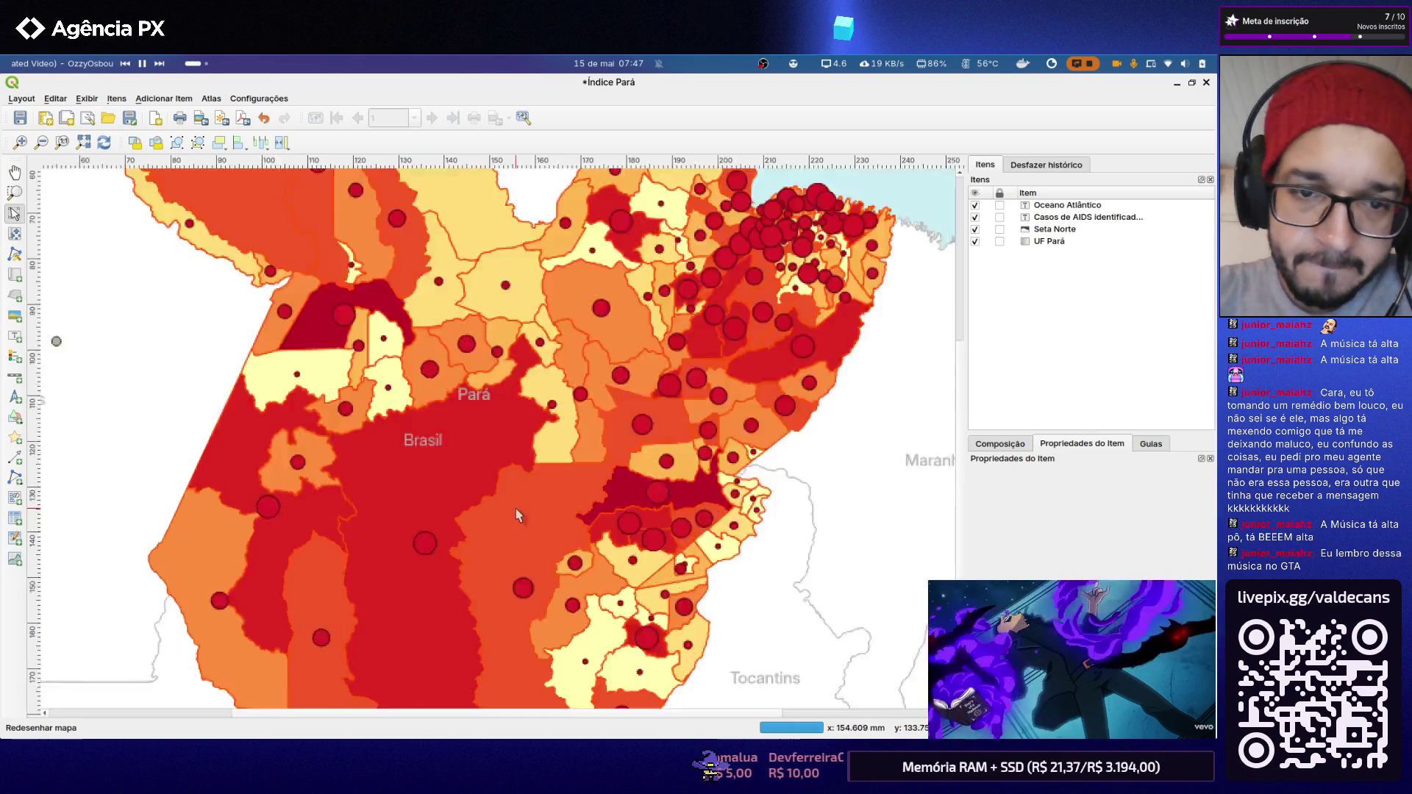
{"action": "scroll", "coordinate": [561, 441], "scroll_direction": "up", "scroll_amount": 2}
{"action": "scroll", "coordinate": [562, 419], "scroll_direction": "down", "scroll_amount": 2}
{"action": "scroll", "coordinate": [558, 429], "scroll_direction": "down", "scroll_amount": 1}
{"action": "scroll", "coordinate": [558, 421], "scroll_direction": "down", "scroll_amount": 2}
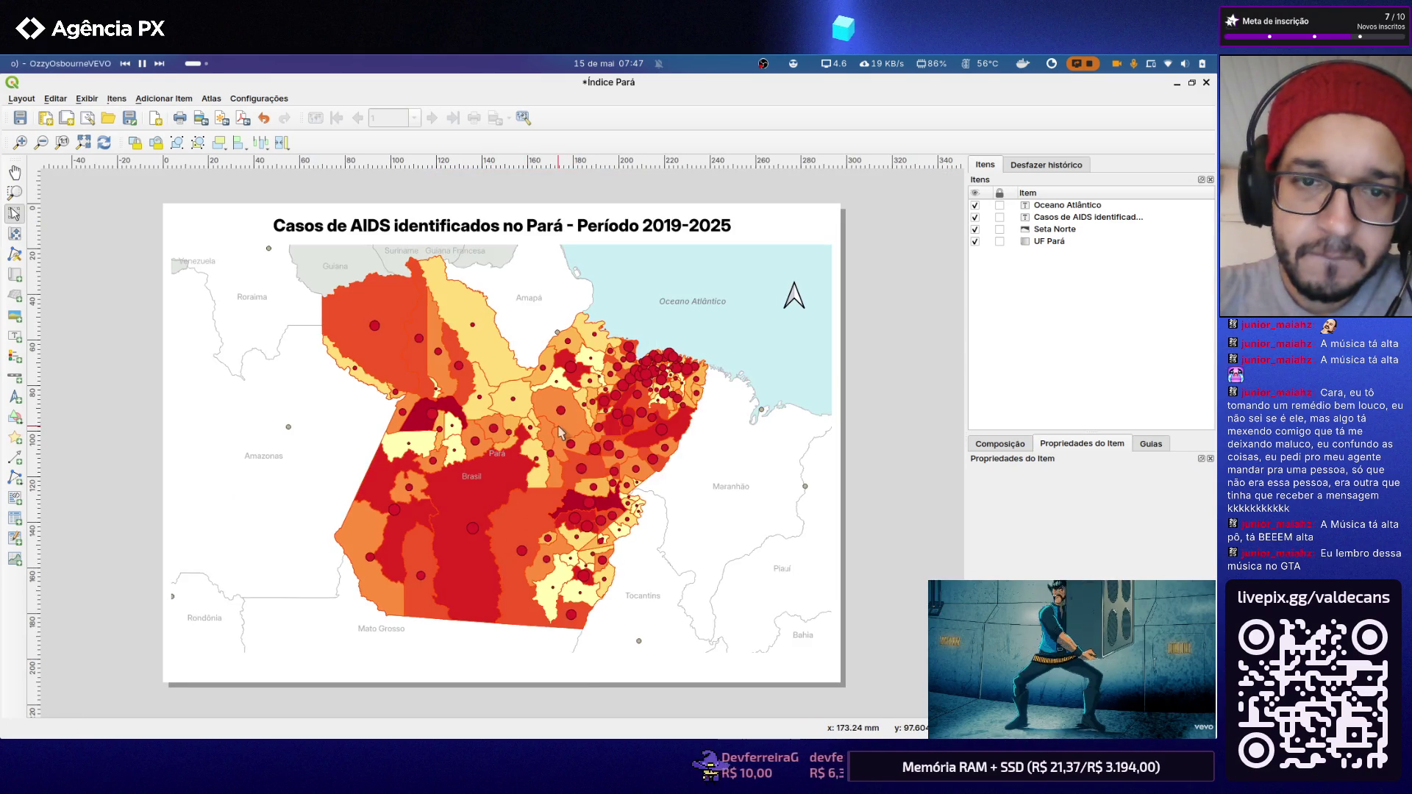
{"action": "scroll", "coordinate": [565, 412], "scroll_direction": "up", "scroll_amount": 2}
{"action": "scroll", "coordinate": [564, 421], "scroll_direction": "down", "scroll_amount": 2}
{"action": "scroll", "coordinate": [565, 419], "scroll_direction": "up", "scroll_amount": 2}
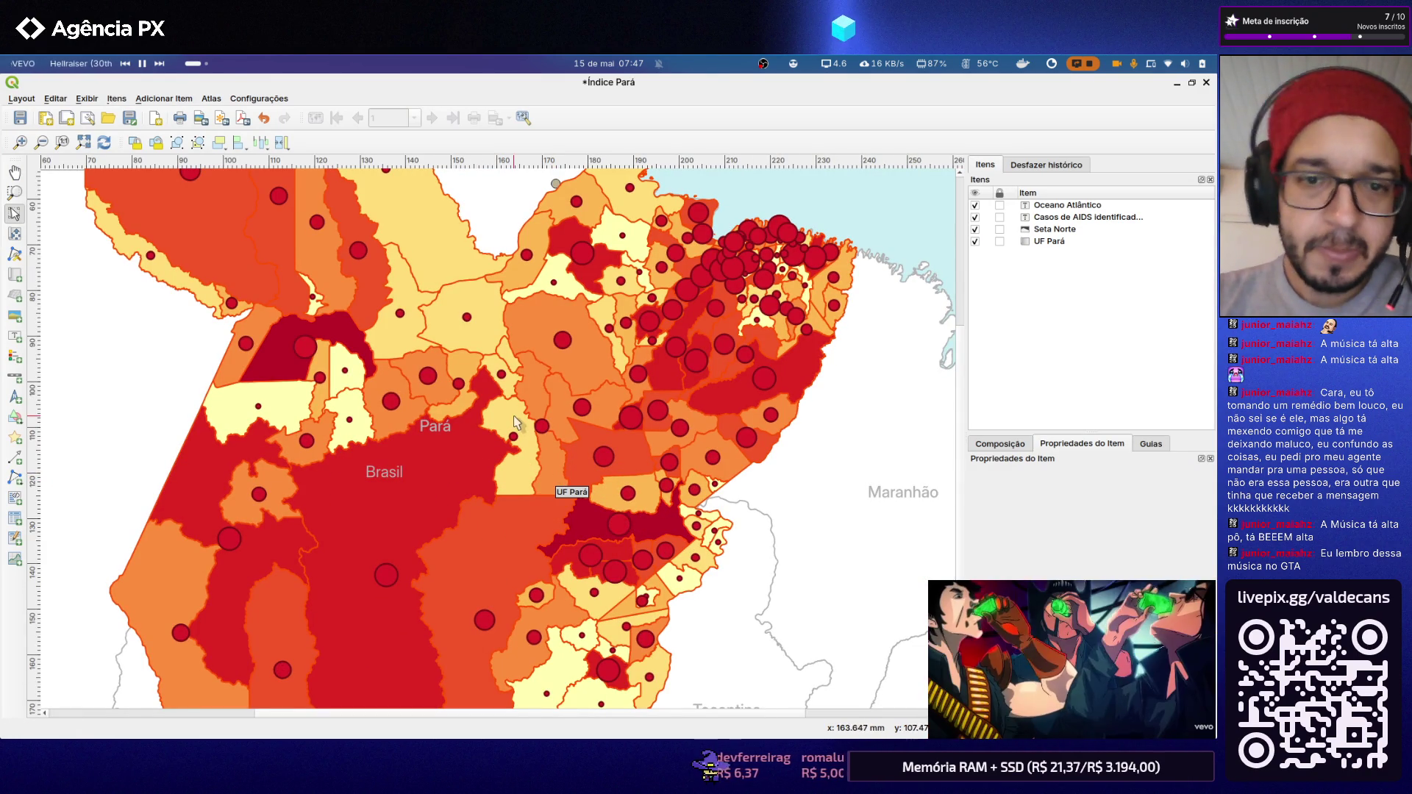
{"action": "scroll", "coordinate": [507, 383], "scroll_direction": "down", "scroll_amount": 2}
{"action": "scroll", "coordinate": [454, 454], "scroll_direction": "up", "scroll_amount": 2}
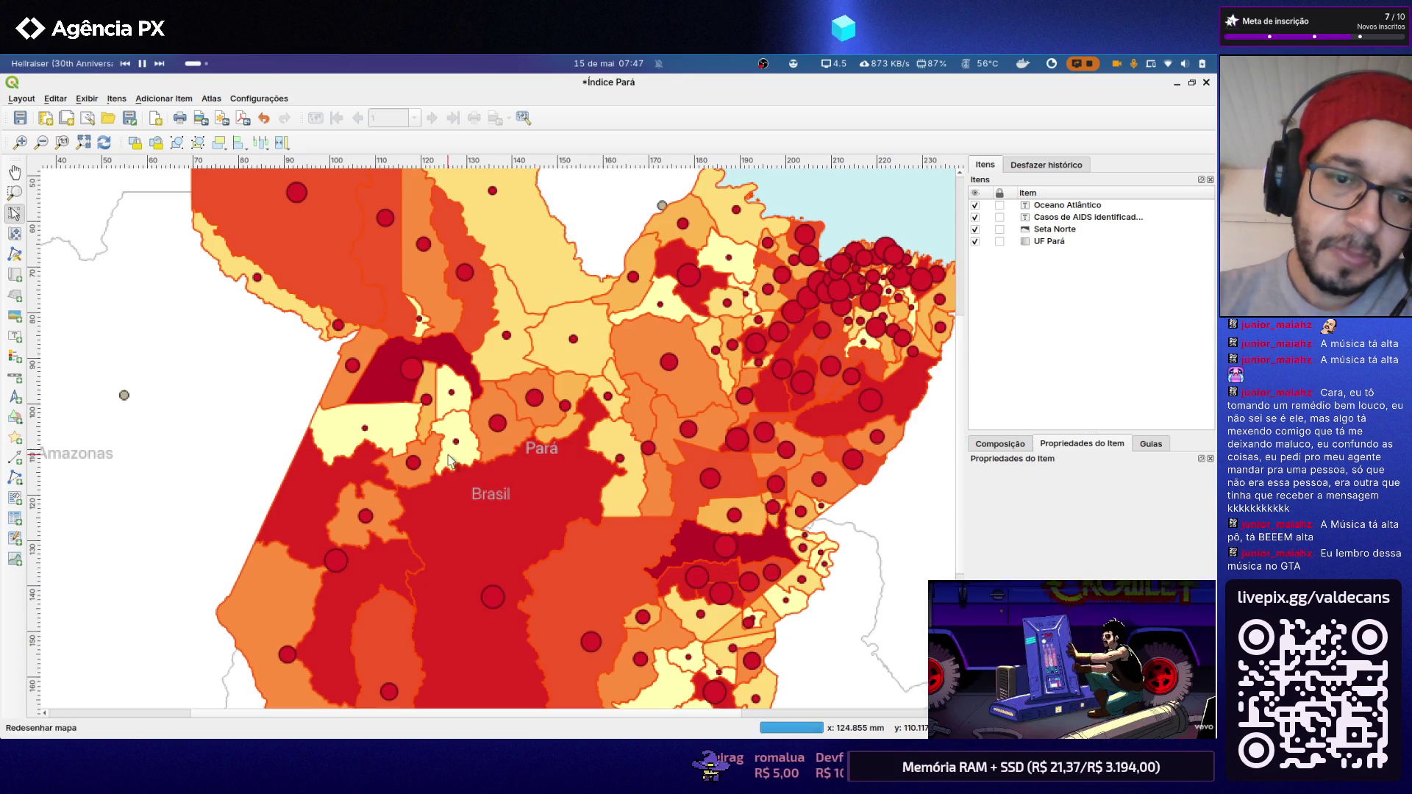
{"action": "scroll", "coordinate": [484, 417], "scroll_direction": "down", "scroll_amount": 2}
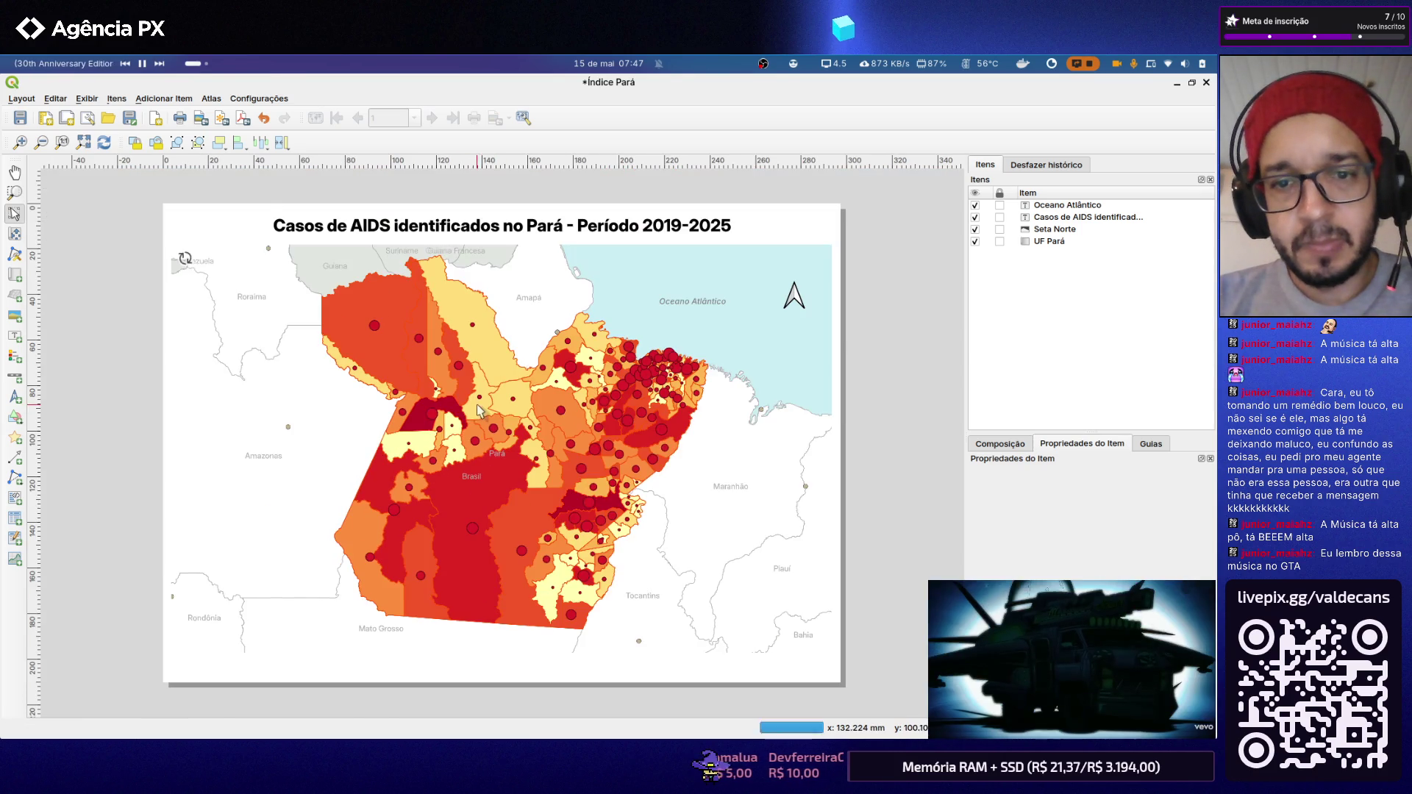
{"action": "left_click", "coordinate": [1207, 85]}
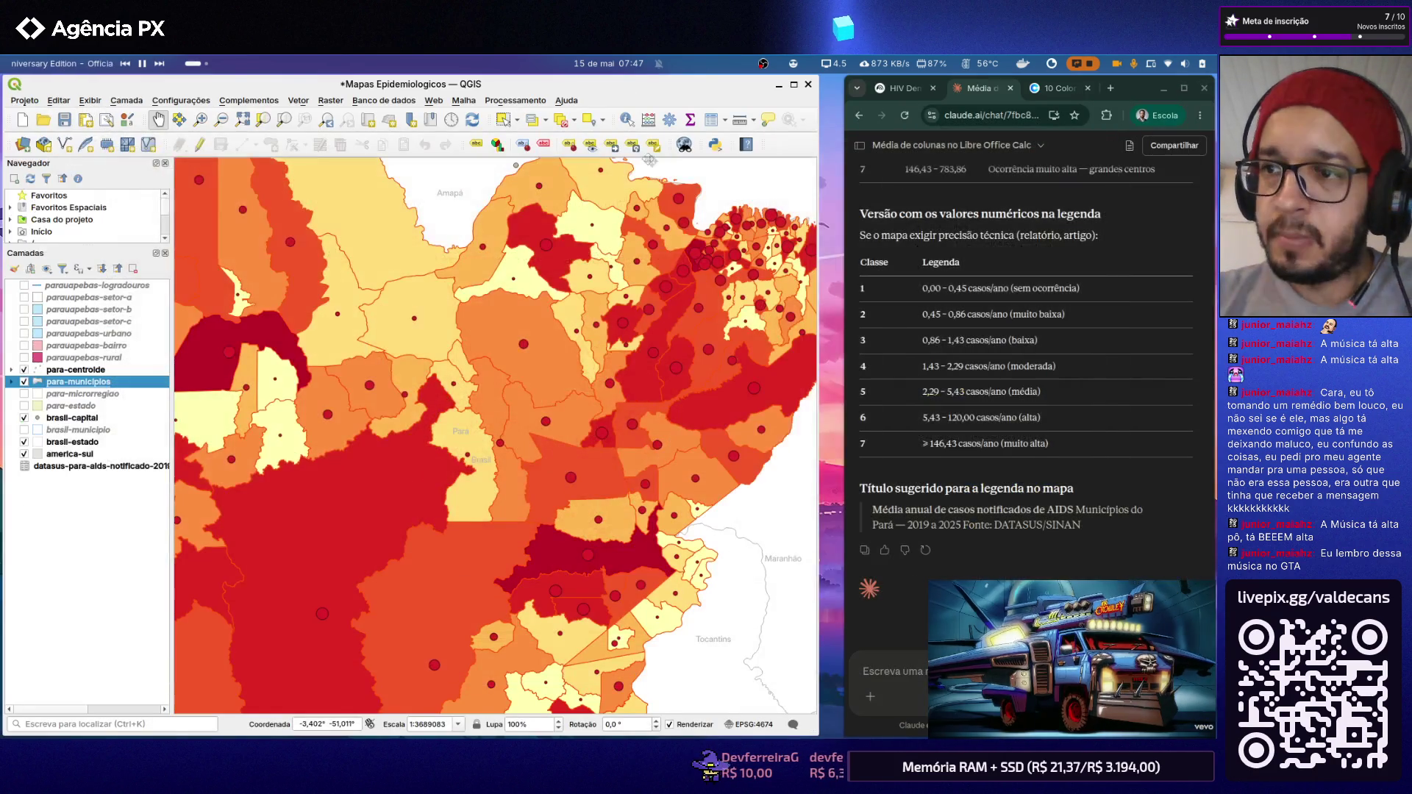
{"action": "left_click", "coordinate": [23, 101]}
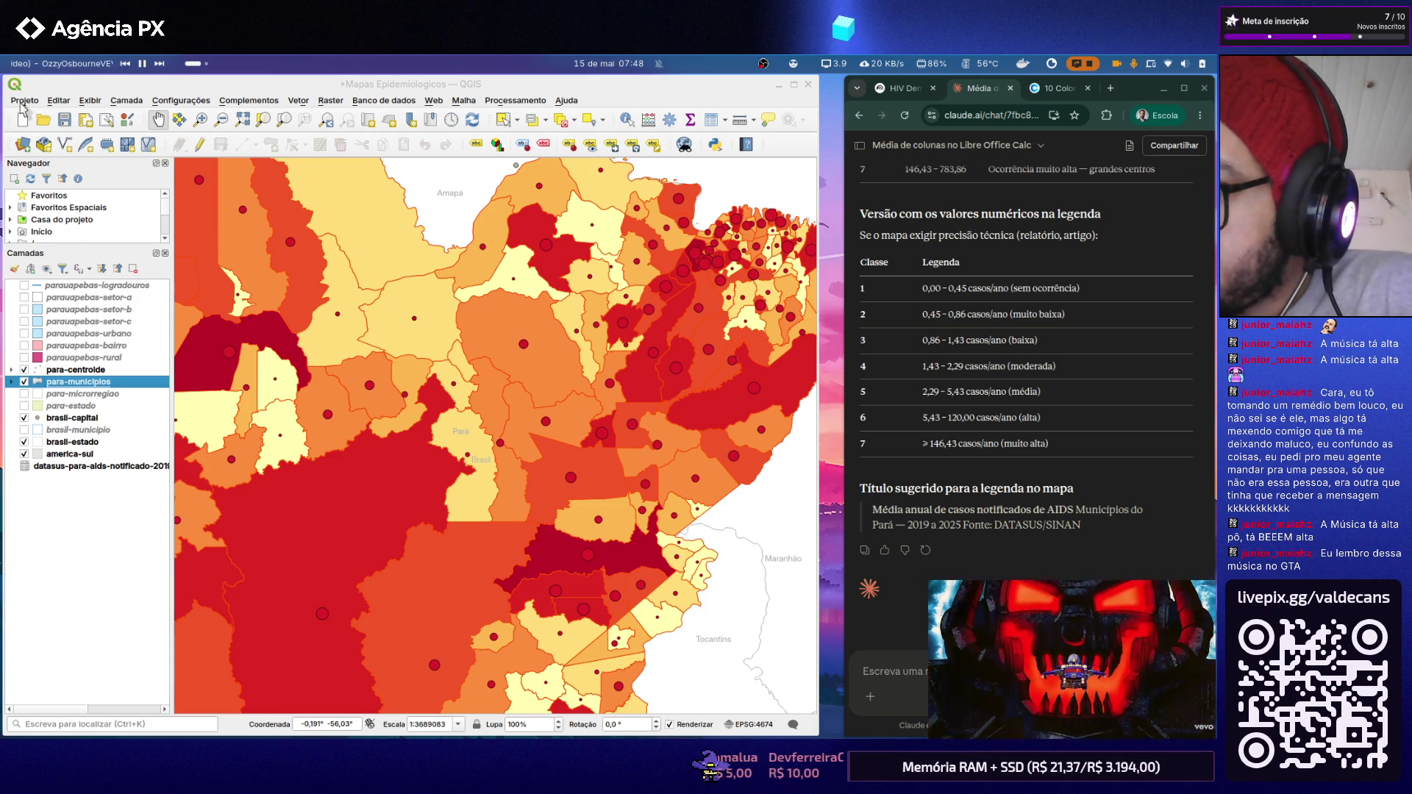
{"action": "mouse_move", "coordinate": [4, 63]}
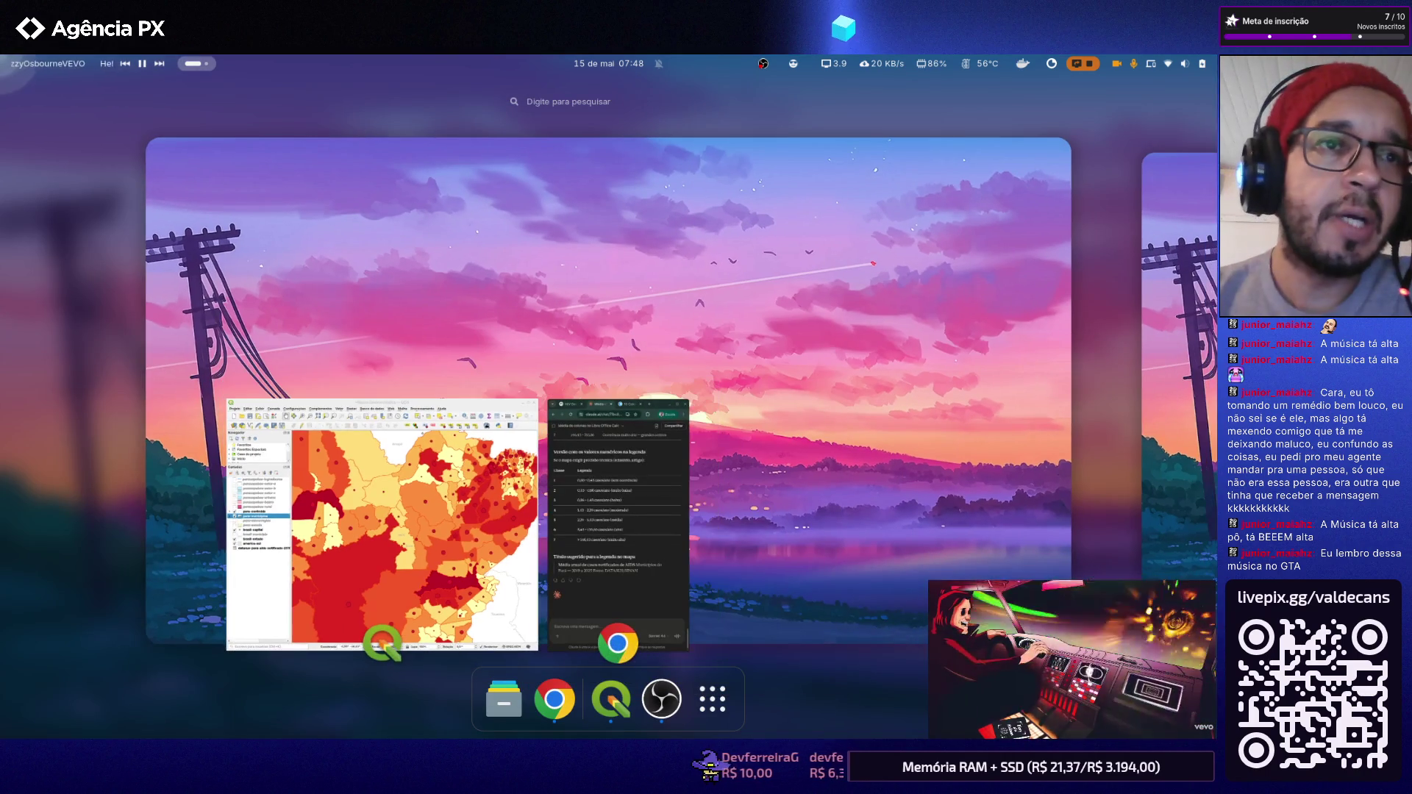
{"action": "key", "text": "Escape"}
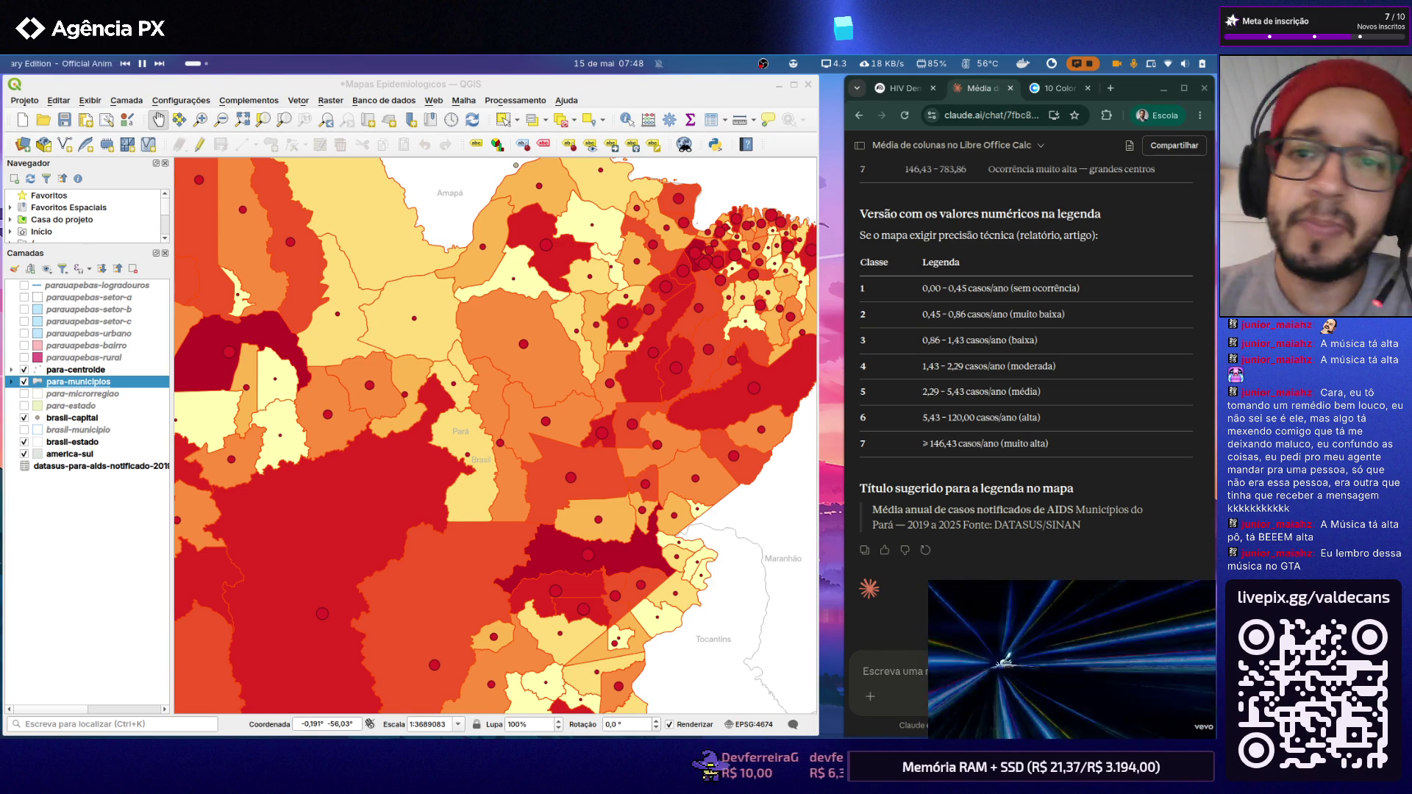
Step: Adjust the microphone input slider in the Zorin quick settings, then dismiss the panel
{"action": "left_click", "coordinate": [1187, 64]}
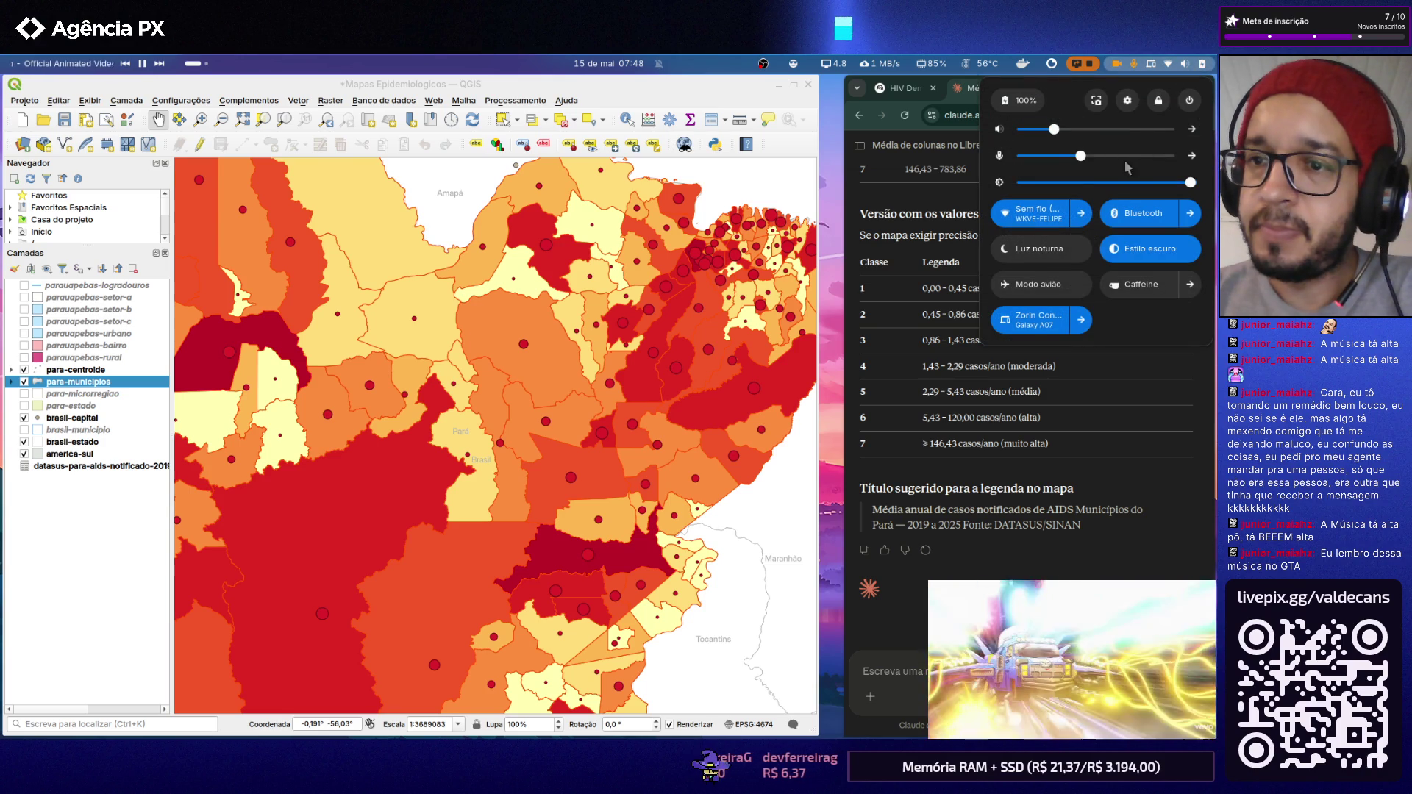
{"action": "mouse_move", "coordinate": [1082, 155]}
{"action": "left_mouse_down"}
{"action": "mouse_move", "coordinate": [1167, 156]}
{"action": "mouse_move", "coordinate": [1113, 157]}
{"action": "left_mouse_up"}
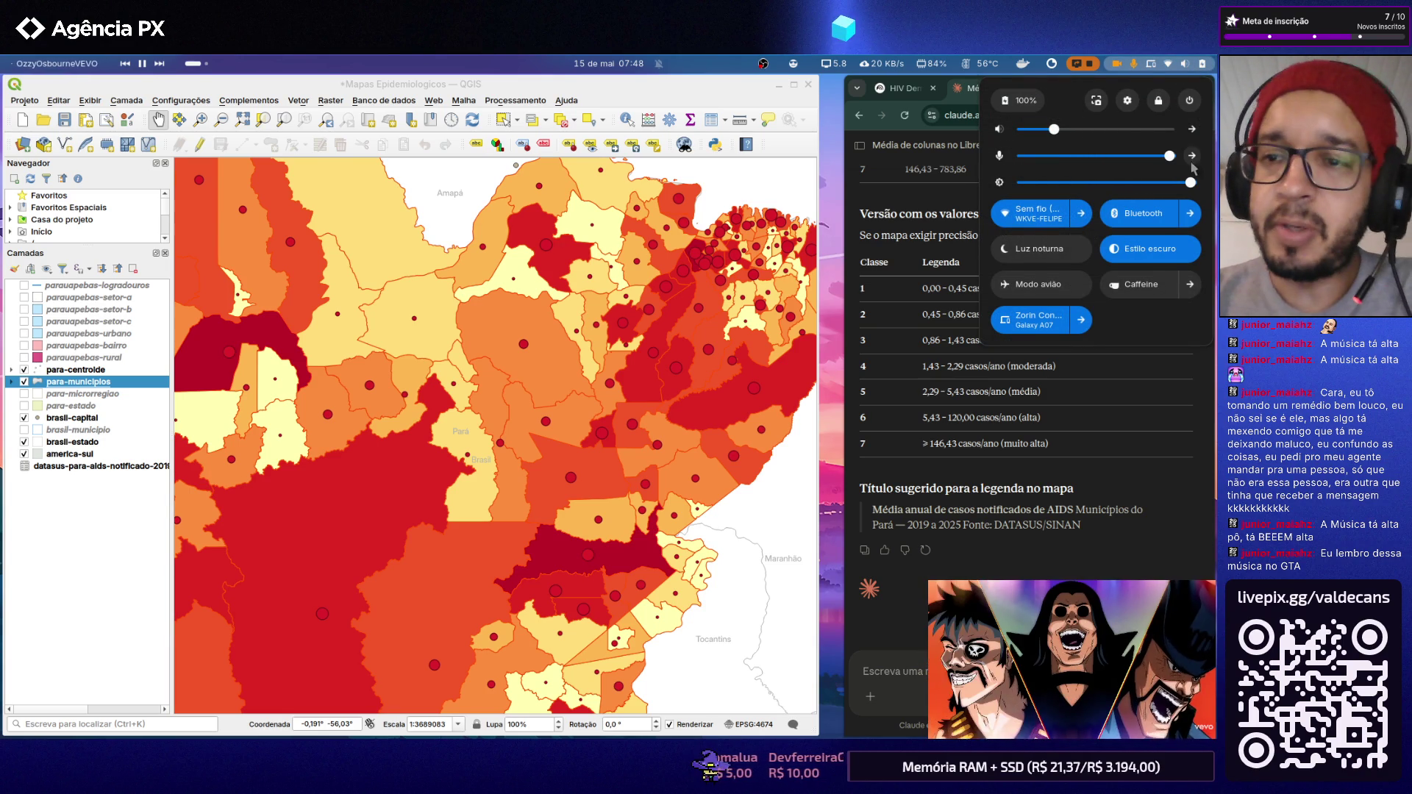
{"action": "left_click_drag", "start_coordinate": [1170, 161], "coordinate": [1156, 162]}
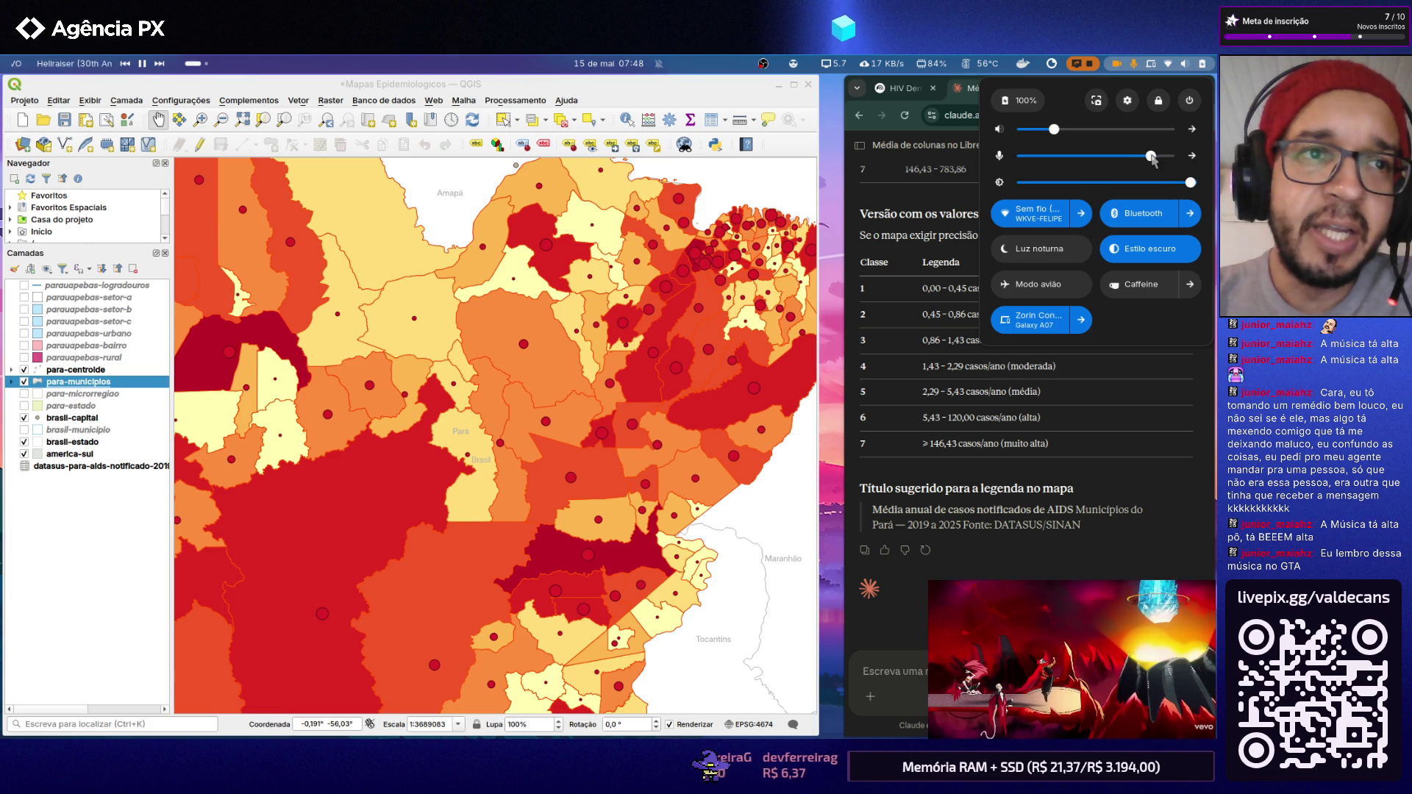
{"action": "left_click_drag", "start_coordinate": [1152, 158], "coordinate": [1141, 160]}
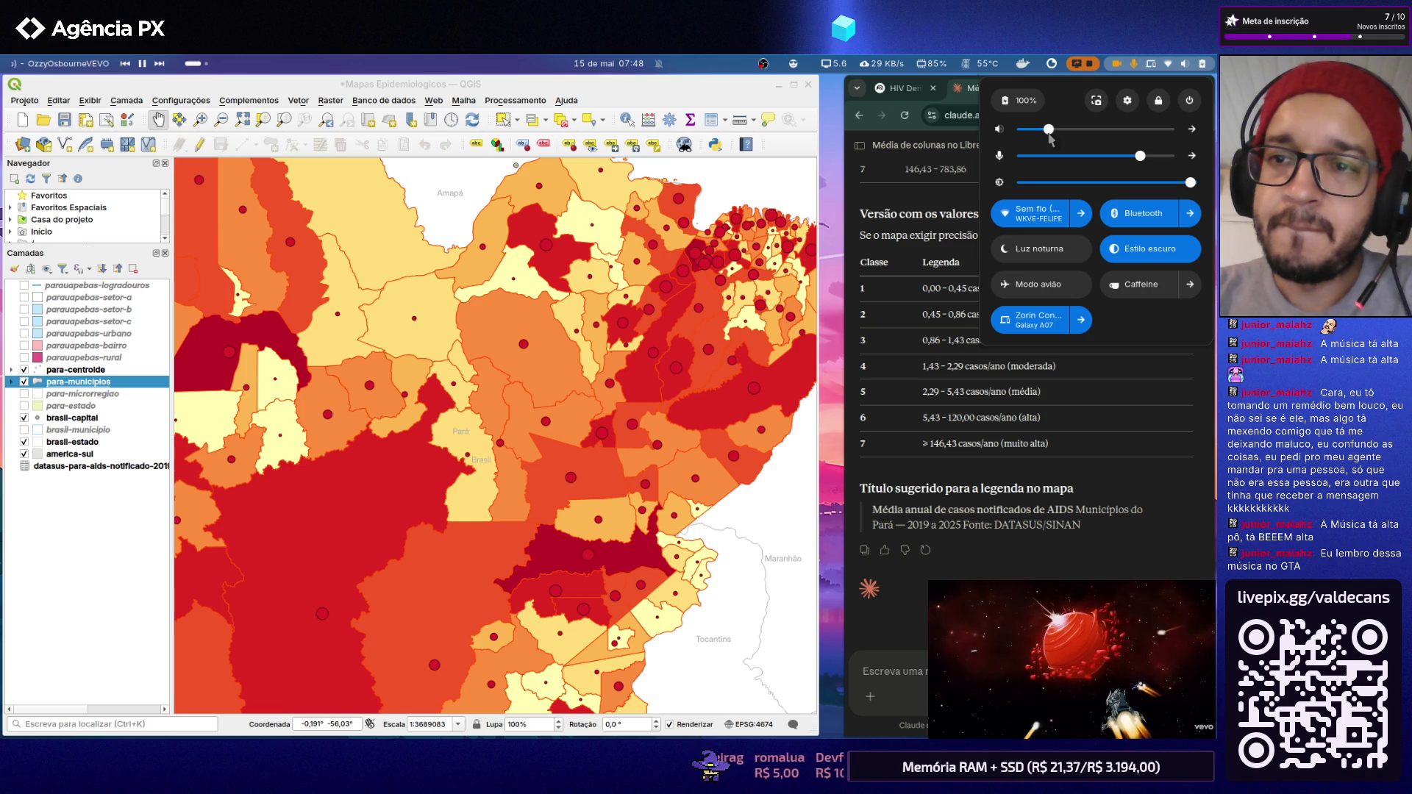
{"action": "right_click", "coordinate": [696, 84]}
{"action": "key", "text": "Escape"}
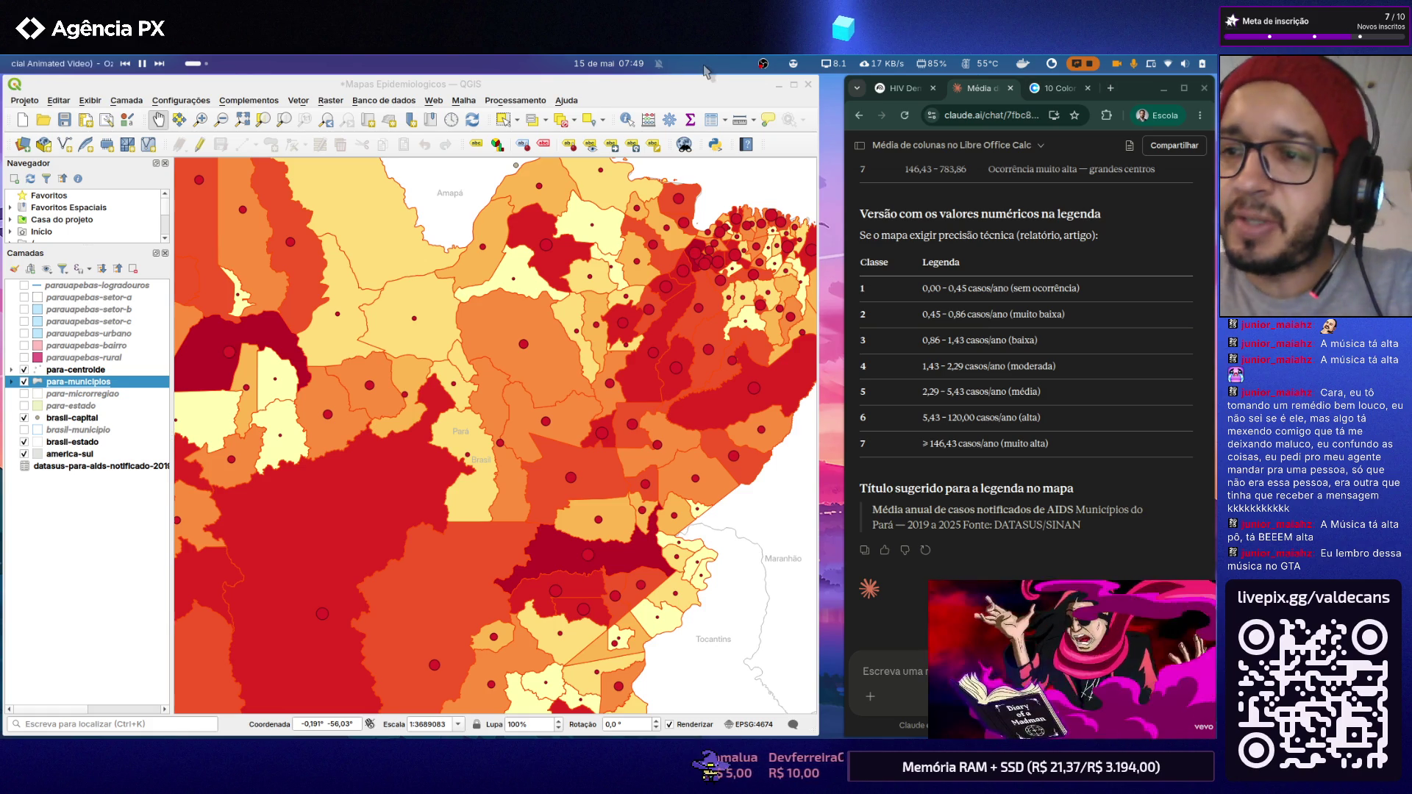
Step: Click on the map canvas while framing the Pará choropleth
{"action": "left_click", "coordinate": [1063, 505]}
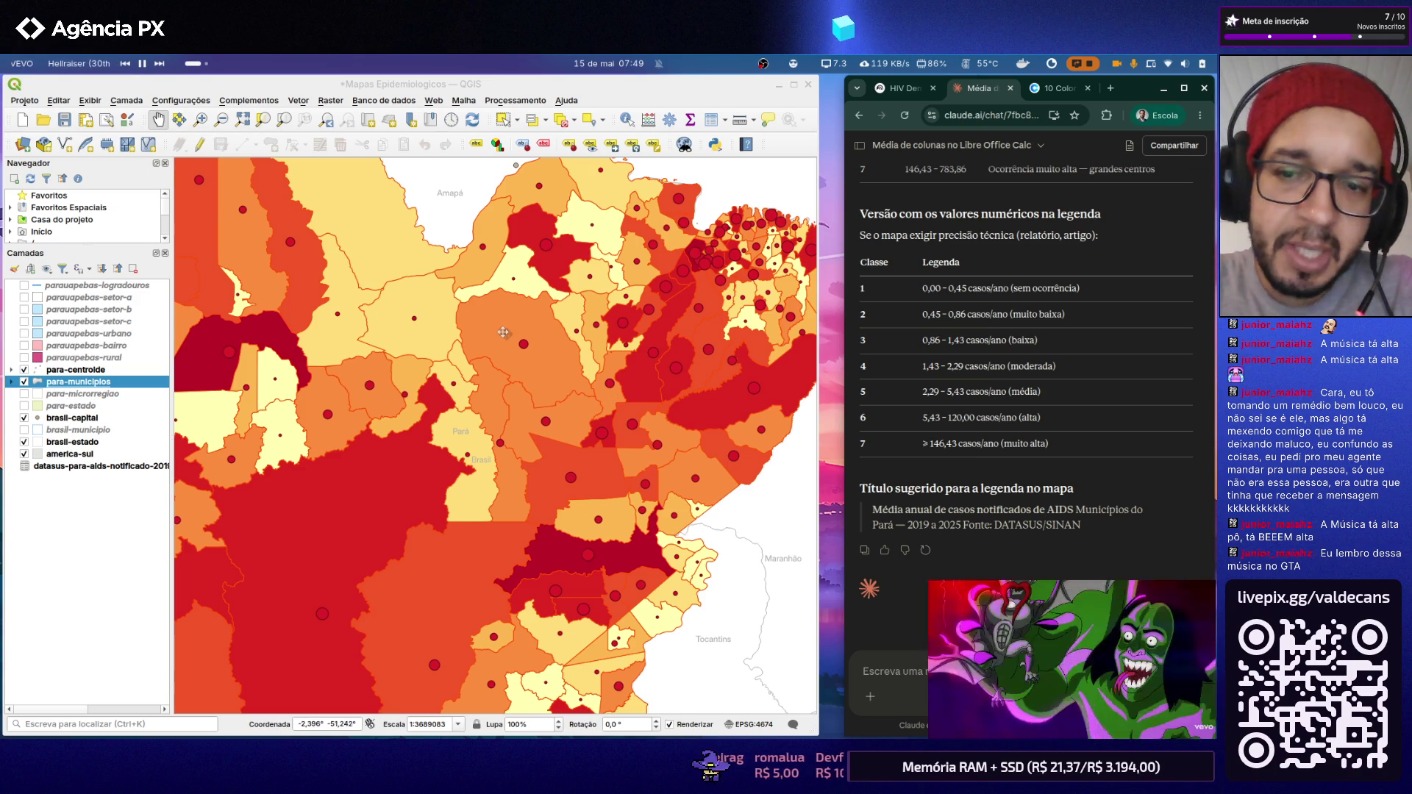
{"action": "scroll", "coordinate": [510, 333], "scroll_direction": "down", "scroll_amount": 1}
{"action": "scroll", "coordinate": [441, 364], "scroll_direction": "up", "scroll_amount": 2}
{"action": "scroll", "coordinate": [442, 364], "scroll_direction": "up", "scroll_amount": 1}
{"action": "scroll", "coordinate": [442, 364], "scroll_direction": "down", "scroll_amount": 1}
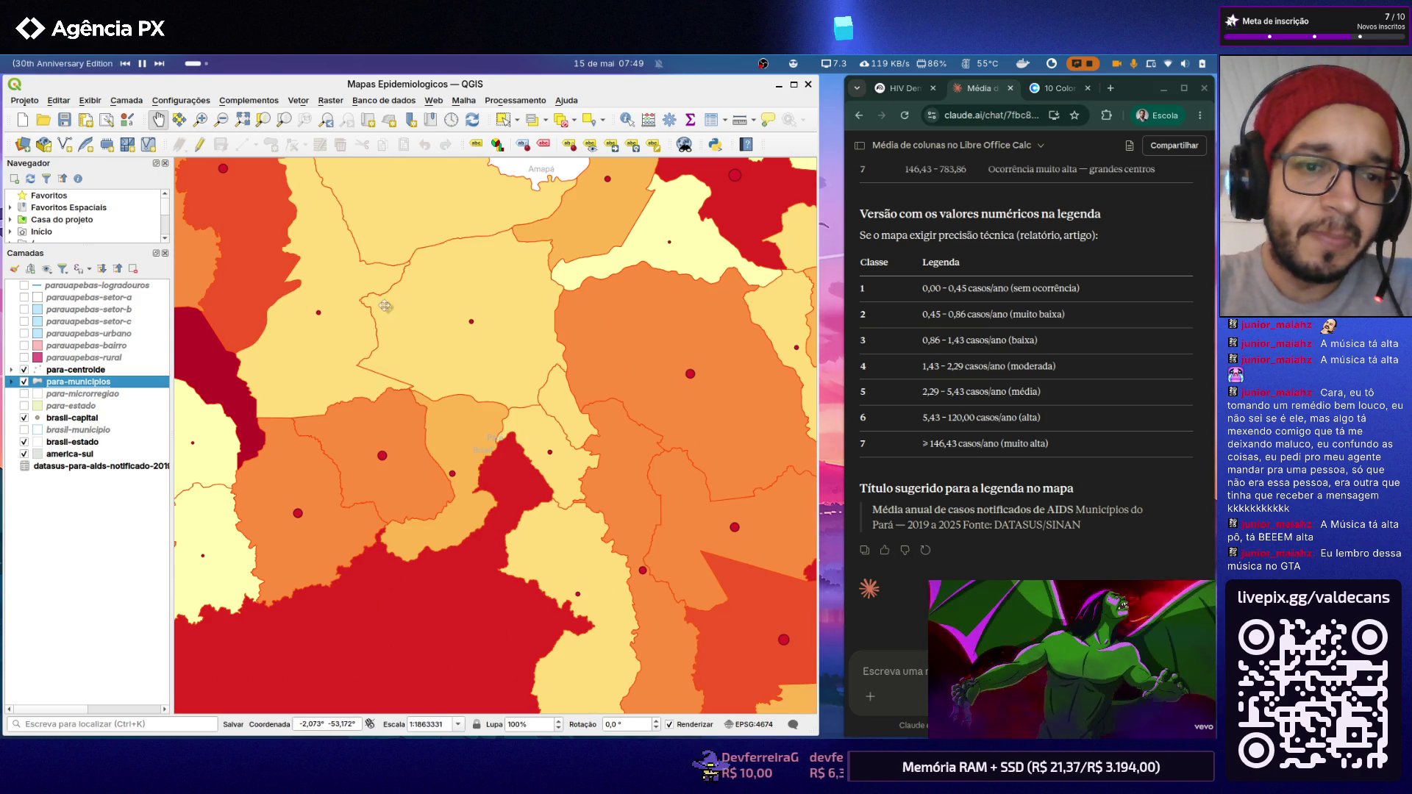
{"action": "scroll", "coordinate": [439, 319], "scroll_direction": "down", "scroll_amount": 2}
{"action": "scroll", "coordinate": [430, 320], "scroll_direction": "down", "scroll_amount": 1}
{"action": "scroll", "coordinate": [414, 322], "scroll_direction": "up", "scroll_amount": 1}
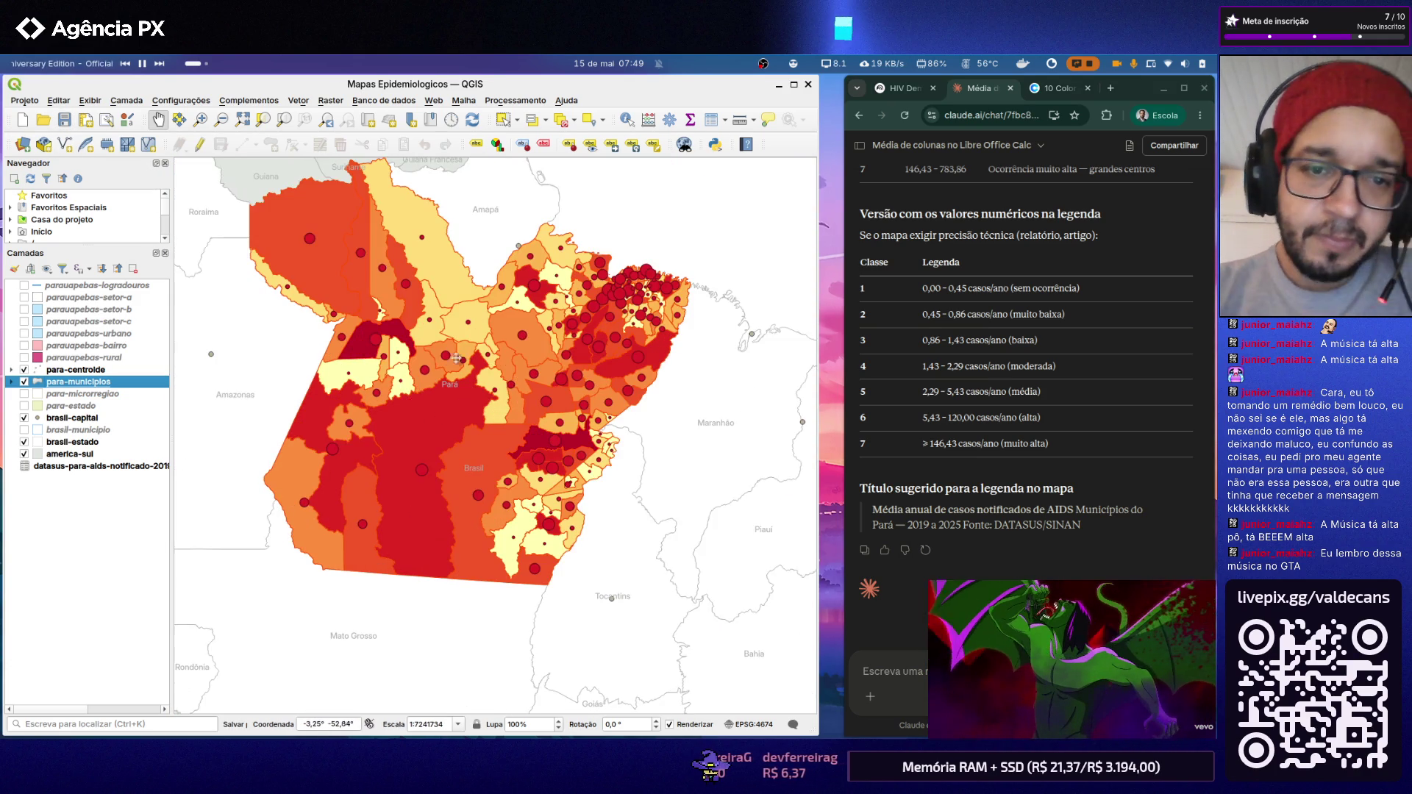
{"action": "scroll", "coordinate": [416, 324], "scroll_direction": "up", "scroll_amount": 1}
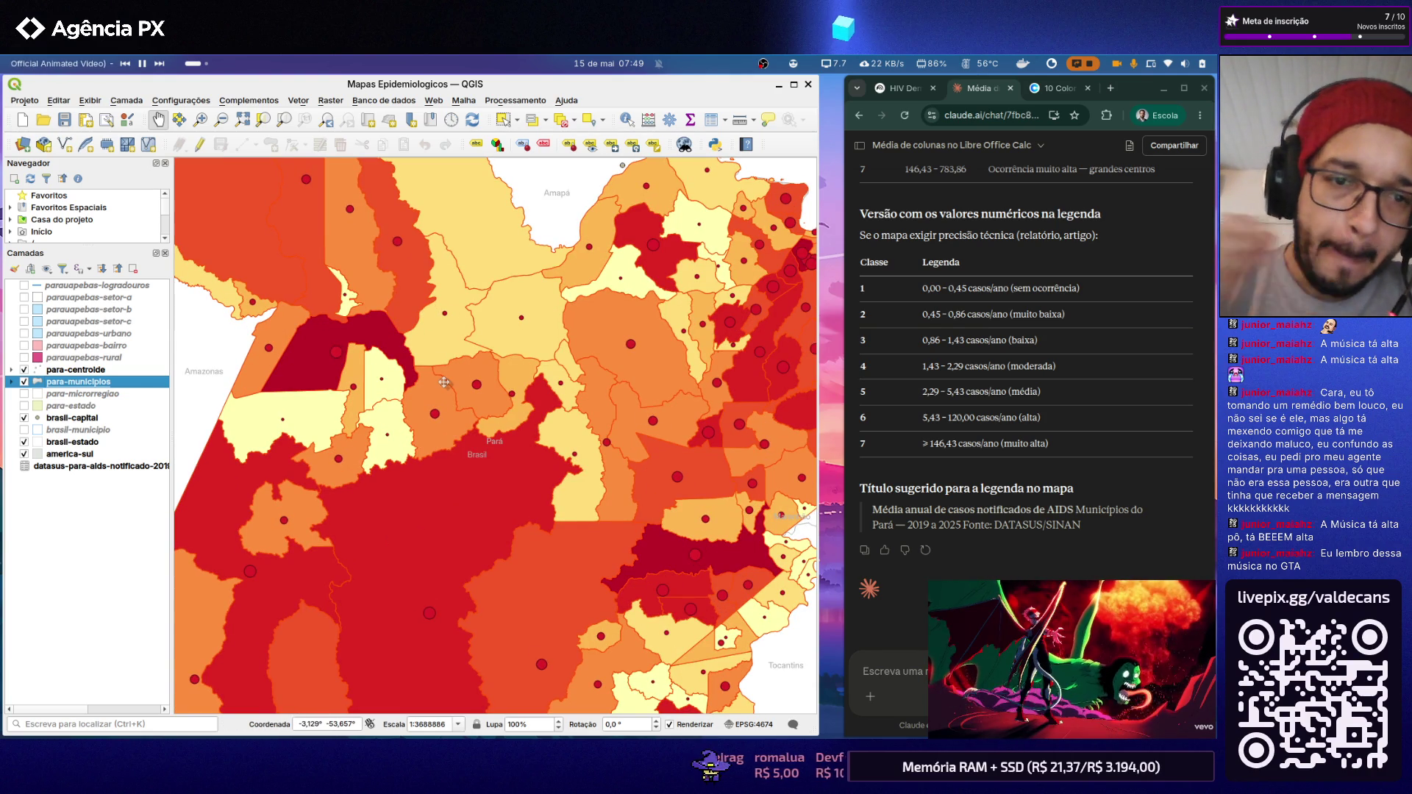
{"action": "scroll", "coordinate": [431, 381], "scroll_direction": "down", "scroll_amount": 1}
{"action": "scroll", "coordinate": [494, 446], "scroll_direction": "up", "scroll_amount": 1}
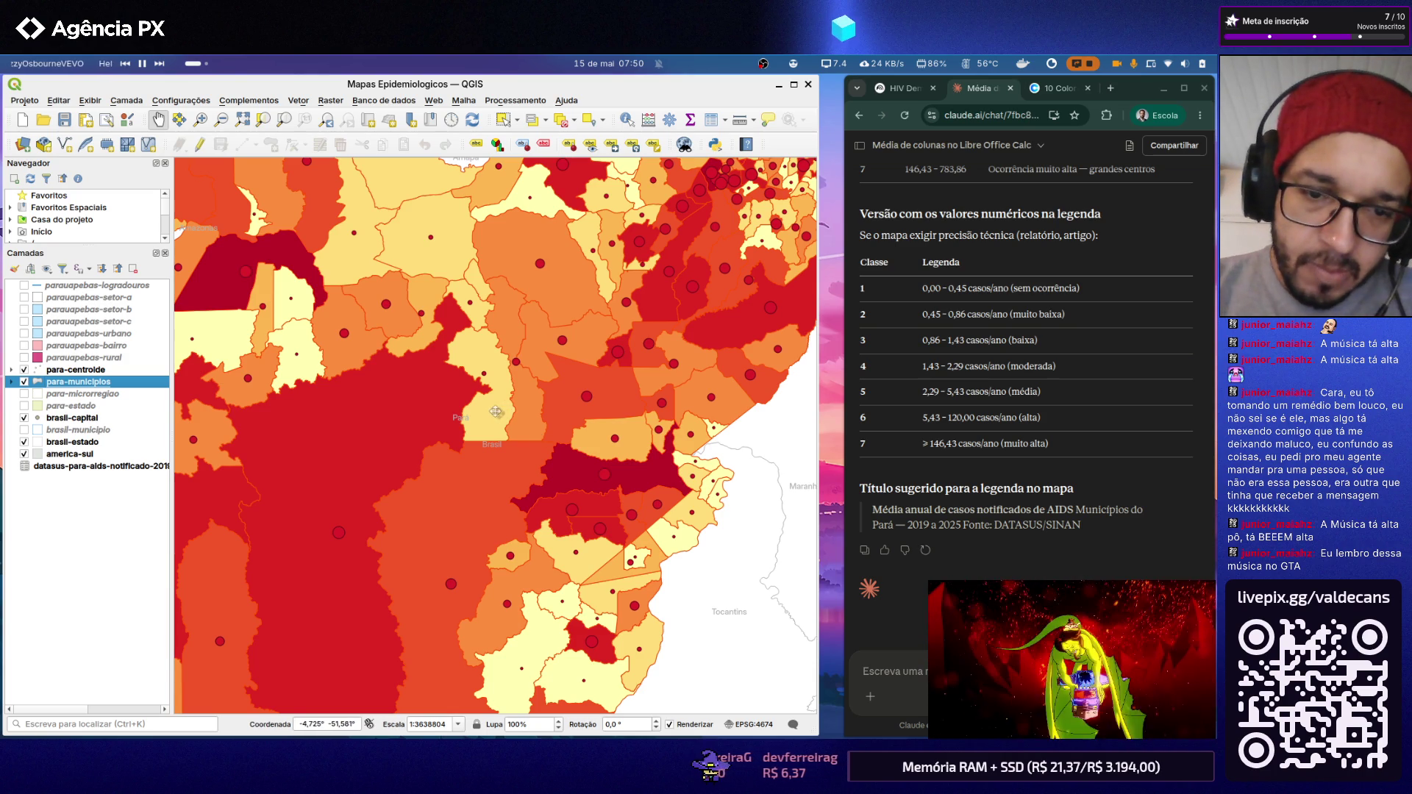
{"action": "scroll", "coordinate": [592, 410], "scroll_direction": "down", "scroll_amount": 1}
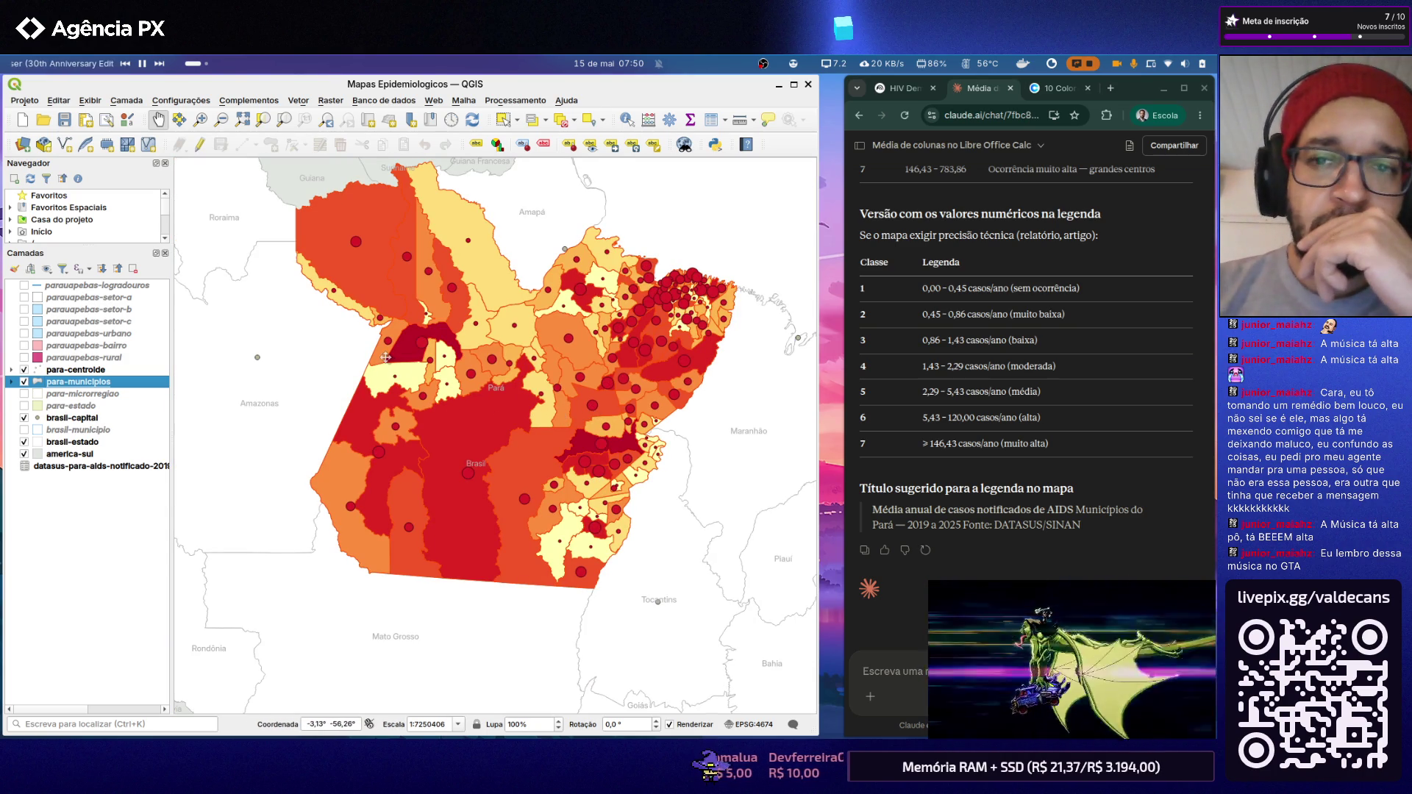
{"action": "scroll", "coordinate": [495, 340], "scroll_direction": "down", "scroll_amount": 1}
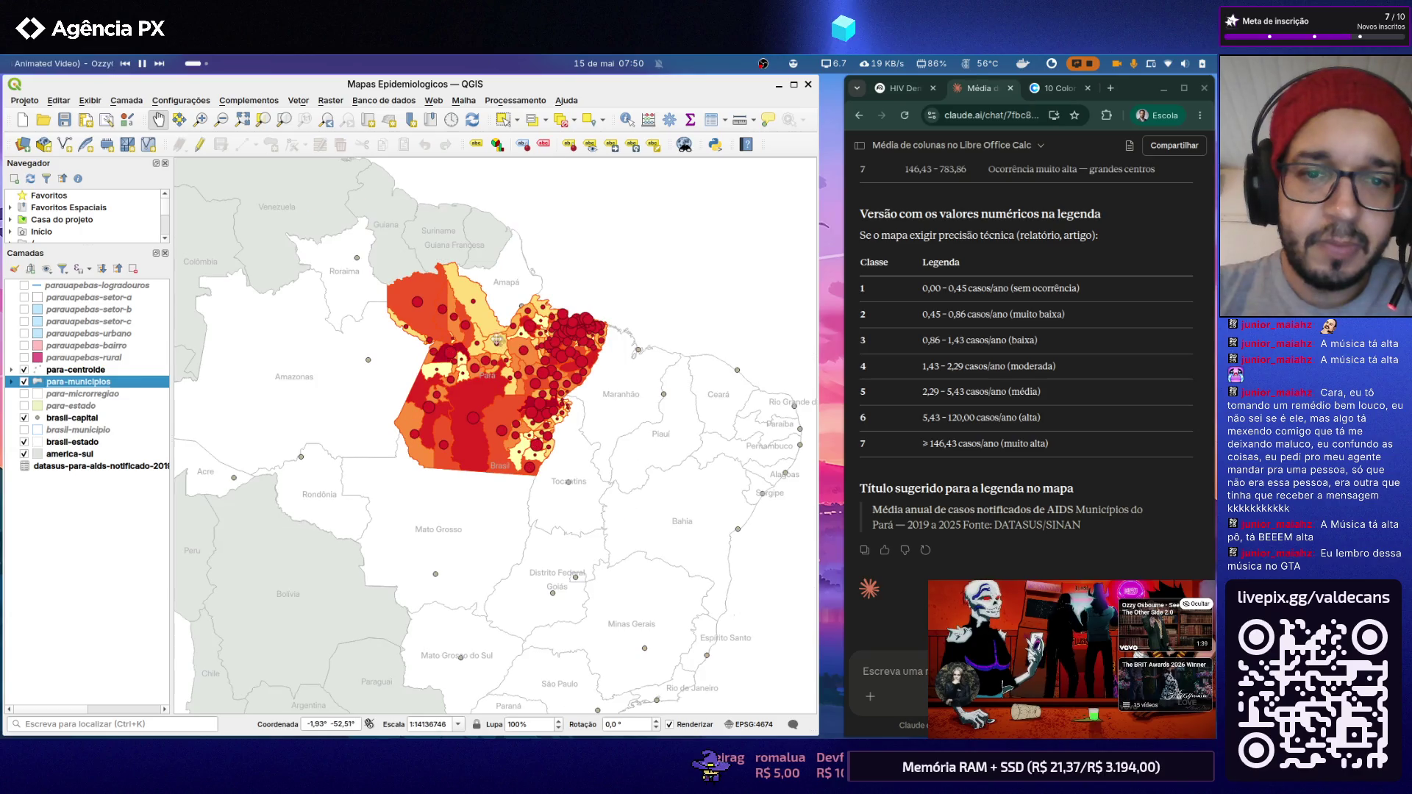
{"action": "scroll", "coordinate": [493, 341], "scroll_direction": "up", "scroll_amount": 1}
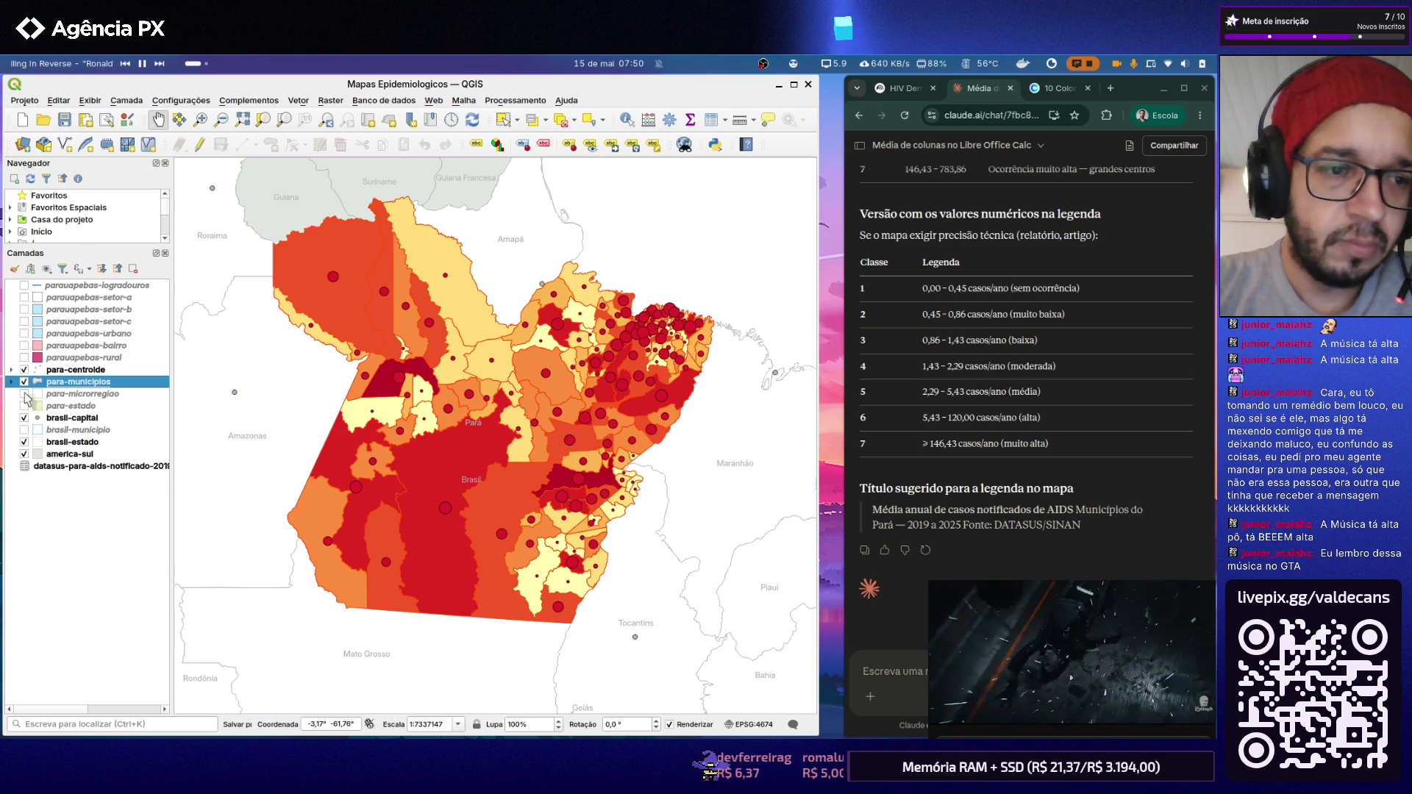
{"action": "left_click", "coordinate": [25, 382]}
{"action": "left_click", "coordinate": [24, 393]}
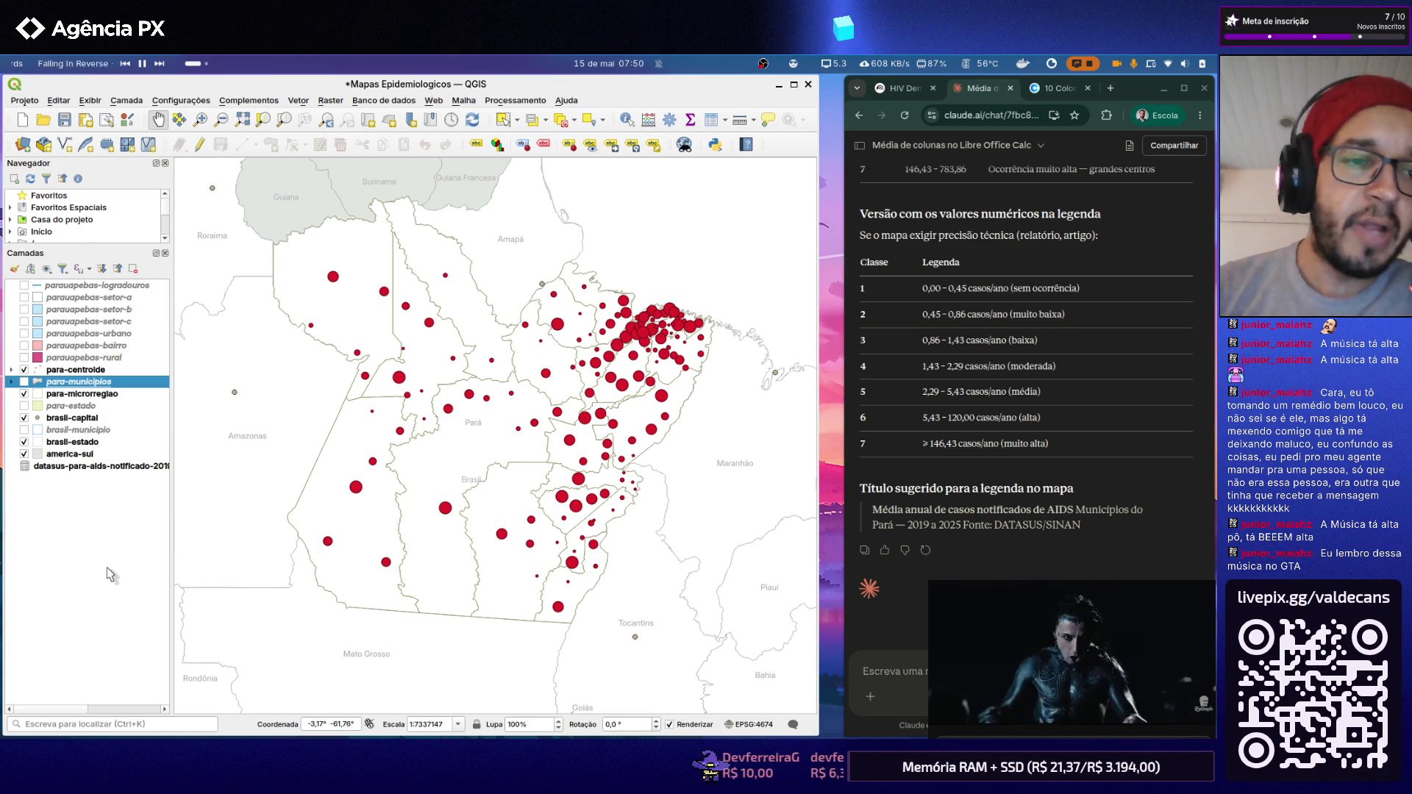
{"action": "left_click", "coordinate": [24, 381]}
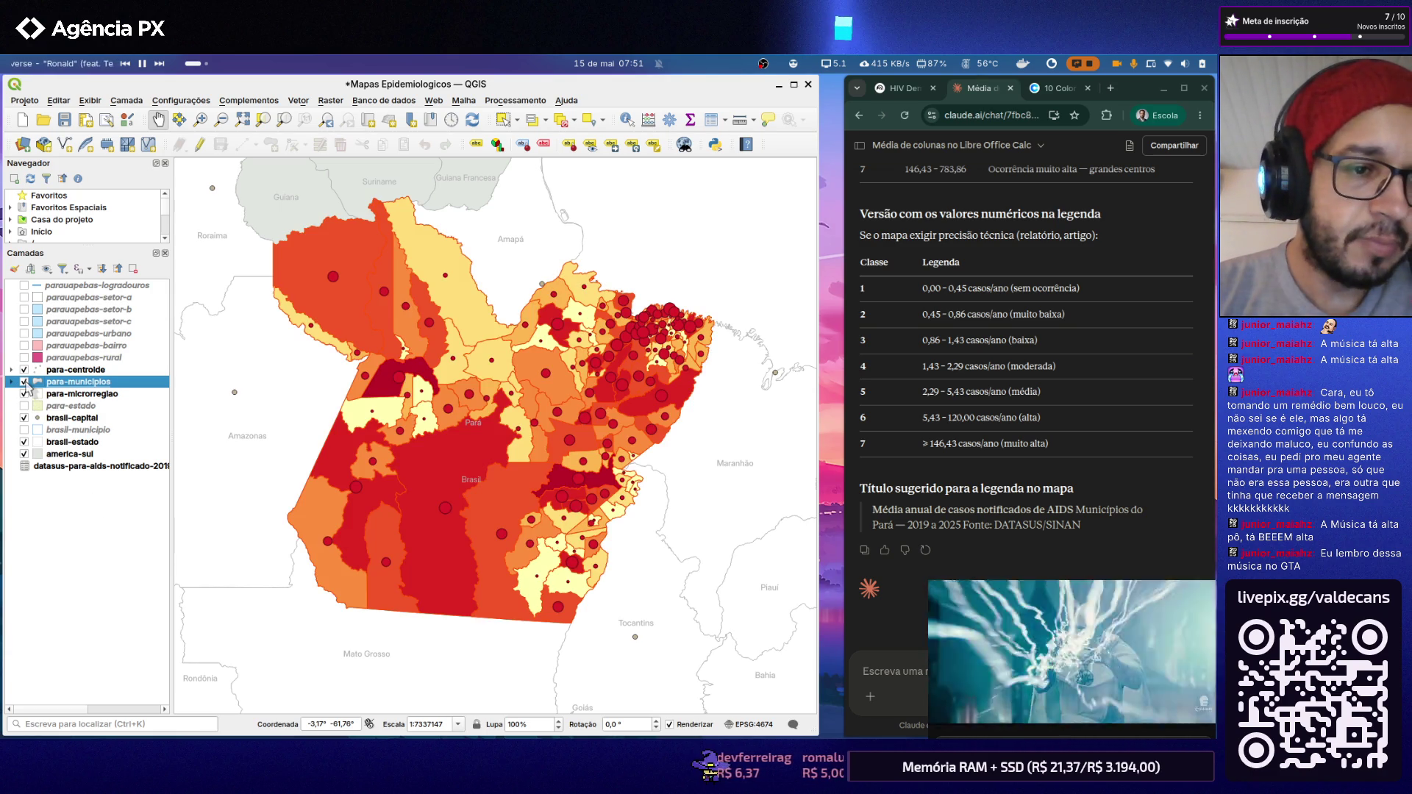
{"action": "left_click", "coordinate": [24, 393]}
{"action": "left_click", "coordinate": [25, 417]}
{"action": "left_click", "coordinate": [24, 418]}
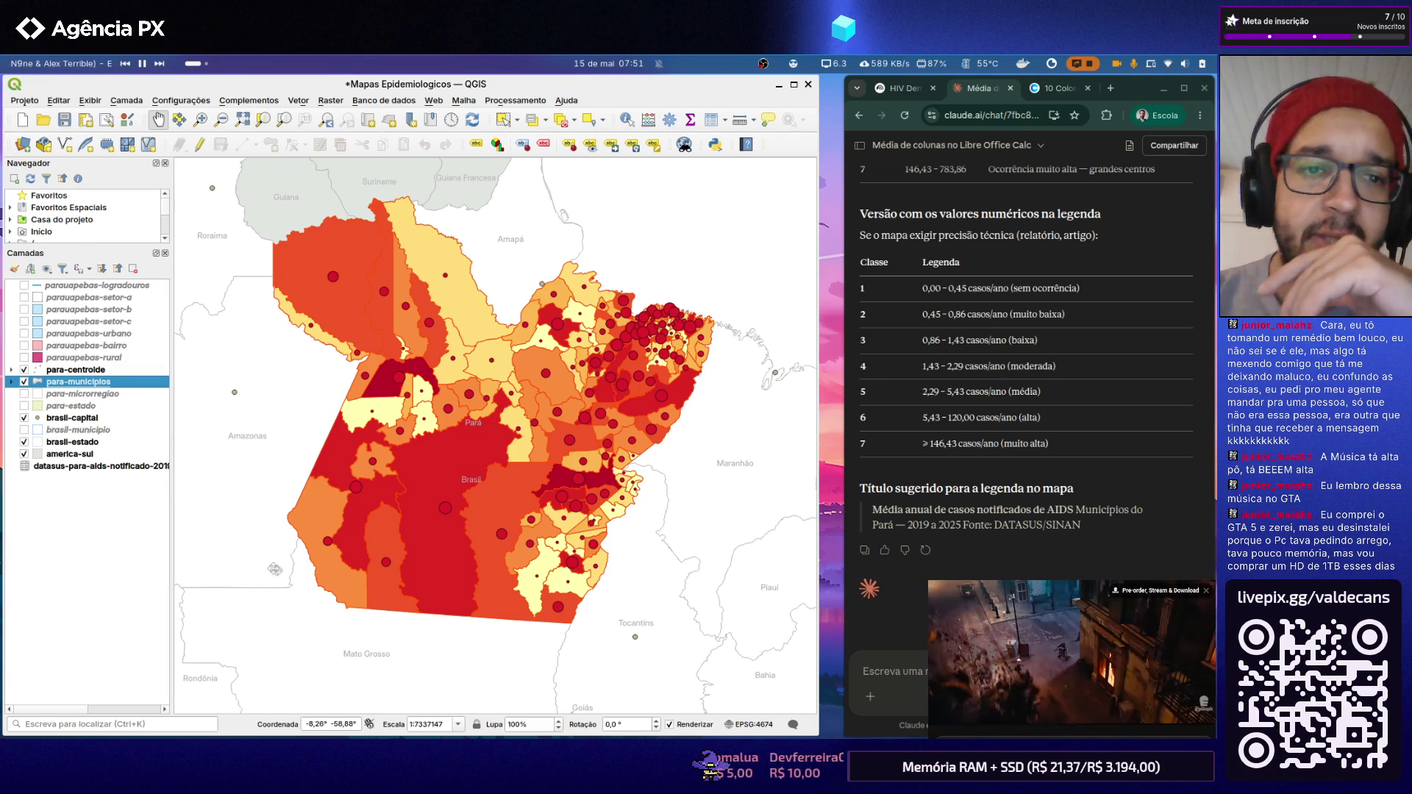
{"action": "scroll", "coordinate": [401, 498], "scroll_direction": "down", "scroll_amount": 1}
{"action": "scroll", "coordinate": [402, 498], "scroll_direction": "up", "scroll_amount": 2}
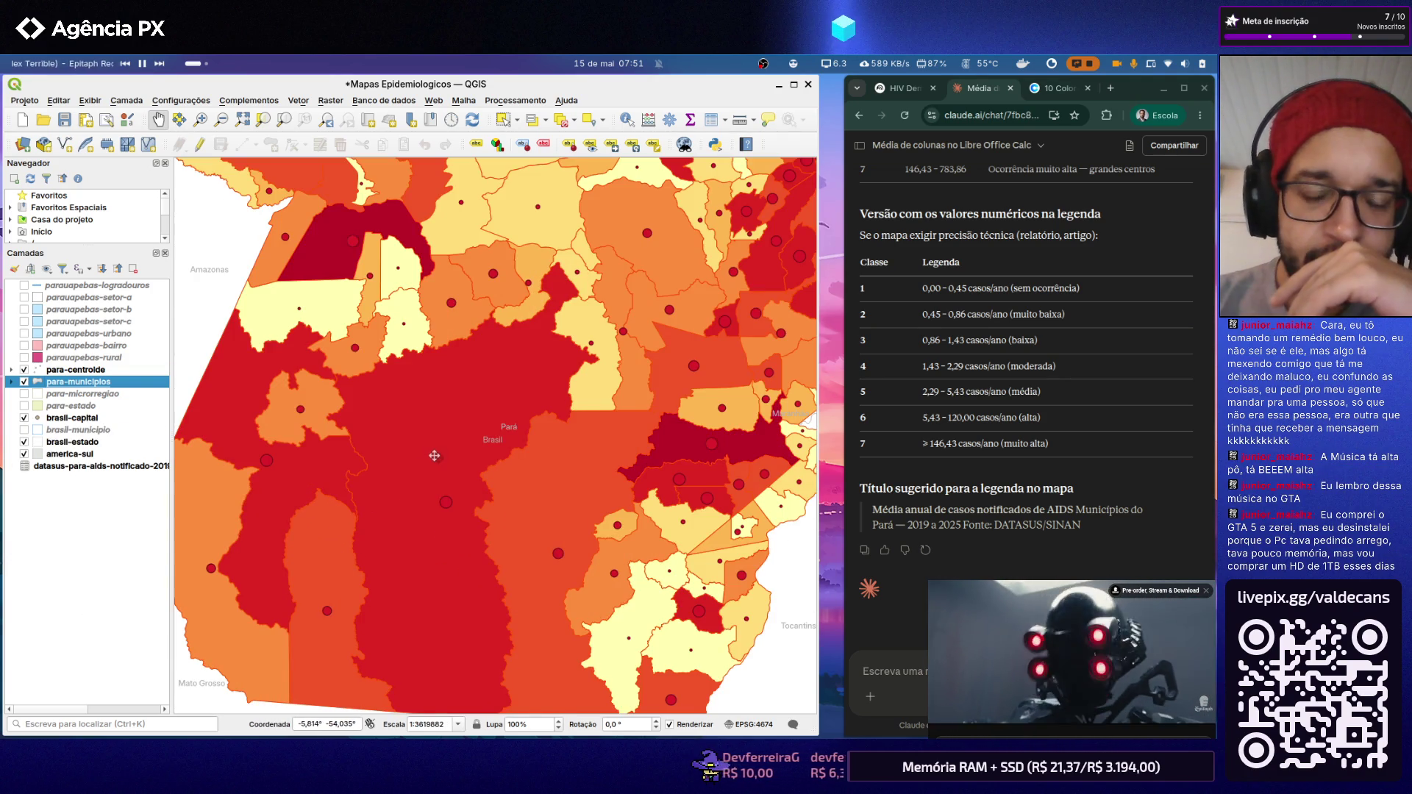
{"action": "scroll", "coordinate": [433, 473], "scroll_direction": "down", "scroll_amount": 2}
{"action": "scroll", "coordinate": [426, 506], "scroll_direction": "up", "scroll_amount": 1}
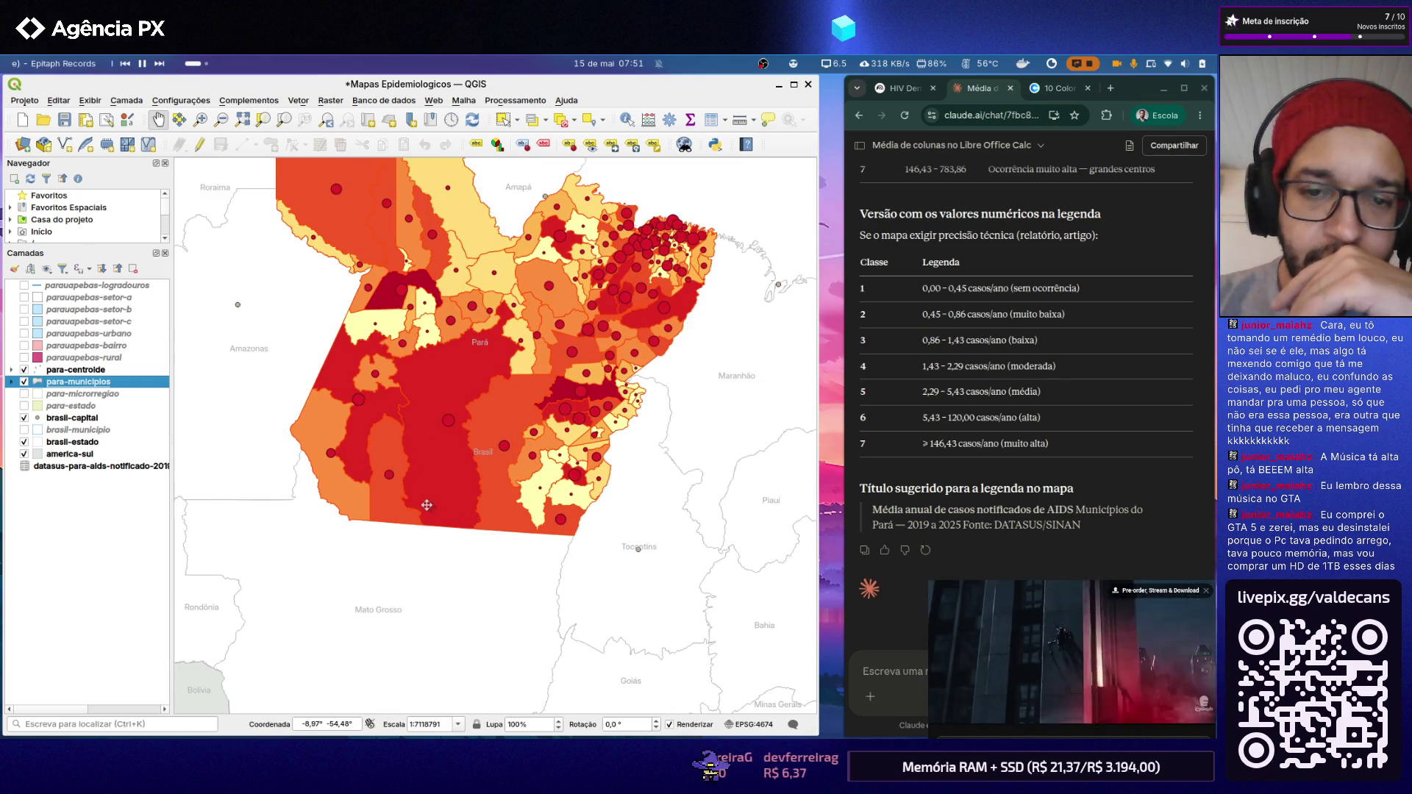
{"action": "scroll", "coordinate": [556, 394], "scroll_direction": "up", "scroll_amount": 1}
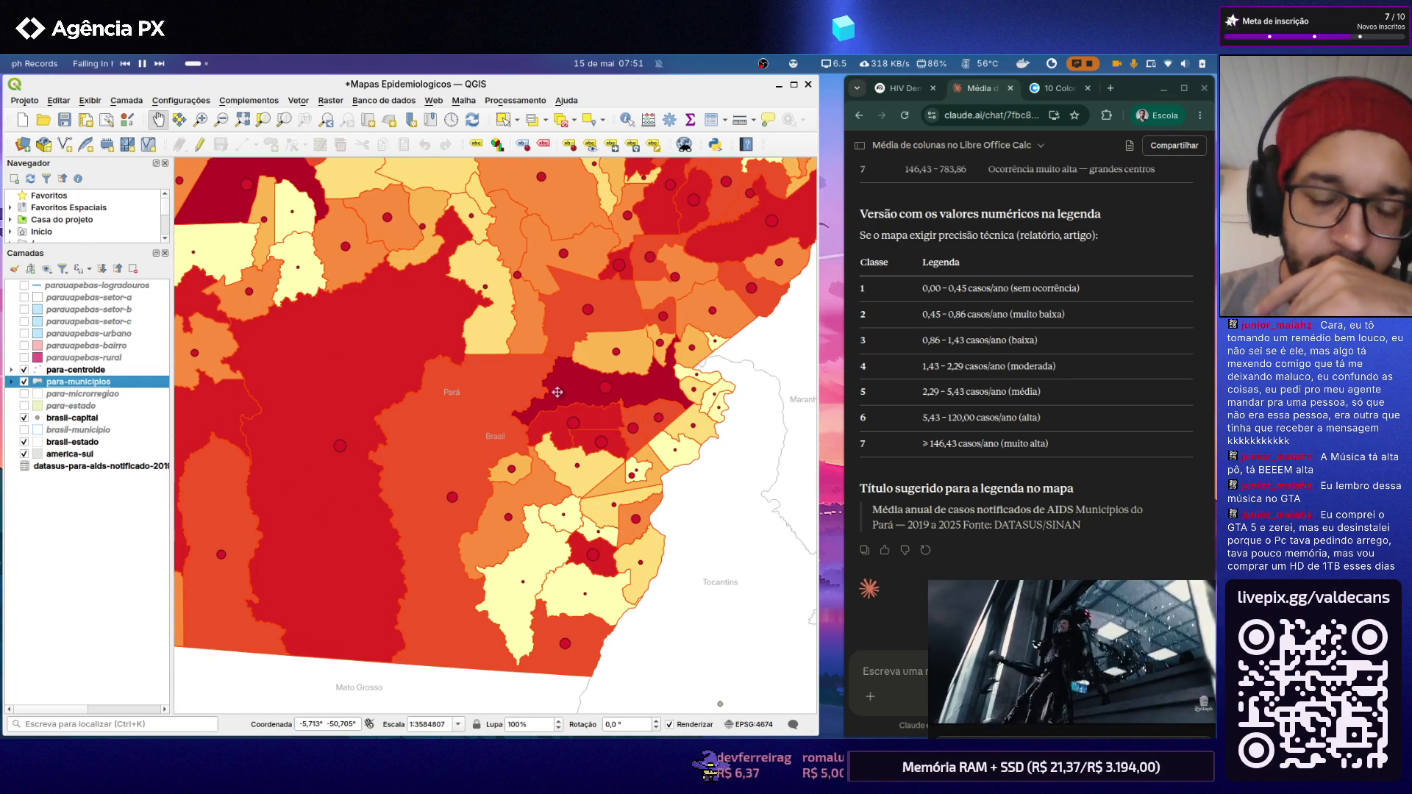
{"action": "scroll", "coordinate": [556, 393], "scroll_direction": "up", "scroll_amount": 1}
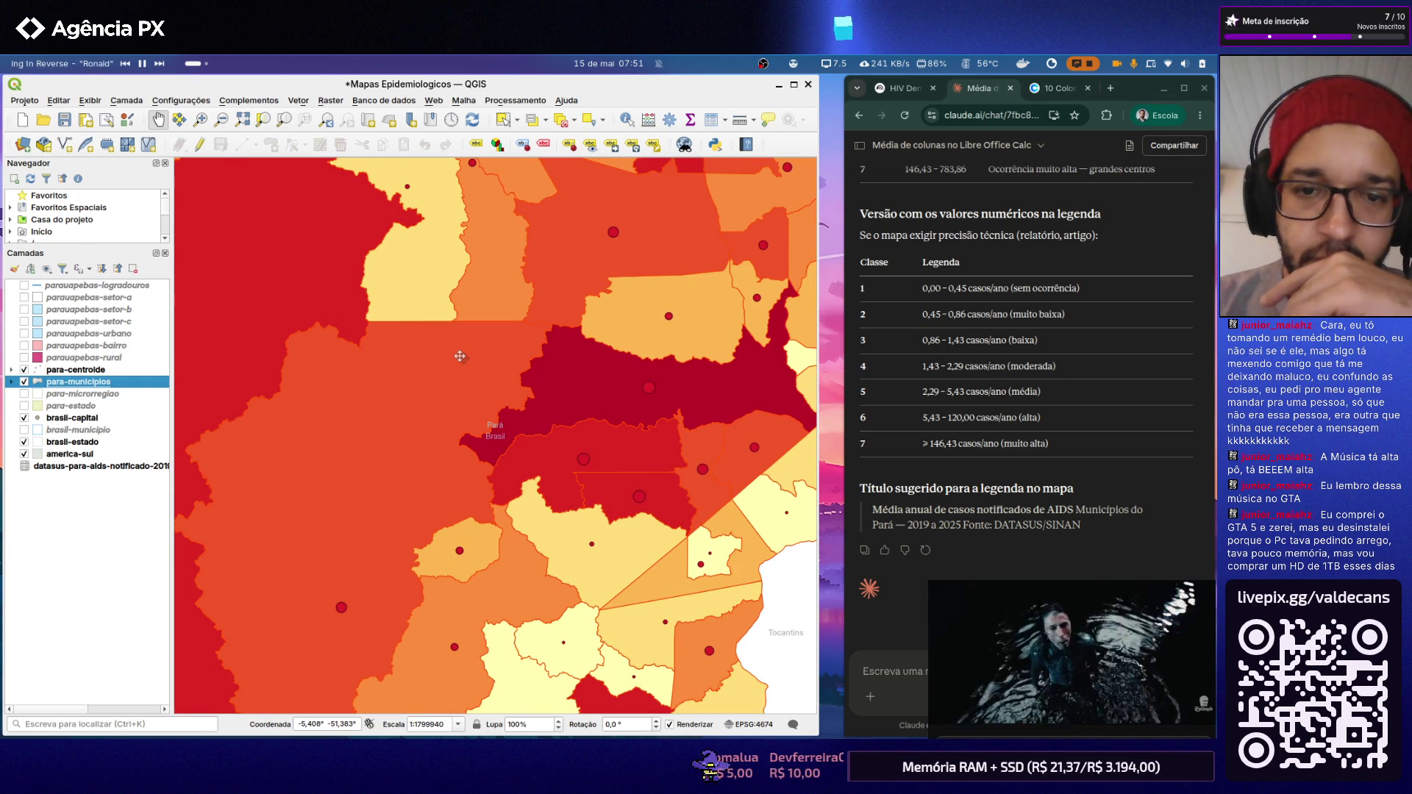
{"action": "scroll", "coordinate": [459, 355], "scroll_direction": "down", "scroll_amount": 1}
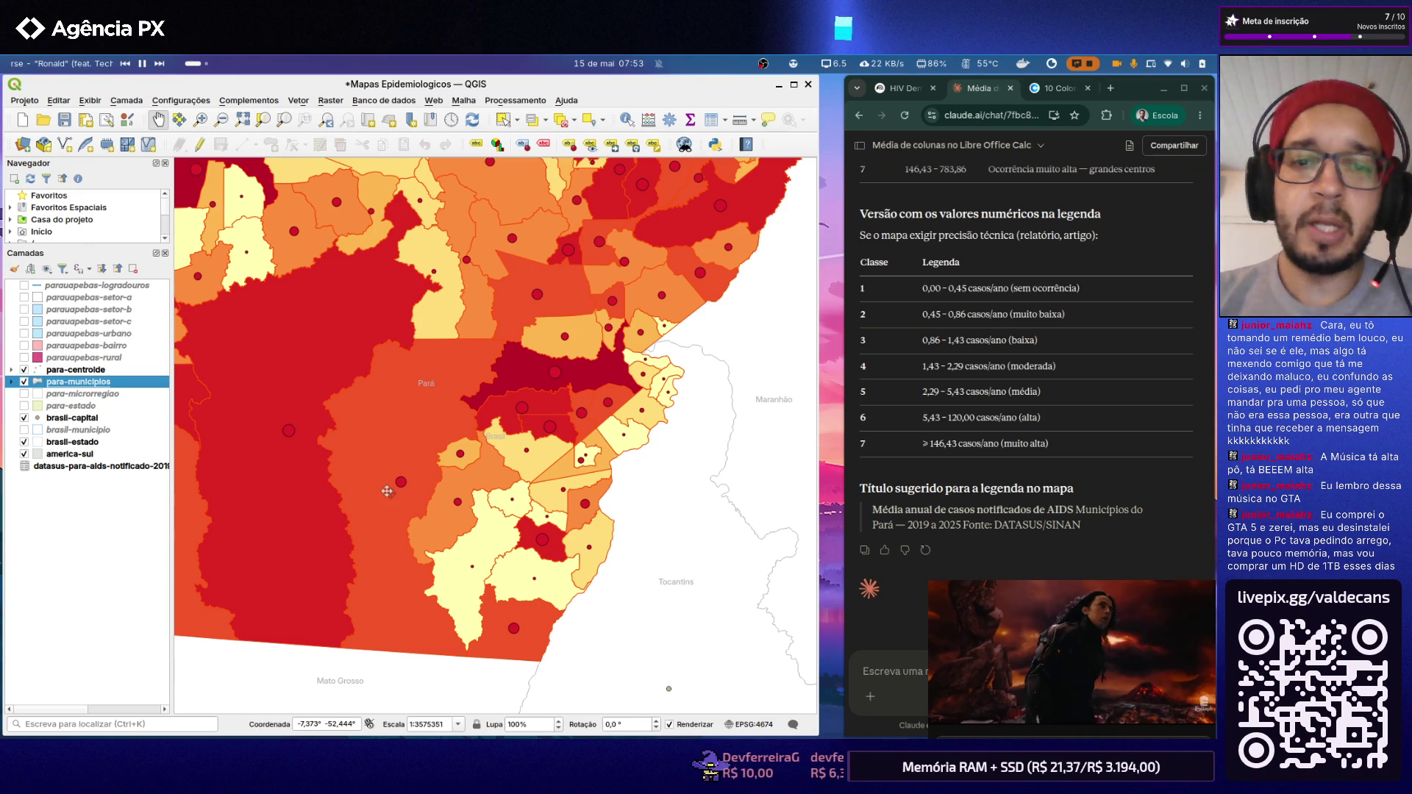
{"action": "scroll", "coordinate": [612, 375], "scroll_direction": "down", "scroll_amount": 1}
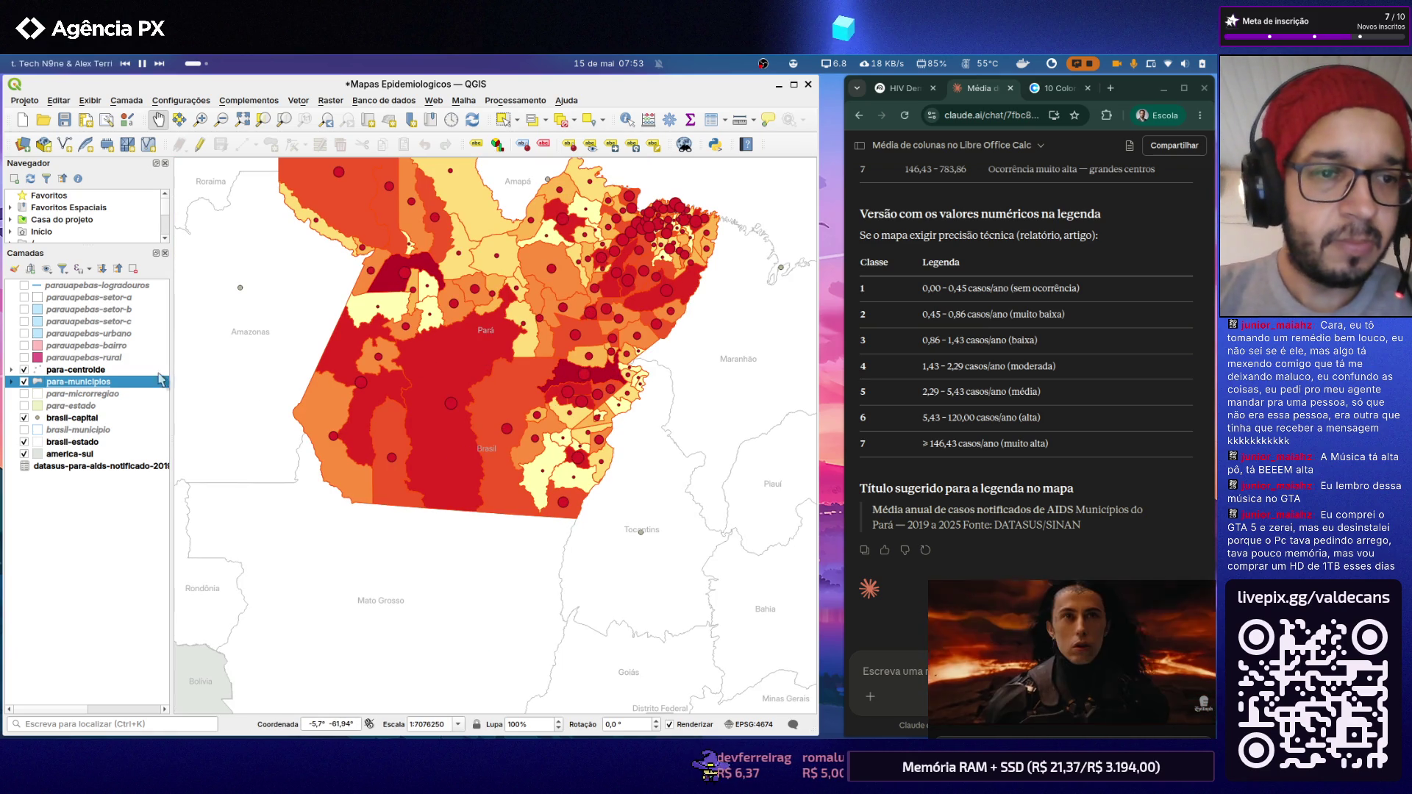
Step: Save the Mapas Epidemiologicos project from the toolbar
{"action": "left_click", "coordinate": [65, 122]}
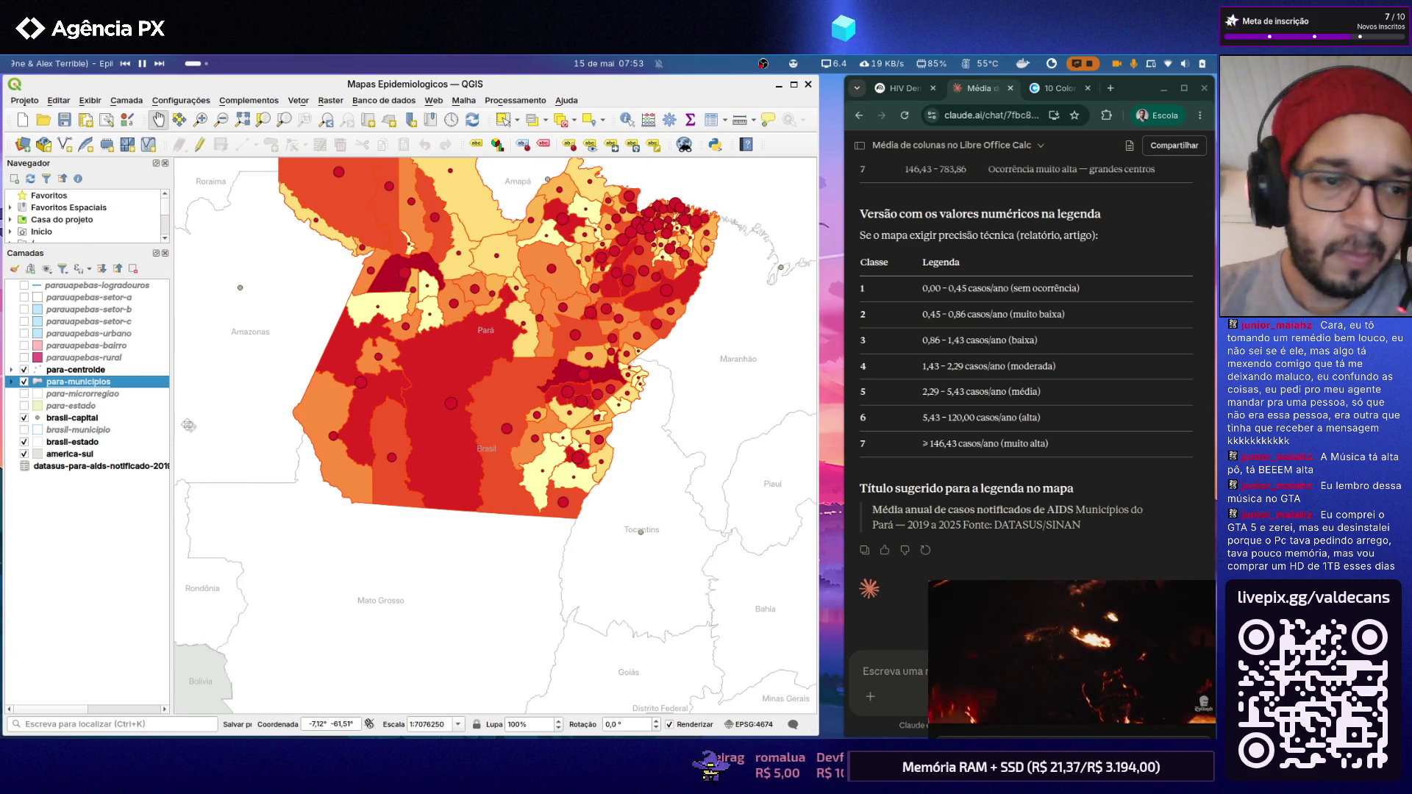
Step: Open the Rótulos settings of the brasil-estado layer labelled by NM_UF
{"action": "left_click", "coordinate": [94, 441]}
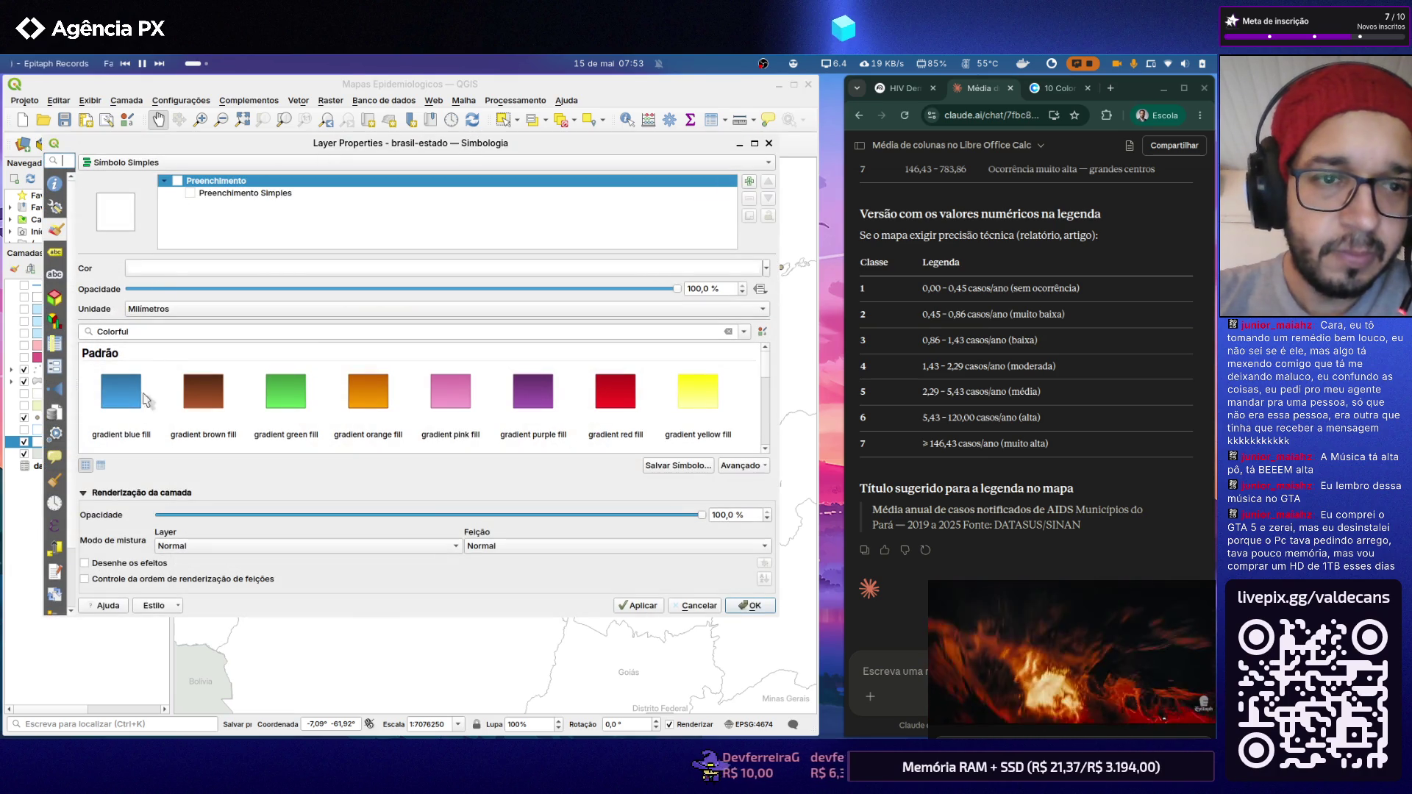
{"action": "left_click", "coordinate": [55, 253]}
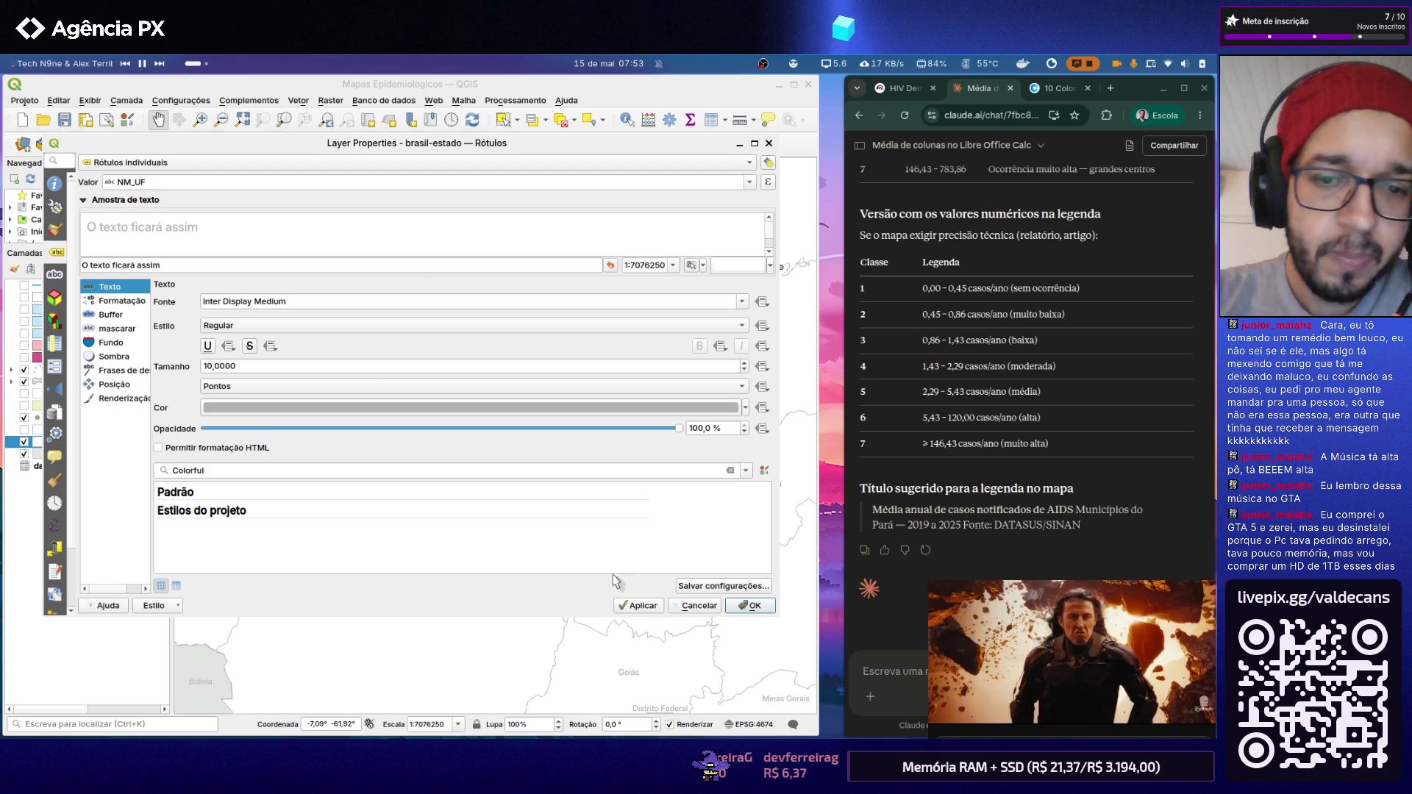
Step: Apply the labels, keep NM_UF as the value field, and open its Expression Builder
{"action": "left_click", "coordinate": [643, 606]}
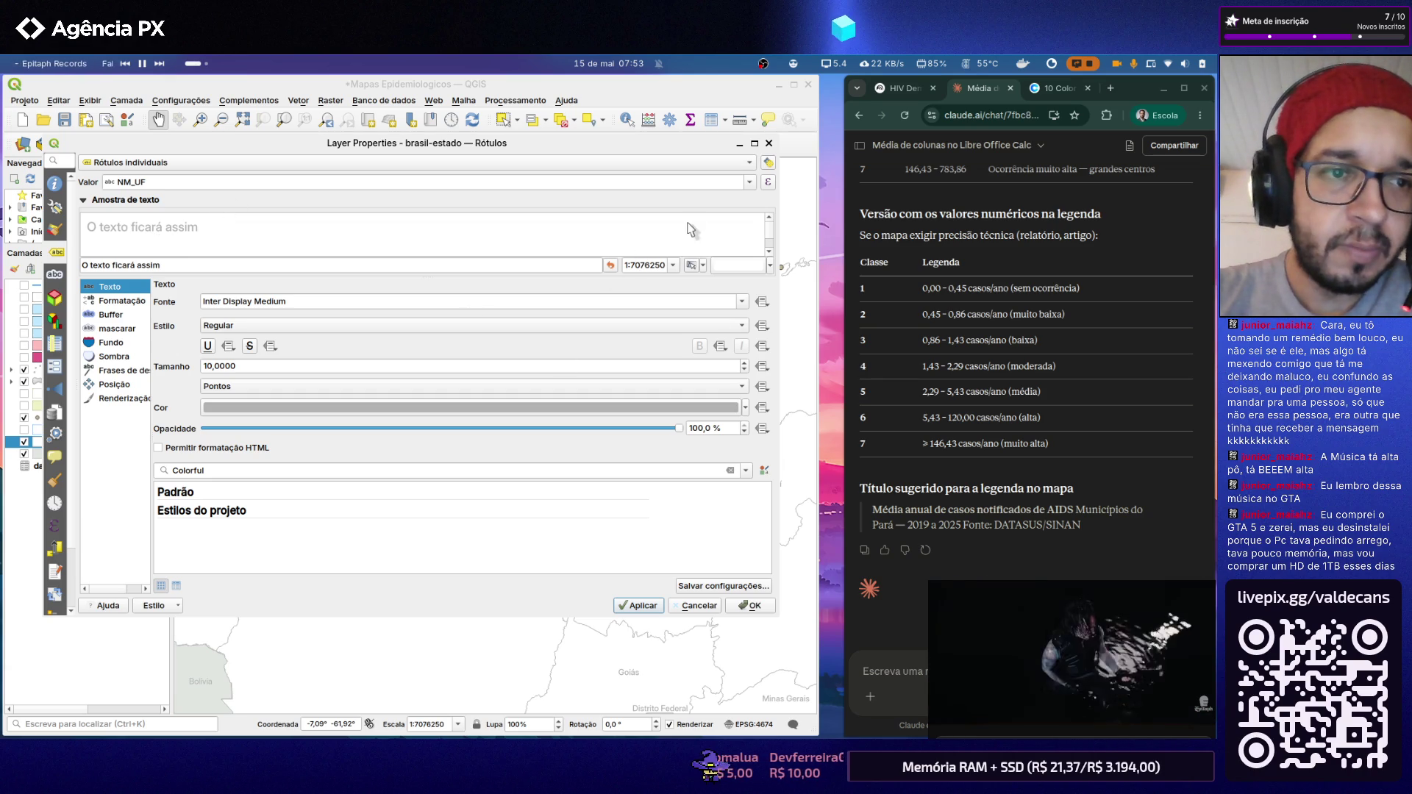
{"action": "left_click", "coordinate": [750, 182]}
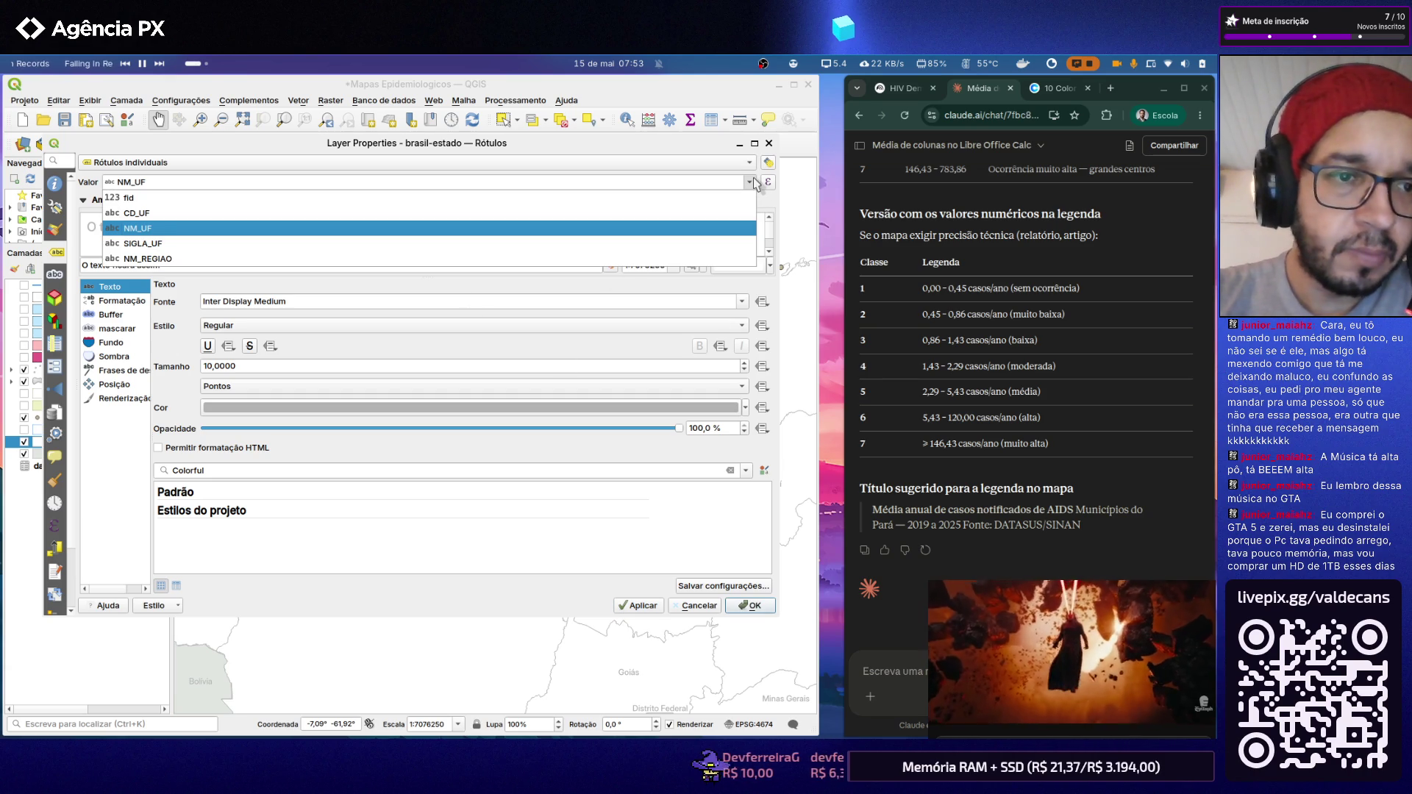
{"action": "left_click", "coordinate": [756, 183]}
{"action": "left_click", "coordinate": [766, 182]}
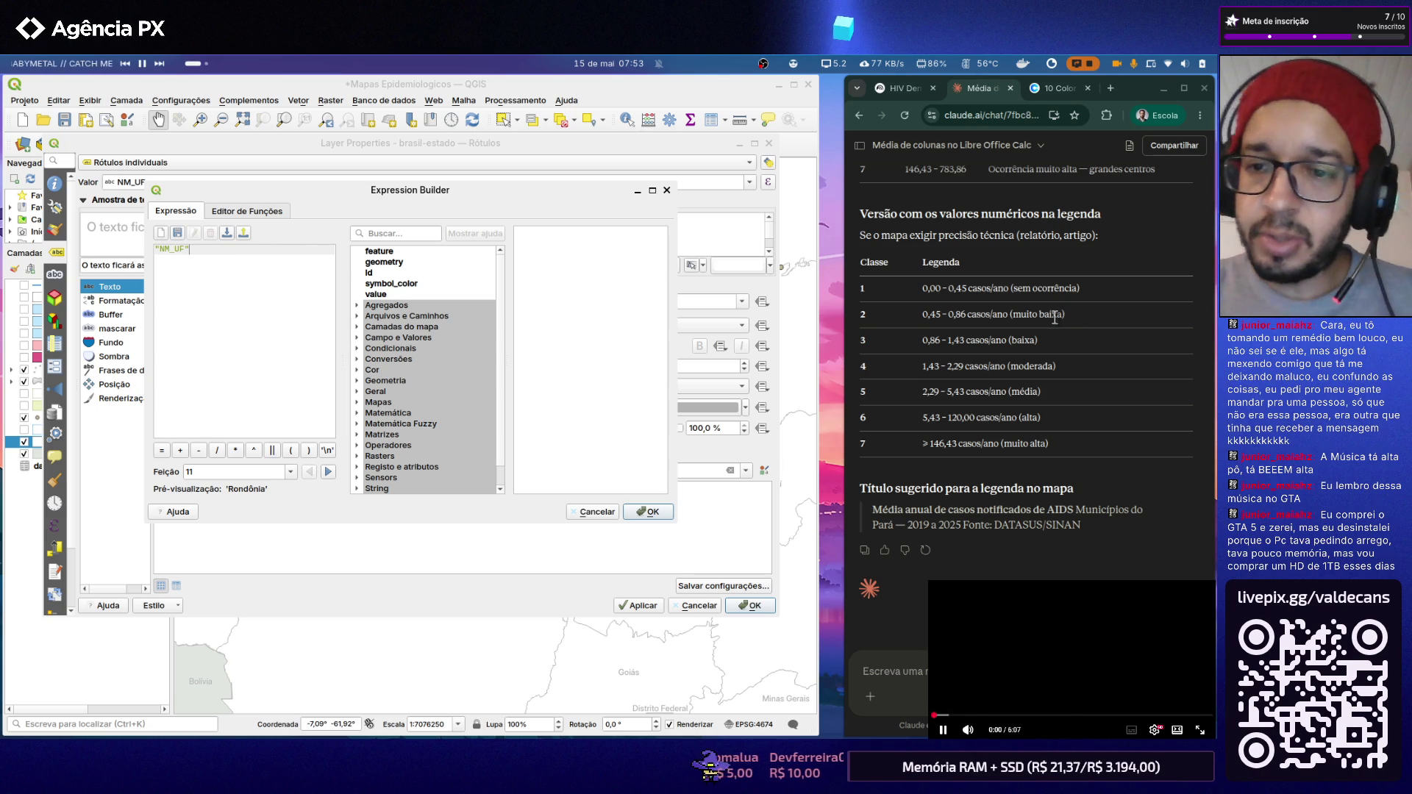
Step: Type a multi-line question in Claude about individual state labels and the Expression Builder
{"action": "left_click", "coordinate": [943, 656]}
{"action": "type", "text": "Rótul"}
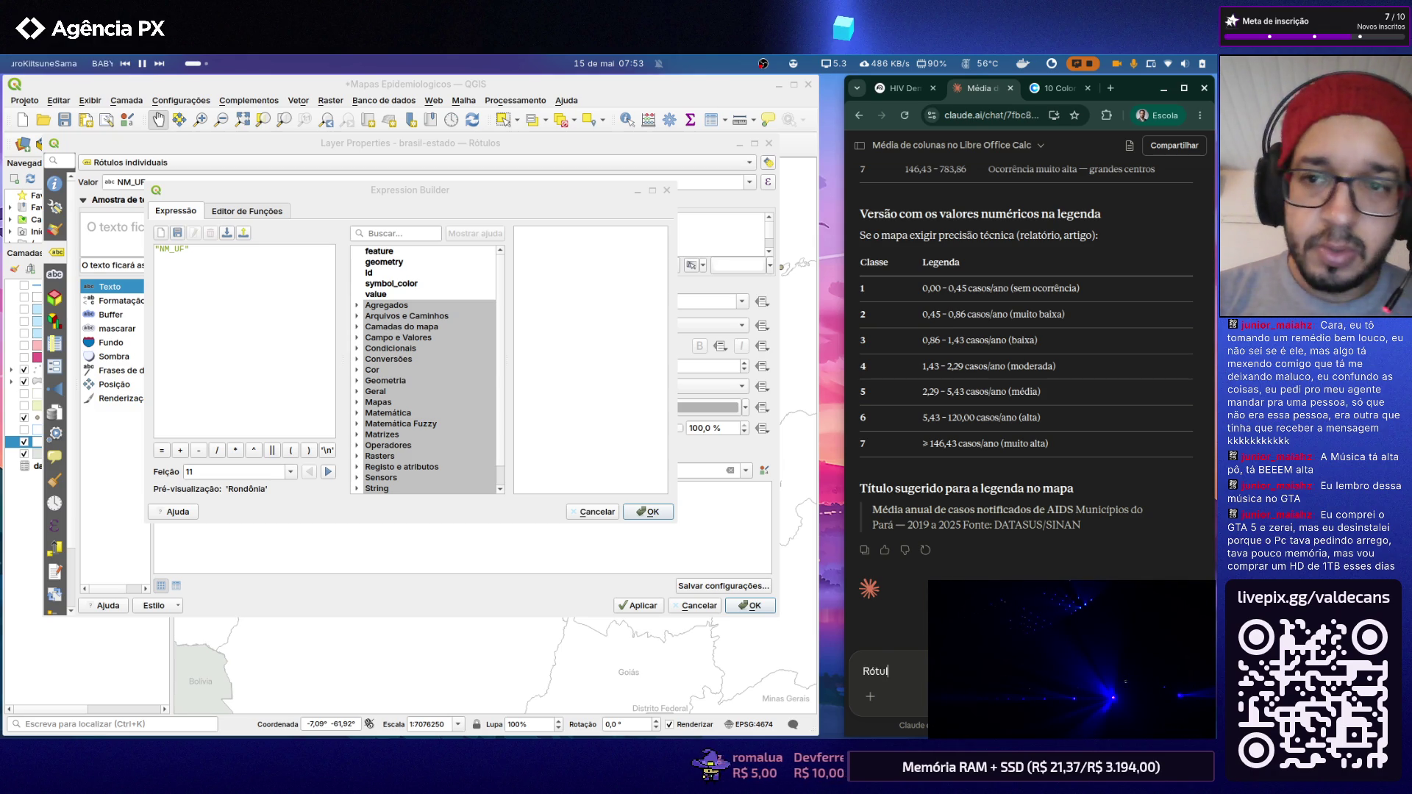
{"action": "type", "text": "os indivi"}
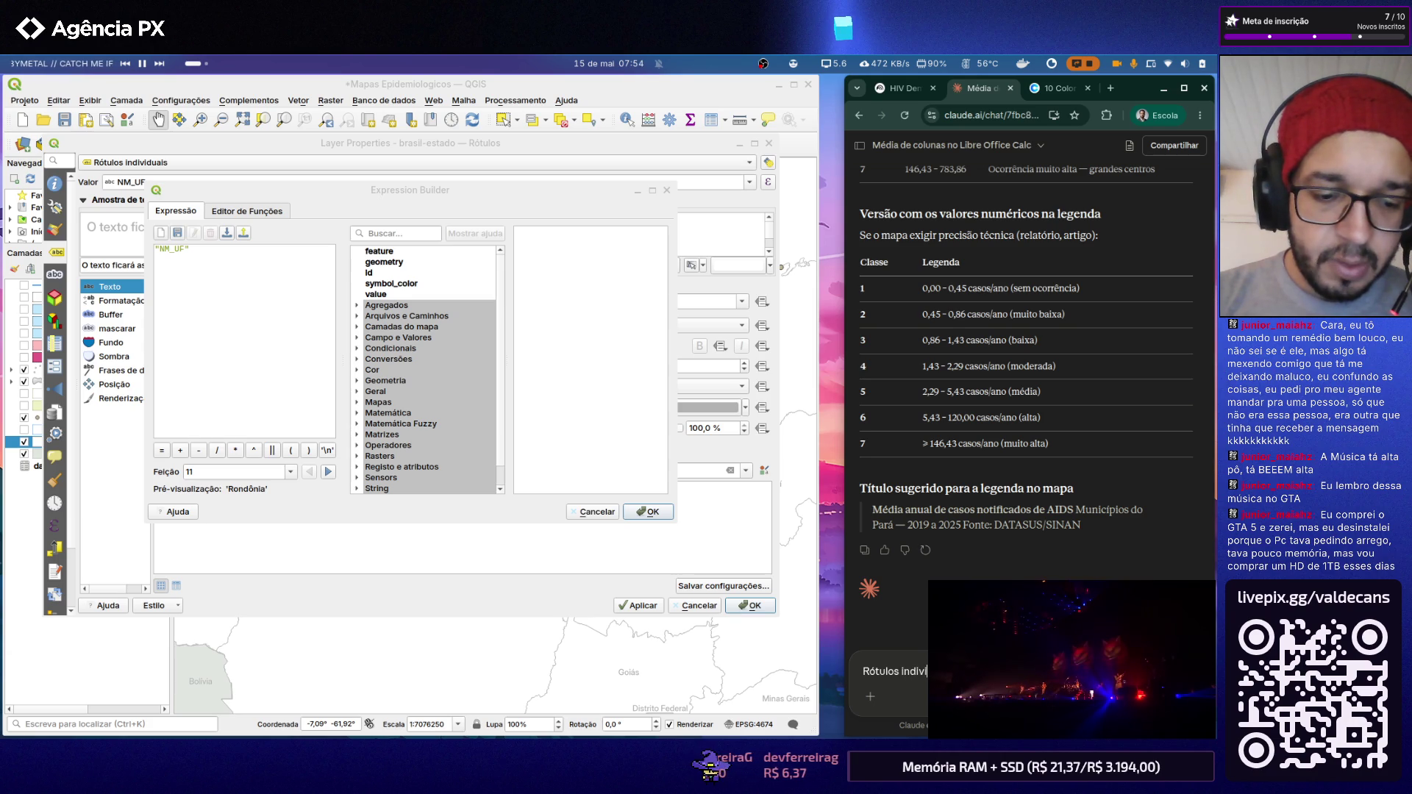
{"action": "type", "text": "d"}
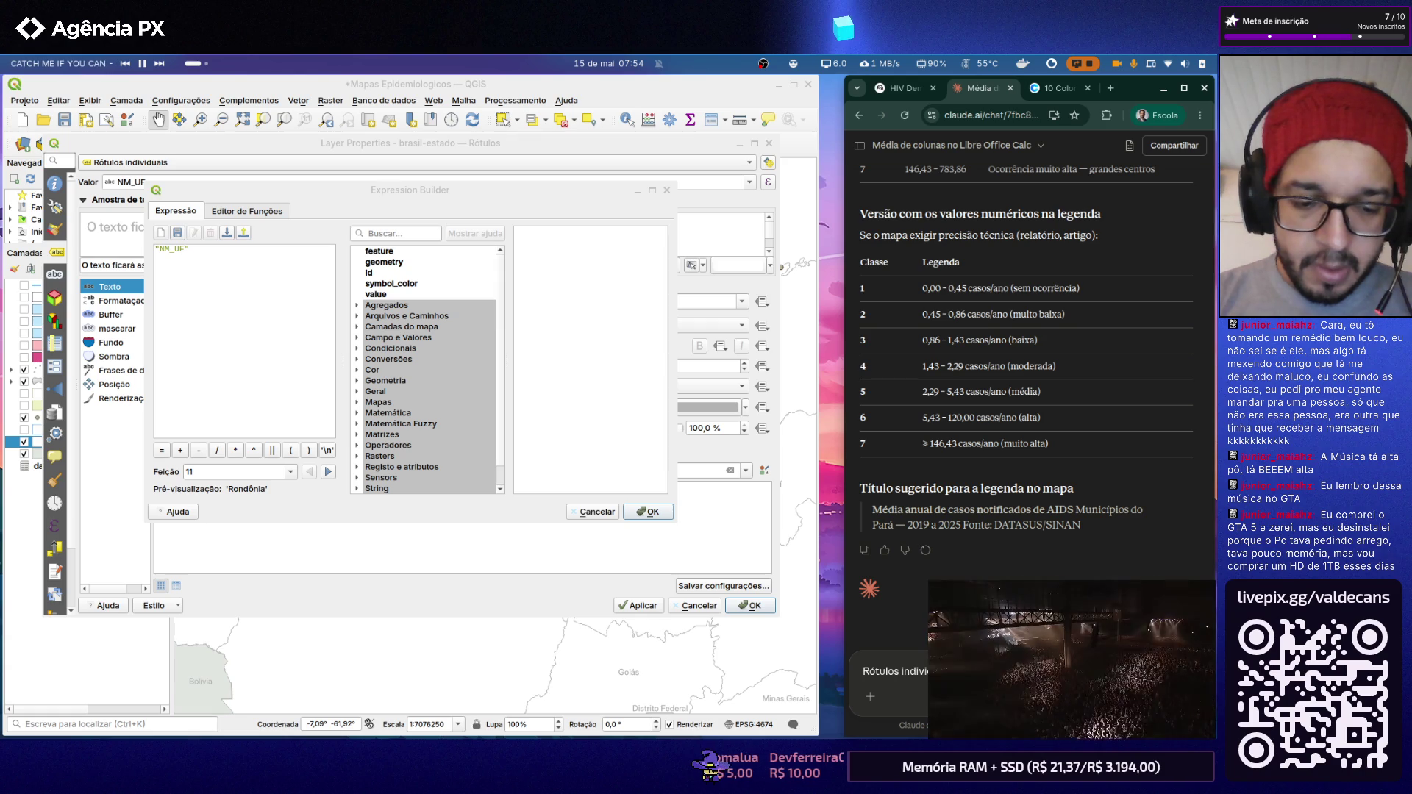
{"action": "type", "text": "Brasil)."}
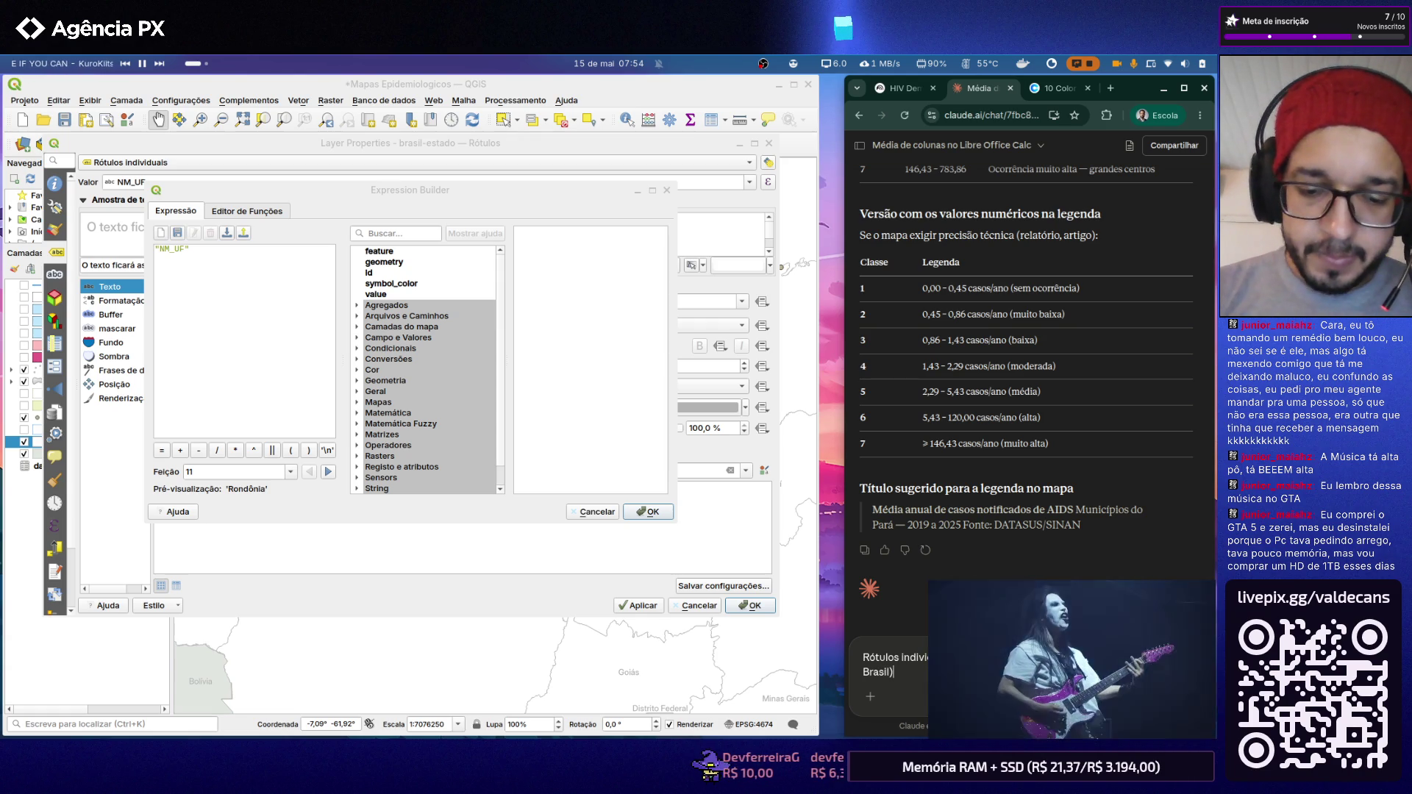
{"action": "key", "text": "shift+Return"}
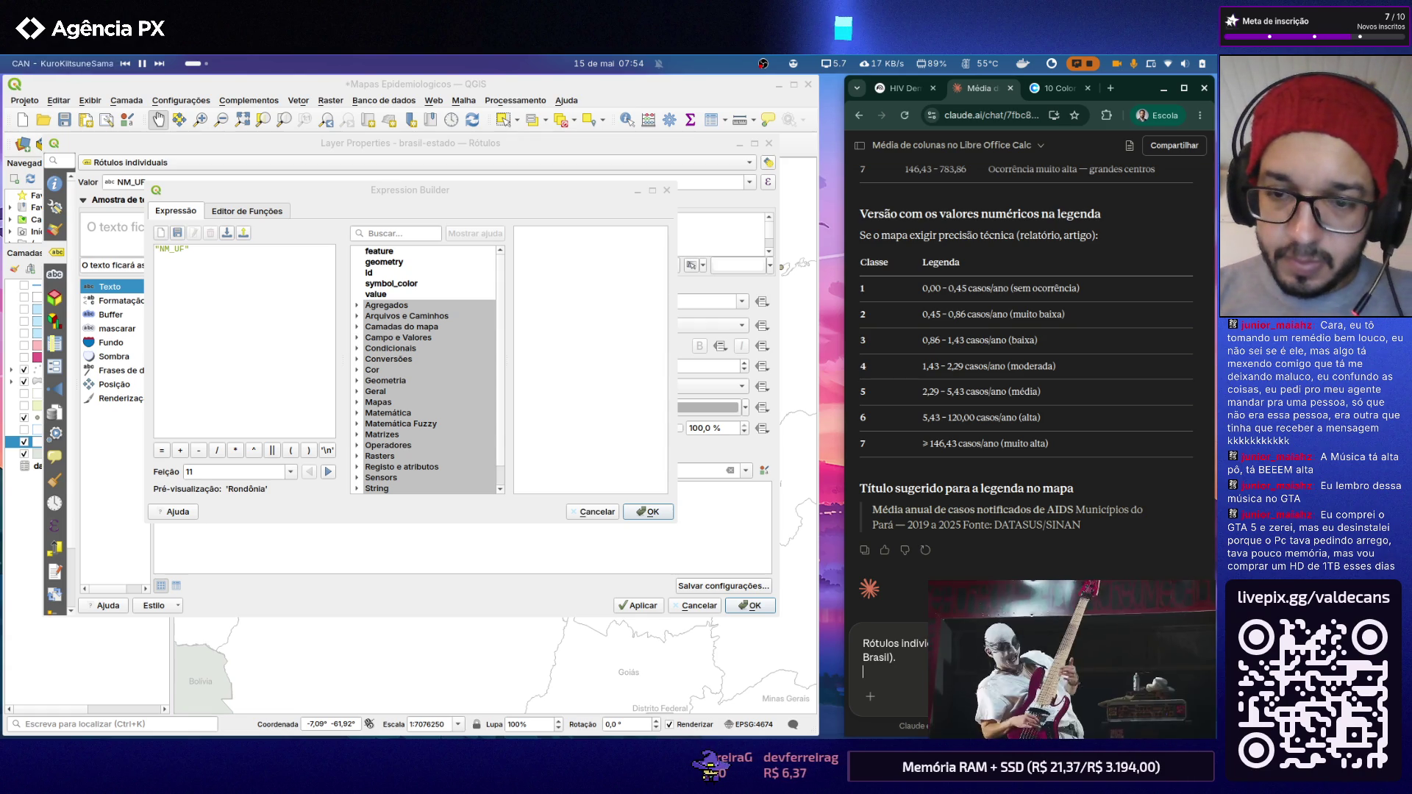
{"action": "type", "text": "Como faç"}
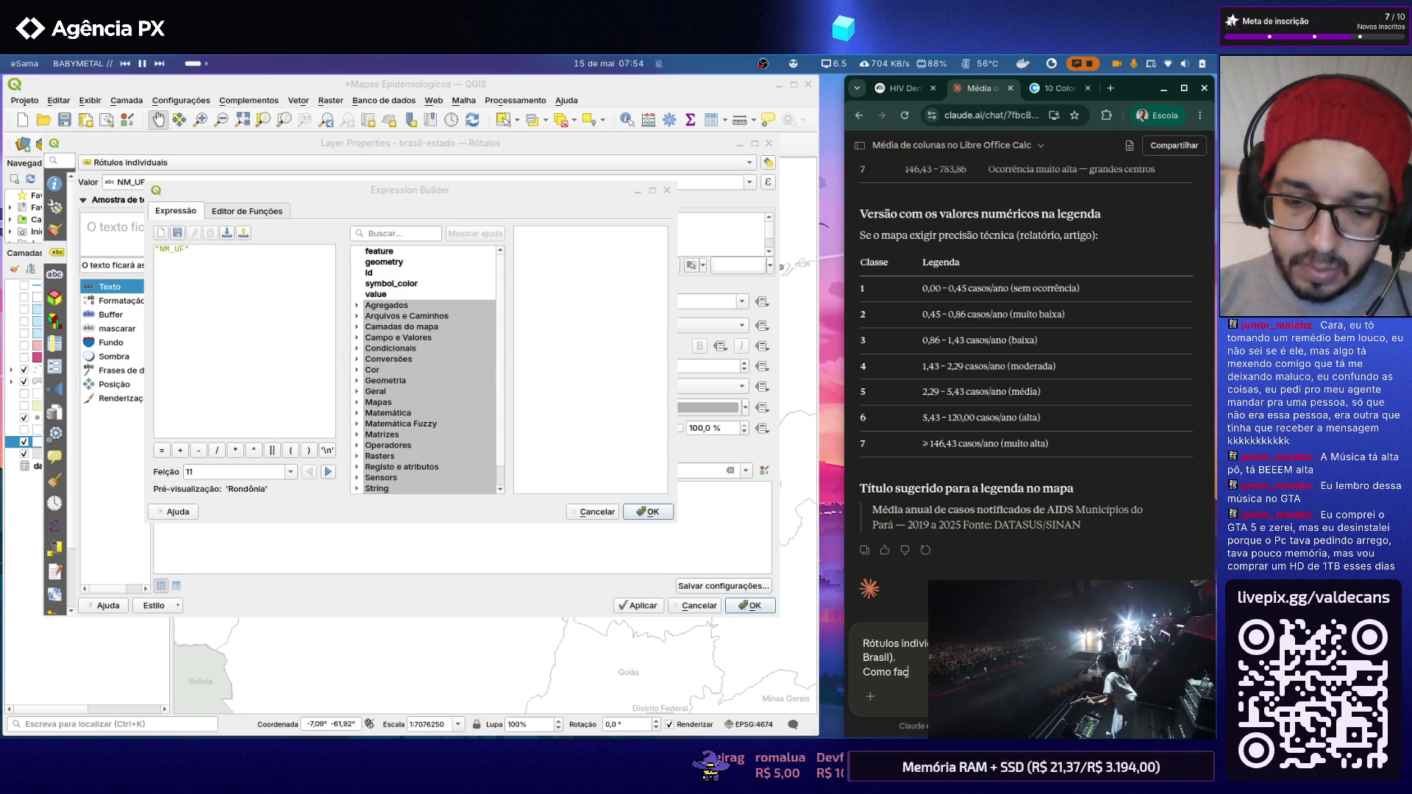
{"action": "type", "text": "o pa"}
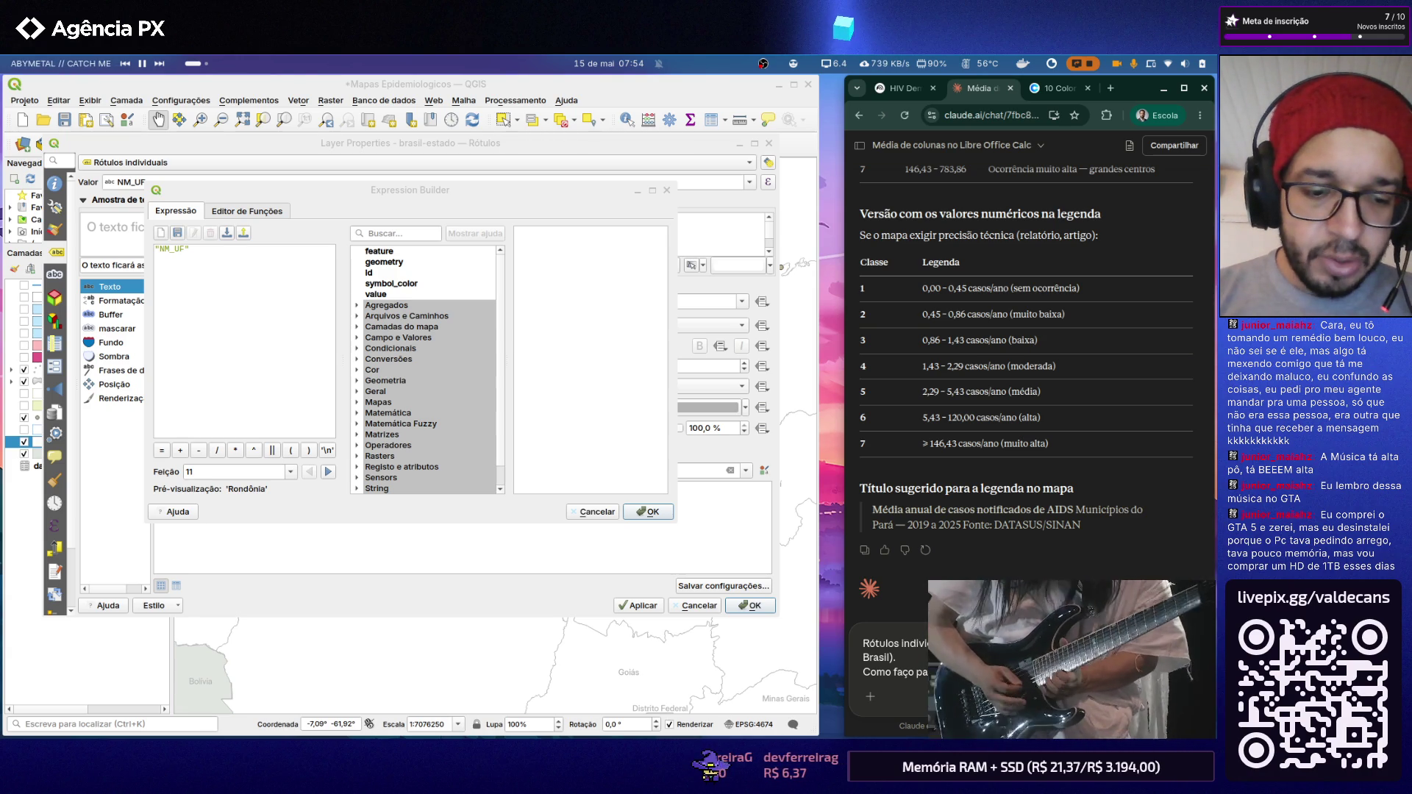
{"action": "type", "text": "Expression"}
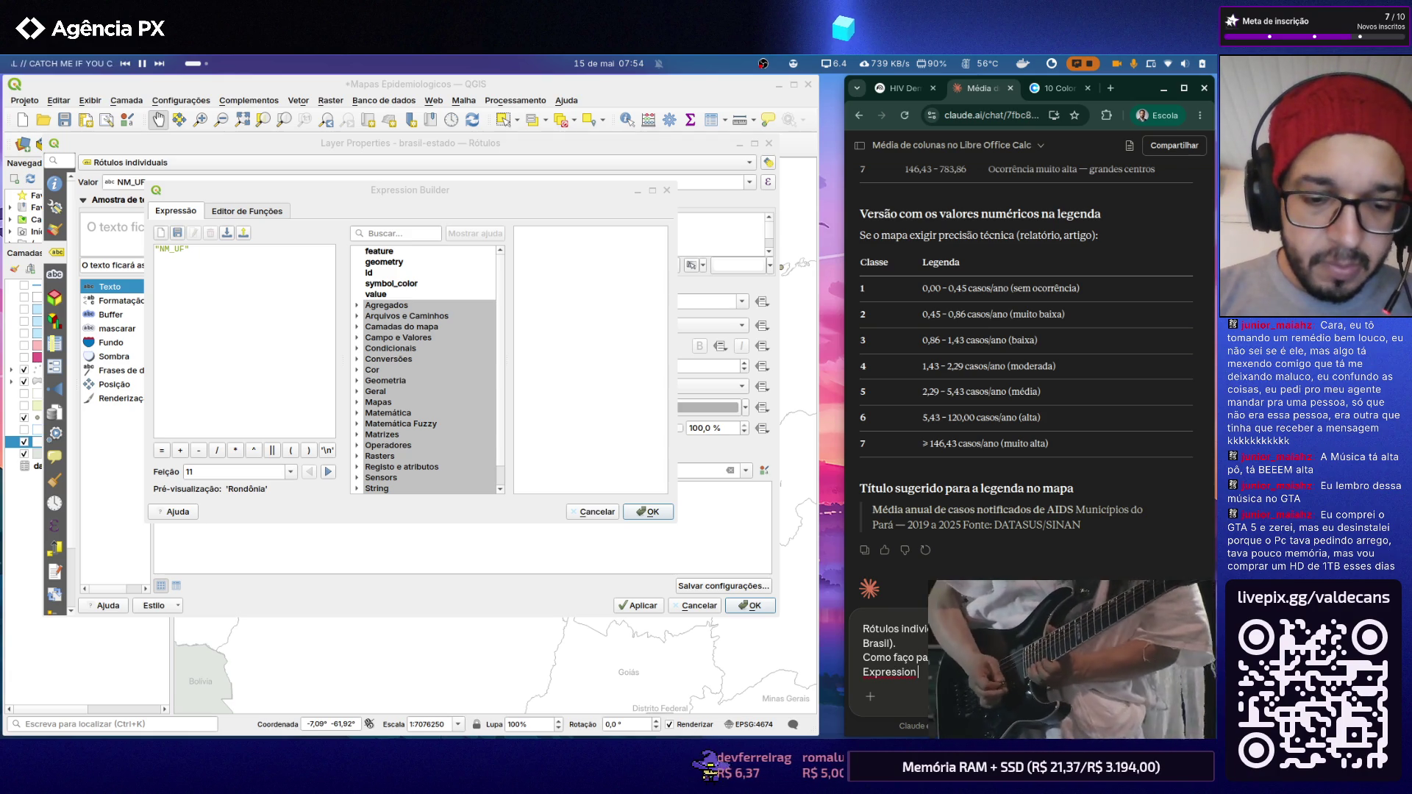
{"action": "type", "text": " Bu"}
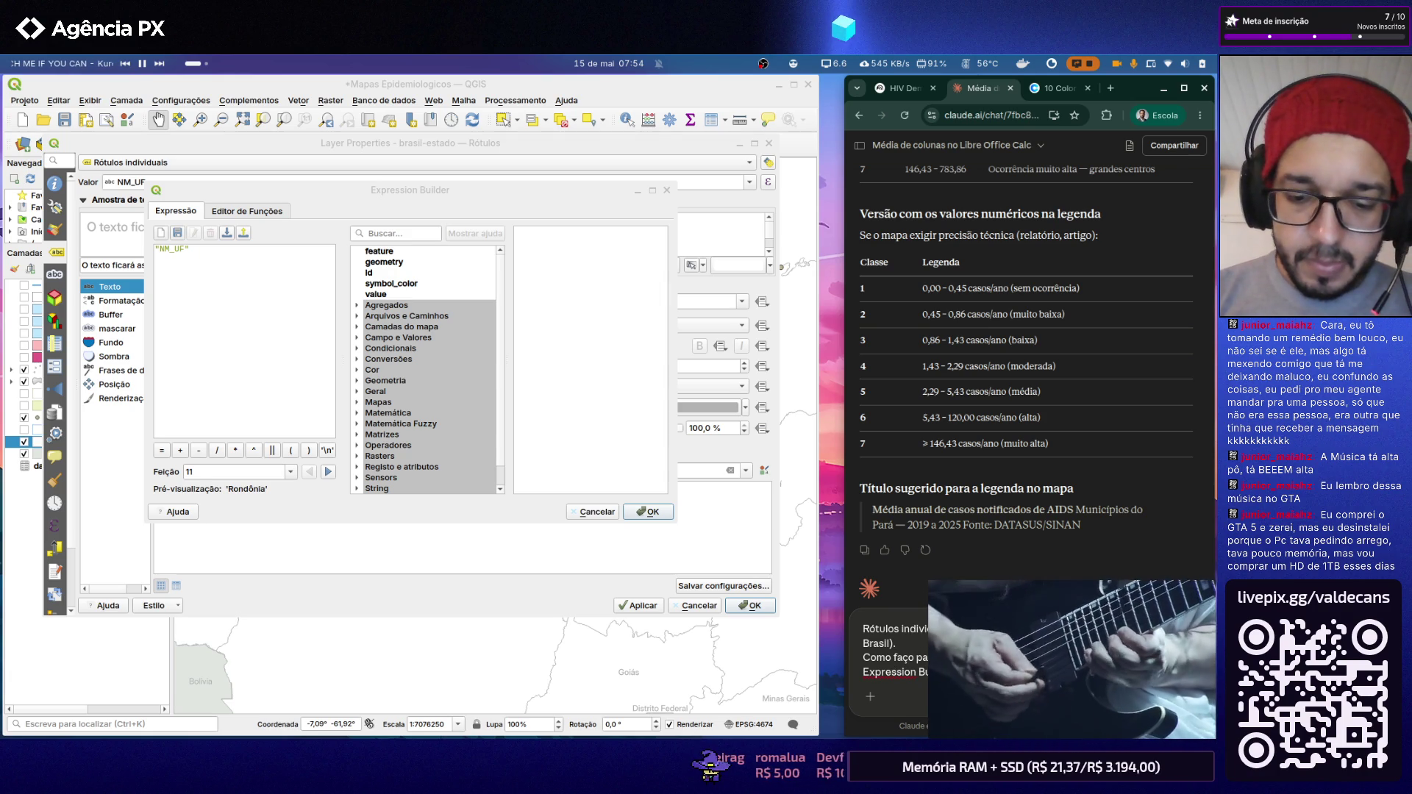
{"action": "key", "text": "shift+Return"}
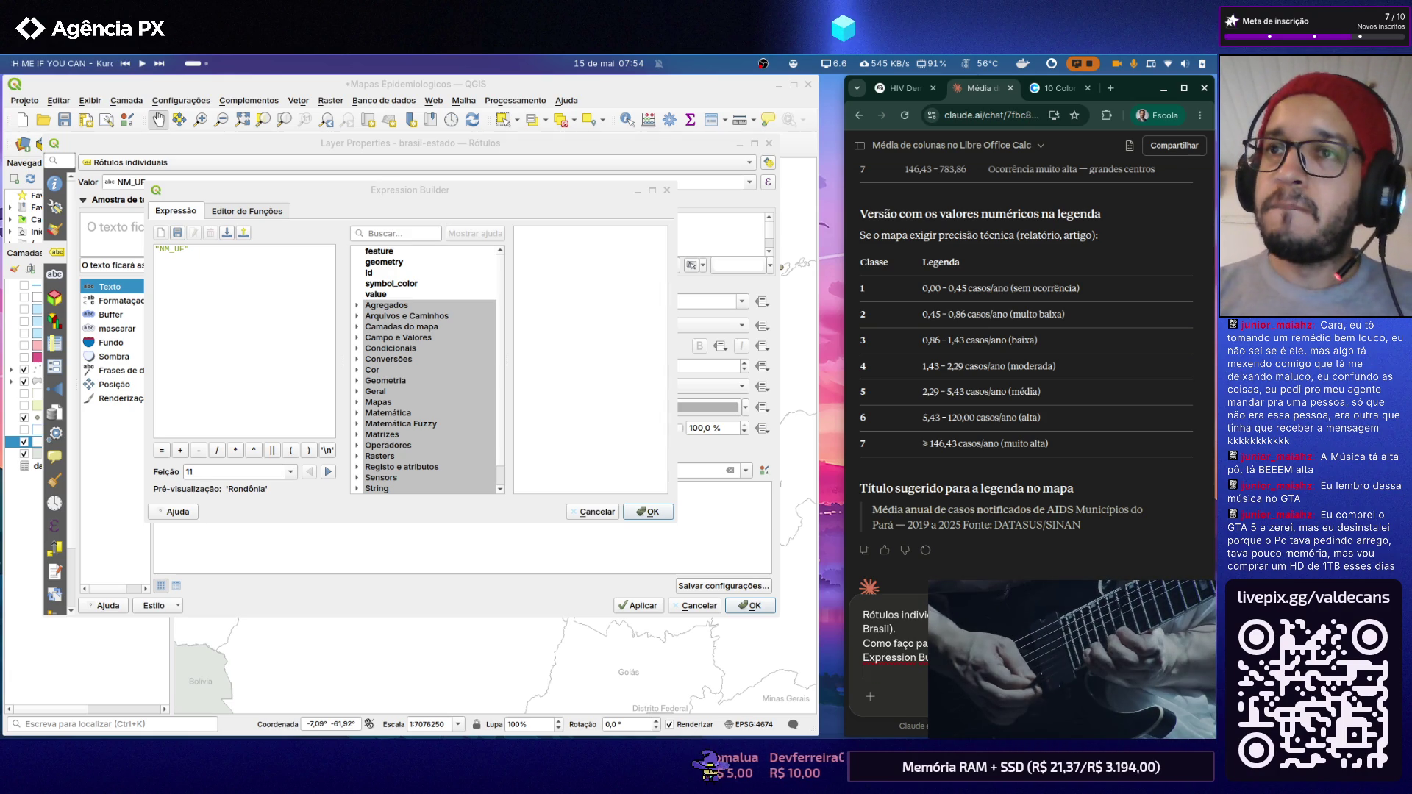
{"action": "key", "text": "alt+Tab"}
{"action": "key", "text": "alt+Tab"}
{"action": "key", "text": "alt+Tab"}
{"action": "key", "text": "alt+Tab"}
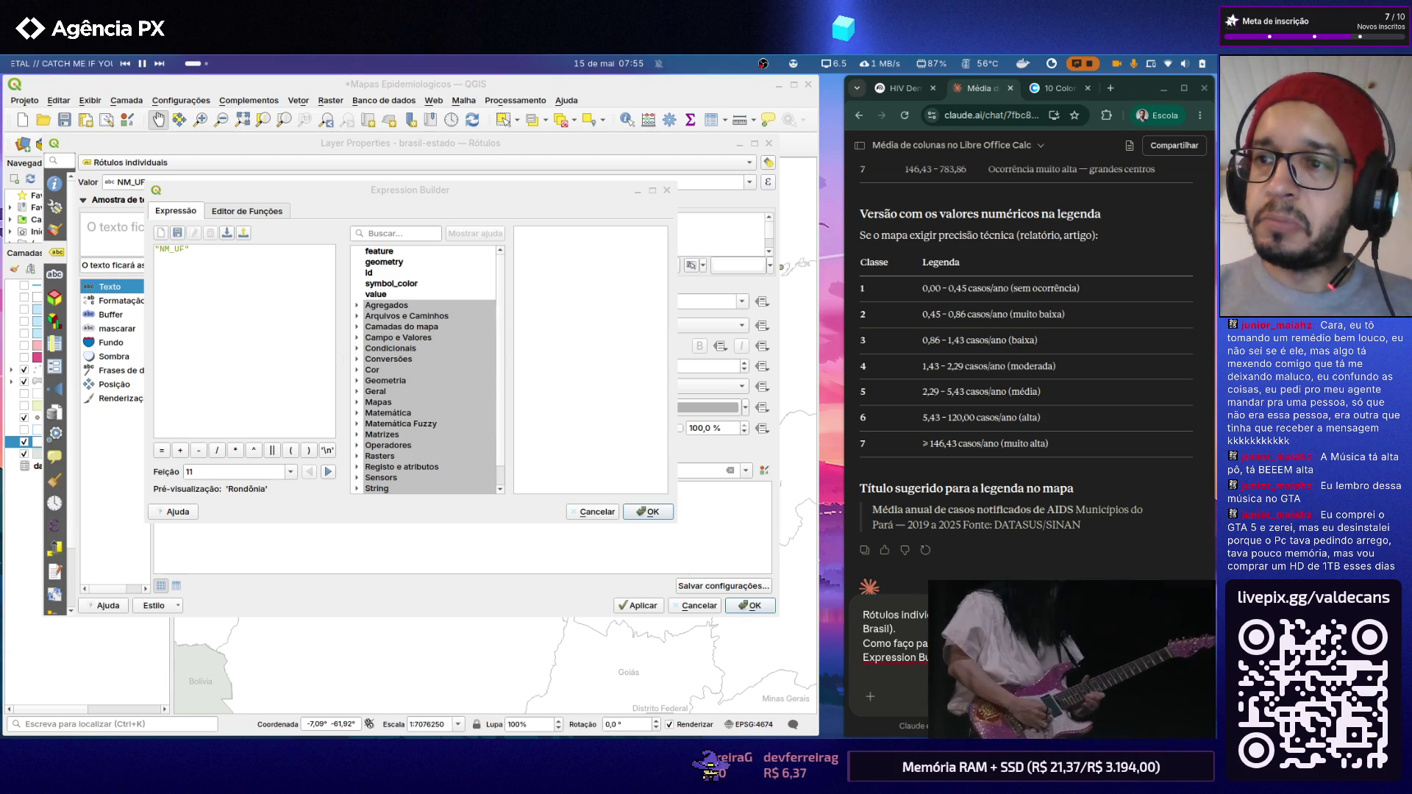
{"action": "key", "text": "alt+Tab"}
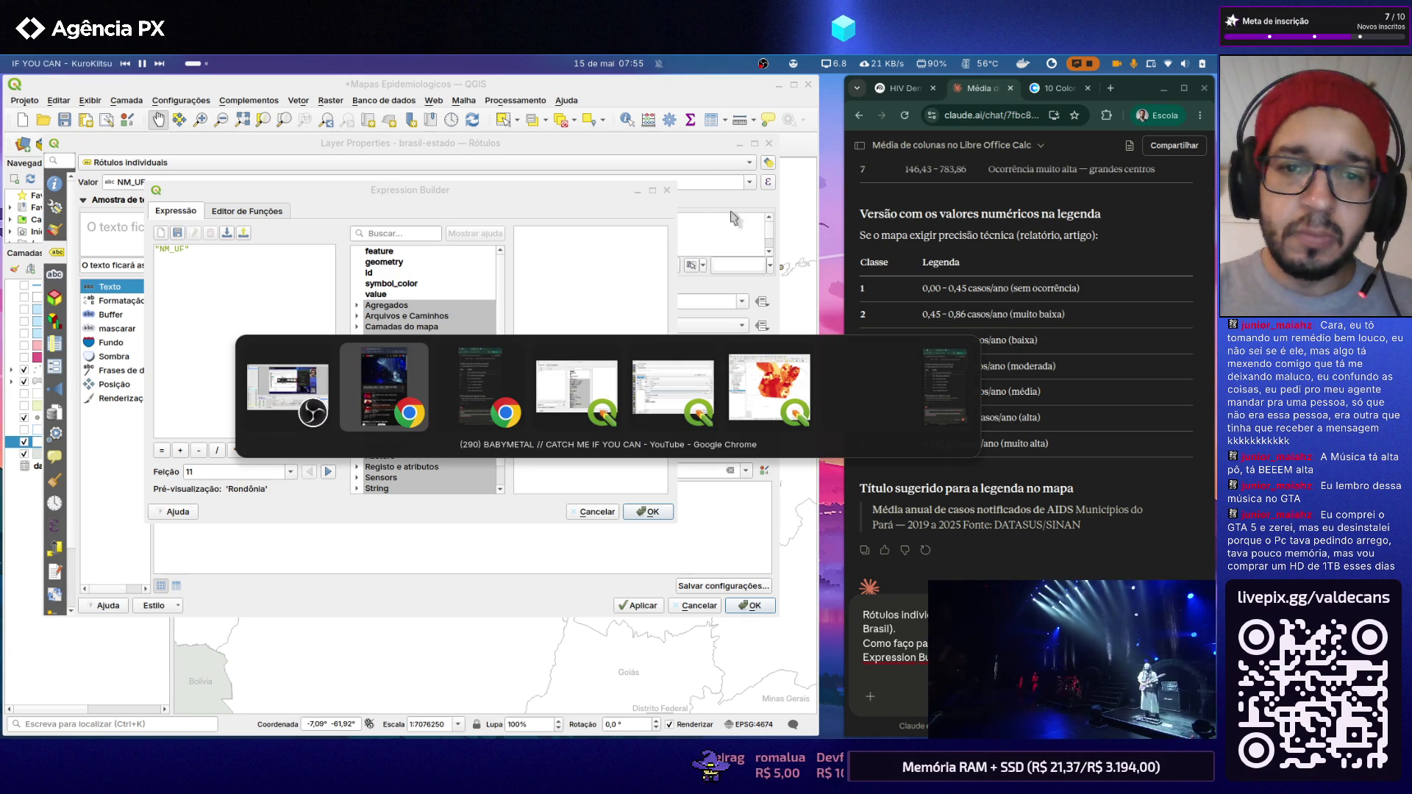
Step: Switch windows back to the Claude chat and send the Pará-label question
{"action": "key", "text": "alt+Tab"}
{"action": "key", "text": "alt+Tab"}
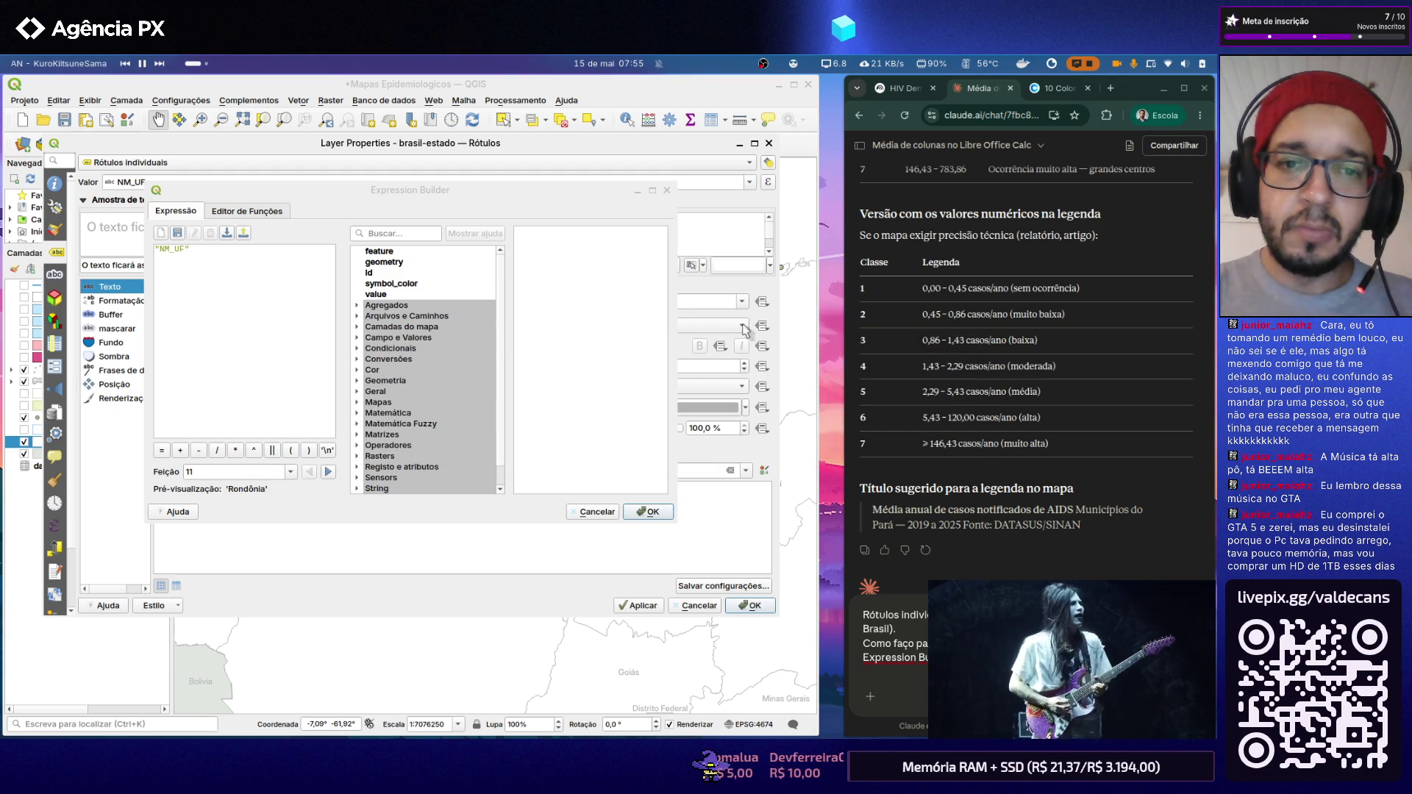
{"action": "key", "text": "alt+Tab"}
{"action": "key", "text": "Tab"}
{"action": "key", "text": "Tab"}
{"action": "key", "text": "Tab"}
{"action": "key", "text": "Tab"}
{"action": "key", "text": "Tab"}
{"action": "key", "text": "Tab"}
{"action": "key", "text": "Tab"}
{"action": "key", "text": "Tab"}
{"action": "key", "text": "Tab"}
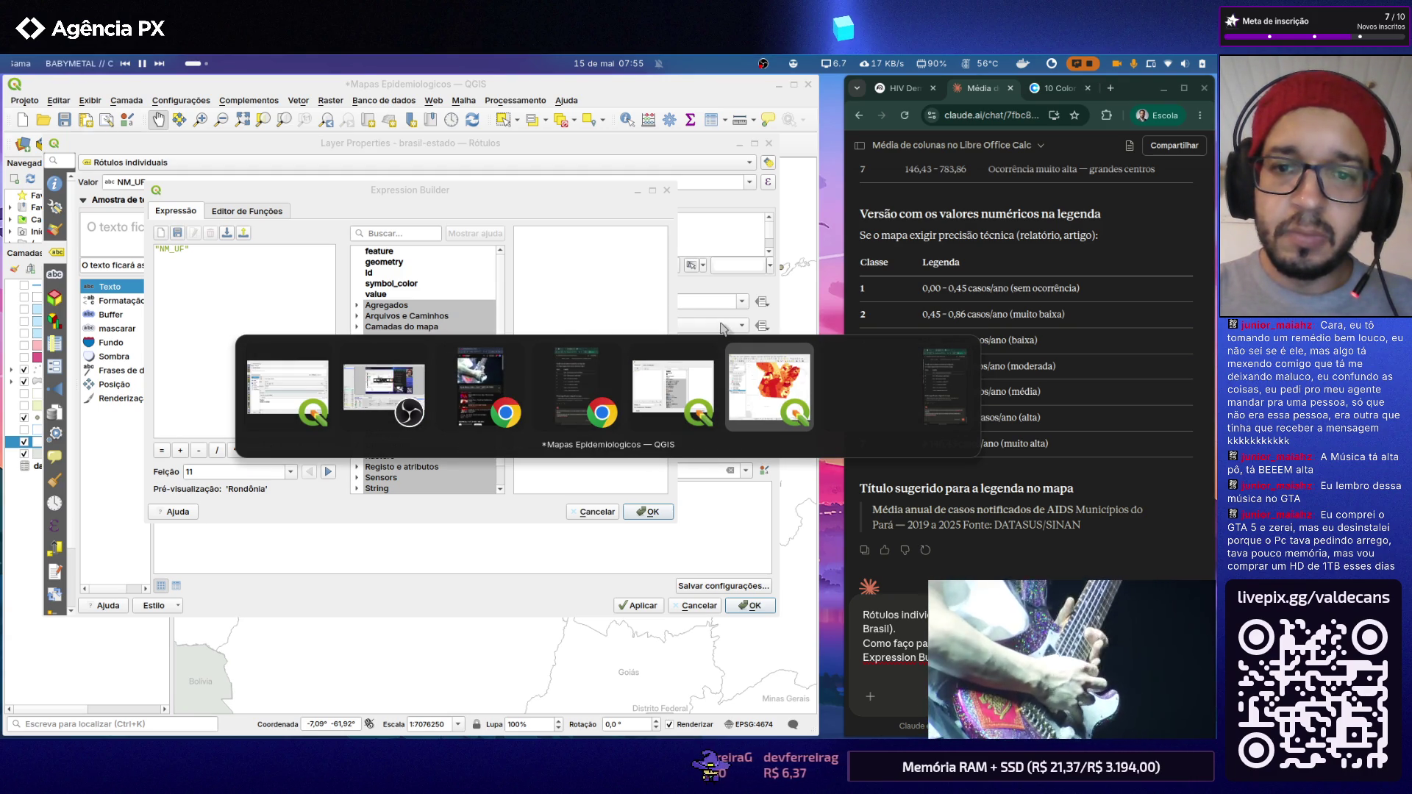
{"action": "key", "text": "alt+Tab"}
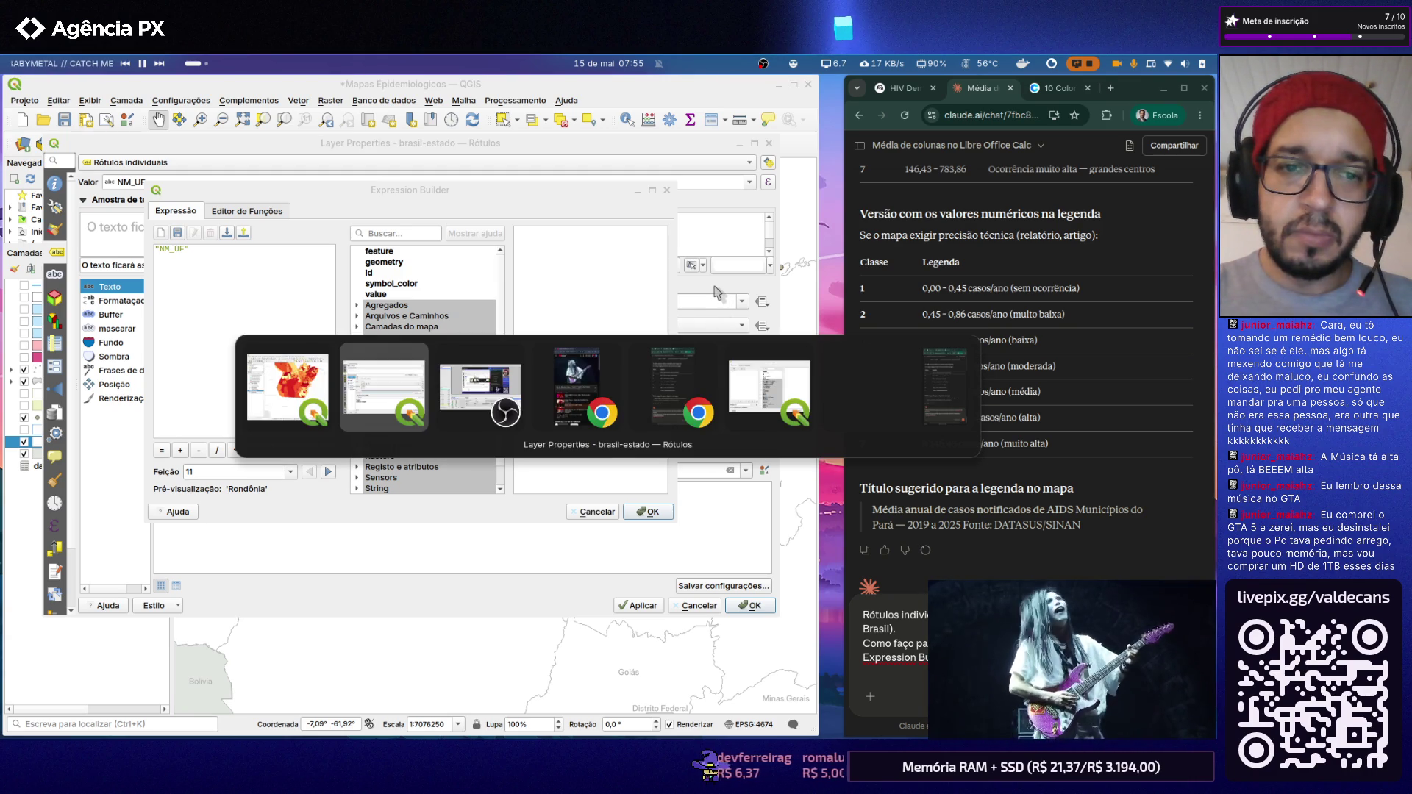
{"action": "key", "text": "Tab"}
{"action": "key", "text": "Tab"}
{"action": "key", "text": "Tab"}
{"action": "key", "text": "Tab"}
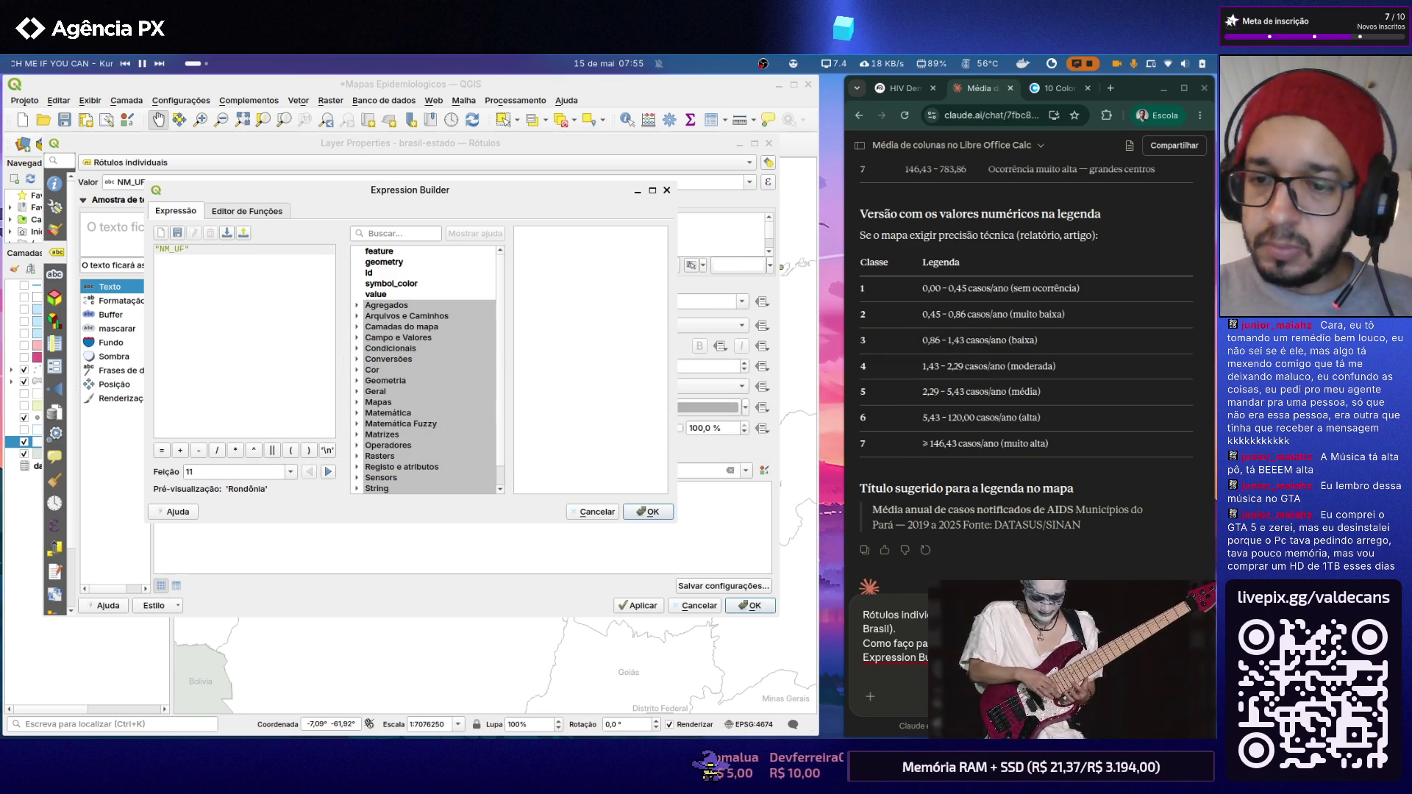
{"action": "left_click", "coordinate": [1057, 544]}
{"action": "scroll", "coordinate": [1058, 544], "scroll_direction": "down", "scroll_amount": 3}
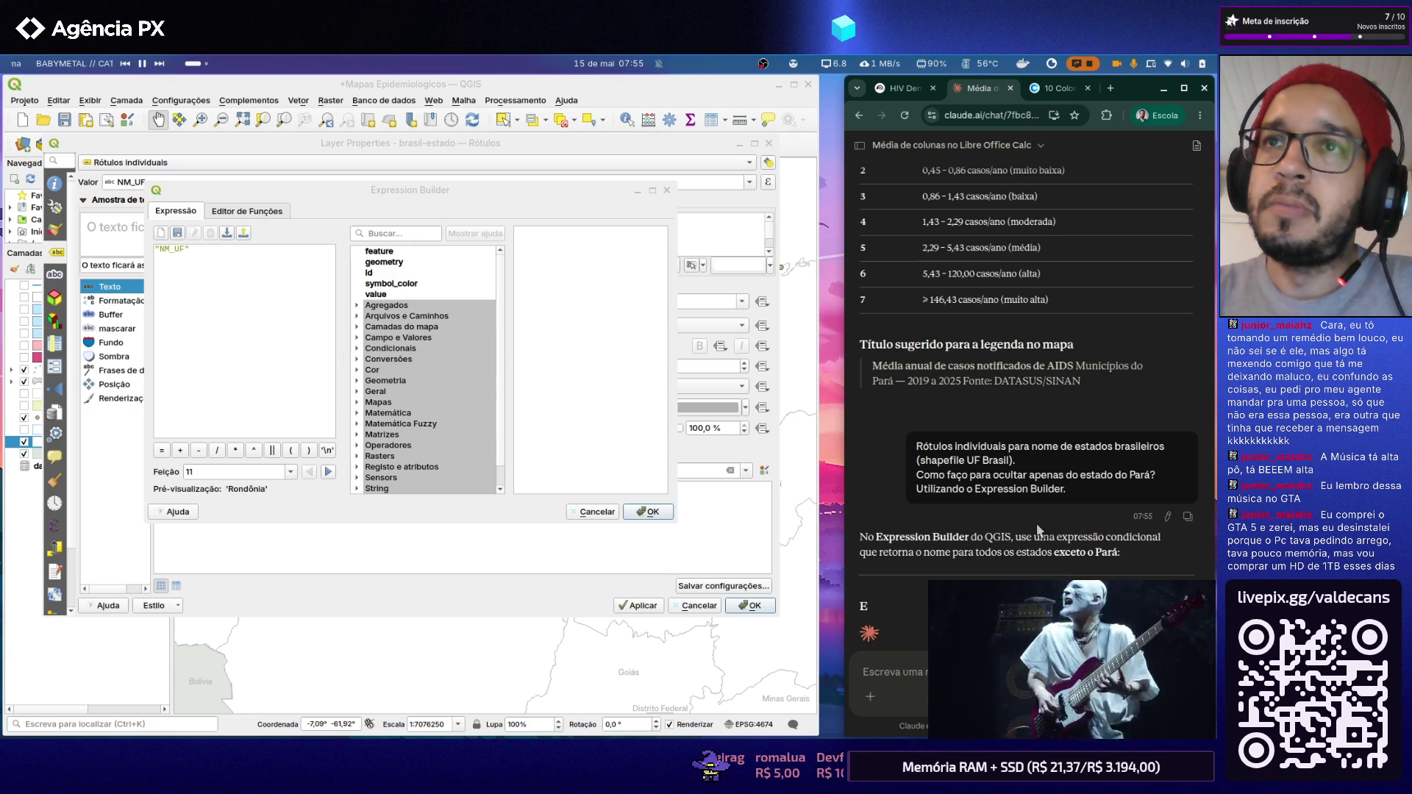
{"action": "scroll", "coordinate": [1201, 403], "scroll_direction": "down", "scroll_amount": 1}
{"action": "scroll", "coordinate": [1200, 402], "scroll_direction": "down", "scroll_amount": 1}
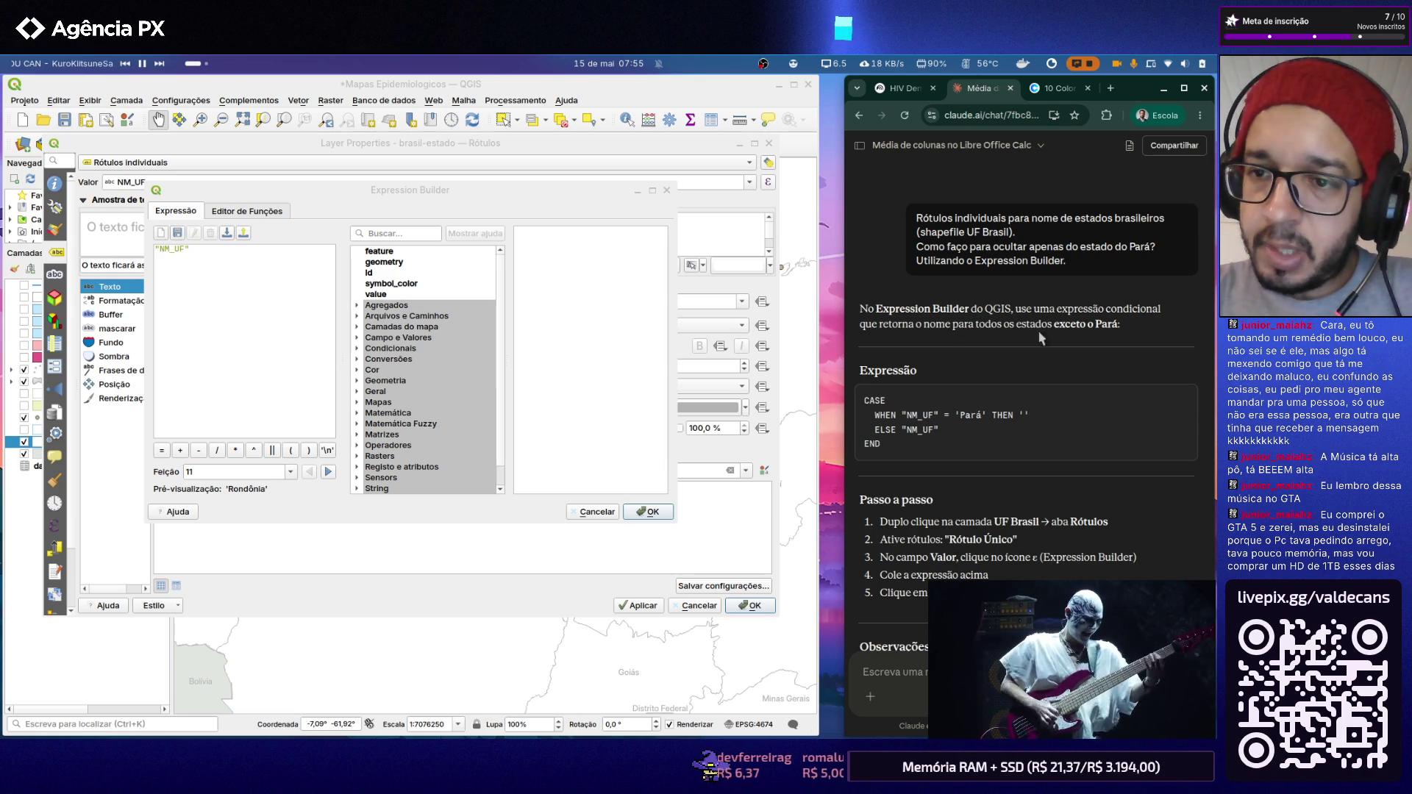
Step: Copy Claude's CASE expression and select the existing NM_UF text in the Expression Builder
{"action": "left_click", "coordinate": [1181, 400]}
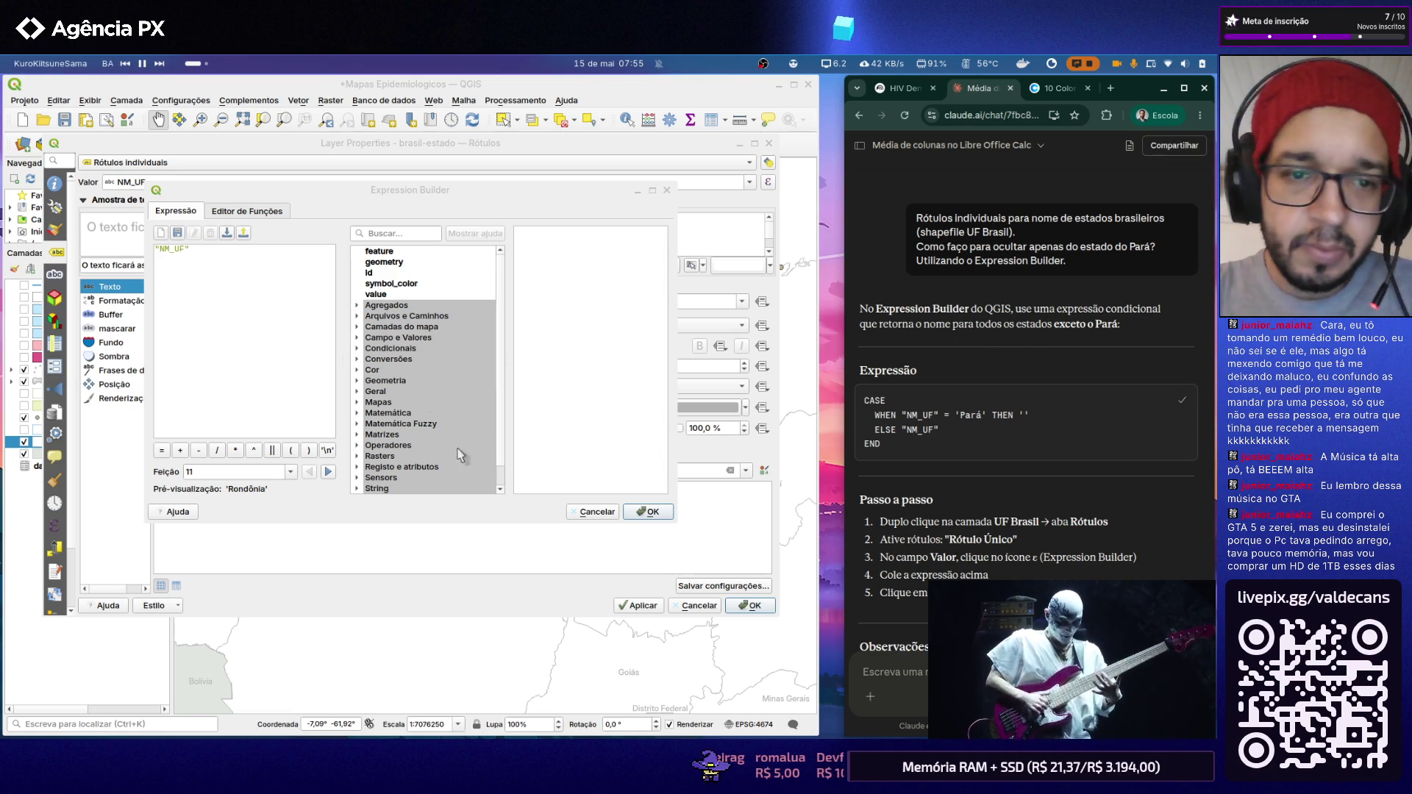
{"action": "left_click", "coordinate": [250, 307]}
{"action": "key", "text": "ctrl+a"}
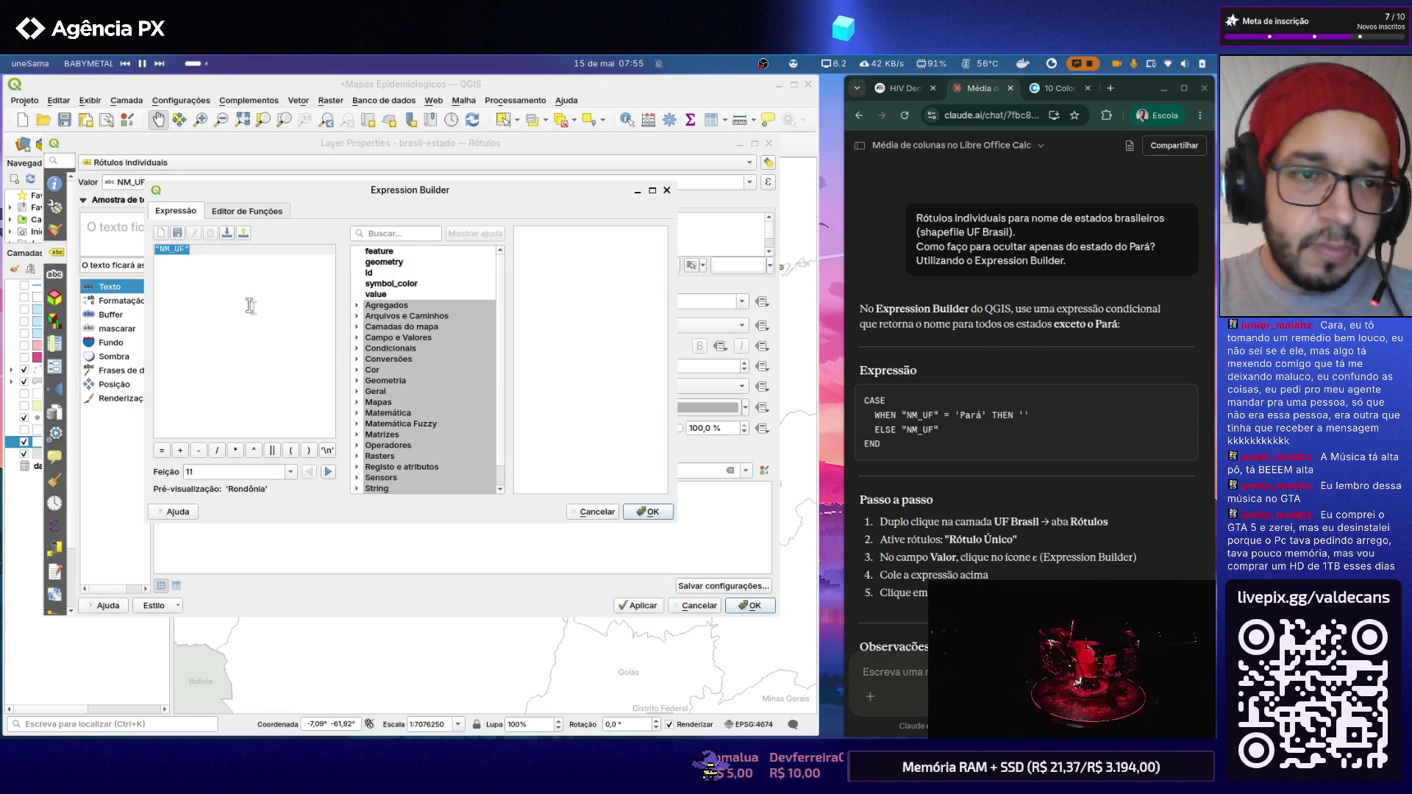
Step: Replace NM_UF with the pasted CASE expression blanking Pará's label and apply it
{"action": "key", "text": "ctrl+v"}
{"action": "left_click", "coordinate": [648, 511]}
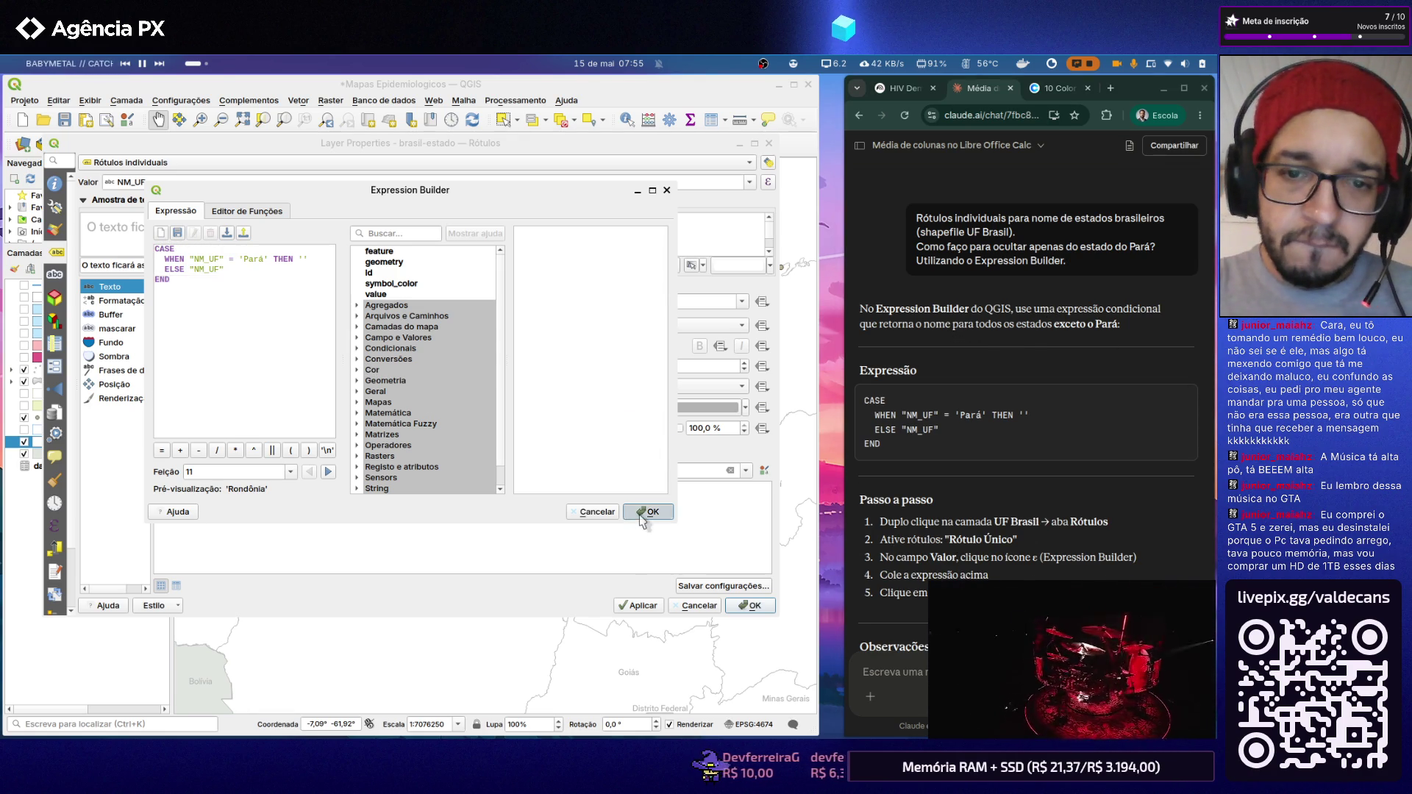
{"action": "left_click", "coordinate": [748, 605]}
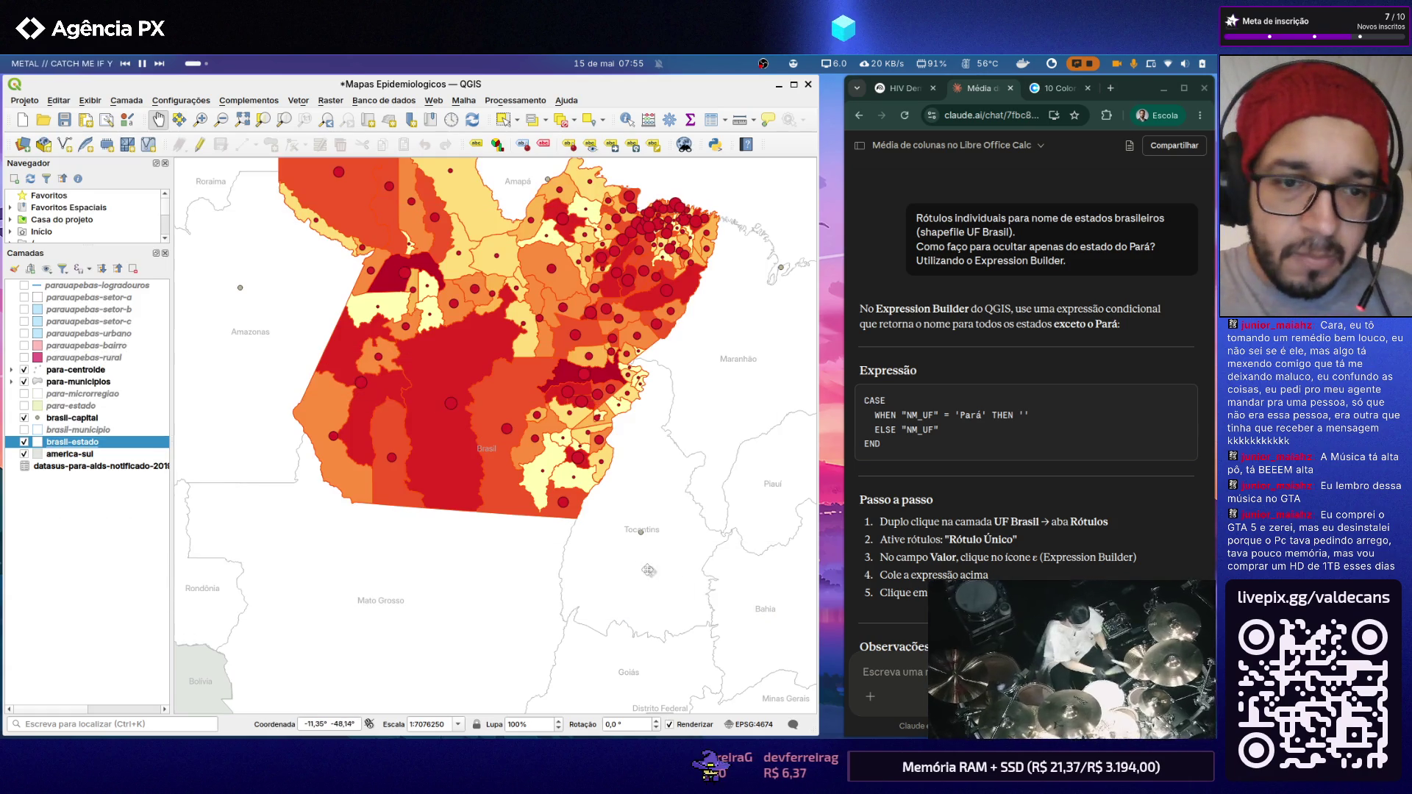
{"action": "scroll", "coordinate": [518, 430], "scroll_direction": "down", "scroll_amount": 1}
{"action": "scroll", "coordinate": [509, 419], "scroll_direction": "up", "scroll_amount": 2}
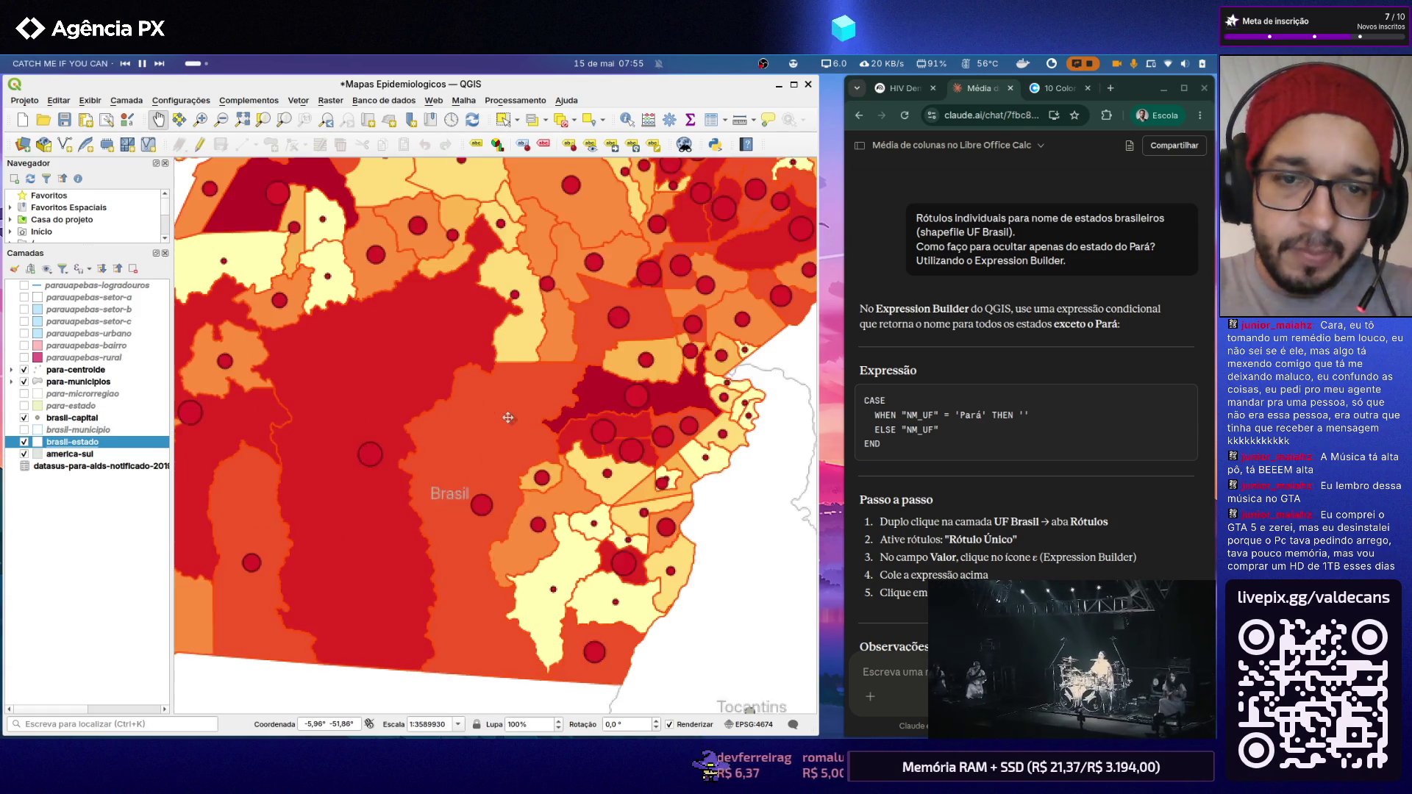
{"action": "scroll", "coordinate": [507, 415], "scroll_direction": "down", "scroll_amount": 2}
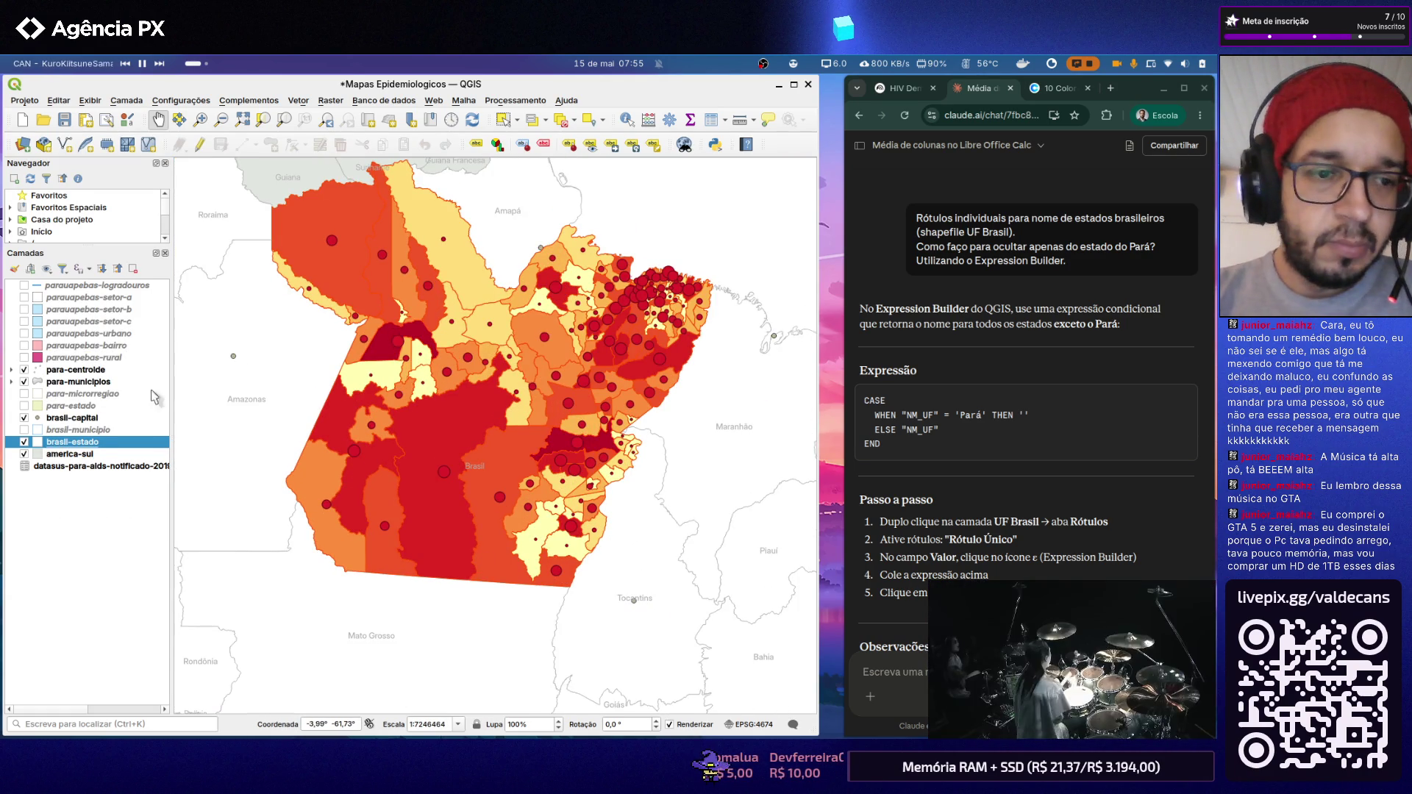
Step: Reopen the brasil-estado layer's properties from the Layers panel
{"action": "right_click", "coordinate": [97, 442]}
{"action": "left_click", "coordinate": [111, 440]}
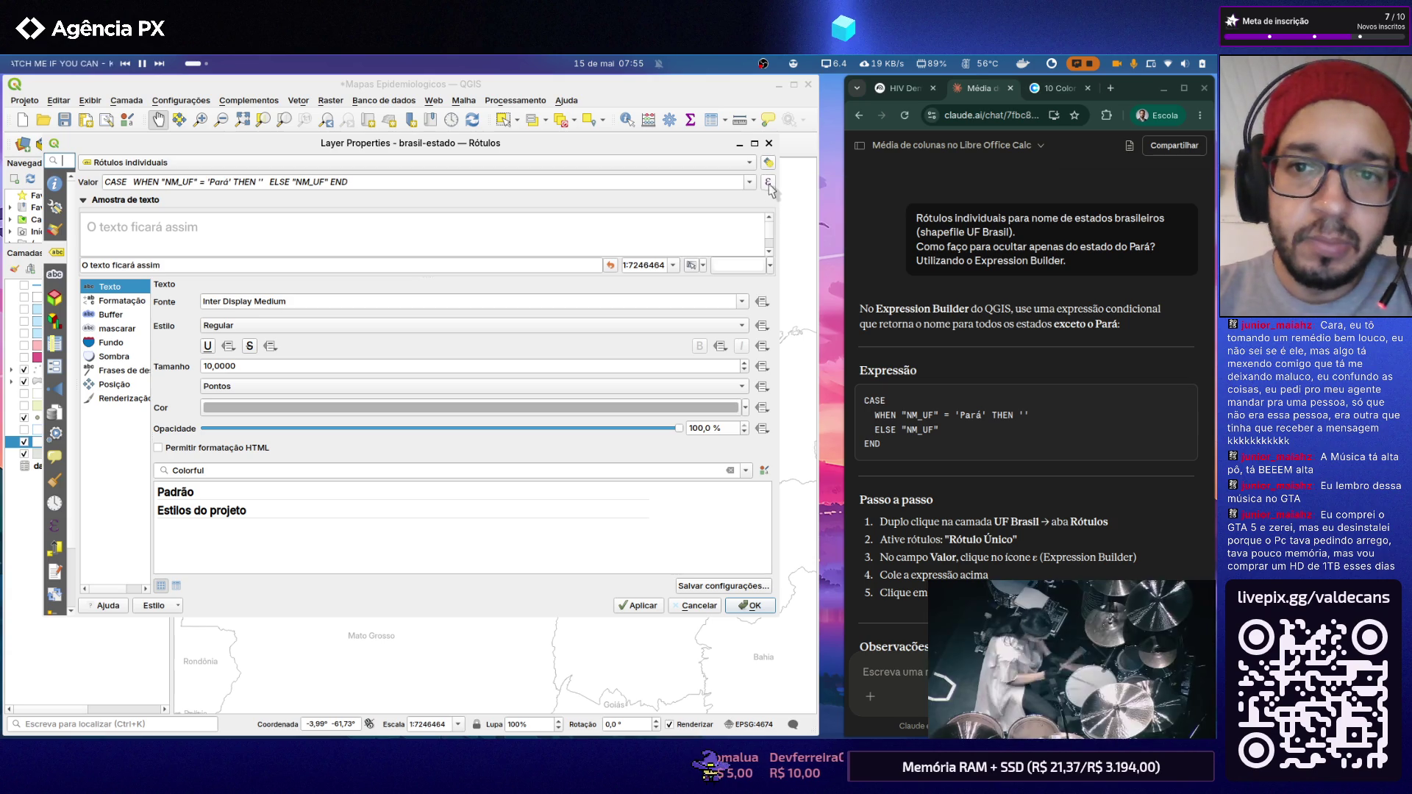
Step: Review the CASE label expression in the editor, accept it and close Layer Properties
{"action": "left_click", "coordinate": [769, 183]}
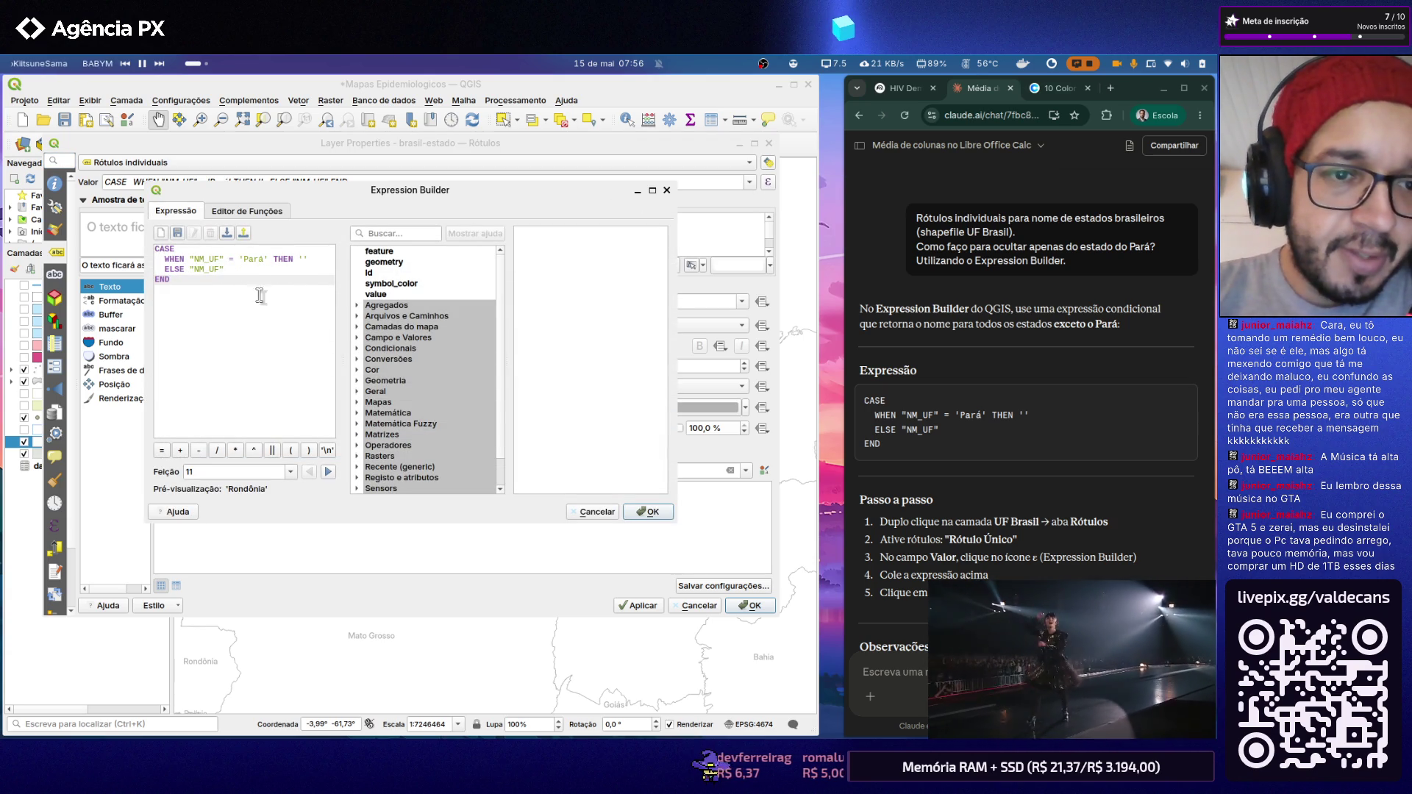
{"action": "key", "text": "ctrl+a"}
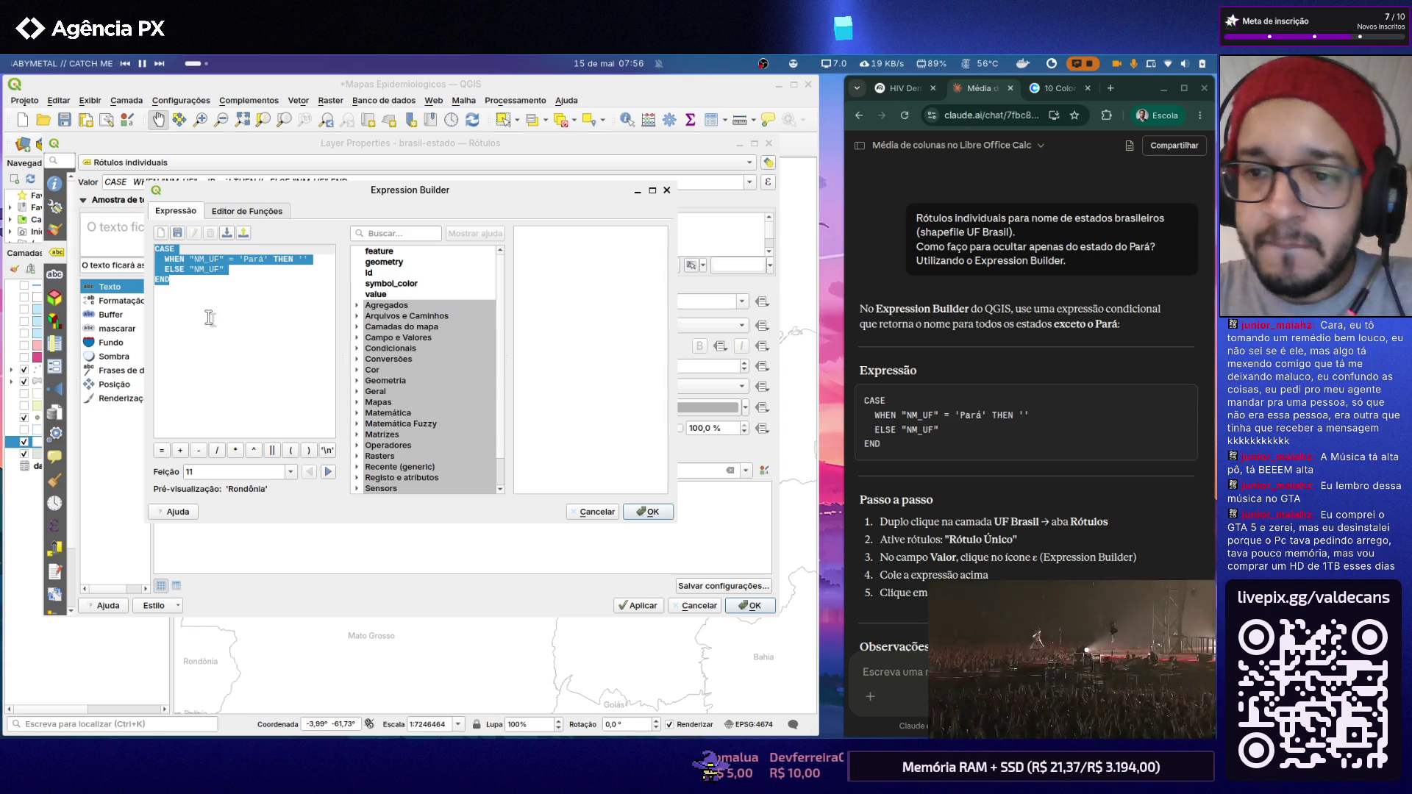
{"action": "scroll", "coordinate": [1106, 480], "scroll_direction": "down", "scroll_amount": 3}
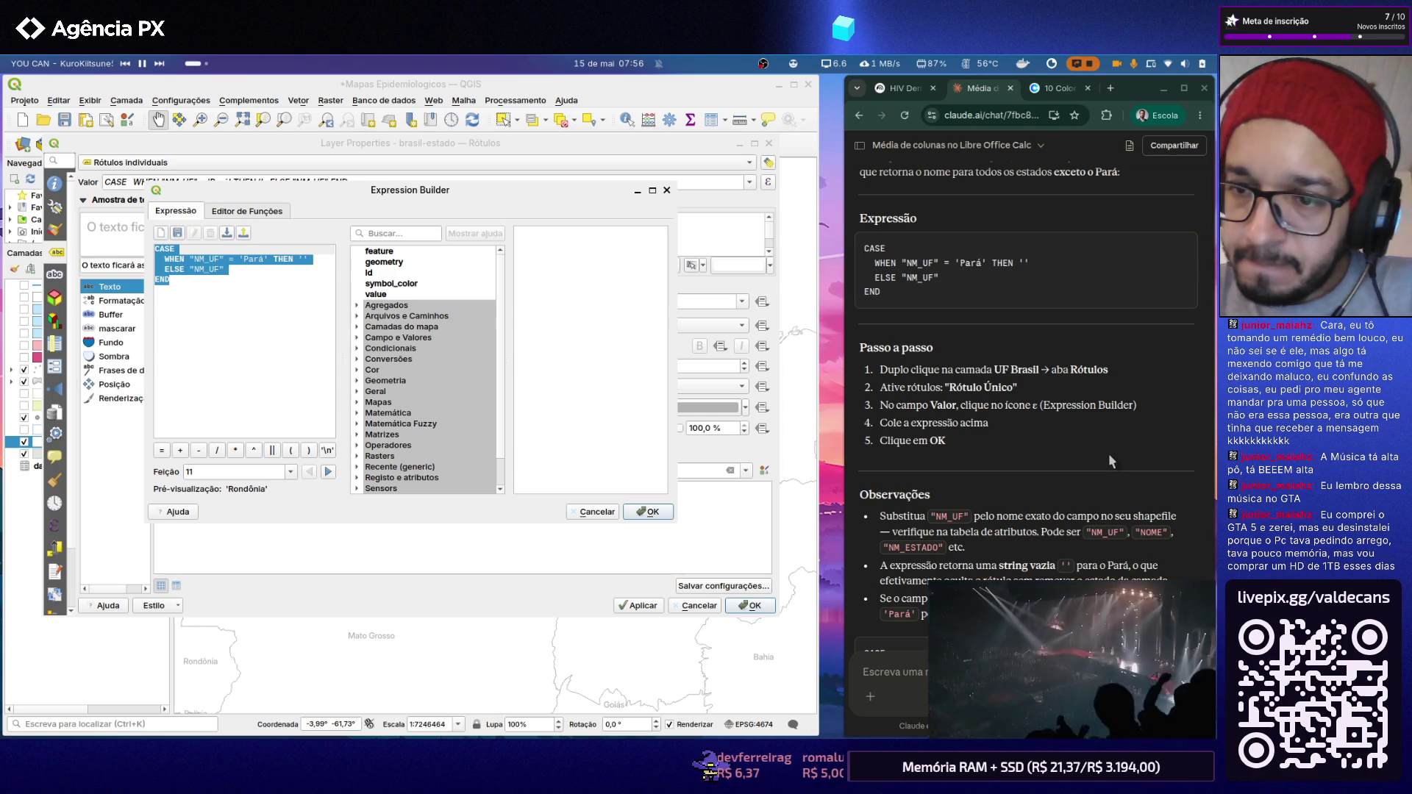
{"action": "scroll", "coordinate": [1107, 454], "scroll_direction": "down", "scroll_amount": 2}
{"action": "scroll", "coordinate": [1107, 453], "scroll_direction": "down", "scroll_amount": 1}
{"action": "scroll", "coordinate": [1108, 462], "scroll_direction": "down", "scroll_amount": 2}
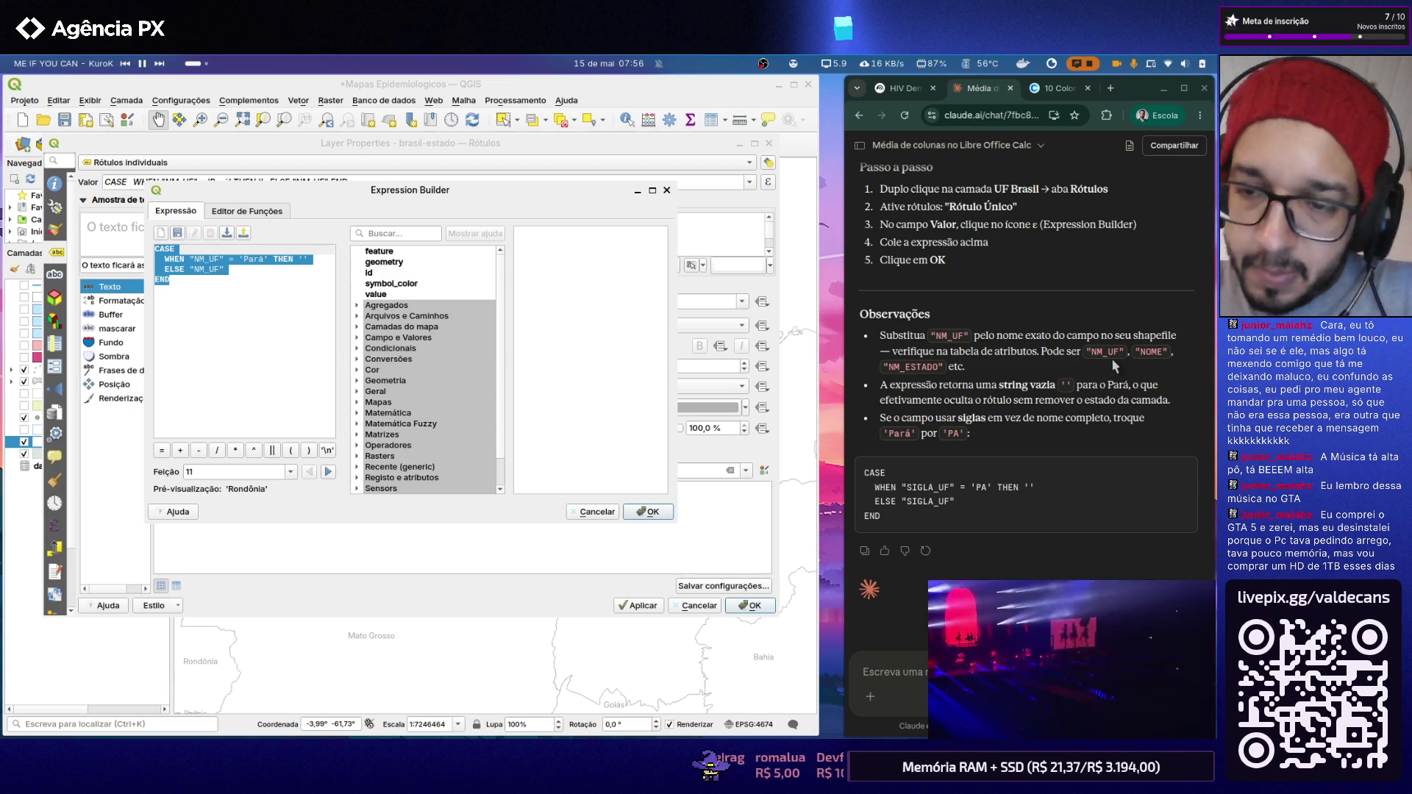
{"action": "left_click", "coordinate": [650, 513]}
{"action": "left_click", "coordinate": [639, 606]}
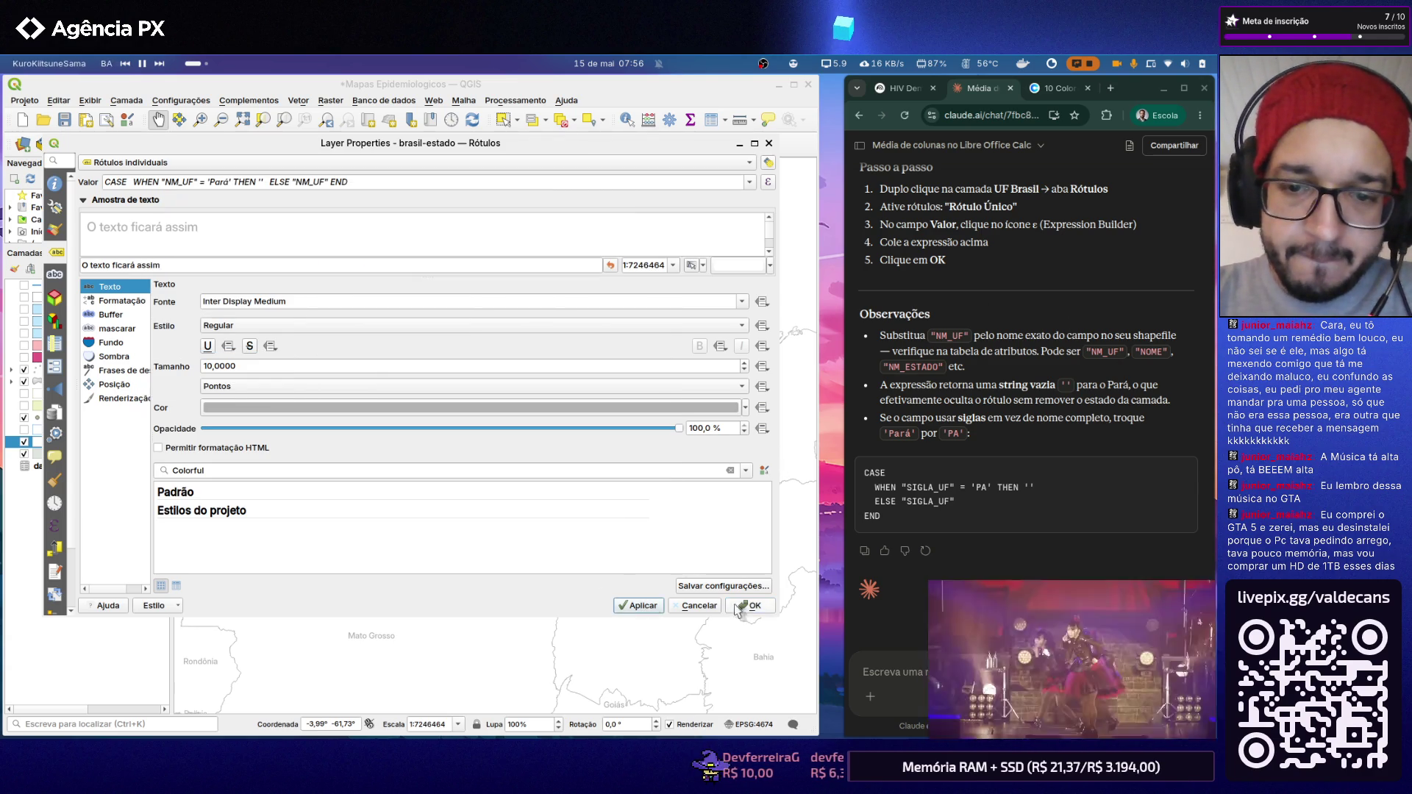
{"action": "left_click", "coordinate": [757, 606]}
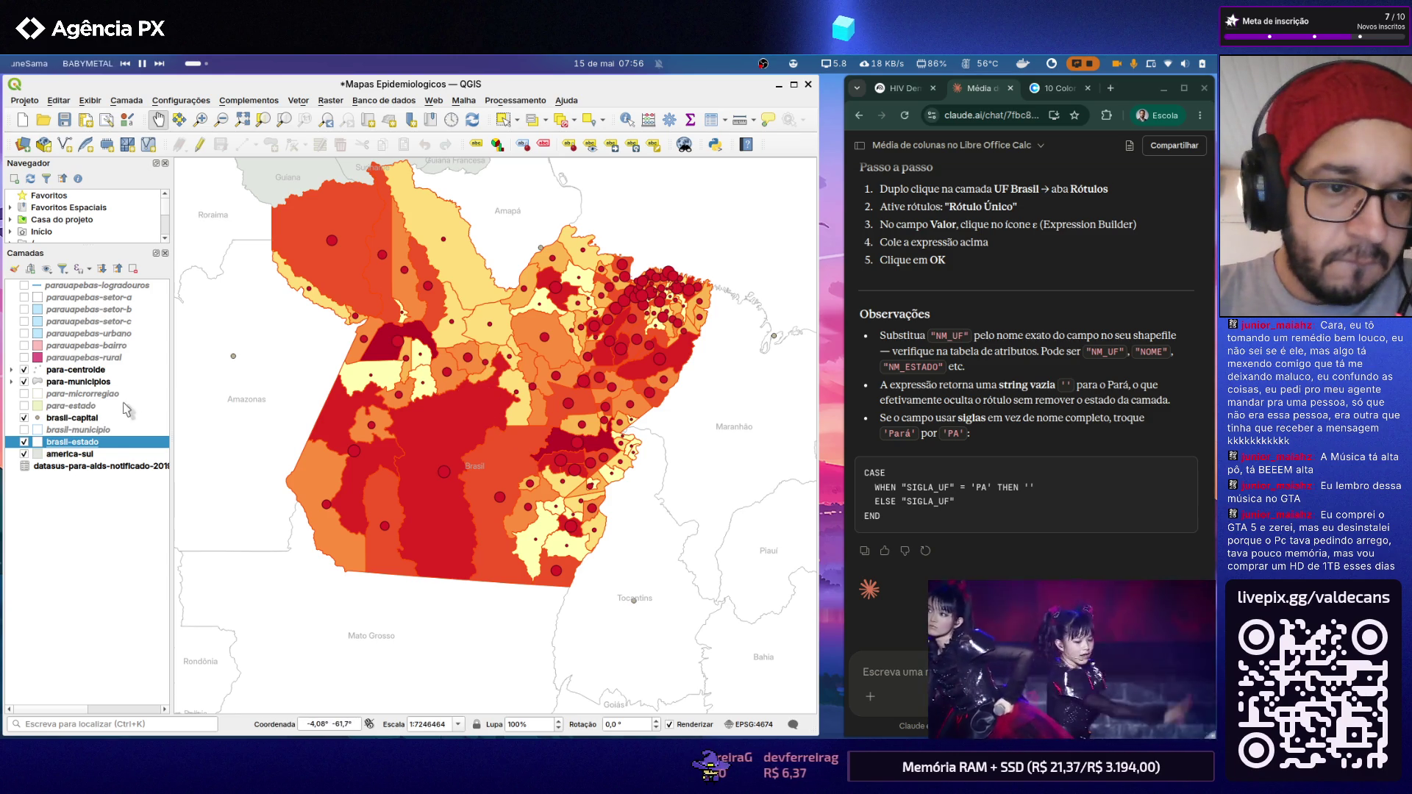
Step: Check the country names in the america-sul attribute table, then close it
{"action": "left_click", "coordinate": [69, 454]}
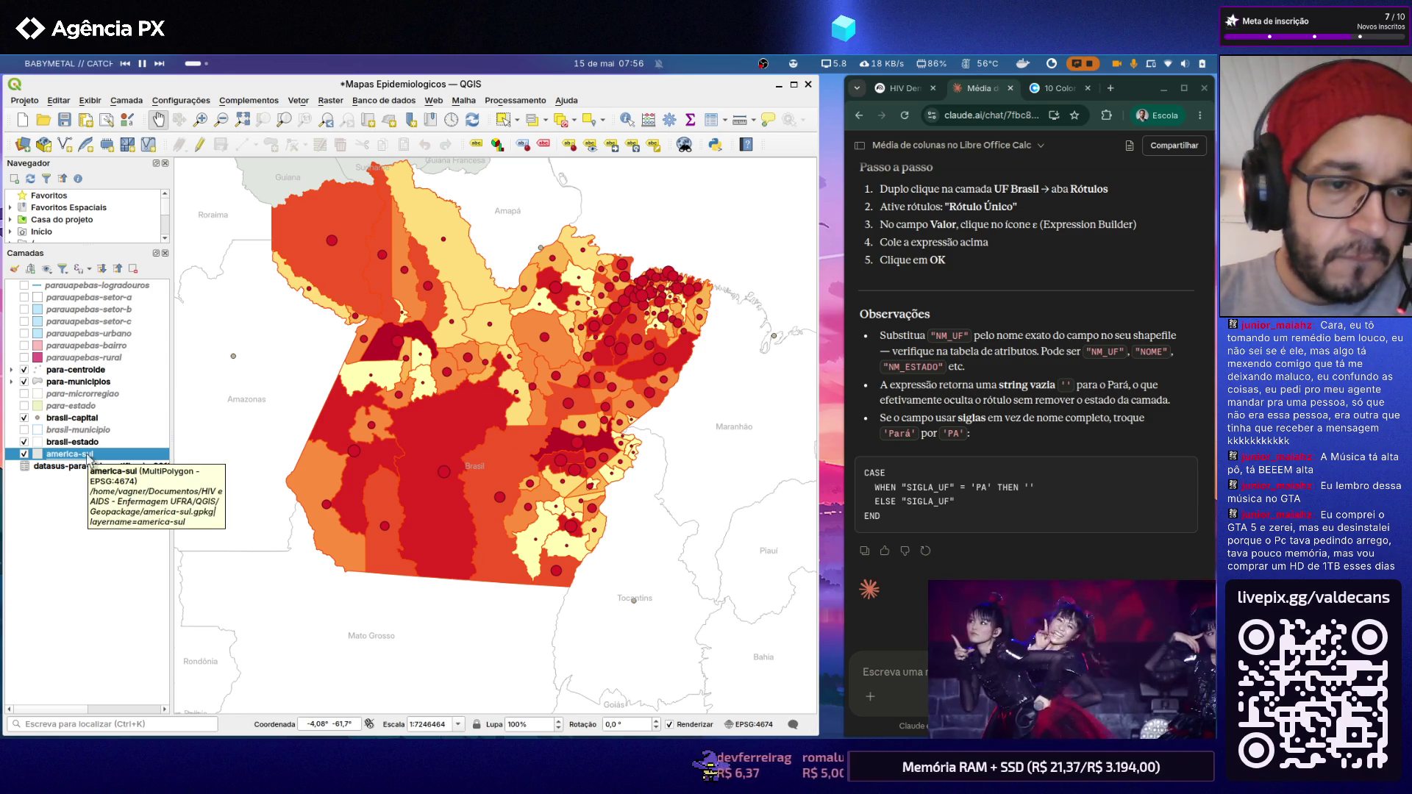
{"action": "right_click", "coordinate": [88, 460]}
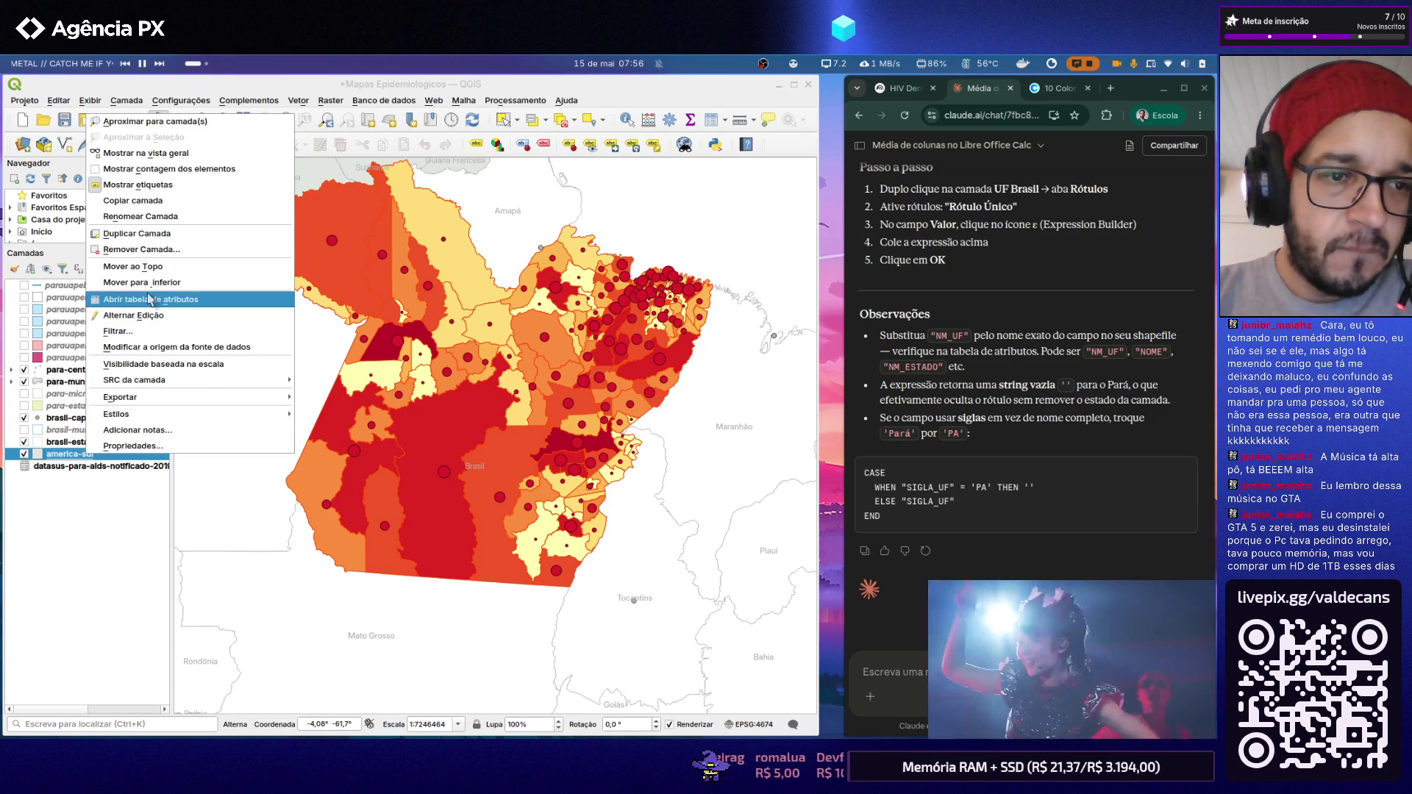
{"action": "left_click", "coordinate": [151, 299]}
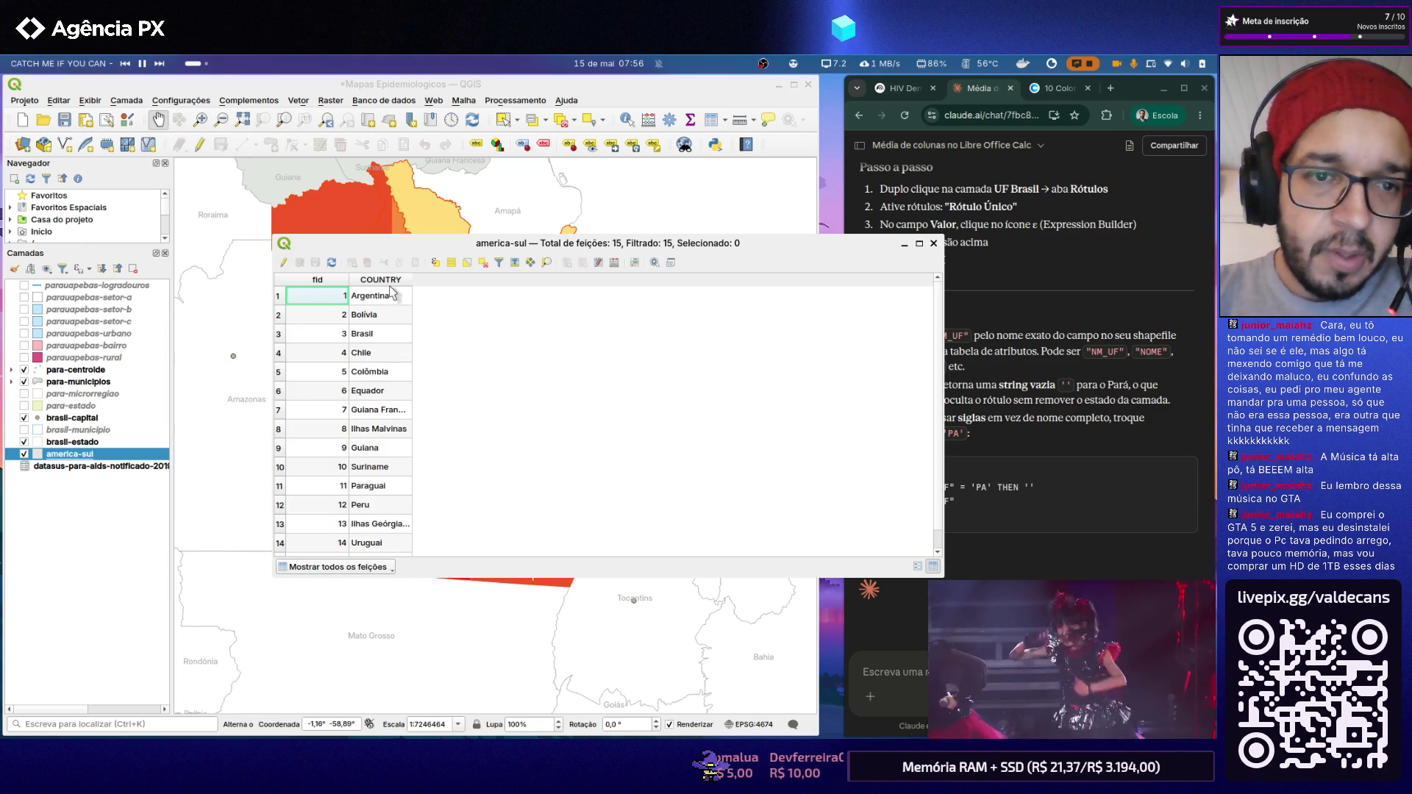
{"action": "left_click", "coordinate": [934, 243]}
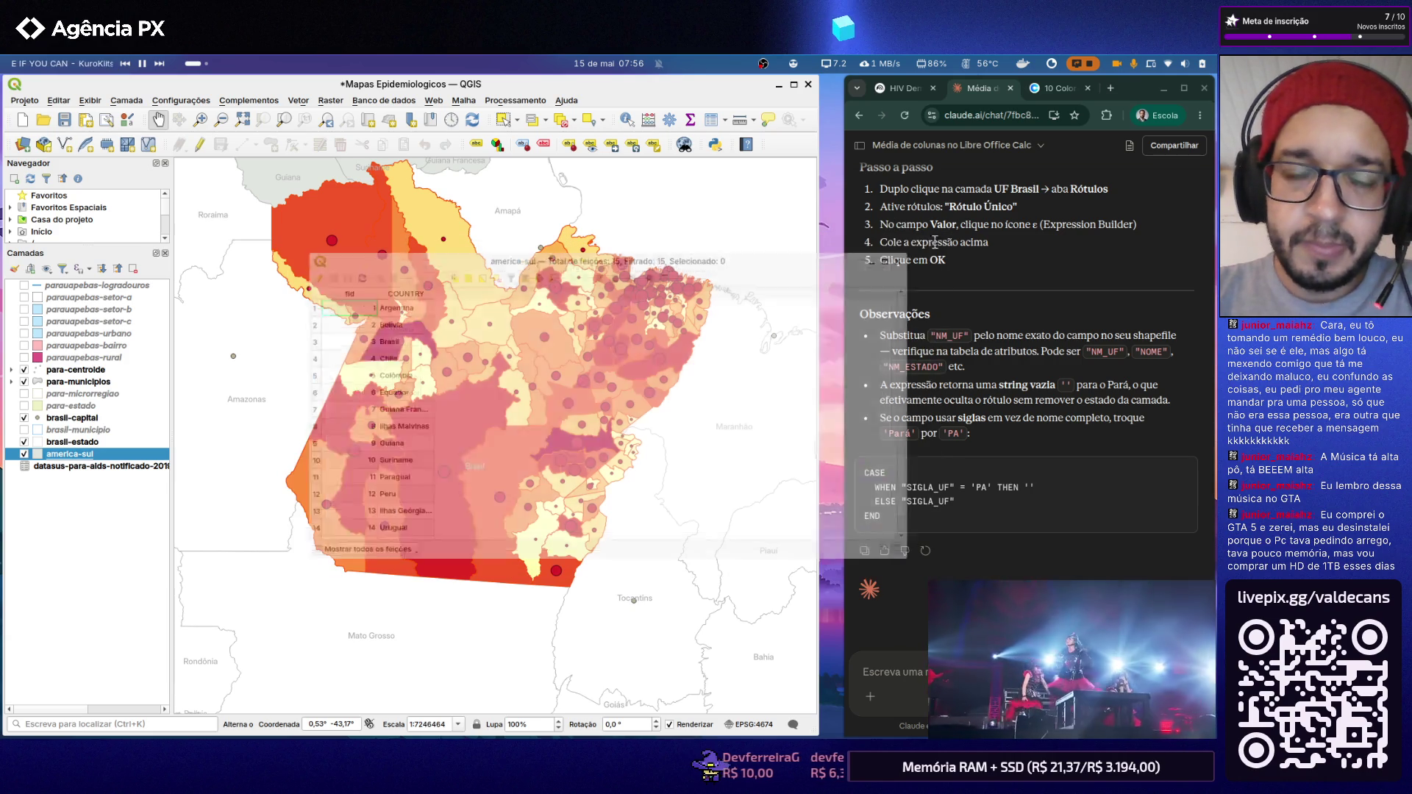
Step: Paste the CASE expression into america-sul's label value, removing the leftover COUNTRY line
{"action": "right_click", "coordinate": [97, 458]}
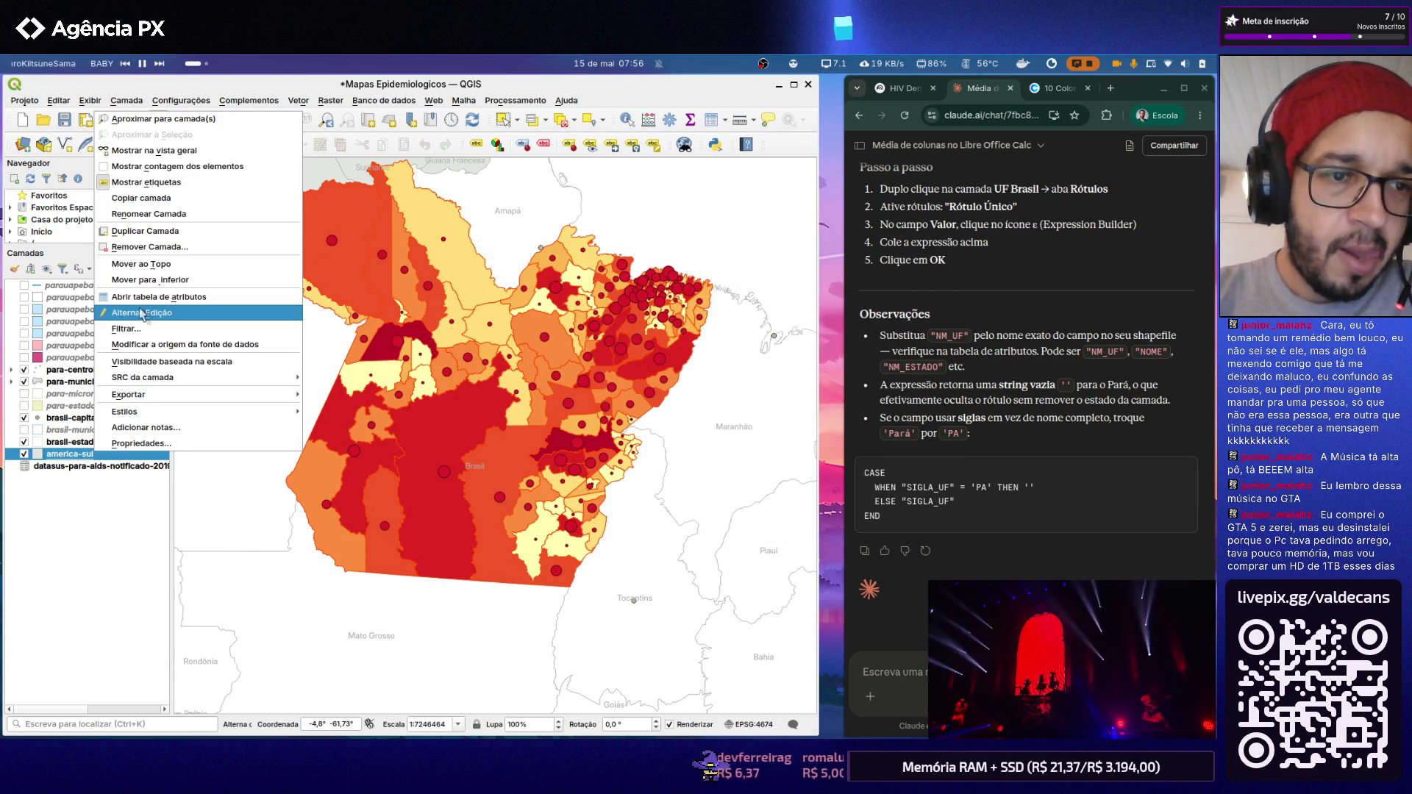
{"action": "left_click", "coordinate": [276, 340]}
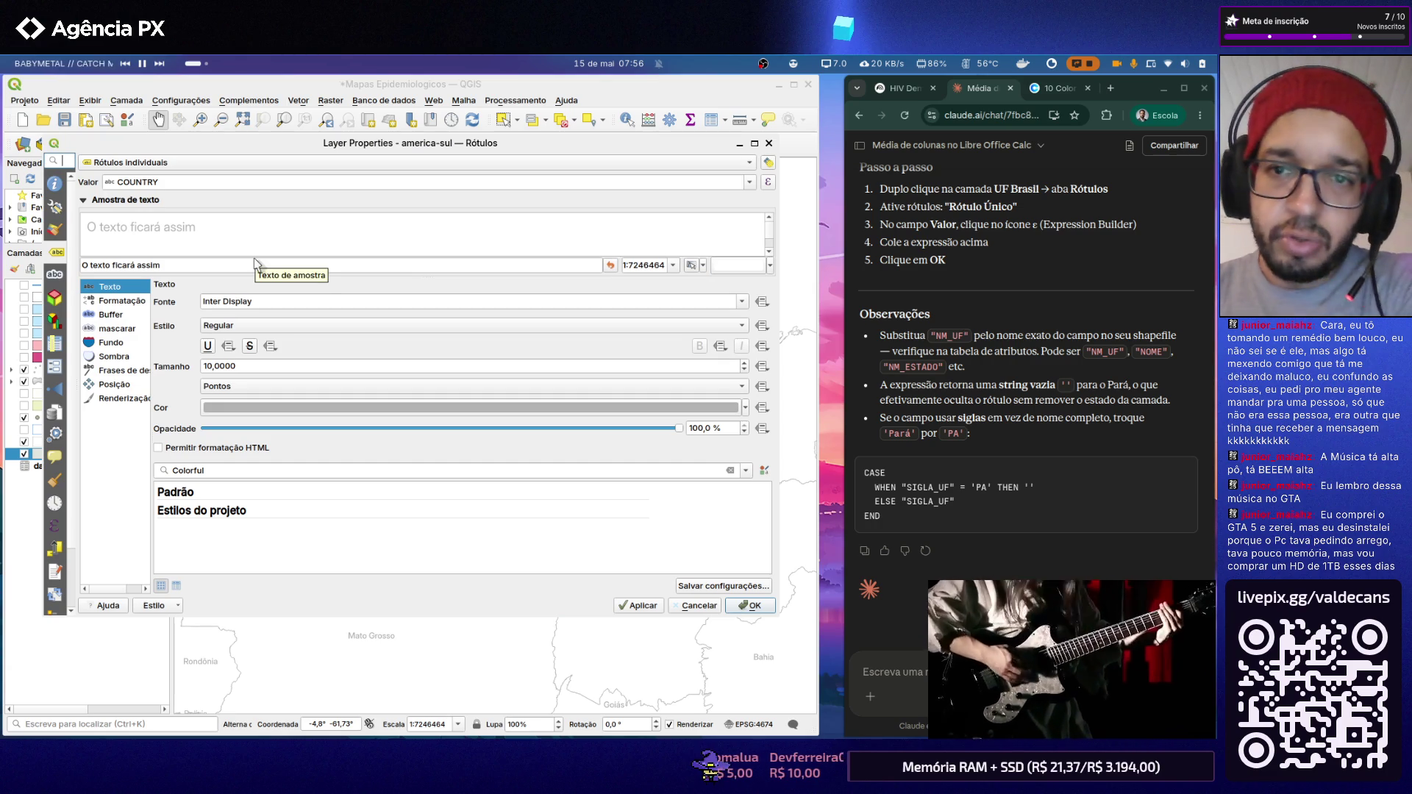
{"action": "left_click", "coordinate": [768, 183]}
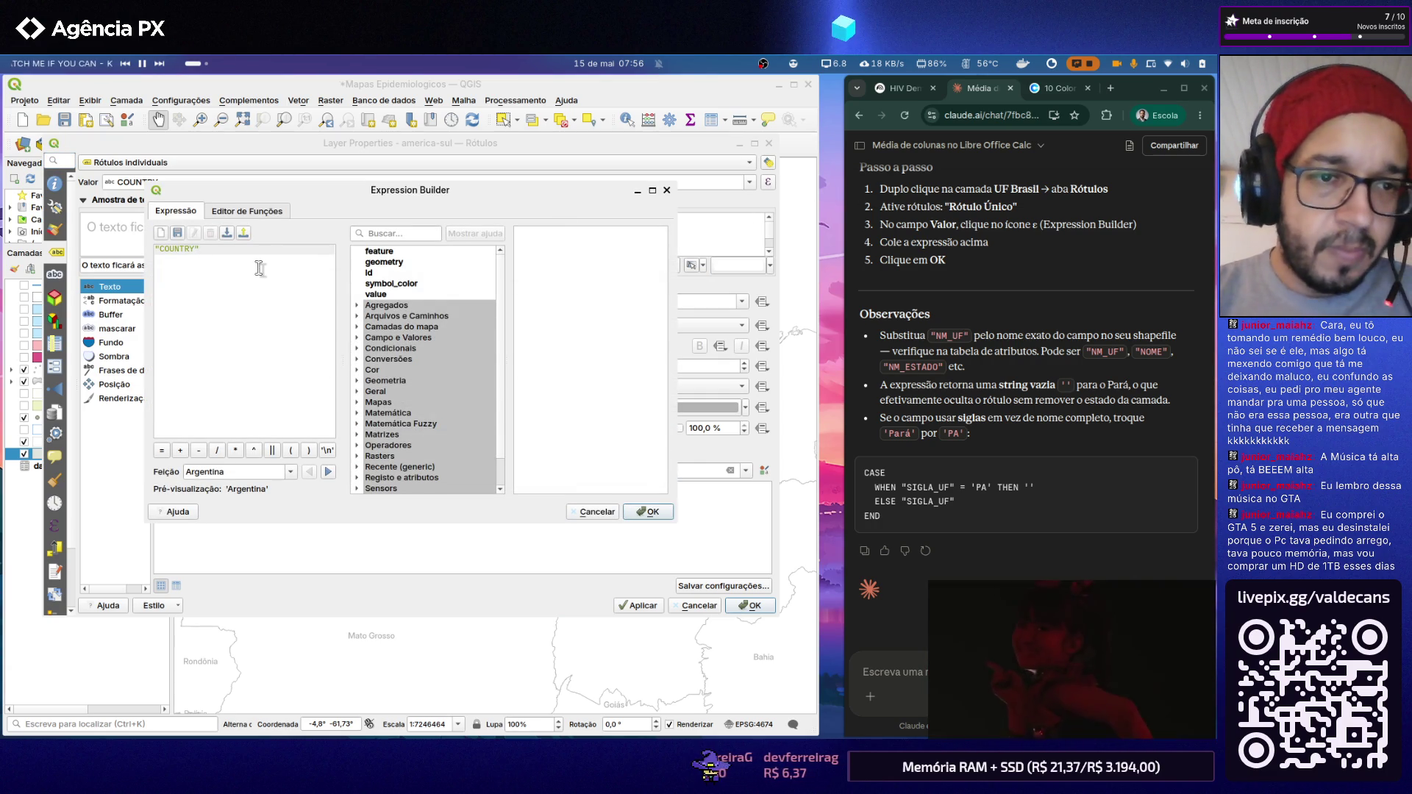
{"action": "key", "text": "Return"}
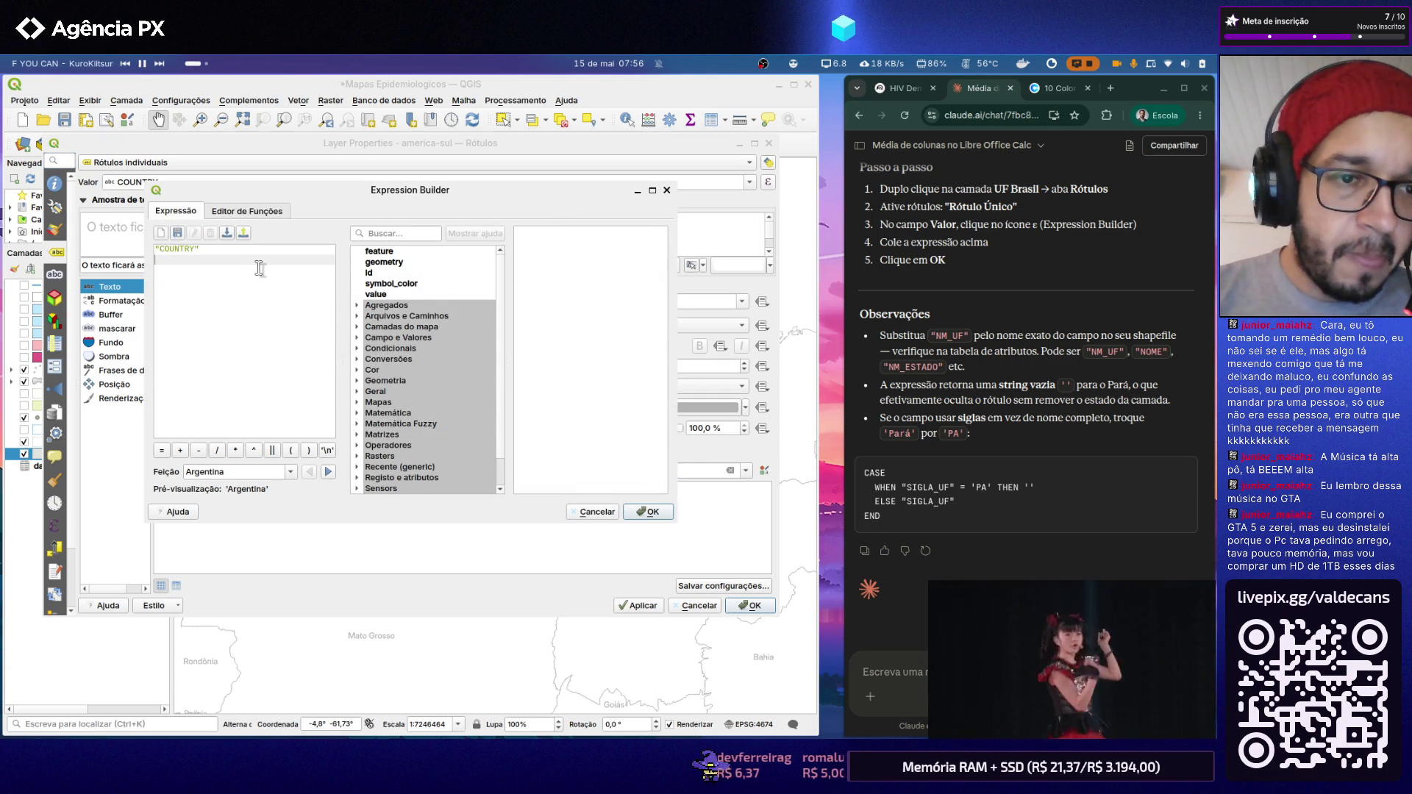
{"action": "type", "text": "CASE   WHEN \"NM_UF\" = 'Pará' THEN ''   ELSE \"NM_UF\" END"}
{"action": "left_click_drag", "start_coordinate": [160, 248], "coordinate": [201, 248]}
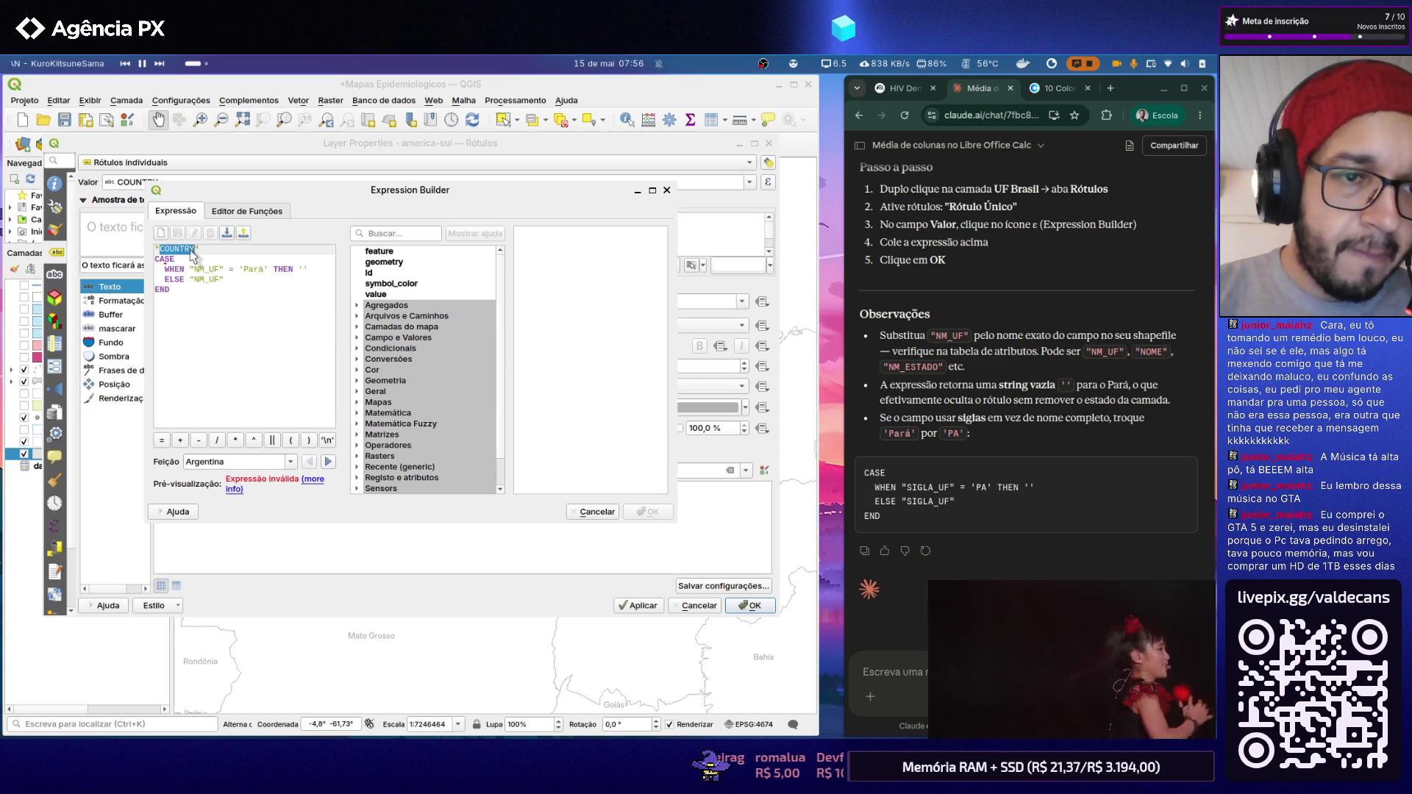
{"action": "key", "text": "BackSpace"}
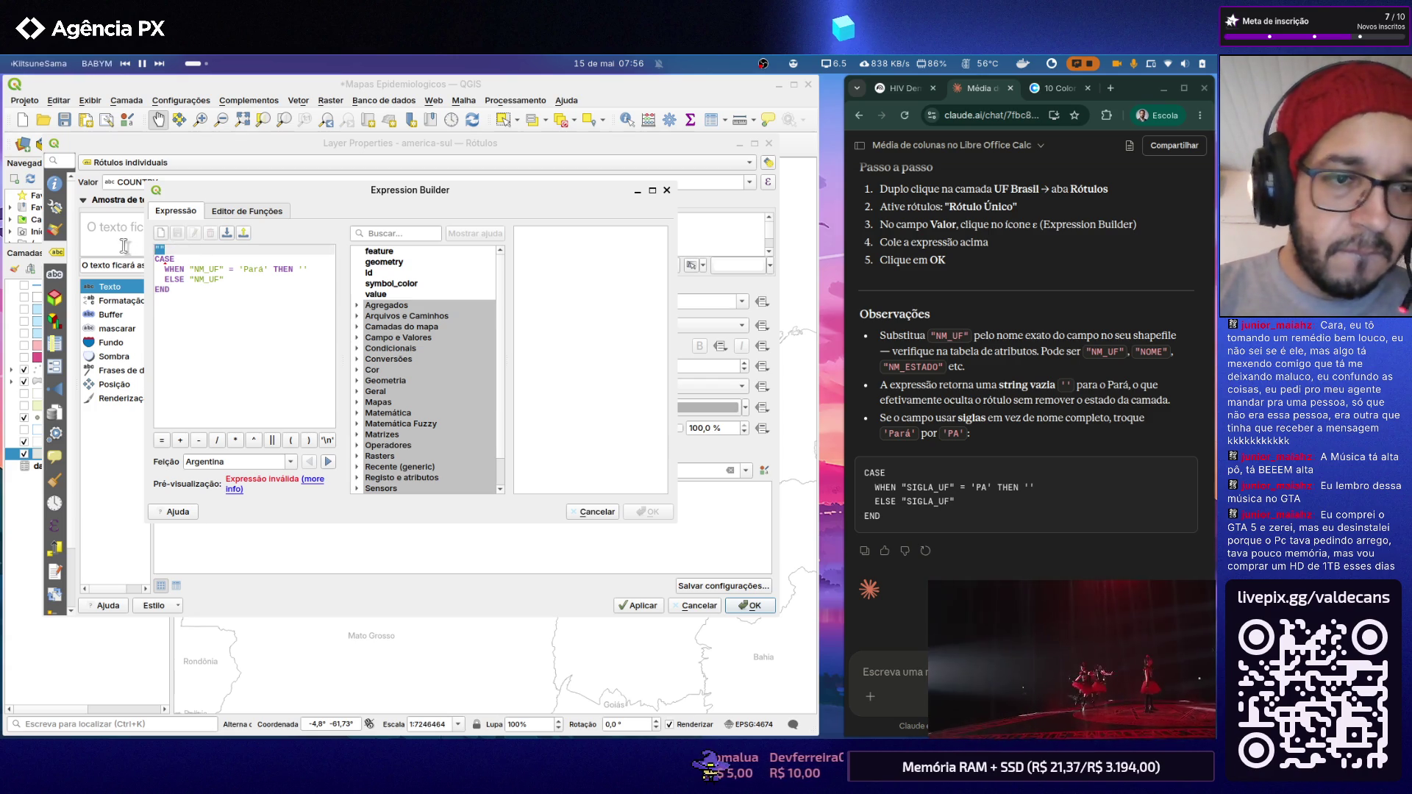
{"action": "key", "text": "Delete"}
Step: Change the expression to use COUNTRY and blank 'Brasil' instead of 'Pará', then accept it
{"action": "double_click", "coordinate": [206, 260]}
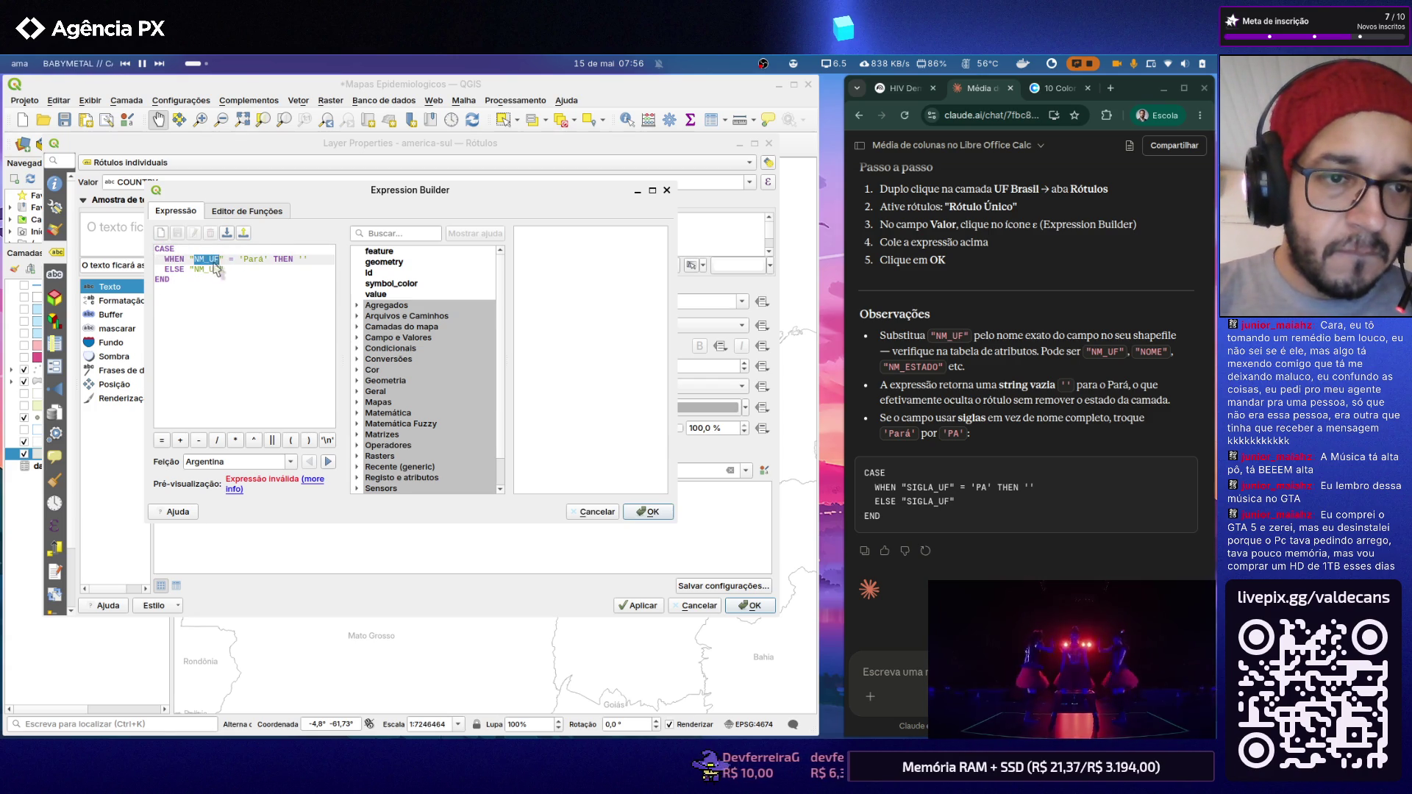
{"action": "type", "text": "COUNTRY"}
{"action": "double_click", "coordinate": [206, 269]}
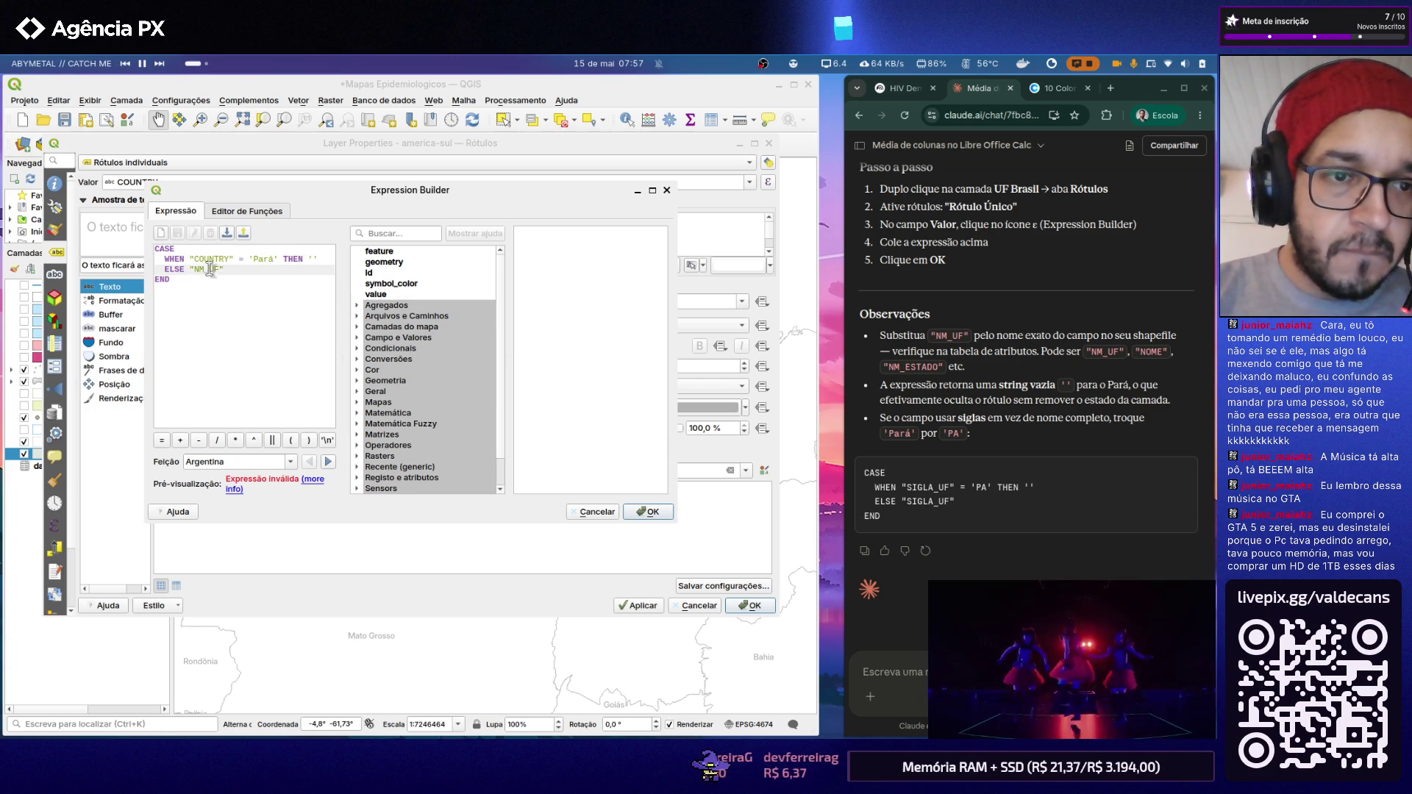
{"action": "type", "text": "COUNTRY"}
{"action": "double_click", "coordinate": [263, 259]}
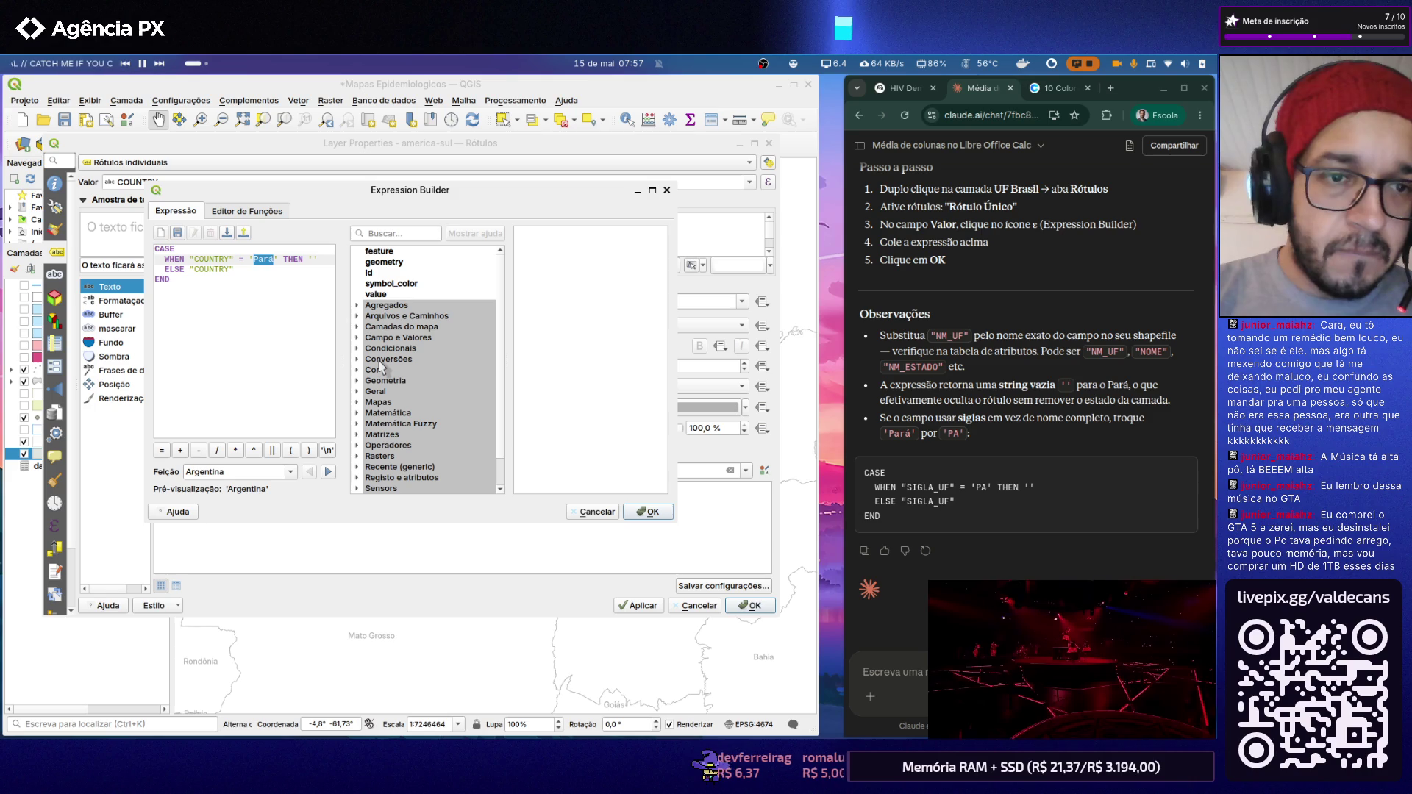
{"action": "type", "text": "Brasil"}
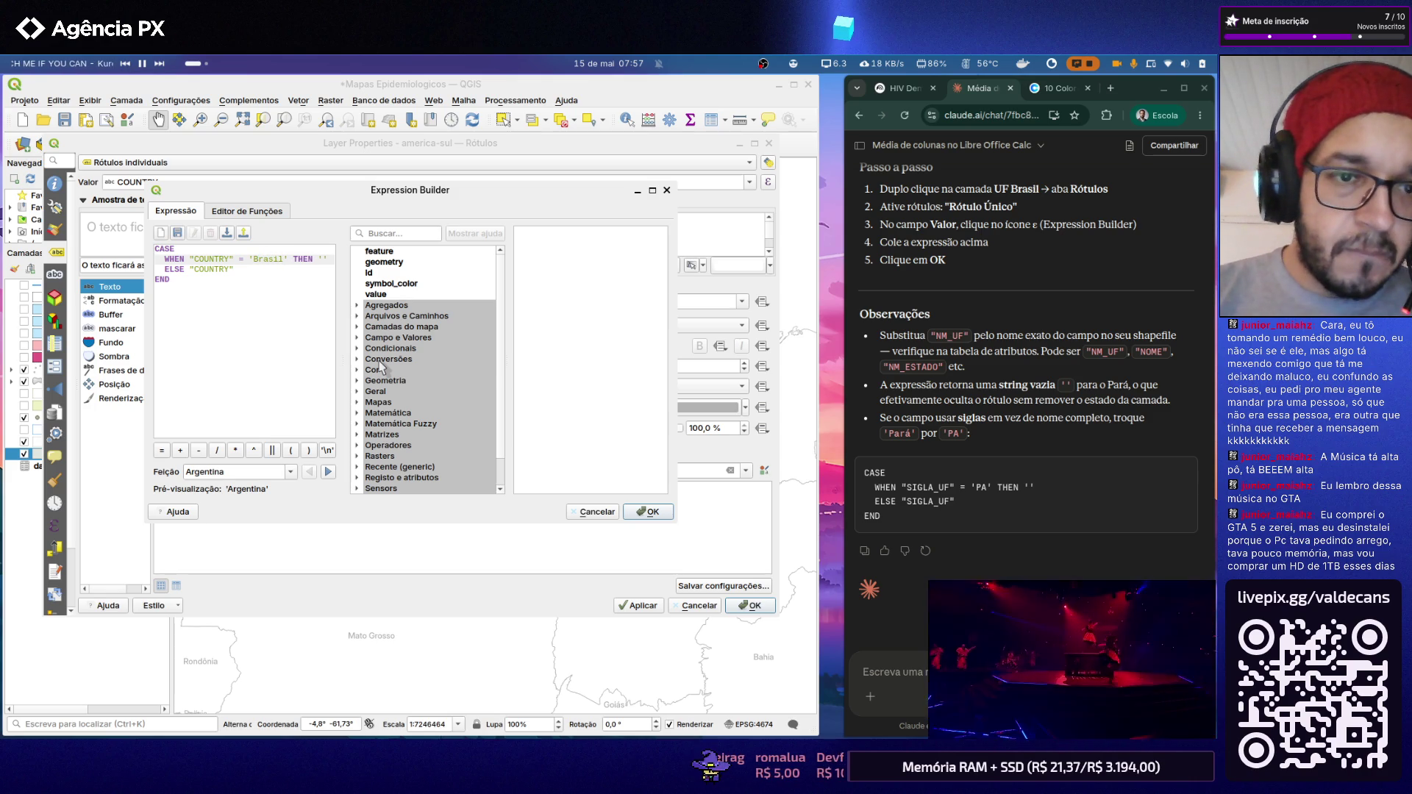
{"action": "left_click", "coordinate": [294, 291]}
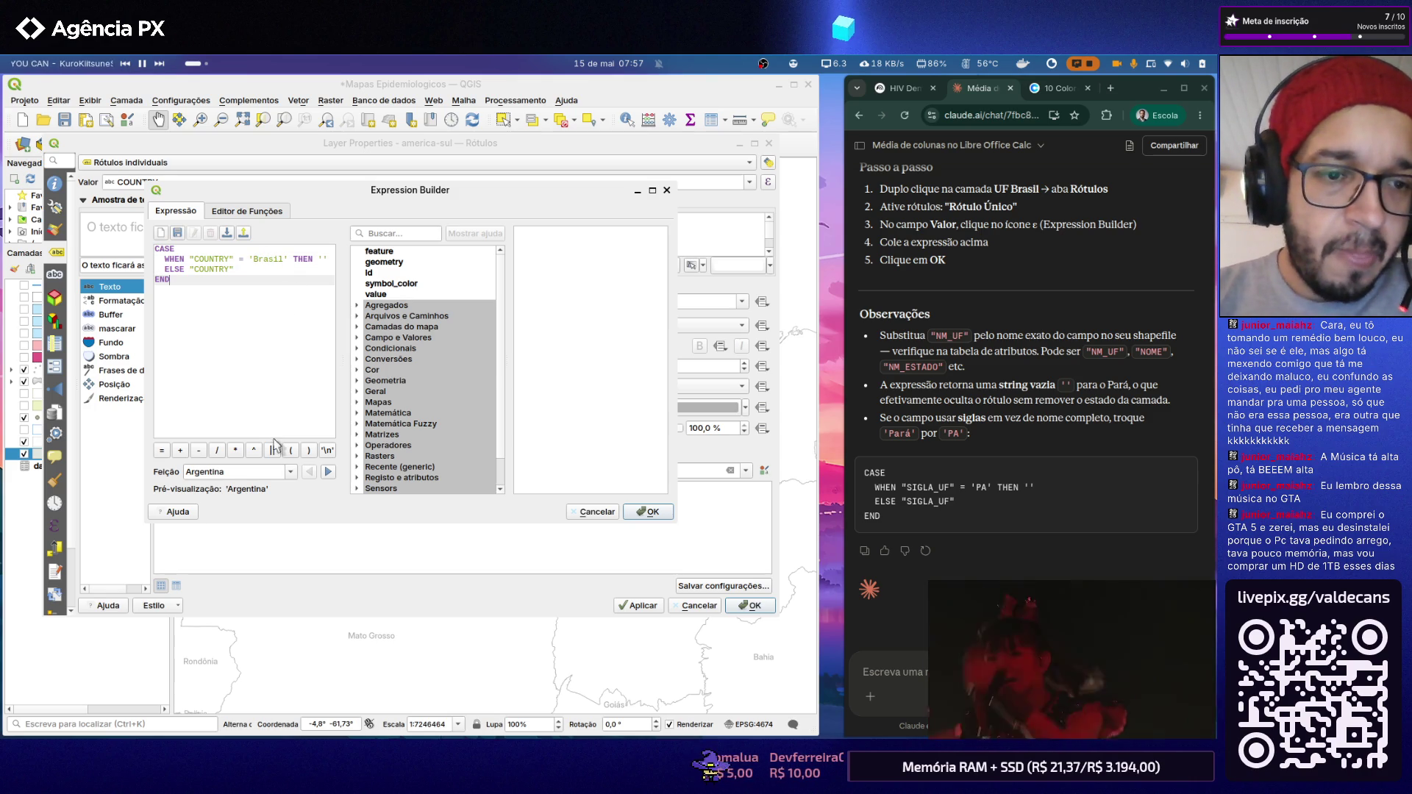
{"action": "left_click", "coordinate": [649, 512]}
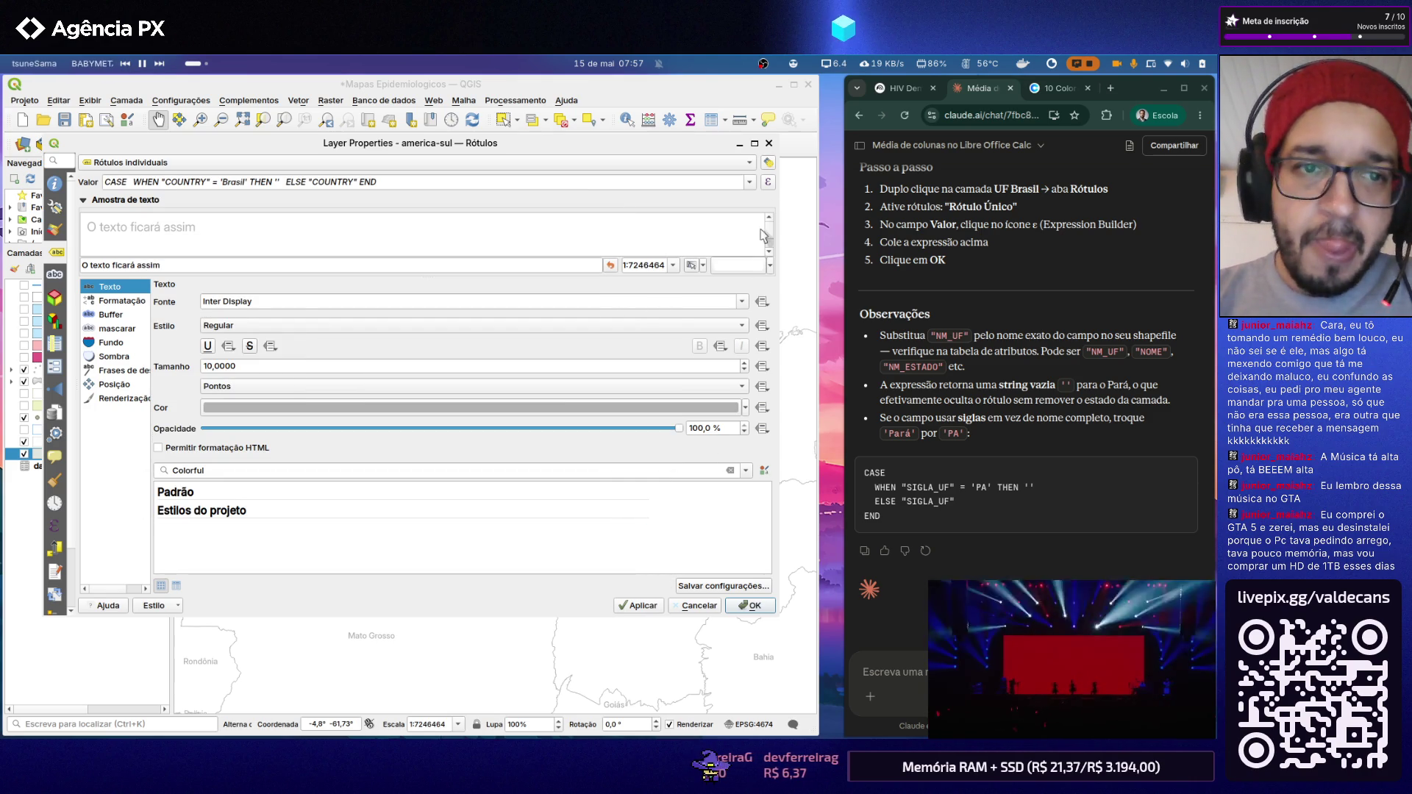
Step: Double-check the Brasil-hiding expression and apply the country labels to the map
{"action": "left_click", "coordinate": [767, 184]}
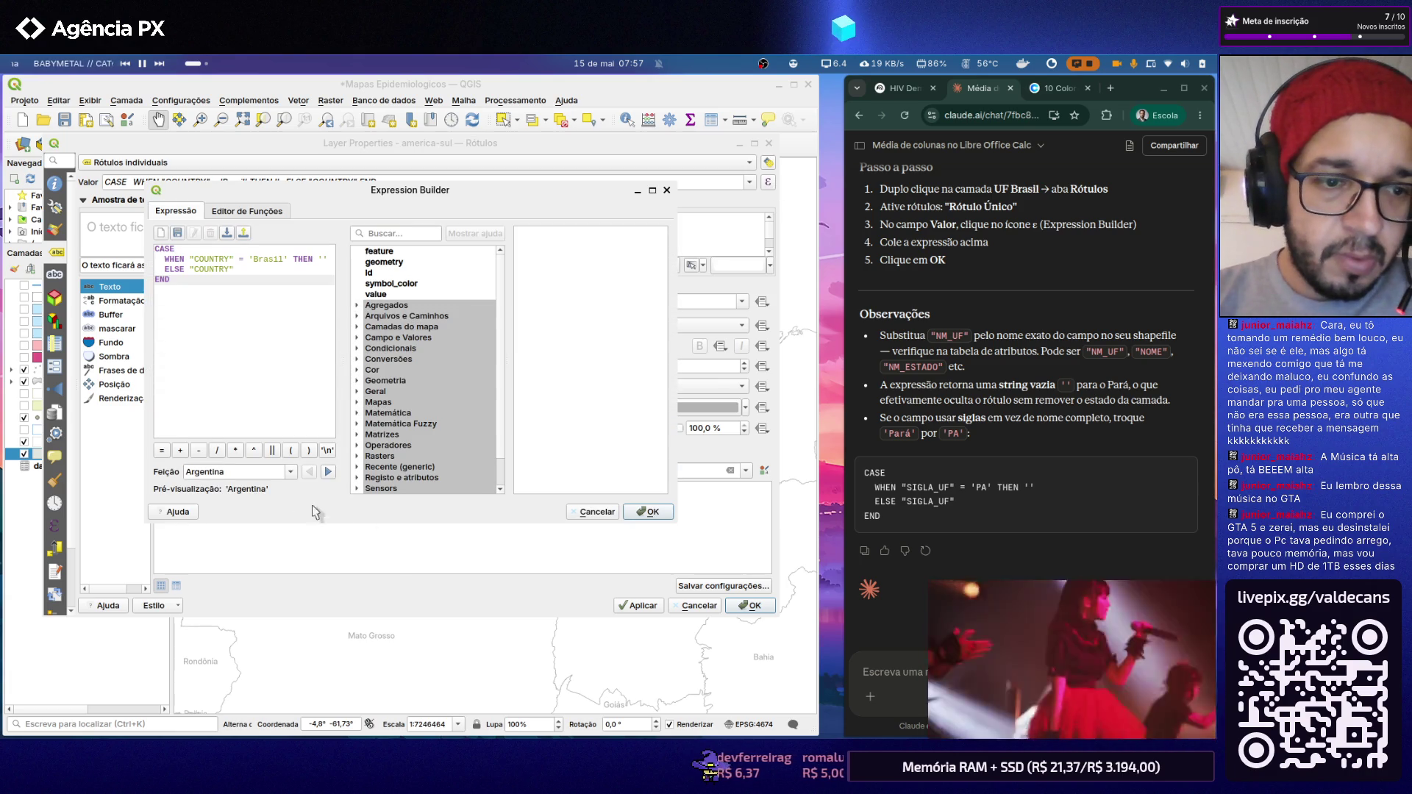
{"action": "left_click", "coordinate": [651, 511]}
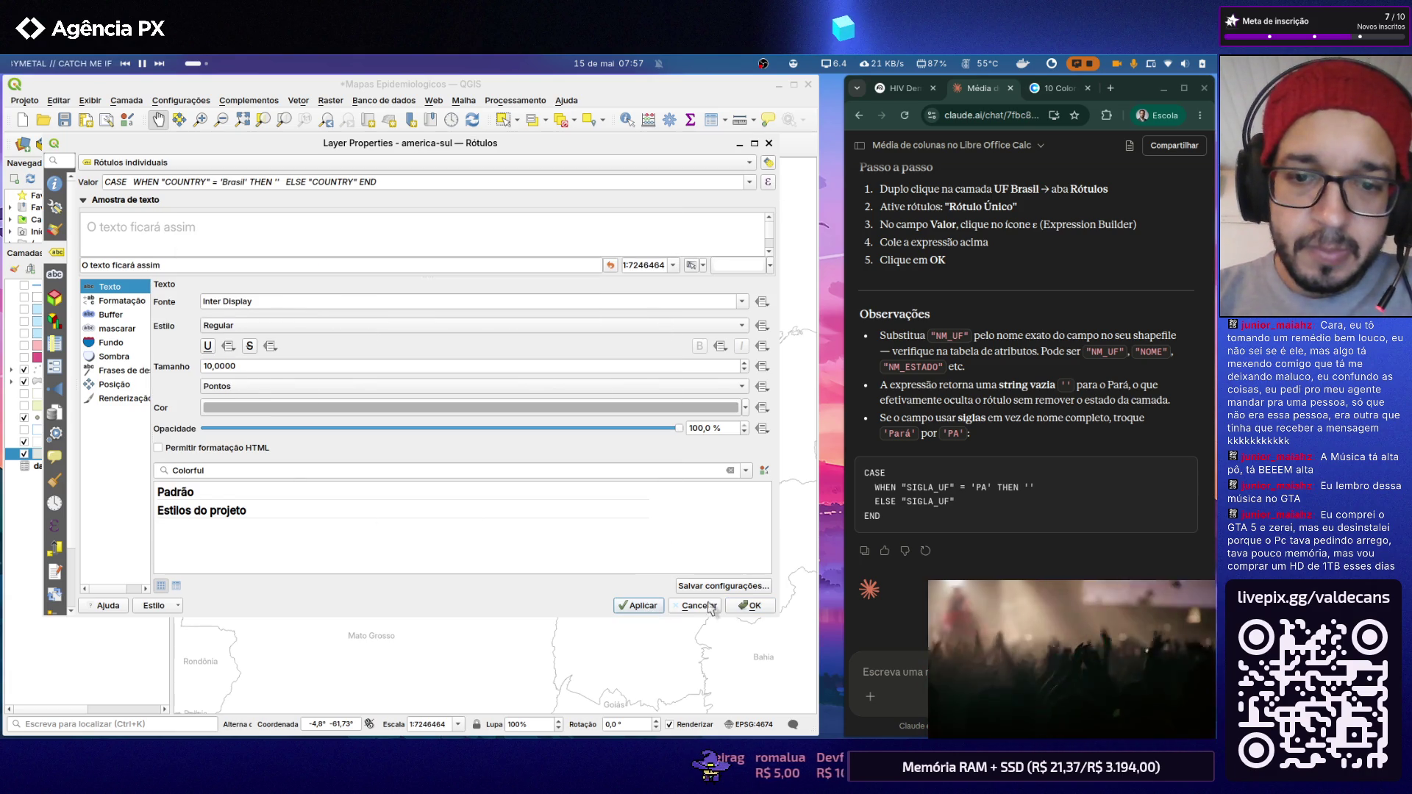
{"action": "left_click", "coordinate": [750, 606]}
{"action": "scroll", "coordinate": [508, 386], "scroll_direction": "up", "scroll_amount": 1}
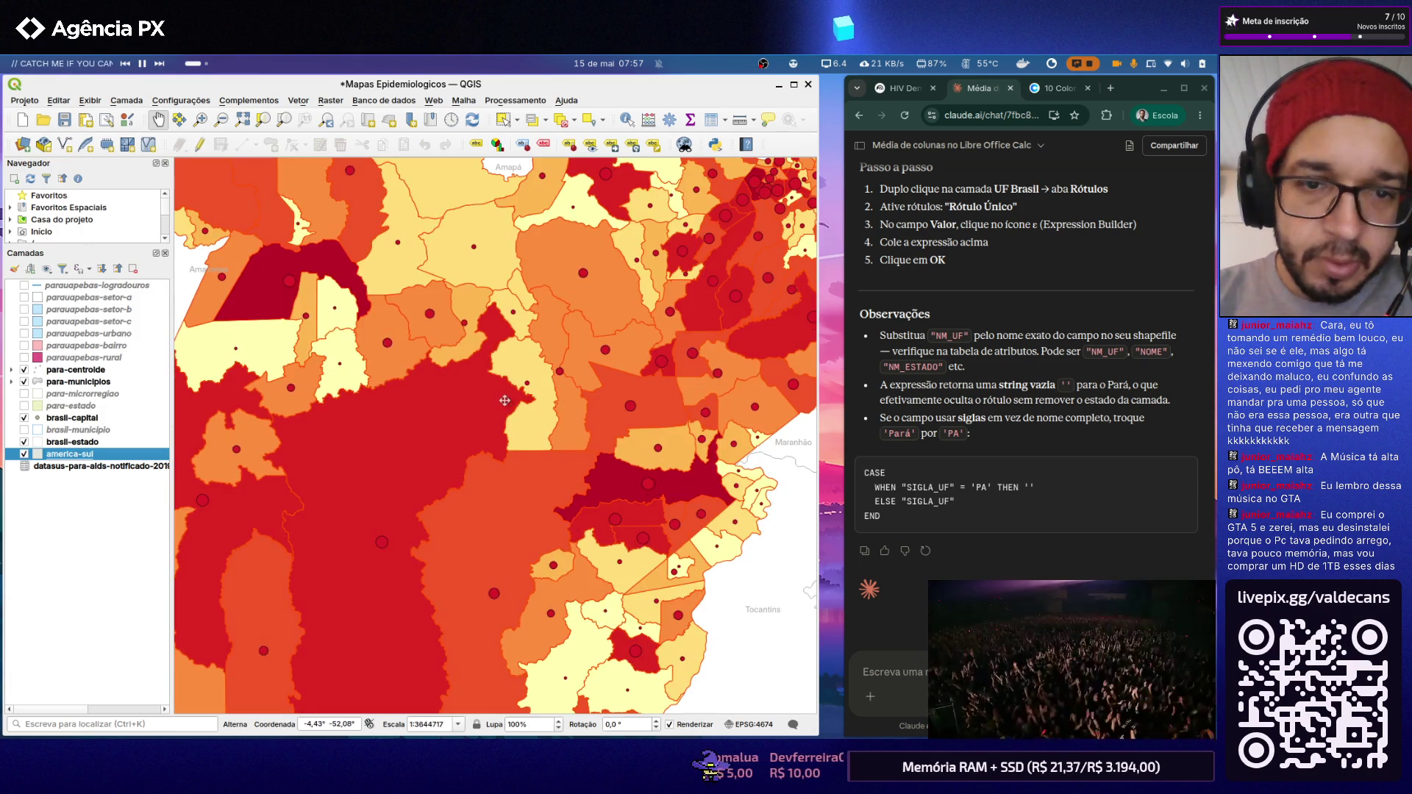
{"action": "scroll", "coordinate": [459, 357], "scroll_direction": "down", "scroll_amount": 1}
{"action": "scroll", "coordinate": [461, 357], "scroll_direction": "down", "scroll_amount": 2}
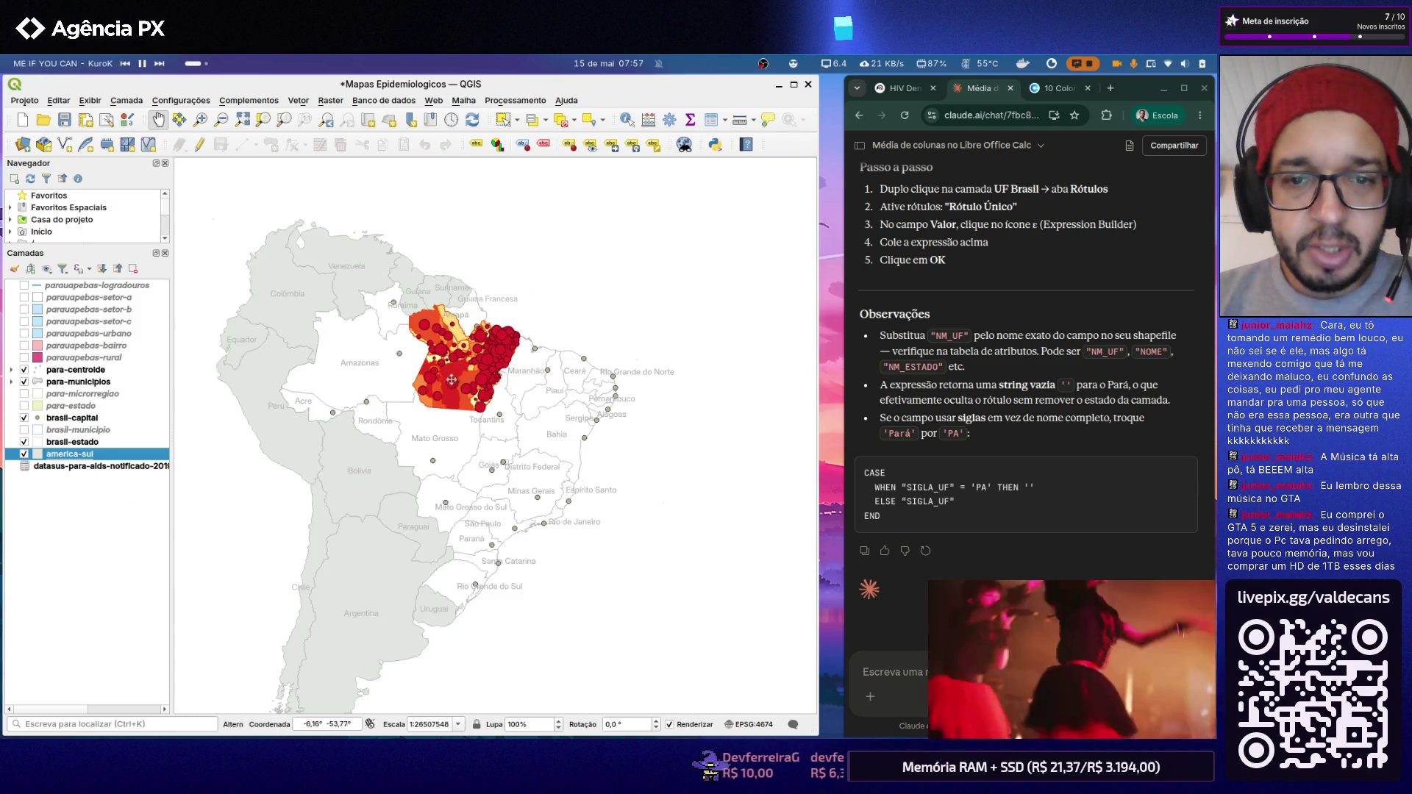
{"action": "scroll", "coordinate": [444, 388], "scroll_direction": "up", "scroll_amount": 1}
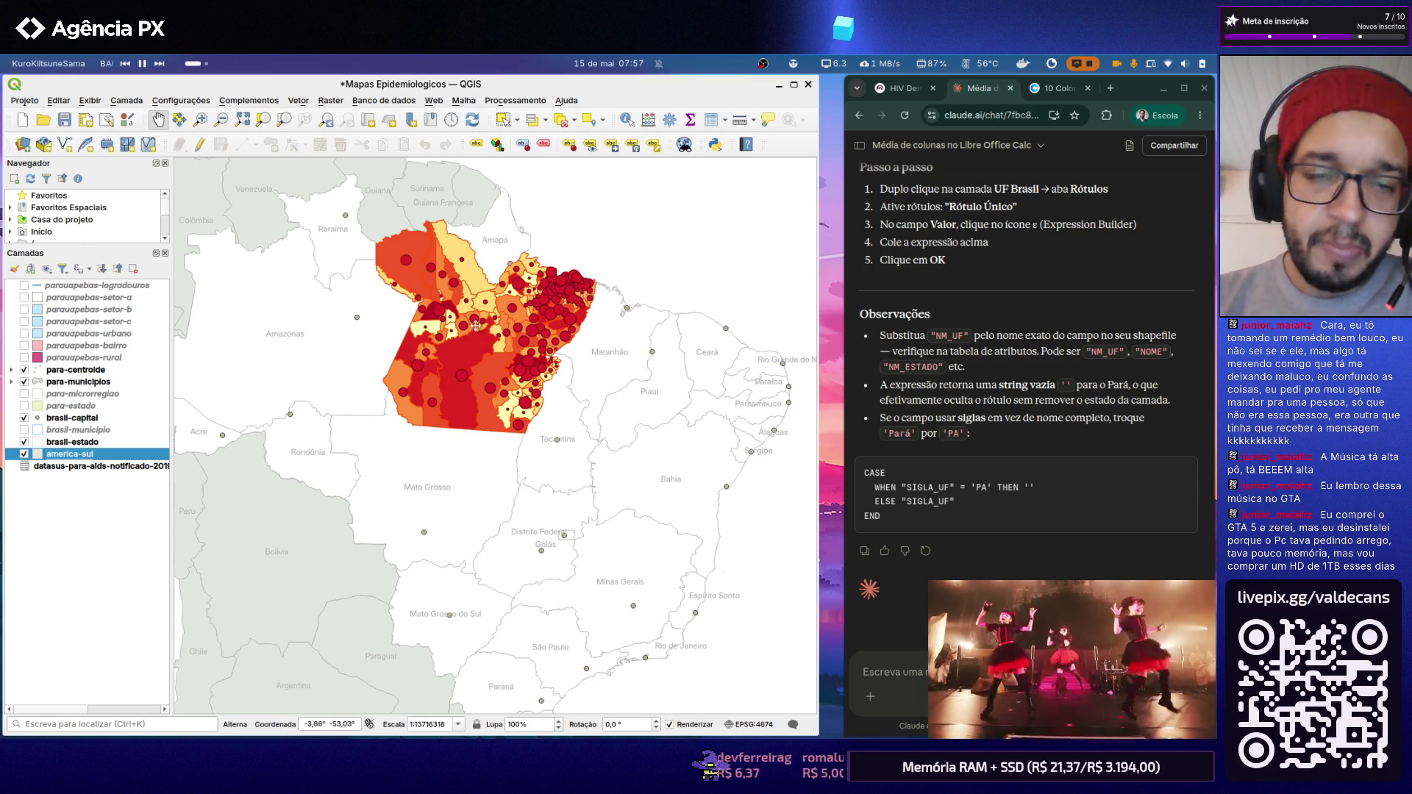
{"action": "scroll", "coordinate": [474, 327], "scroll_direction": "up", "scroll_amount": 1}
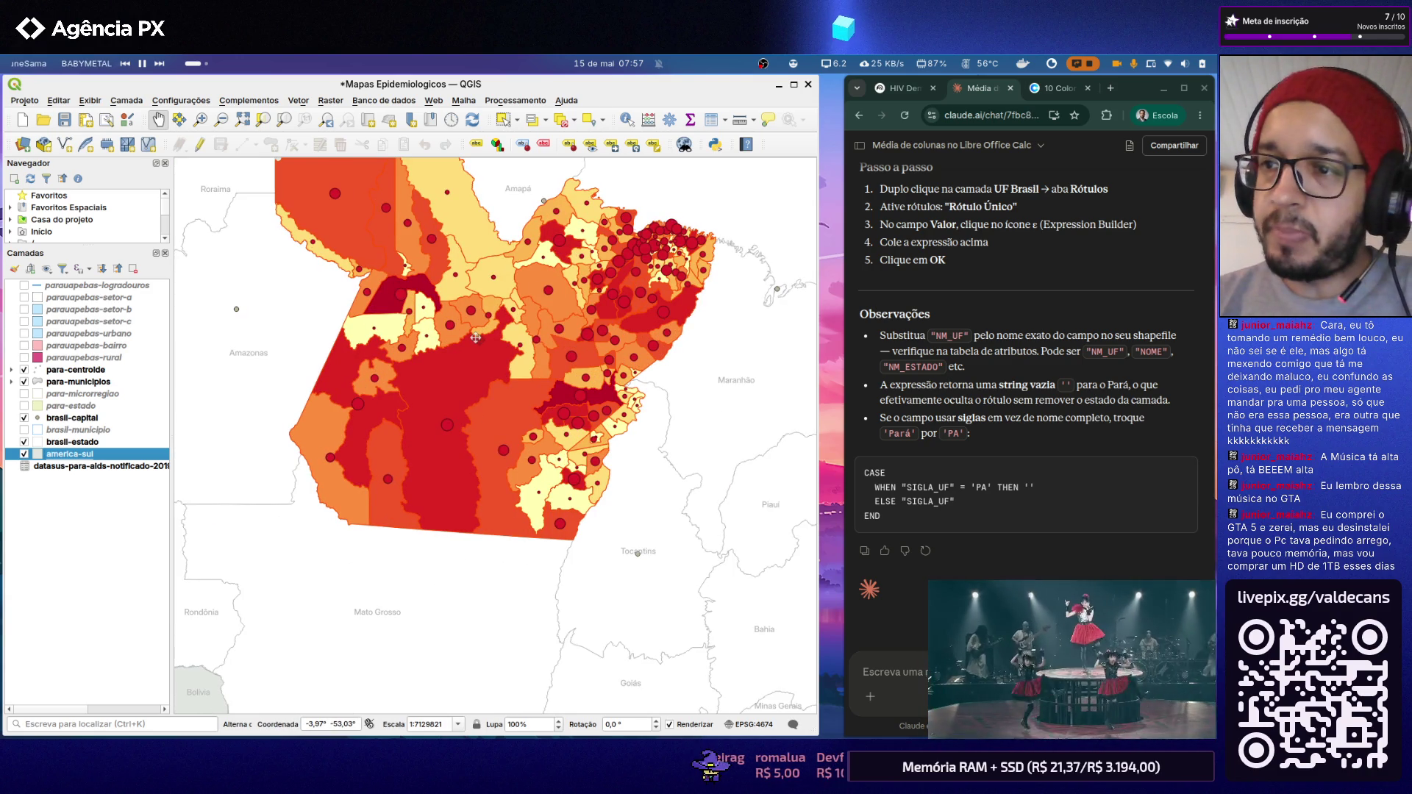
{"action": "scroll", "coordinate": [476, 337], "scroll_direction": "down", "scroll_amount": 1}
{"action": "scroll", "coordinate": [476, 337], "scroll_direction": "down", "scroll_amount": 1}
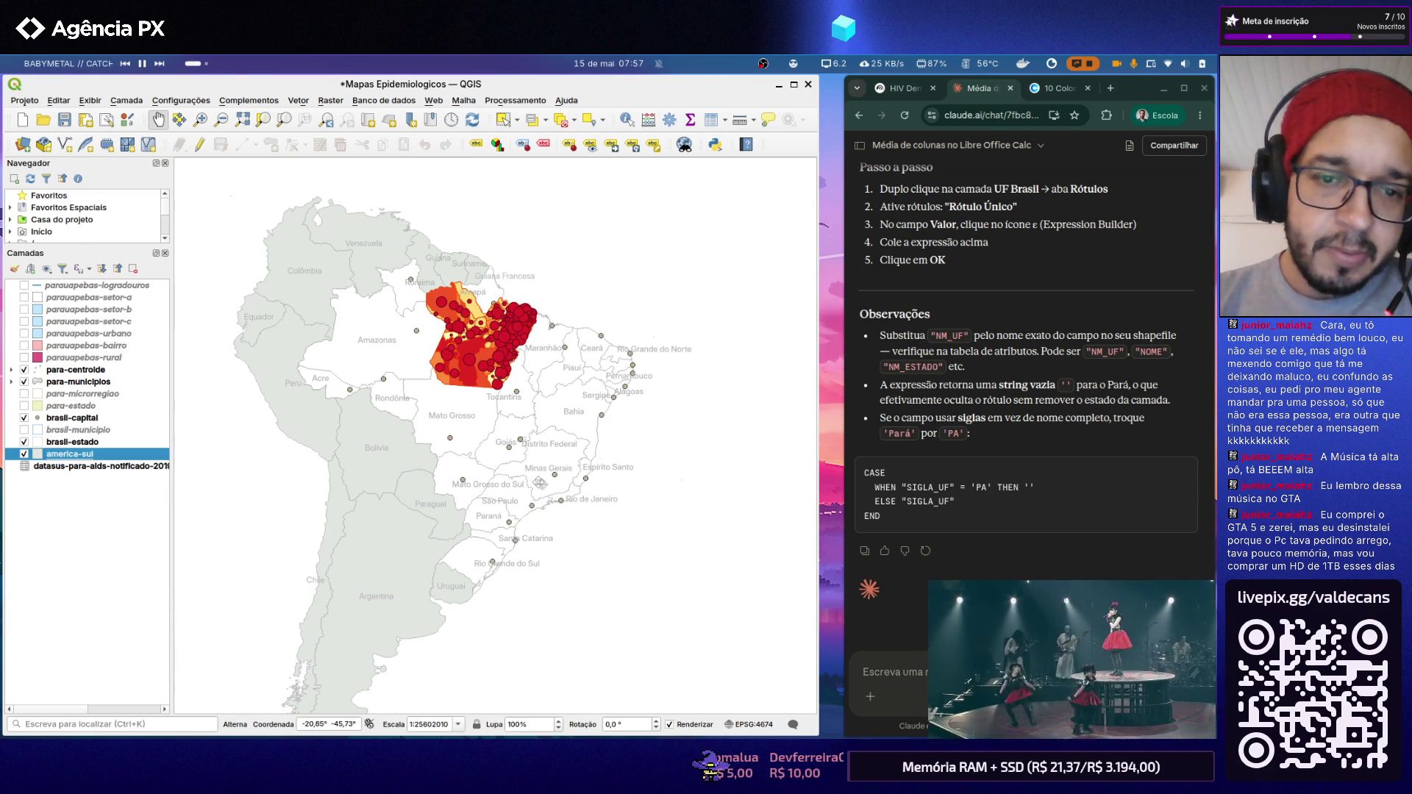
{"action": "scroll", "coordinate": [487, 336], "scroll_direction": "up", "scroll_amount": 2}
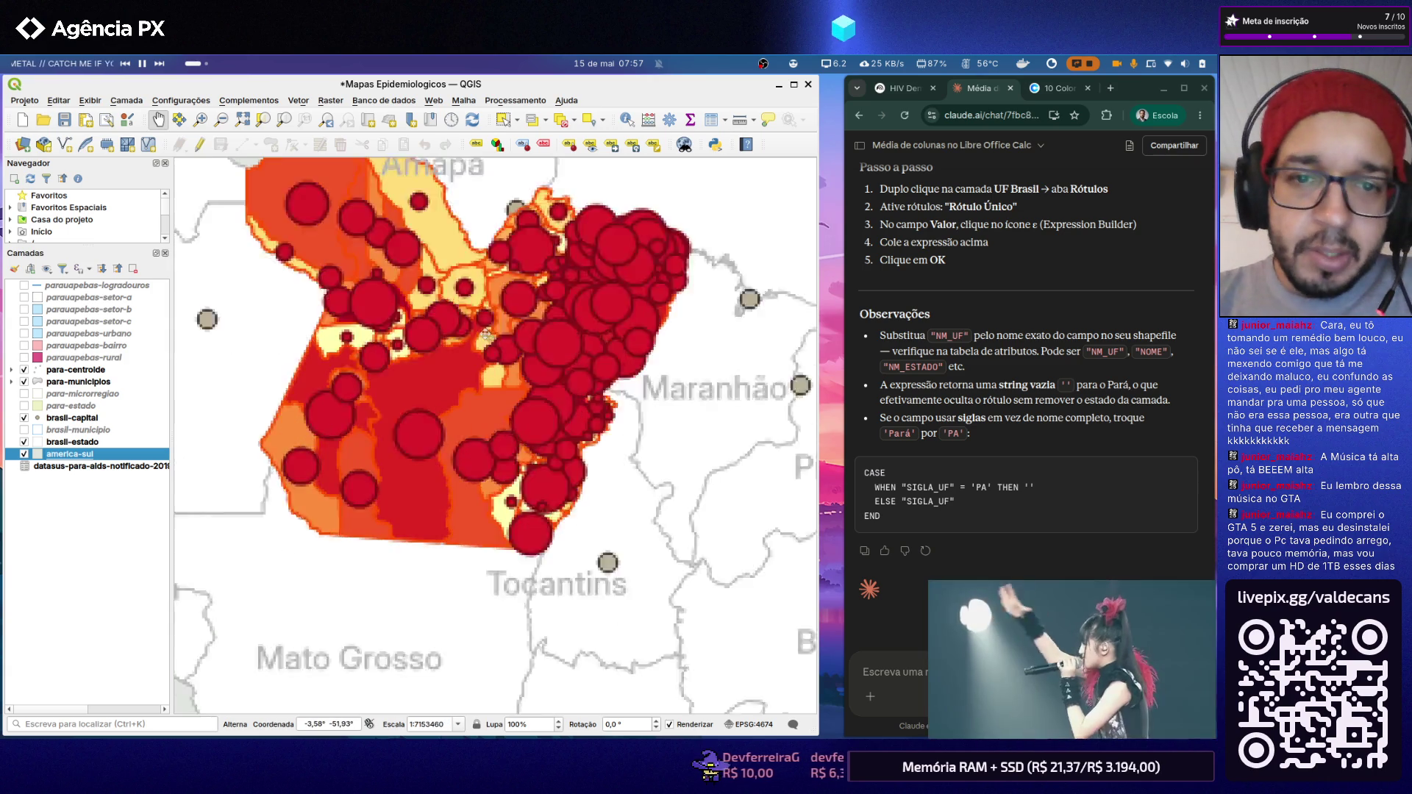
{"action": "scroll", "coordinate": [485, 335], "scroll_direction": "down", "scroll_amount": 1}
{"action": "scroll", "coordinate": [475, 315], "scroll_direction": "up", "scroll_amount": 1}
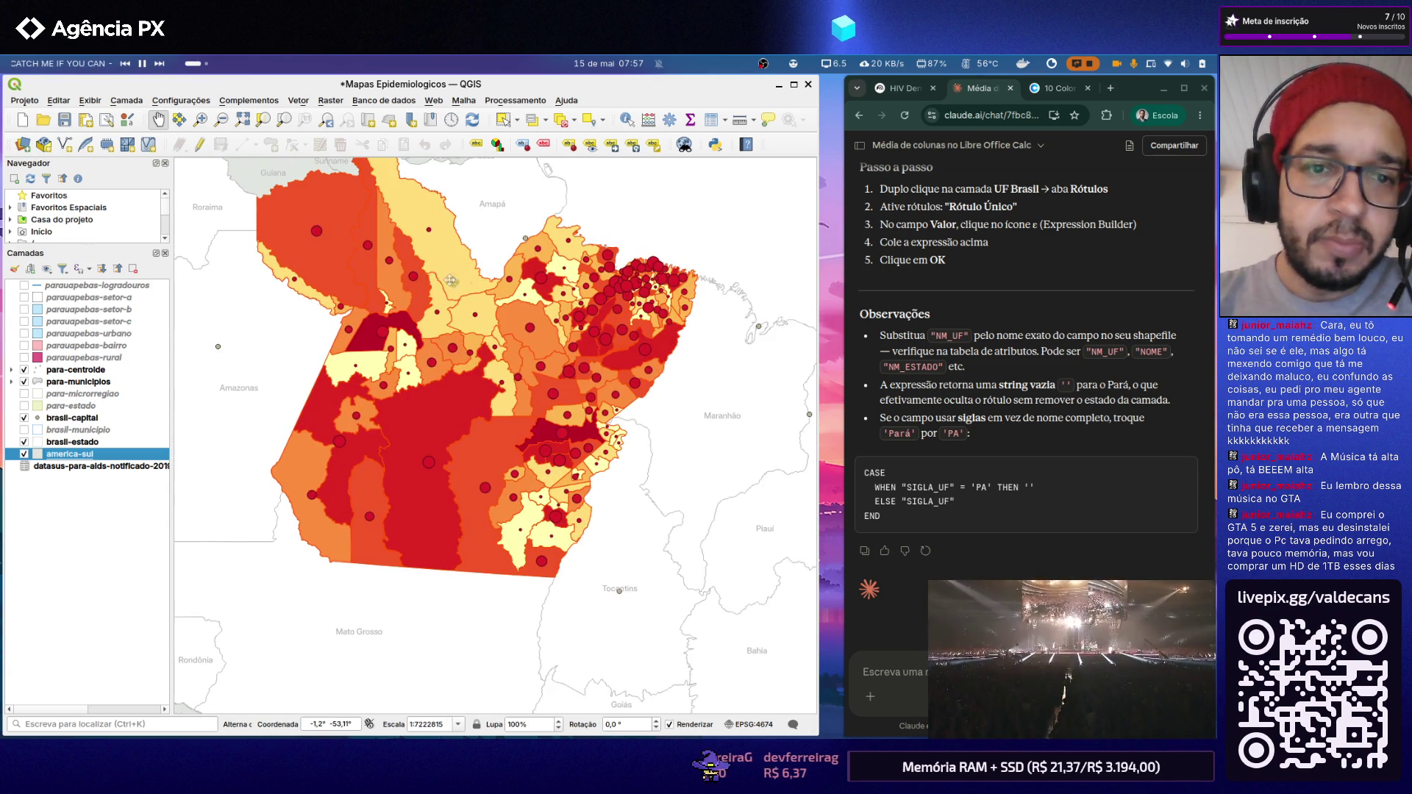
Step: Save the Mapas Epidemiologicos project and open the Projeto menu
{"action": "left_click", "coordinate": [64, 119]}
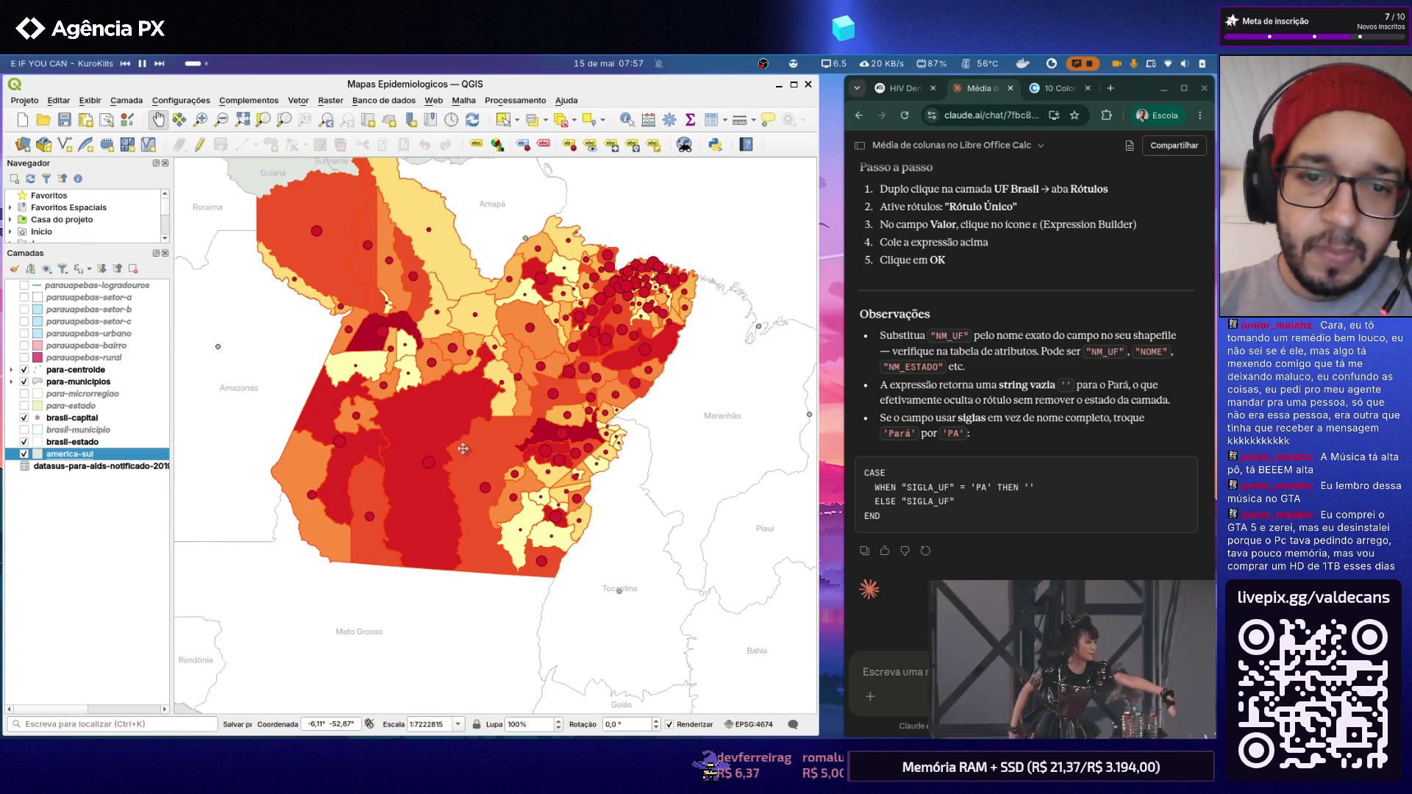
{"action": "left_click", "coordinate": [25, 100]}
{"action": "mouse_move", "coordinate": [67, 375]}
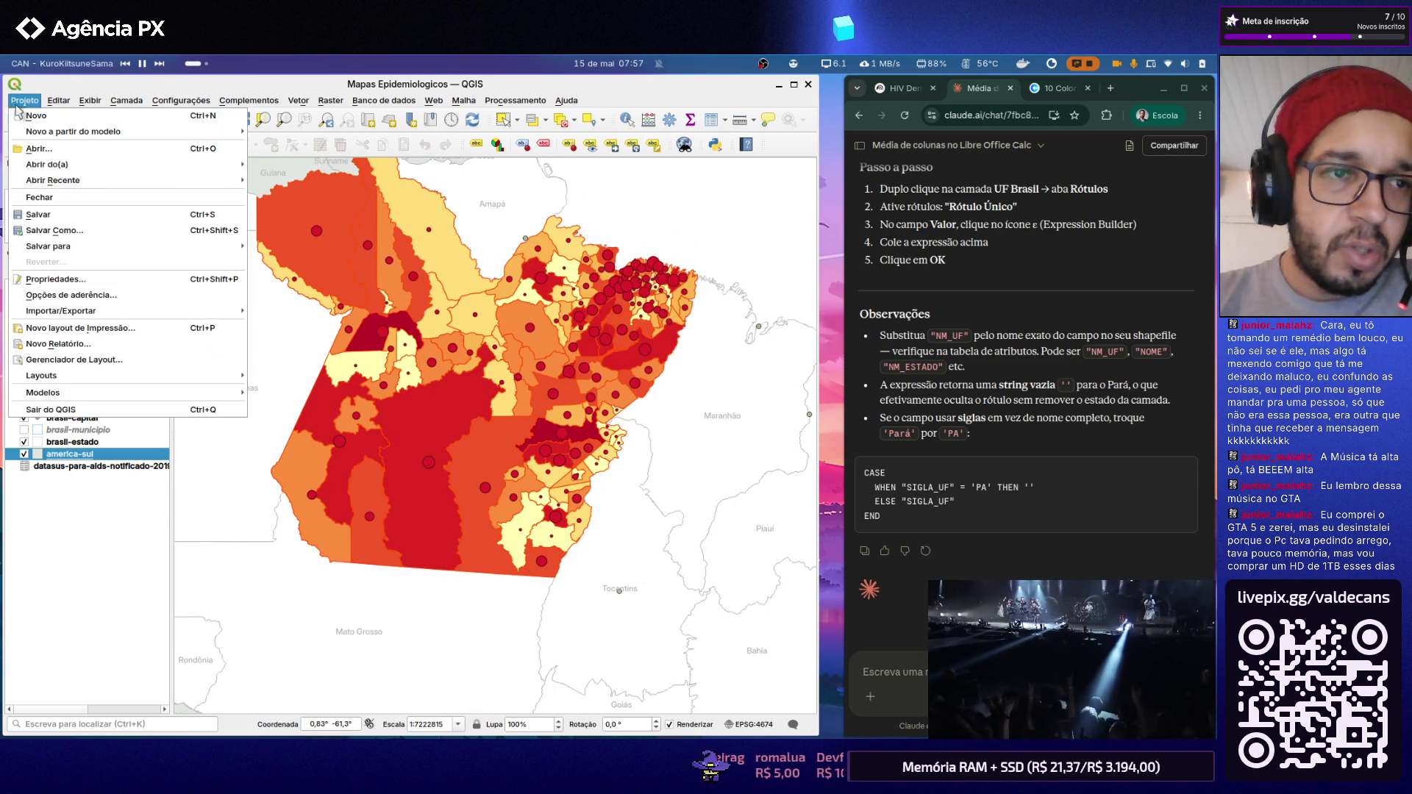
Step: Open the Índice Pará layout to review the map page, then close it
{"action": "left_click", "coordinate": [289, 375]}
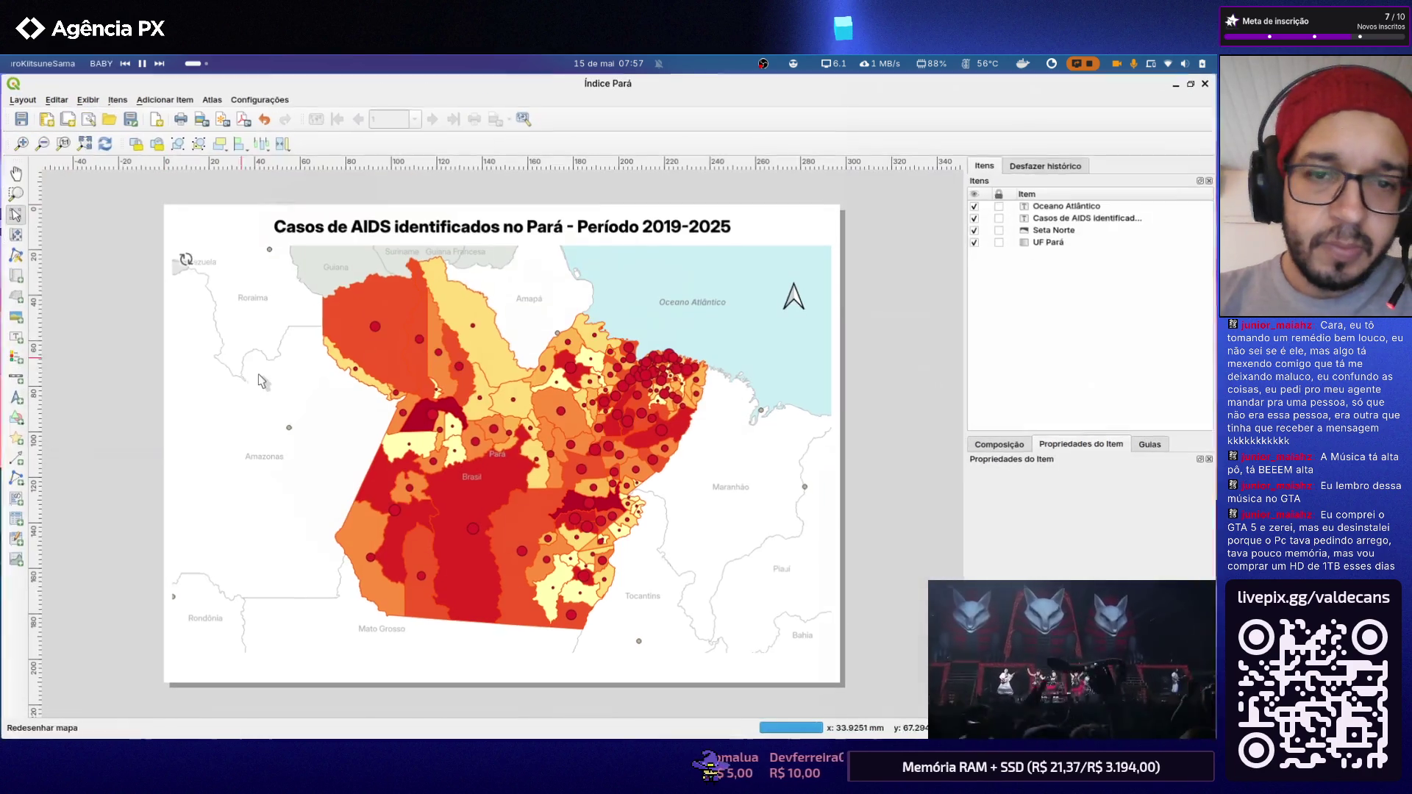
{"action": "scroll", "coordinate": [529, 508], "scroll_direction": "up", "scroll_amount": 2}
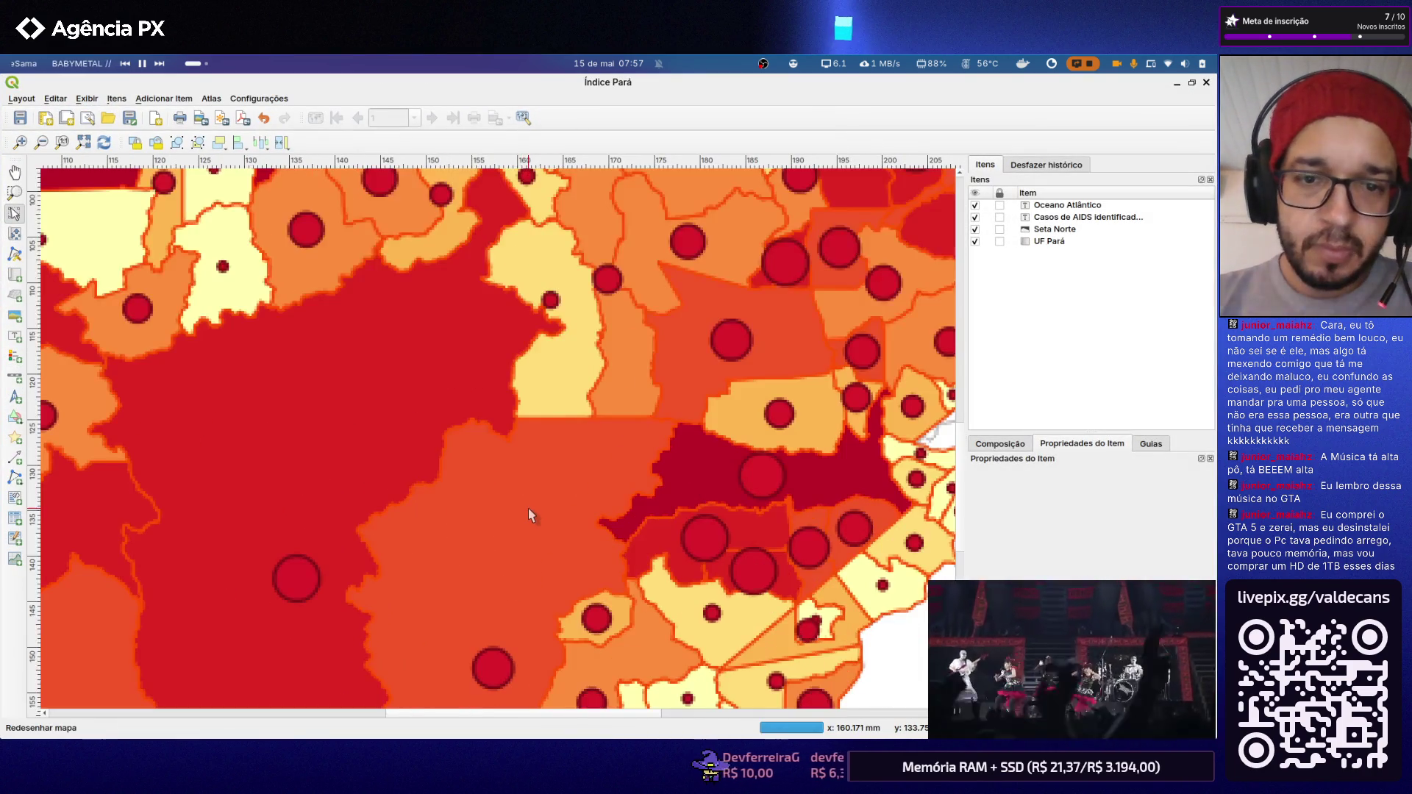
{"action": "scroll", "coordinate": [528, 505], "scroll_direction": "down", "scroll_amount": 1}
{"action": "scroll", "coordinate": [506, 426], "scroll_direction": "down", "scroll_amount": 1}
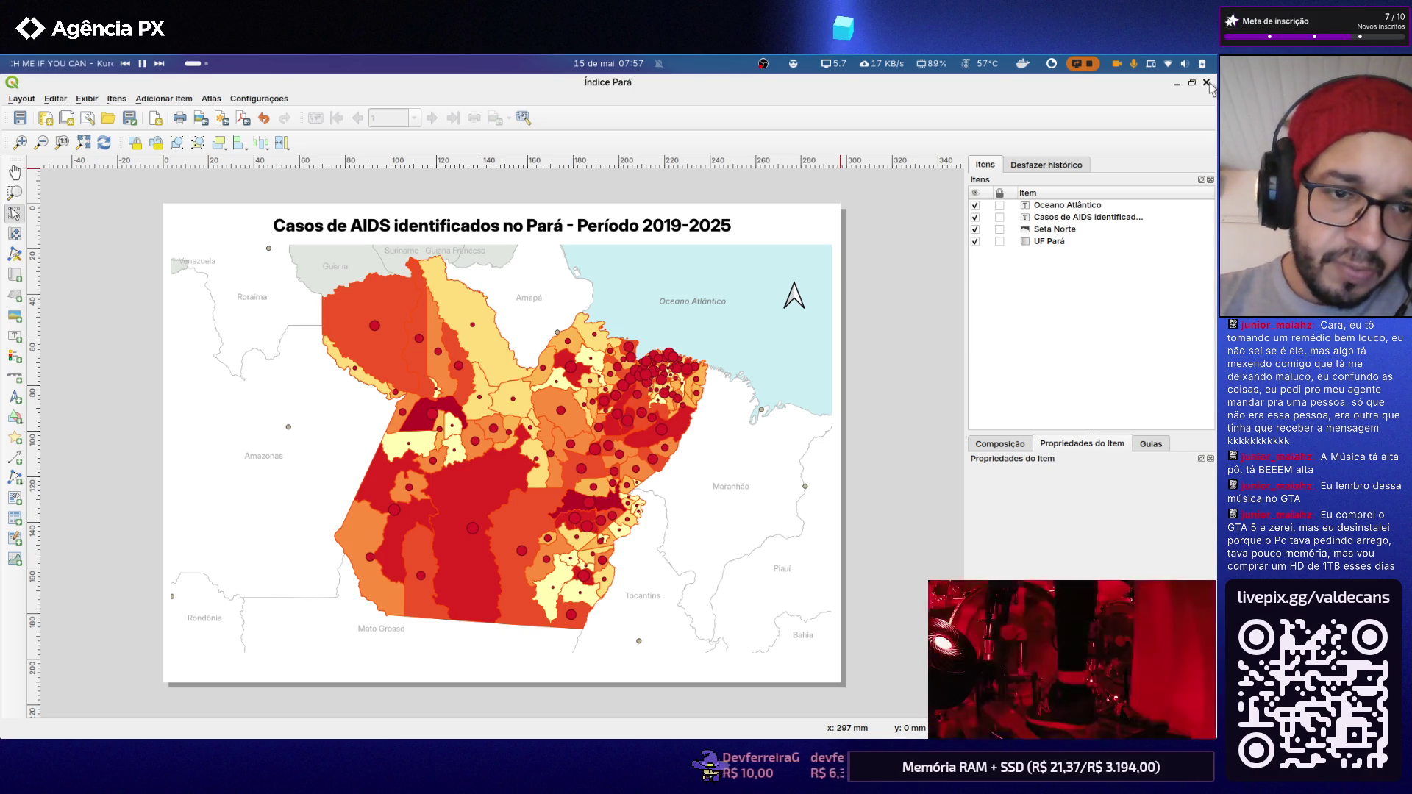
{"action": "left_click", "coordinate": [1207, 83]}
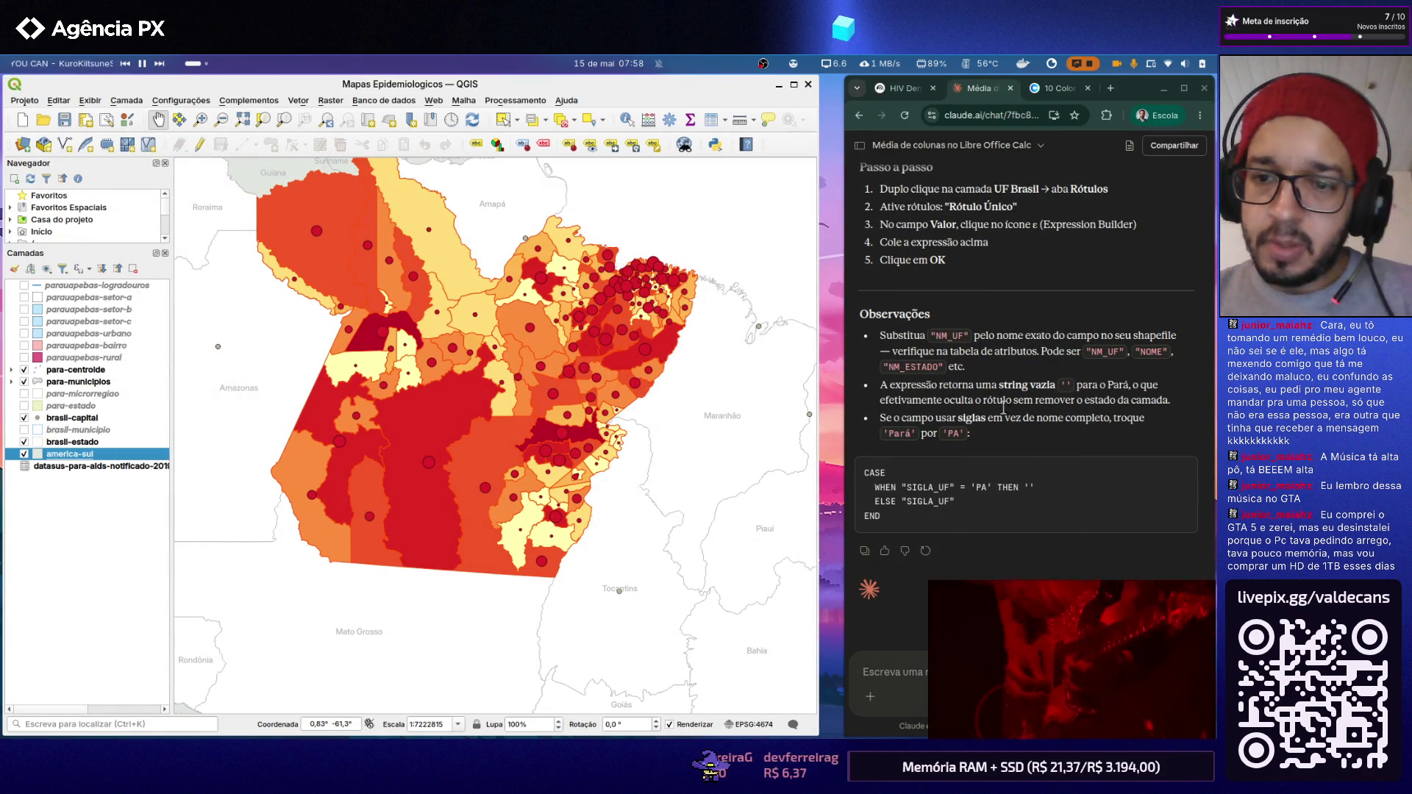
Step: Switch the browser to the coolors palette tab and open the Projeto menu for layouts
{"action": "left_click", "coordinate": [1055, 88]}
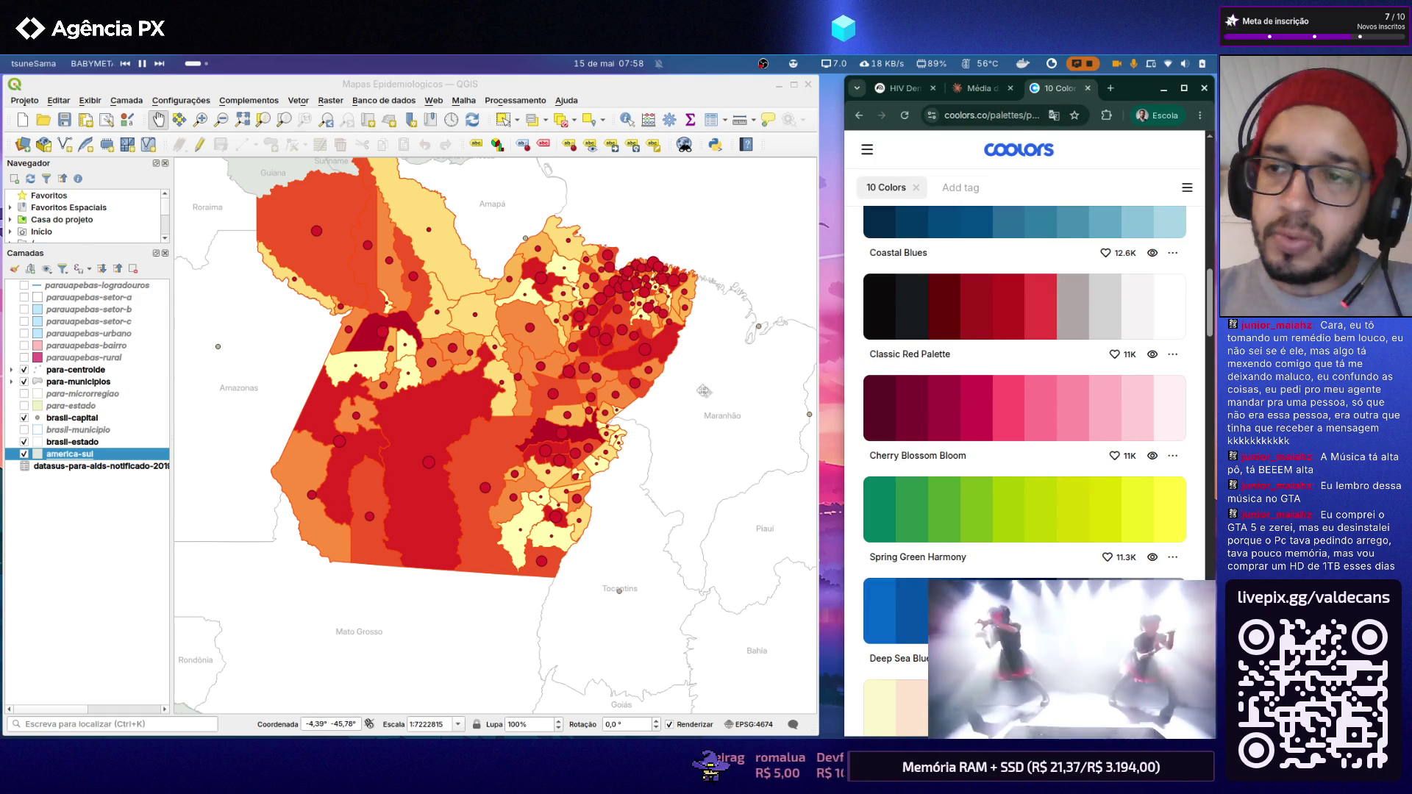
{"action": "scroll", "coordinate": [563, 356], "scroll_direction": "down", "scroll_amount": 2}
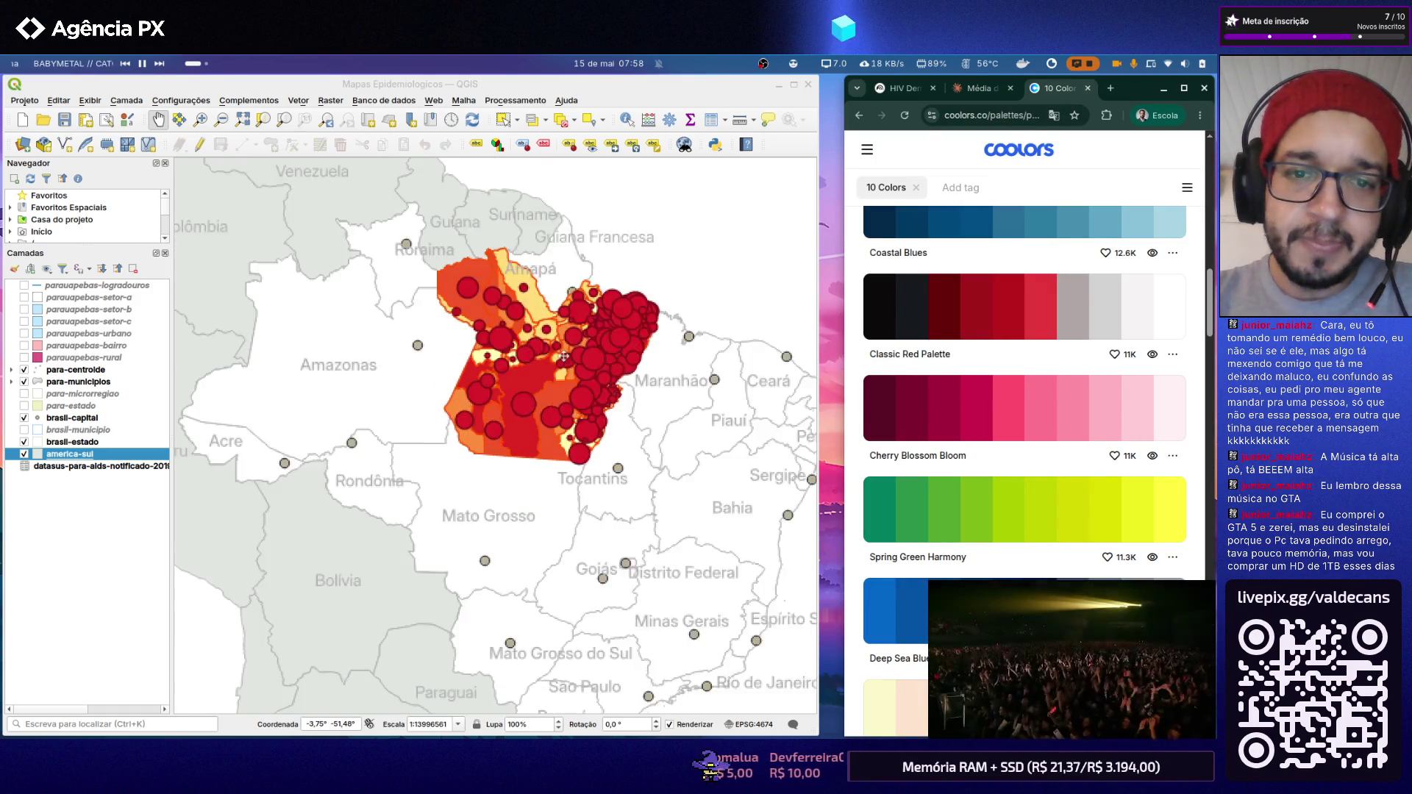
{"action": "scroll", "coordinate": [564, 356], "scroll_direction": "up", "scroll_amount": 2}
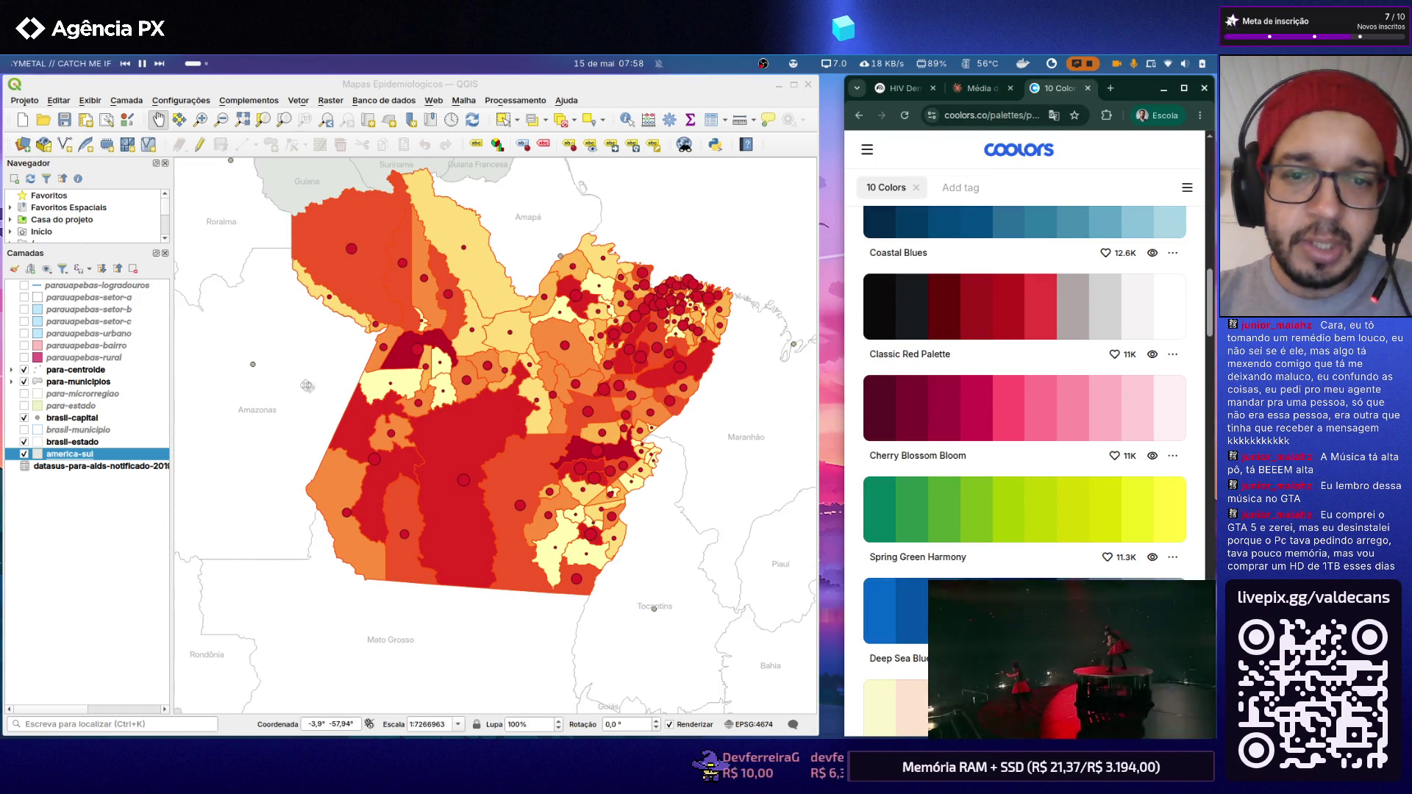
{"action": "left_click", "coordinate": [25, 101]}
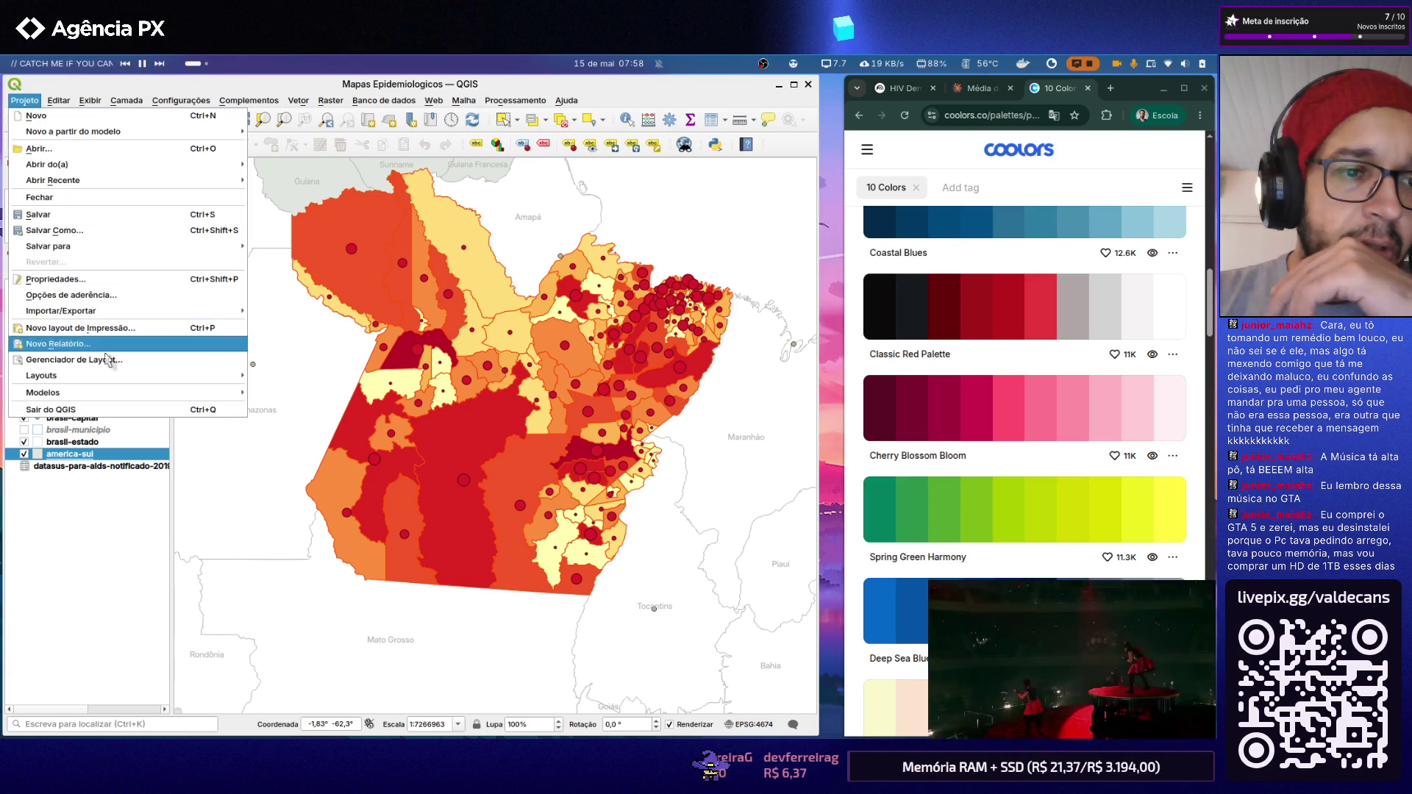
{"action": "mouse_move", "coordinate": [66, 375]}
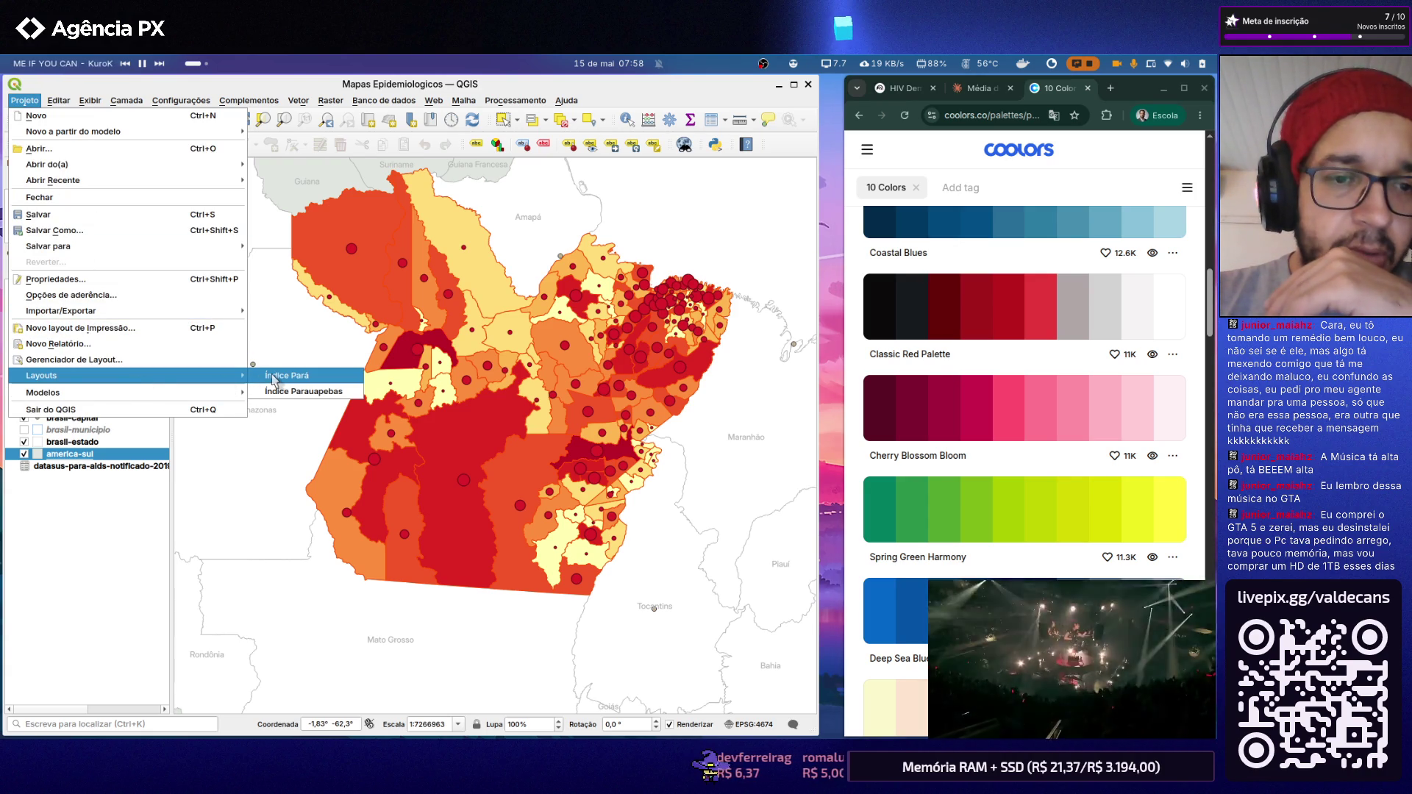
Step: In the Índice Pará layout, break the Oceano Atlântico label onto two lines and resize its box
{"action": "left_click", "coordinate": [284, 377]}
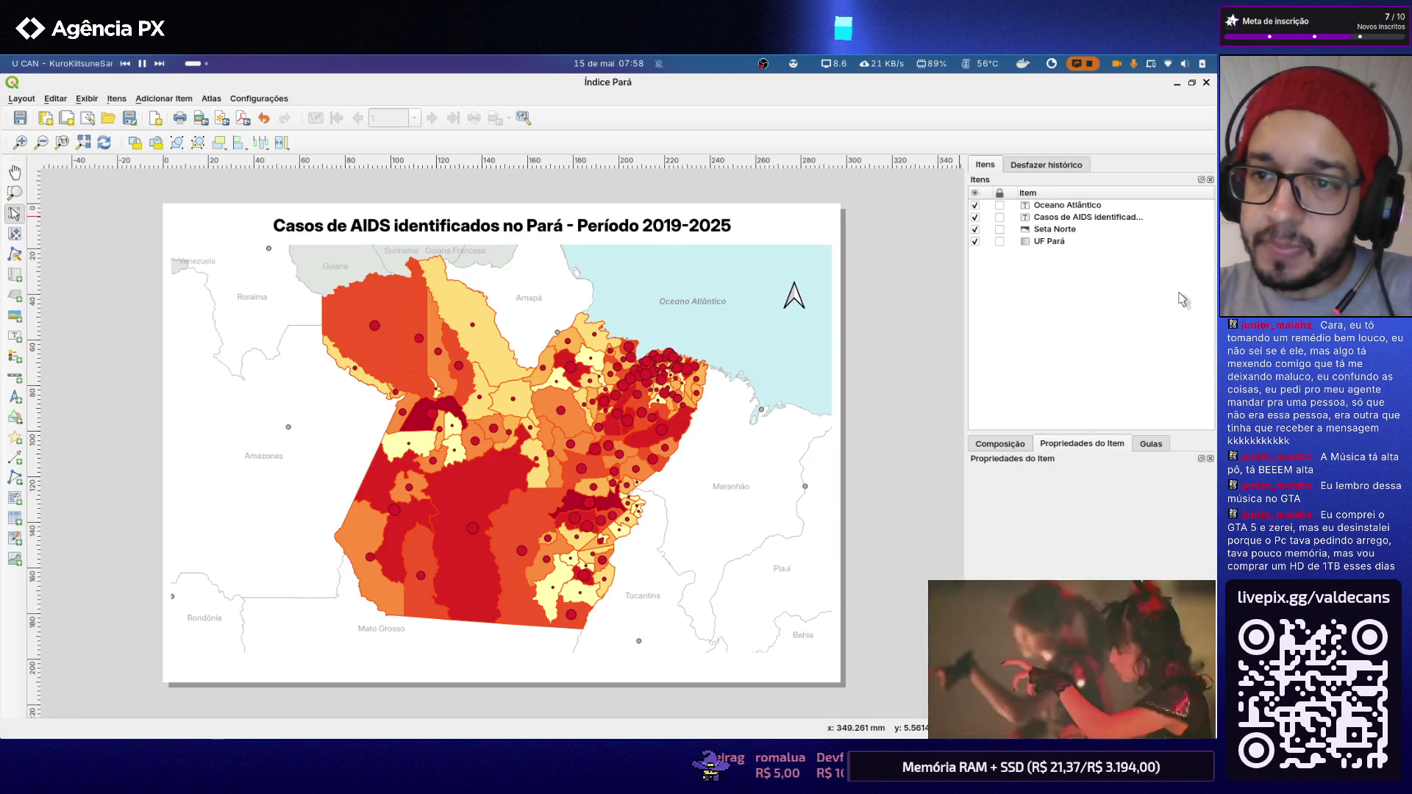
{"action": "left_click", "coordinate": [1069, 227]}
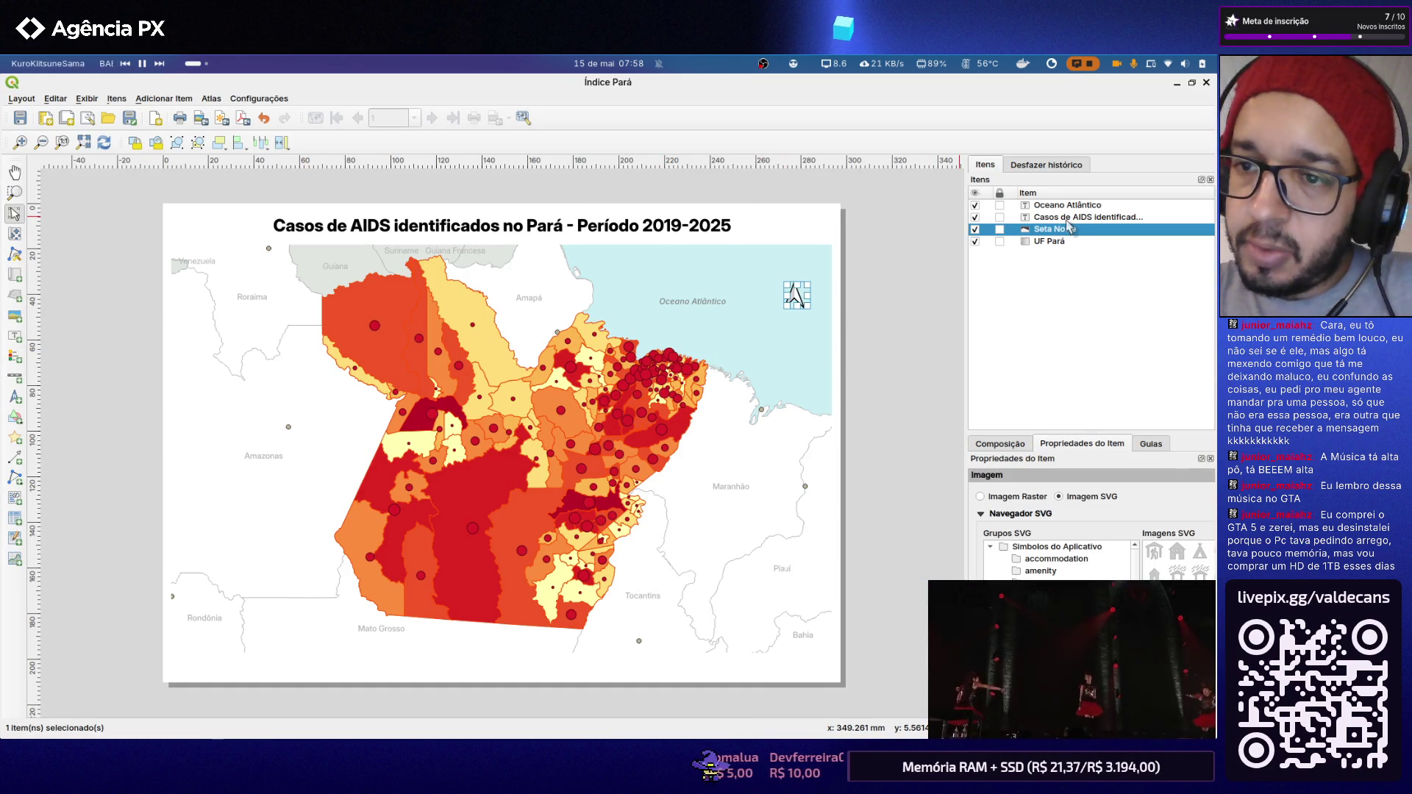
{"action": "left_click", "coordinate": [1068, 217]}
{"action": "left_click", "coordinate": [1067, 205]}
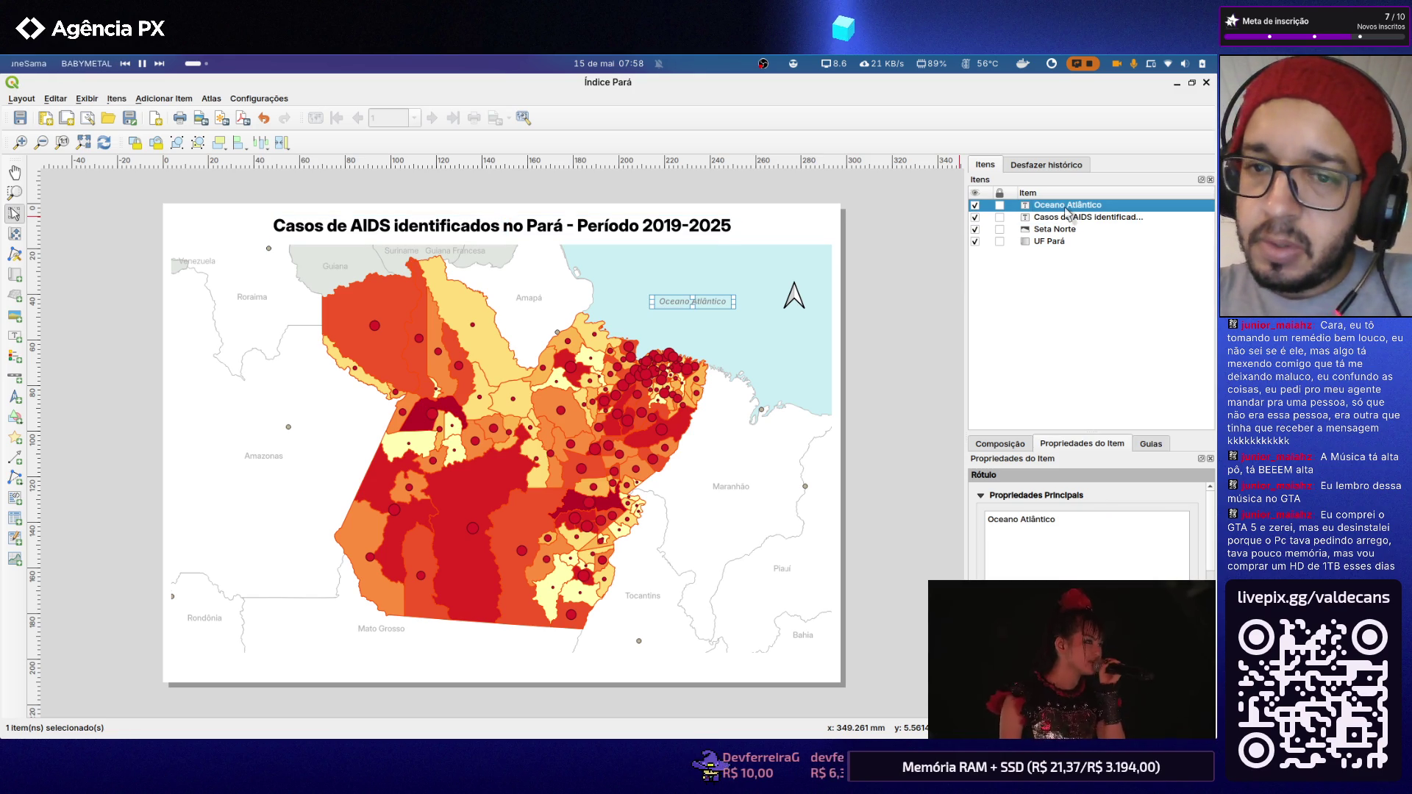
{"action": "left_click", "coordinate": [877, 238]}
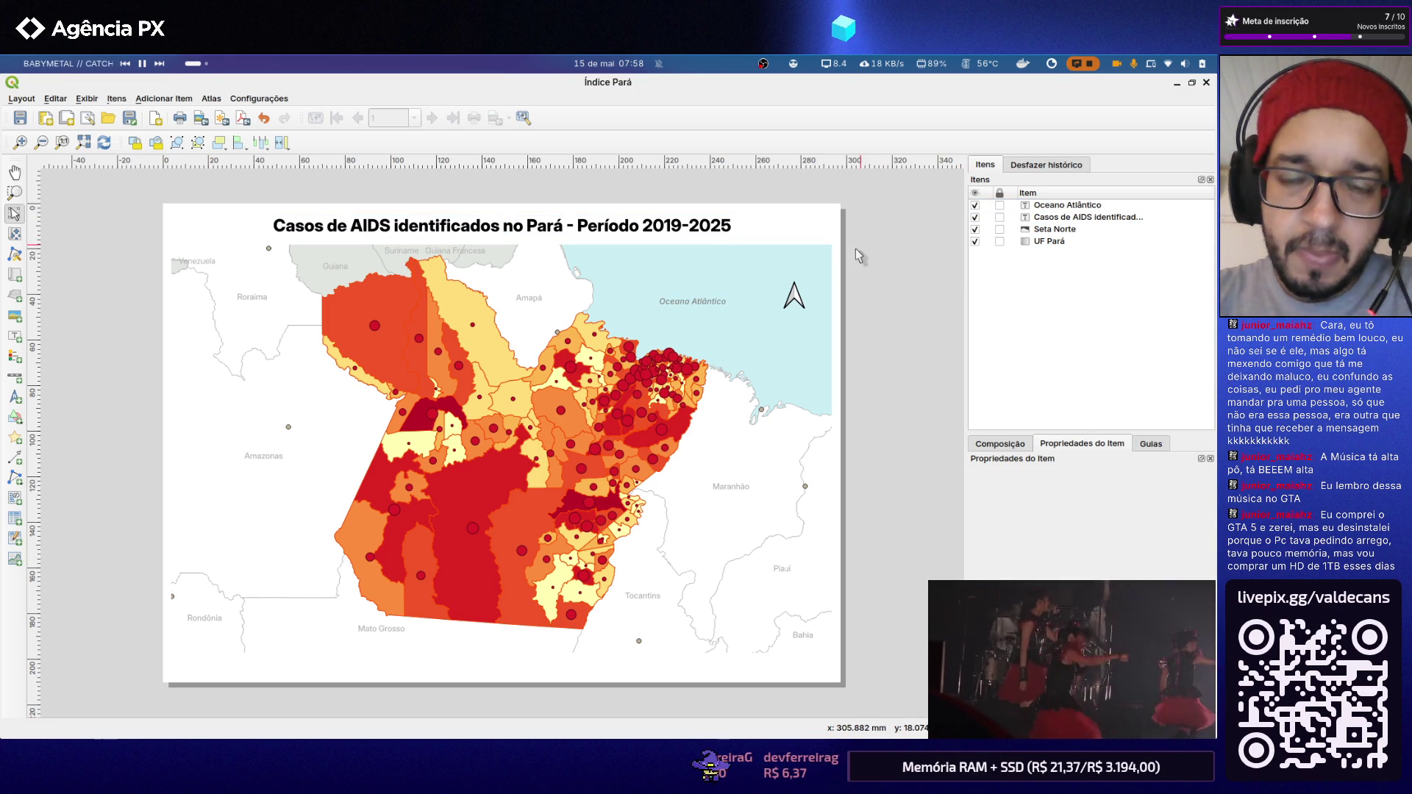
{"action": "left_click", "coordinate": [703, 303]}
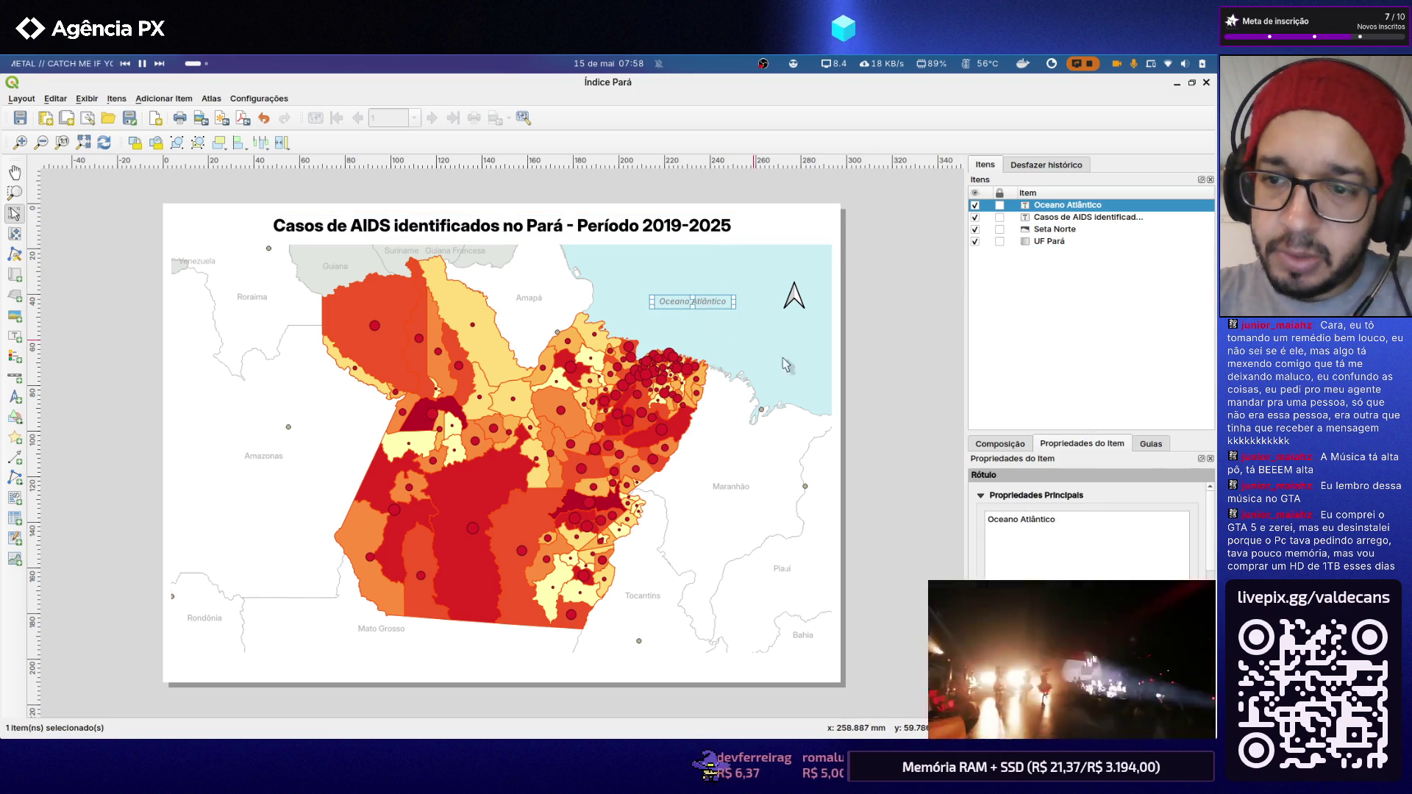
{"action": "left_click", "coordinate": [1022, 519]}
{"action": "key", "text": "Return"}
{"action": "left_click_drag", "start_coordinate": [649, 309], "coordinate": [682, 321]}
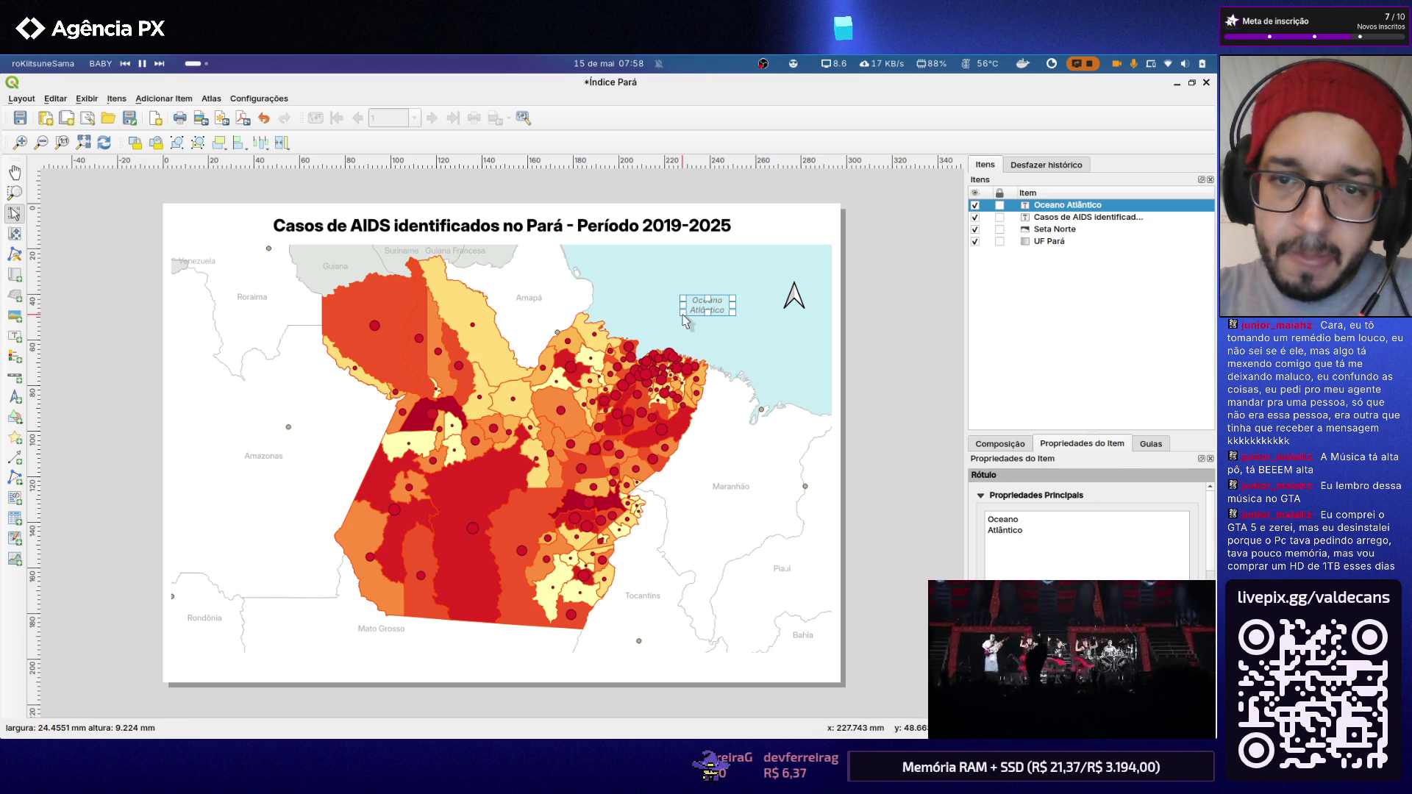
{"action": "left_click", "coordinate": [930, 328]}
Step: Move the north arrow to the map's top-right corner
{"action": "left_click", "coordinate": [806, 311]}
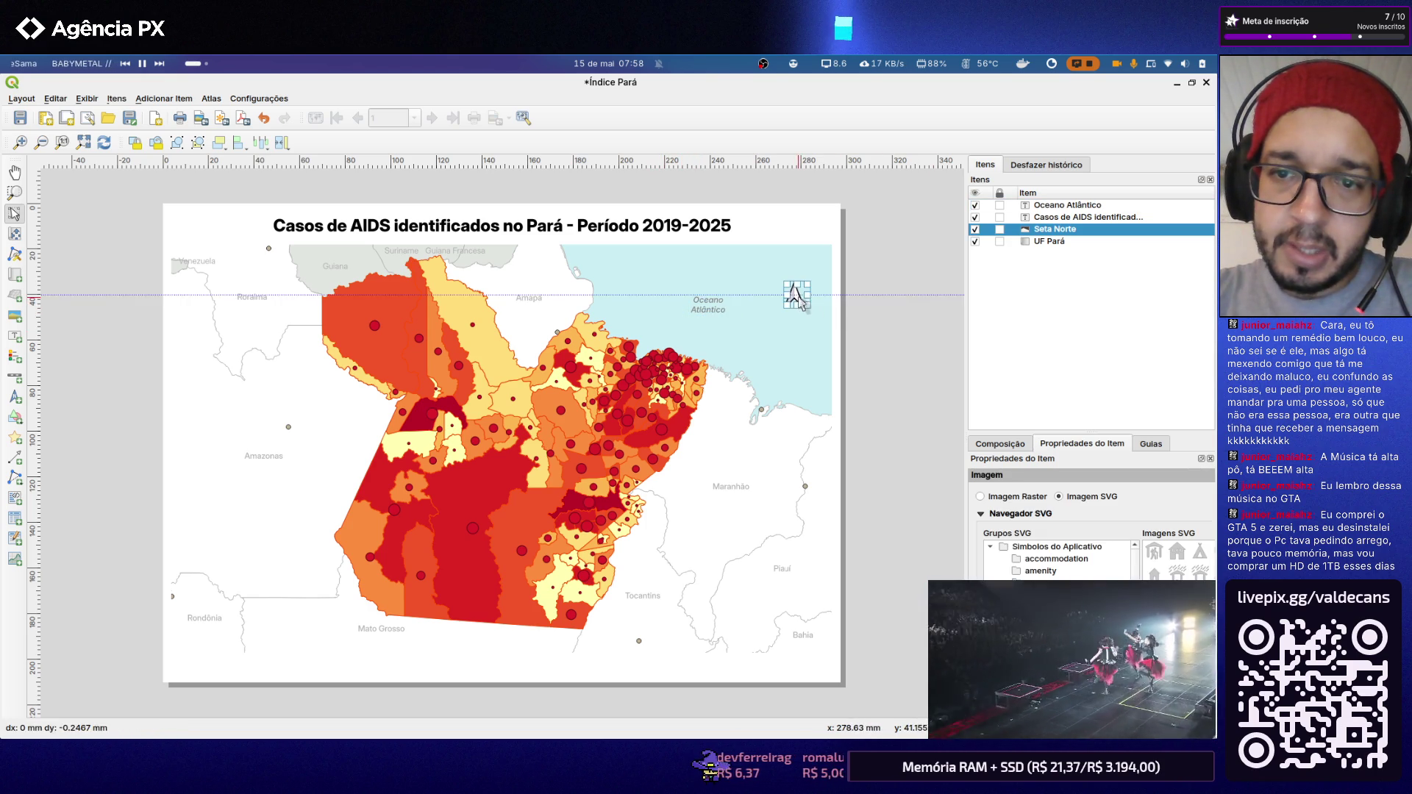
{"action": "left_click_drag", "start_coordinate": [807, 311], "coordinate": [820, 280]}
{"action": "left_click", "coordinate": [854, 282]}
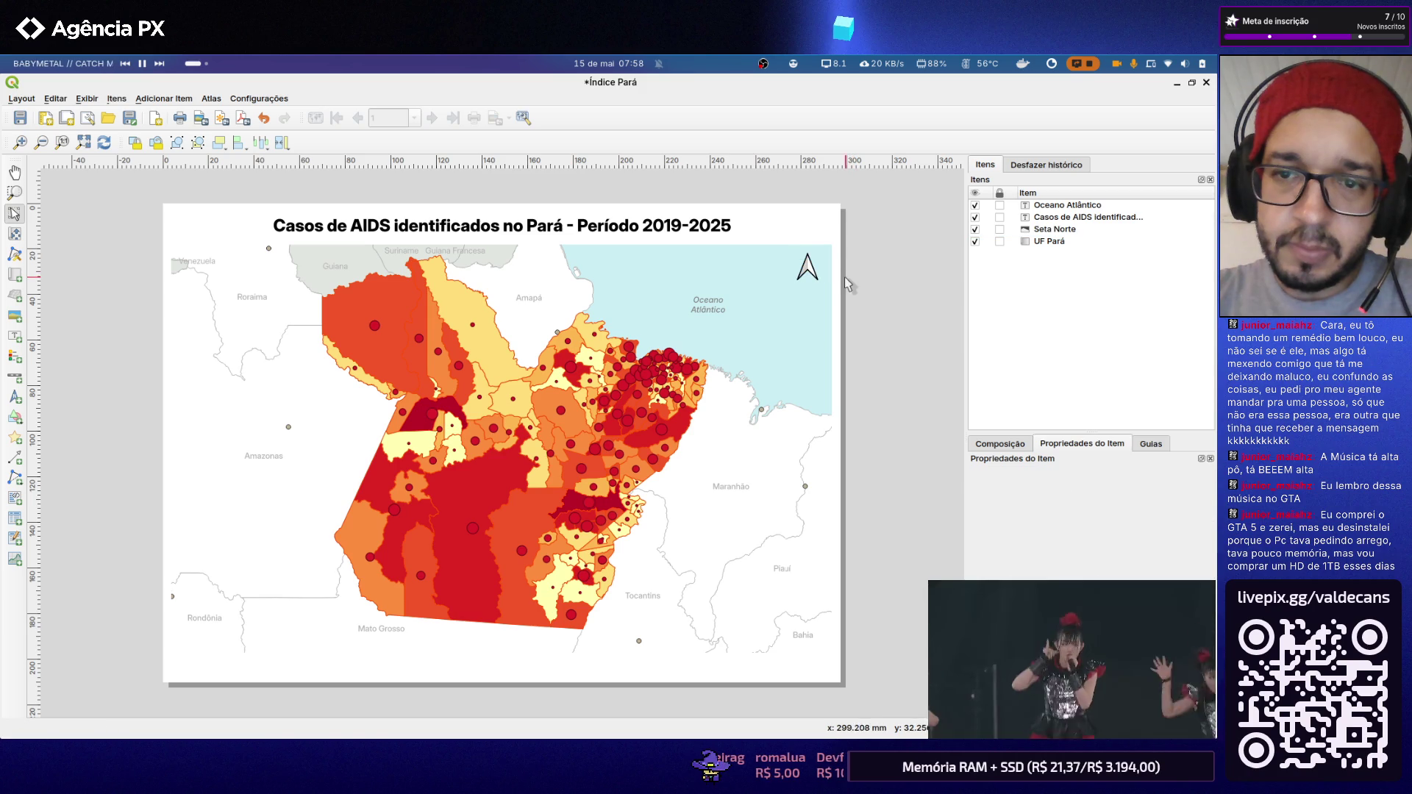
{"action": "left_click", "coordinate": [807, 268]}
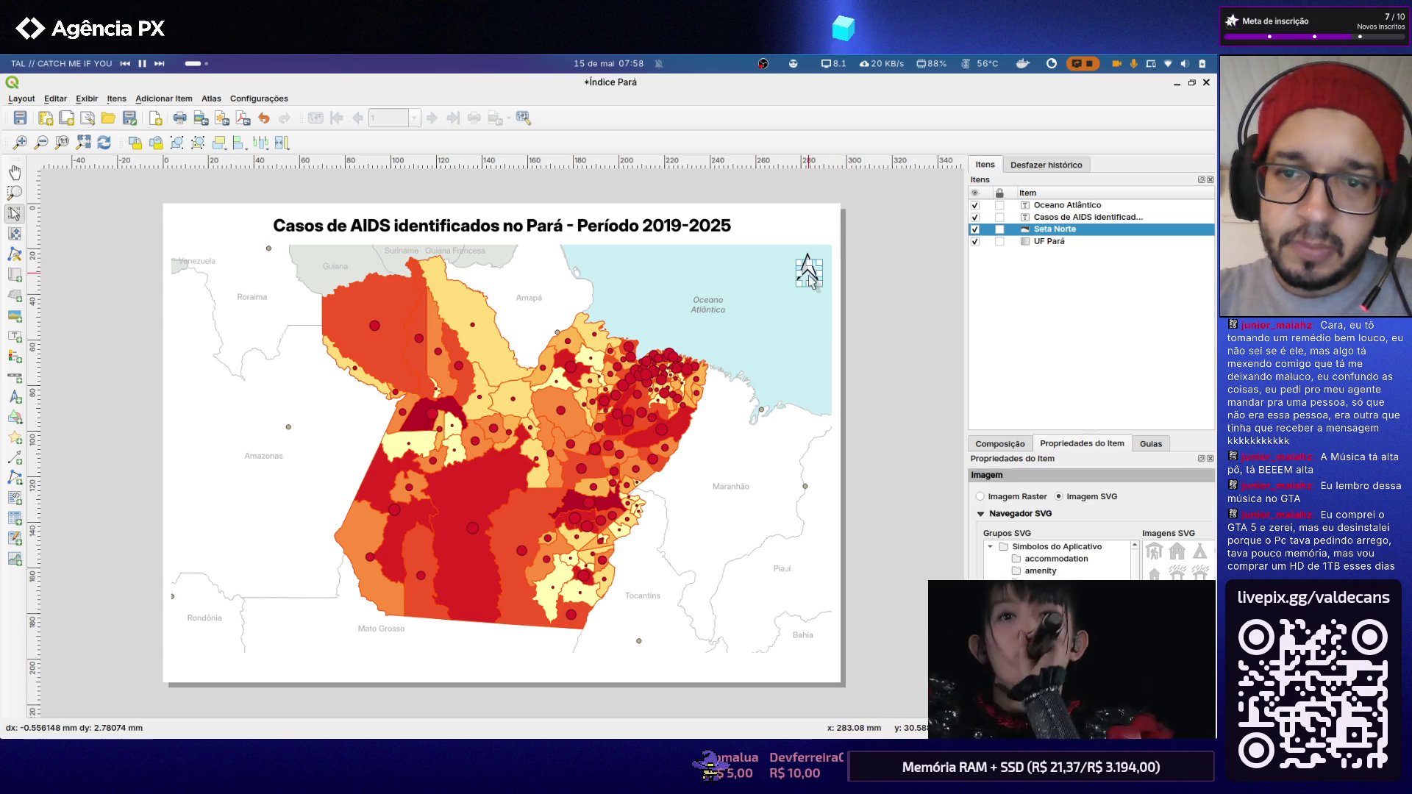
{"action": "left_click", "coordinate": [855, 274]}
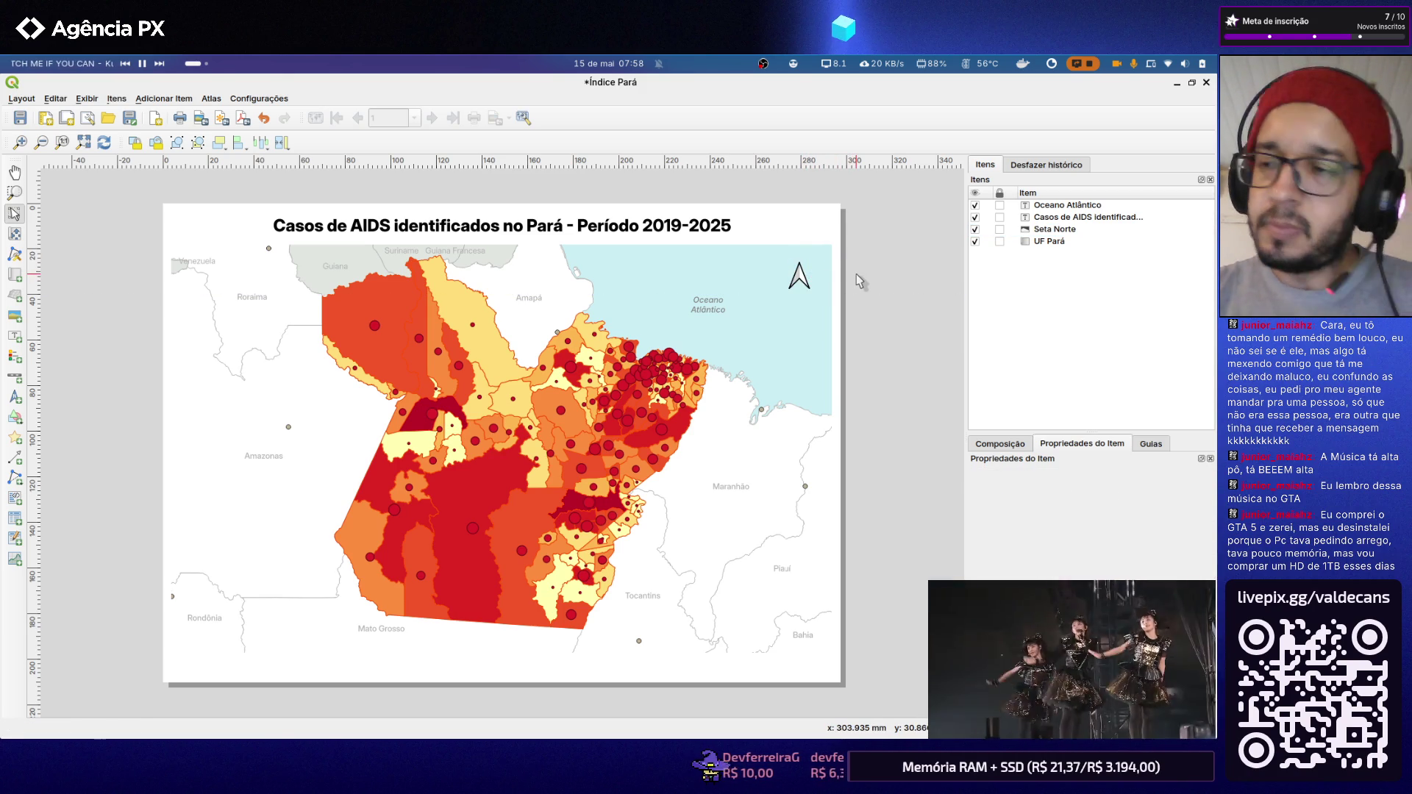
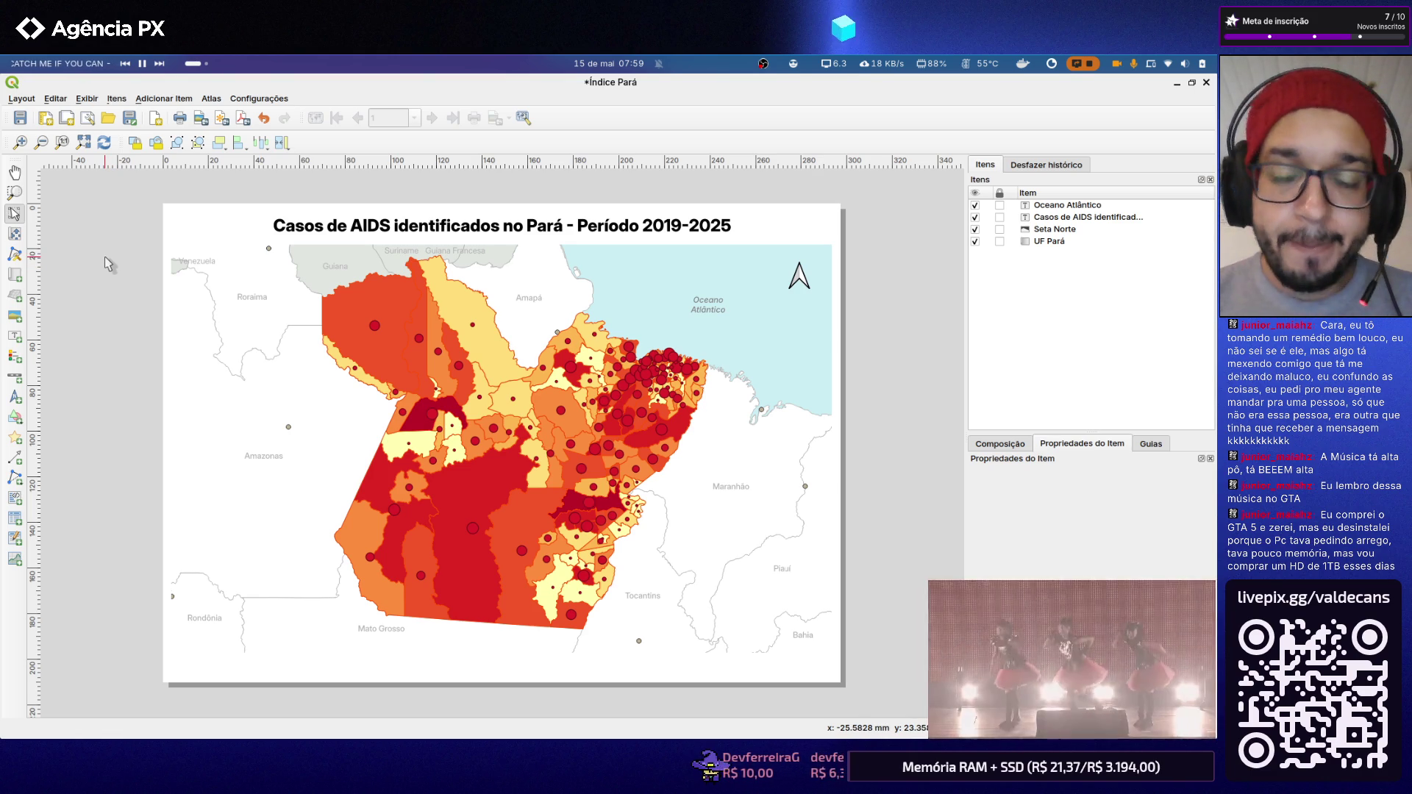
Step: Switch to the Índice Pará layout window, close it, and return to the main QGIS project map
{"action": "key", "text": "alt+Tab"}
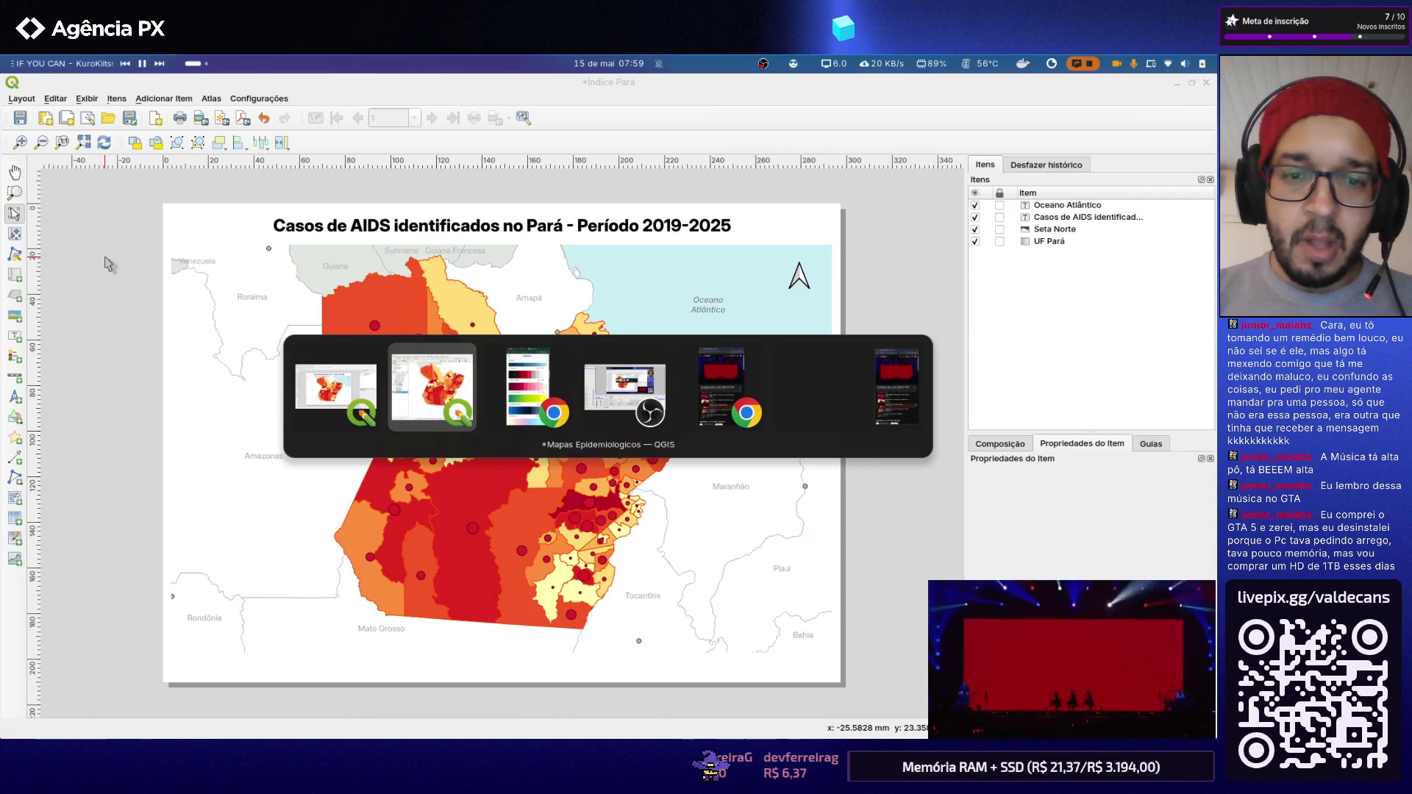
{"action": "key", "text": "alt+Tab"}
{"action": "key", "text": "alt+Tab"}
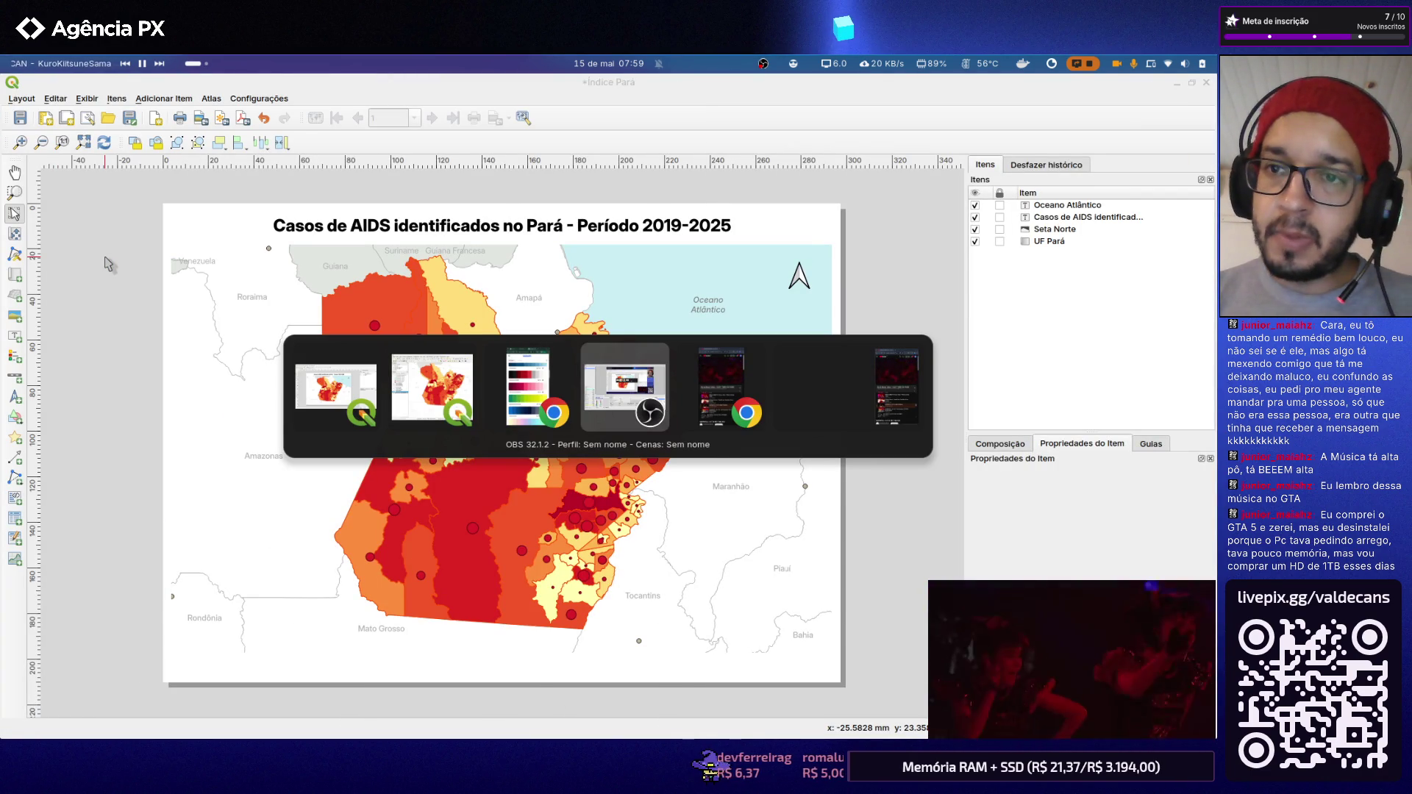
{"action": "key", "text": "alt+Tab"}
{"action": "key", "text": "alt+Tab"}
{"action": "key", "text": "alt+Tab"}
{"action": "key", "text": "alt+Tab"}
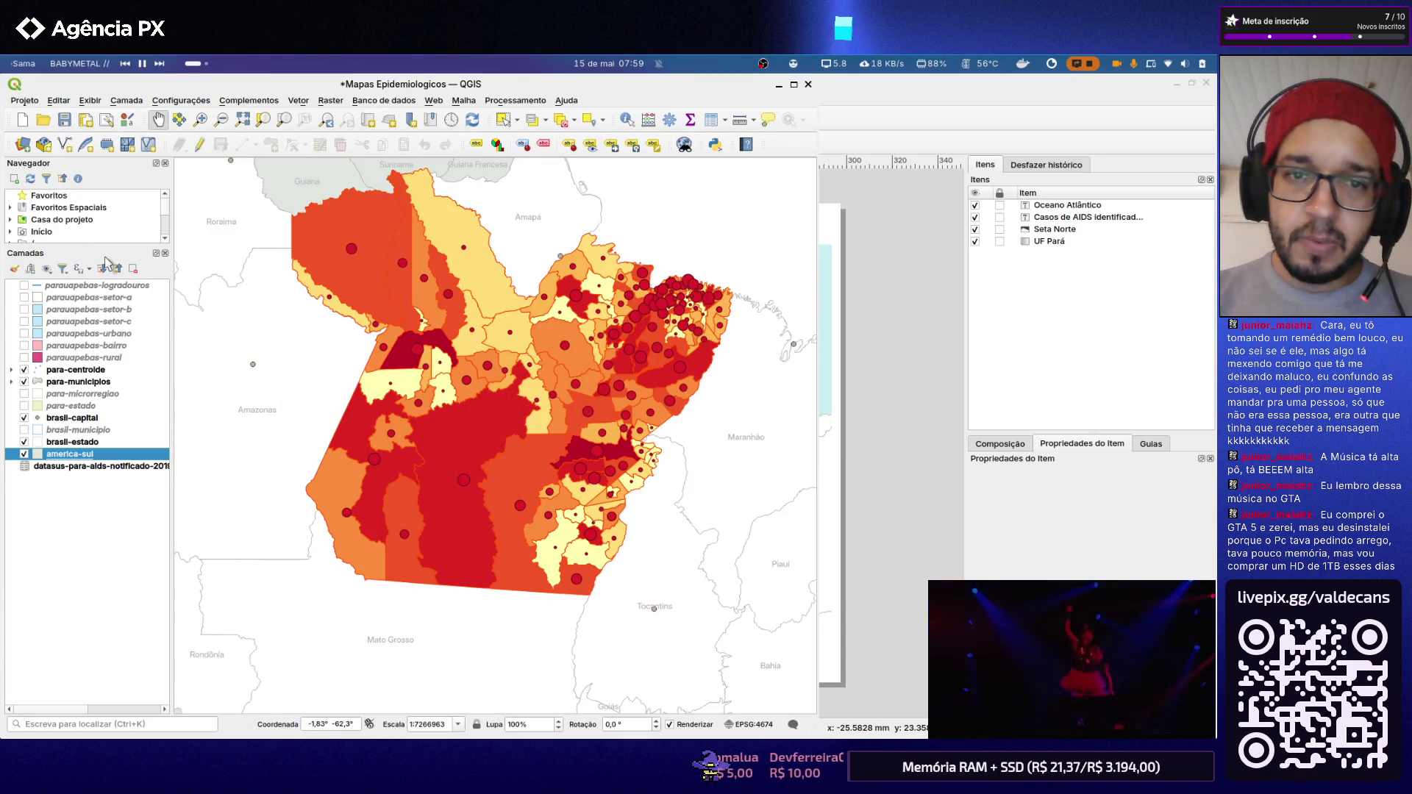
{"action": "key", "text": "alt+Tab"}
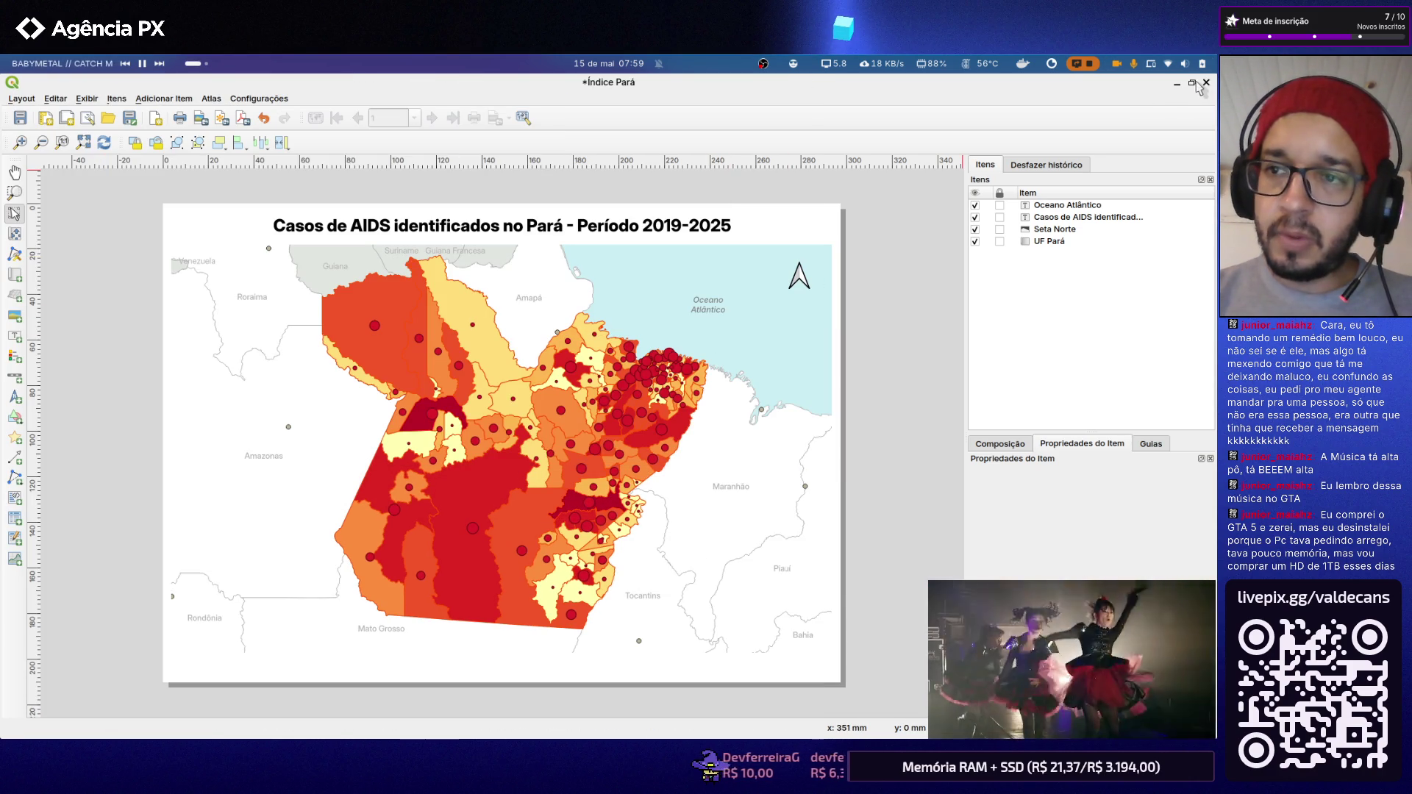
{"action": "left_click", "coordinate": [1205, 85]}
{"action": "key", "text": "super"}
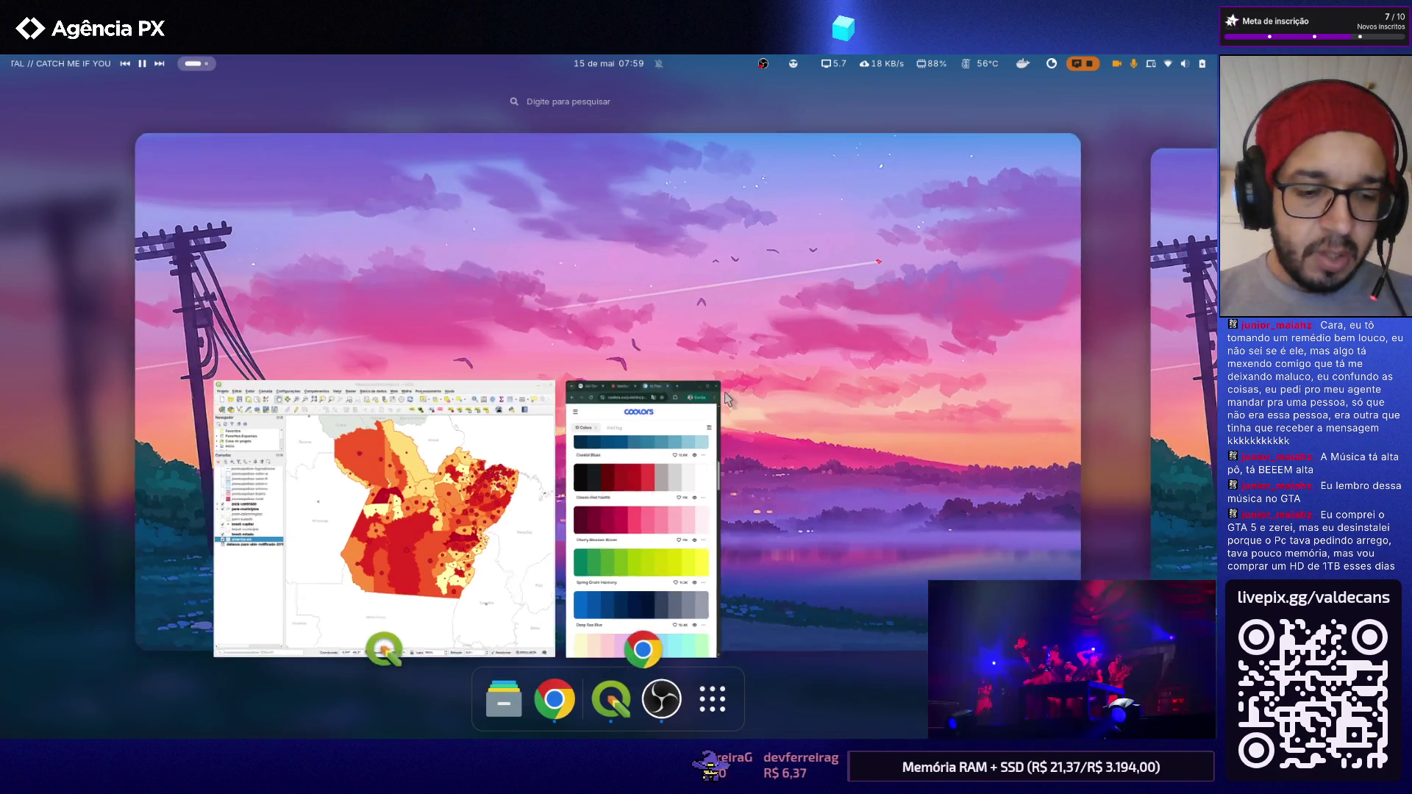
{"action": "key", "text": "super"}
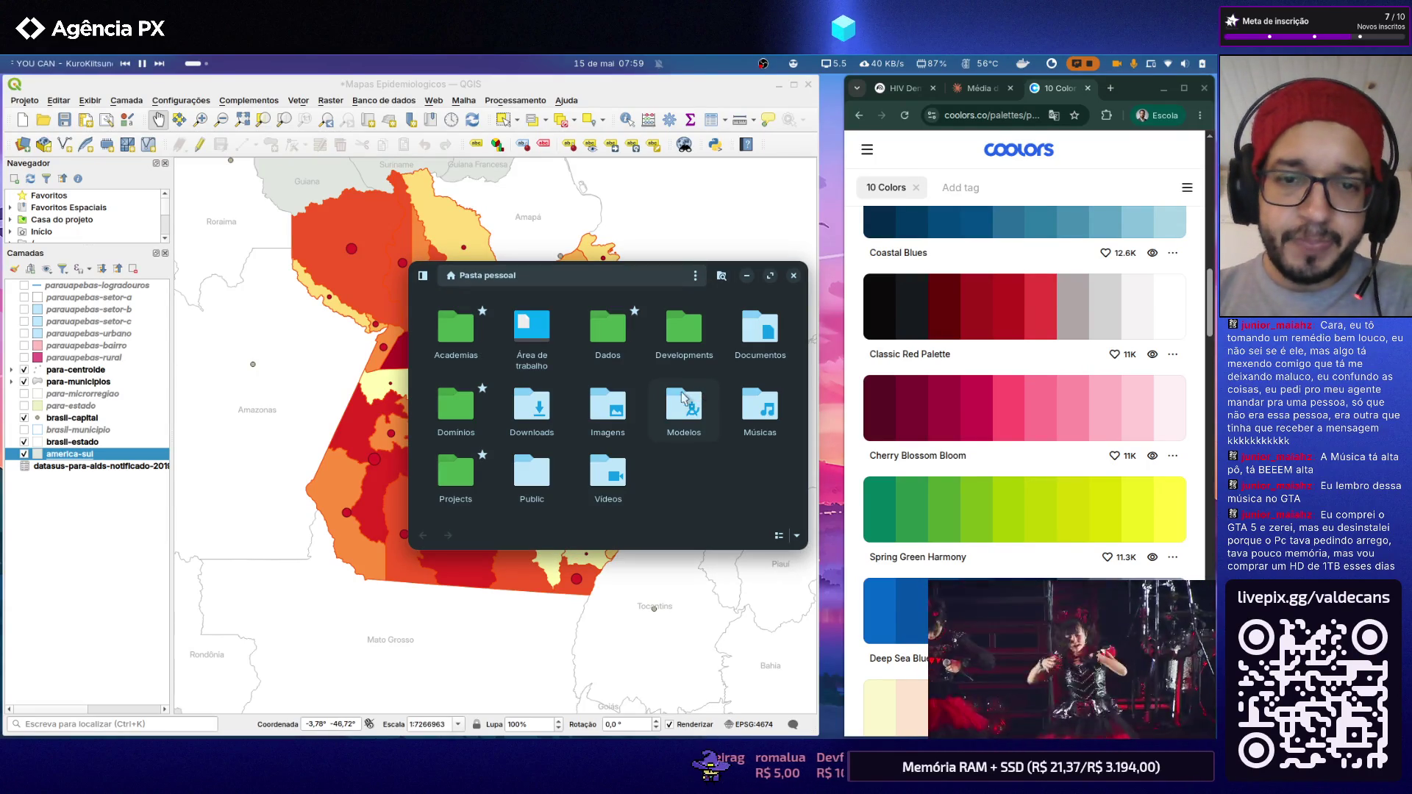
{"action": "double_click", "coordinate": [564, 352]}
{"action": "key", "text": "alt+Left"}
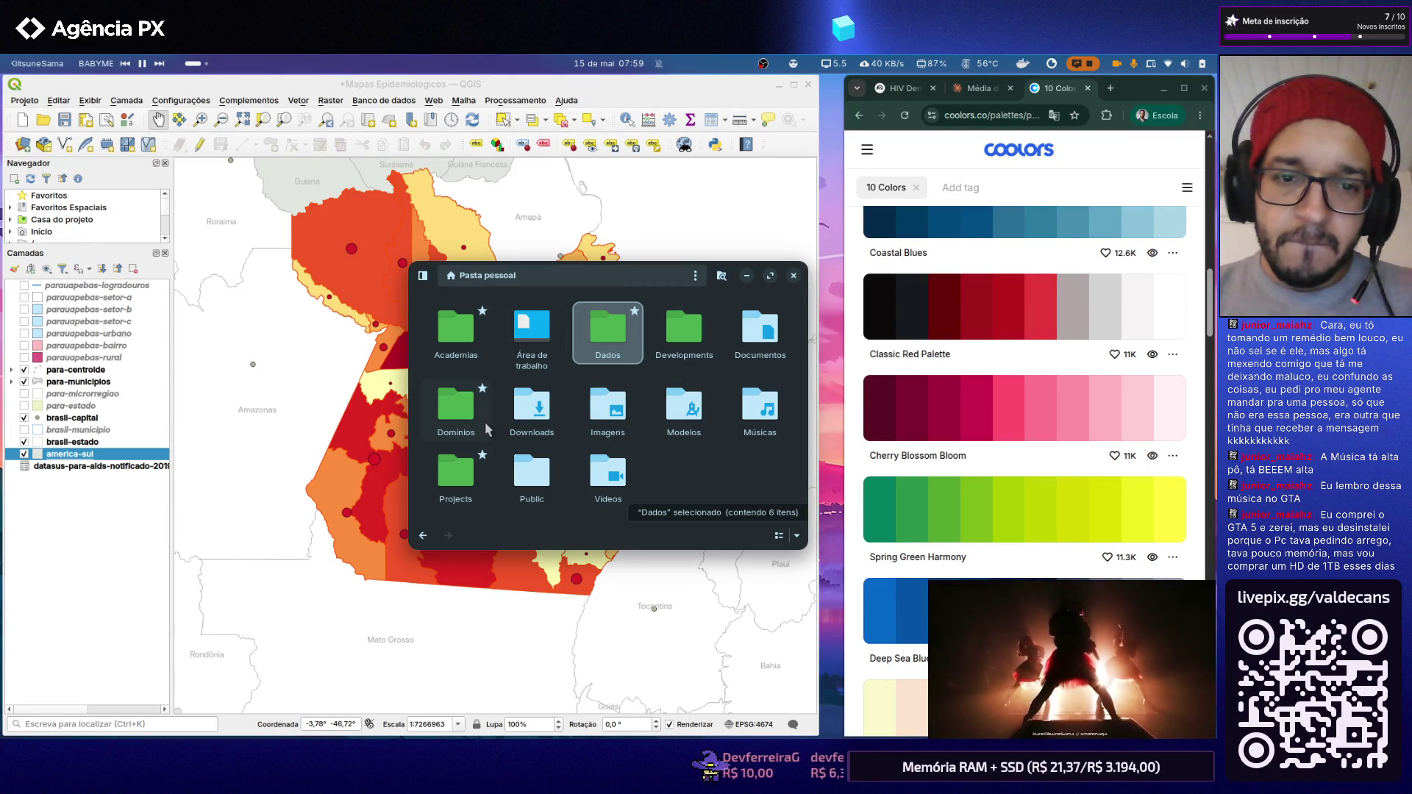
{"action": "double_click", "coordinate": [772, 341]}
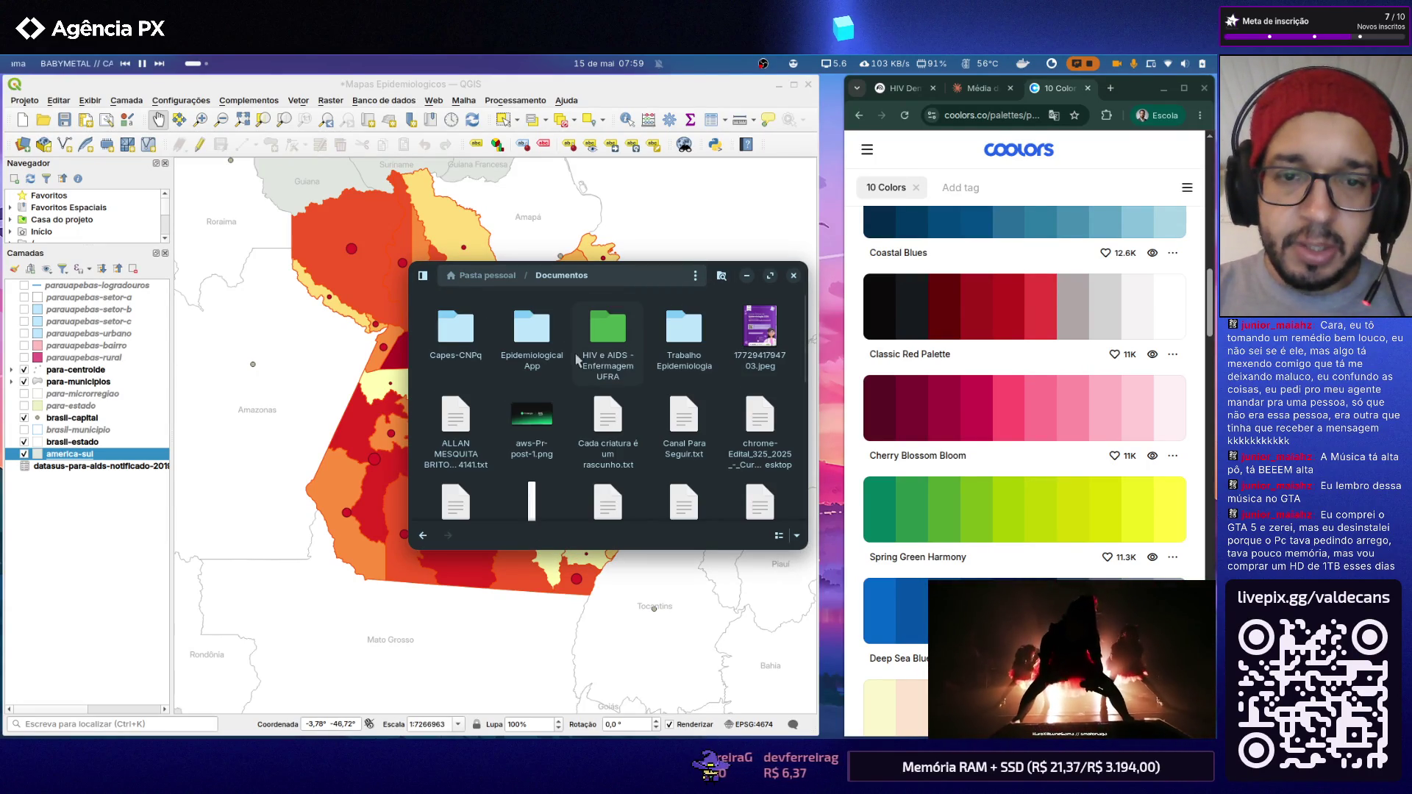
{"action": "double_click", "coordinate": [601, 341]}
{"action": "double_click", "coordinate": [531, 331]}
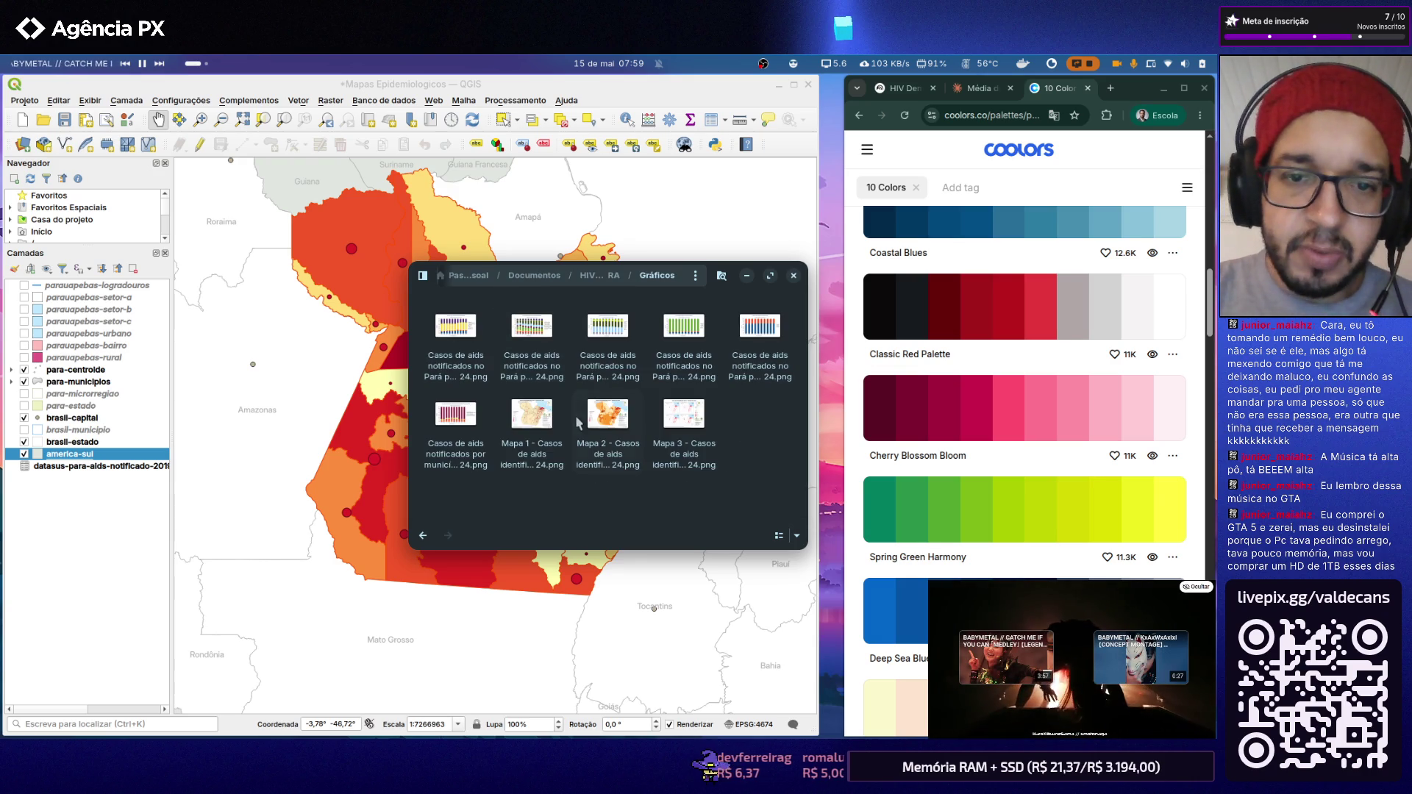
{"action": "double_click", "coordinate": [596, 425]}
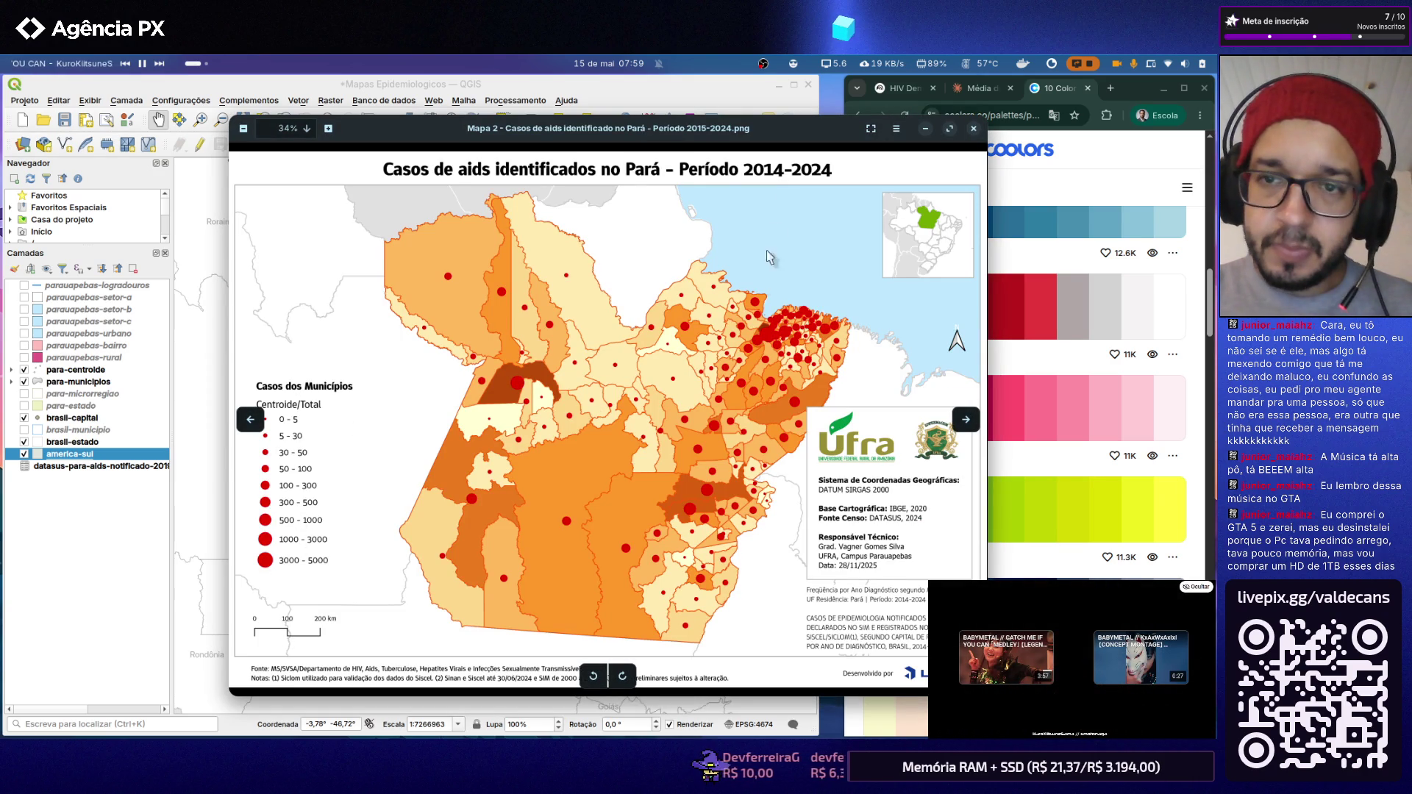
{"action": "left_click", "coordinate": [925, 129]}
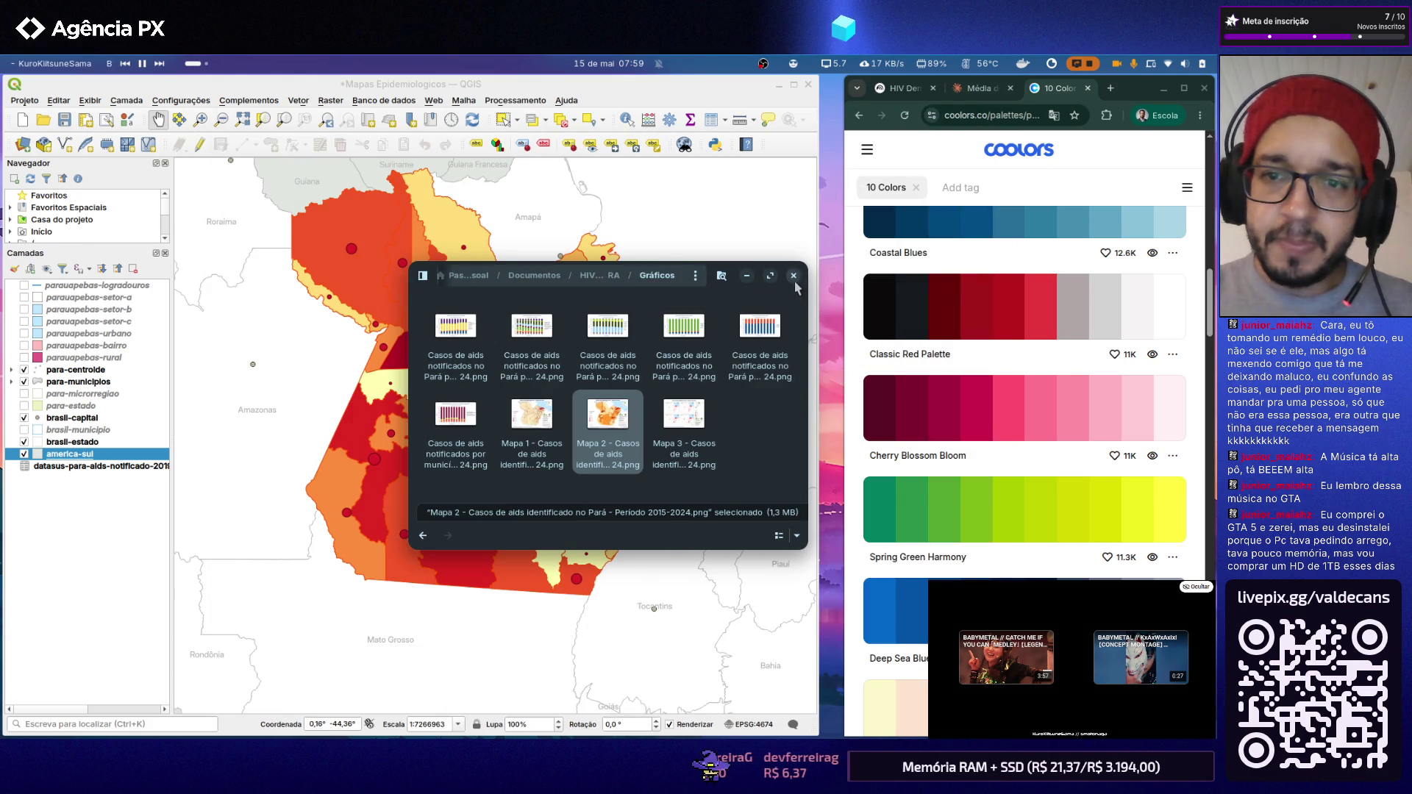
{"action": "left_click", "coordinate": [792, 276]}
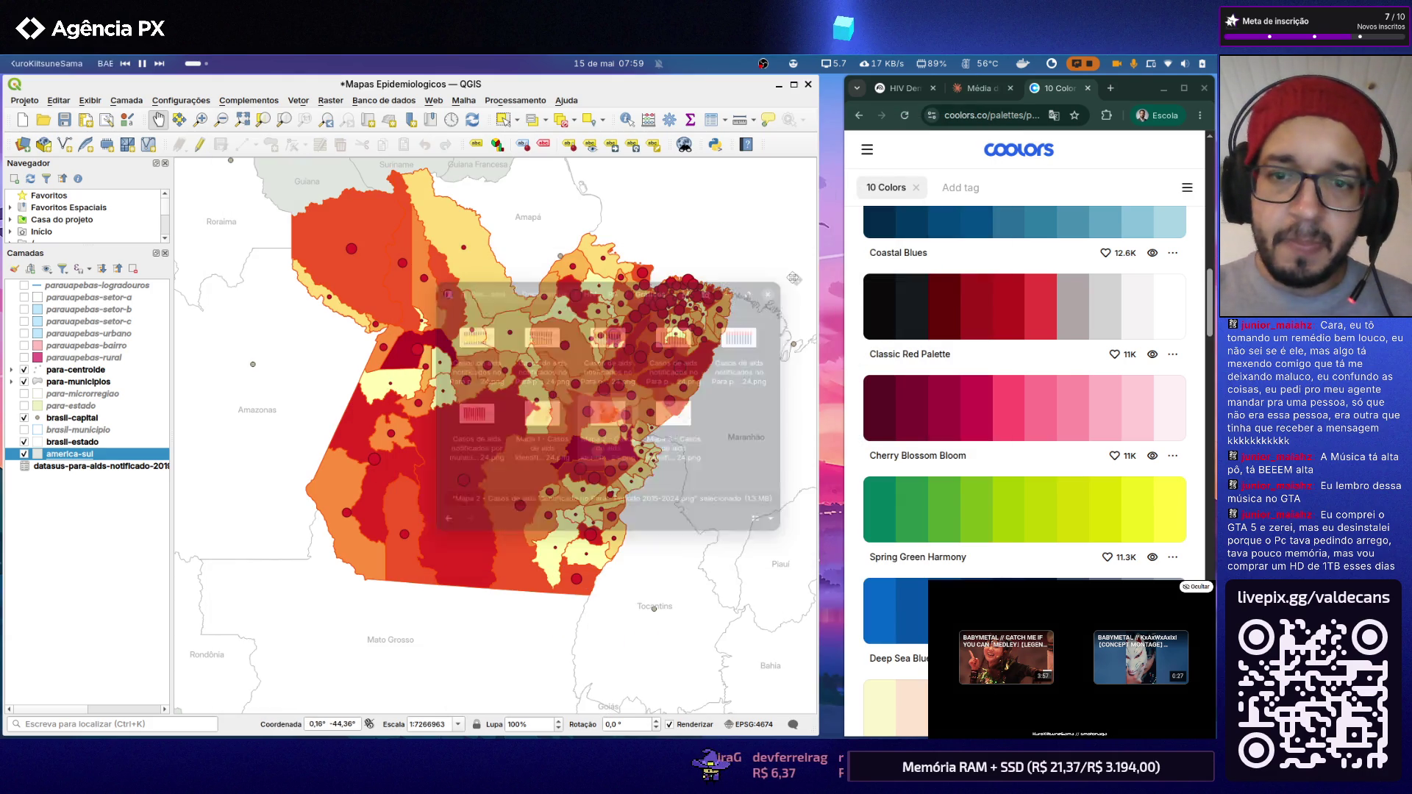
Step: Reopen the Índice Pará layout from Projeto > Layouts and show the Adicionar Item list
{"action": "left_click", "coordinate": [25, 101]}
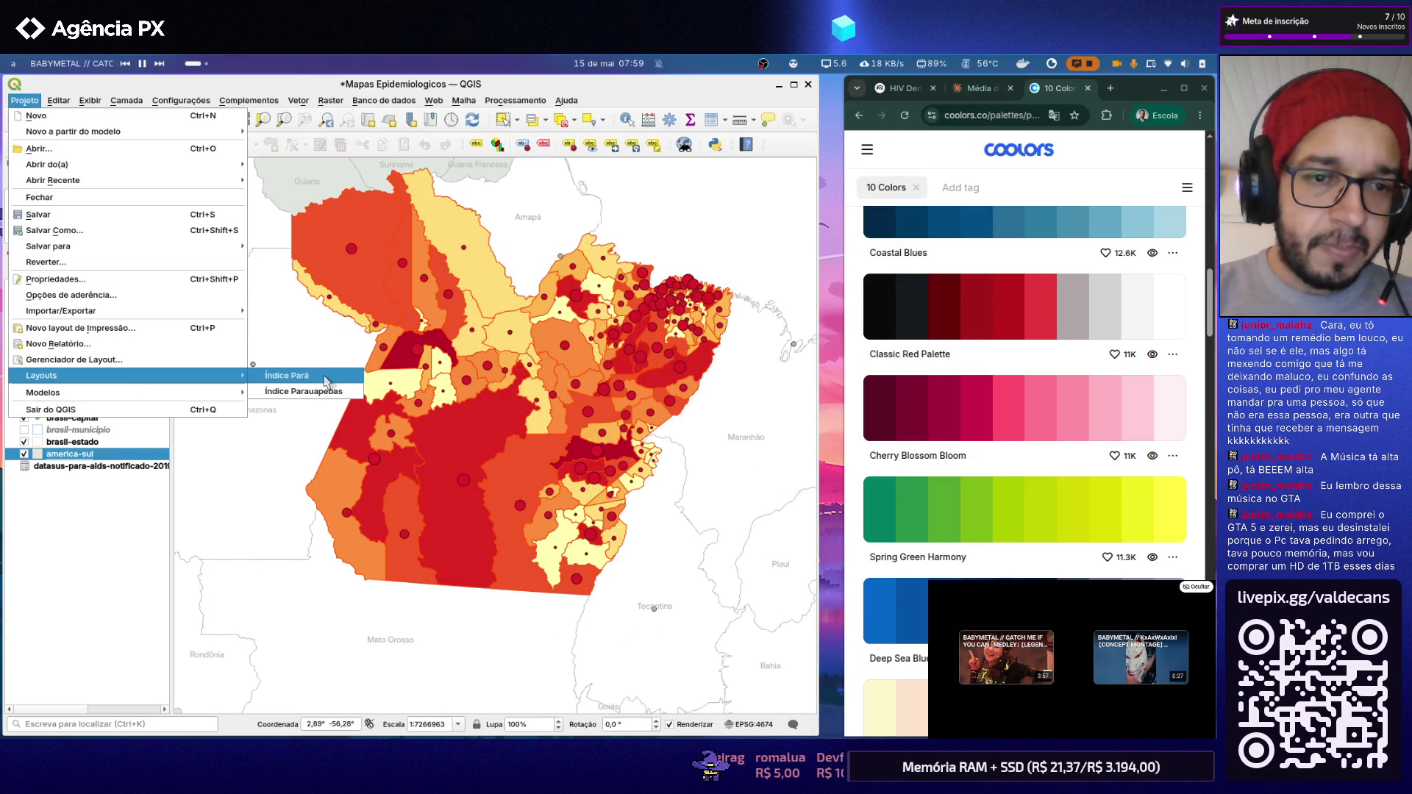
{"action": "left_click", "coordinate": [326, 376]}
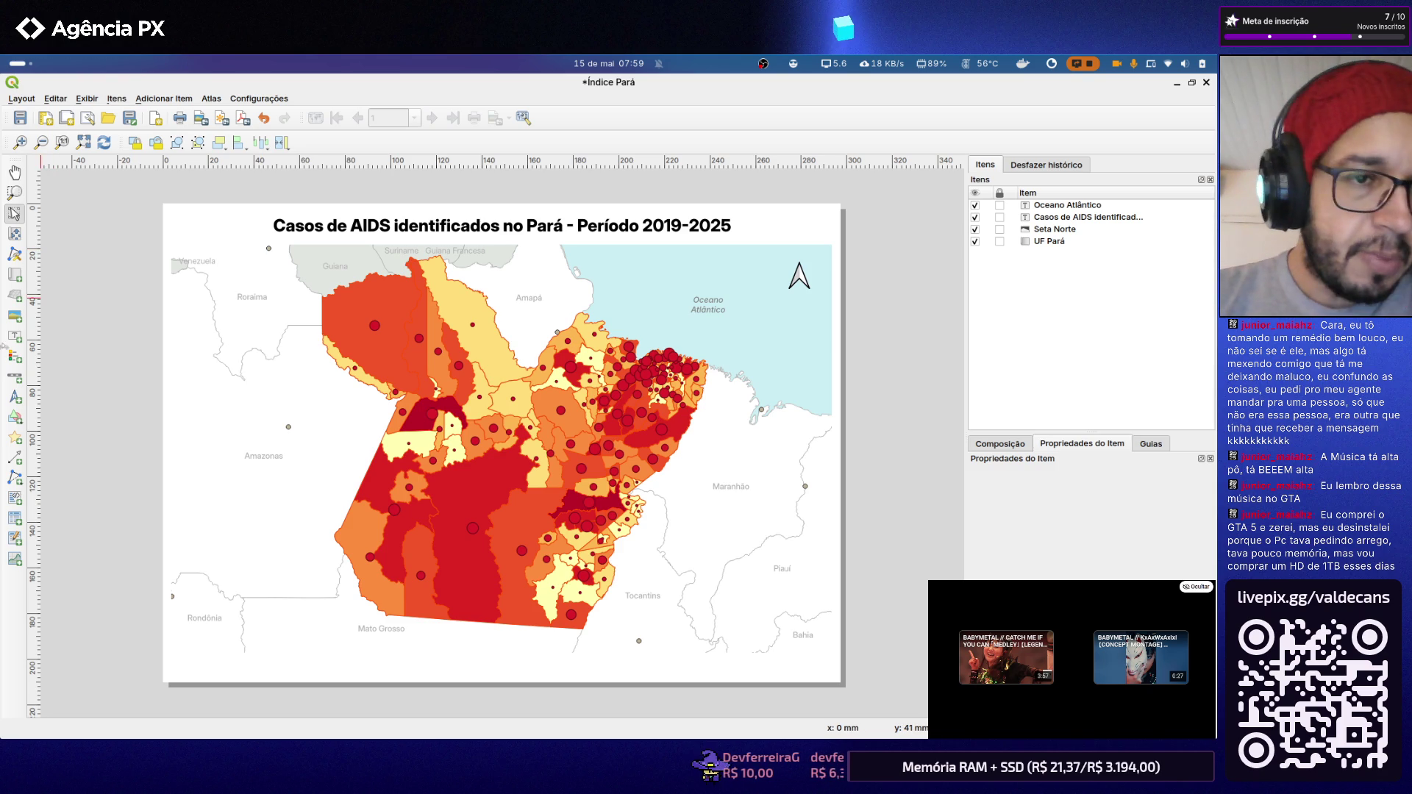
{"action": "left_click", "coordinate": [154, 99]}
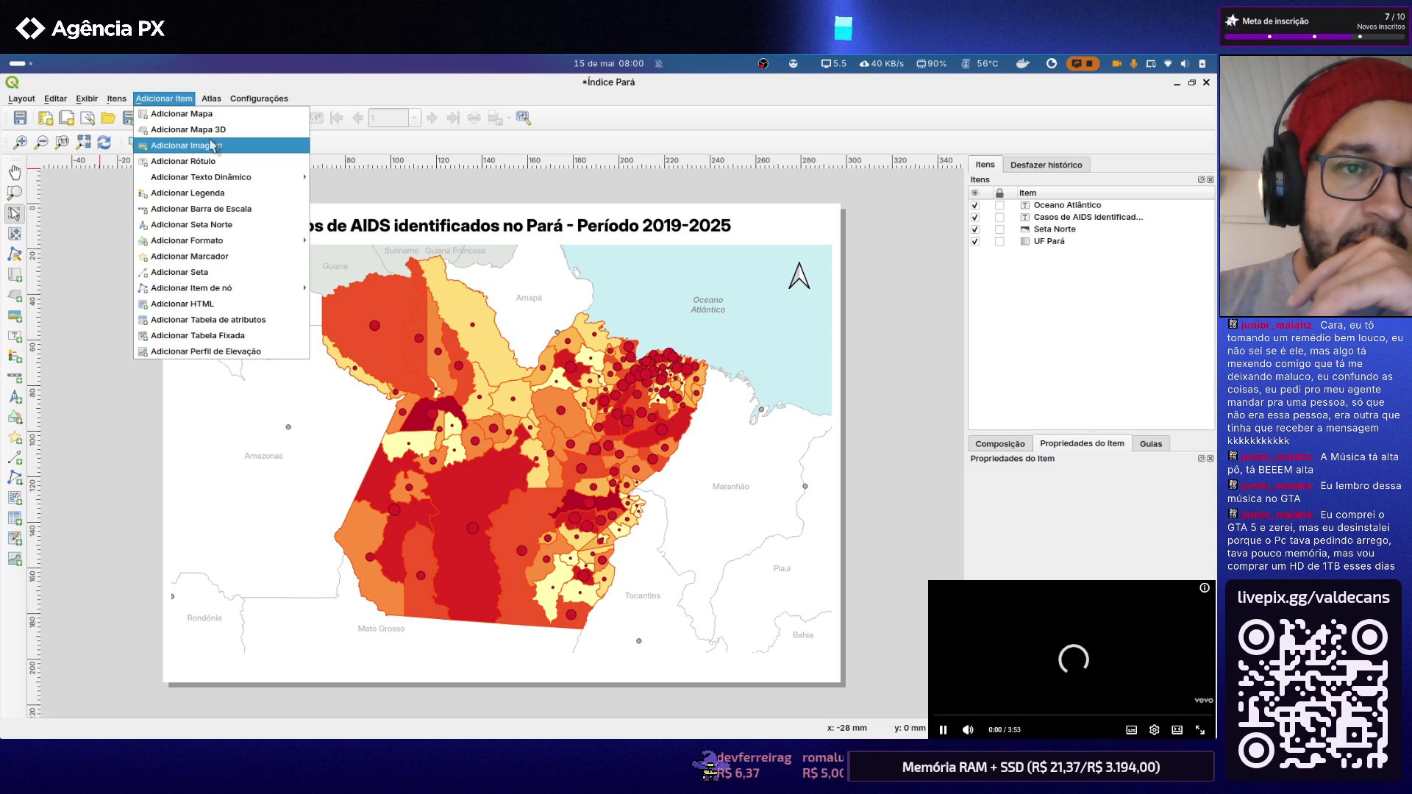
{"action": "mouse_move", "coordinate": [201, 177]}
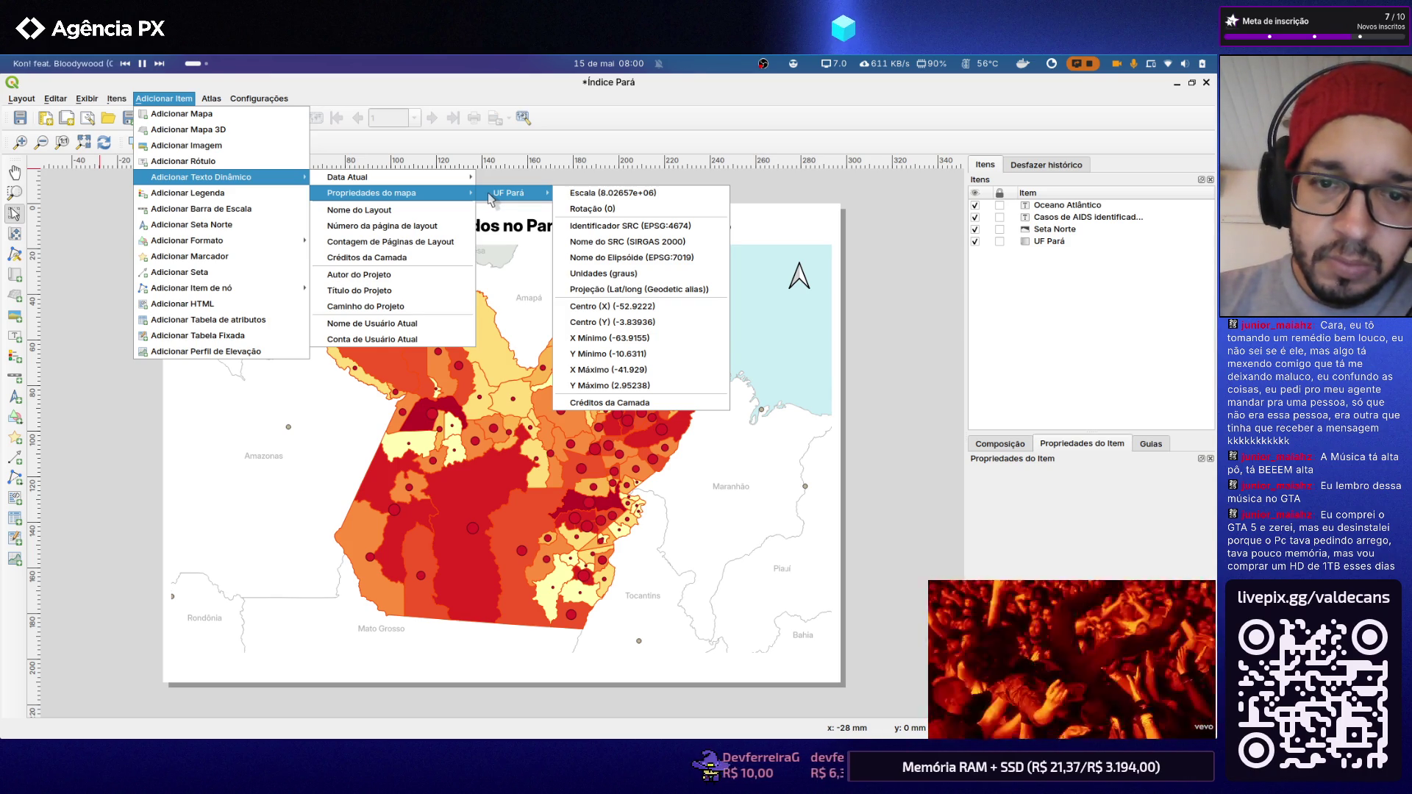
Step: Add a legend box on the page and move it to the map's upper-left corner
{"action": "left_click", "coordinate": [282, 193]}
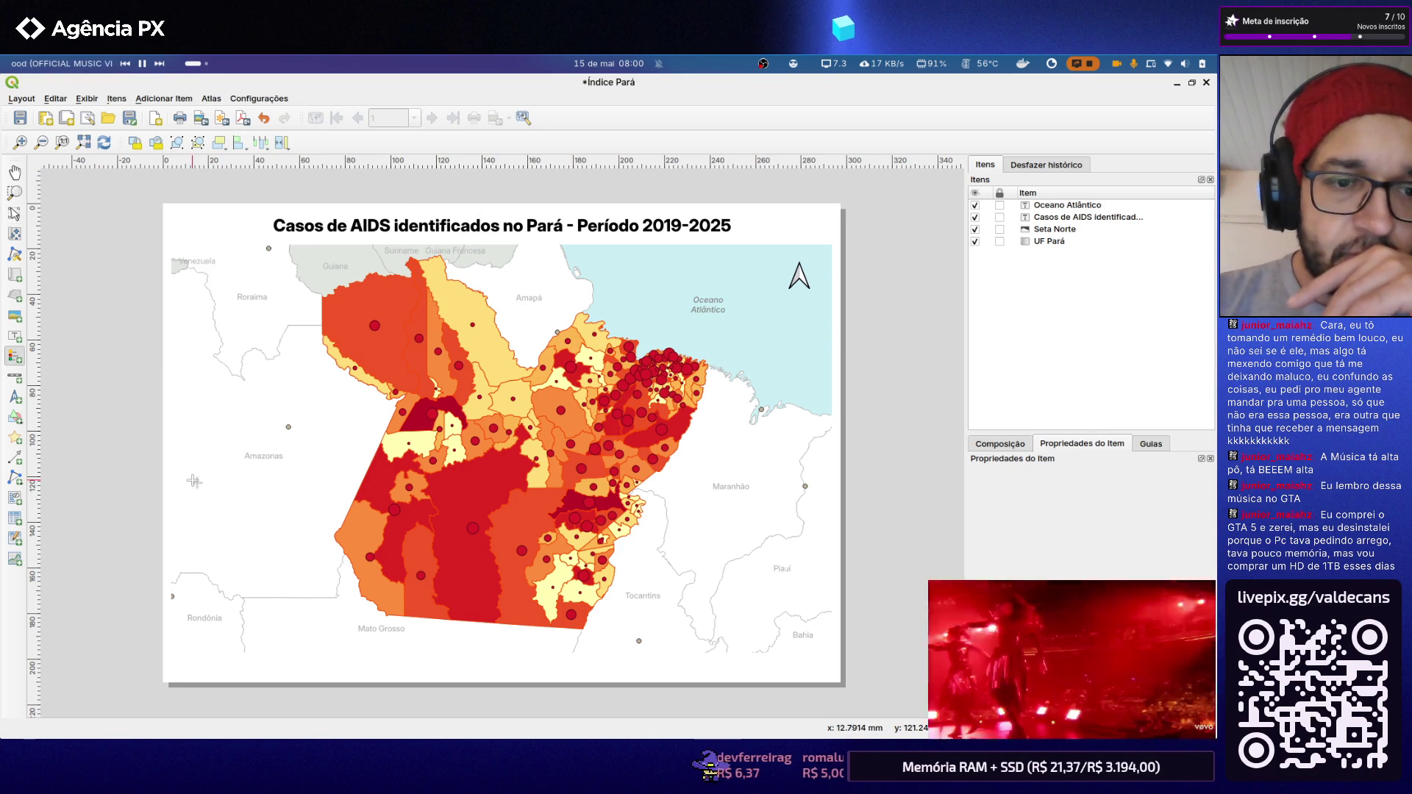
{"action": "mouse_move", "coordinate": [175, 414]}
{"action": "left_mouse_down"}
{"action": "mouse_move", "coordinate": [299, 619]}
{"action": "mouse_move", "coordinate": [312, 601]}
{"action": "left_mouse_up"}
{"action": "left_click_drag", "start_coordinate": [279, 486], "coordinate": [271, 317]}
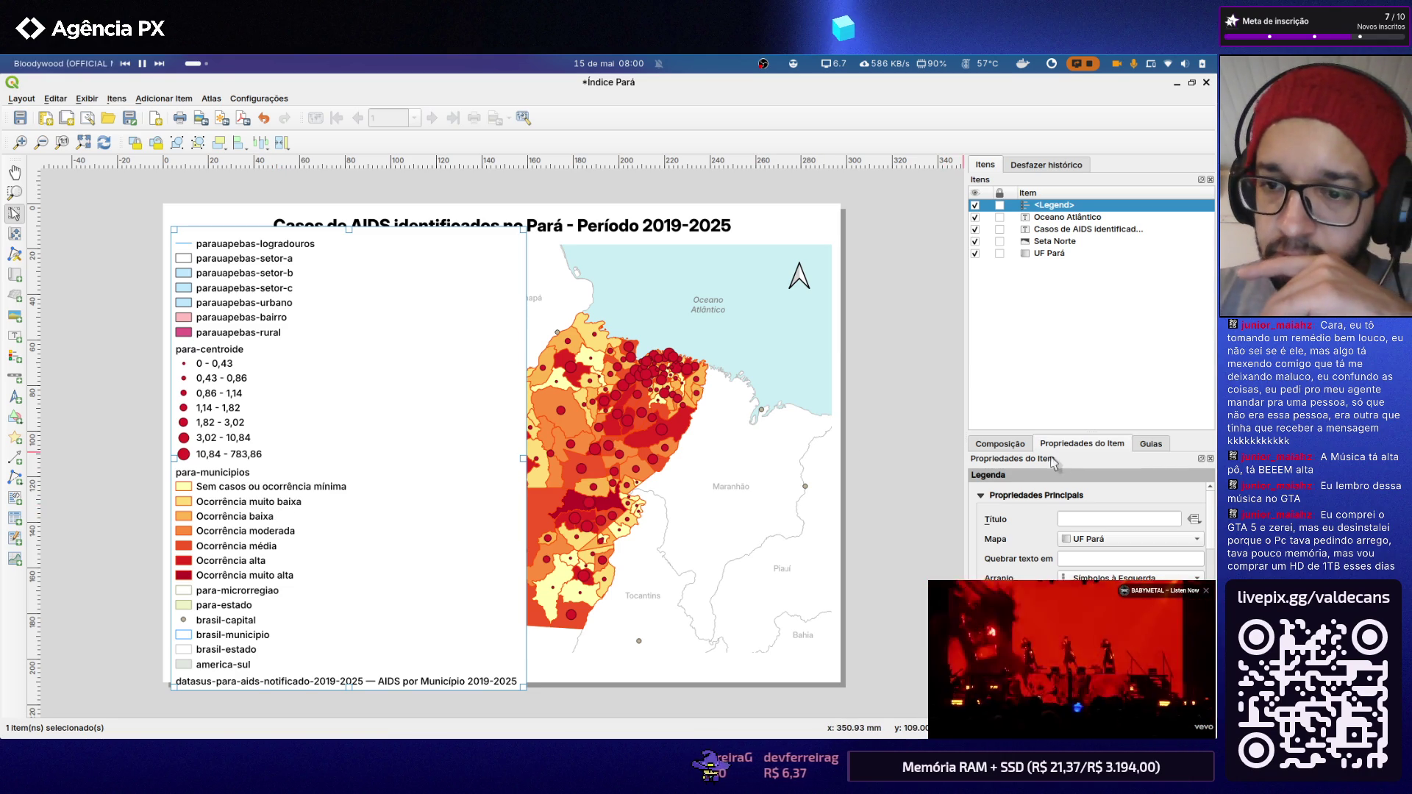
Step: Widen the legend's item properties and select the datasus AIDS layer entry in its item list
{"action": "left_click_drag", "start_coordinate": [1070, 431], "coordinate": [1070, 282]}
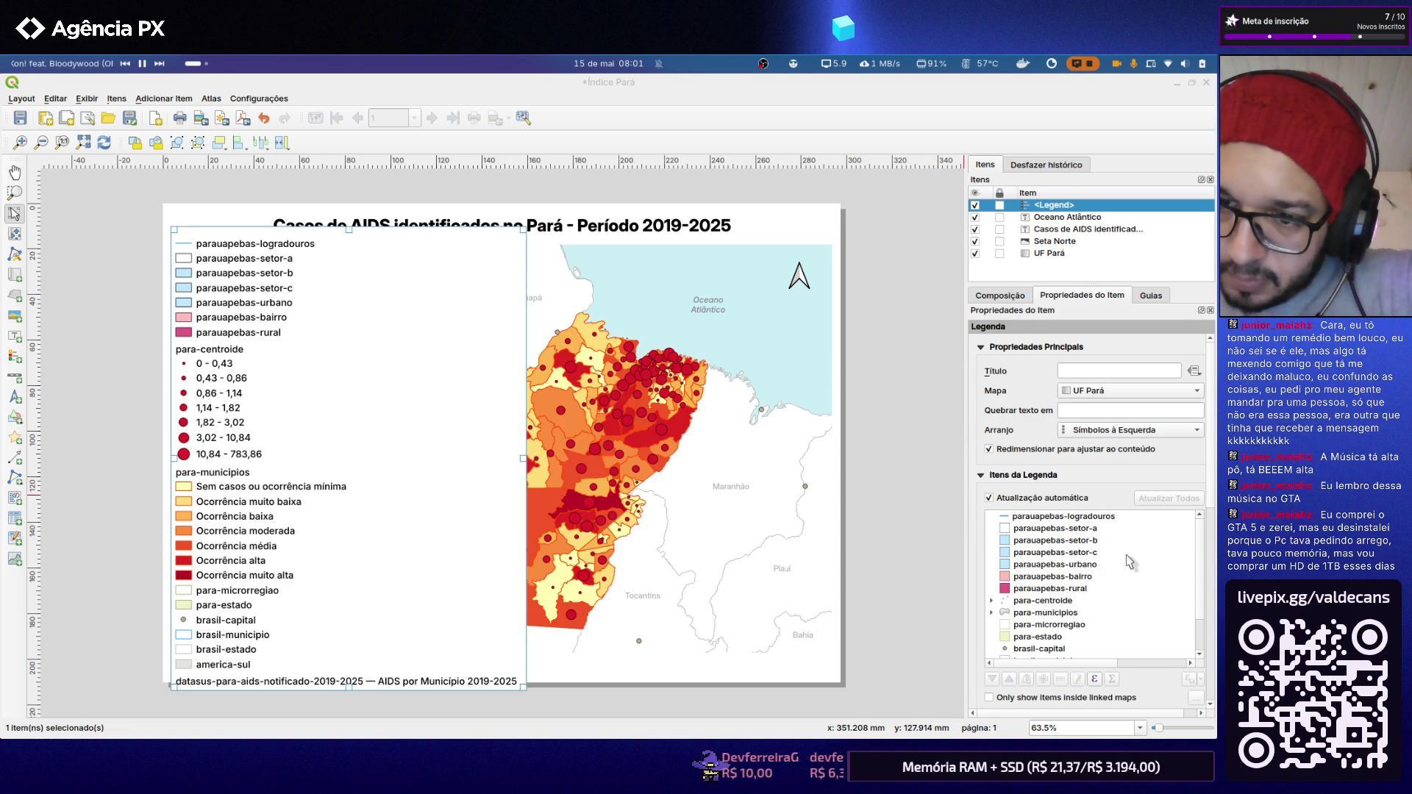
{"action": "scroll", "coordinate": [1129, 563], "scroll_direction": "down", "scroll_amount": 3}
{"action": "scroll", "coordinate": [1130, 583], "scroll_direction": "down", "scroll_amount": 1}
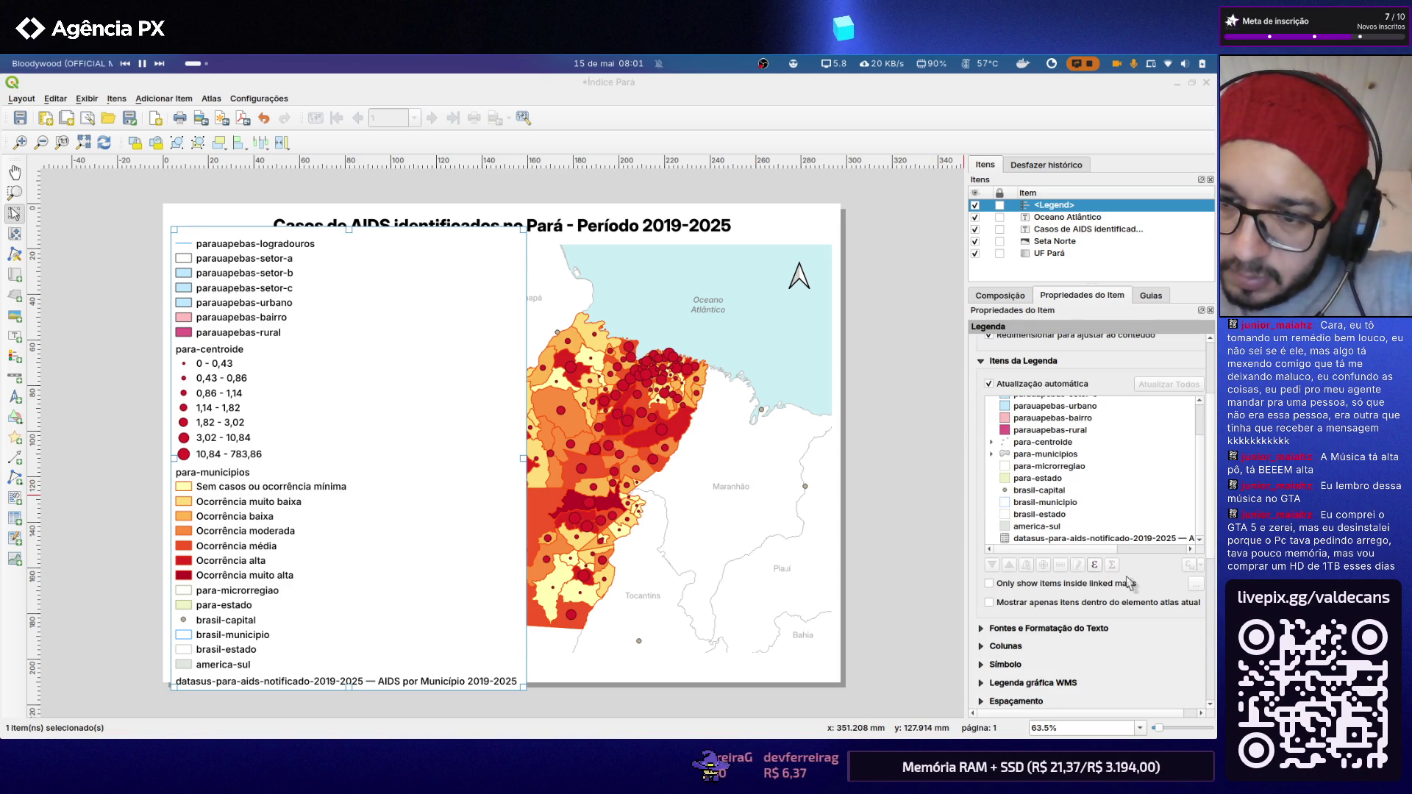
{"action": "left_click", "coordinate": [1076, 539]}
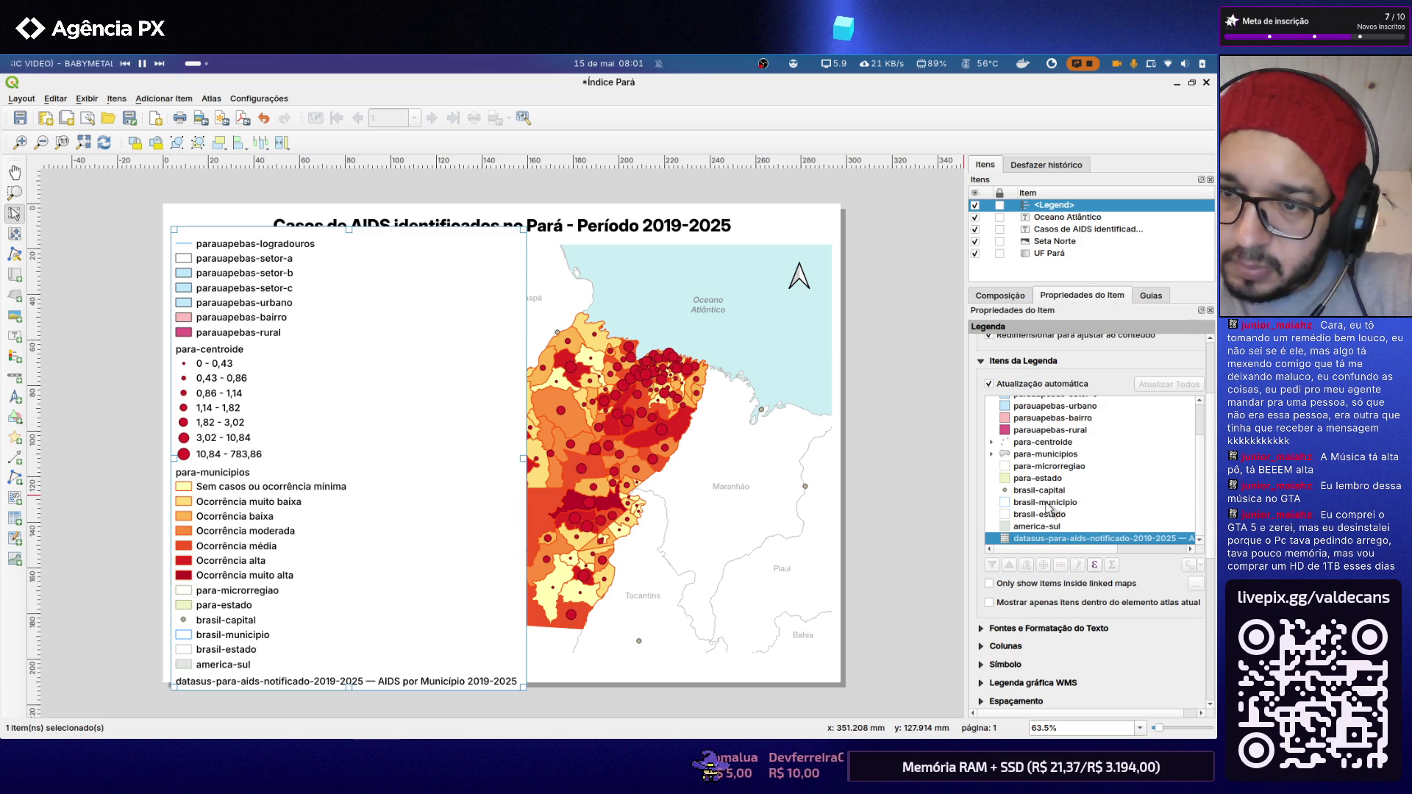
{"action": "scroll", "coordinate": [1047, 508], "scroll_direction": "up", "scroll_amount": 3}
{"action": "scroll", "coordinate": [1047, 507], "scroll_direction": "up", "scroll_amount": 3}
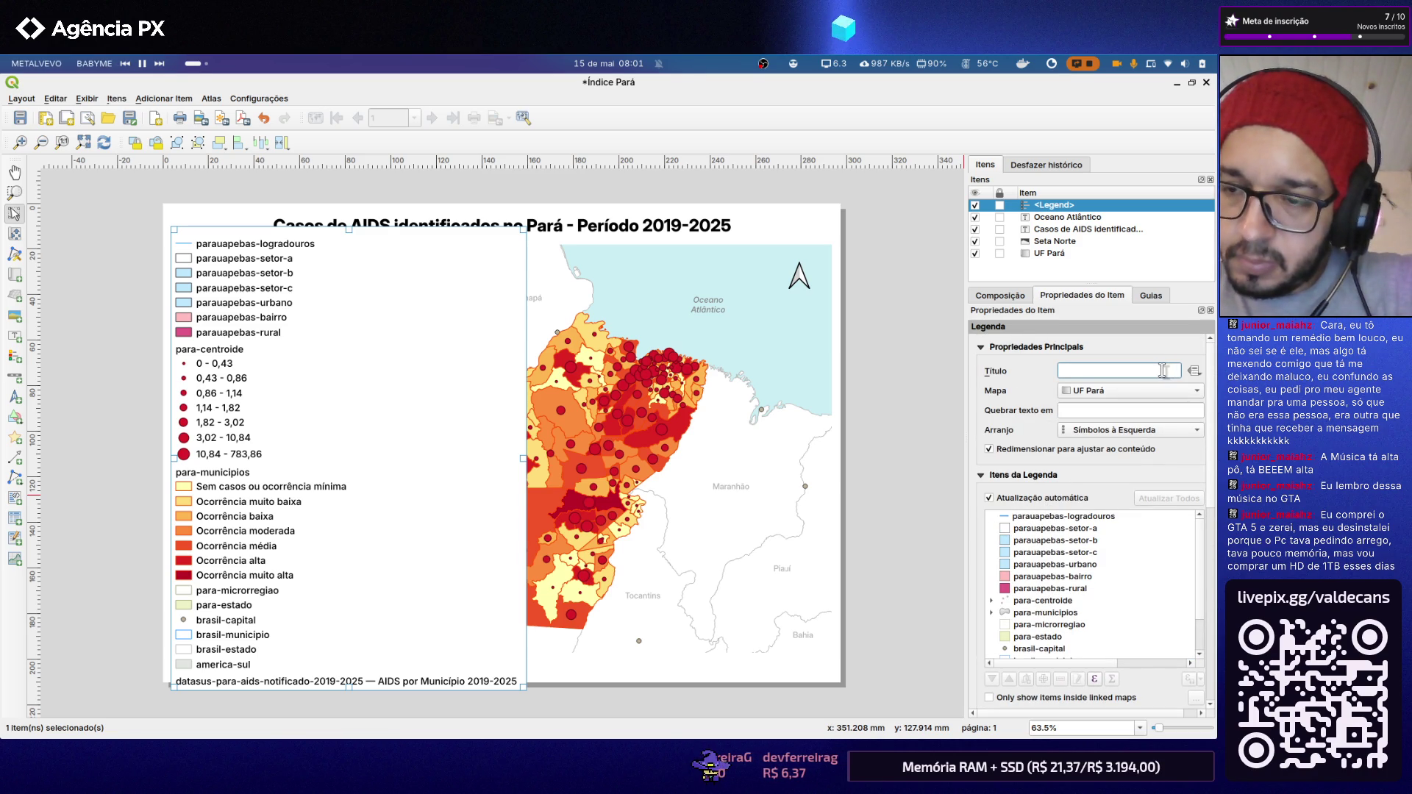
{"action": "key", "text": "alt+Tab"}
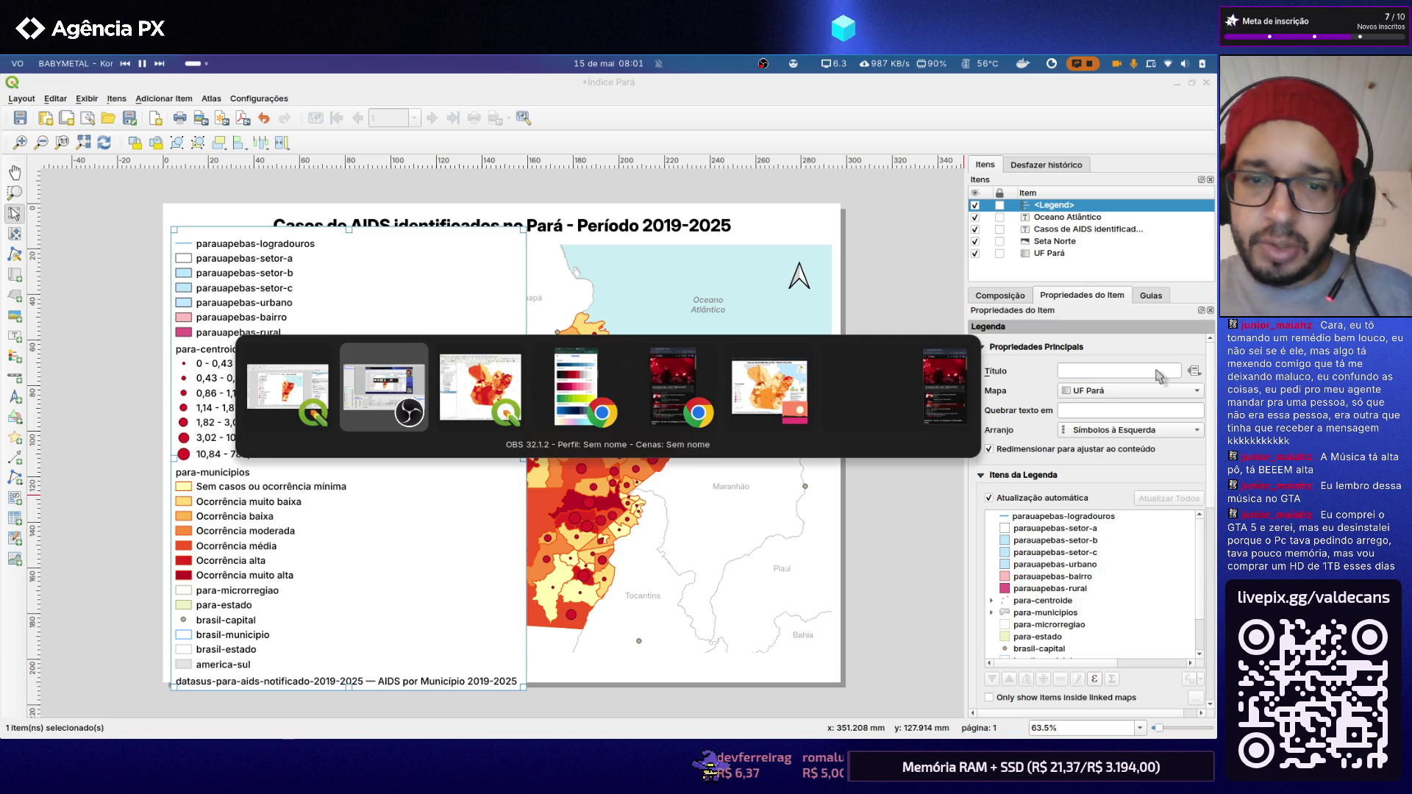
Step: In the browser, close the 10 Colors page and the HIV Demographics notebook tabs
{"action": "key", "text": "alt+Tab"}
{"action": "key", "text": "alt+Tab"}
{"action": "key", "text": "alt+Tab"}
{"action": "key", "text": "alt+Tab"}
{"action": "key", "text": "alt+Tab"}
{"action": "key", "text": "alt+Tab"}
{"action": "key", "text": "alt+Tab"}
{"action": "key", "text": "alt+Tab"}
{"action": "key", "text": "alt+Tab"}
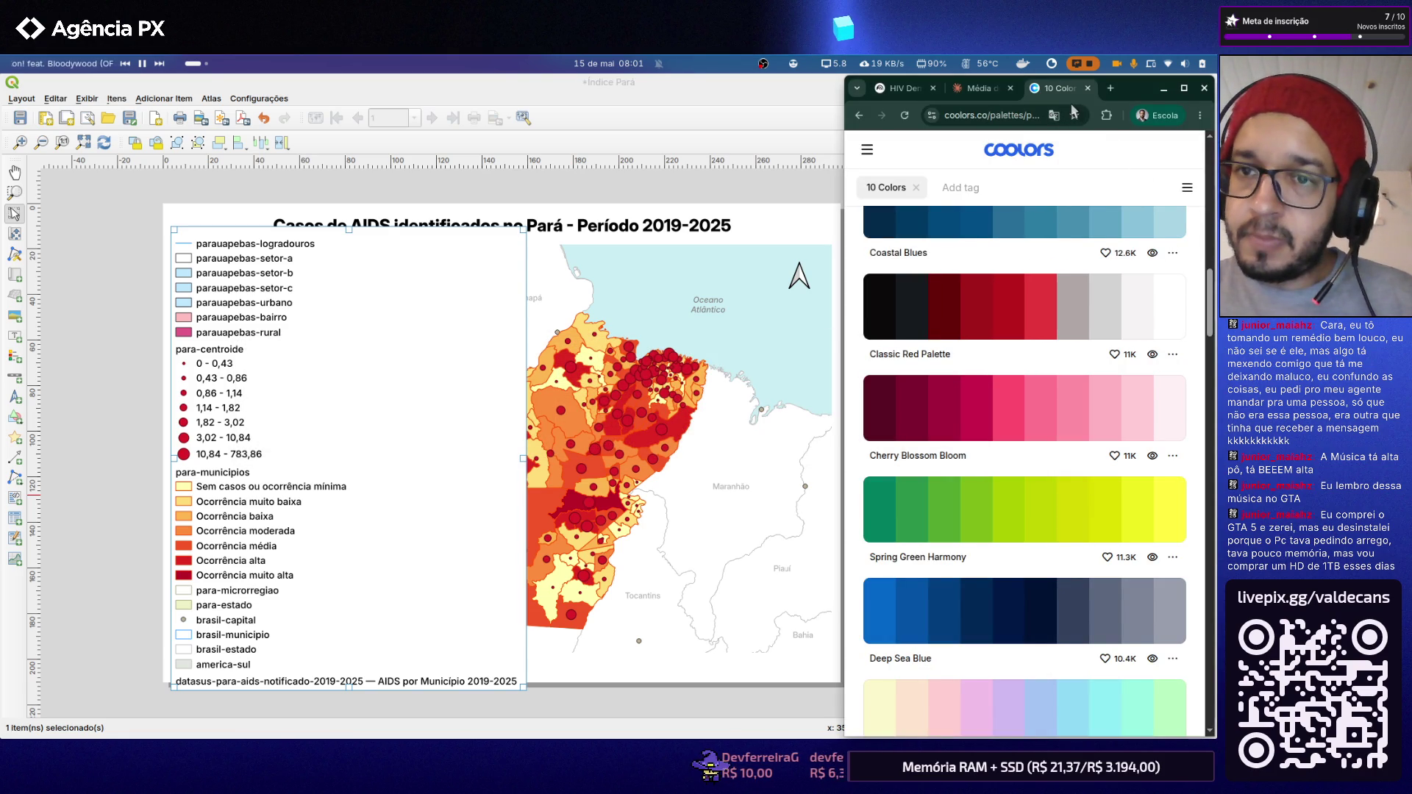
{"action": "left_click", "coordinate": [1088, 88]}
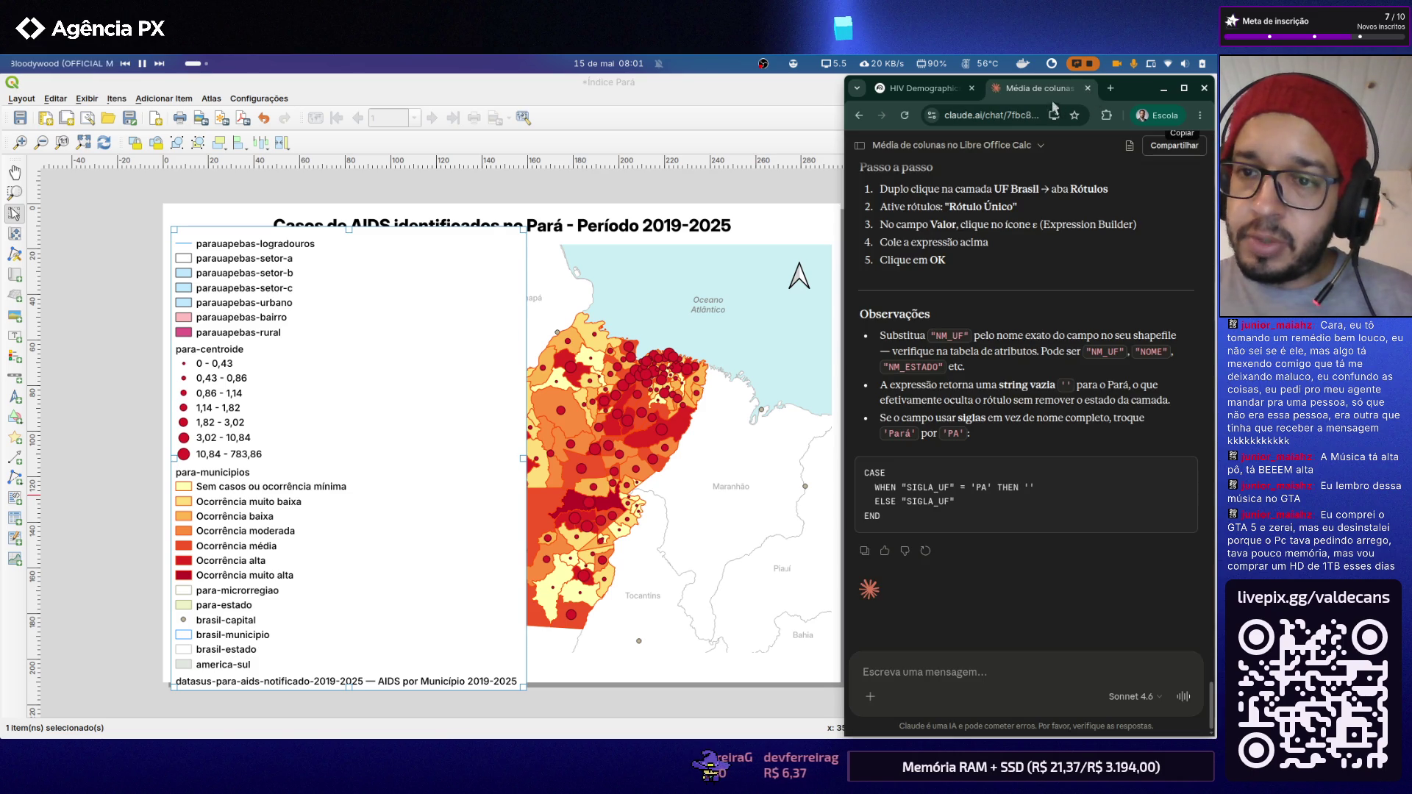
{"action": "left_click", "coordinate": [938, 91]}
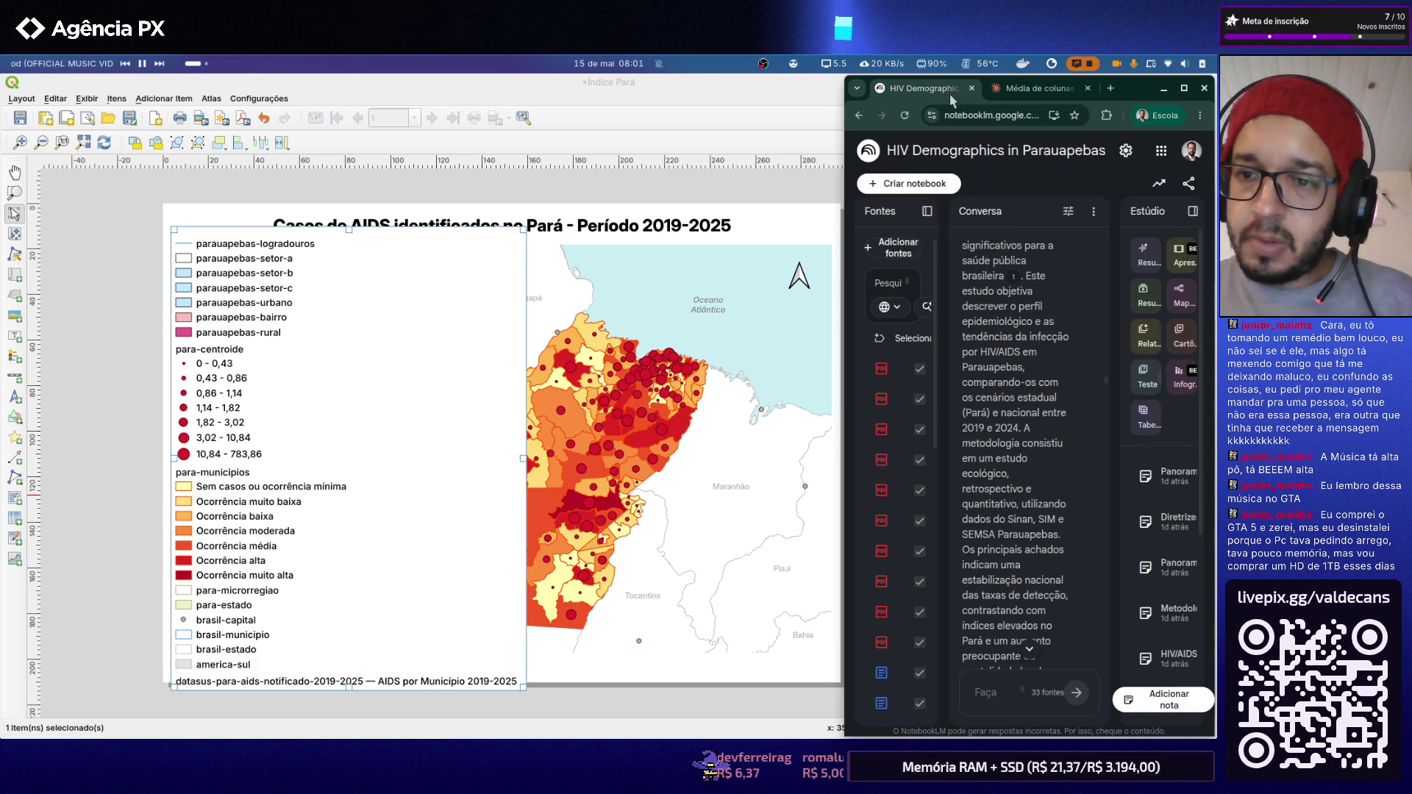
{"action": "left_click", "coordinate": [971, 89]}
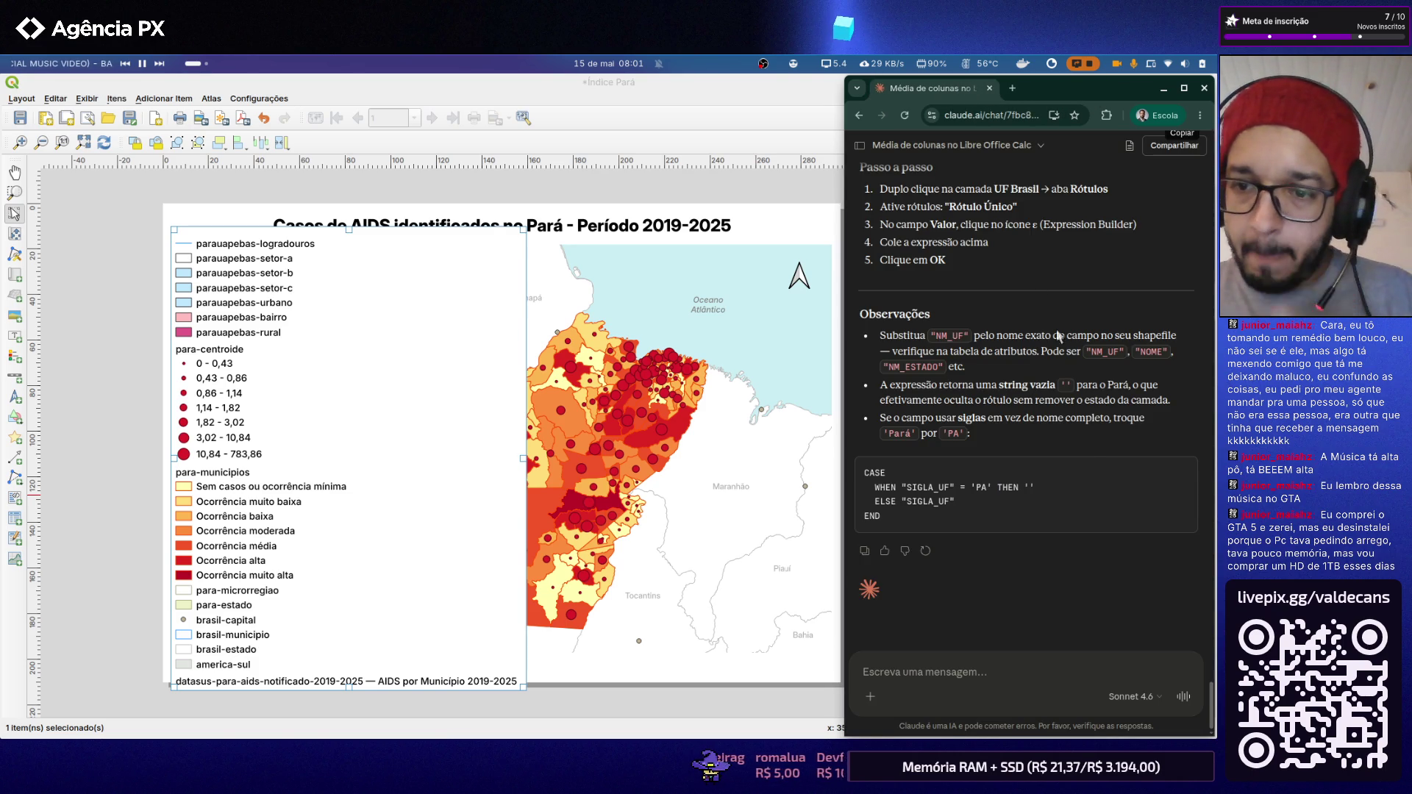
{"action": "scroll", "coordinate": [1073, 432], "scroll_direction": "up", "scroll_amount": 5}
{"action": "scroll", "coordinate": [1071, 431], "scroll_direction": "up", "scroll_amount": 5}
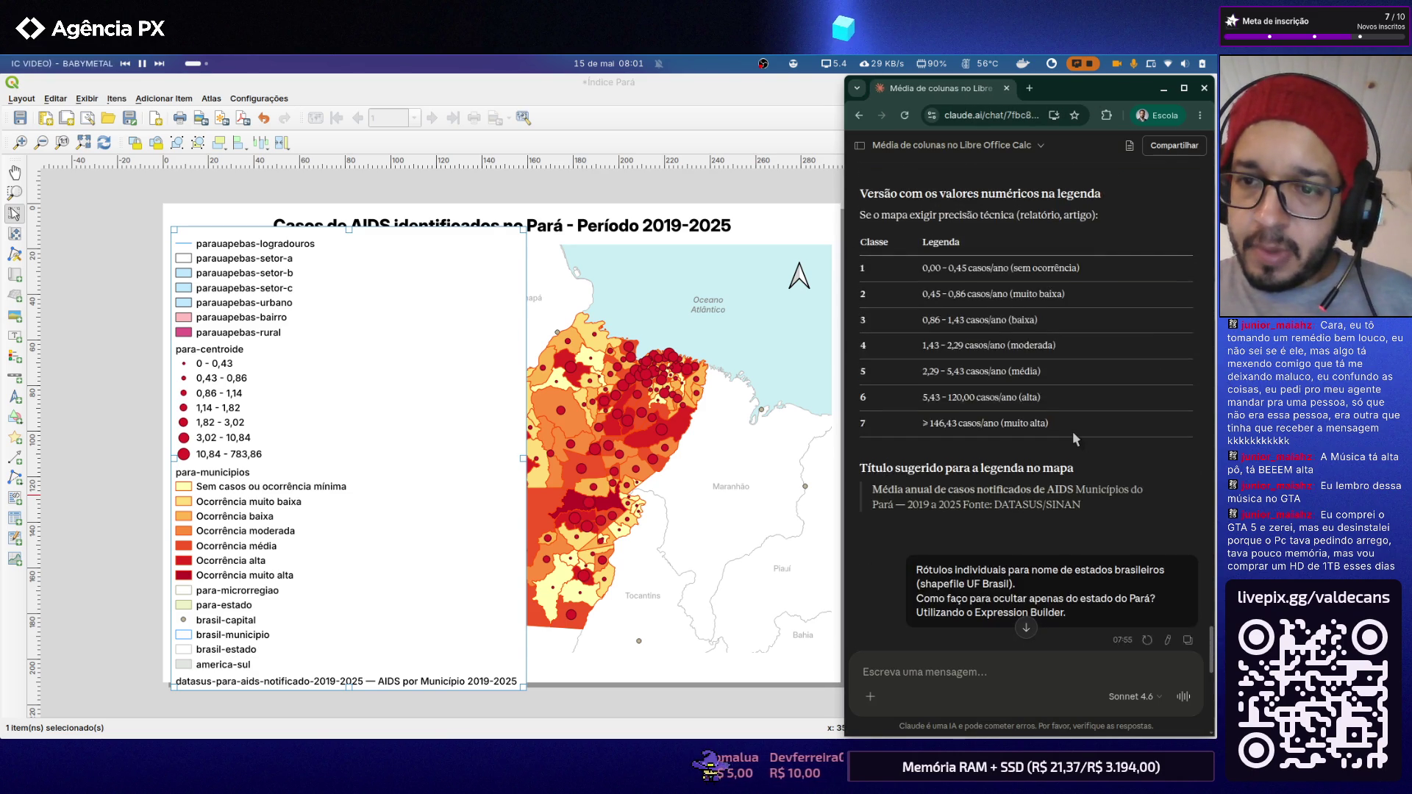
{"action": "scroll", "coordinate": [1072, 431], "scroll_direction": "up", "scroll_amount": 3}
{"action": "scroll", "coordinate": [1072, 431], "scroll_direction": "down", "scroll_amount": 3}
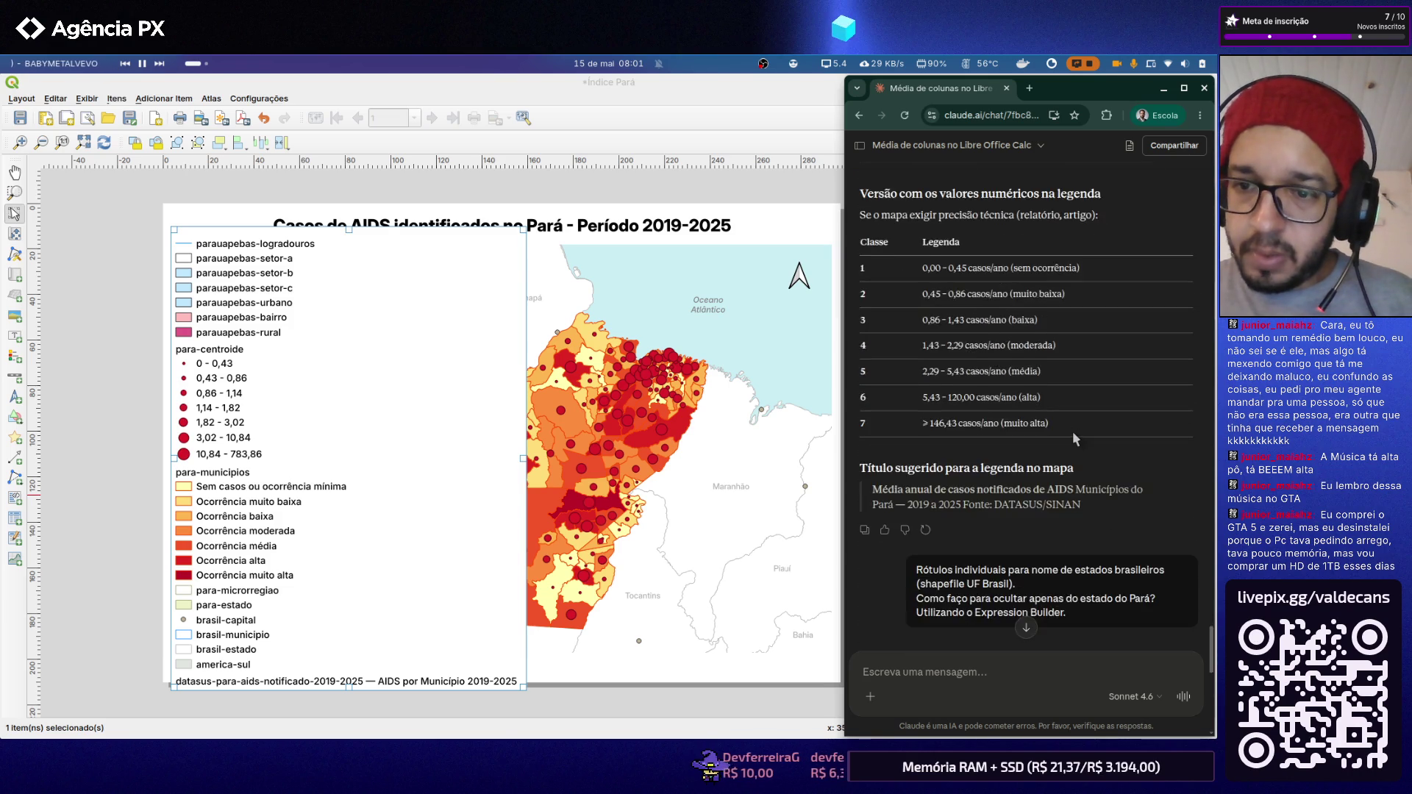
{"action": "scroll", "coordinate": [1072, 432], "scroll_direction": "down", "scroll_amount": 3}
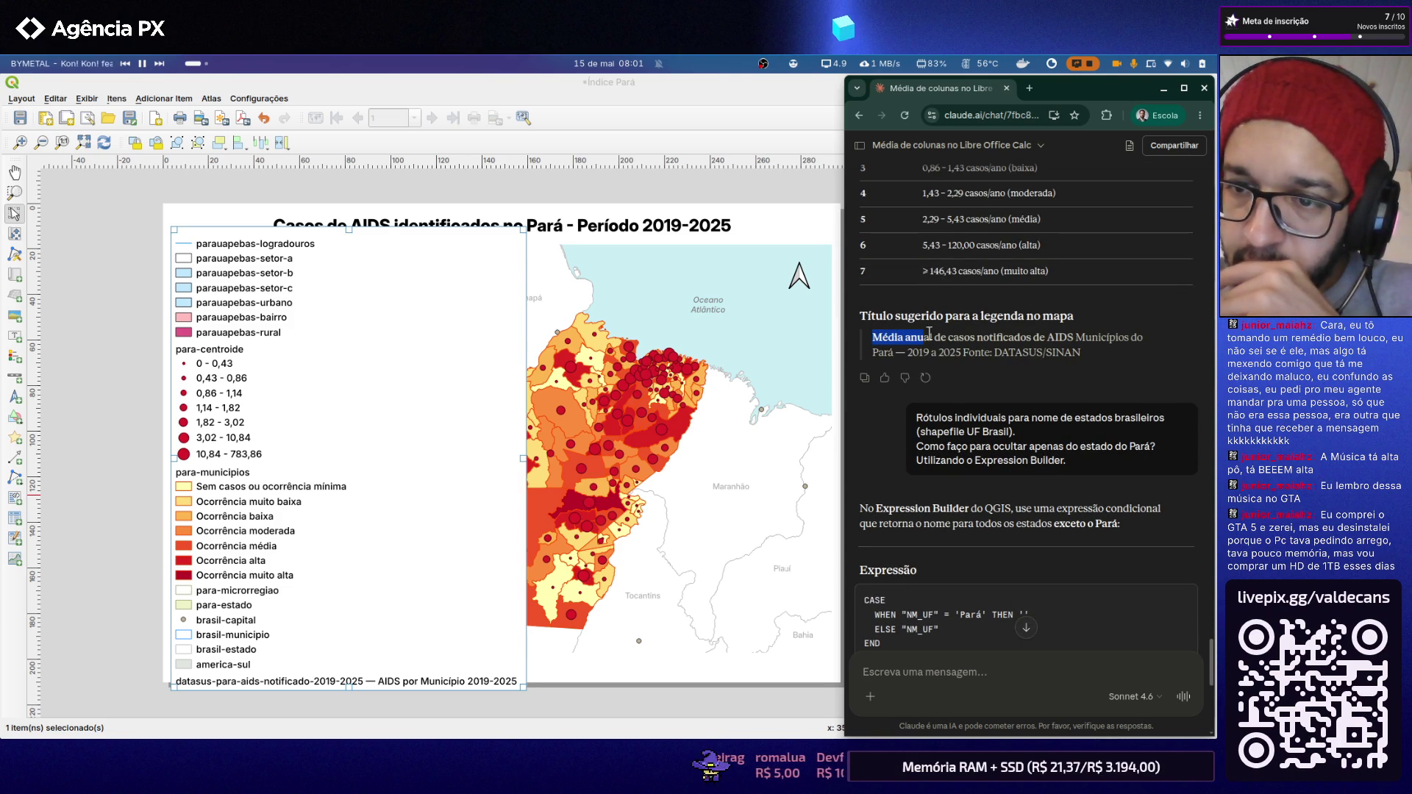
Step: Select Claude's suggested legend title text and return to the QGIS layout window
{"action": "left_click_drag", "start_coordinate": [922, 334], "coordinate": [1012, 337]}
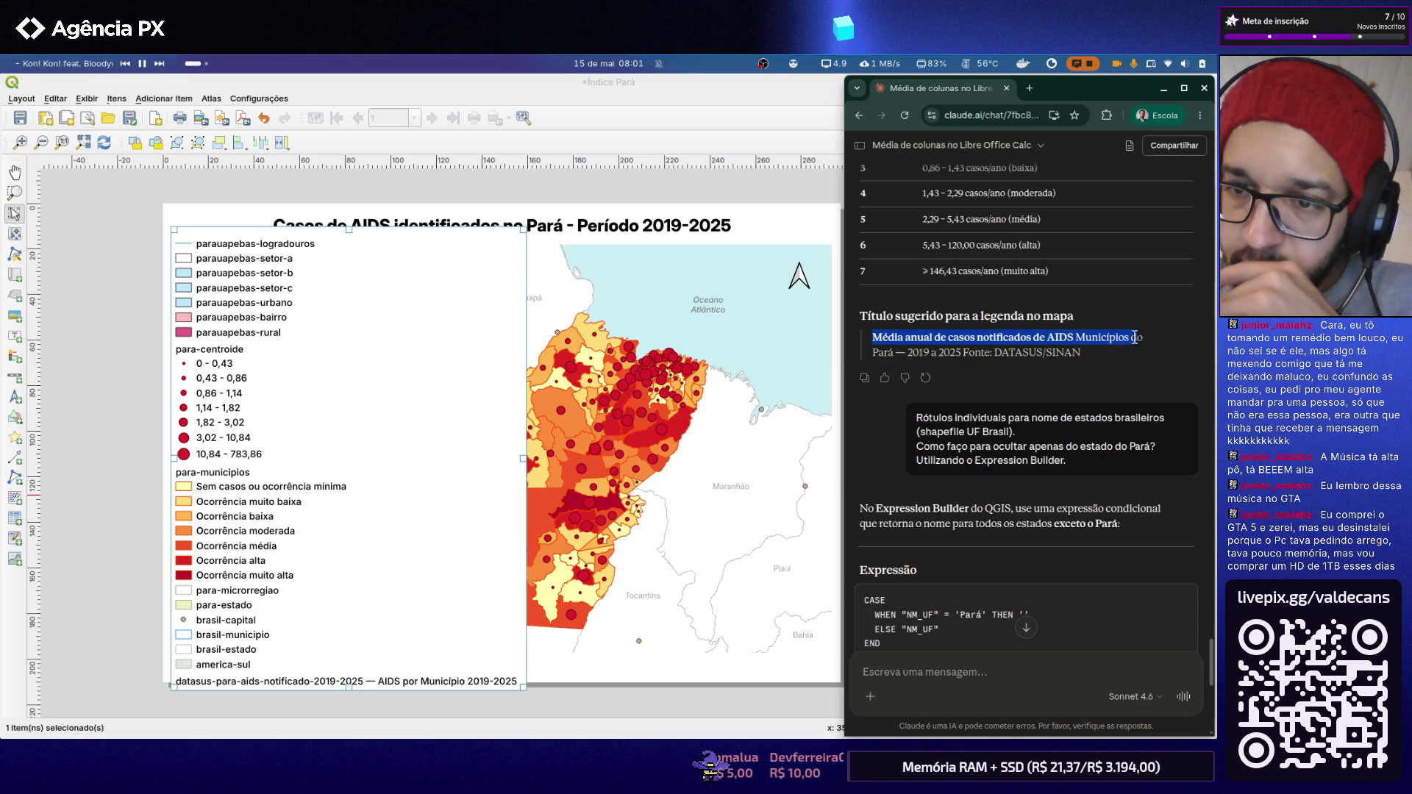
{"action": "left_click_drag", "start_coordinate": [1136, 337], "coordinate": [1093, 351]}
{"action": "key", "text": "ctrl+c"}
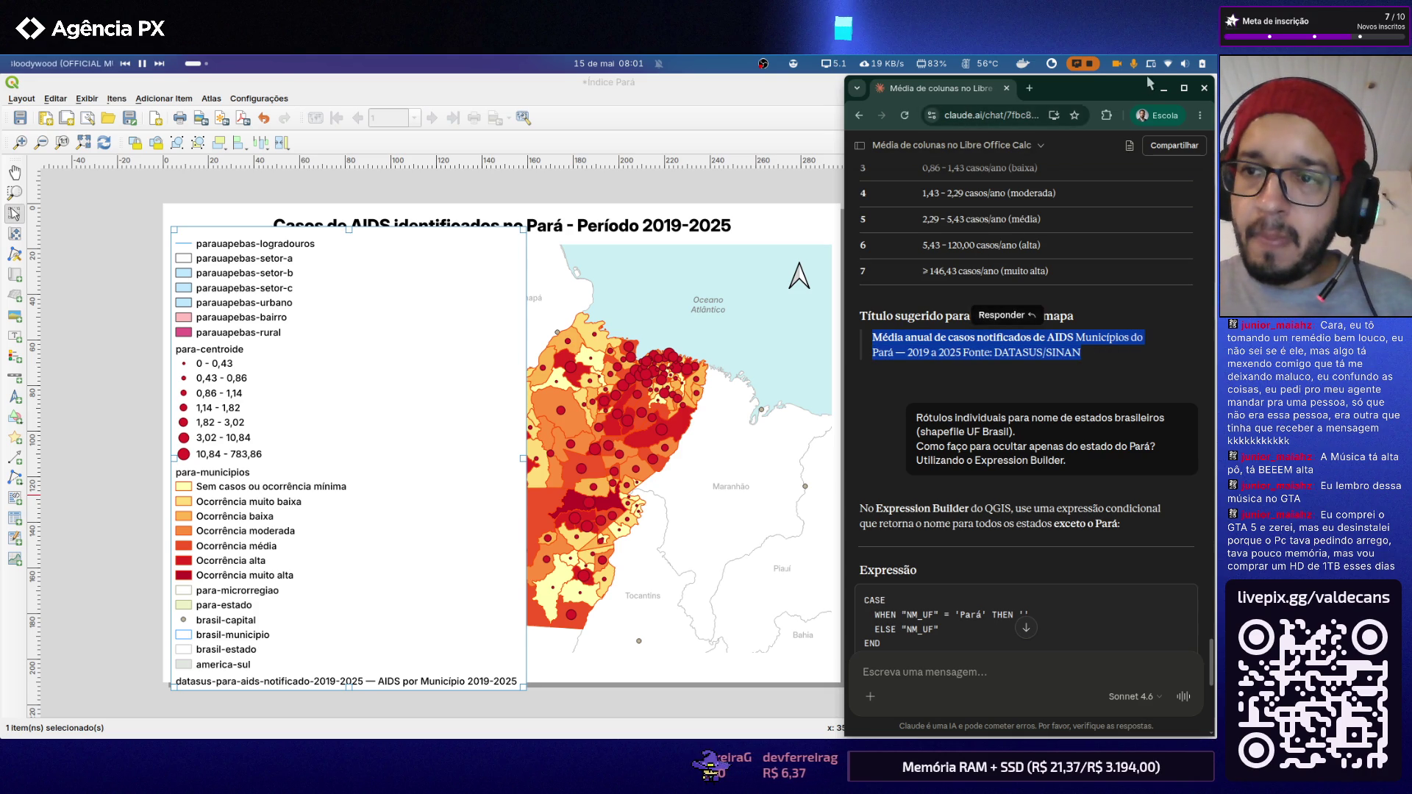
{"action": "left_click", "coordinate": [1163, 87]}
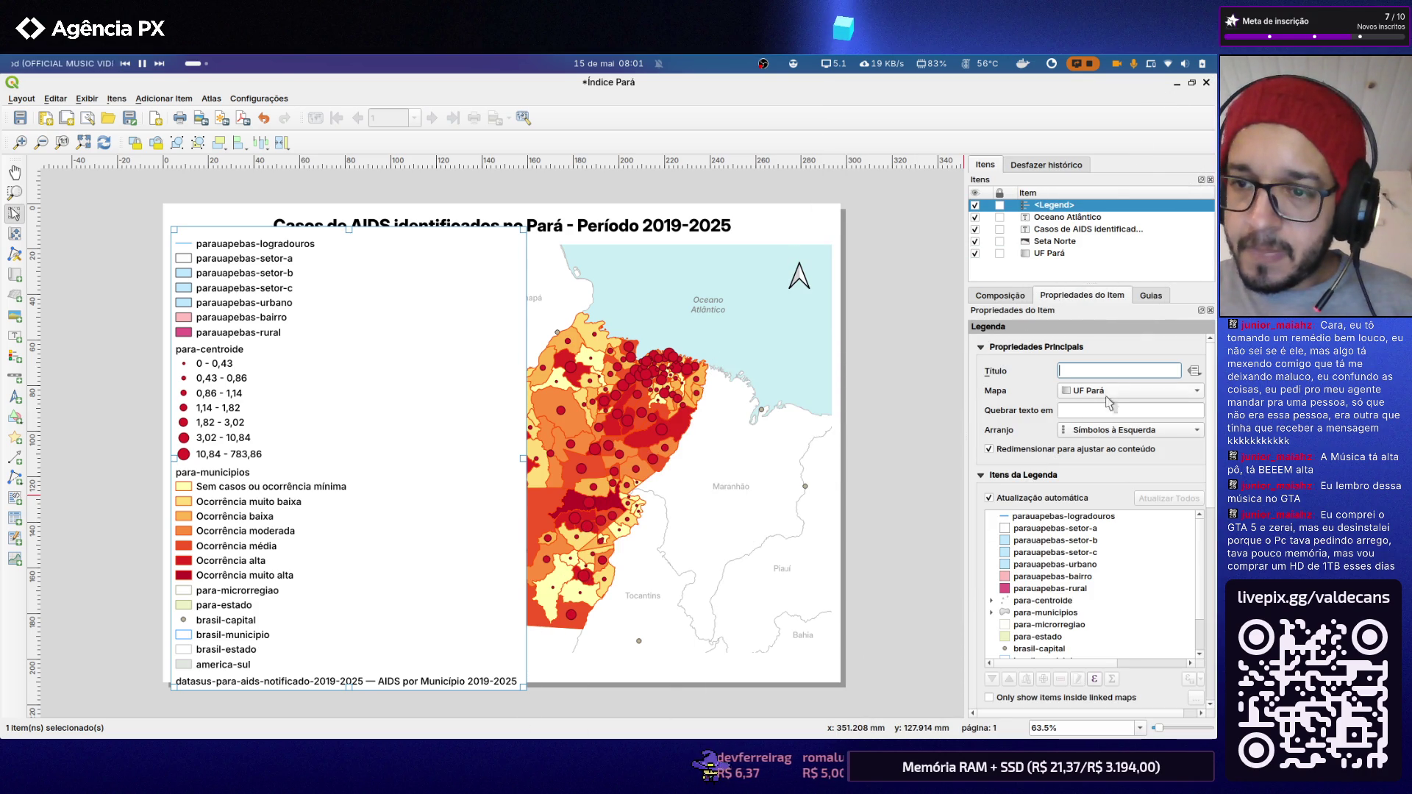
Step: Paste the copied text into the legend's Título and delete the 'Fonte: DATASUS/SINAN' credit
{"action": "left_click", "coordinate": [1097, 367]}
{"action": "key", "text": "ctrl+v"}
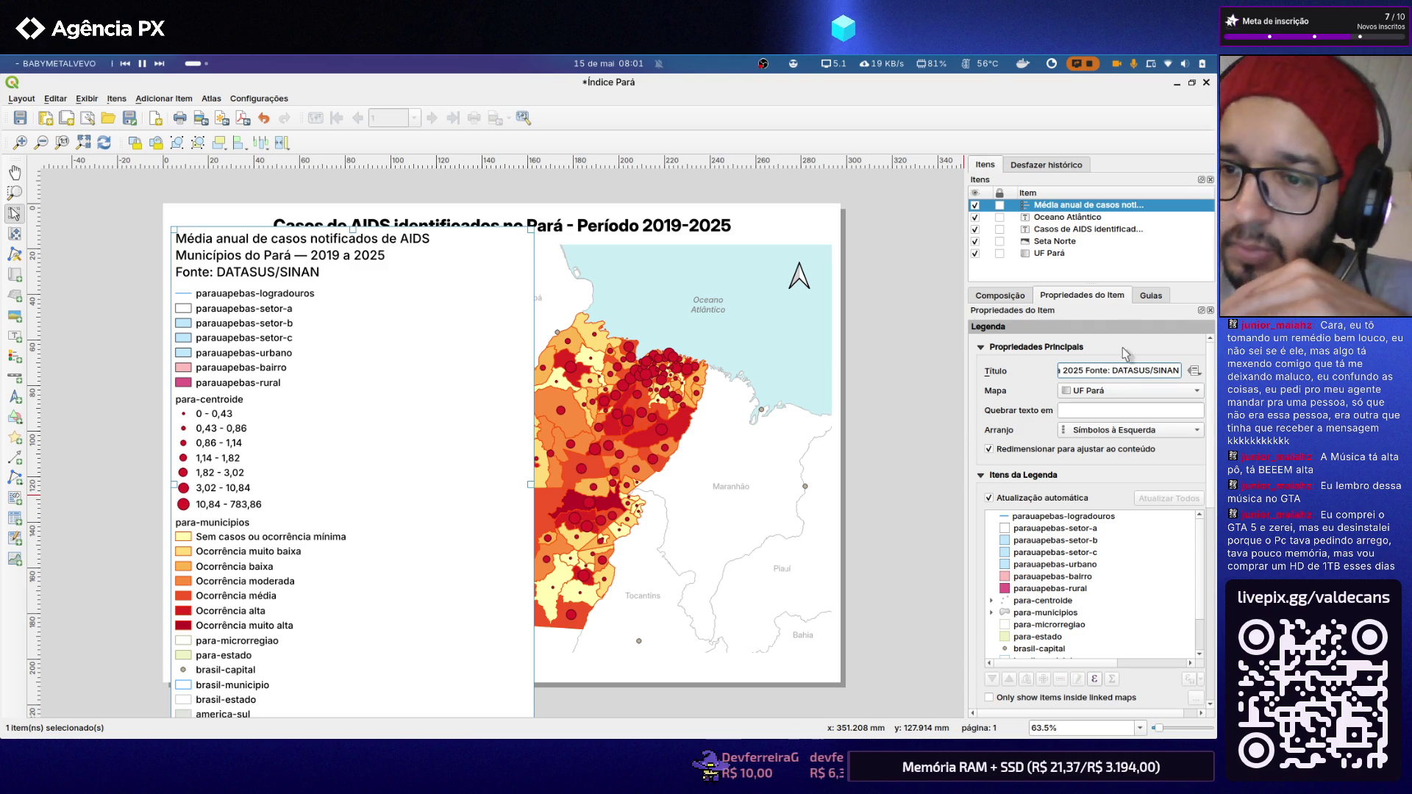
{"action": "left_click_drag", "start_coordinate": [1086, 370], "coordinate": [1178, 370]}
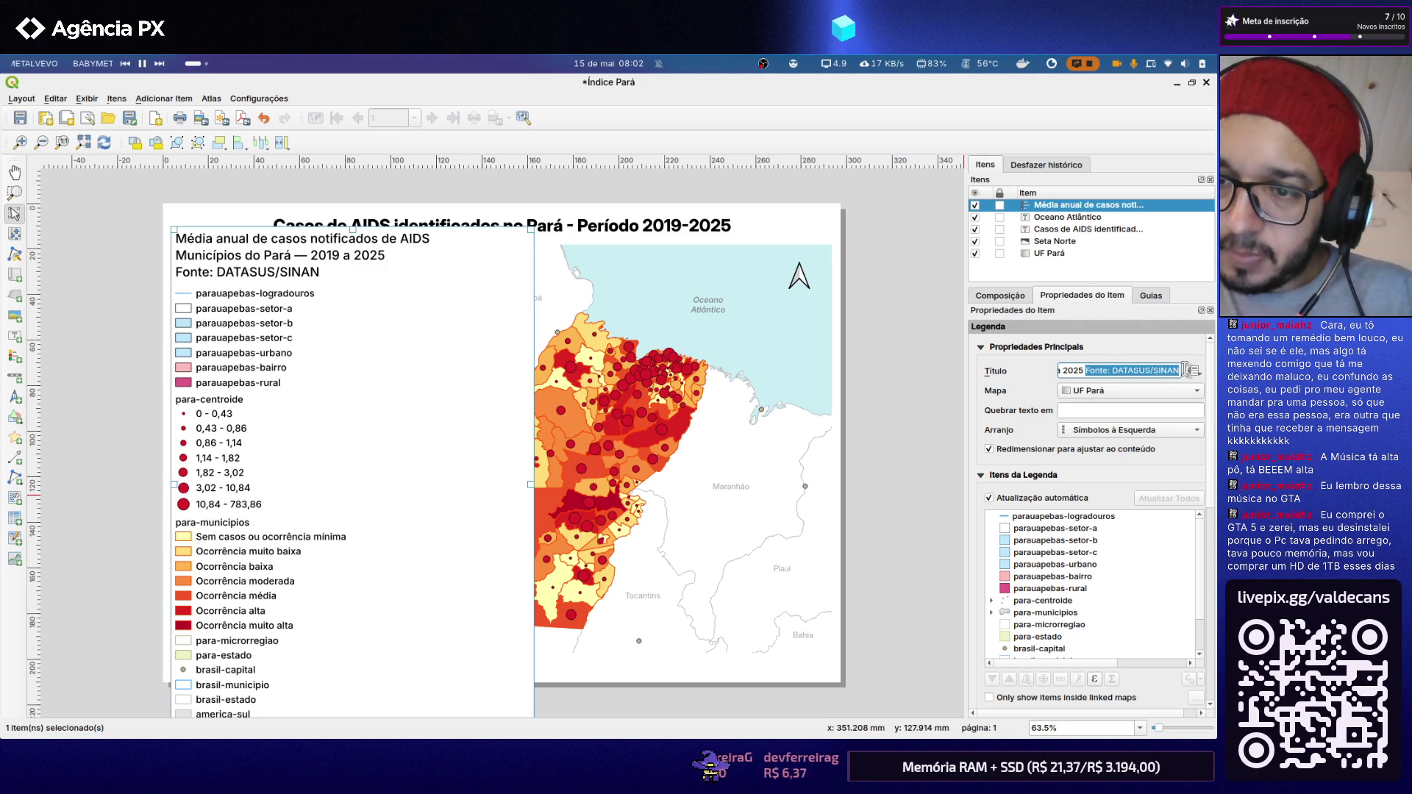
{"action": "key", "text": "BackSpace"}
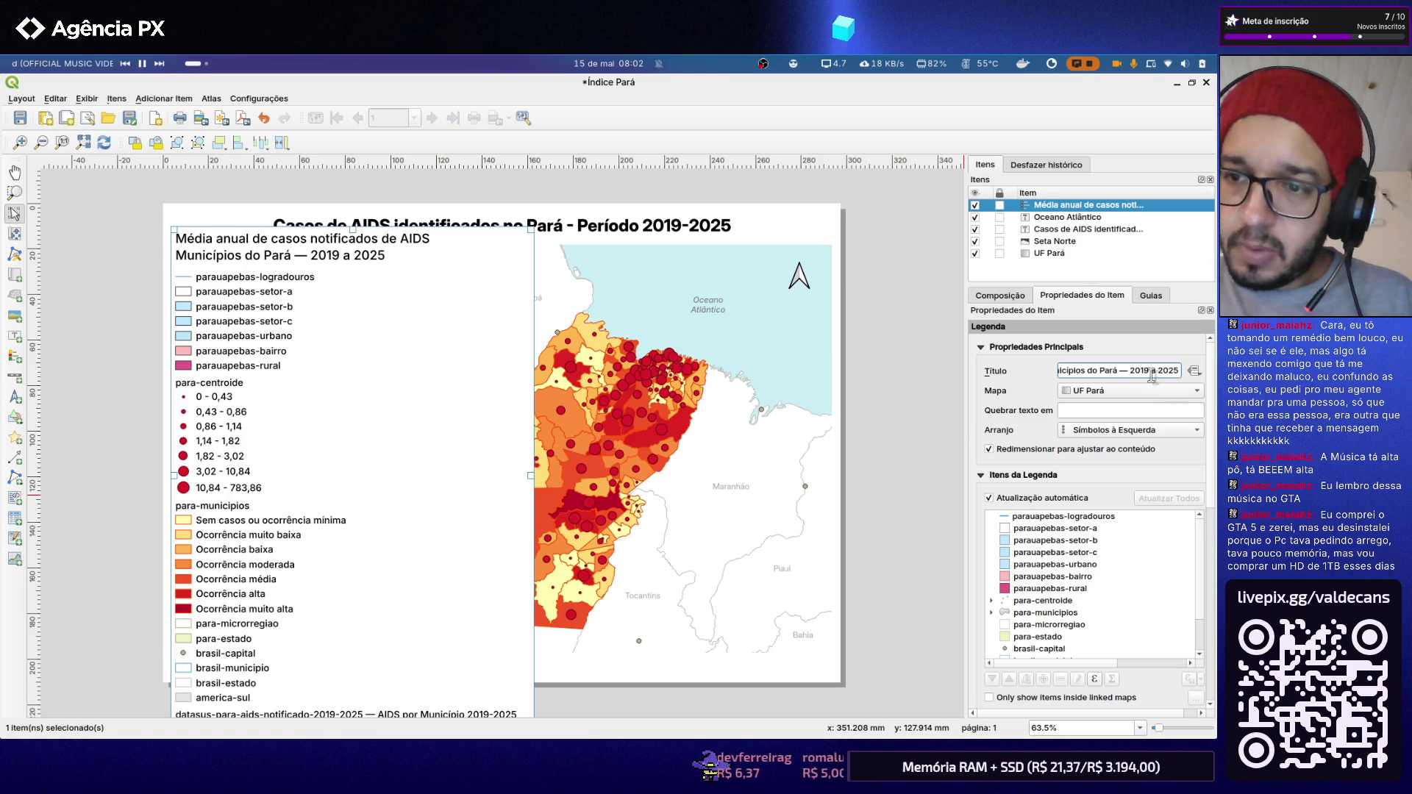
Step: Trim the trailing part so the title reads 'Média anual de casos notificados'
{"action": "left_click_drag", "start_coordinate": [1098, 377], "coordinate": [990, 363]}
{"action": "left_click", "coordinate": [1098, 372]}
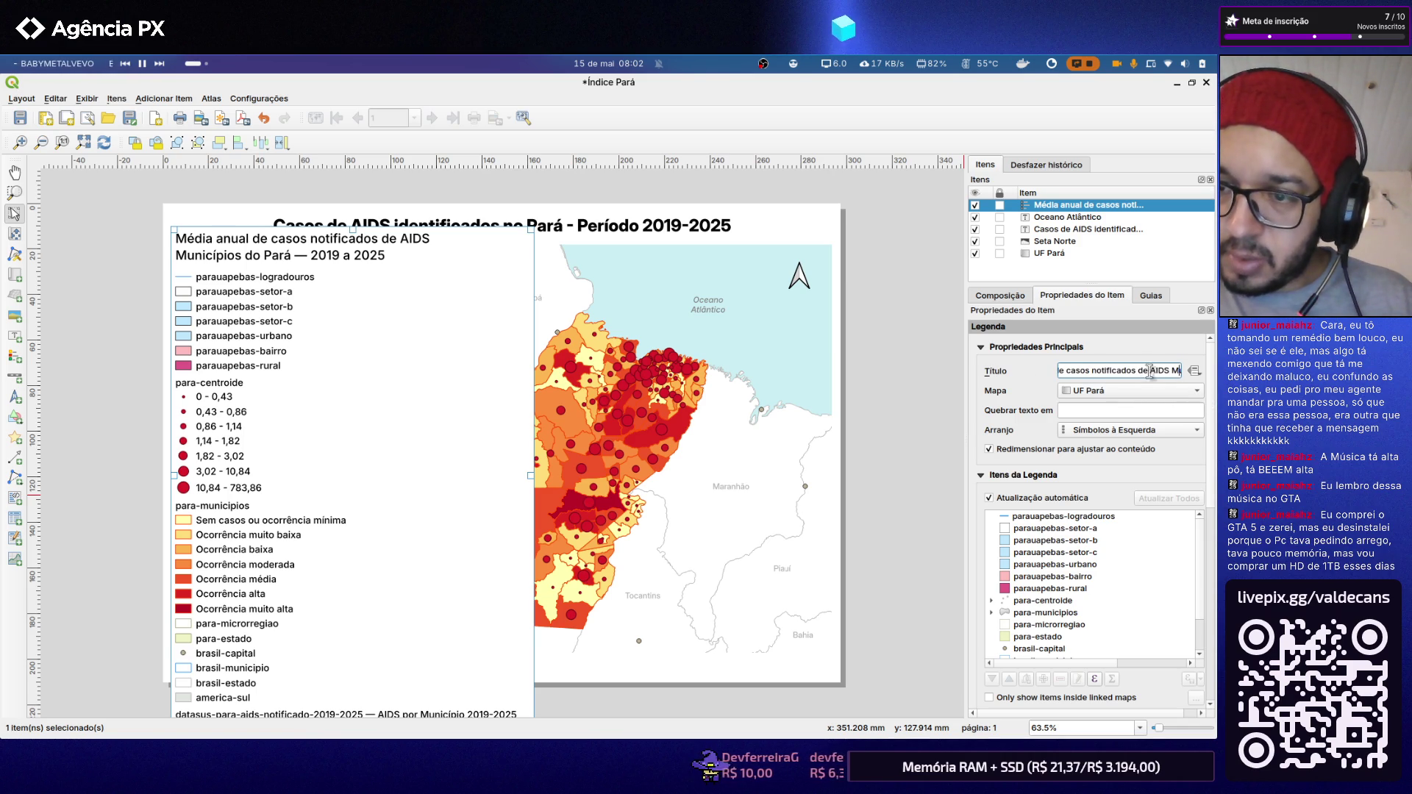
{"action": "left_click_drag", "start_coordinate": [1131, 371], "coordinate": [1216, 371]}
{"action": "key", "text": "BackSpace"}
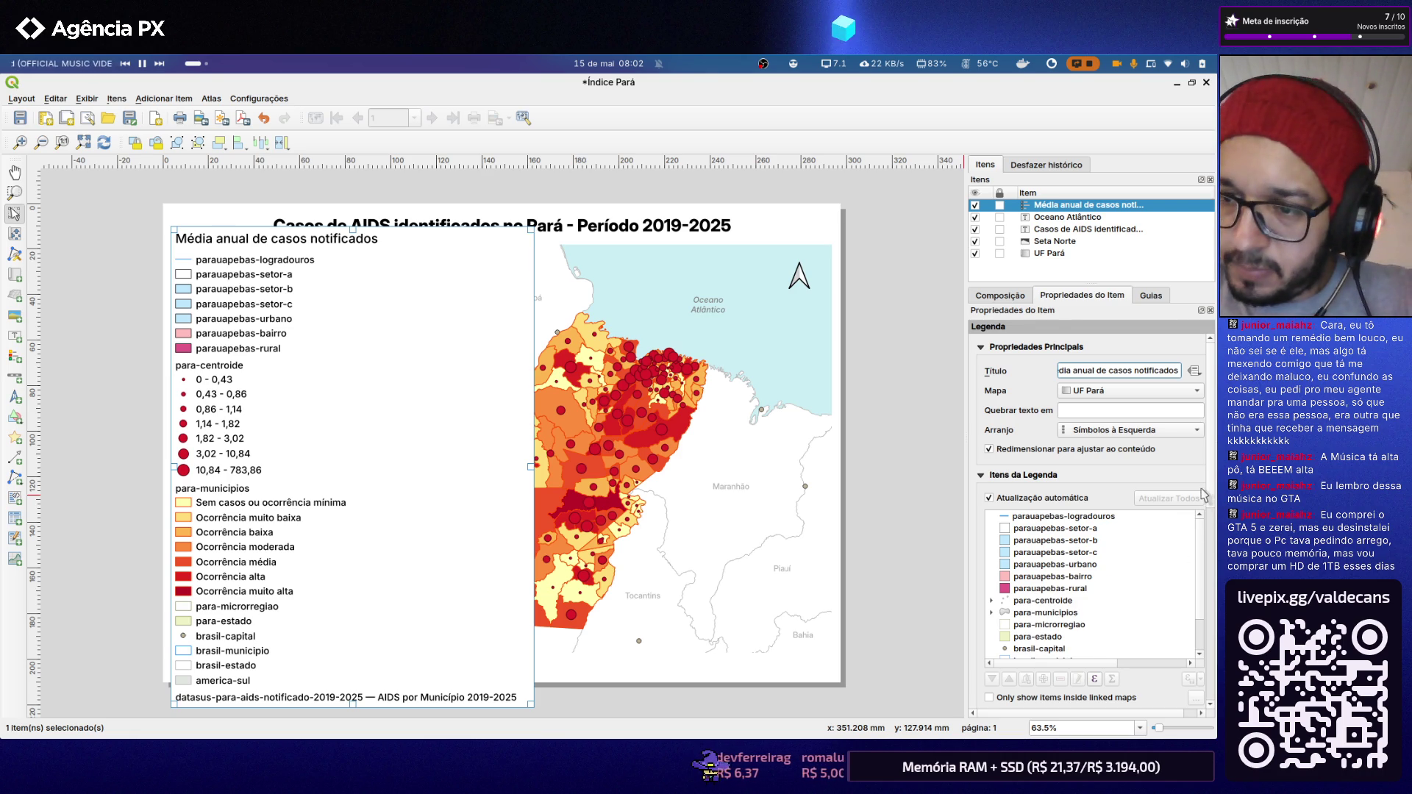
{"action": "left_click", "coordinate": [1076, 518]}
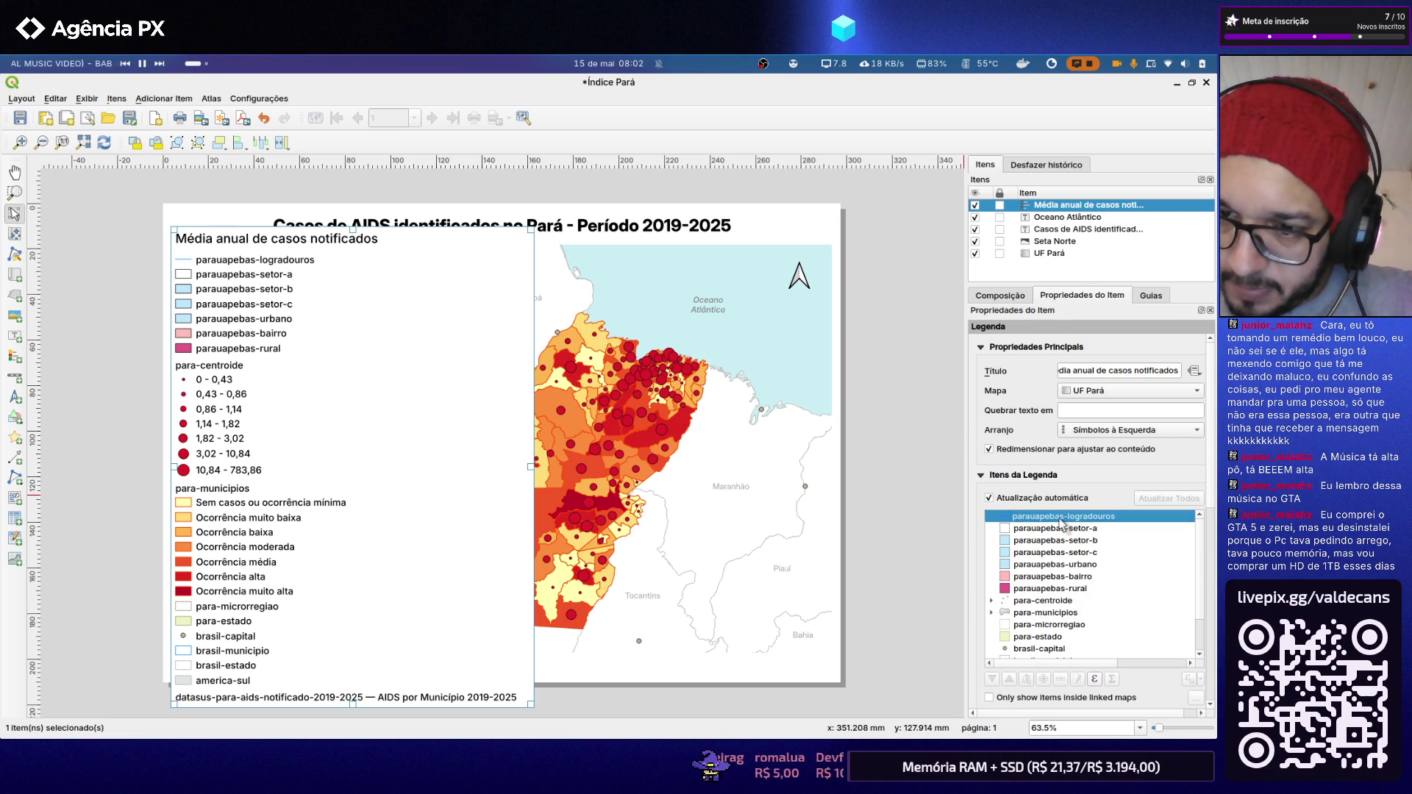
{"action": "scroll", "coordinate": [1131, 589], "scroll_direction": "down", "scroll_amount": 3}
{"action": "scroll", "coordinate": [1130, 590], "scroll_direction": "down", "scroll_amount": 2}
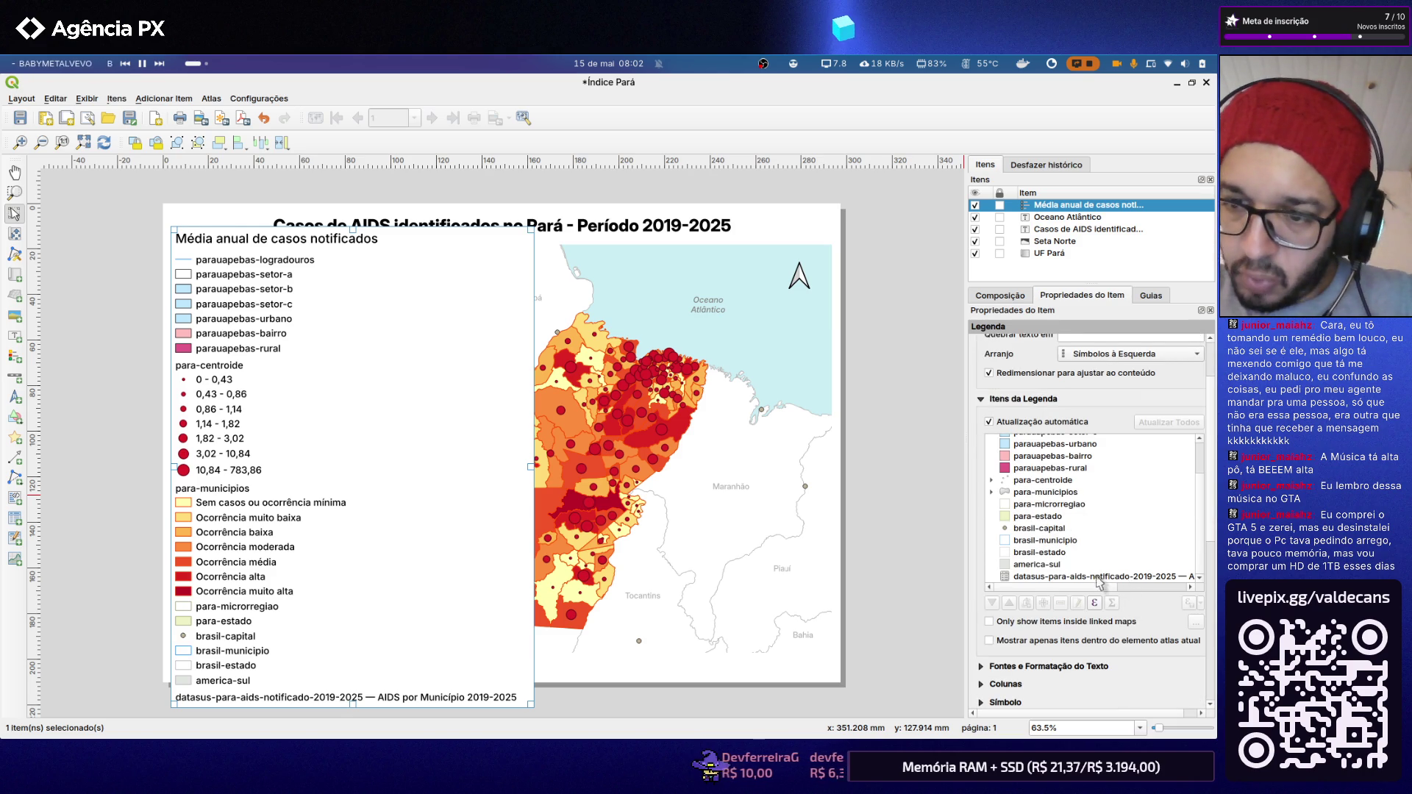
{"action": "scroll", "coordinate": [1103, 574], "scroll_direction": "up", "scroll_amount": 5}
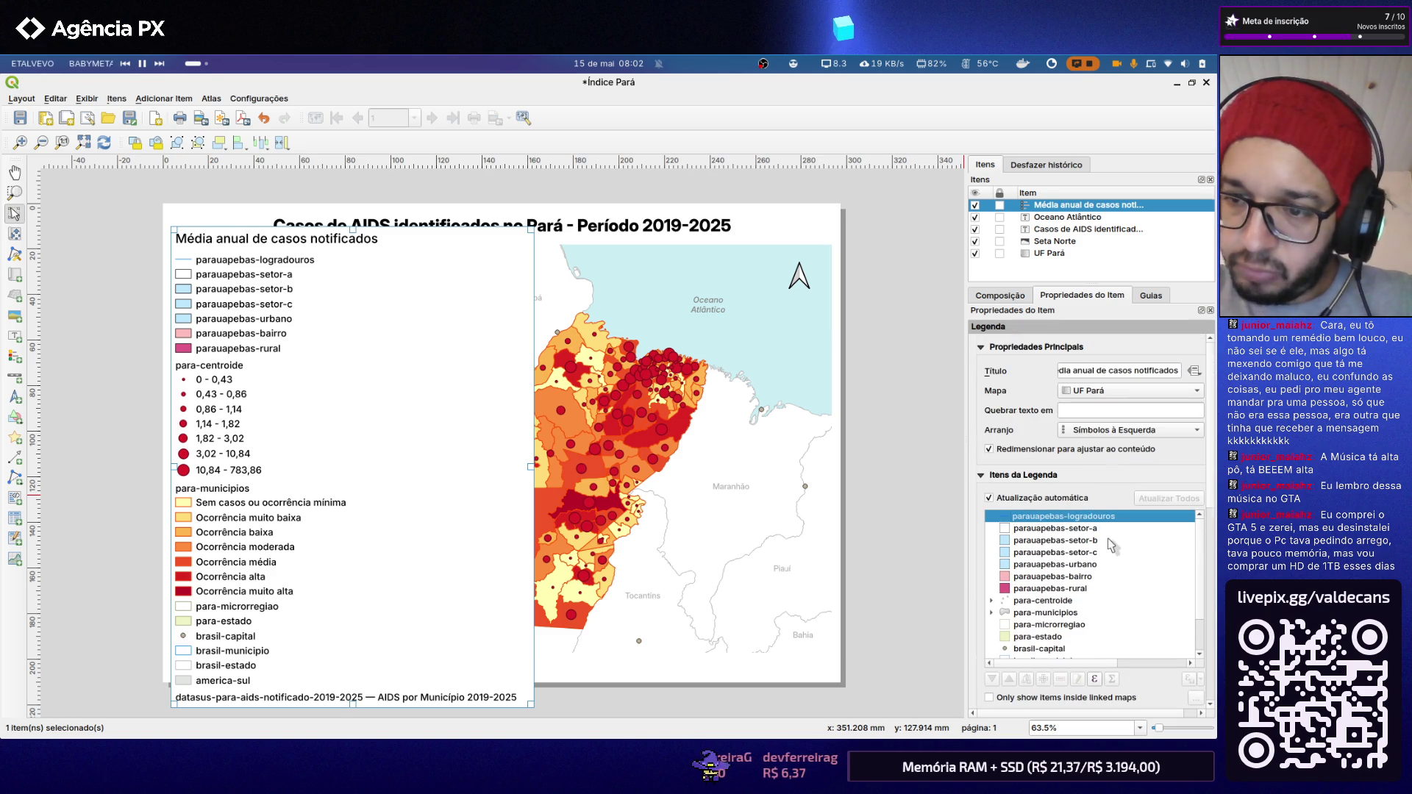
{"action": "left_click", "coordinate": [1001, 503]}
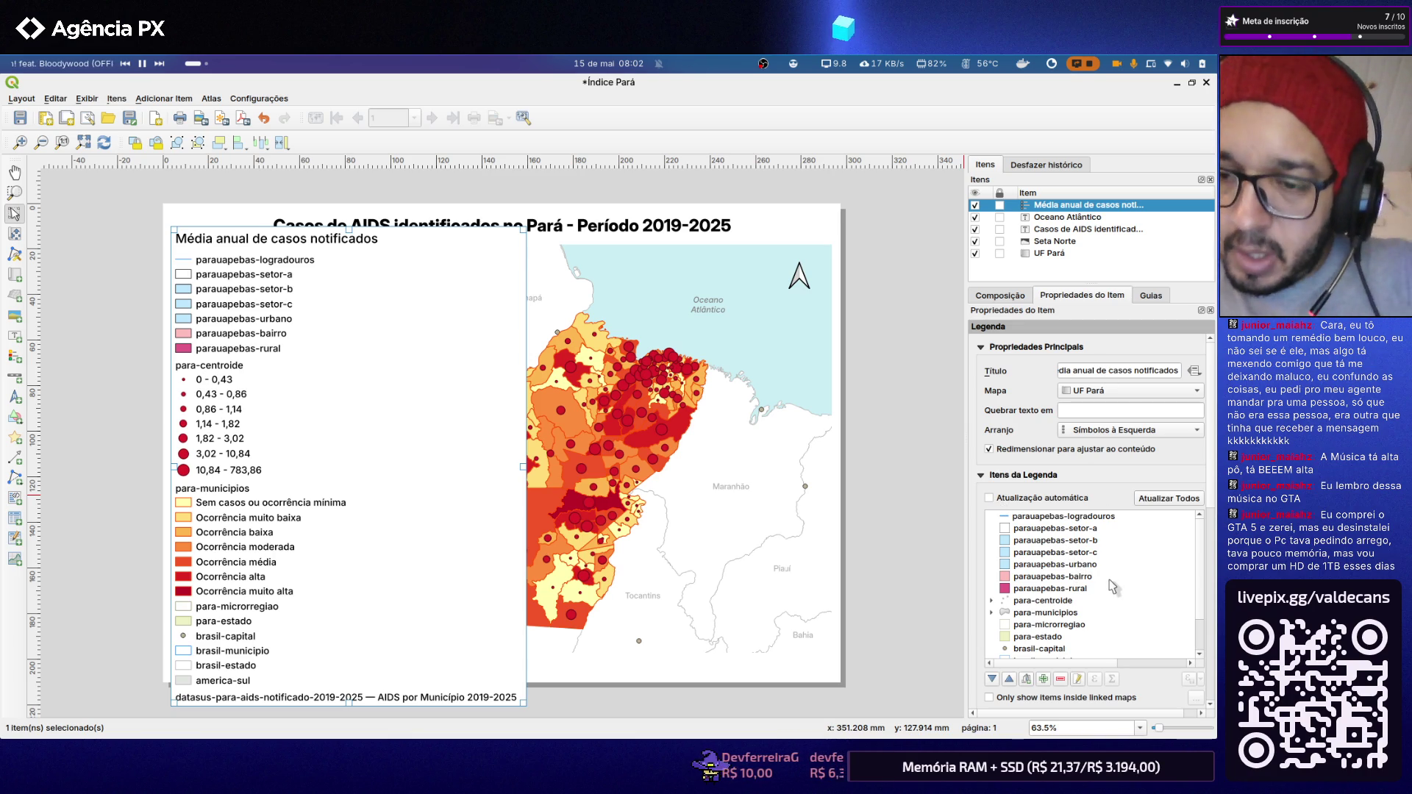
{"action": "left_click", "coordinate": [1084, 521]}
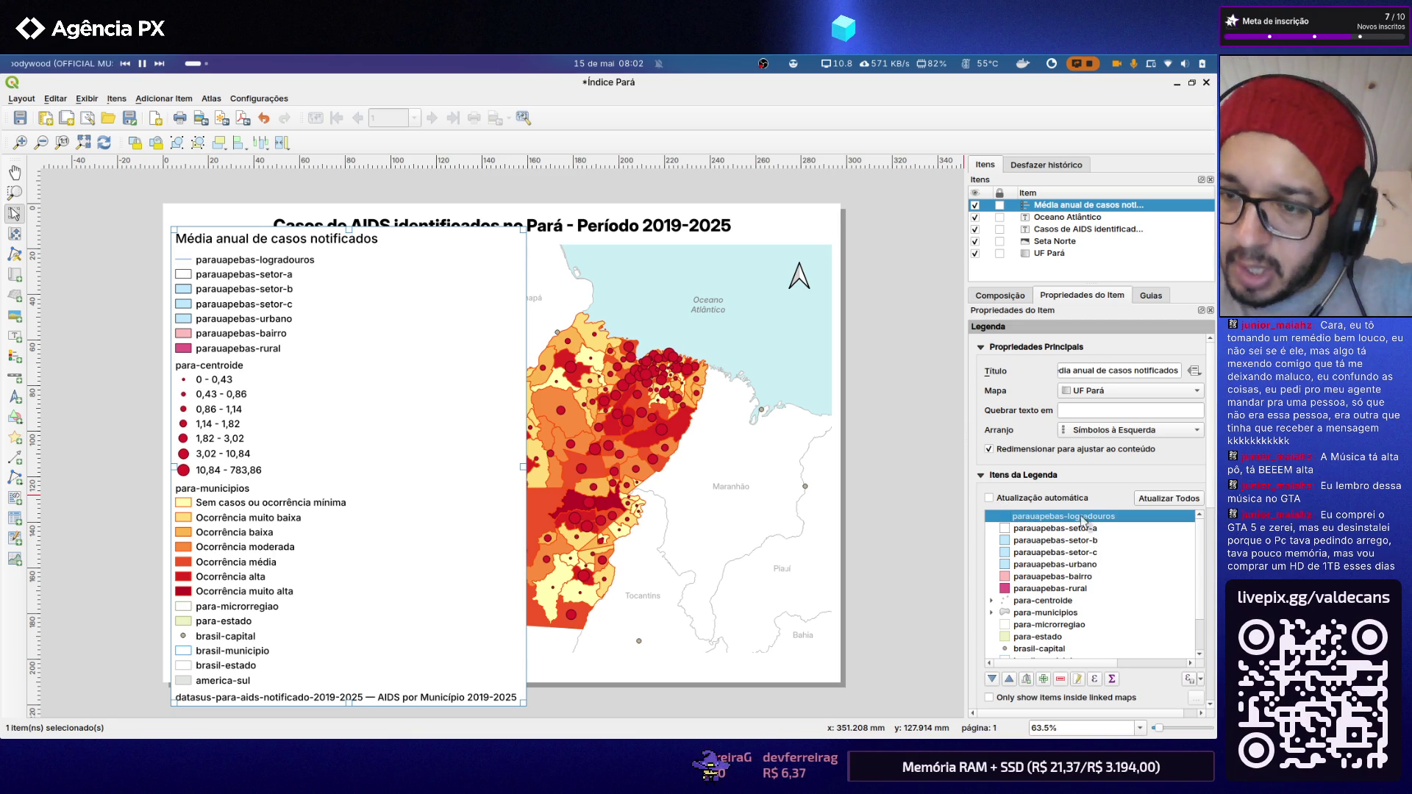
{"action": "left_click", "coordinate": [1060, 680]}
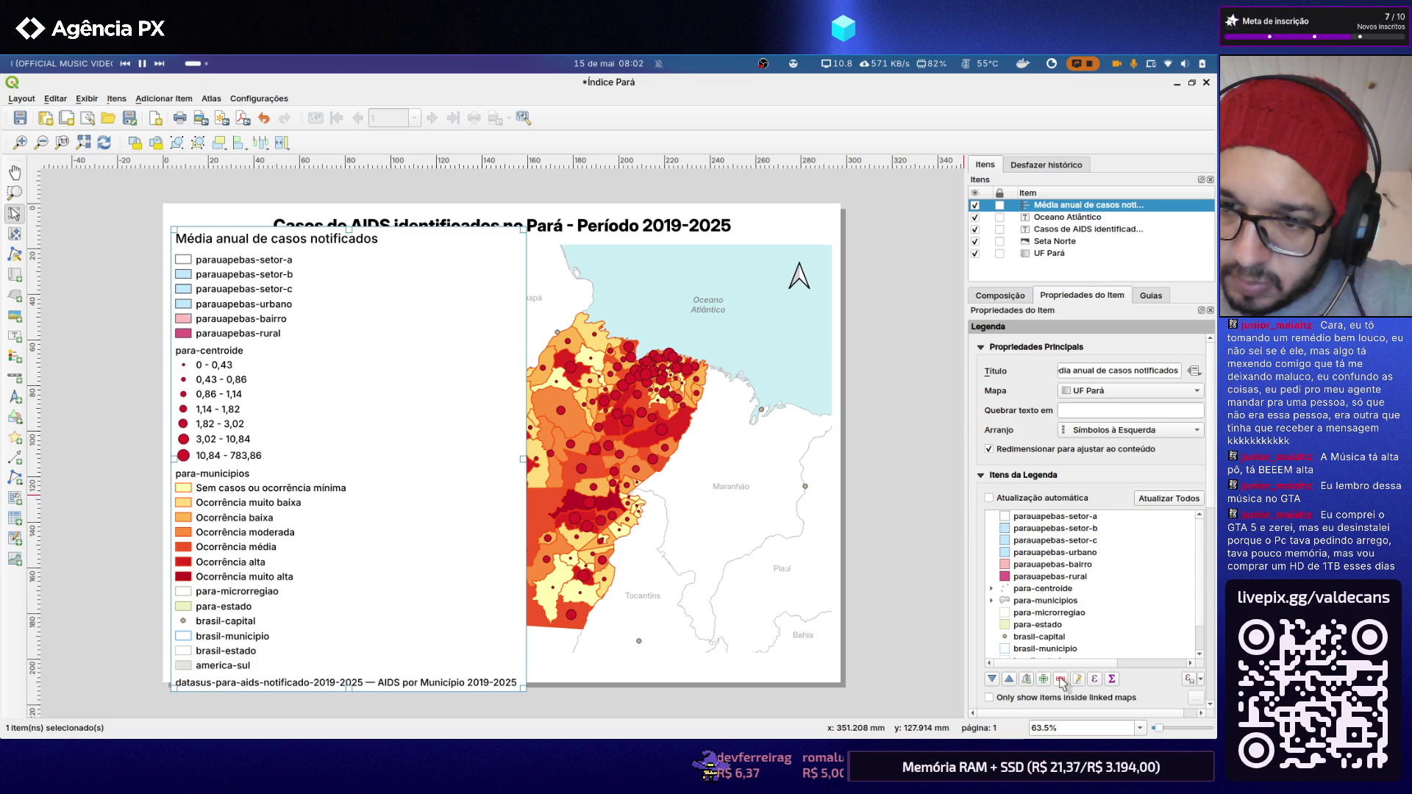
{"action": "left_click", "coordinate": [1054, 521]}
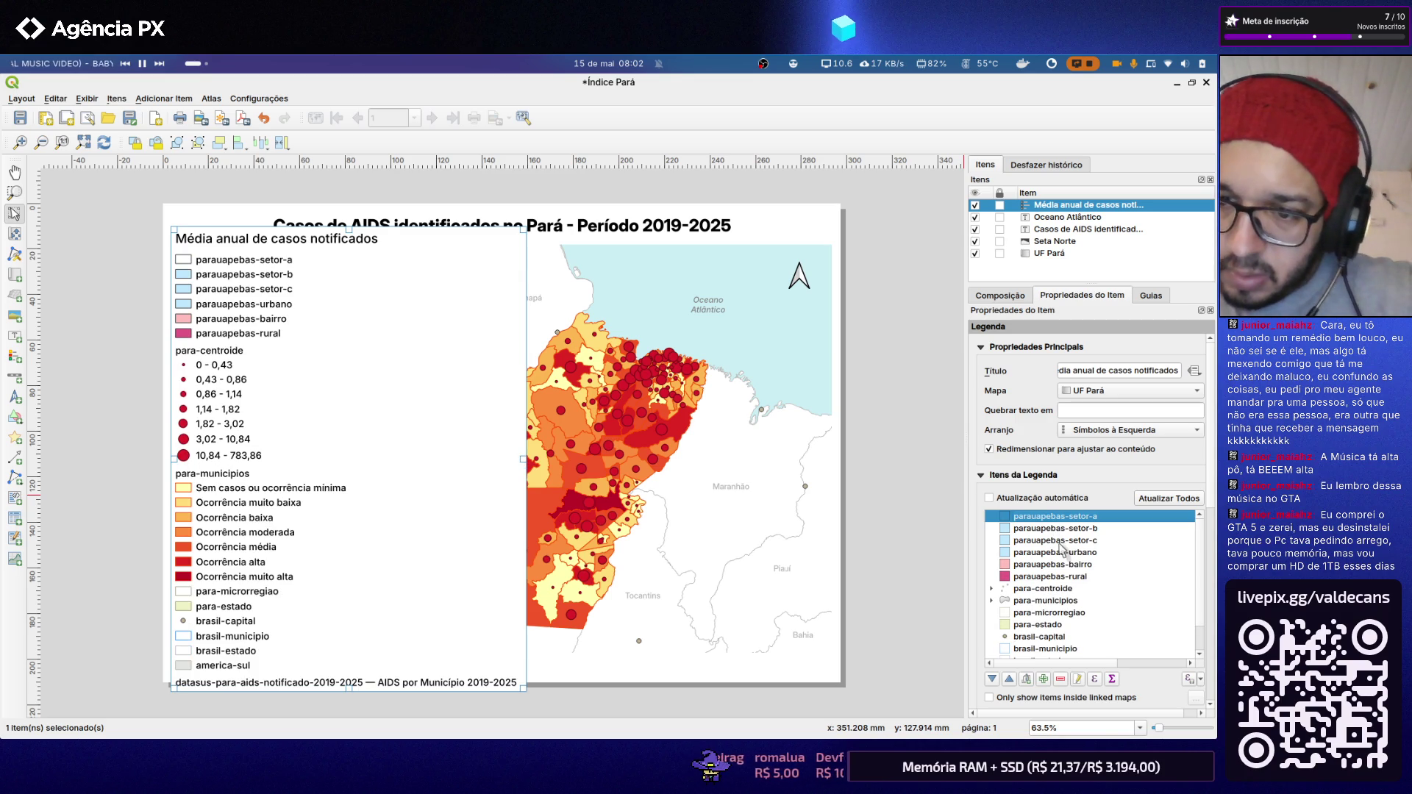
{"action": "left_click", "coordinate": [1055, 602], "text": "shift"}
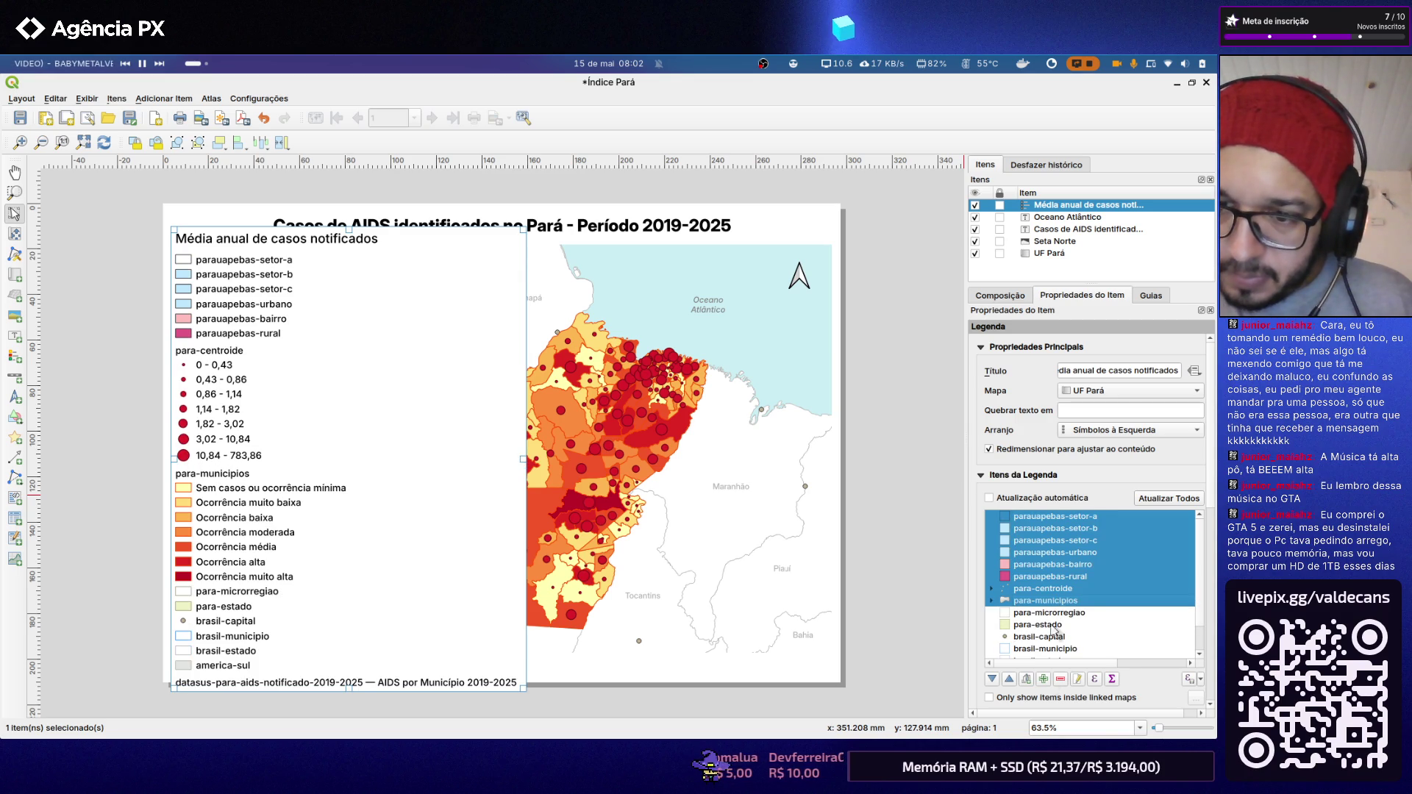
{"action": "left_click", "coordinate": [1060, 679]}
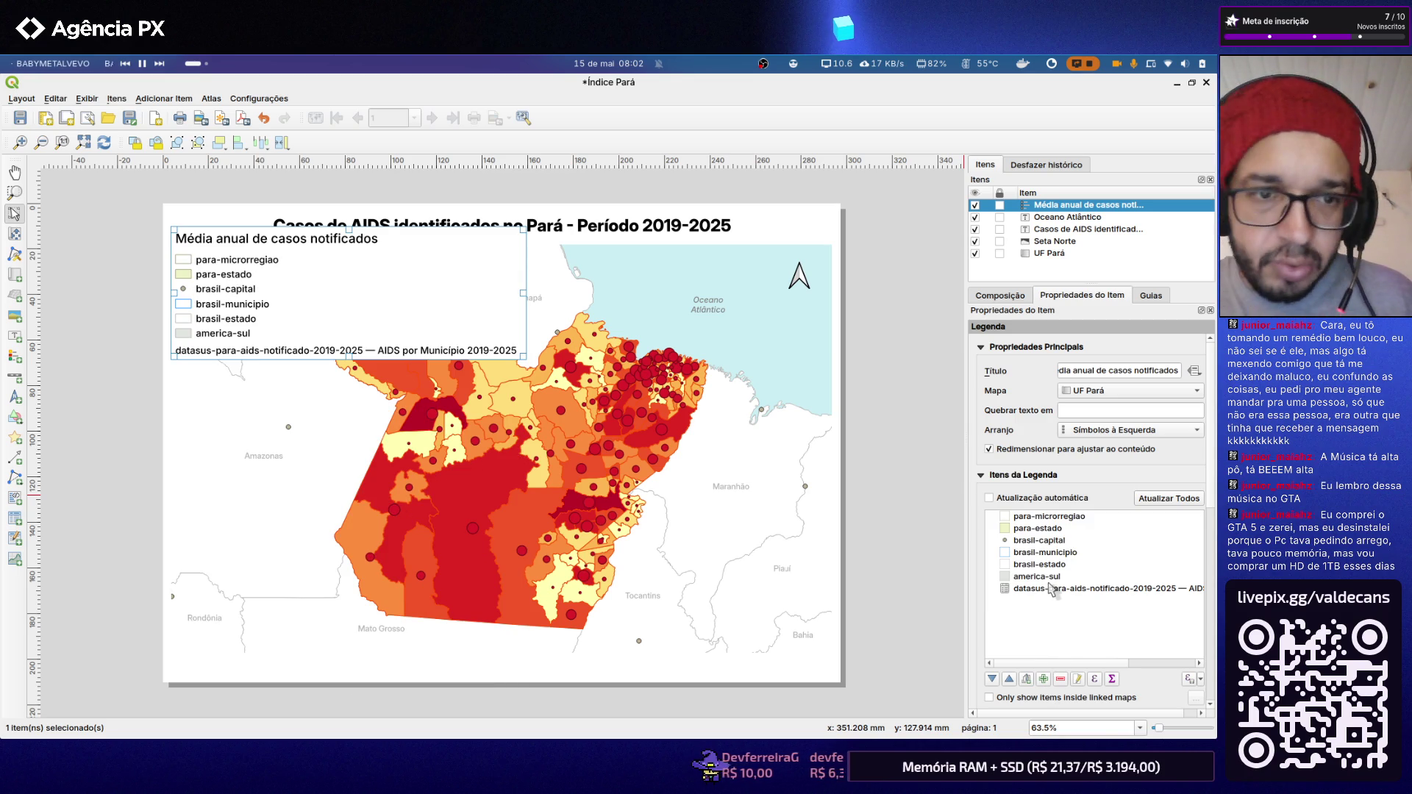
{"action": "left_click", "coordinate": [1059, 502]}
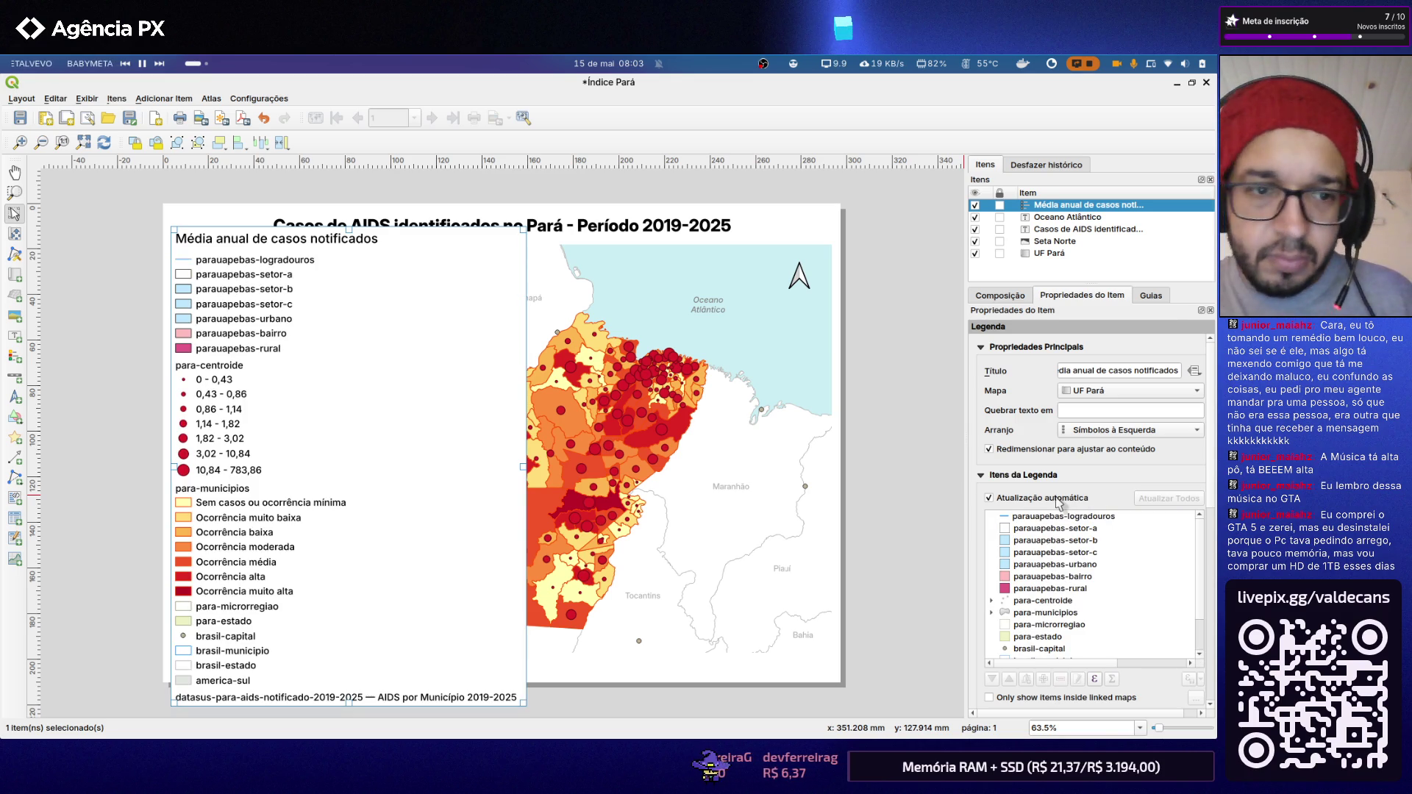
{"action": "scroll", "coordinate": [1070, 571], "scroll_direction": "down", "scroll_amount": 1}
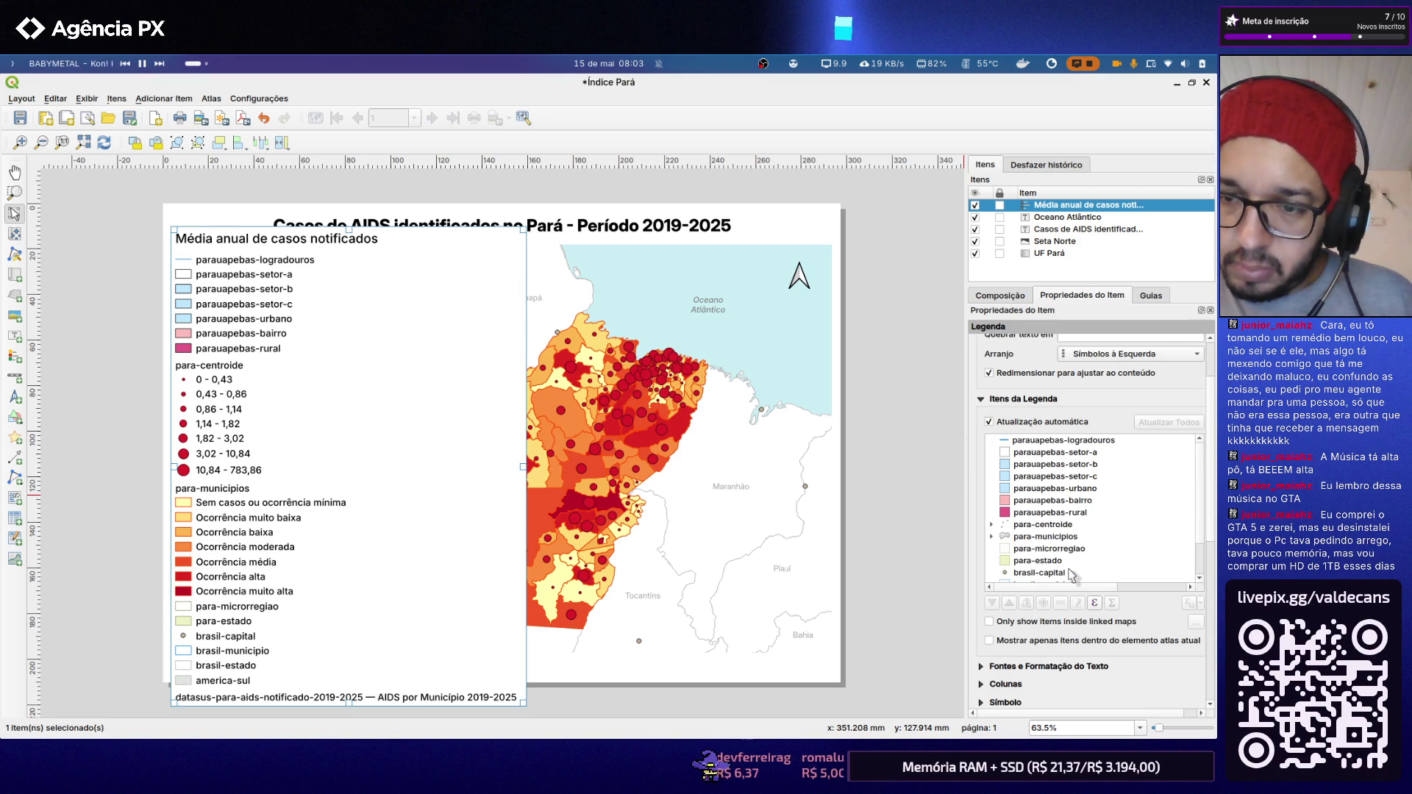
{"action": "scroll", "coordinate": [1058, 532], "scroll_direction": "up", "scroll_amount": 1}
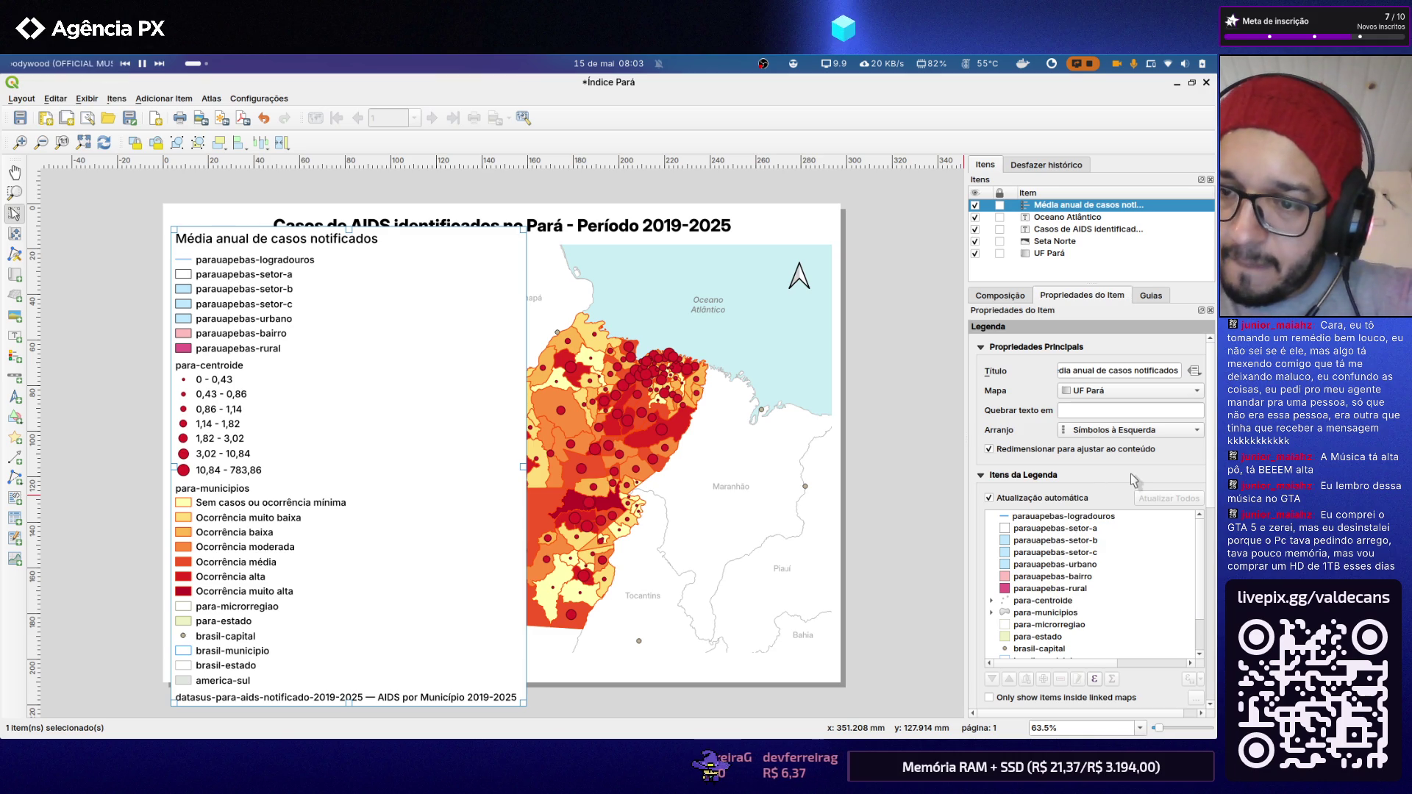
Step: Keep Mapa as UF Pará, Arranjo as Símbolos à Esquerda, and Redimensionar para ajustar ao conteúdo enabled
{"action": "left_click", "coordinate": [1196, 395]}
{"action": "left_click", "coordinate": [1196, 396]}
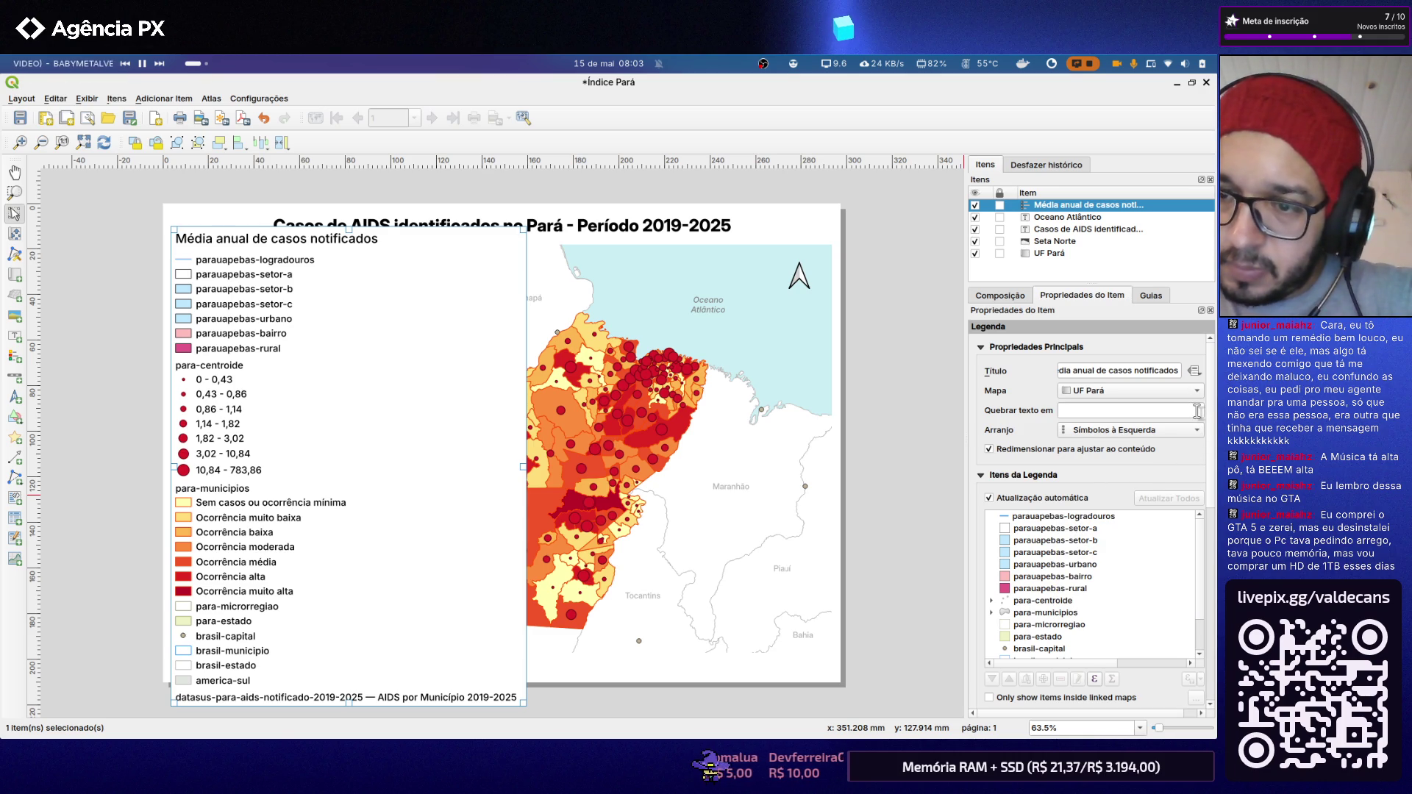
{"action": "left_click", "coordinate": [1199, 412]}
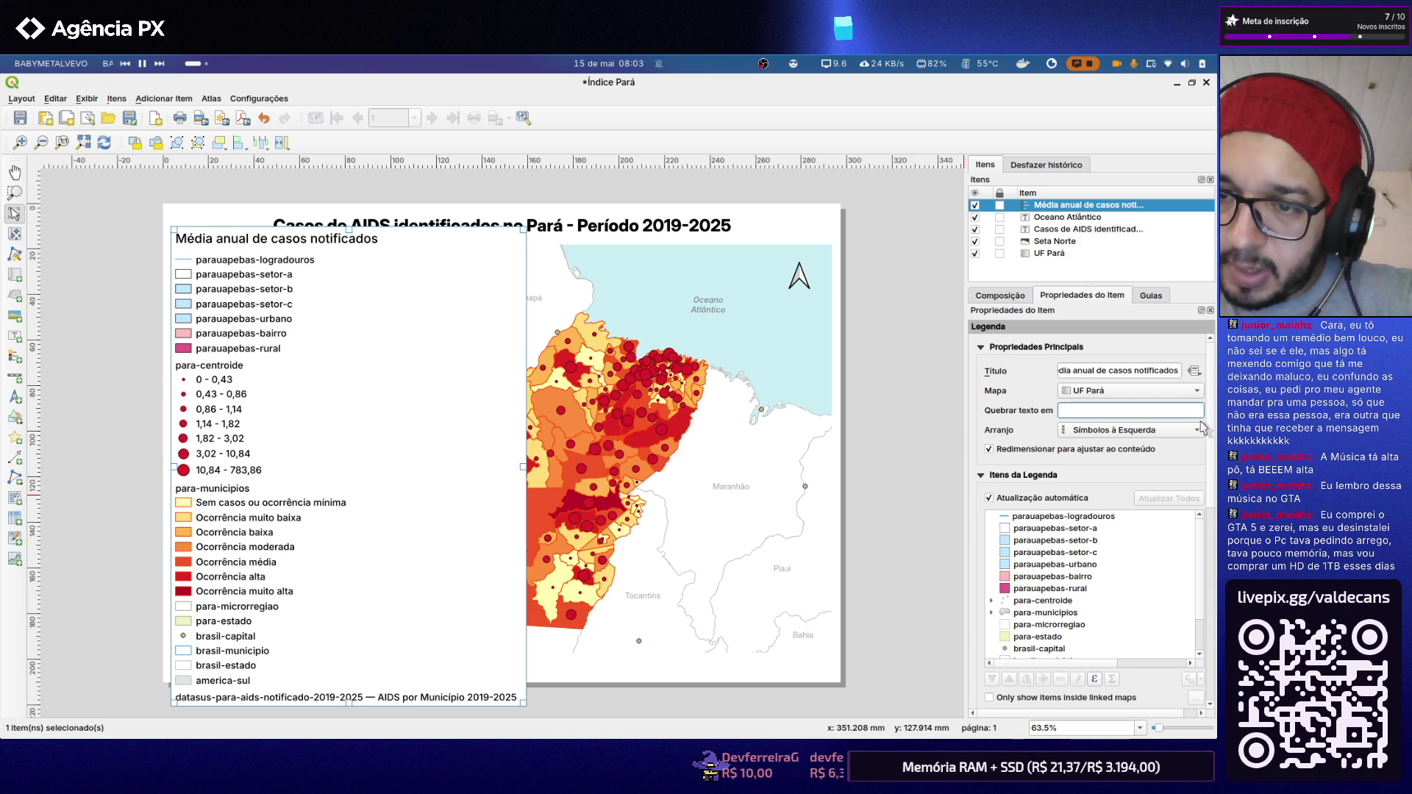
{"action": "left_click", "coordinate": [1202, 432]}
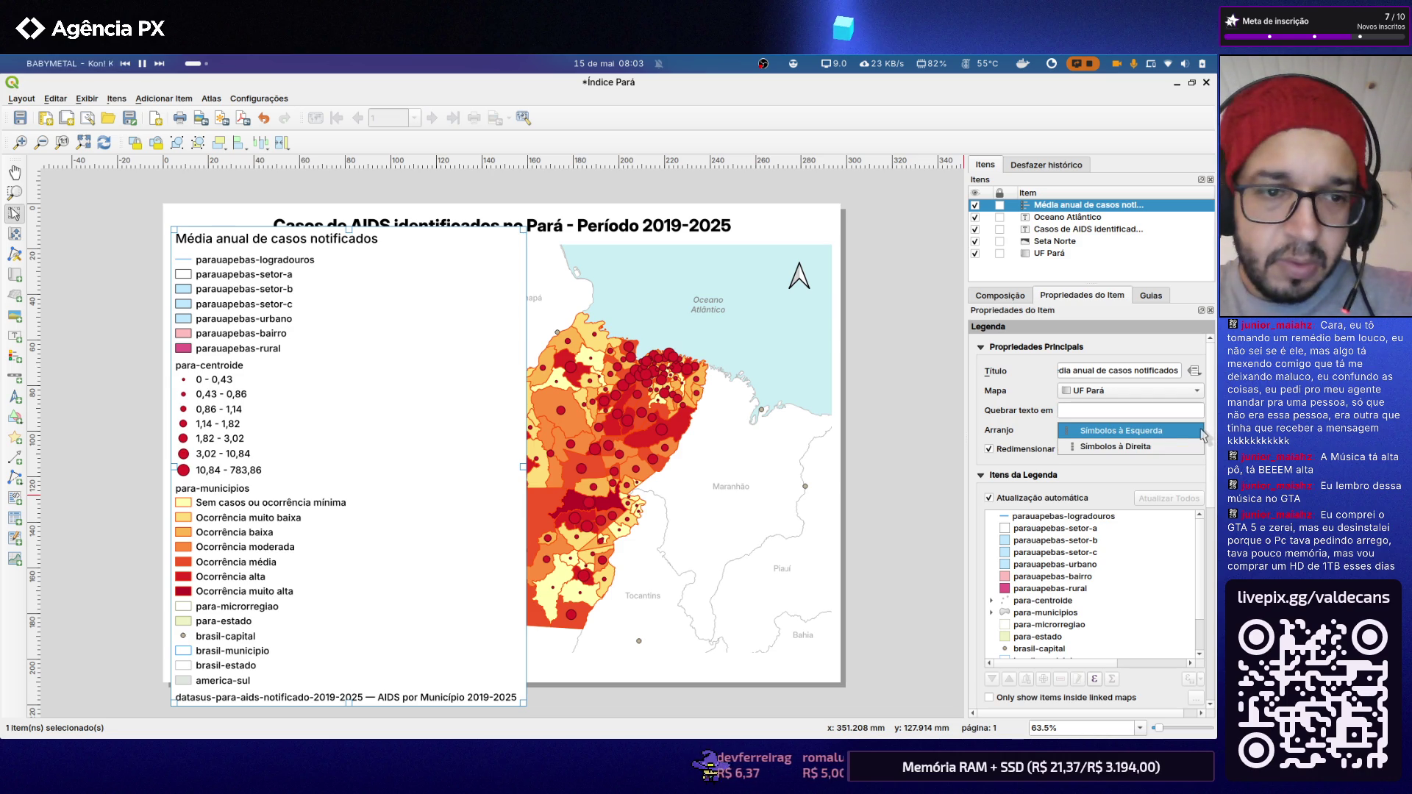
{"action": "left_click", "coordinate": [1202, 433]}
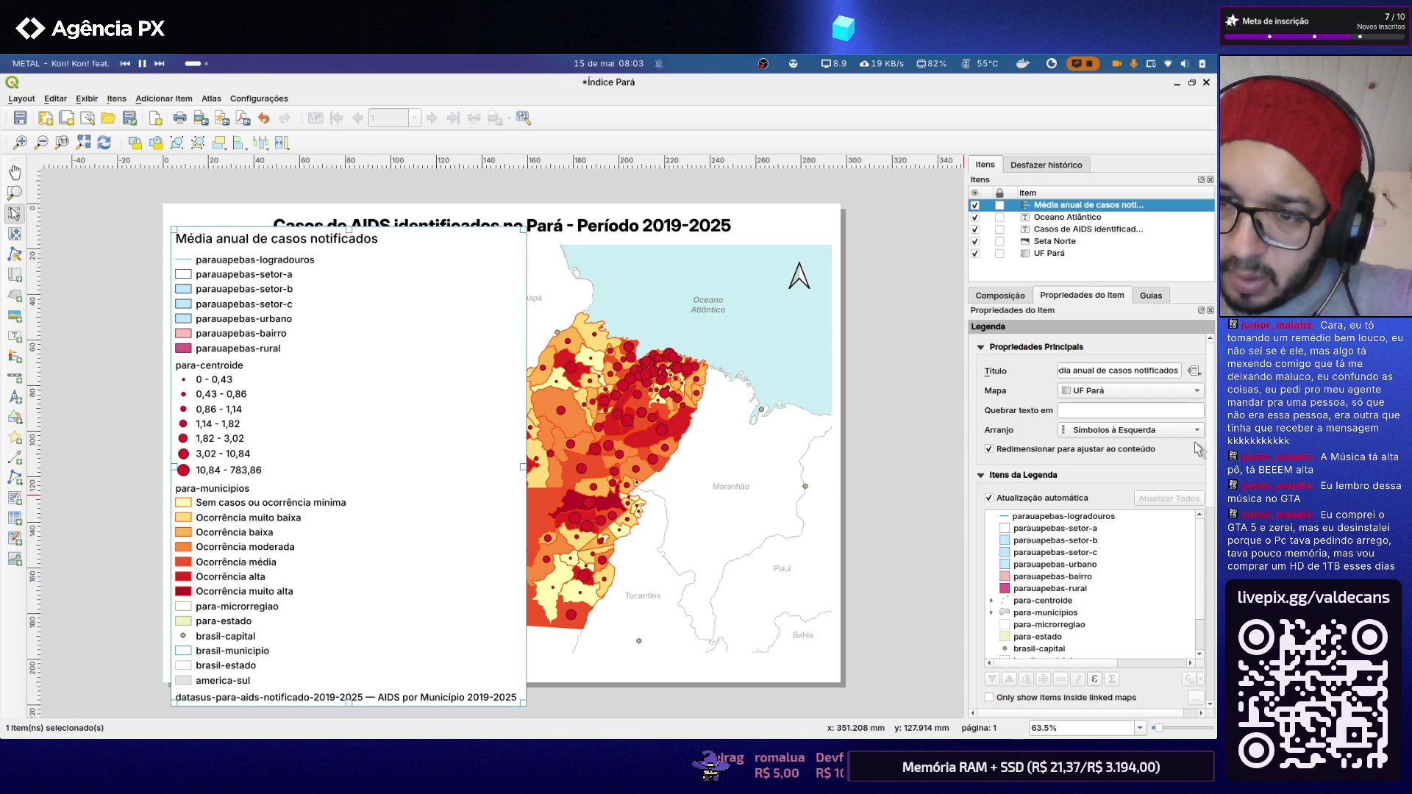
{"action": "scroll", "coordinate": [1202, 469], "scroll_direction": "down", "scroll_amount": 1}
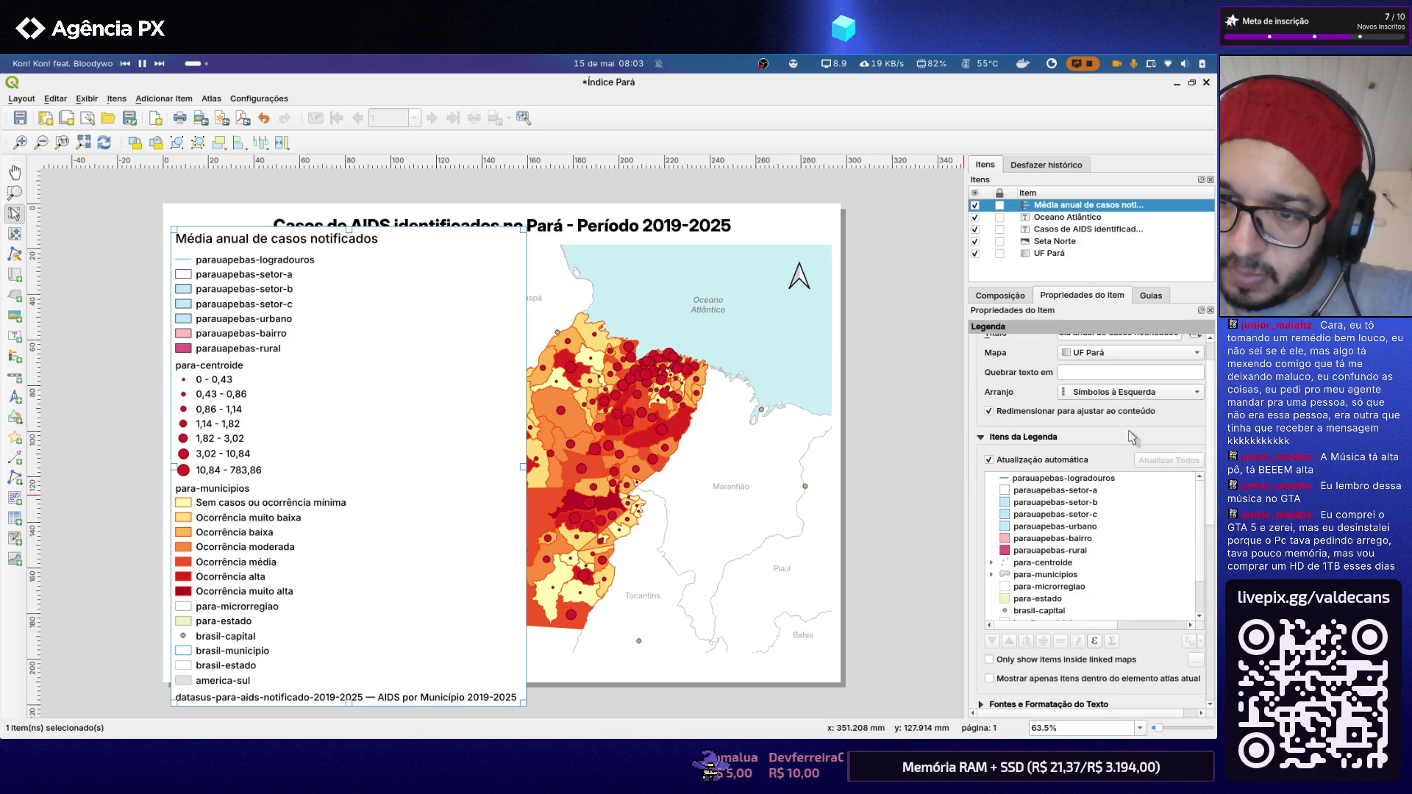
{"action": "left_click", "coordinate": [1015, 418]}
{"action": "left_click", "coordinate": [1017, 412]}
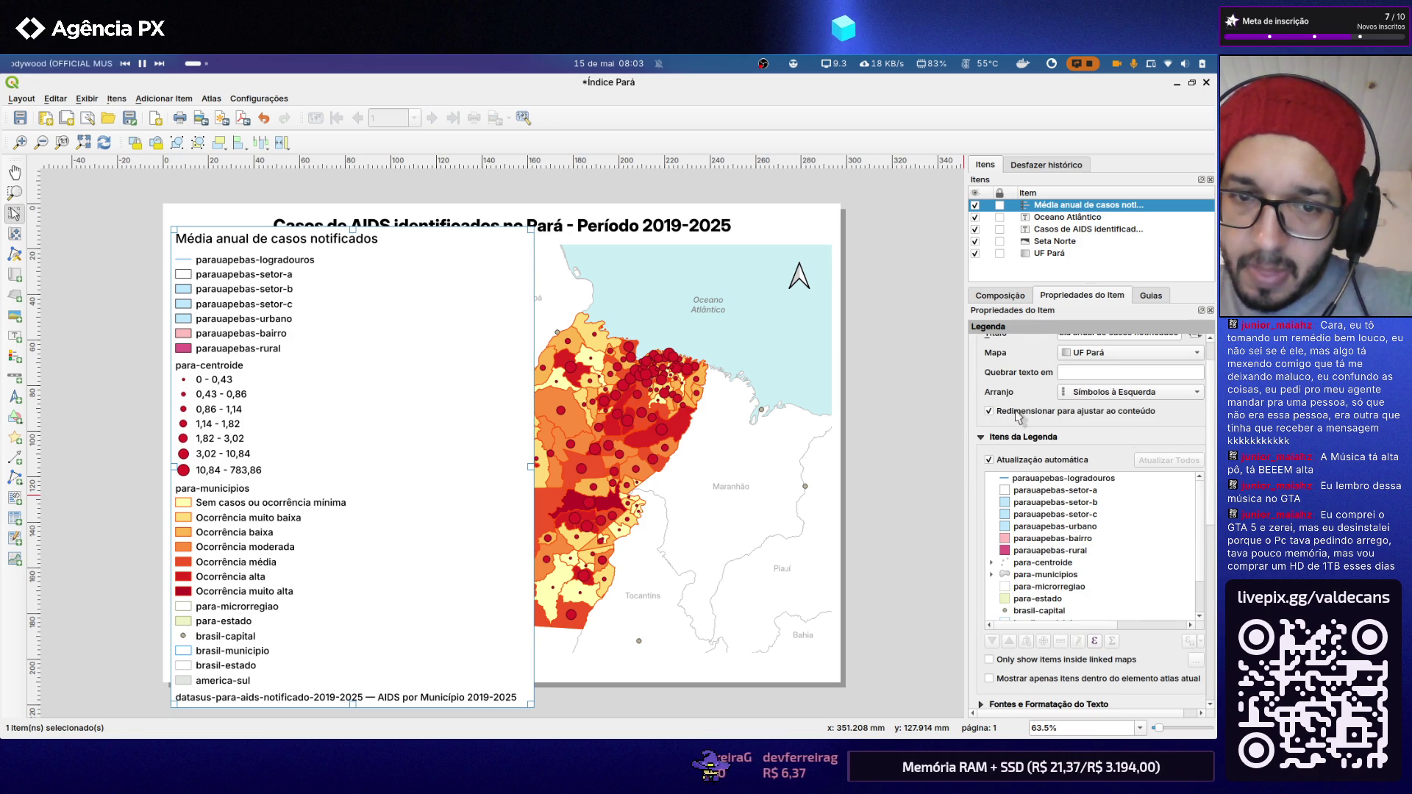
{"action": "scroll", "coordinate": [1207, 452], "scroll_direction": "down", "scroll_amount": 2}
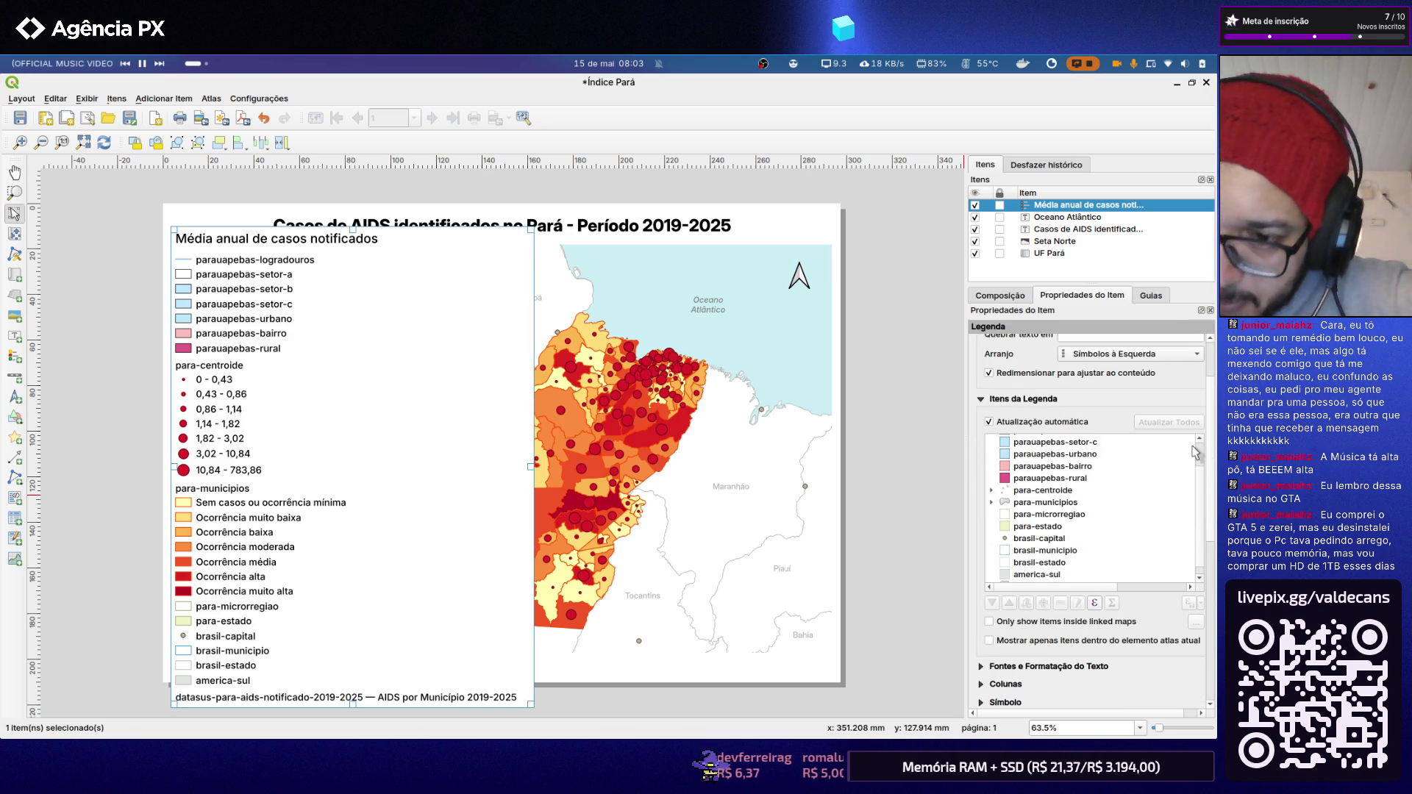
{"action": "scroll", "coordinate": [1180, 463], "scroll_direction": "down", "scroll_amount": 2}
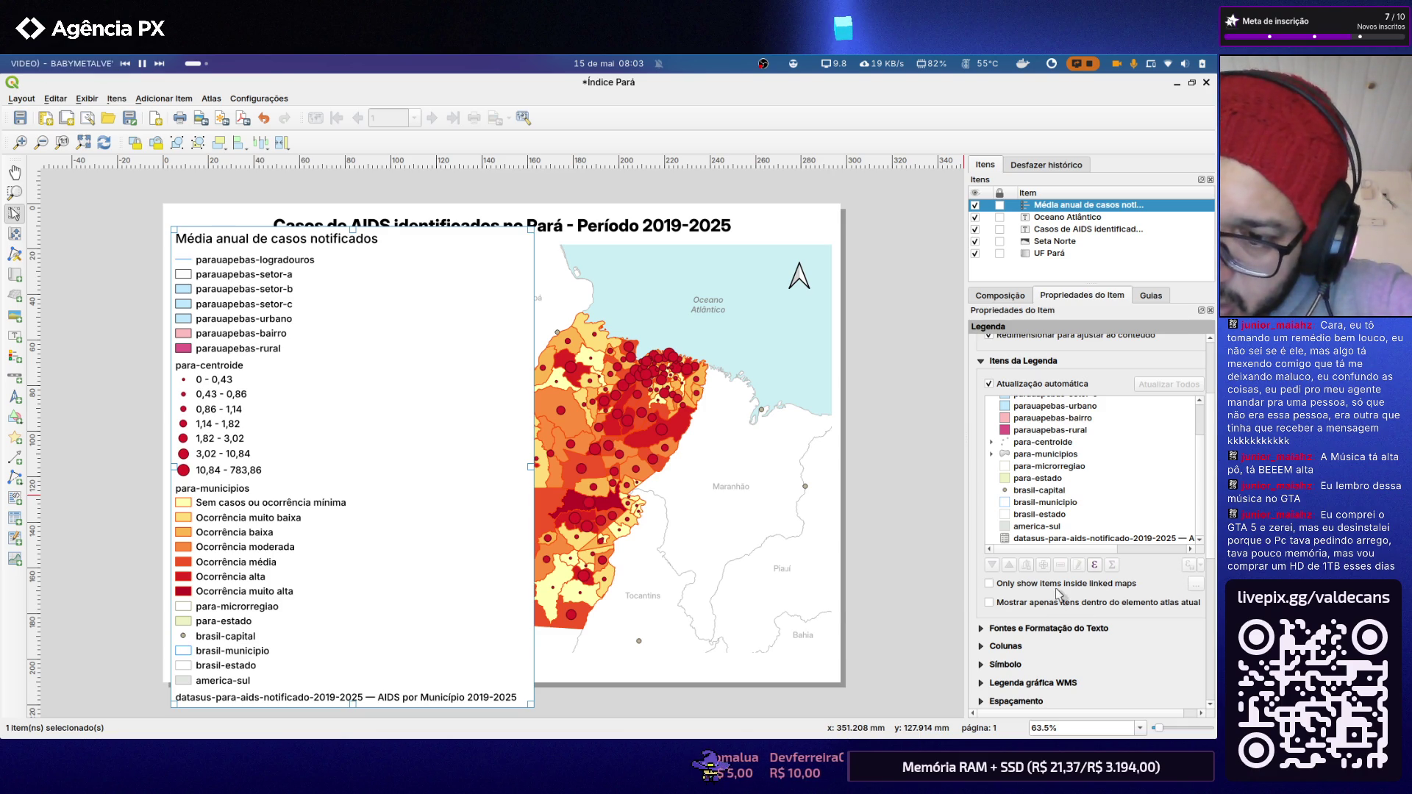
Step: Enable 'Only show items inside linked maps' for the legend and switch to the reference image viewer
{"action": "left_click", "coordinate": [989, 583]}
{"action": "left_click", "coordinate": [989, 585]}
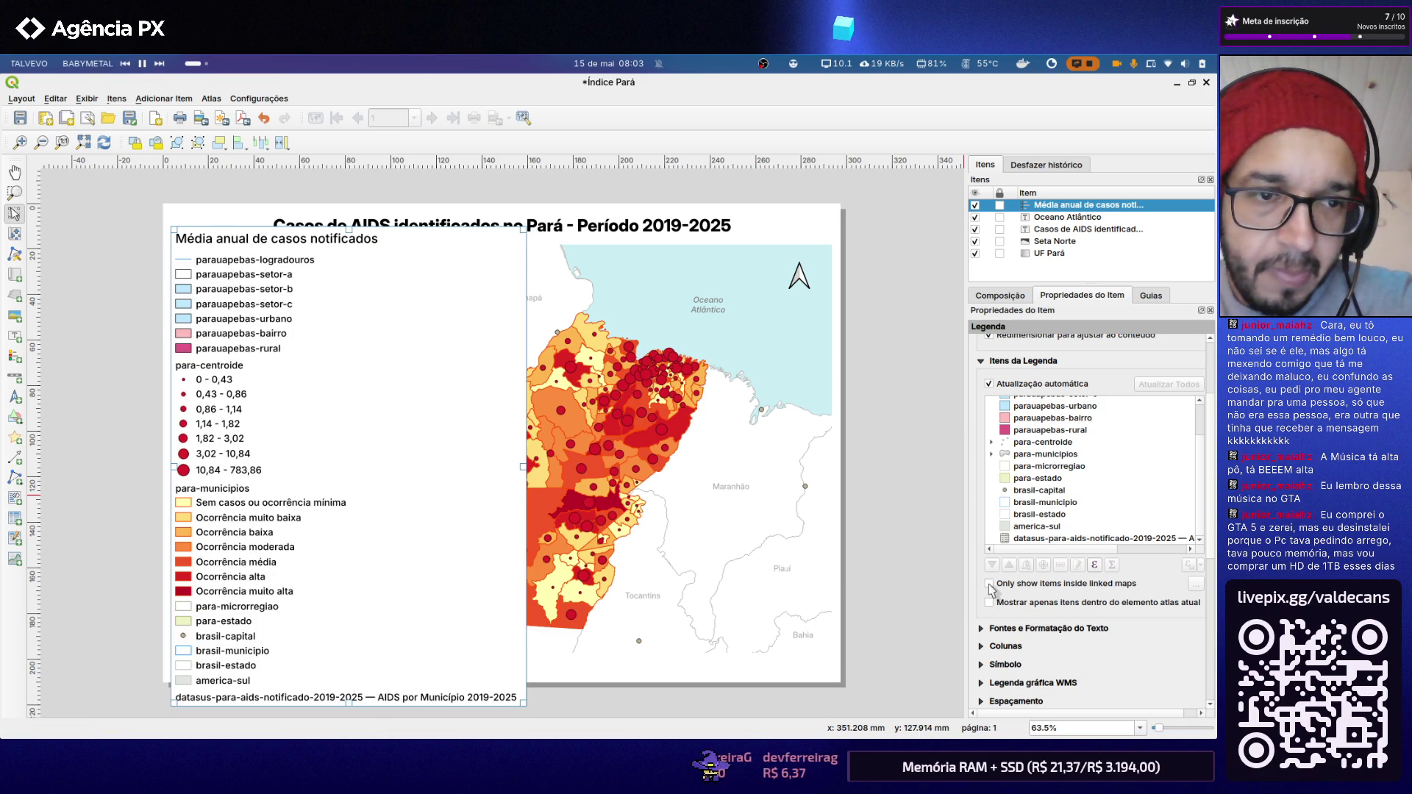
{"action": "left_click", "coordinate": [990, 586]}
{"action": "left_click", "coordinate": [989, 585]}
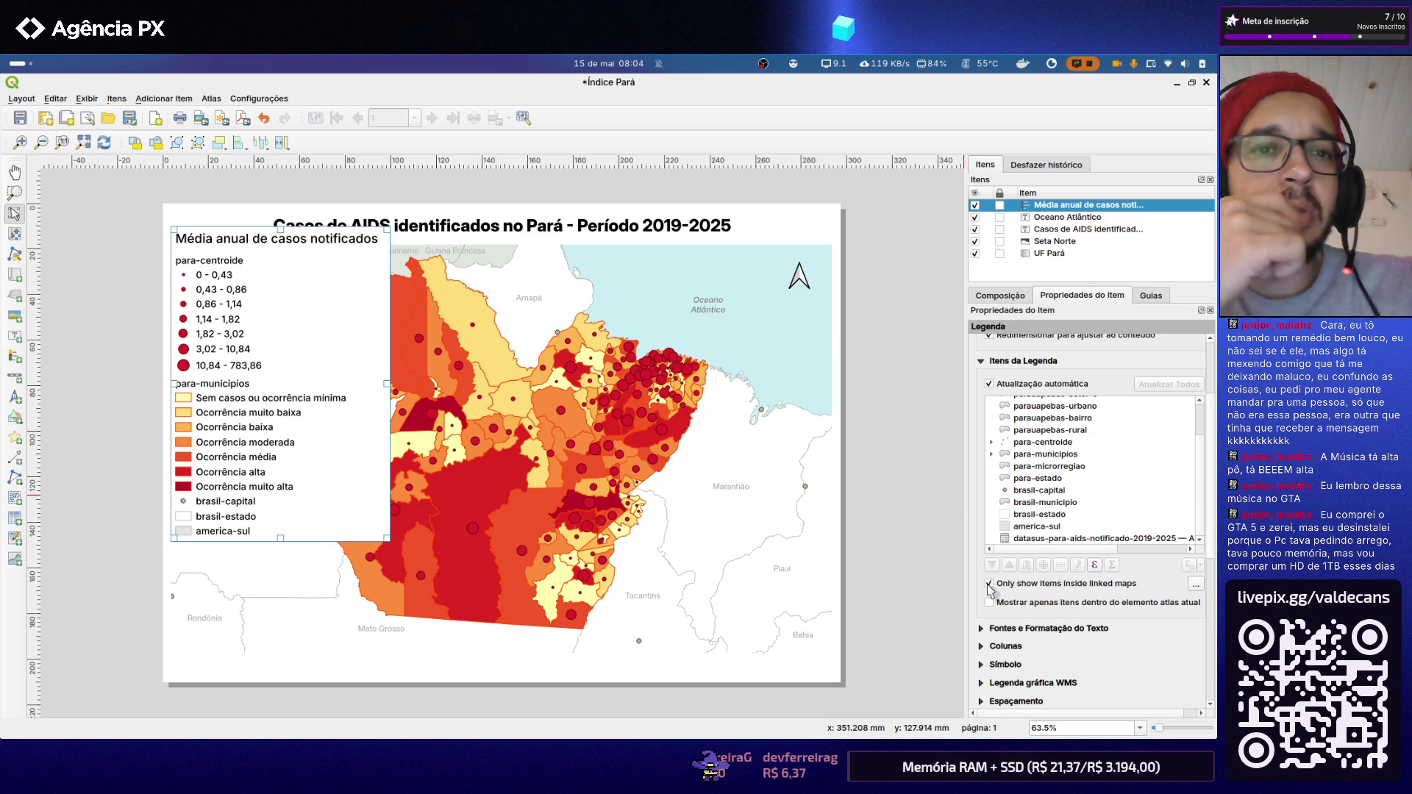
{"action": "key", "text": "alt+Tab"}
{"action": "key", "text": "alt+Tab"}
{"action": "key", "text": "alt+Tab"}
{"action": "key", "text": "alt+Tab"}
{"action": "key", "text": "alt+Tab"}
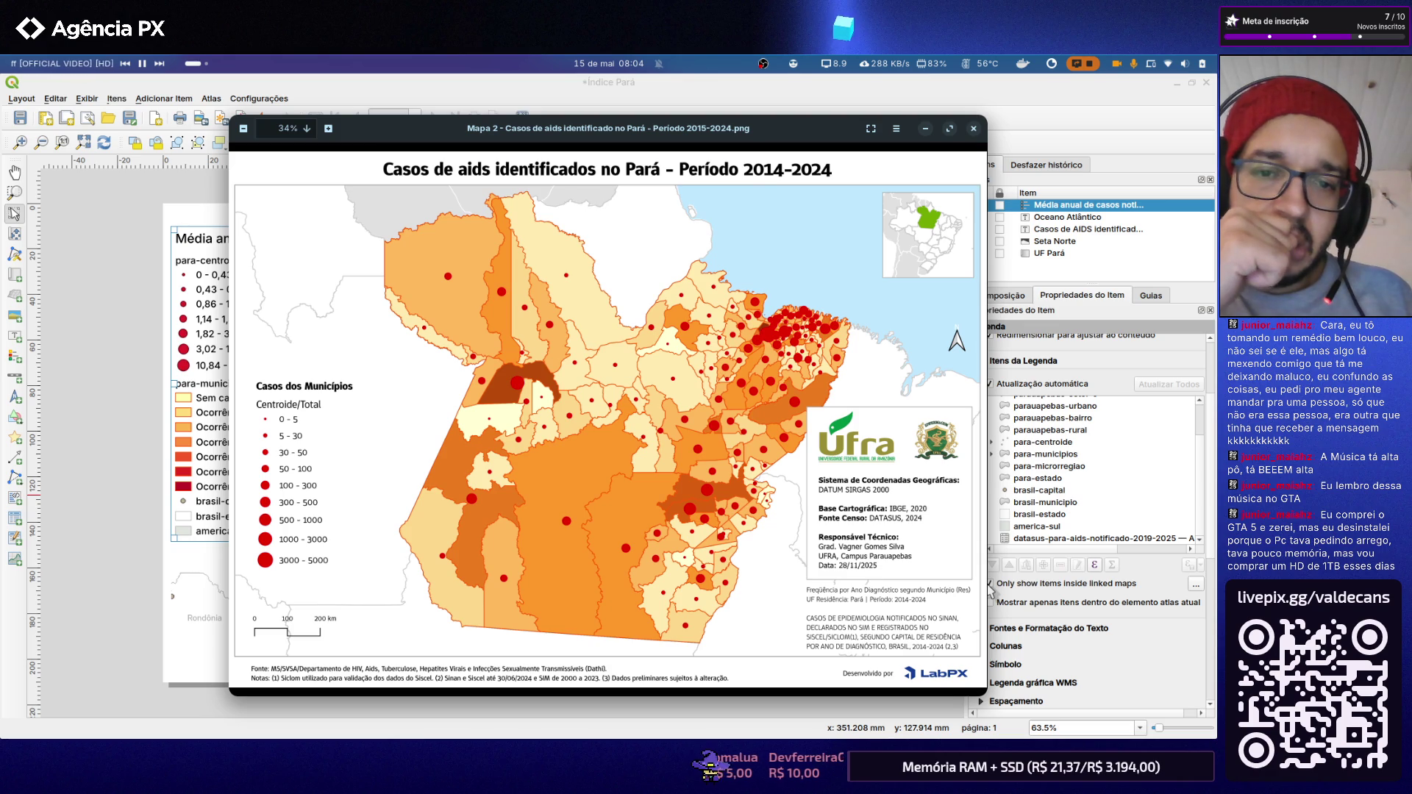
Step: Flip between the 2014–2024 reference map image and the QGIS layout to compare them, ending in QGIS
{"action": "key", "text": "ctrl+w"}
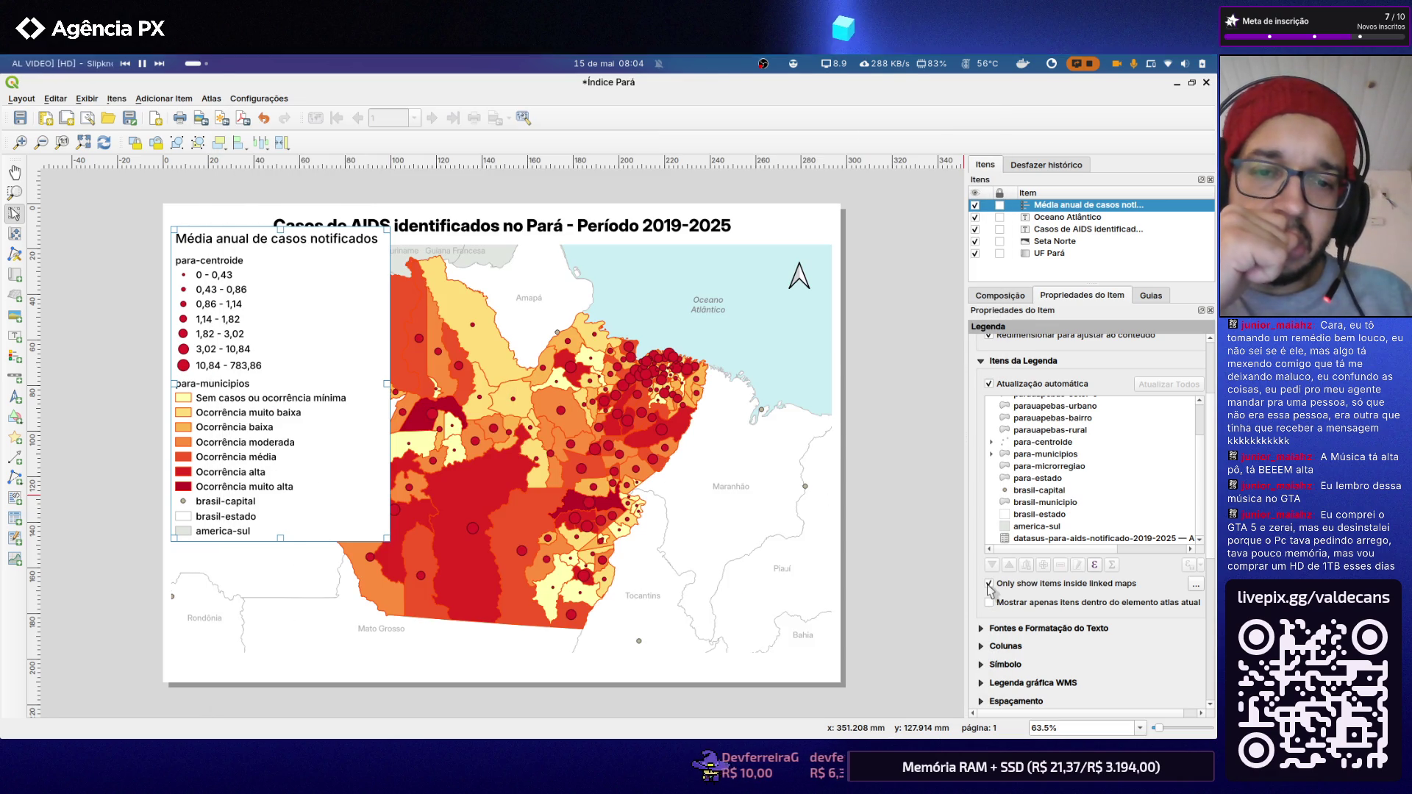
{"action": "key", "text": "alt+Tab"}
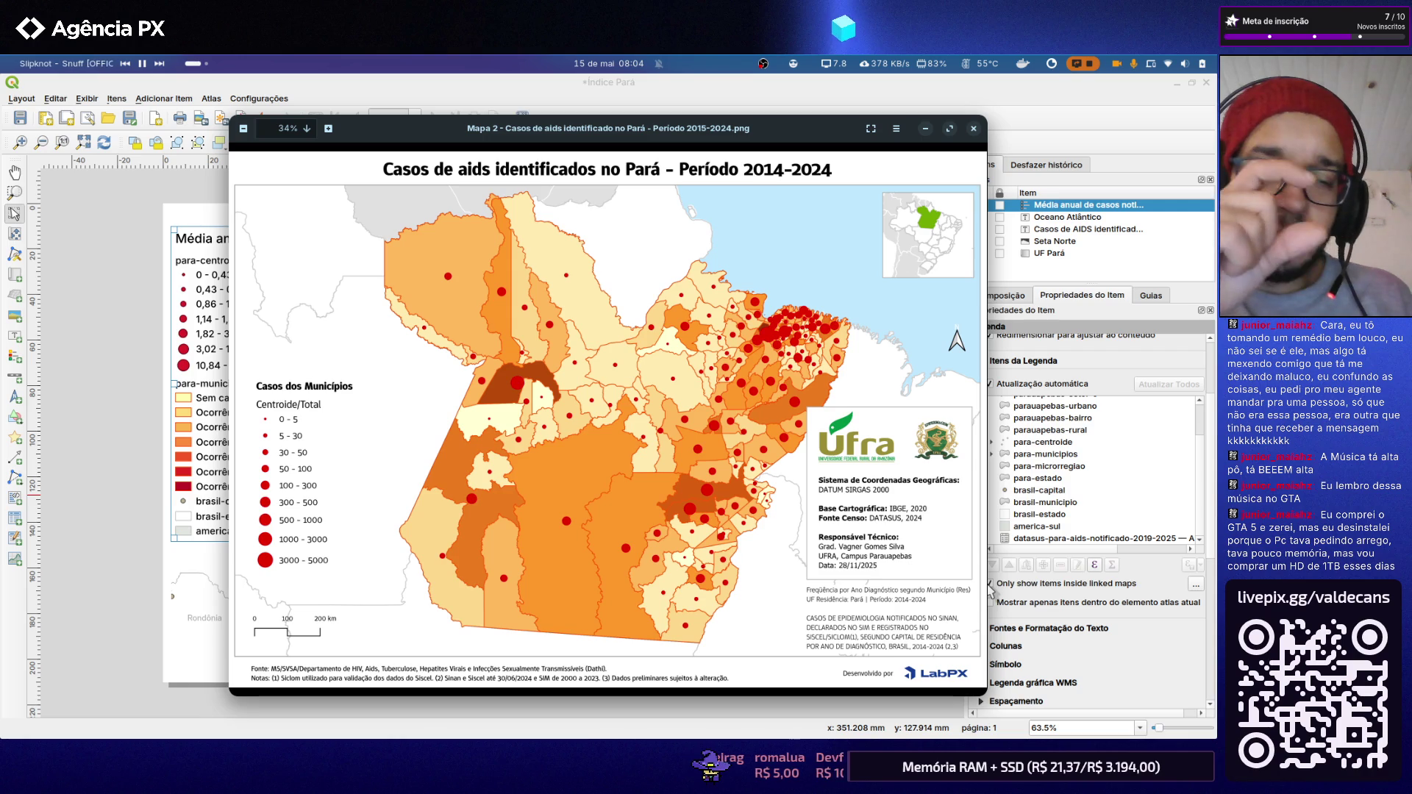
{"action": "key", "text": "alt+Tab"}
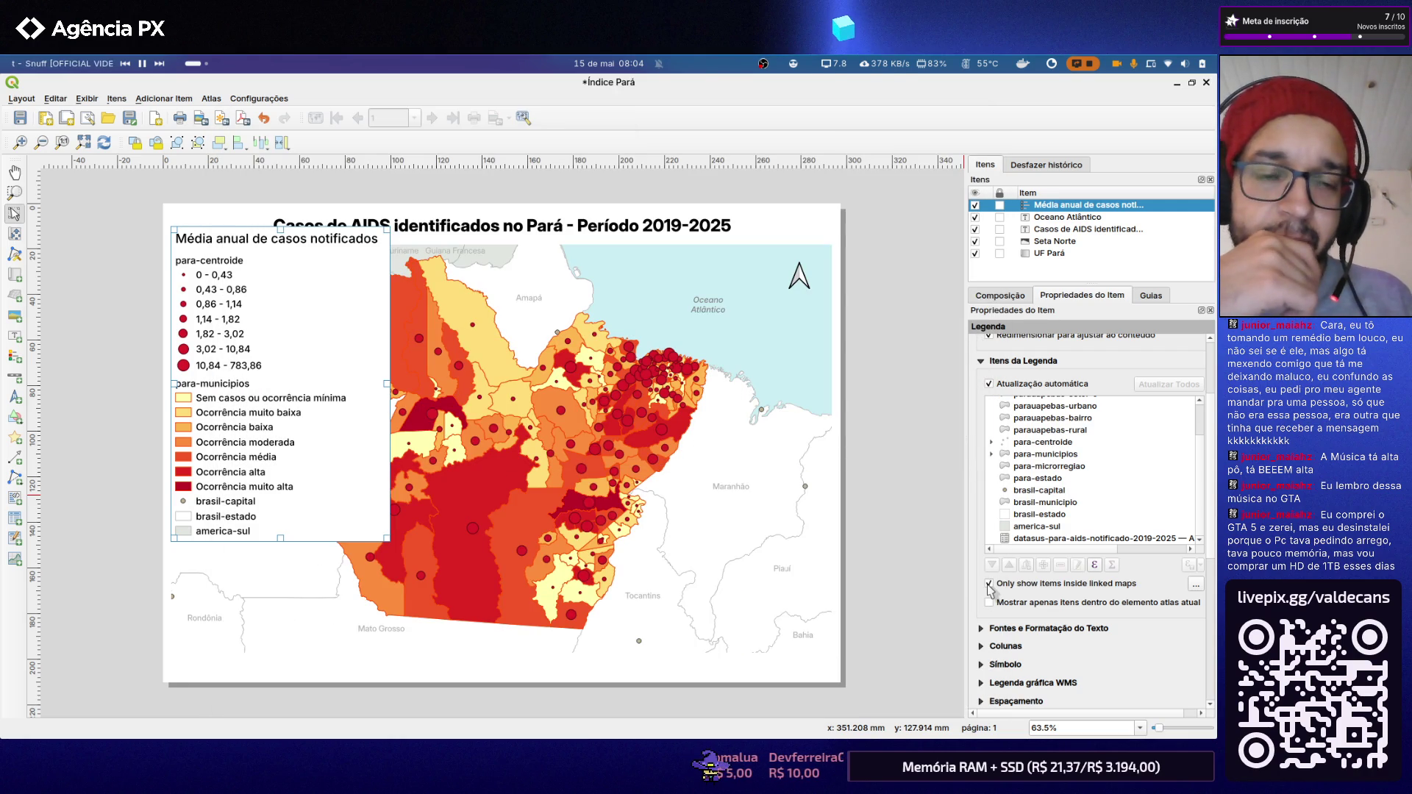
{"action": "key", "text": "alt+Tab"}
{"action": "key", "text": "alt+Tab"}
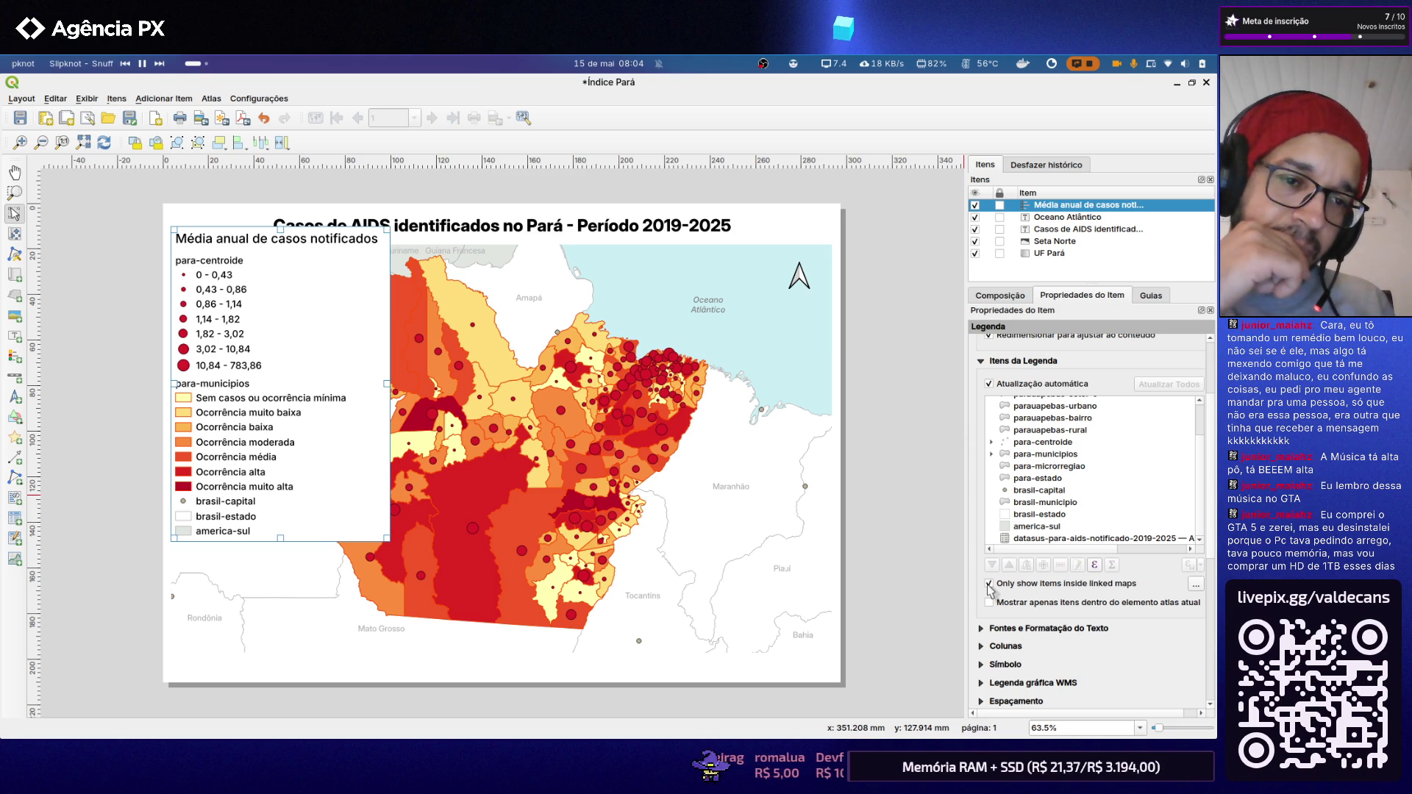
{"action": "key", "text": "alt+Tab"}
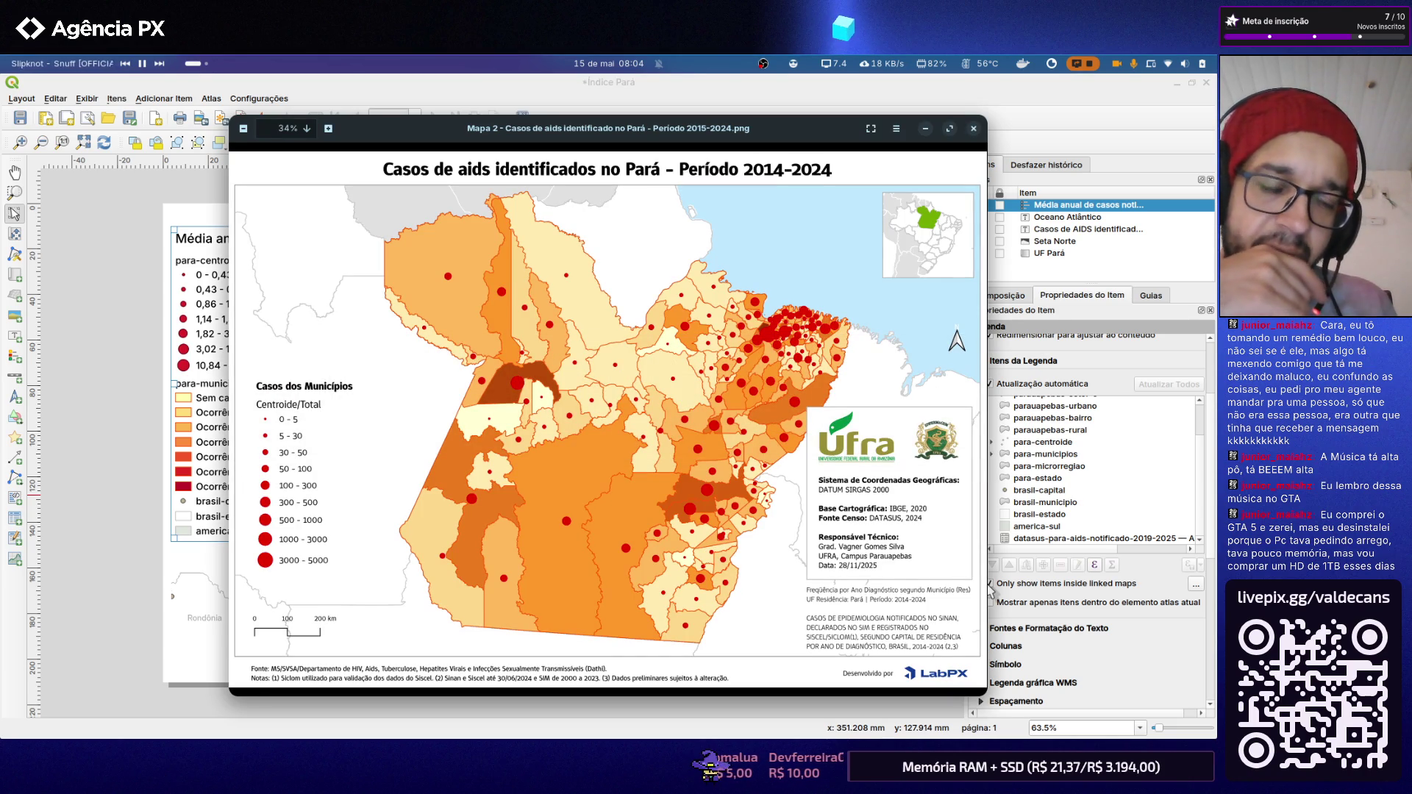
{"action": "key", "text": "alt+Tab"}
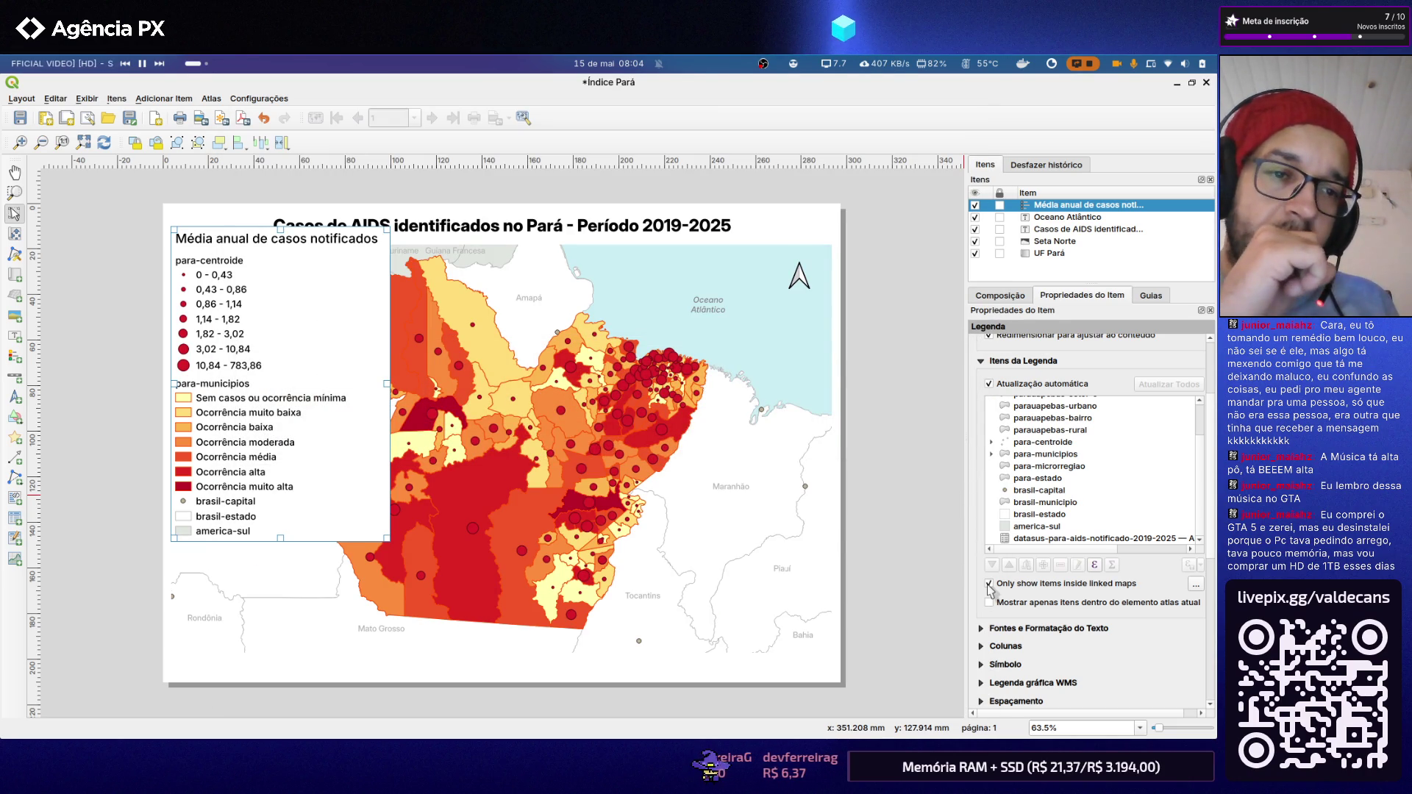
{"action": "key", "text": "alt+Tab"}
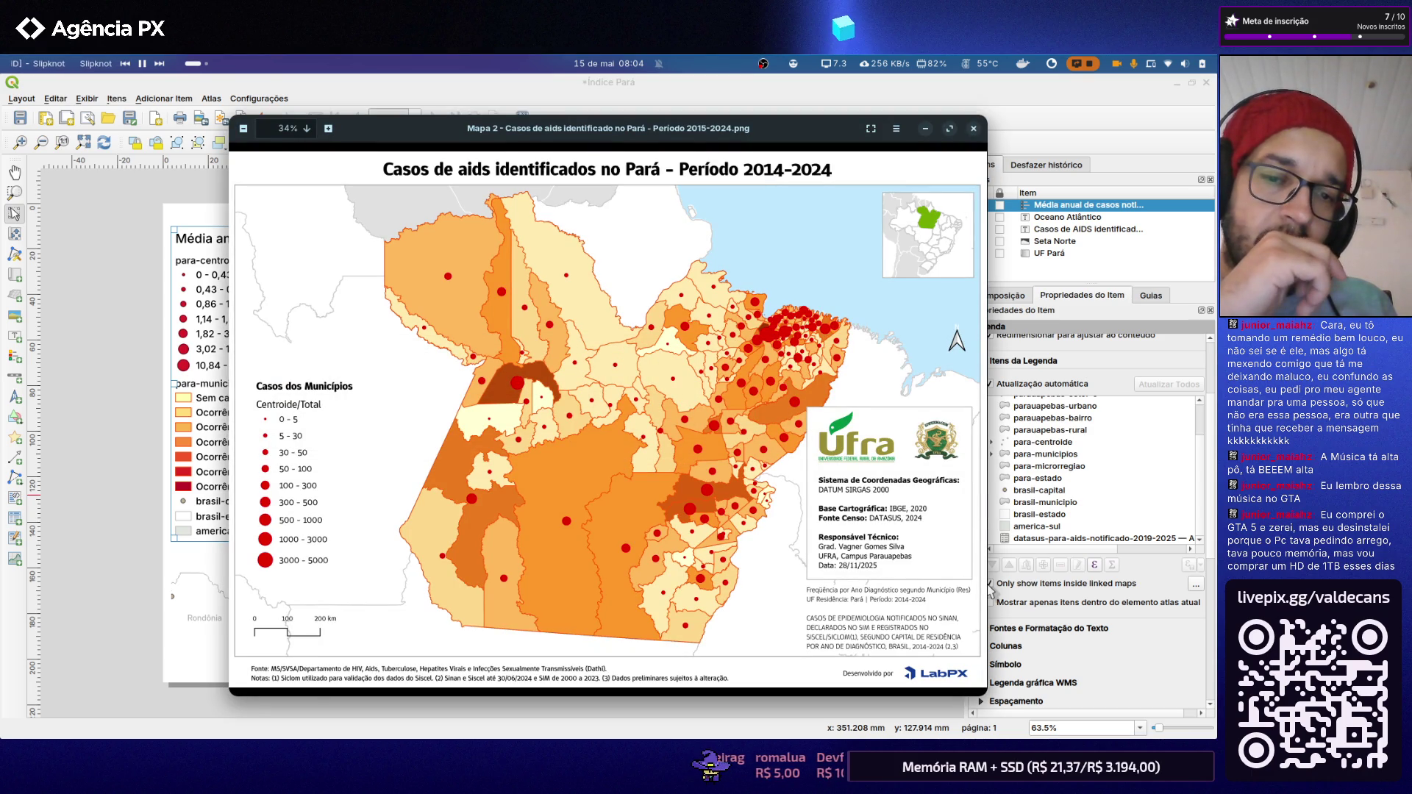
{"action": "key", "text": "alt+Tab"}
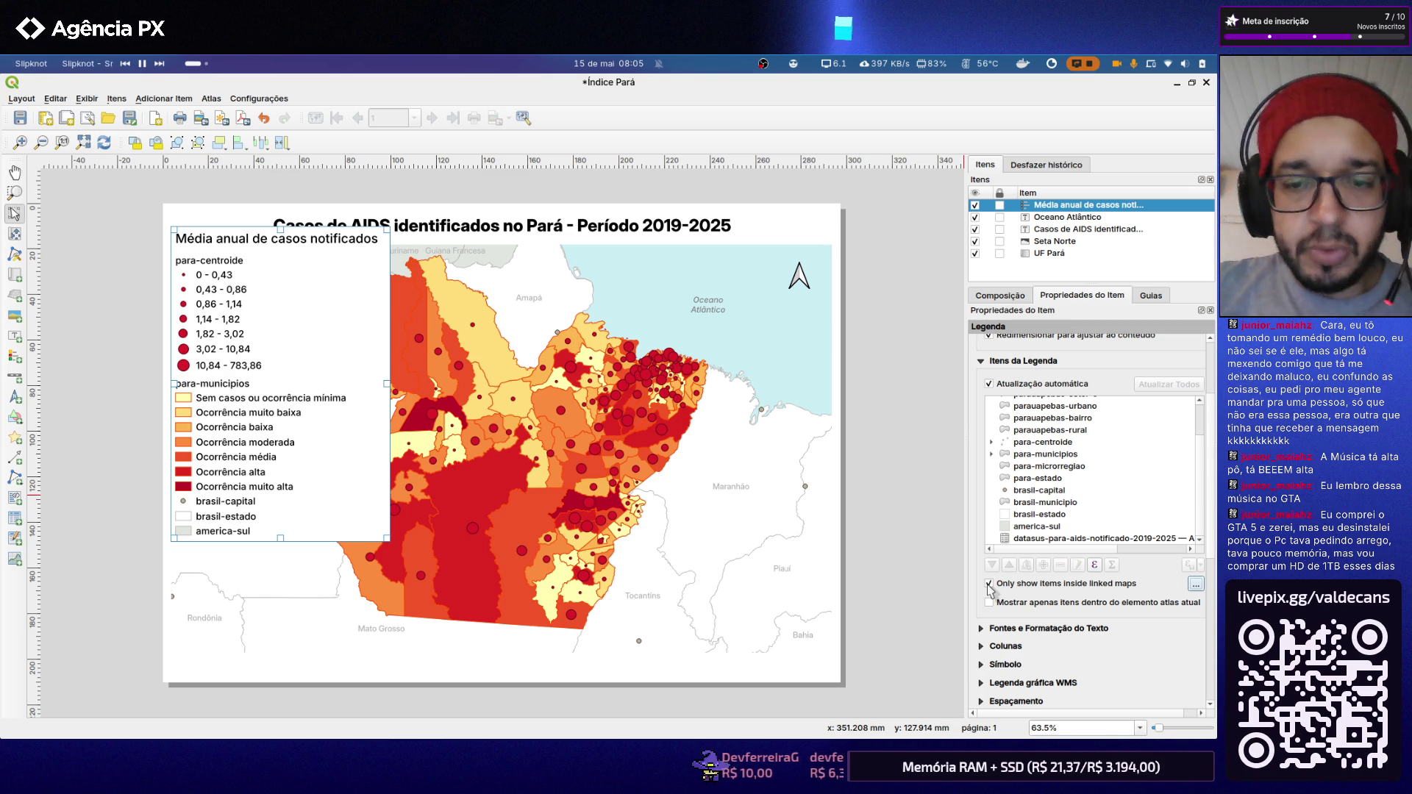
{"action": "key", "text": "alt+Tab"}
{"action": "key", "text": "alt+Tab"}
{"action": "key", "text": "alt+Tab"}
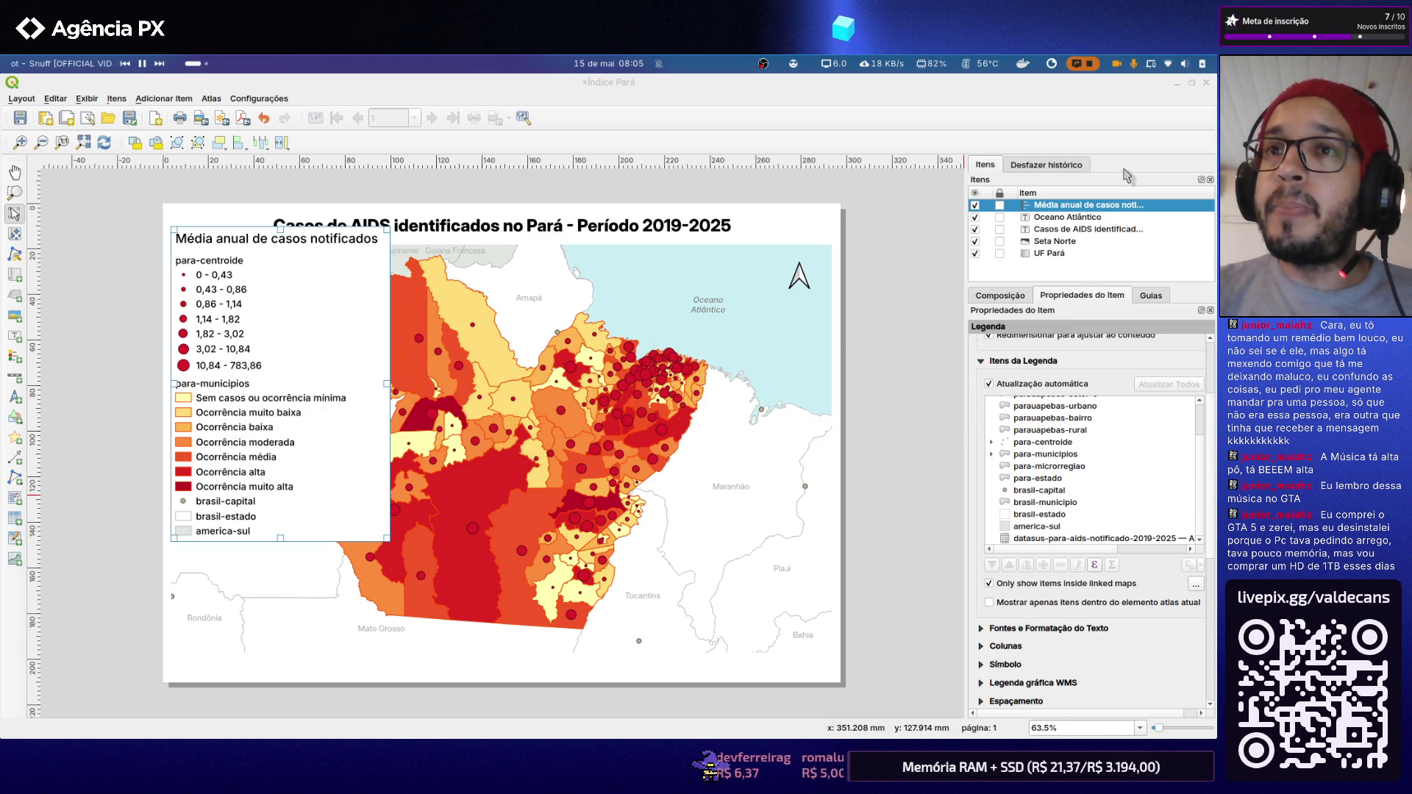
Step: Open the home folder (Pasta pessoal) in the Files manager over the QGIS layout
{"action": "key", "text": "alt+Tab"}
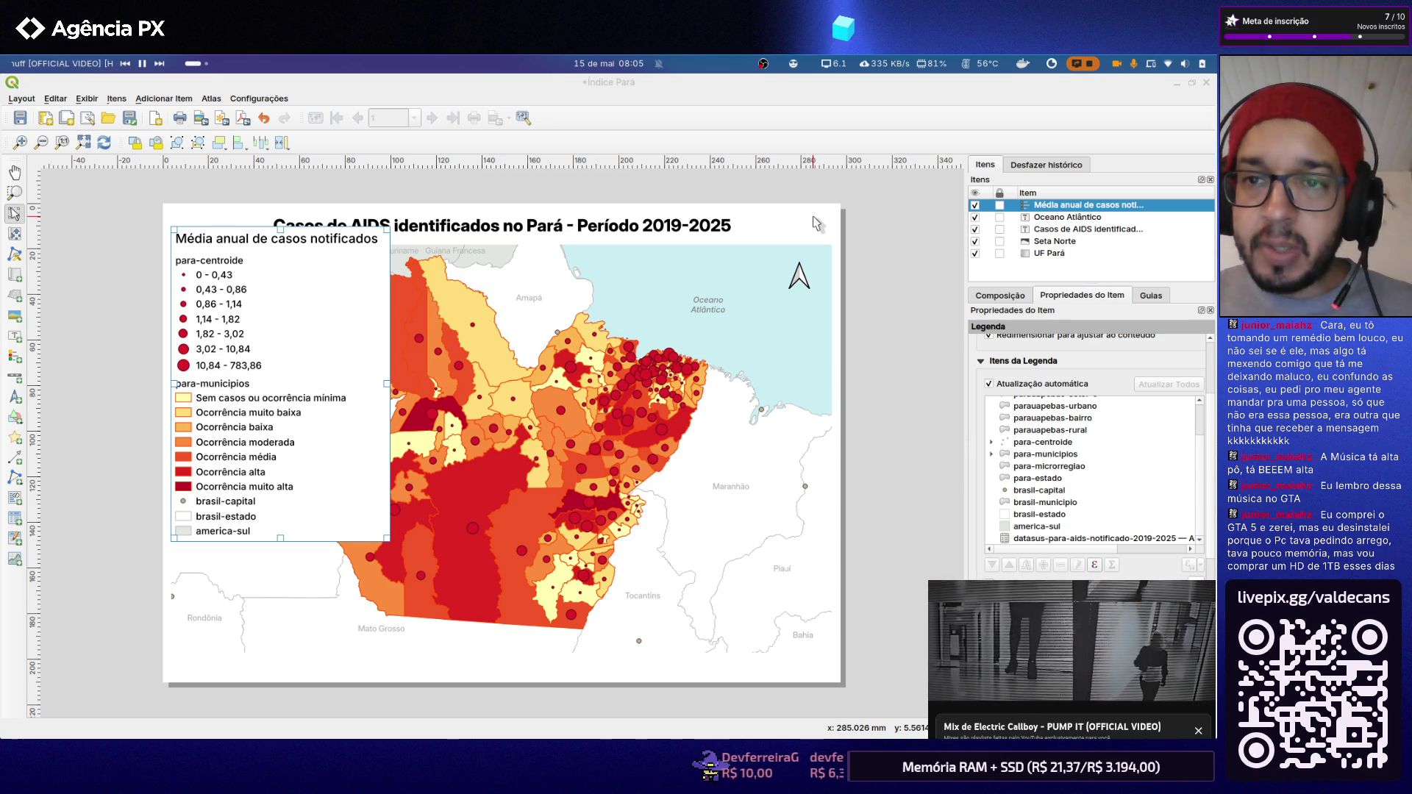
{"action": "key", "text": "super+e"}
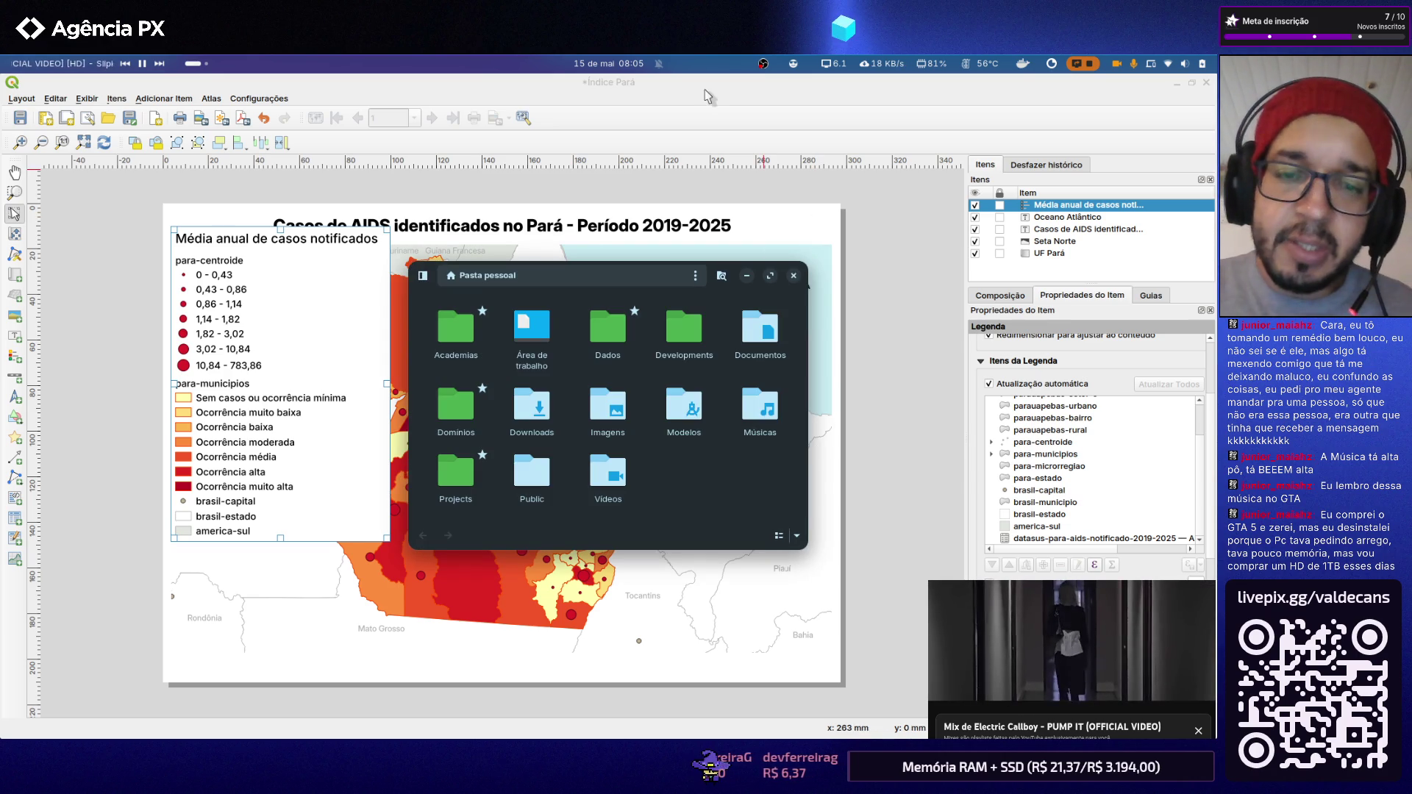